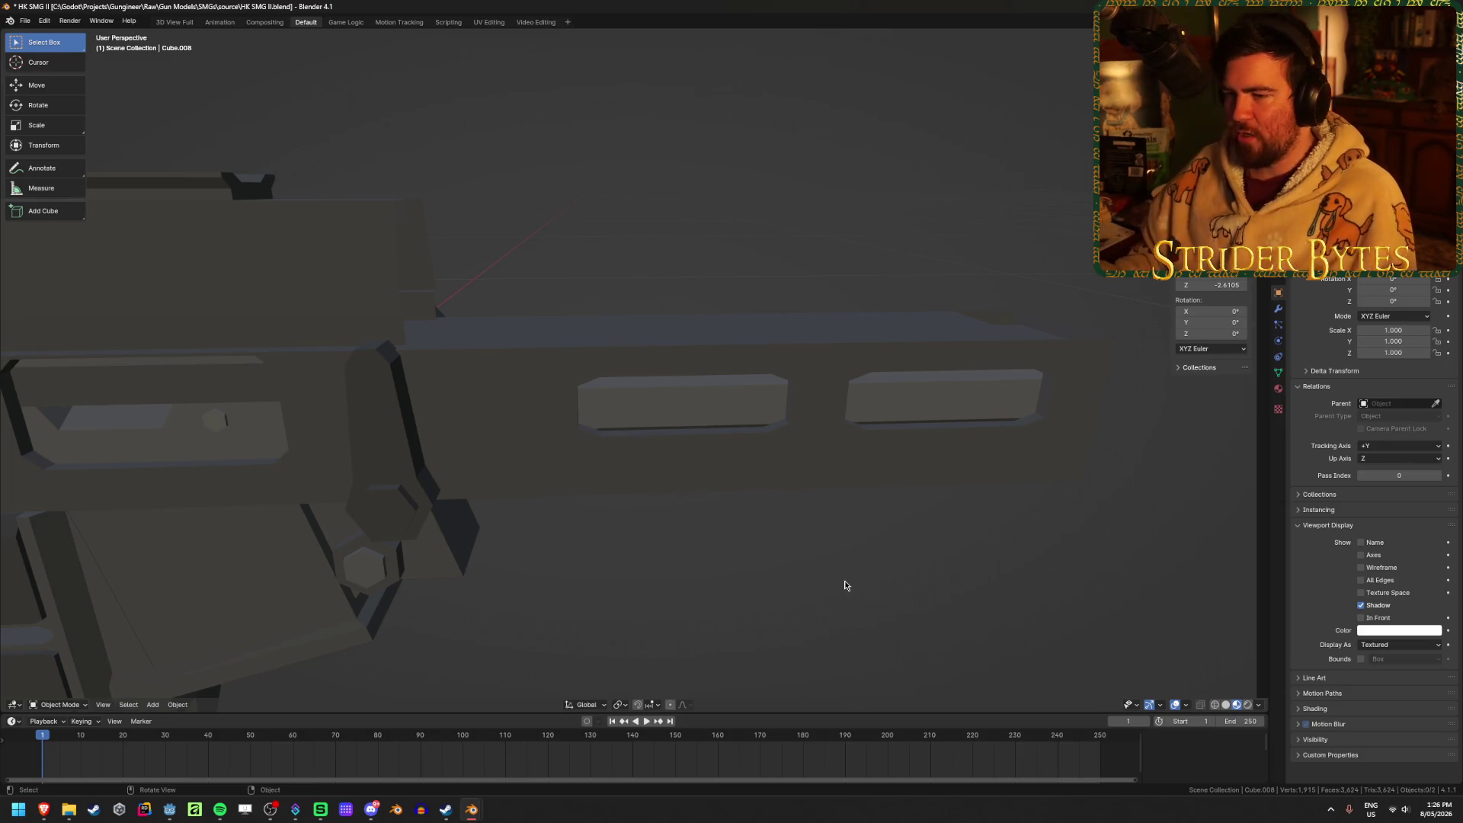
Select both rectangular side panels of the gun body in Edit Mode.
{"action": "mouse_move", "coordinate": [748, 537]}
{"action": "middle_mouse_down"}
{"action": "mouse_move", "coordinate": [653, 503]}
{"action": "mouse_move", "coordinate": [628, 518]}
{"action": "mouse_move", "coordinate": [712, 516]}
{"action": "mouse_move", "coordinate": [735, 546]}
{"action": "middle_mouse_up"}
{"action": "scroll", "coordinate": [743, 537], "scroll_direction": "up", "scroll_amount": 1}
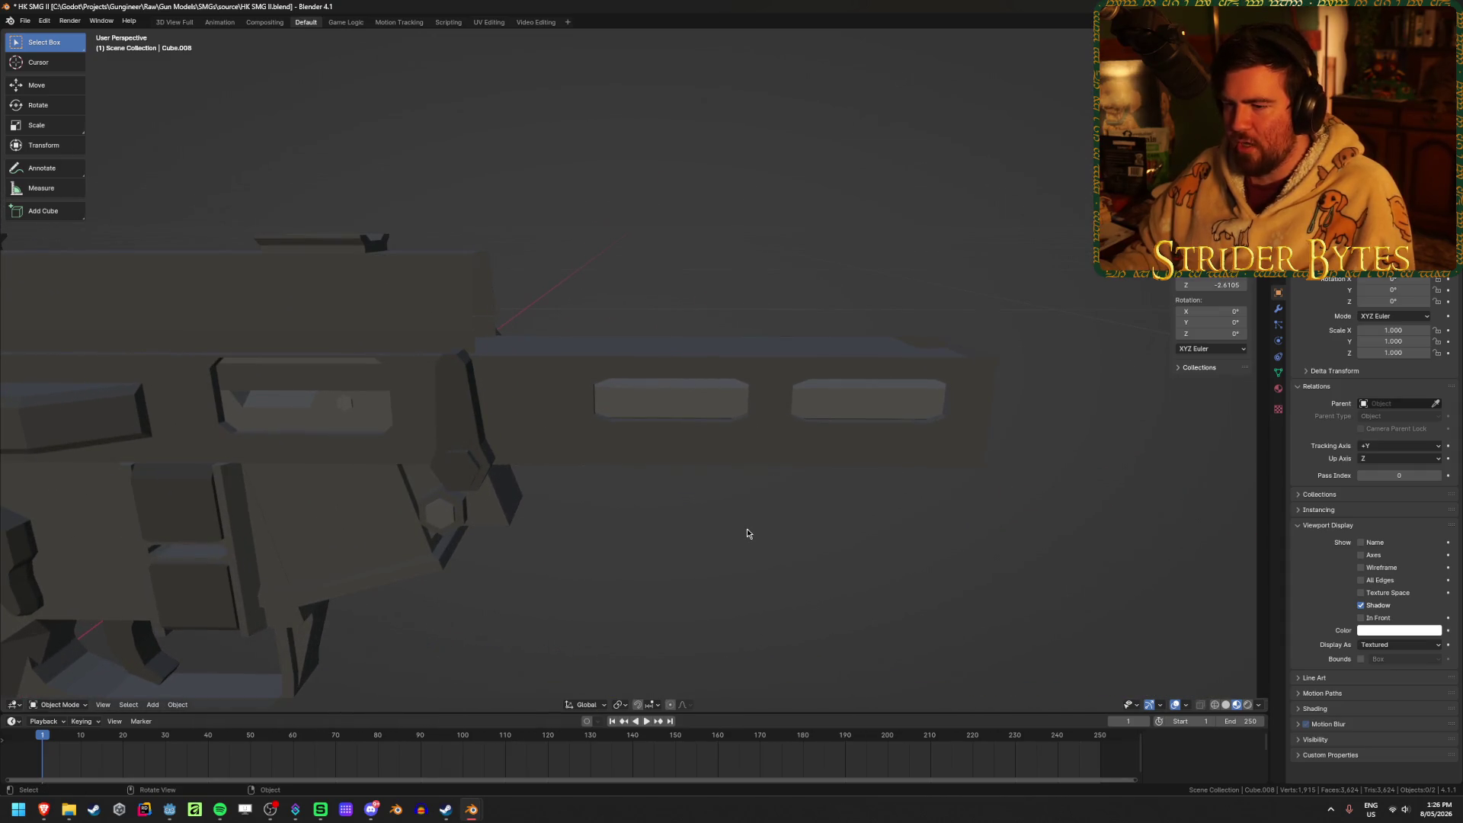
{"action": "left_click", "coordinate": [515, 397]}
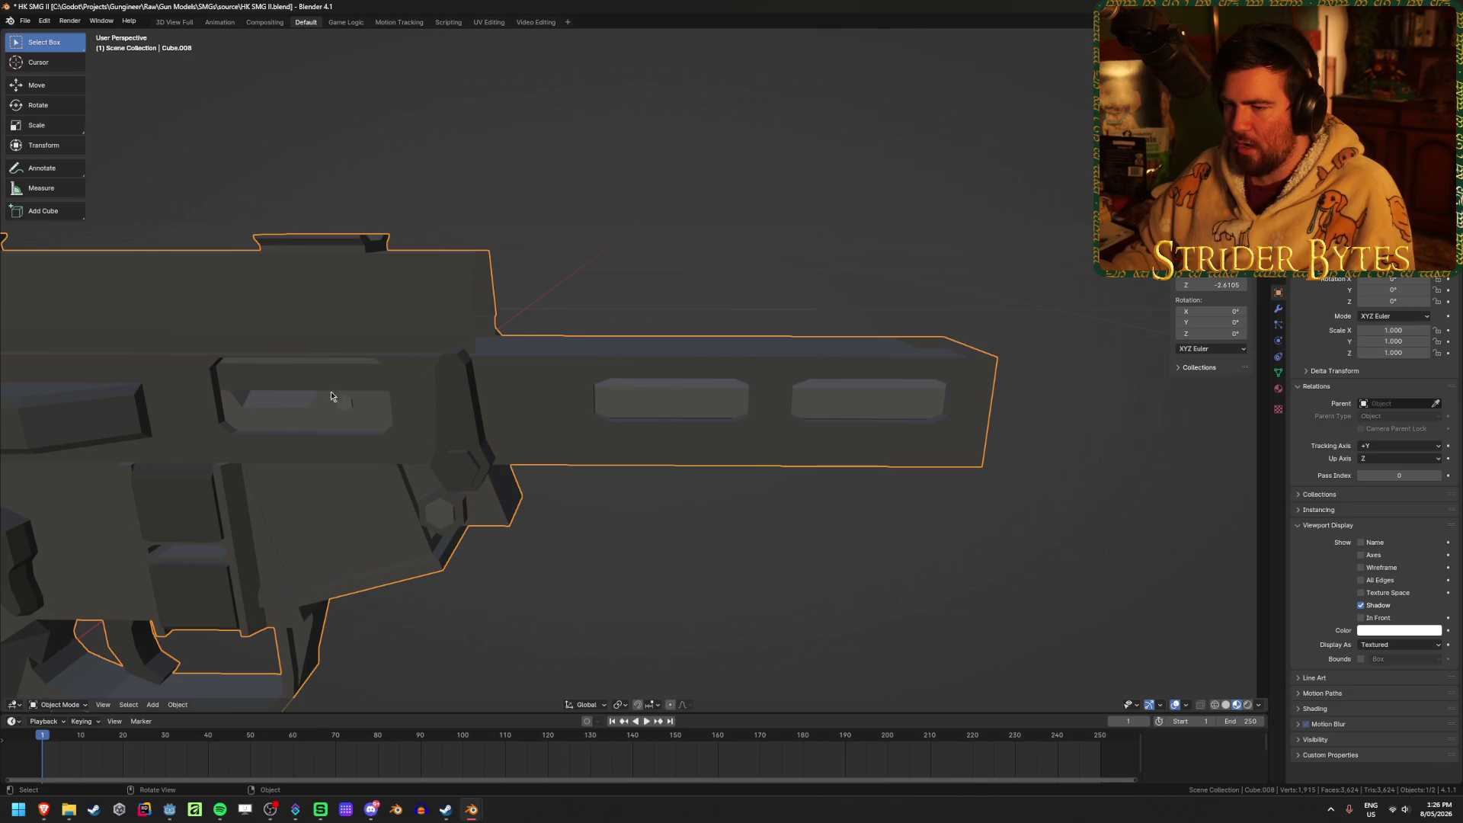
{"action": "key", "text": "Tab"}
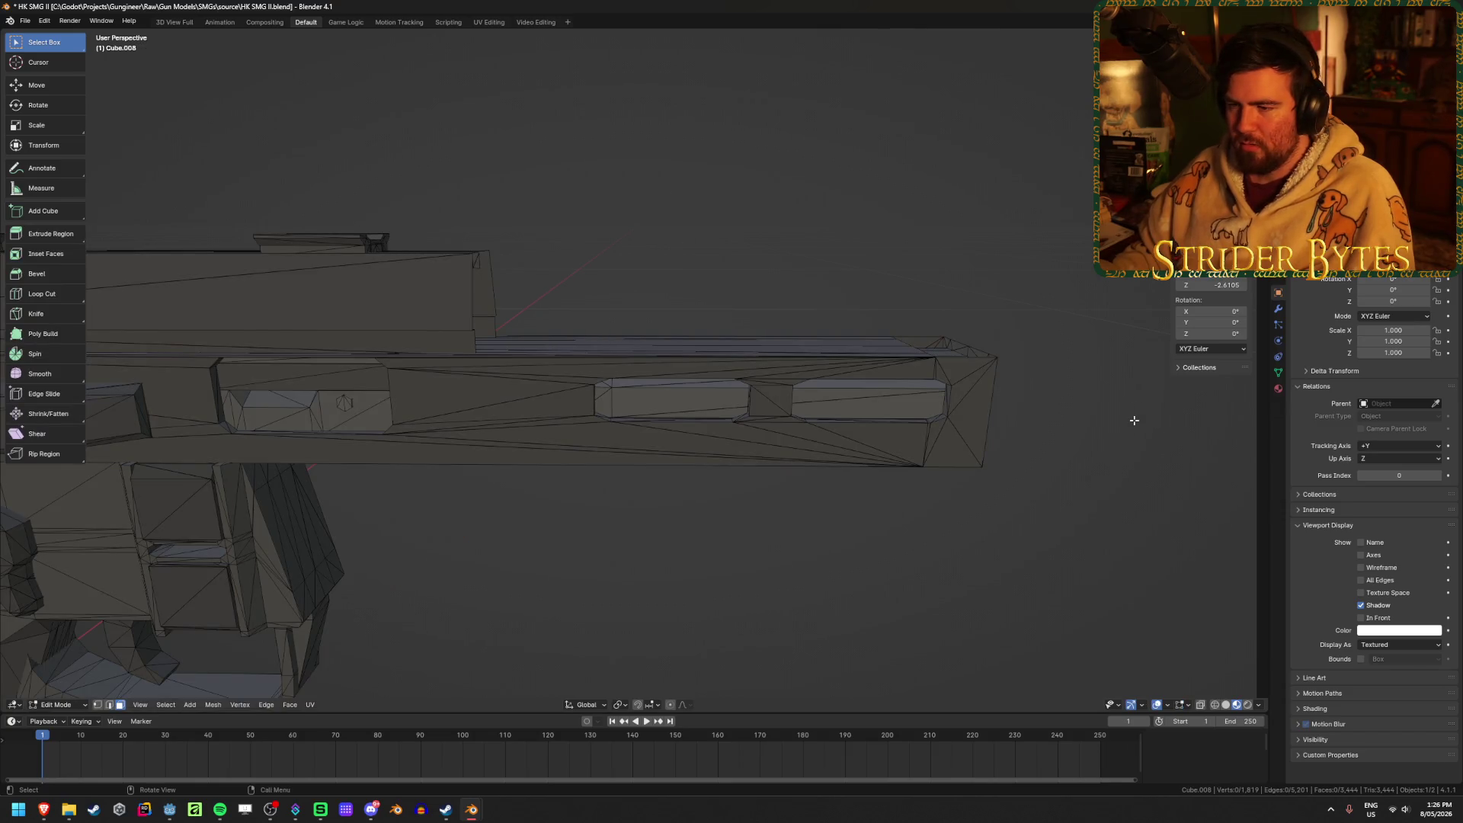
{"action": "key", "text": "Tab"}
{"action": "key", "text": "Tab"}
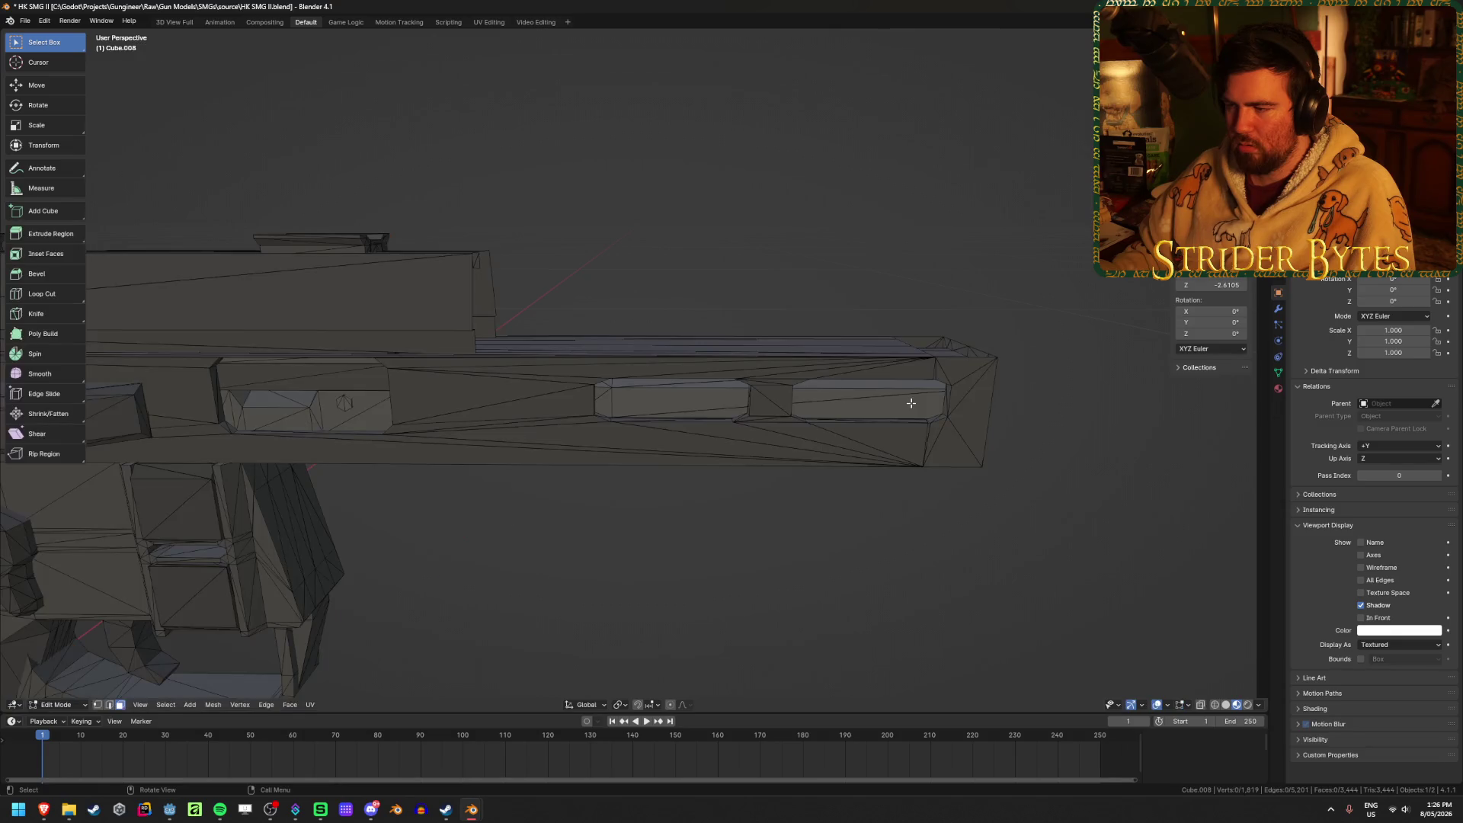
{"action": "key", "text": "l"}
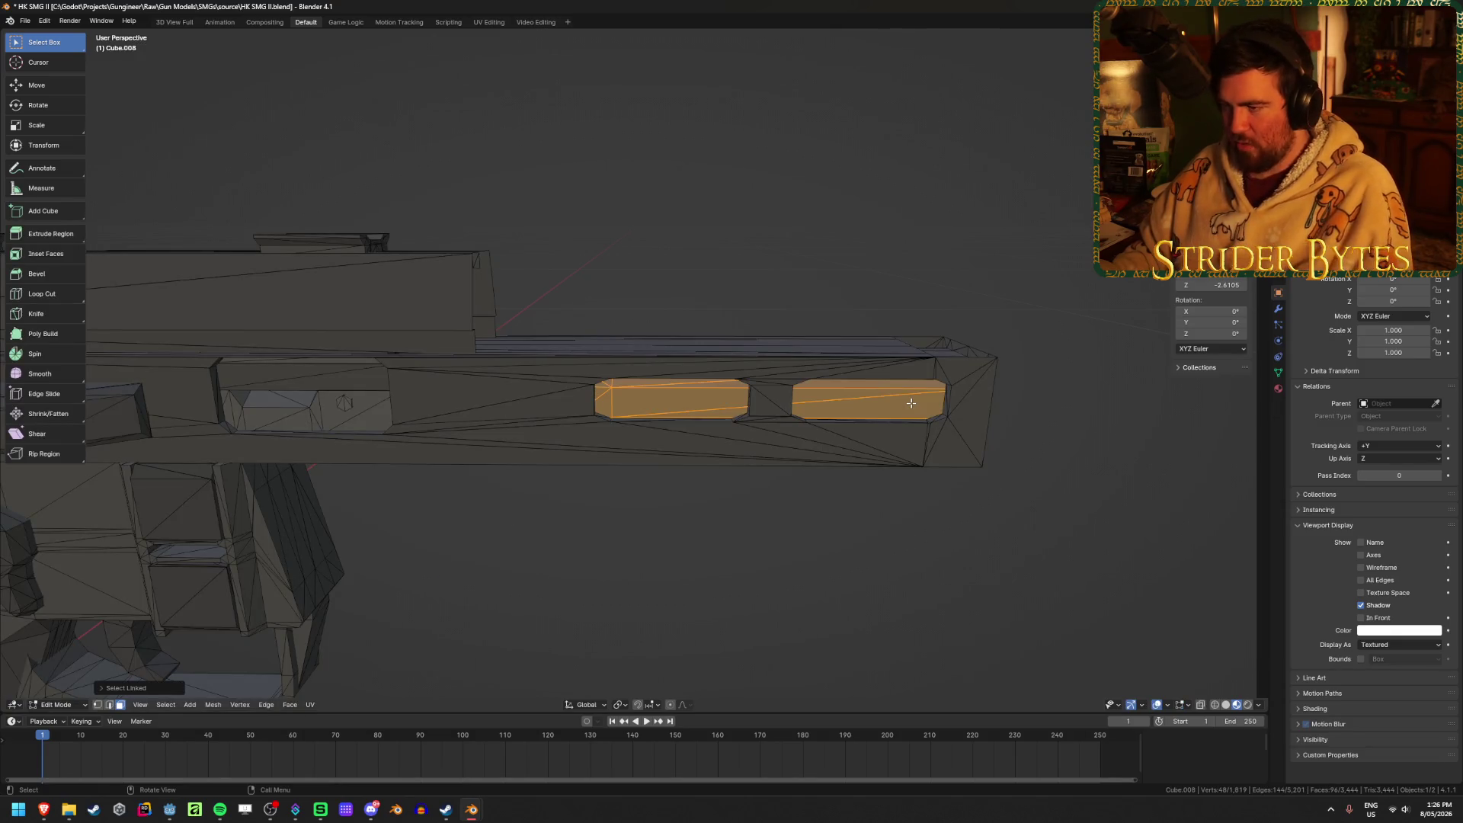
Separate the selected panels into their own object, then delete that object.
{"action": "key", "text": "p"}
{"action": "left_click", "coordinate": [907, 400]}
{"action": "key", "text": "Tab"}
{"action": "left_click", "coordinate": [856, 408]}
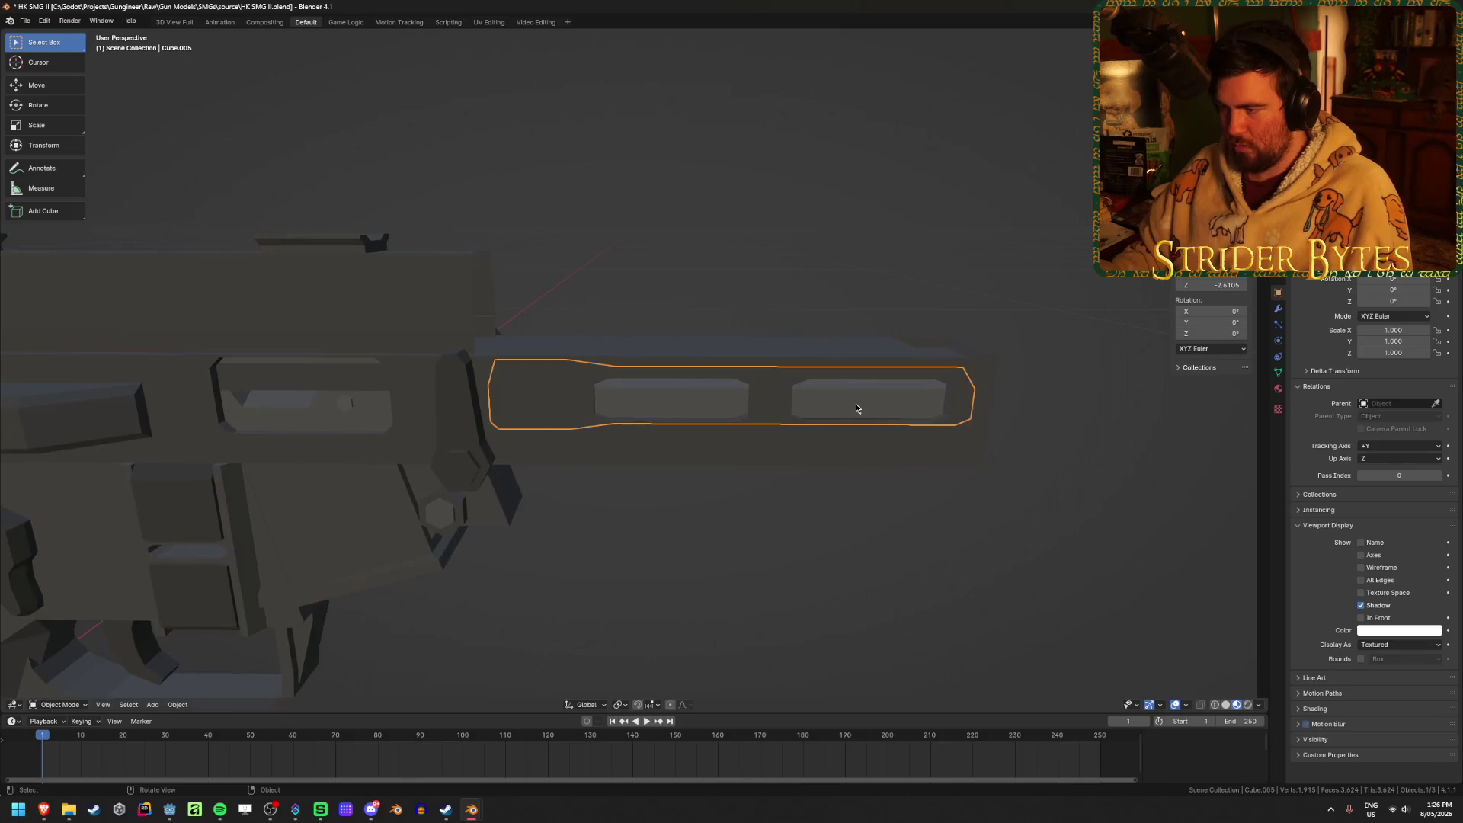
{"action": "key", "text": "Delete"}
Re-enter Edit Mode on the gun body and inspect its mesh from several angles.
{"action": "left_click", "coordinate": [679, 490]}
{"action": "middle_click_drag", "start_coordinate": [679, 490], "coordinate": [745, 567]}
{"action": "key", "text": "Tab"}
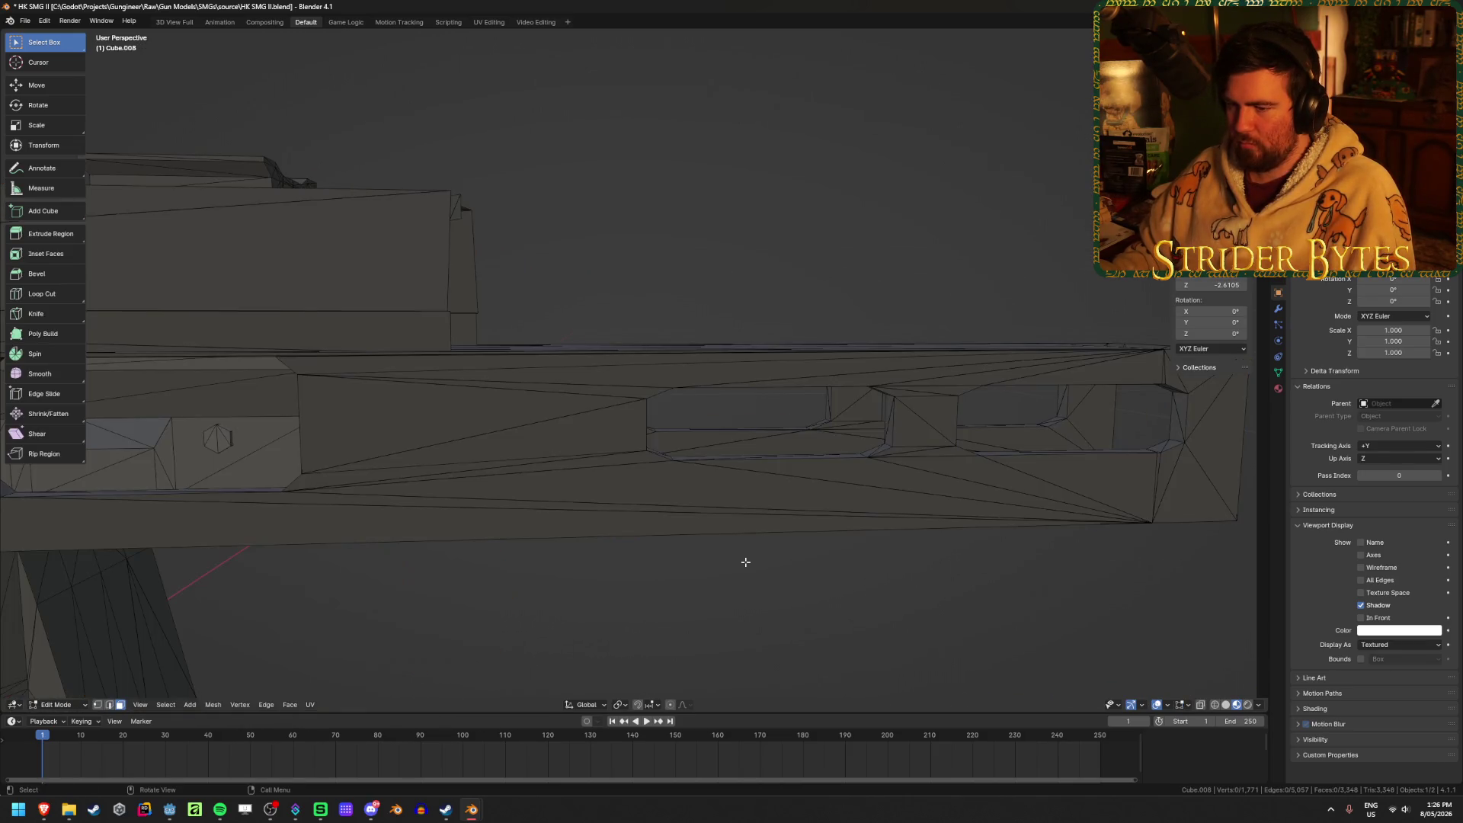
{"action": "scroll", "coordinate": [746, 561], "scroll_direction": "down", "scroll_amount": 2}
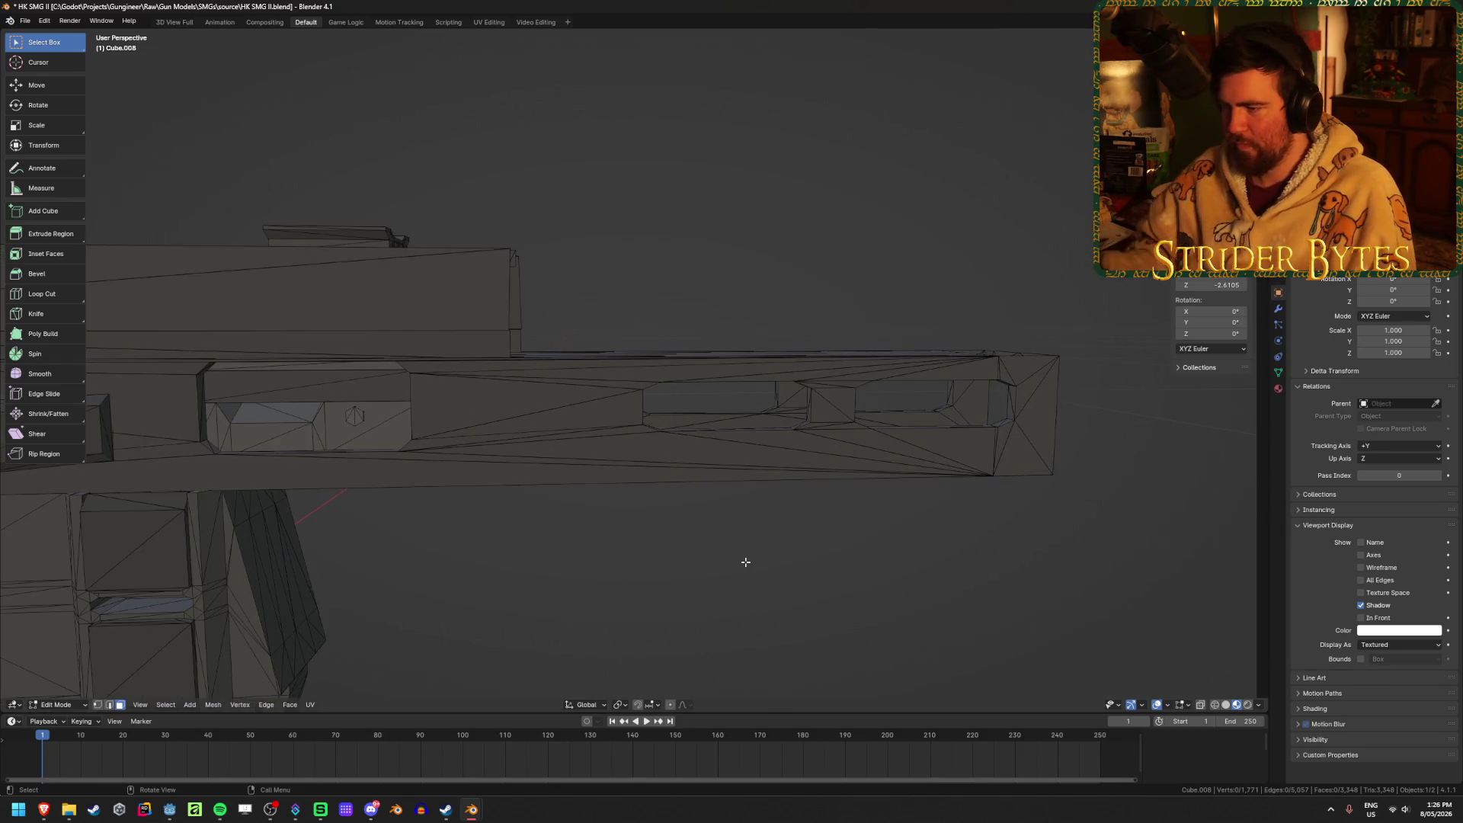
{"action": "scroll", "coordinate": [745, 562], "scroll_direction": "up", "scroll_amount": 3}
{"action": "mouse_move", "coordinate": [732, 562]}
{"action": "middle_mouse_down"}
{"action": "mouse_move", "coordinate": [640, 558]}
{"action": "mouse_move", "coordinate": [691, 529]}
{"action": "middle_mouse_up"}
{"action": "scroll", "coordinate": [648, 551], "scroll_direction": "down", "scroll_amount": 5}
{"action": "scroll", "coordinate": [640, 559], "scroll_direction": "up", "scroll_amount": 5}
Select the barrel's whole upper part by picking a face and extending to linked geometry.
{"action": "key", "text": "1"}
{"action": "left_click", "coordinate": [435, 382]}
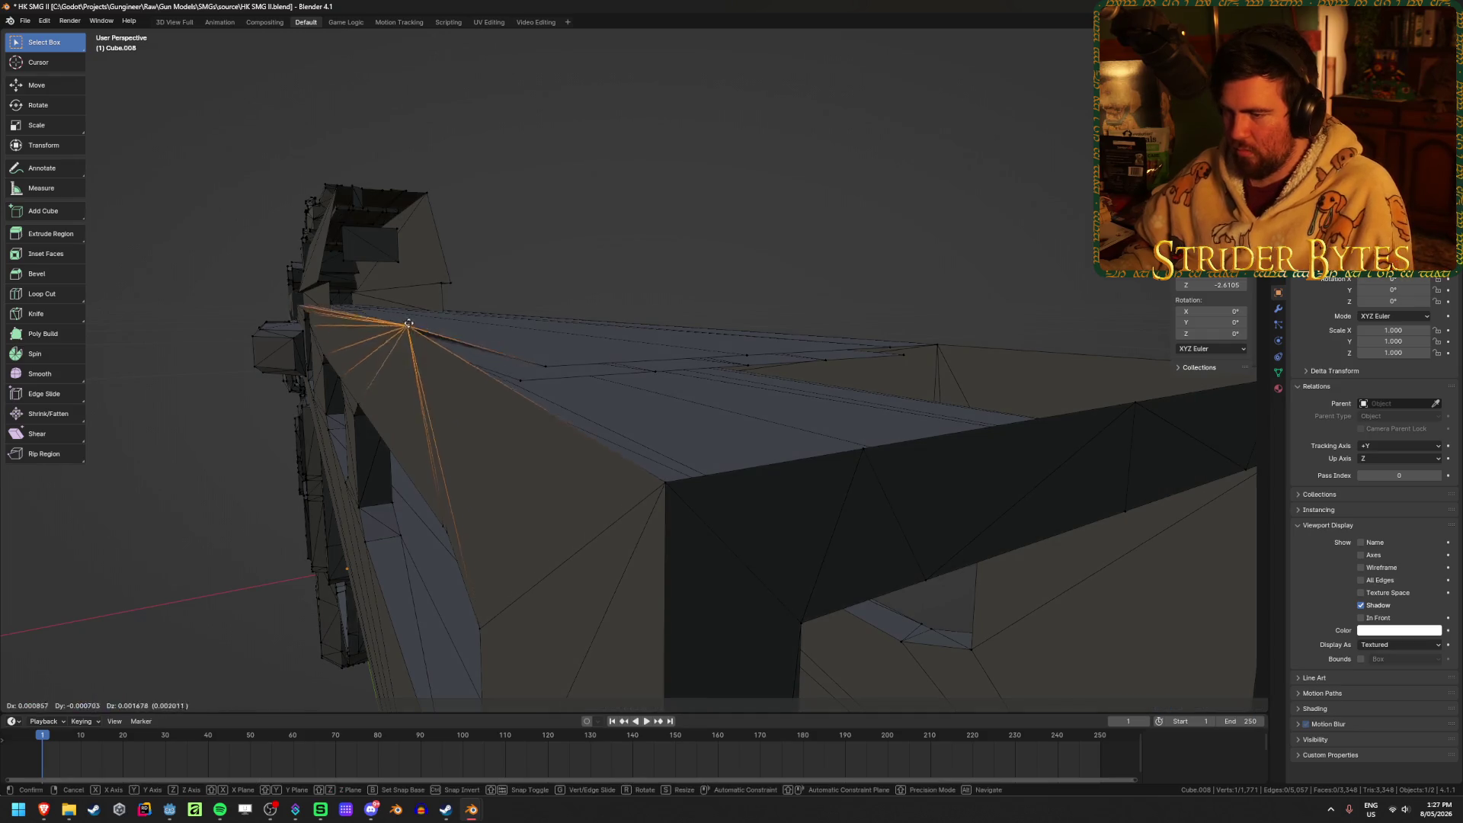
{"action": "mouse_move", "coordinate": [434, 389]}
{"action": "middle_mouse_down"}
{"action": "mouse_move", "coordinate": [630, 444]}
{"action": "mouse_move", "coordinate": [608, 474]}
{"action": "mouse_move", "coordinate": [613, 376]}
{"action": "middle_mouse_up"}
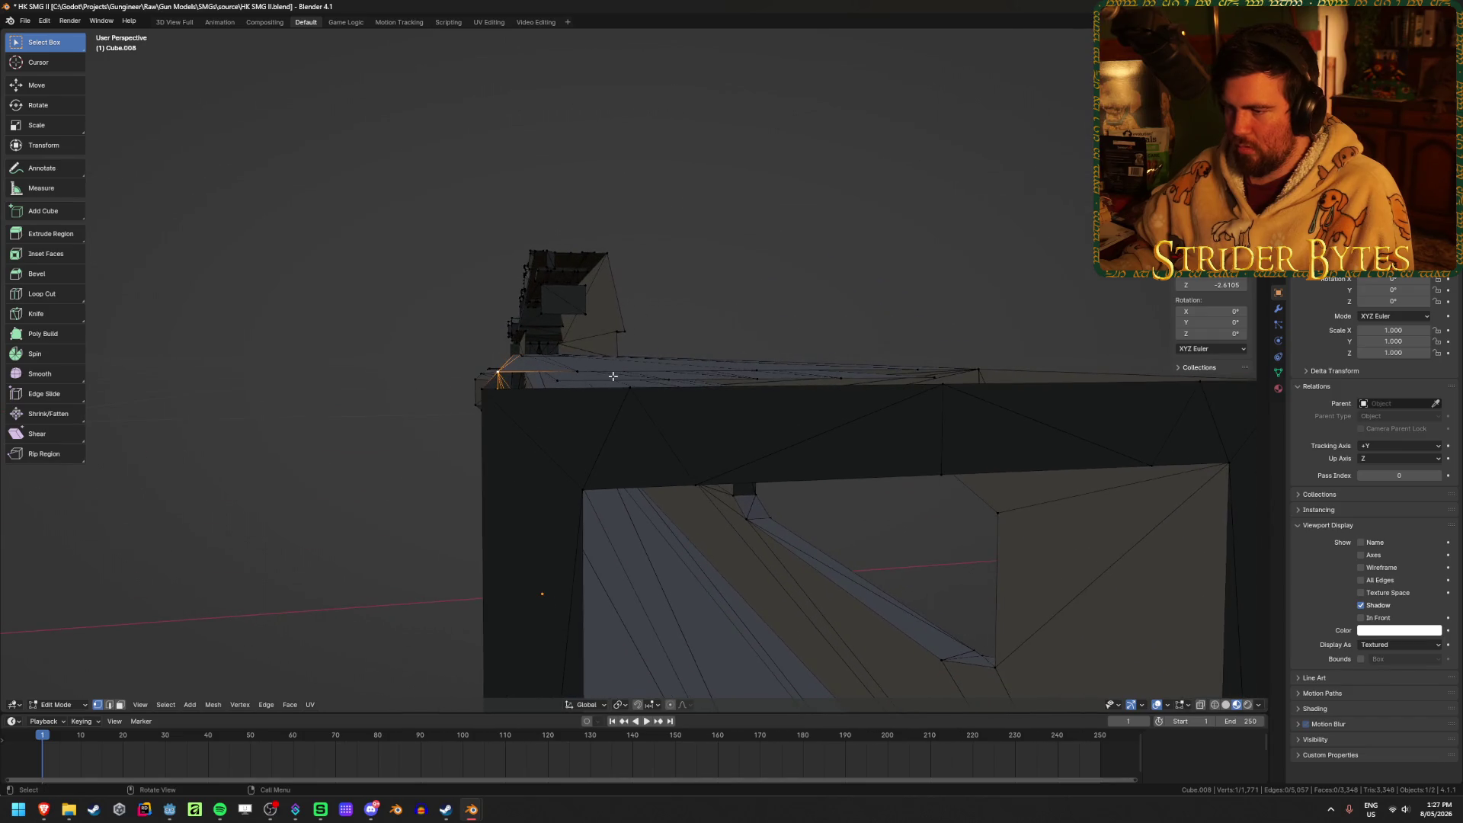
{"action": "key", "text": "3"}
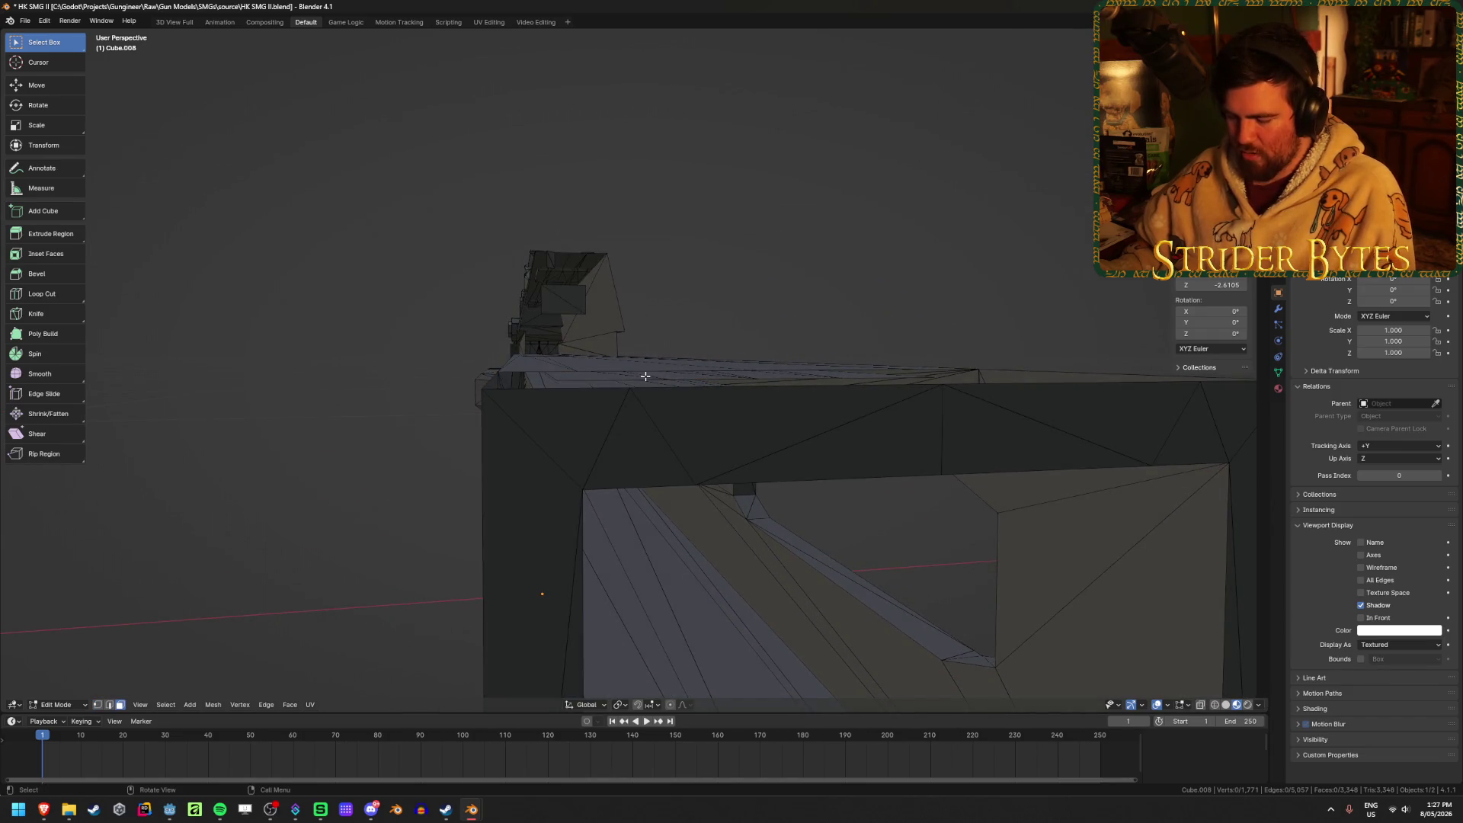
{"action": "left_click", "coordinate": [645, 377]}
{"action": "key", "text": "ctrl+l"}
{"action": "middle_click_drag", "start_coordinate": [646, 376], "coordinate": [843, 427]}
Inspect the selected barrel part through the mesh with X-ray display.
{"action": "key", "text": "alt+z"}
{"action": "scroll", "coordinate": [649, 372], "scroll_direction": "up", "scroll_amount": 3}
{"action": "mouse_move", "coordinate": [648, 371]}
{"action": "middle_mouse_down"}
{"action": "mouse_move", "coordinate": [670, 353]}
{"action": "mouse_move", "coordinate": [693, 409]}
{"action": "mouse_move", "coordinate": [686, 344]}
{"action": "middle_mouse_up"}
{"action": "scroll", "coordinate": [694, 515], "scroll_direction": "up", "scroll_amount": 2}
{"action": "middle_click_drag", "start_coordinate": [694, 515], "coordinate": [599, 494]}
{"action": "key", "text": "alt+z"}
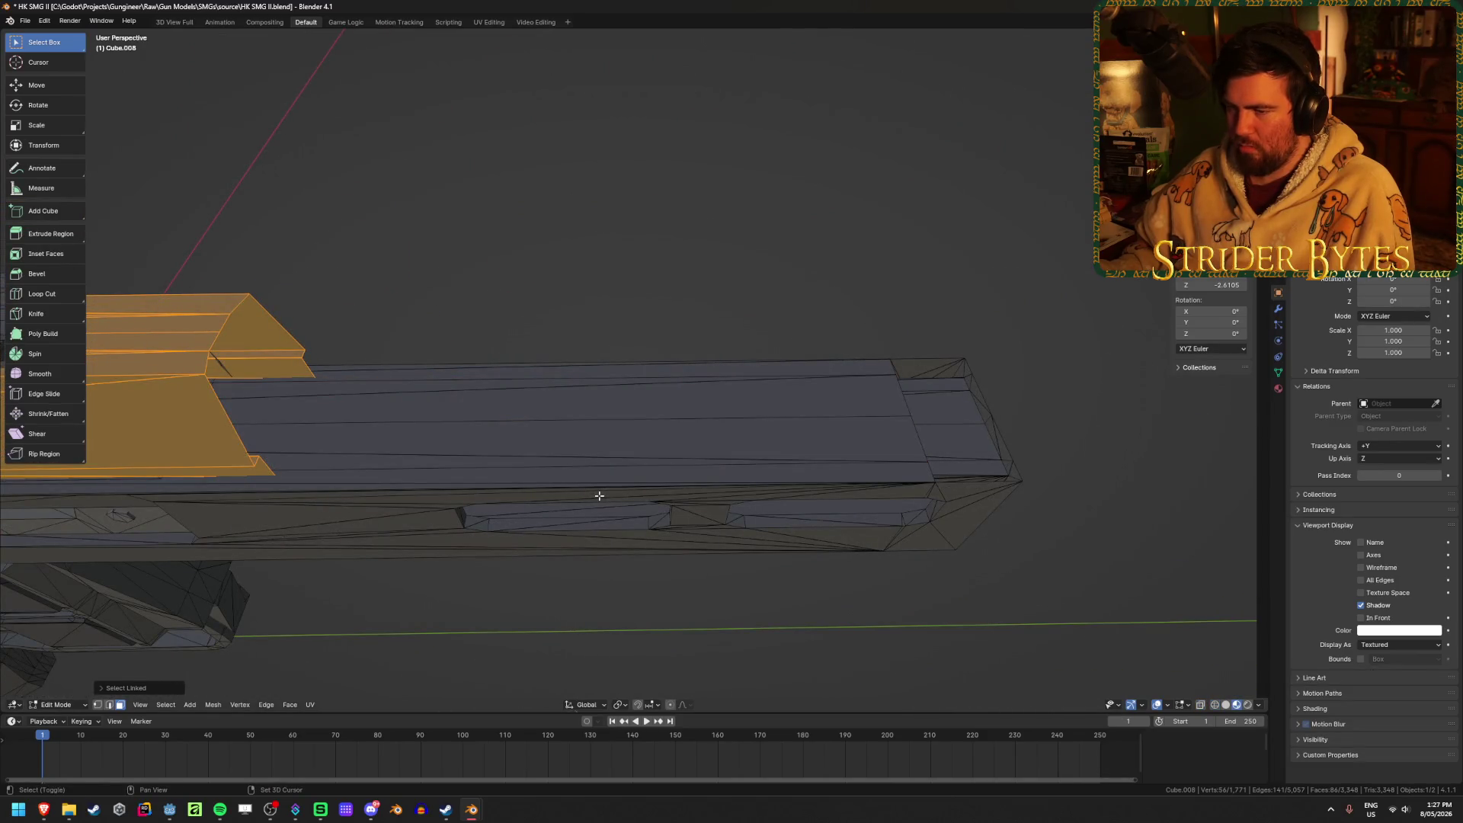
{"action": "key", "text": "alt+z"}
{"action": "mouse_move", "coordinate": [599, 496]}
{"action": "middle_mouse_down"}
{"action": "mouse_move", "coordinate": [572, 490]}
{"action": "mouse_move", "coordinate": [583, 466]}
{"action": "middle_mouse_up"}
Clear the selection, select the whole linked barrel mesh and hide it.
{"action": "key", "text": "Tab"}
{"action": "key", "text": "shift+z"}
{"action": "key", "text": "Tab"}
{"action": "scroll", "coordinate": [732, 384], "scroll_direction": "down", "scroll_amount": 2}
{"action": "key", "text": "alt+a"}
{"action": "key", "text": "l"}
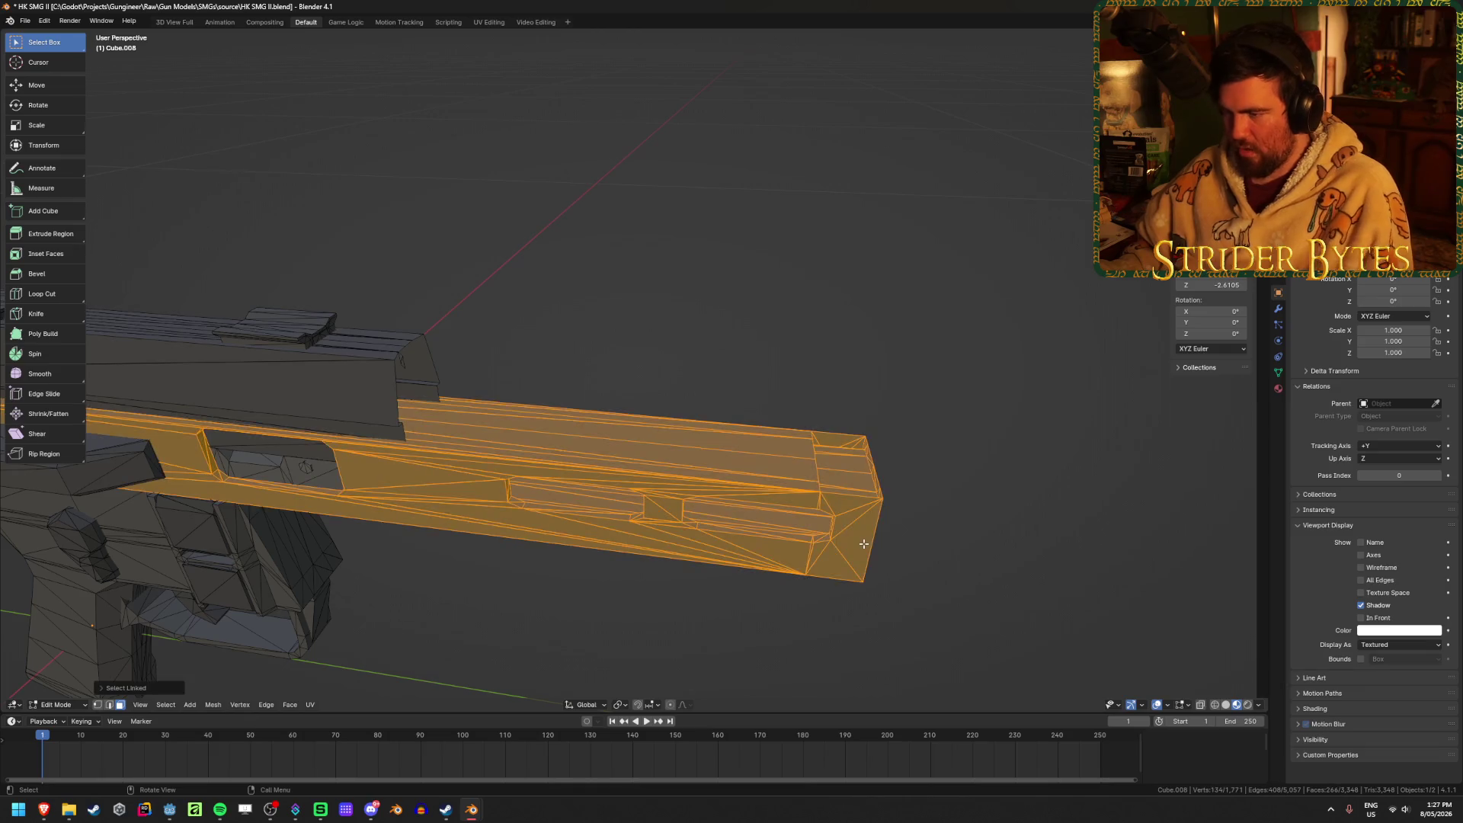
{"action": "key", "text": "h"}
{"action": "key", "text": "shift+z"}
{"action": "key", "text": "KP_3"}
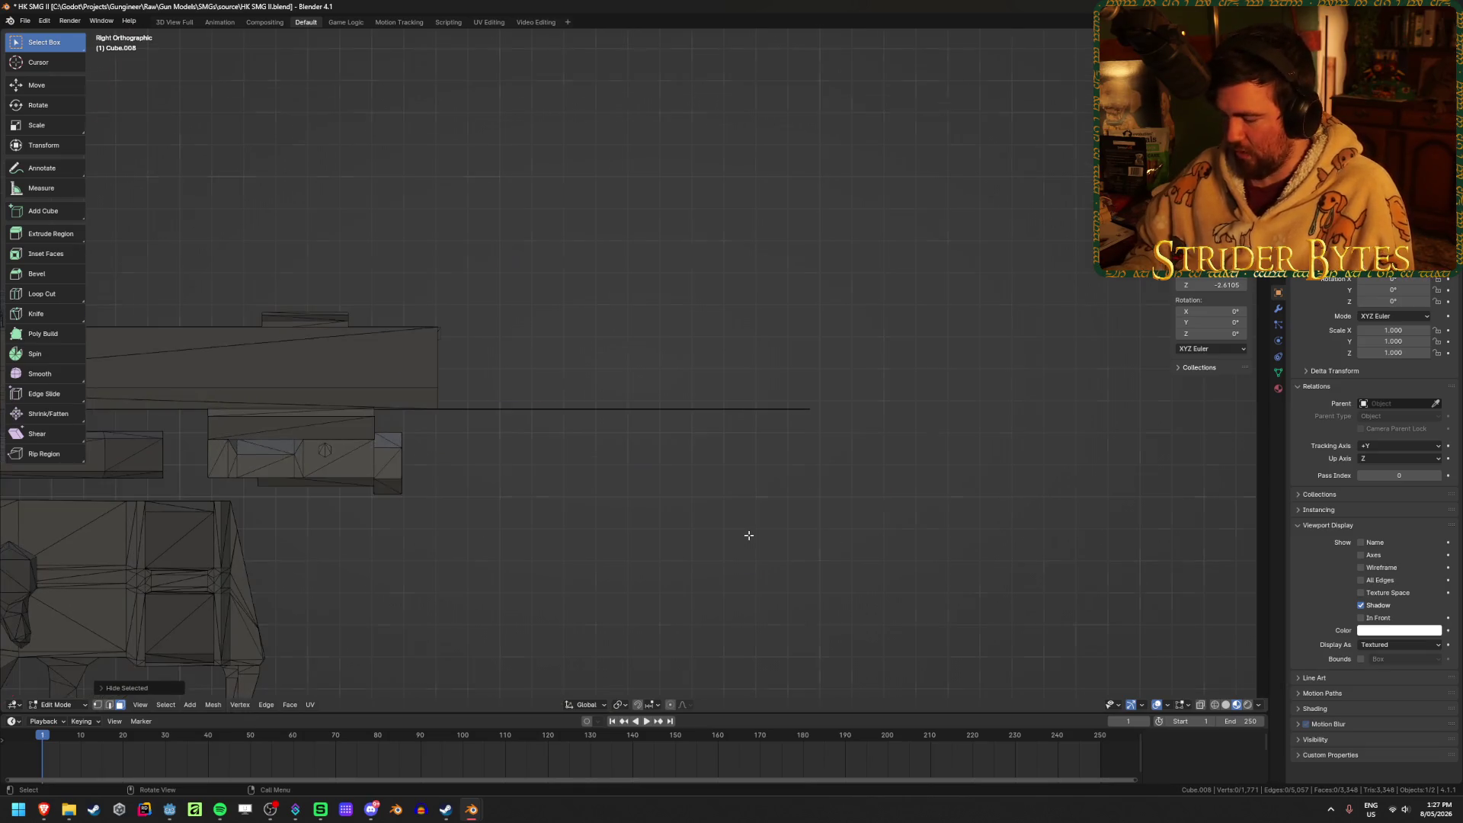
Delete the stray long edge's vertices and the stray face.
{"action": "left_click_drag", "start_coordinate": [1040, 501], "coordinate": [298, 400]}
{"action": "key", "text": "x"}
{"action": "left_click", "coordinate": [304, 376]}
{"action": "key", "text": "shift+z"}
{"action": "mouse_move", "coordinate": [555, 379]}
{"action": "middle_mouse_down"}
{"action": "mouse_move", "coordinate": [343, 434]}
{"action": "mouse_move", "coordinate": [695, 441]}
{"action": "mouse_move", "coordinate": [548, 392]}
{"action": "mouse_move", "coordinate": [410, 447]}
{"action": "middle_mouse_up"}
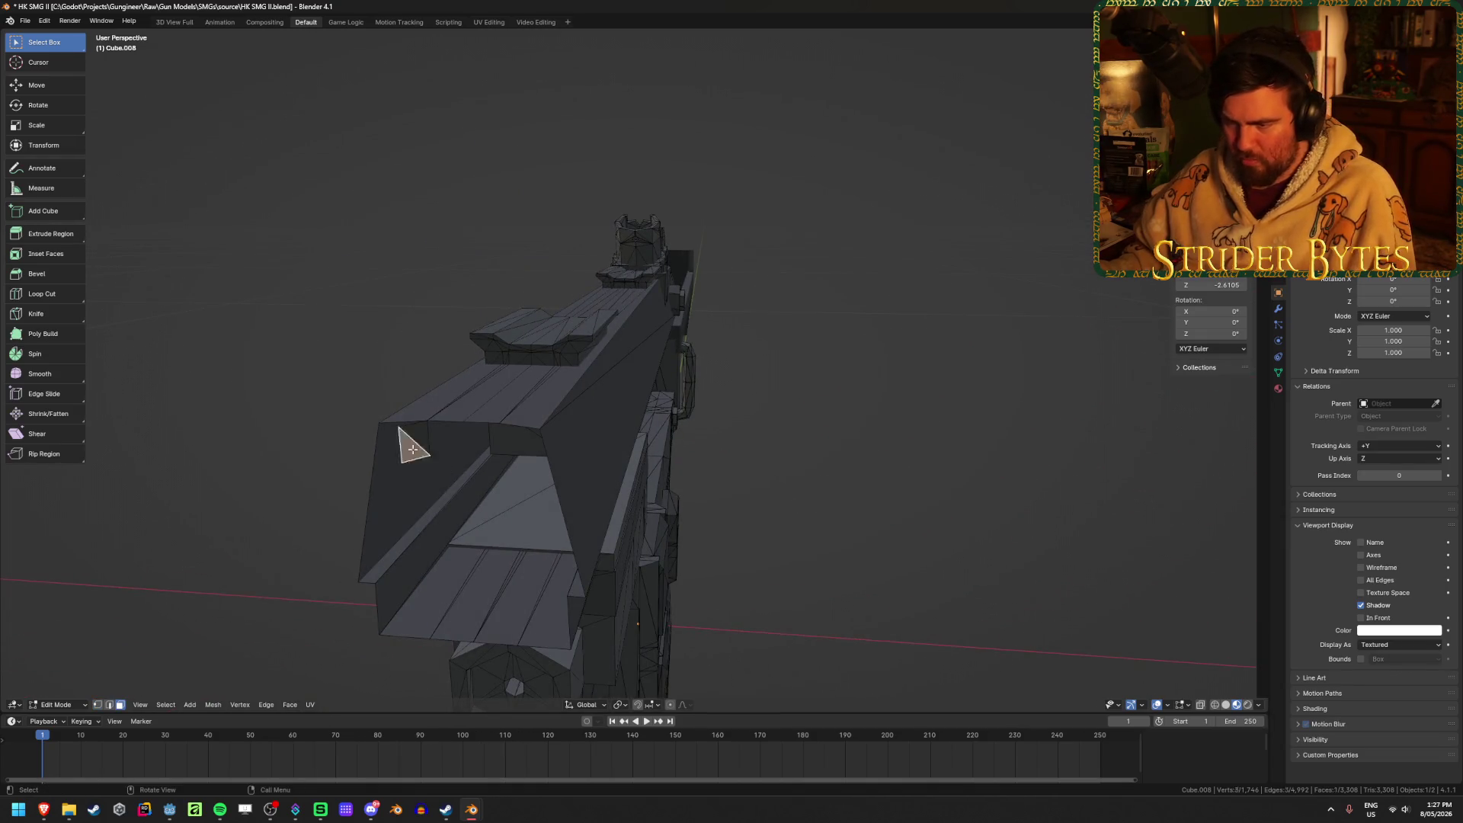
{"action": "key", "text": "x"}
{"action": "left_click", "coordinate": [421, 467]}
Fill the first section of the receiver's open end with a face from four corner vertices.
{"action": "mouse_move", "coordinate": [262, 467]}
{"action": "middle_mouse_down"}
{"action": "mouse_move", "coordinate": [290, 492]}
{"action": "mouse_move", "coordinate": [816, 637]}
{"action": "mouse_move", "coordinate": [784, 610]}
{"action": "mouse_move", "coordinate": [763, 631]}
{"action": "middle_mouse_up"}
{"action": "mouse_move", "coordinate": [811, 521]}
{"action": "middle_mouse_down"}
{"action": "mouse_move", "coordinate": [784, 506]}
{"action": "mouse_move", "coordinate": [740, 525]}
{"action": "mouse_move", "coordinate": [790, 529]}
{"action": "mouse_move", "coordinate": [790, 484]}
{"action": "mouse_move", "coordinate": [957, 575]}
{"action": "mouse_move", "coordinate": [783, 472]}
{"action": "mouse_move", "coordinate": [816, 577]}
{"action": "mouse_move", "coordinate": [892, 549]}
{"action": "mouse_move", "coordinate": [766, 525]}
{"action": "mouse_move", "coordinate": [620, 552]}
{"action": "mouse_move", "coordinate": [739, 513]}
{"action": "mouse_move", "coordinate": [620, 523]}
{"action": "middle_mouse_up"}
{"action": "key", "text": "l"}
{"action": "left_click", "coordinate": [896, 424]}
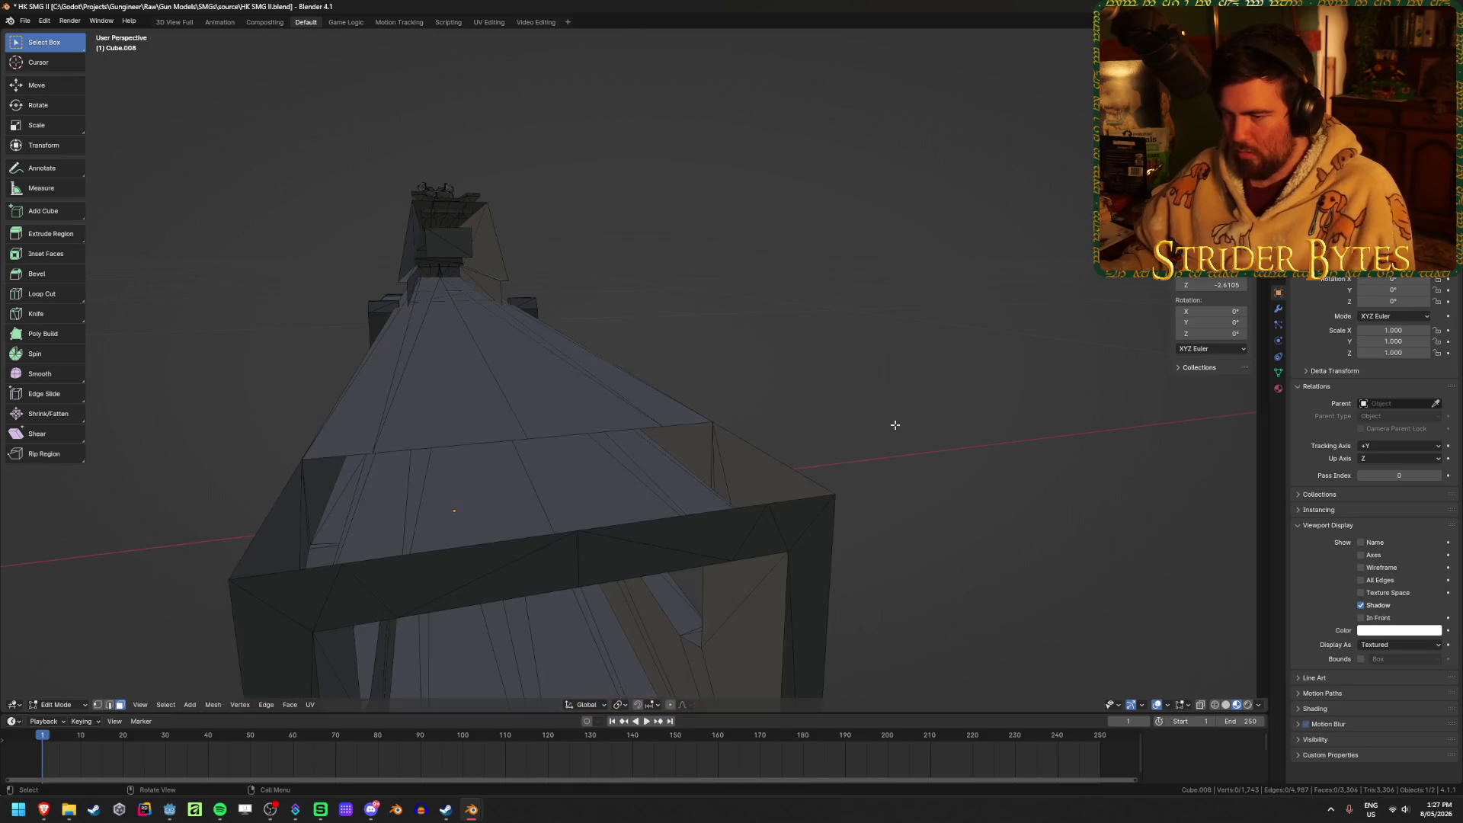
{"action": "key", "text": "1"}
{"action": "left_click", "coordinate": [612, 430], "text": "alt"}
{"action": "left_click", "coordinate": [530, 433]}
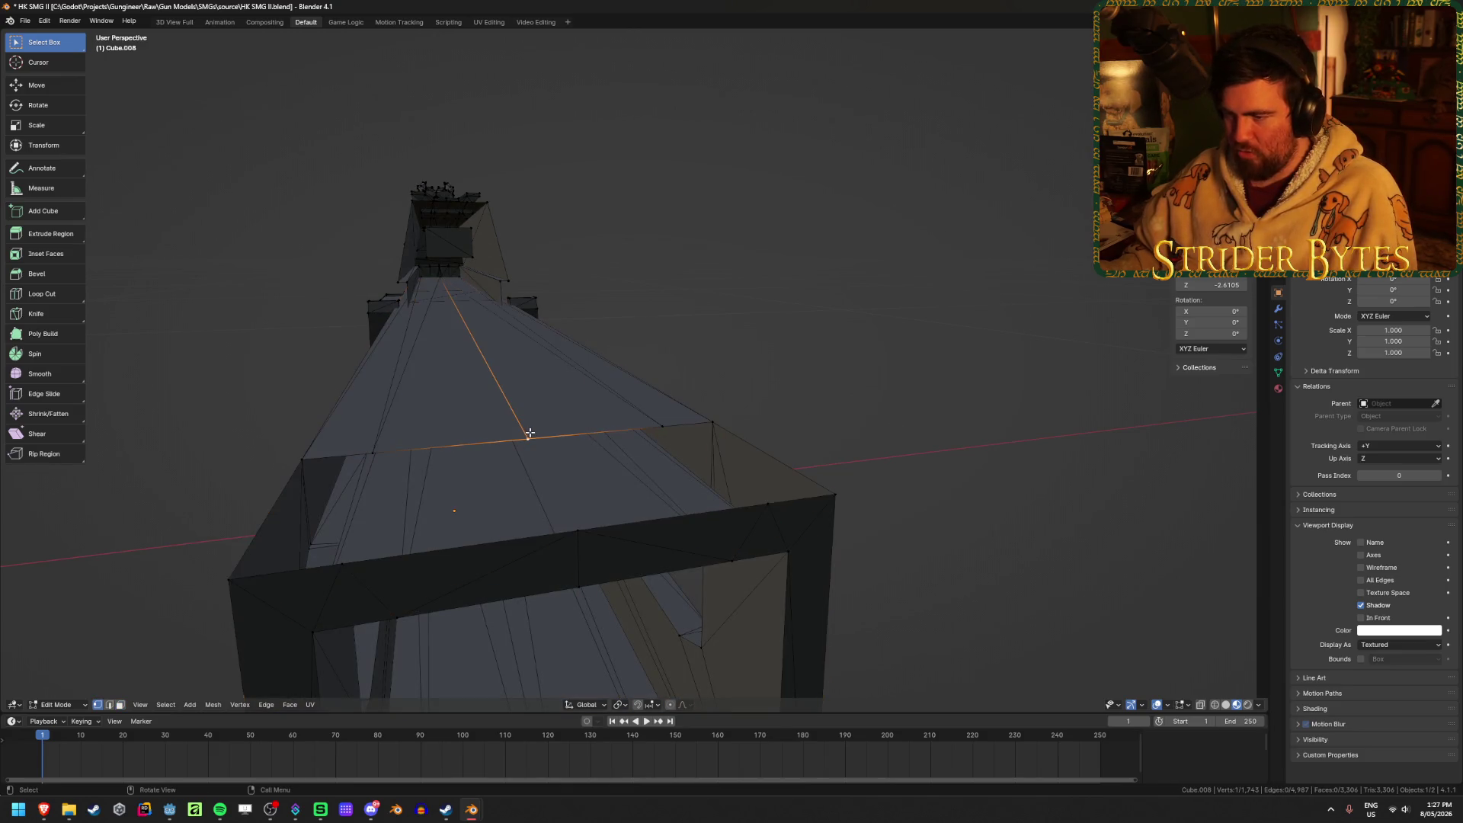
{"action": "left_click", "coordinate": [580, 532], "text": "shift"}
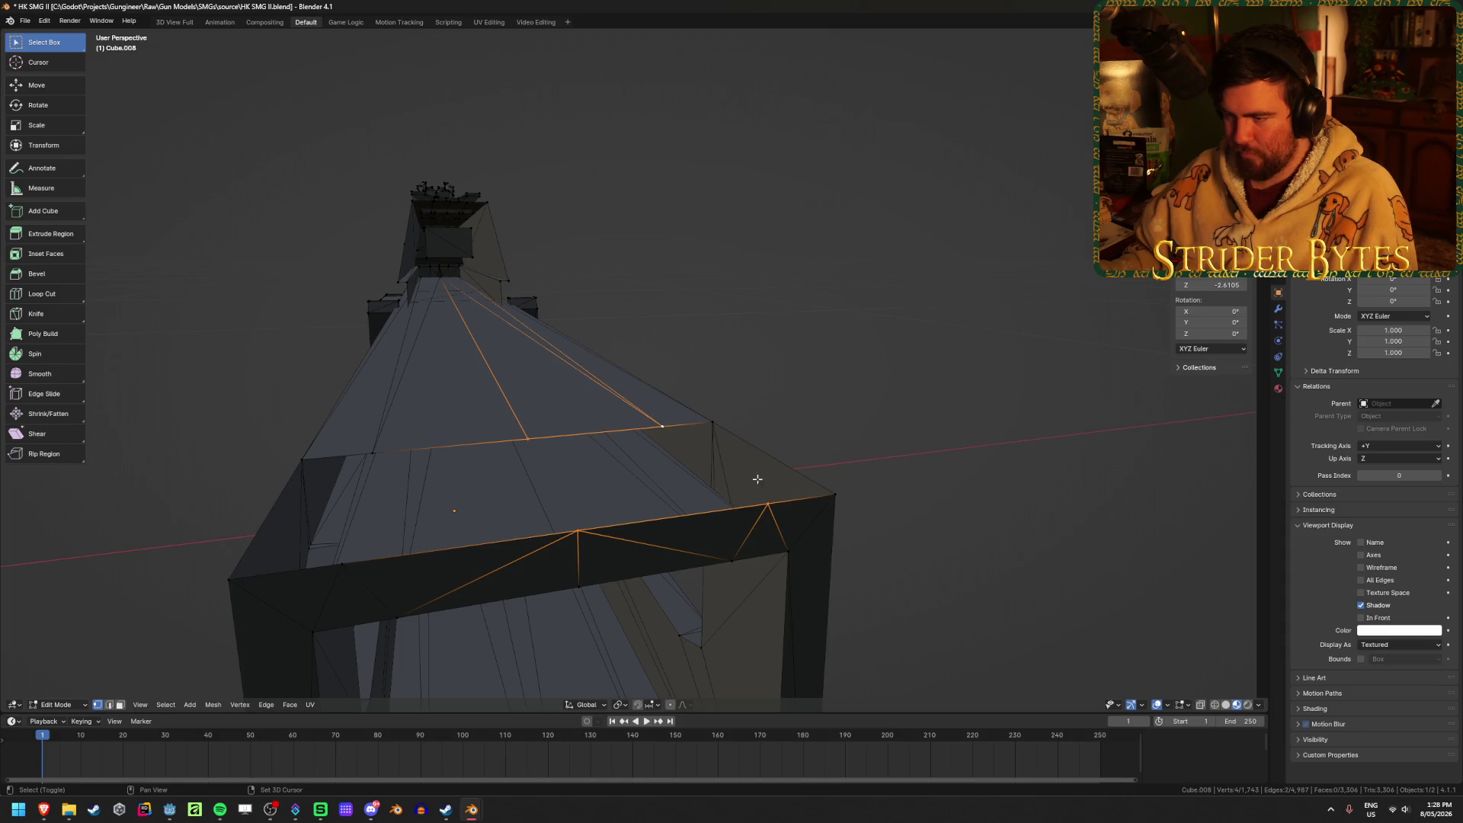
{"action": "key", "text": "f"}
Fill the remaining corner, quad and triangular gaps at the receiver's open end.
{"action": "left_click", "coordinate": [659, 426]}
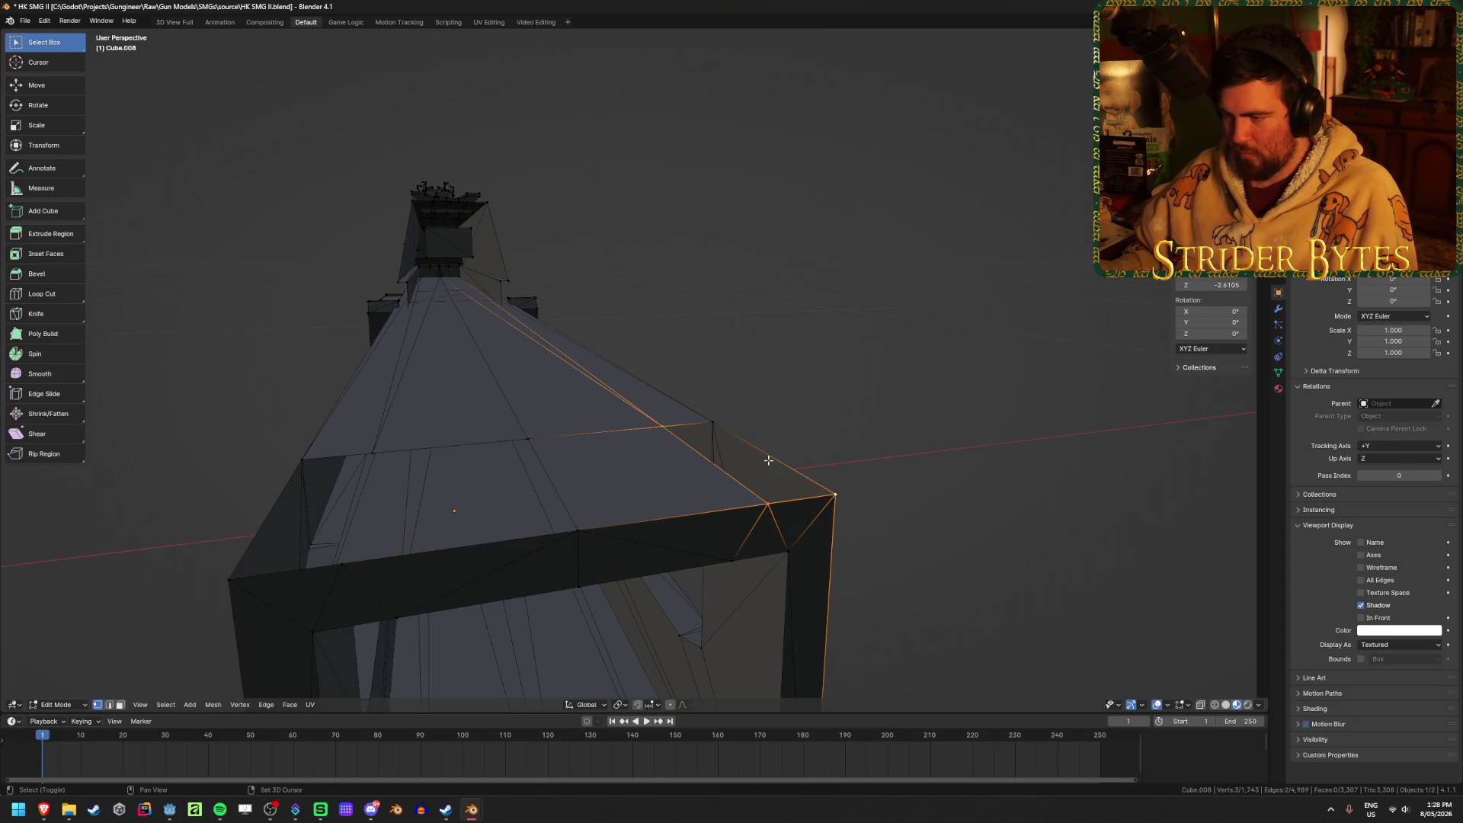
{"action": "key", "text": "f"}
{"action": "left_click", "coordinate": [528, 438]}
{"action": "left_click", "coordinate": [577, 531], "text": "shift"}
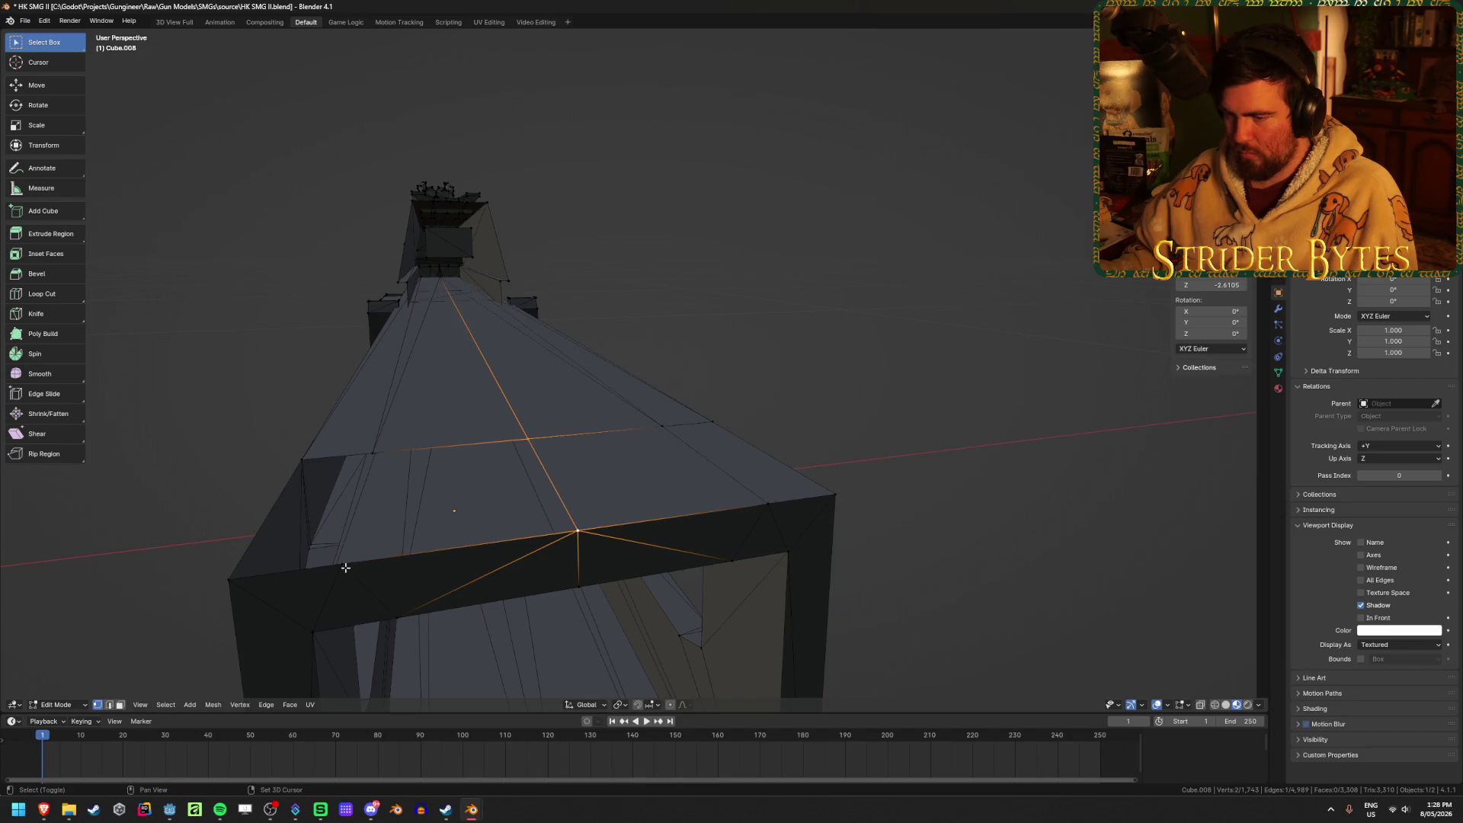
{"action": "left_click", "coordinate": [364, 455], "text": "shift"}
{"action": "key", "text": "f"}
{"action": "mouse_move", "coordinate": [364, 455]}
{"action": "middle_mouse_down"}
{"action": "mouse_move", "coordinate": [484, 510]}
{"action": "mouse_move", "coordinate": [550, 507]}
{"action": "middle_mouse_up"}
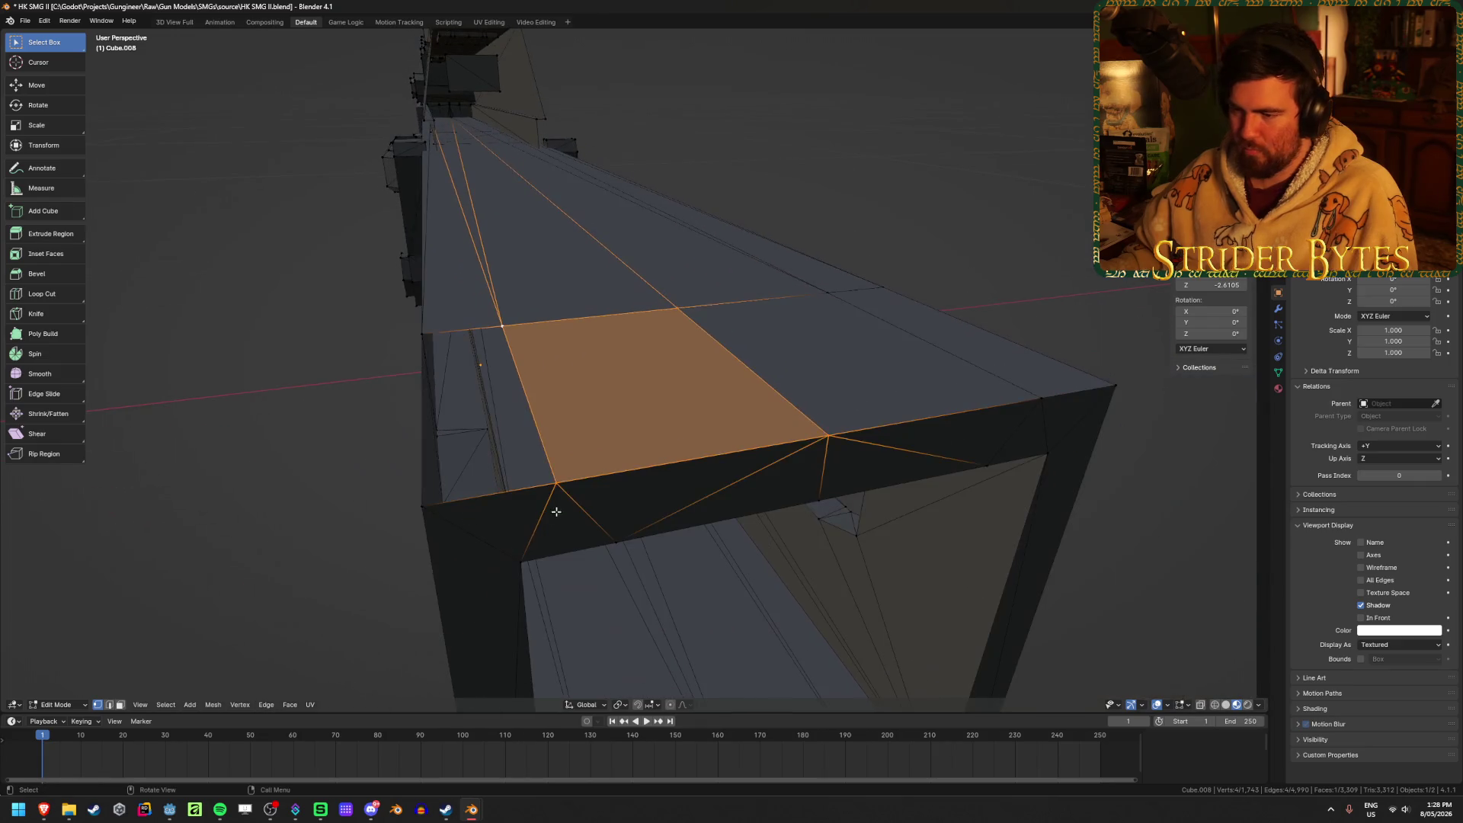
{"action": "left_click", "coordinate": [554, 487]}
{"action": "key", "text": "f"}
{"action": "key", "text": "alt+a"}
Select the upright hexagon-faced piece with linked selection and hide it.
{"action": "mouse_move", "coordinate": [466, 477]}
{"action": "middle_mouse_down"}
{"action": "mouse_move", "coordinate": [300, 542]}
{"action": "mouse_move", "coordinate": [374, 543]}
{"action": "middle_mouse_up"}
{"action": "scroll", "coordinate": [382, 549], "scroll_direction": "down", "scroll_amount": 3}
{"action": "middle_click_drag", "start_coordinate": [382, 548], "coordinate": [524, 614]}
{"action": "scroll", "coordinate": [525, 613], "scroll_direction": "up", "scroll_amount": 5}
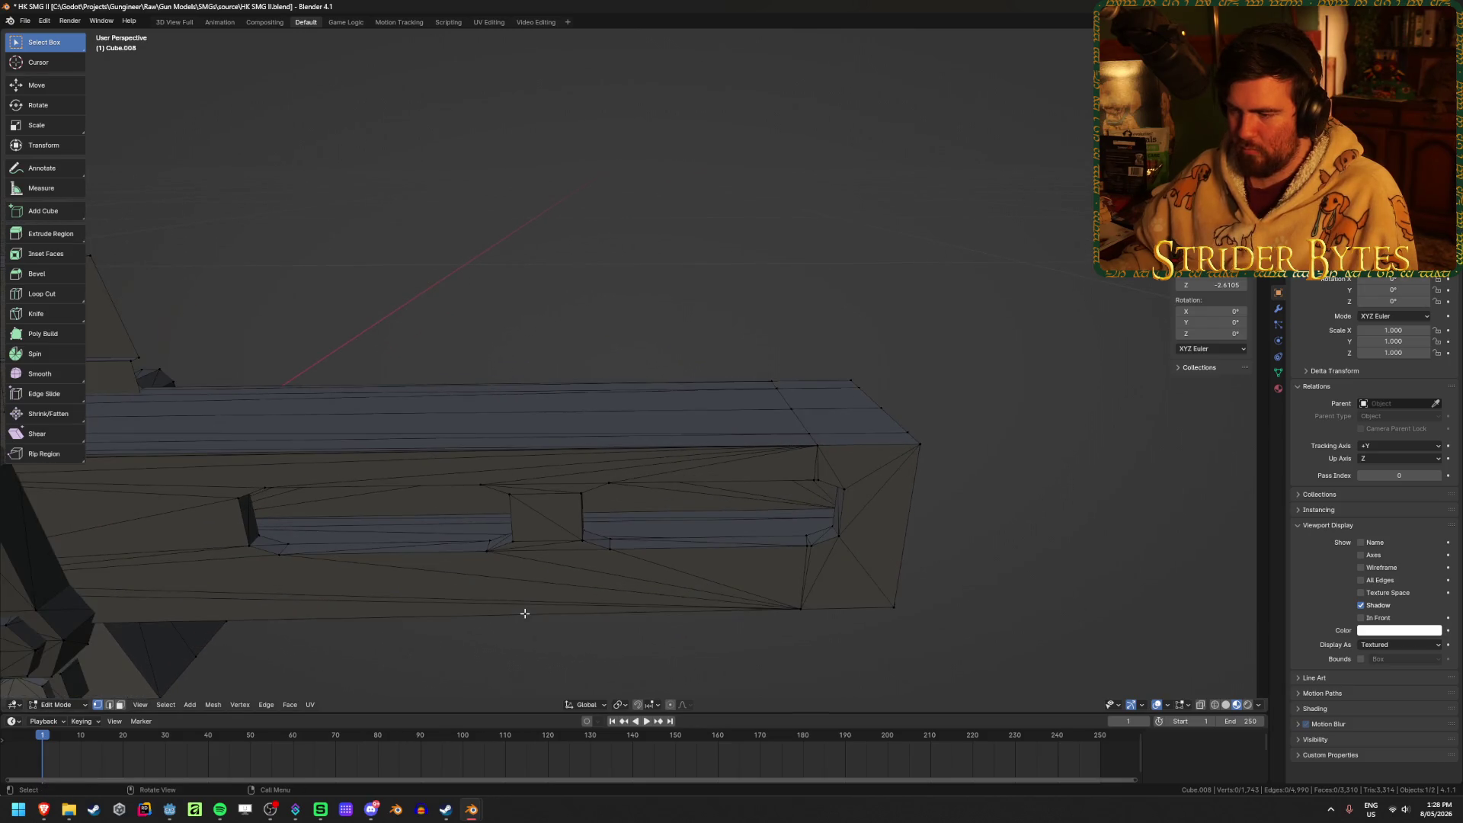
{"action": "middle_click_drag", "start_coordinate": [435, 660], "coordinate": [787, 626], "text": "shift"}
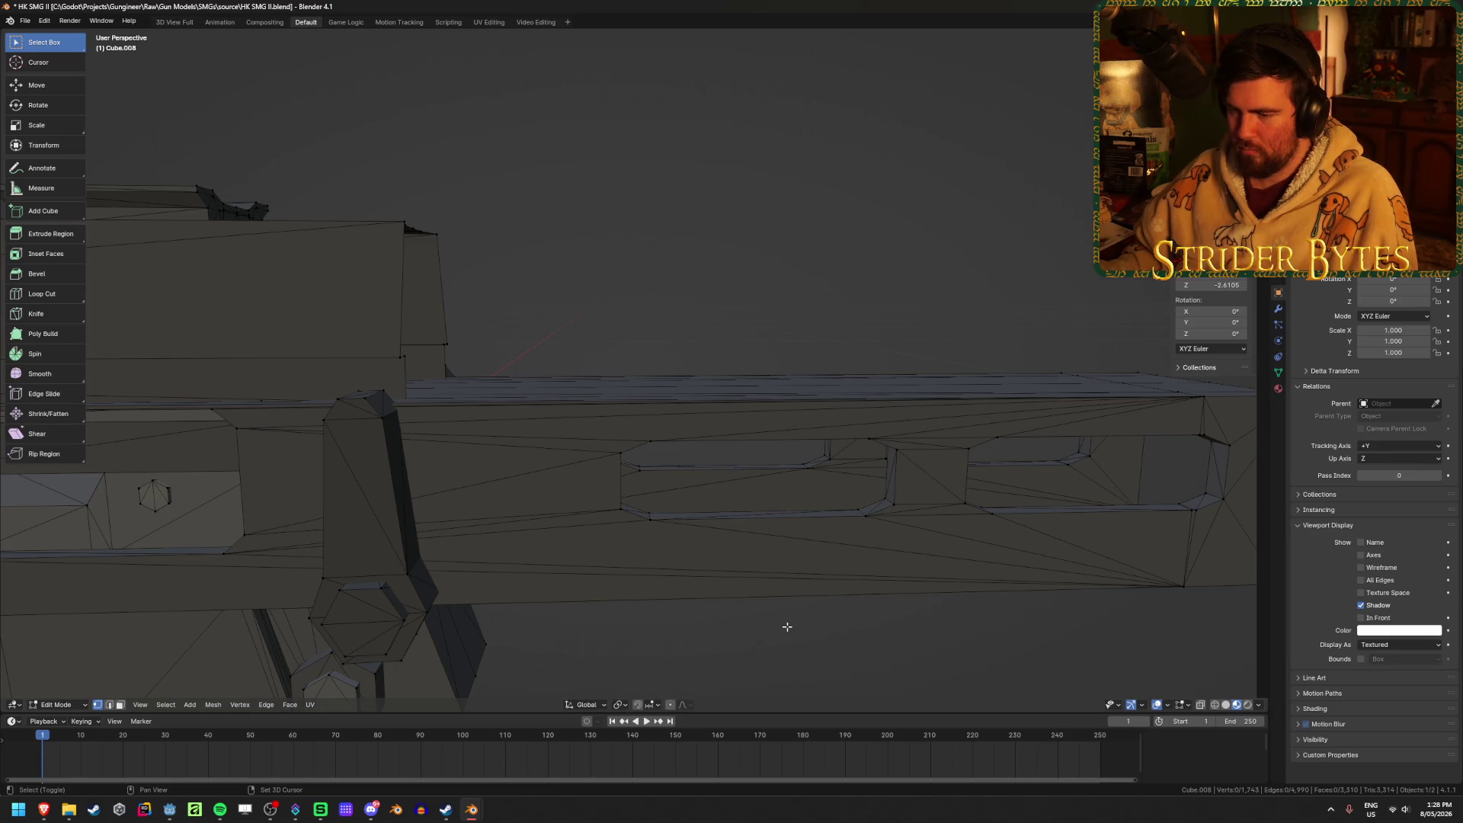
{"action": "mouse_move", "coordinate": [439, 566]}
{"action": "middle_mouse_down", "text": "shift"}
{"action": "mouse_move", "coordinate": [610, 560]}
{"action": "mouse_move", "coordinate": [764, 616]}
{"action": "middle_mouse_up", "text": "shift"}
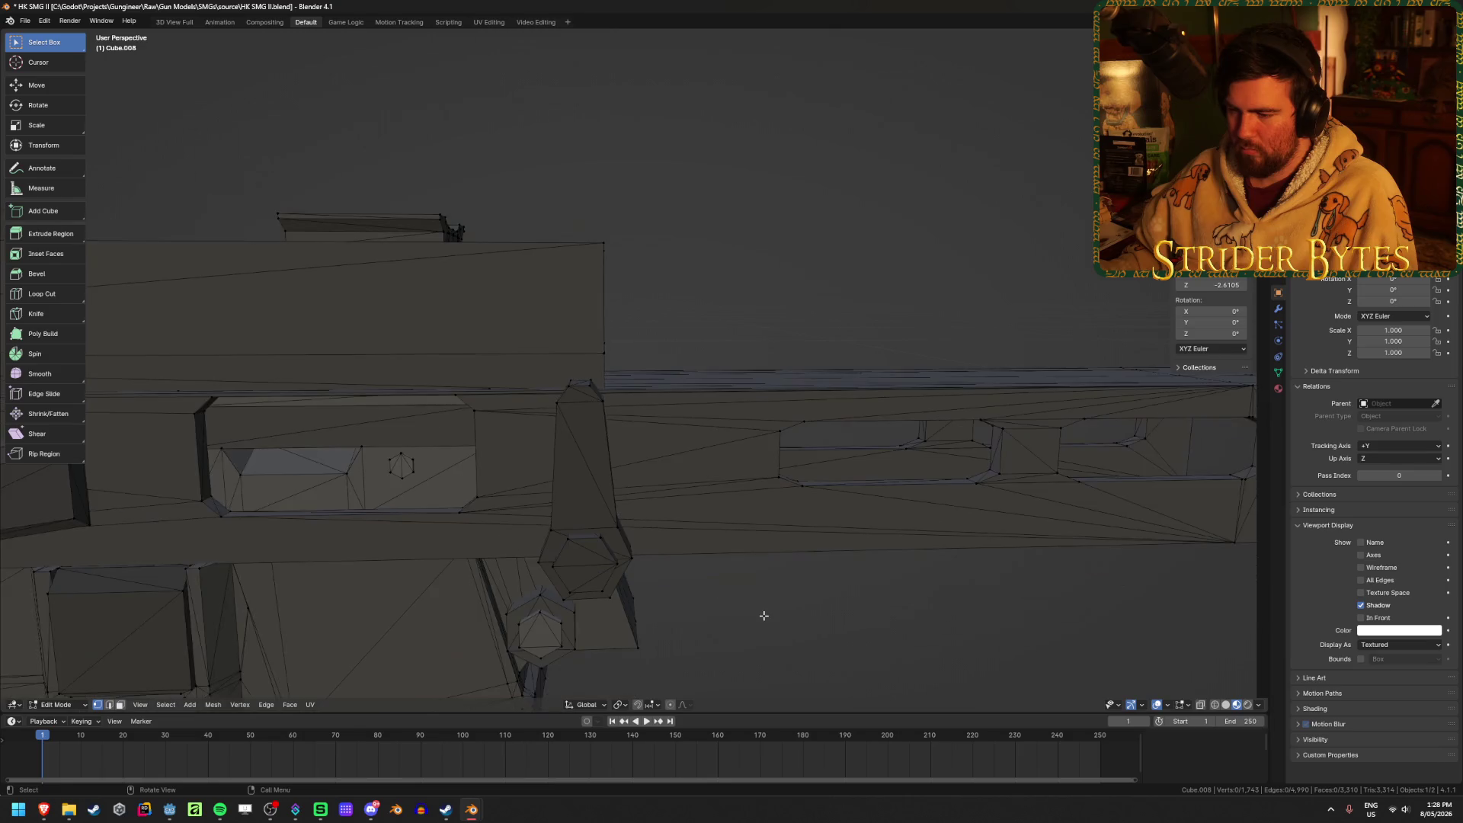
{"action": "left_click", "coordinate": [585, 562]}
{"action": "key", "text": "ctrl+l"}
{"action": "mouse_move", "coordinate": [760, 546]}
{"action": "middle_mouse_down"}
{"action": "mouse_move", "coordinate": [670, 538]}
{"action": "mouse_move", "coordinate": [724, 650]}
{"action": "mouse_move", "coordinate": [562, 598]}
{"action": "mouse_move", "coordinate": [712, 600]}
{"action": "middle_mouse_up"}
{"action": "key", "text": "h"}
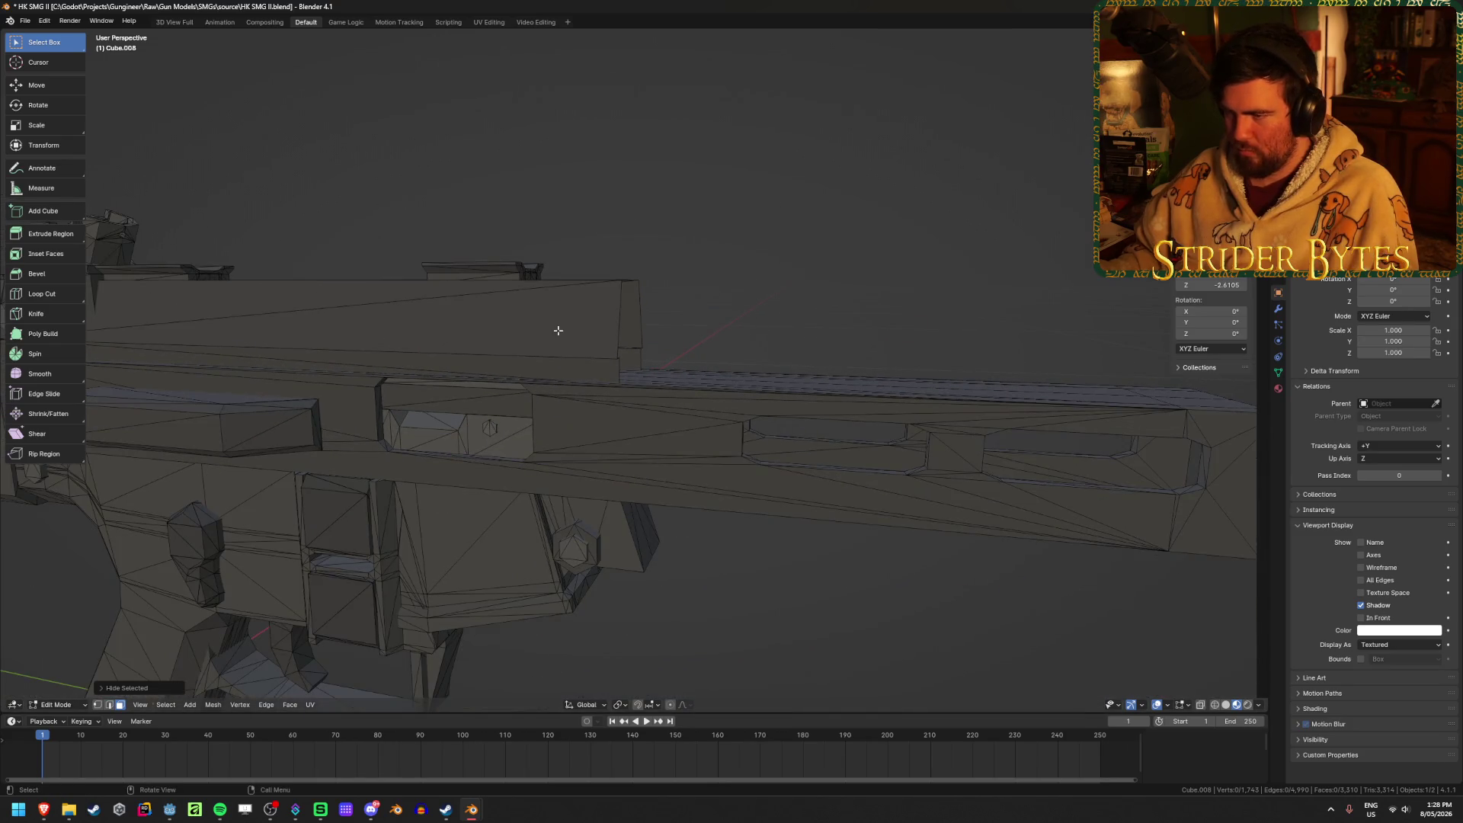
Isolate the long receiver piece by hiding everything else, inspect it, and leave Edit Mode.
{"action": "left_click", "coordinate": [668, 450]}
{"action": "key", "text": "ctrl+l"}
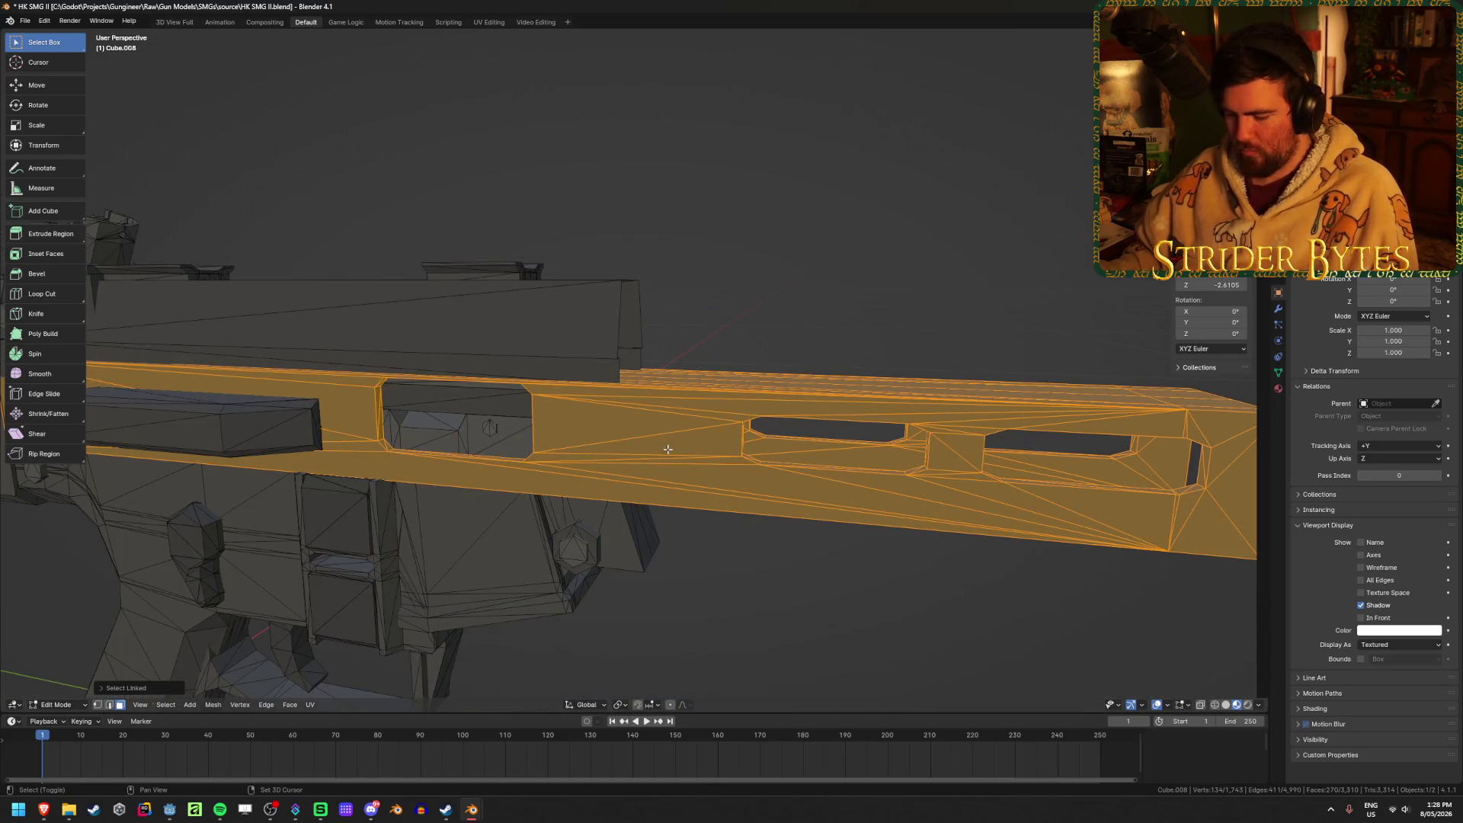
{"action": "key", "text": "shift+h"}
{"action": "left_click", "coordinate": [773, 549]}
{"action": "mouse_move", "coordinate": [765, 575]}
{"action": "middle_mouse_down"}
{"action": "mouse_move", "coordinate": [660, 559]}
{"action": "mouse_move", "coordinate": [757, 551]}
{"action": "mouse_move", "coordinate": [761, 533]}
{"action": "mouse_move", "coordinate": [575, 539]}
{"action": "mouse_move", "coordinate": [555, 574]}
{"action": "mouse_move", "coordinate": [624, 548]}
{"action": "mouse_move", "coordinate": [641, 628]}
{"action": "mouse_move", "coordinate": [586, 493]}
{"action": "middle_mouse_up"}
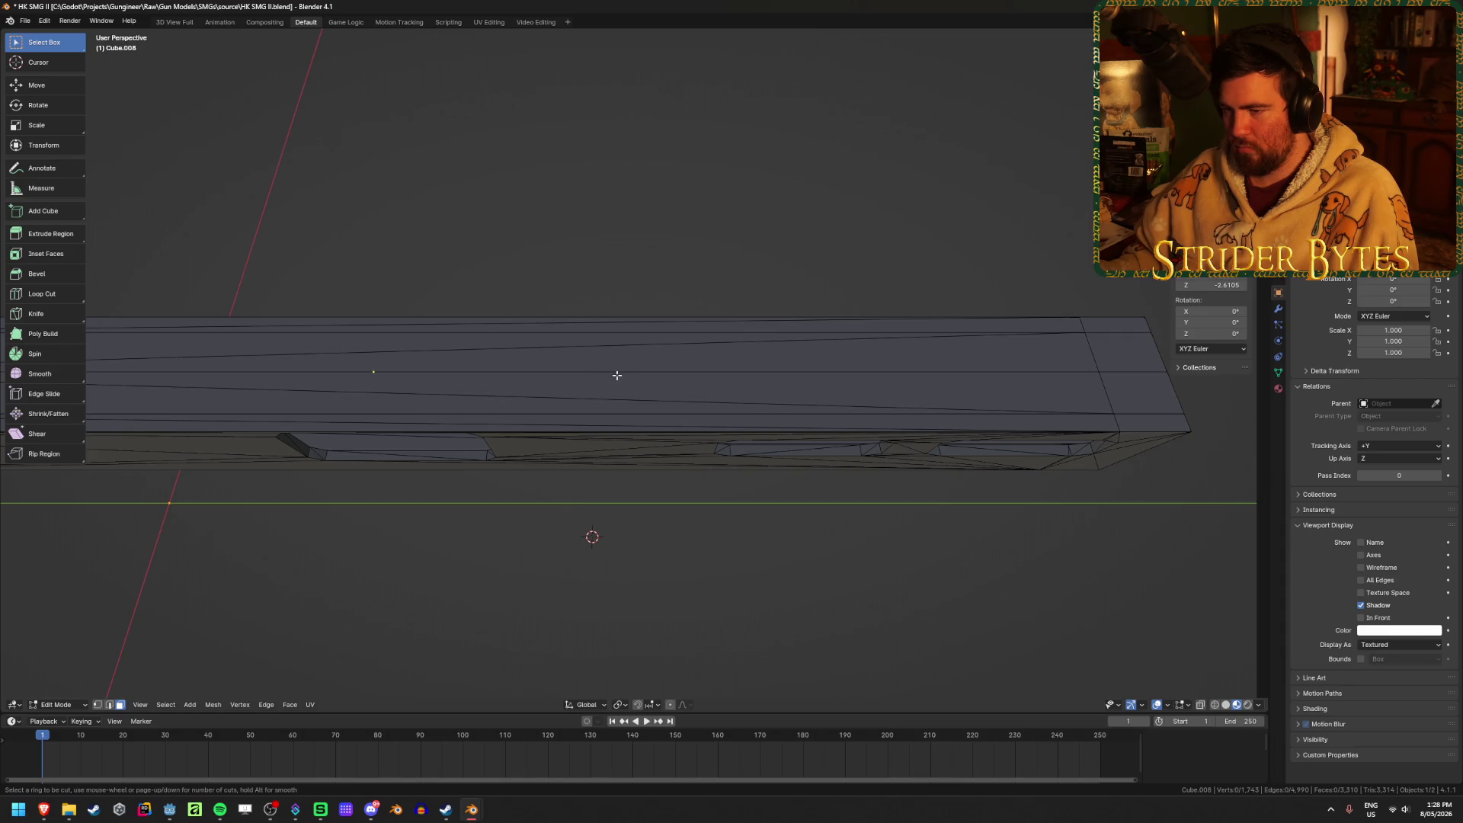
{"action": "mouse_move", "coordinate": [616, 375]}
{"action": "middle_mouse_down"}
{"action": "mouse_move", "coordinate": [702, 424]}
{"action": "mouse_move", "coordinate": [648, 404]}
{"action": "mouse_move", "coordinate": [613, 443]}
{"action": "mouse_move", "coordinate": [853, 438]}
{"action": "mouse_move", "coordinate": [856, 404]}
{"action": "middle_mouse_up"}
{"action": "key", "text": "Tab"}
Hide the barrel object and edit the gun body from an end-on view.
{"action": "left_click", "coordinate": [437, 396]}
{"action": "key", "text": "h"}
{"action": "left_click", "coordinate": [621, 402]}
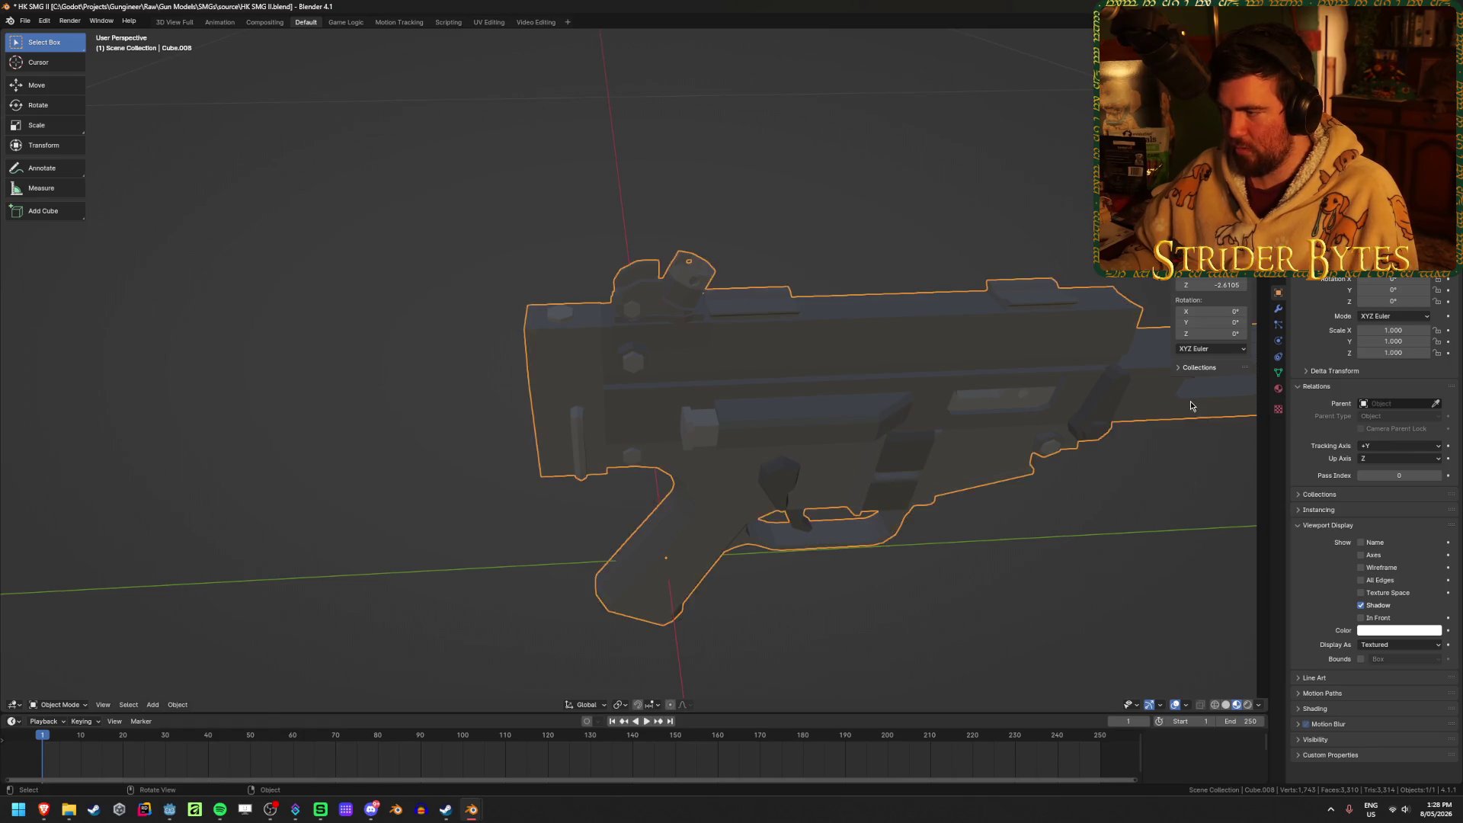
{"action": "key", "text": "Tab"}
{"action": "mouse_move", "coordinate": [621, 402]}
{"action": "middle_mouse_down"}
{"action": "mouse_move", "coordinate": [676, 405]}
{"action": "mouse_move", "coordinate": [728, 343]}
{"action": "mouse_move", "coordinate": [845, 340]}
{"action": "mouse_move", "coordinate": [1081, 404]}
{"action": "mouse_move", "coordinate": [1016, 390]}
{"action": "middle_mouse_up"}
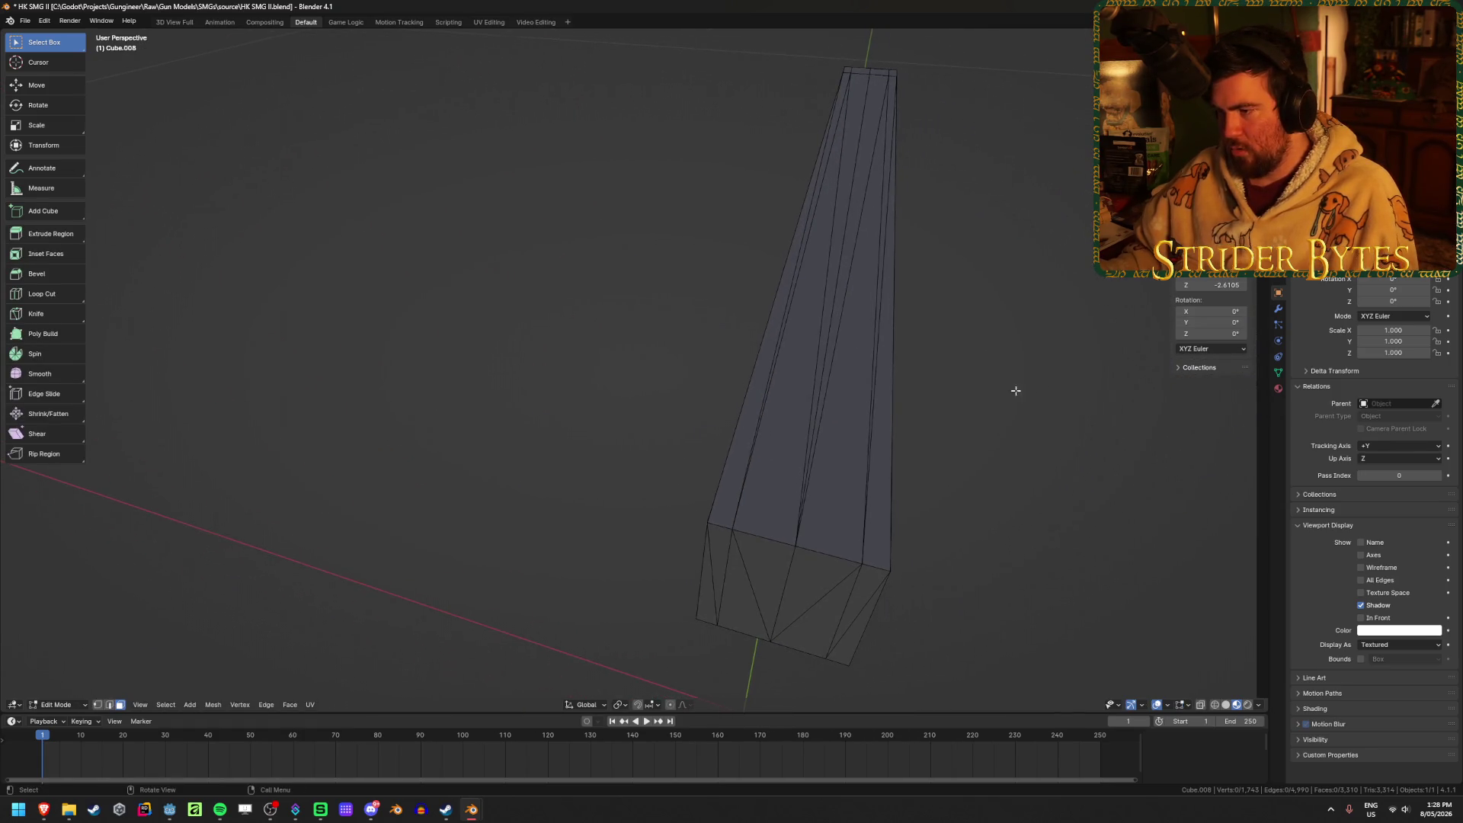
Select the thin sliver strip faces running along one side of the mesh.
{"action": "left_click", "coordinate": [787, 347]}
{"action": "left_click", "coordinate": [850, 156], "text": "shift"}
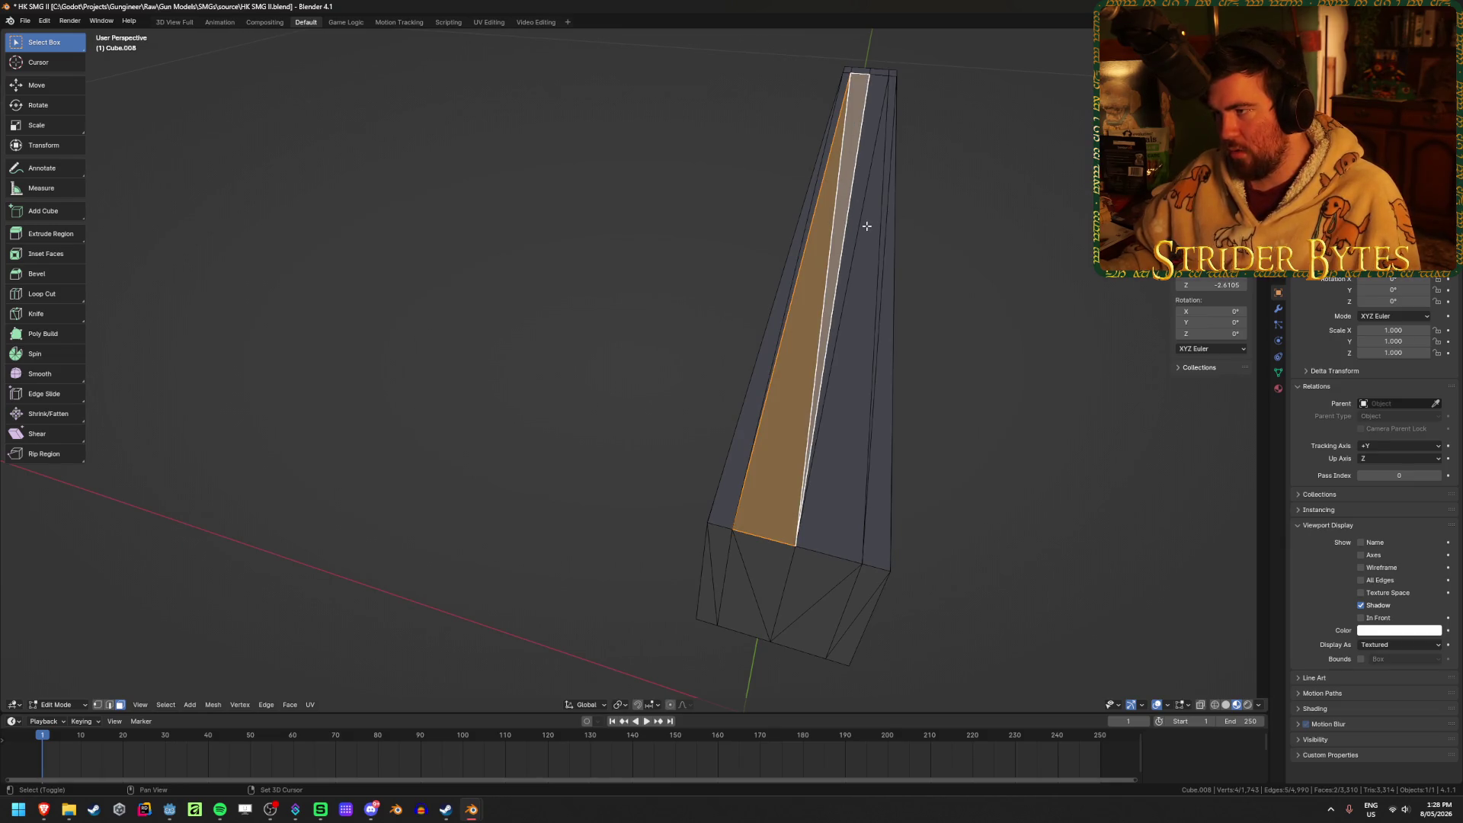
{"action": "left_click", "coordinate": [874, 141]}
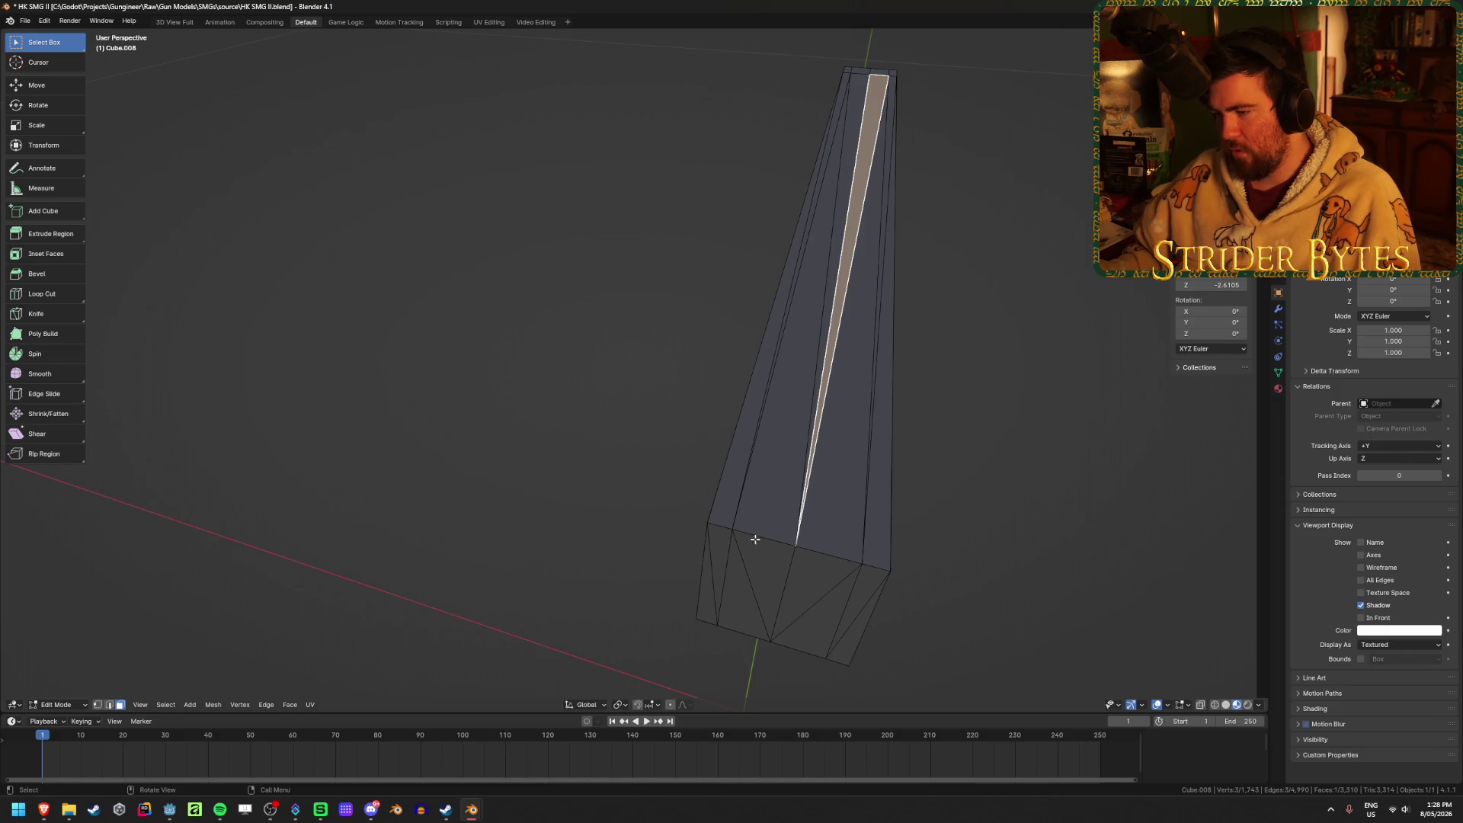
{"action": "left_click", "coordinate": [748, 425]}
{"action": "left_click", "coordinate": [840, 97], "text": "shift"}
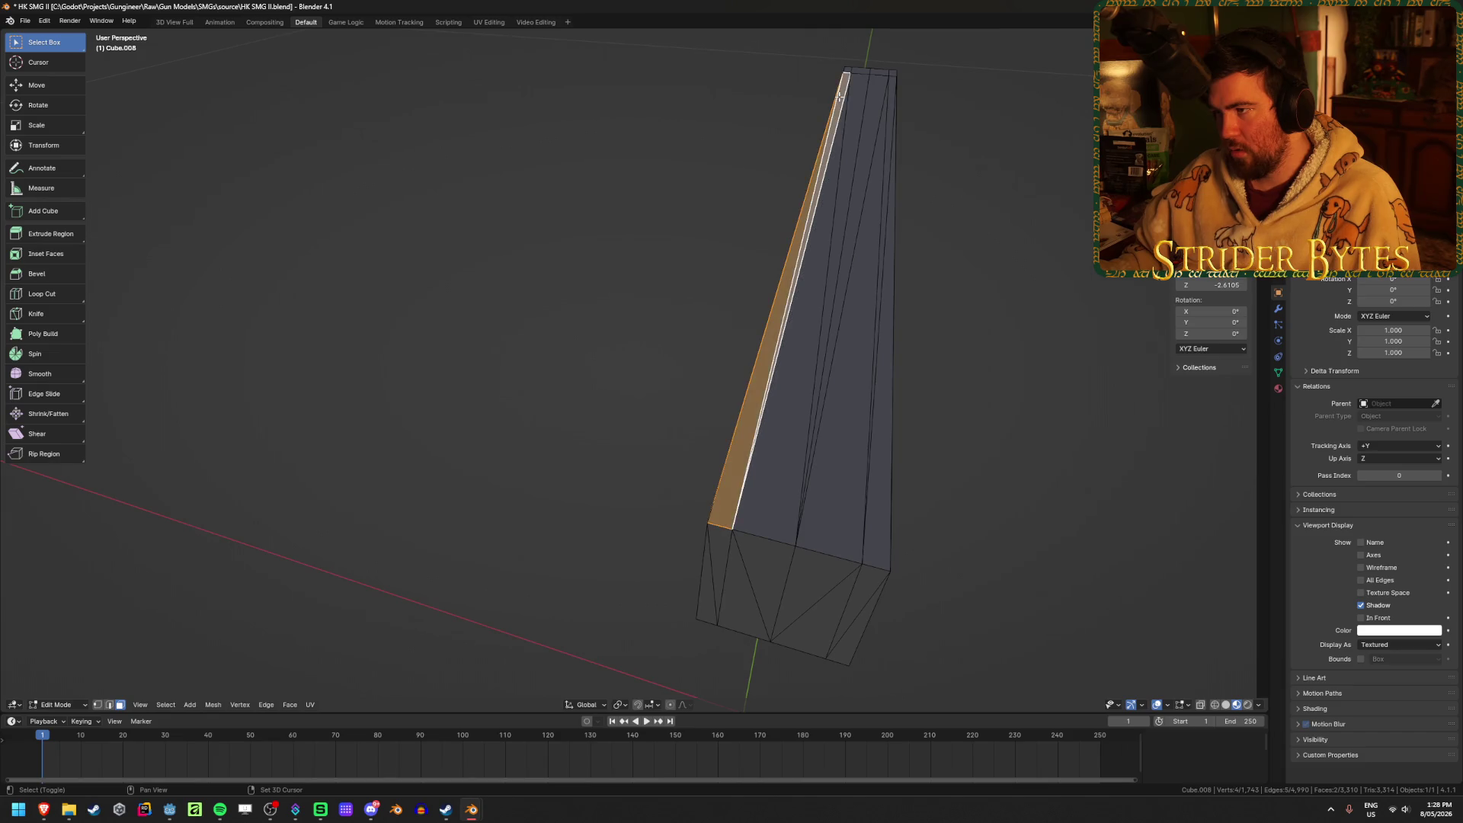
{"action": "left_click", "coordinate": [838, 160], "text": "shift"}
{"action": "left_click", "coordinate": [847, 169], "text": "shift"}
{"action": "left_click", "coordinate": [858, 177], "text": "shift"}
{"action": "left_click", "coordinate": [871, 186], "text": "shift"}
{"action": "left_click", "coordinate": [882, 197], "text": "shift"}
Delete the selected strip faces and start selecting the edges bordering the gap.
{"action": "right_click", "coordinate": [884, 361]}
{"action": "left_click", "coordinate": [869, 472]}
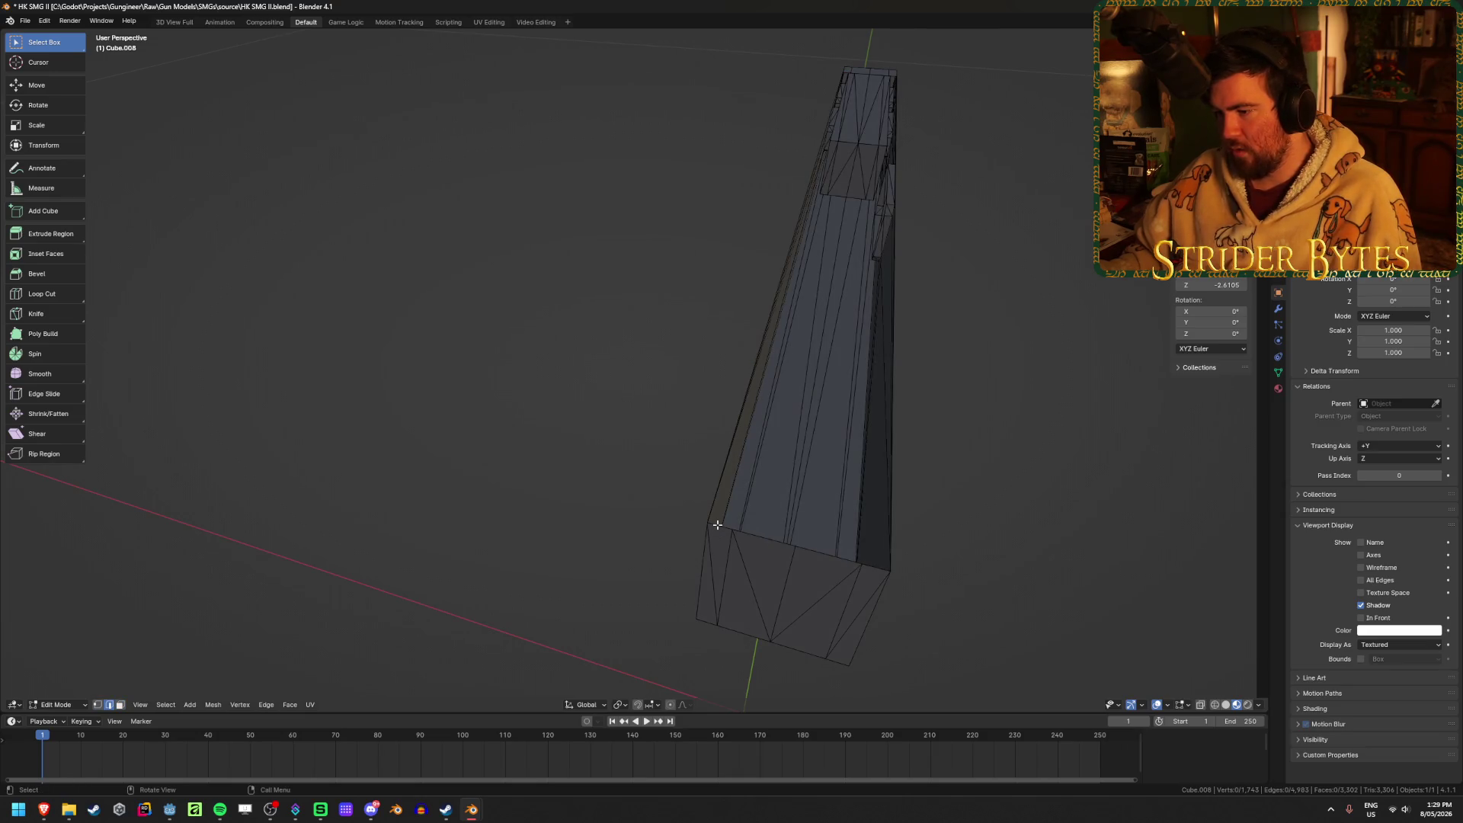
{"action": "left_click", "coordinate": [871, 574], "text": "shift"}
{"action": "mouse_move", "coordinate": [870, 574]}
{"action": "middle_mouse_down"}
{"action": "mouse_move", "coordinate": [1022, 447]}
{"action": "mouse_move", "coordinate": [1029, 493]}
{"action": "mouse_move", "coordinate": [582, 235]}
{"action": "mouse_move", "coordinate": [969, 457]}
{"action": "mouse_move", "coordinate": [948, 441]}
{"action": "mouse_move", "coordinate": [882, 480]}
{"action": "mouse_move", "coordinate": [707, 278]}
{"action": "mouse_move", "coordinate": [758, 411]}
{"action": "mouse_move", "coordinate": [640, 437]}
{"action": "middle_mouse_up"}
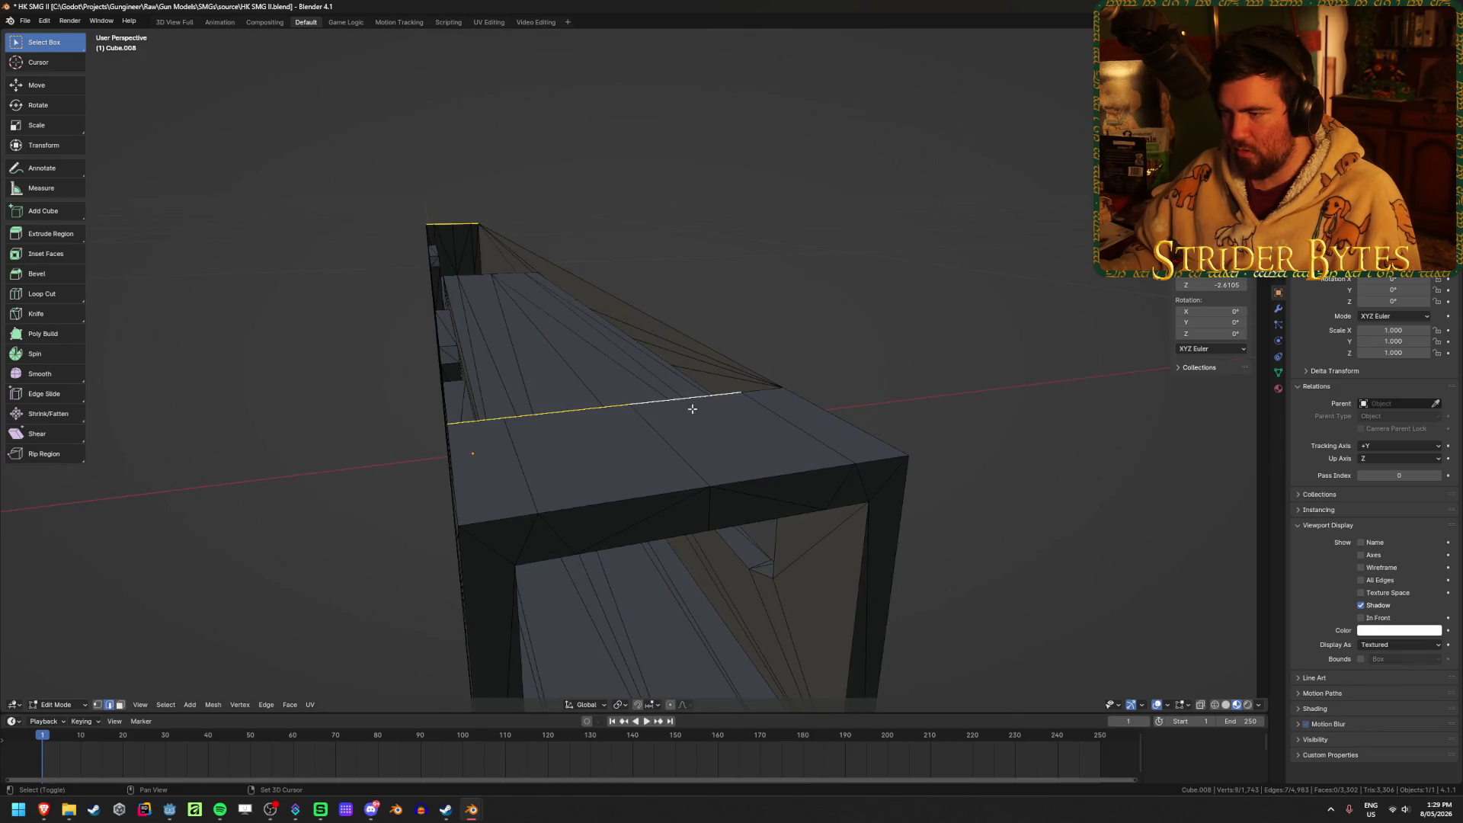
Bridge the two edge loops bordering the gap with new faces.
{"action": "right_click", "coordinate": [813, 430]}
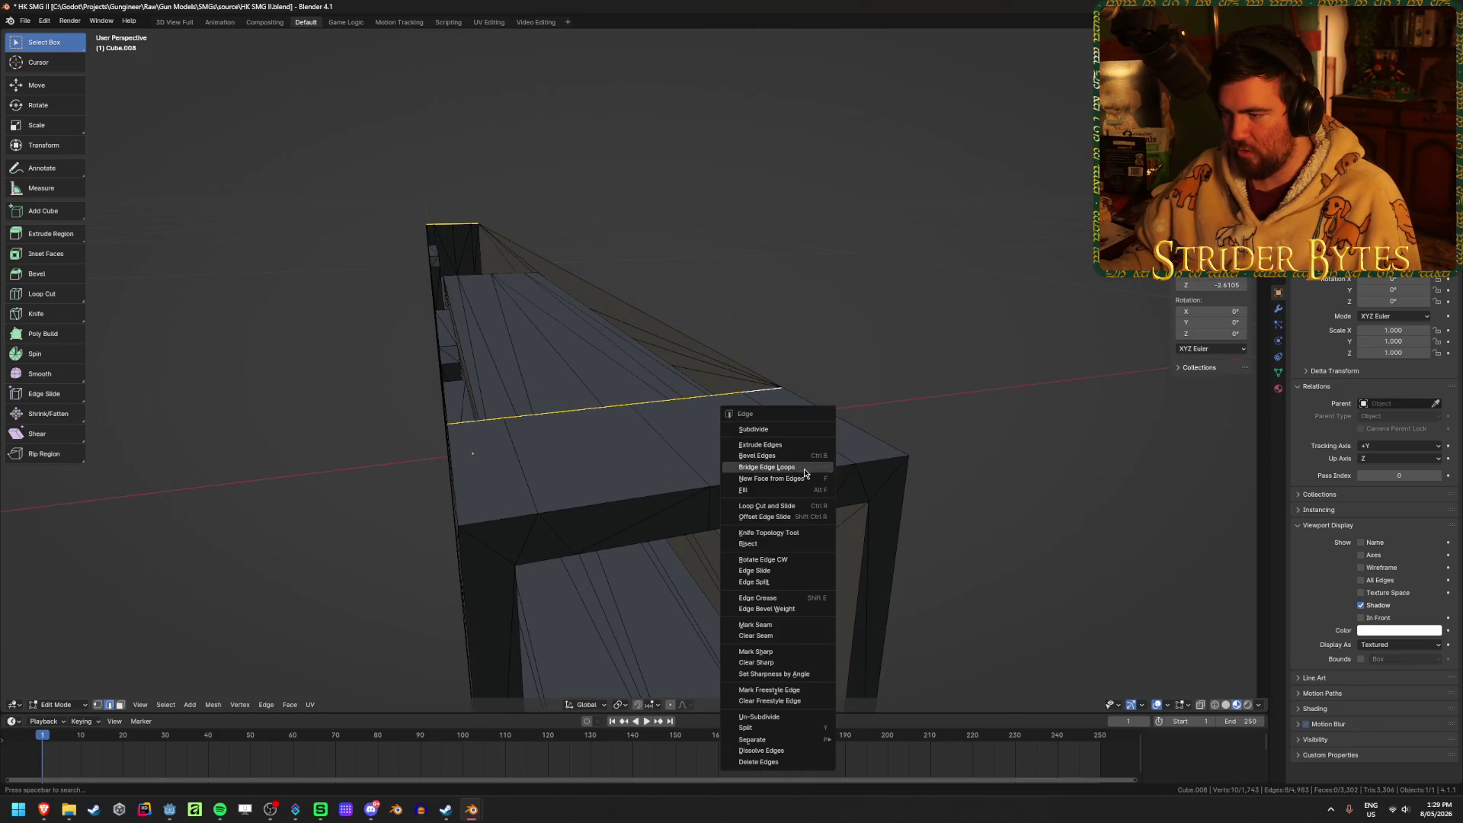
{"action": "left_click", "coordinate": [805, 467]}
{"action": "key", "text": "alt+a"}
{"action": "middle_click_drag", "start_coordinate": [510, 304], "coordinate": [929, 471]}
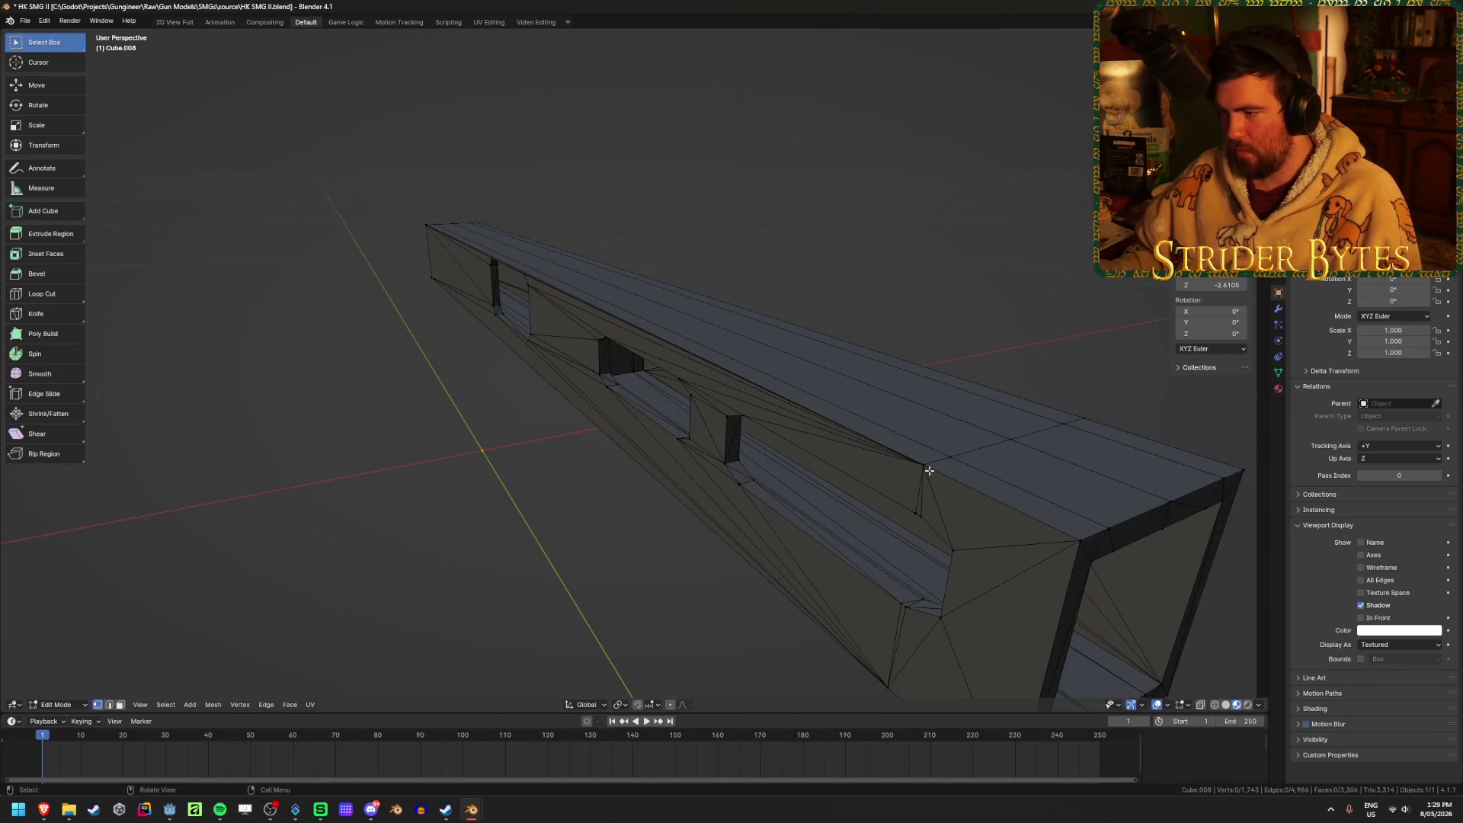
{"action": "left_click", "coordinate": [929, 471]}
{"action": "left_click", "coordinate": [816, 525]}
{"action": "left_click", "coordinate": [898, 414]}
{"action": "left_click", "coordinate": [679, 206]}
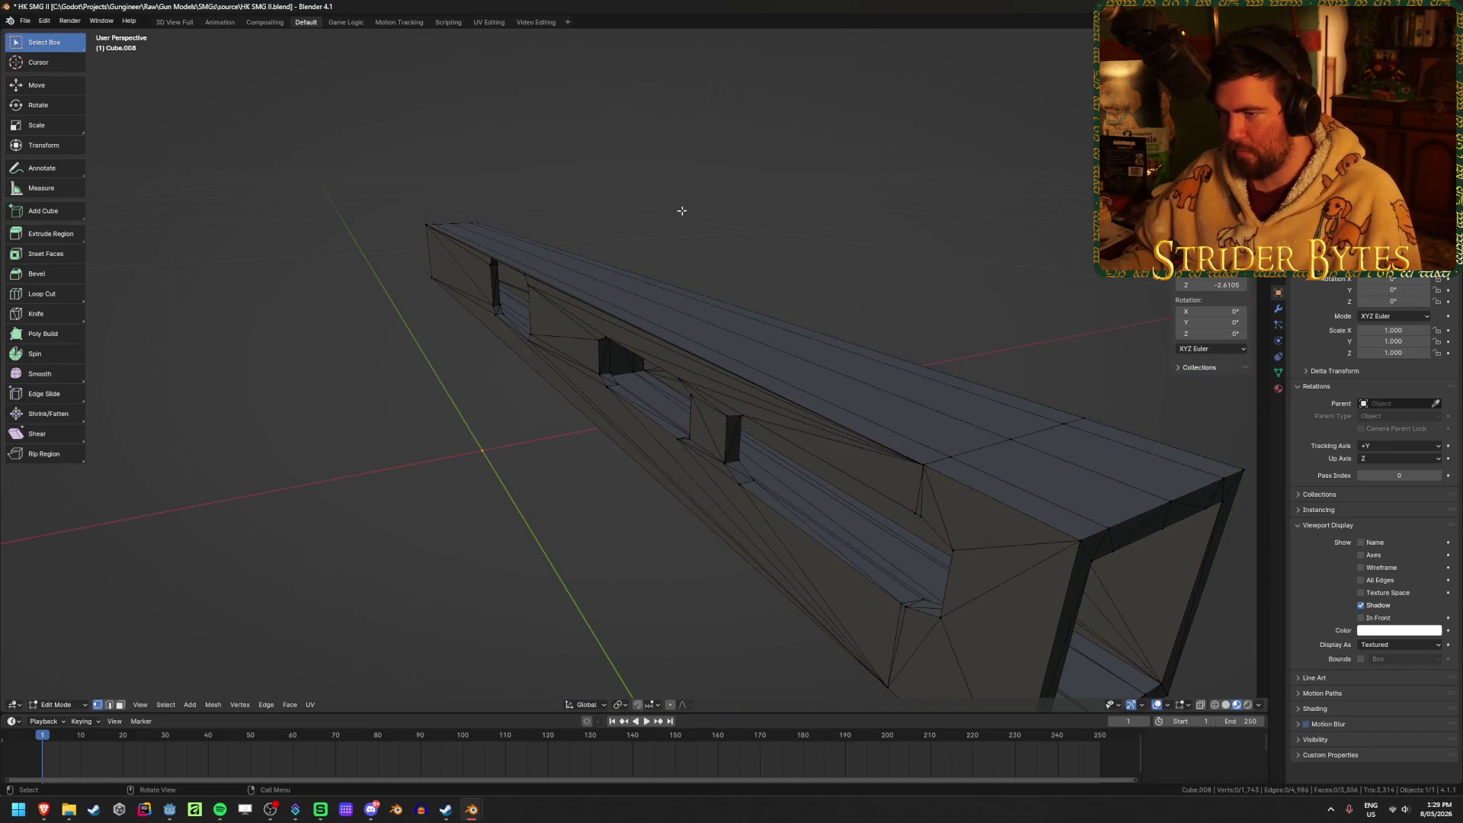
Select the whole mesh and frame it in the view to check the bridged result.
{"action": "mouse_move", "coordinate": [723, 226]}
{"action": "middle_mouse_down"}
{"action": "mouse_move", "coordinate": [709, 225]}
{"action": "mouse_move", "coordinate": [744, 226]}
{"action": "mouse_move", "coordinate": [722, 275]}
{"action": "mouse_move", "coordinate": [718, 262]}
{"action": "mouse_move", "coordinate": [512, 288]}
{"action": "middle_mouse_up"}
{"action": "scroll", "coordinate": [644, 389], "scroll_direction": "up", "scroll_amount": 8}
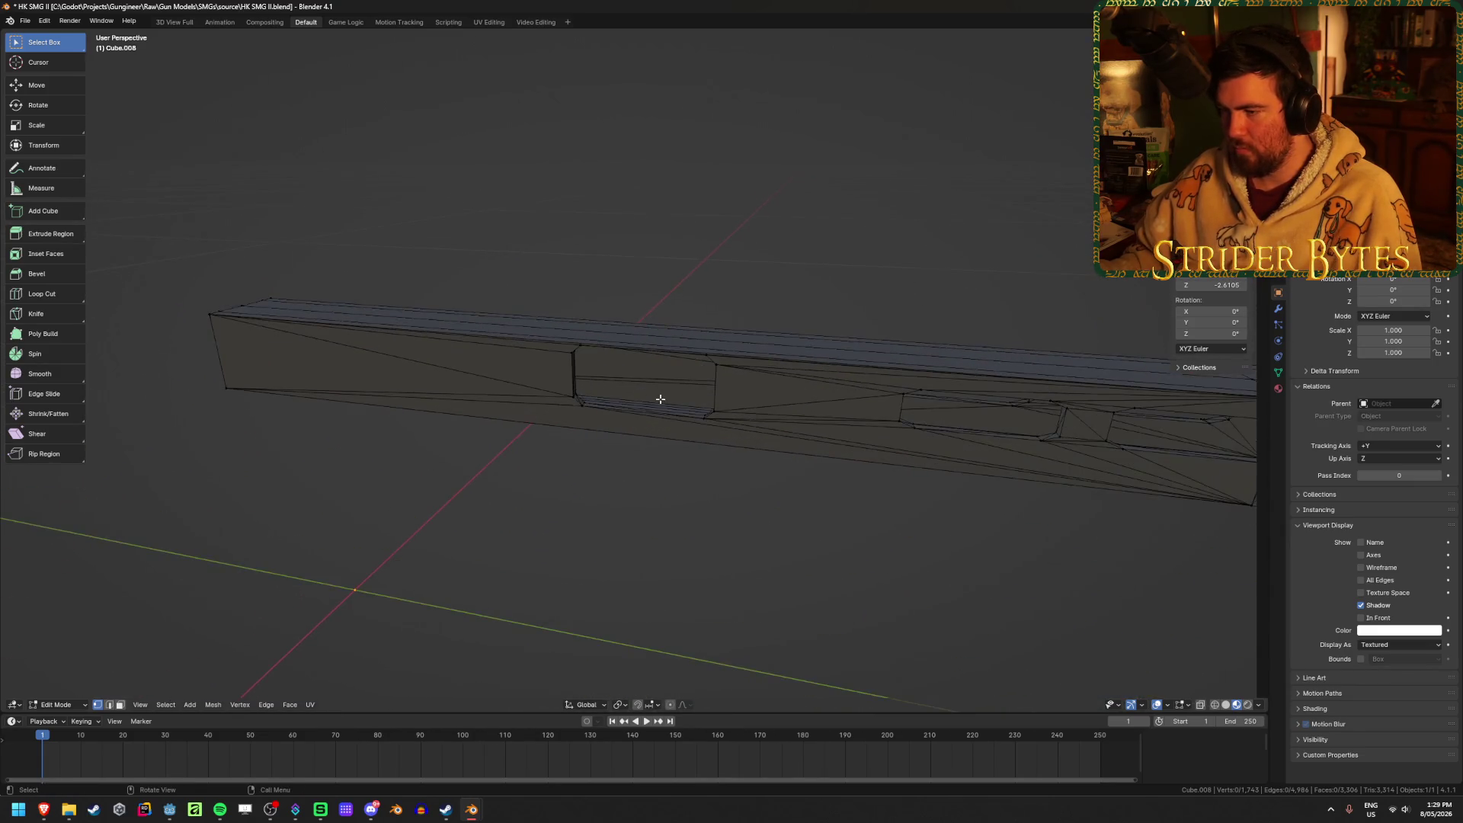
{"action": "mouse_move", "coordinate": [660, 400]}
{"action": "middle_mouse_down"}
{"action": "mouse_move", "coordinate": [633, 379]}
{"action": "mouse_move", "coordinate": [533, 384]}
{"action": "mouse_move", "coordinate": [409, 435]}
{"action": "mouse_move", "coordinate": [585, 382]}
{"action": "mouse_move", "coordinate": [464, 392]}
{"action": "mouse_move", "coordinate": [846, 409]}
{"action": "mouse_move", "coordinate": [611, 431]}
{"action": "mouse_move", "coordinate": [682, 432]}
{"action": "mouse_move", "coordinate": [643, 419]}
{"action": "middle_mouse_up"}
{"action": "key", "text": "a"}
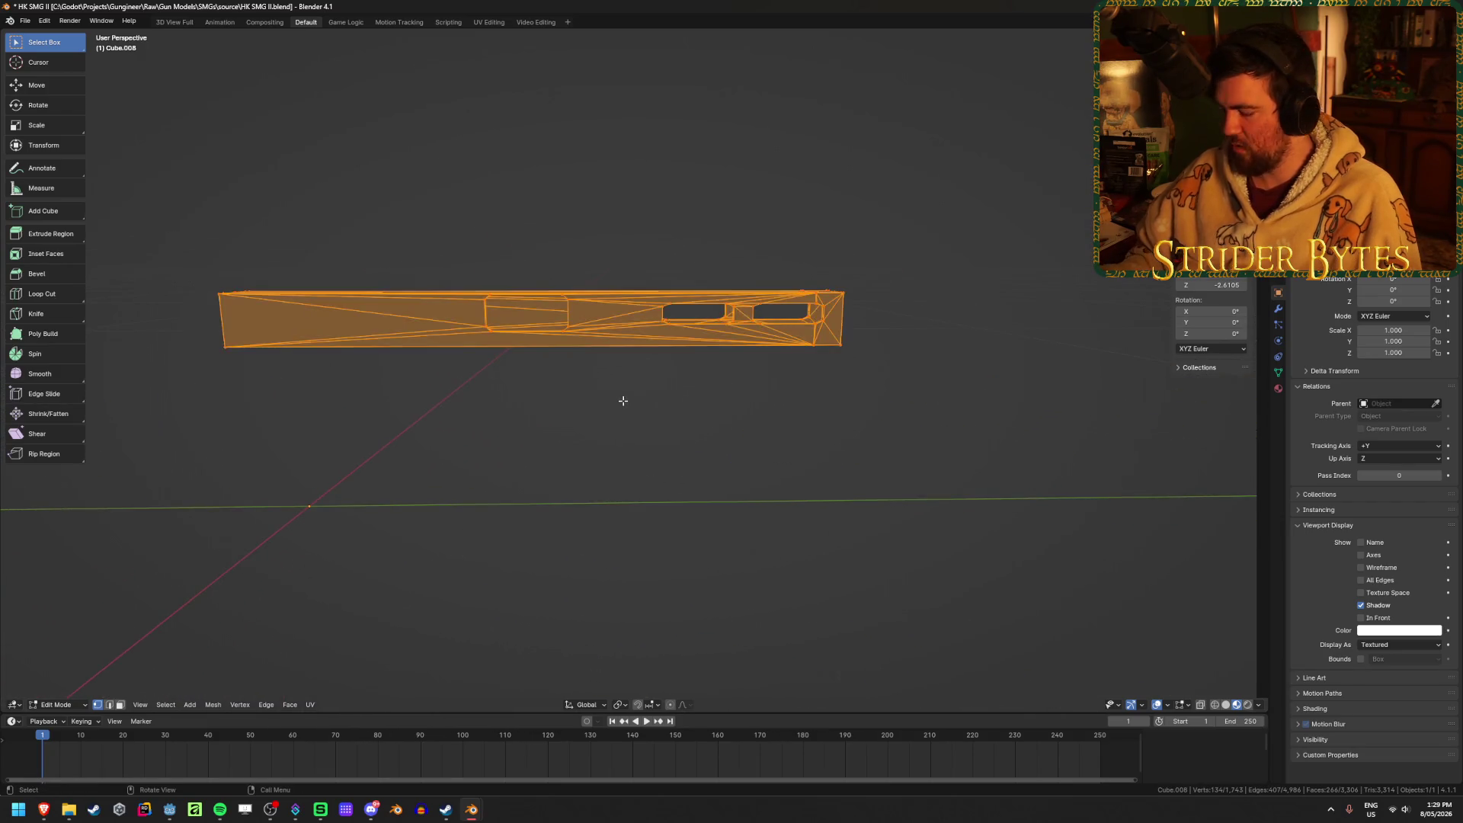
{"action": "key", "text": "KP_Decimal"}
{"action": "scroll", "coordinate": [622, 400], "scroll_direction": "up", "scroll_amount": 5}
{"action": "left_click", "coordinate": [821, 554]}
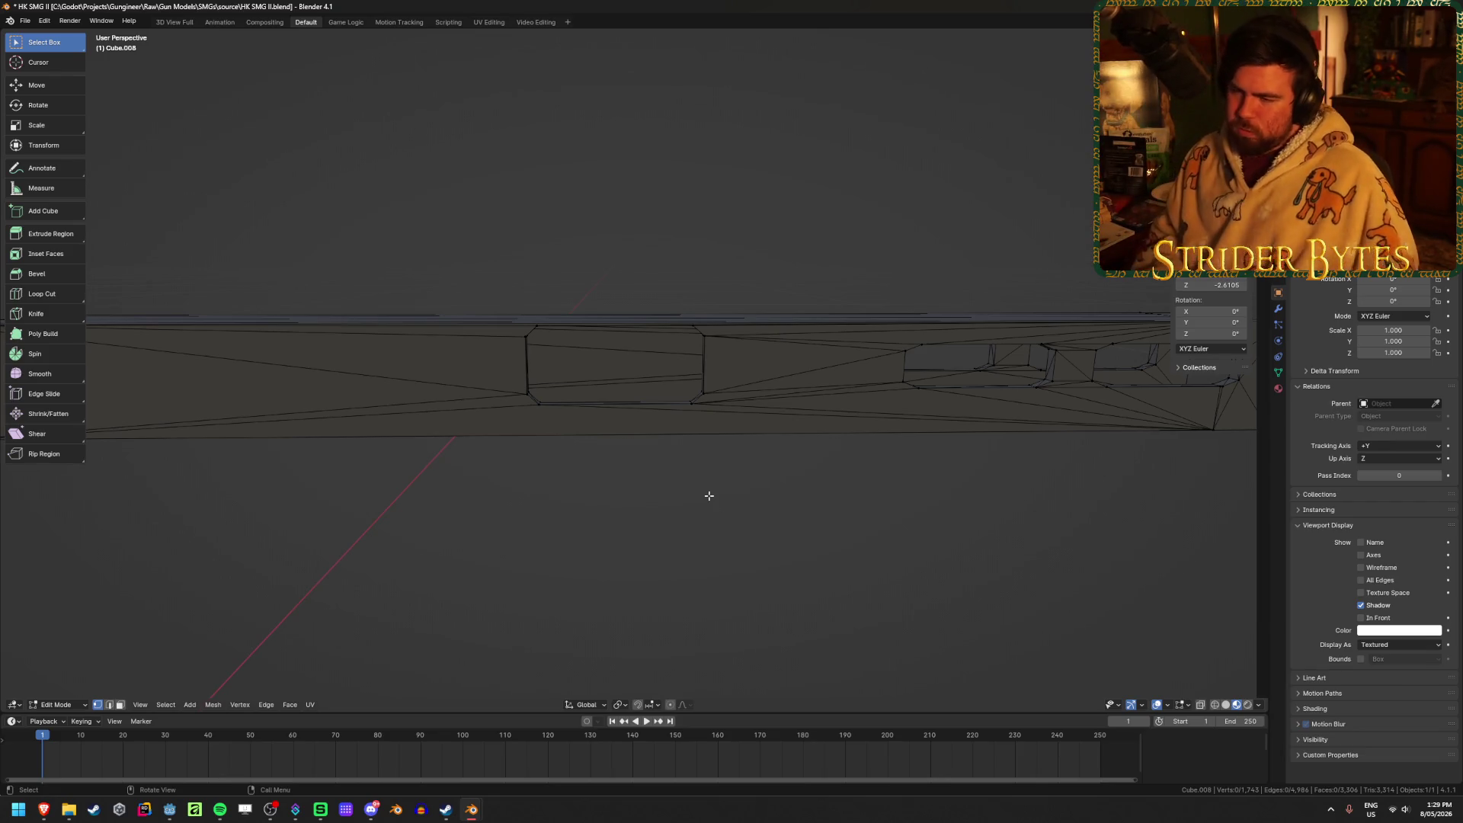
Inspect the bridged tunnel from the top and end-on, then return to Object Mode.
{"action": "middle_click_drag", "start_coordinate": [707, 477], "coordinate": [617, 302]}
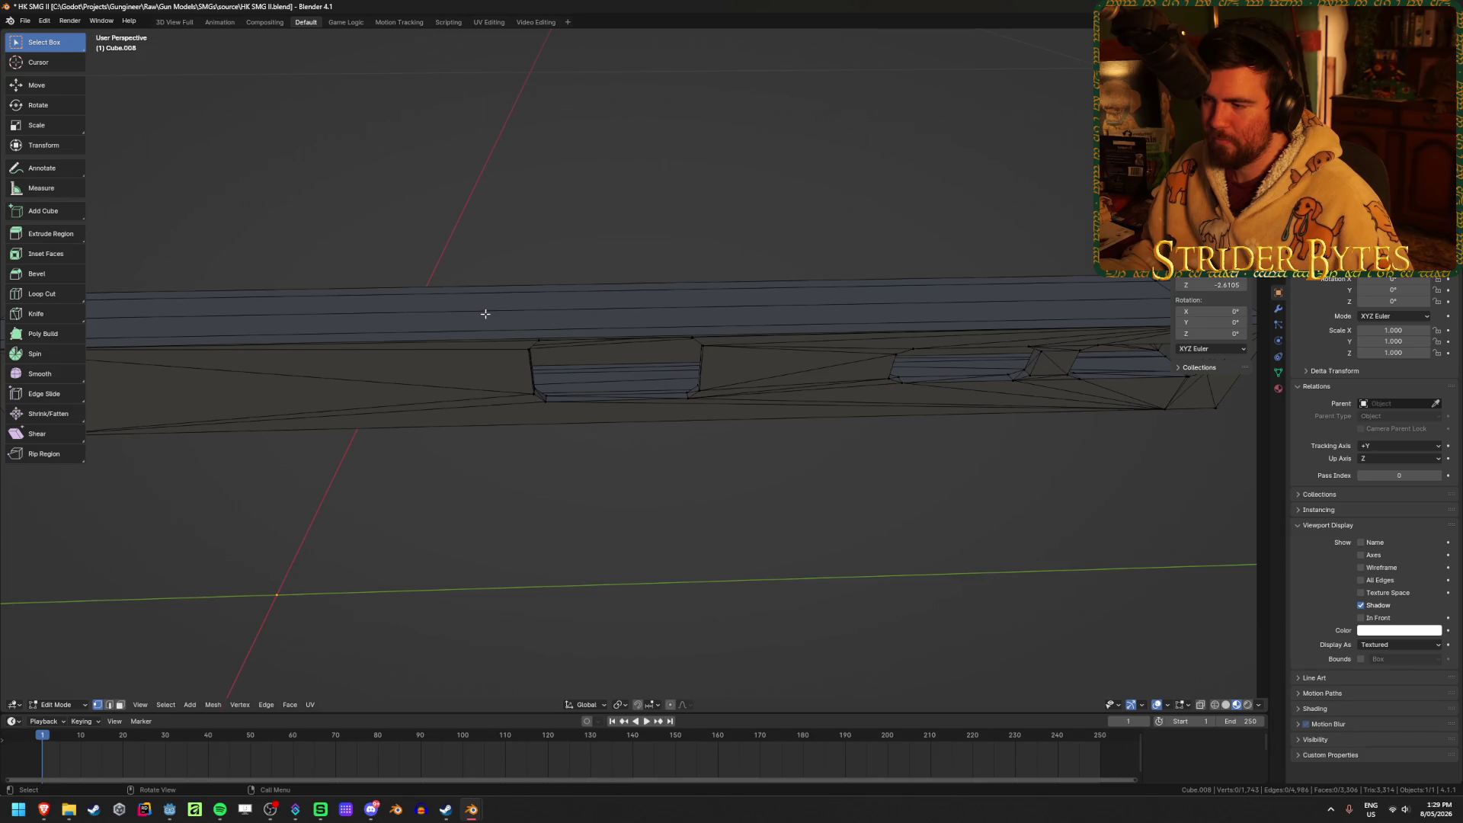
{"action": "scroll", "coordinate": [717, 519], "scroll_direction": "down", "scroll_amount": 3}
{"action": "middle_click_drag", "start_coordinate": [863, 495], "coordinate": [764, 448]}
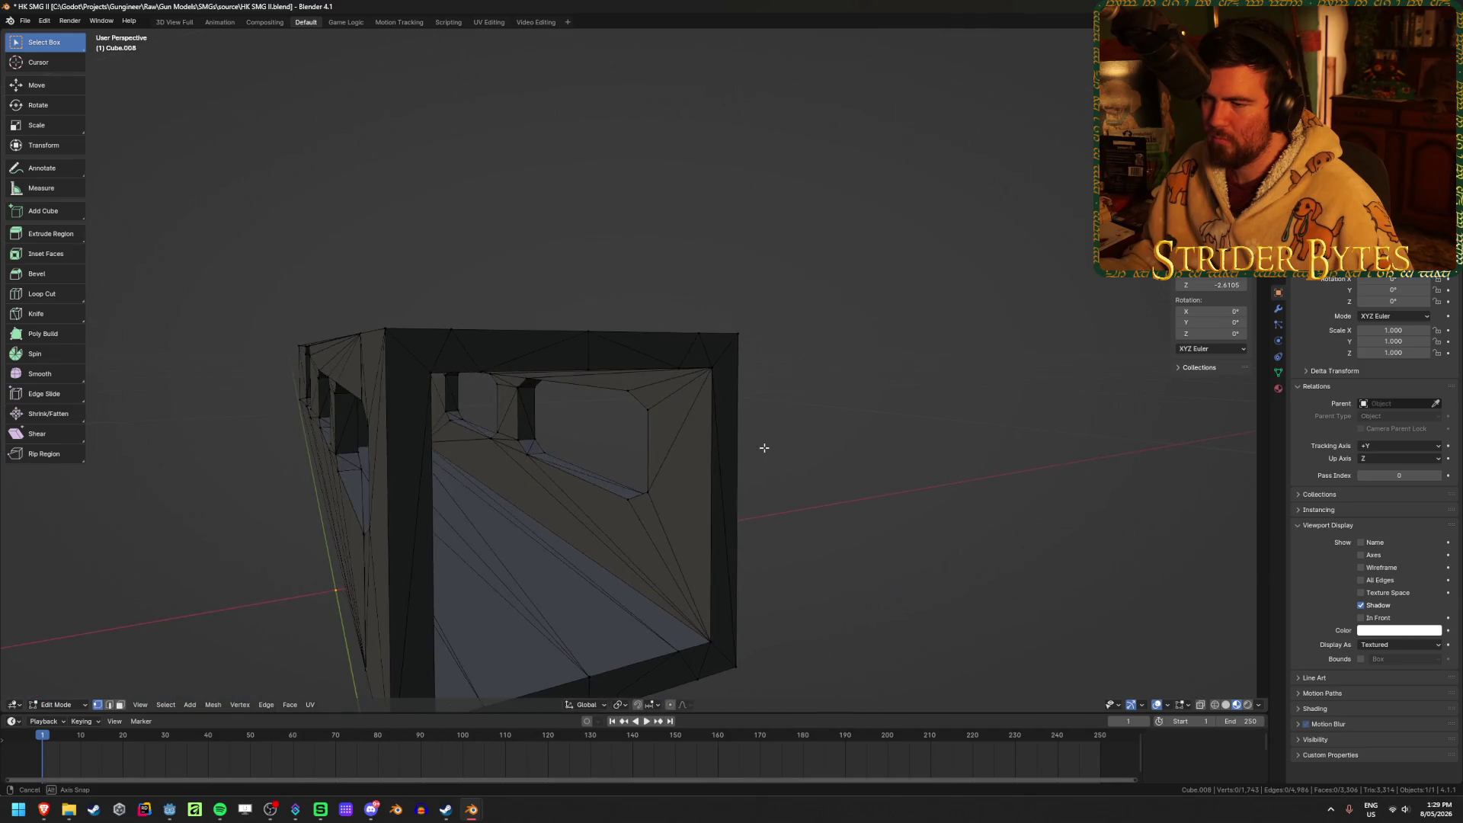
{"action": "scroll", "coordinate": [764, 447], "scroll_direction": "up", "scroll_amount": 3}
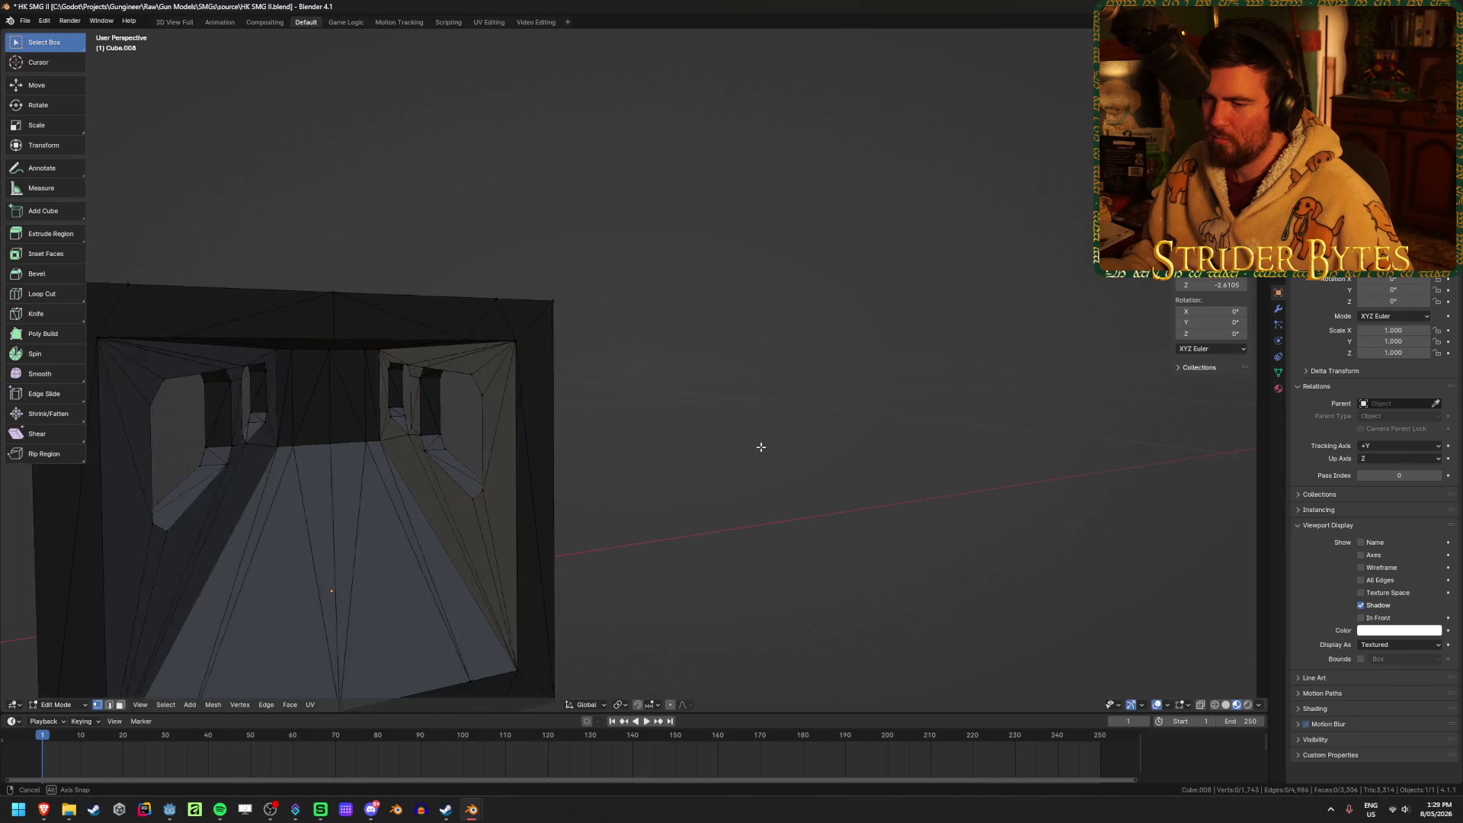
{"action": "mouse_move", "coordinate": [760, 447]}
{"action": "middle_mouse_down"}
{"action": "mouse_move", "coordinate": [855, 460]}
{"action": "mouse_move", "coordinate": [843, 496]}
{"action": "middle_mouse_up"}
{"action": "scroll", "coordinate": [842, 496], "scroll_direction": "up", "scroll_amount": 3}
{"action": "scroll", "coordinate": [842, 496], "scroll_direction": "up", "scroll_amount": 2}
{"action": "scroll", "coordinate": [888, 583], "scroll_direction": "down", "scroll_amount": 4}
{"action": "key", "text": "Tab"}
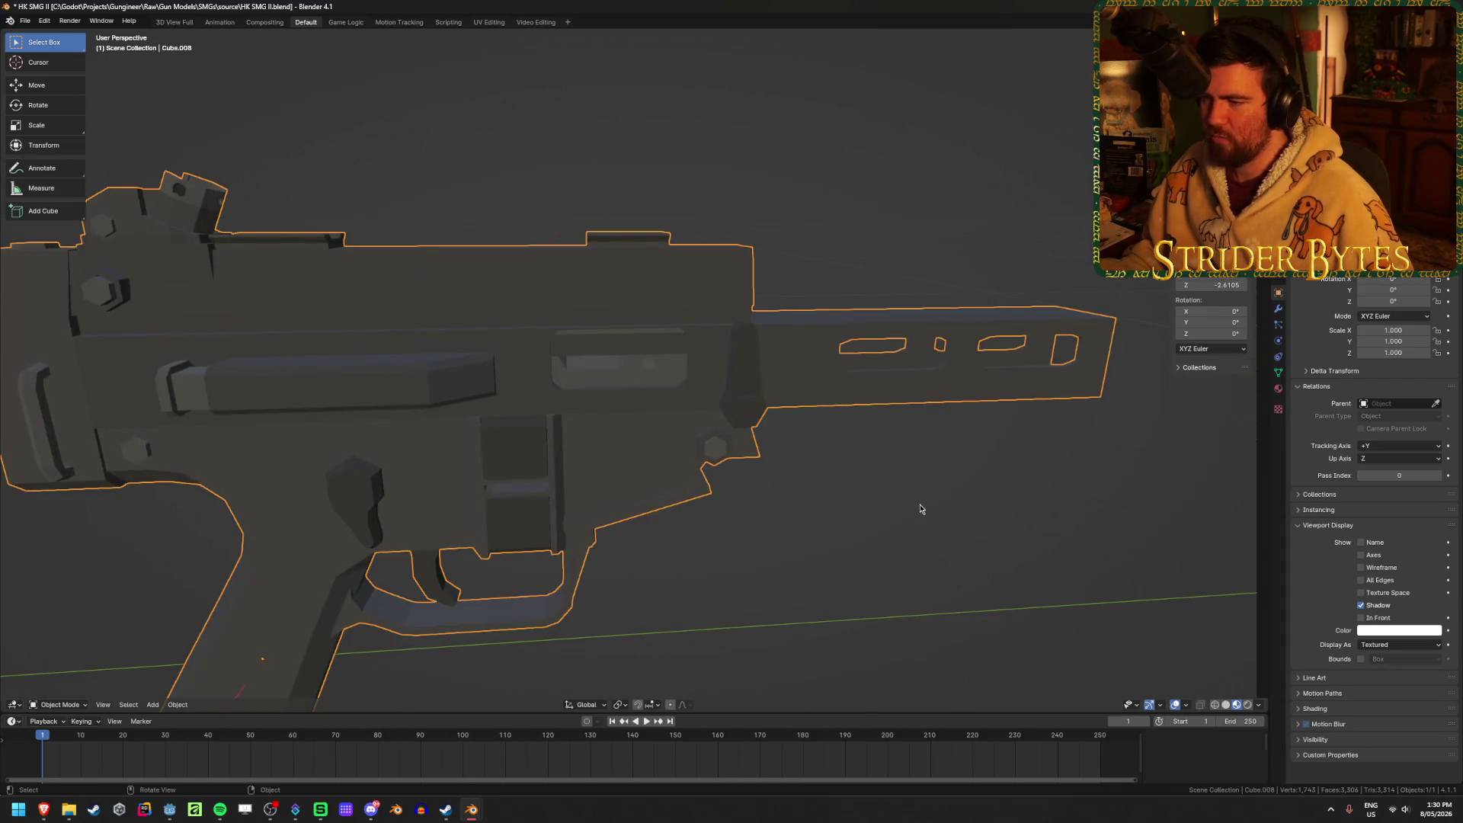
Add a plane in the barrel mesh and snap the 3D cursor to the selected barrel end.
{"action": "key", "text": "shift+a"}
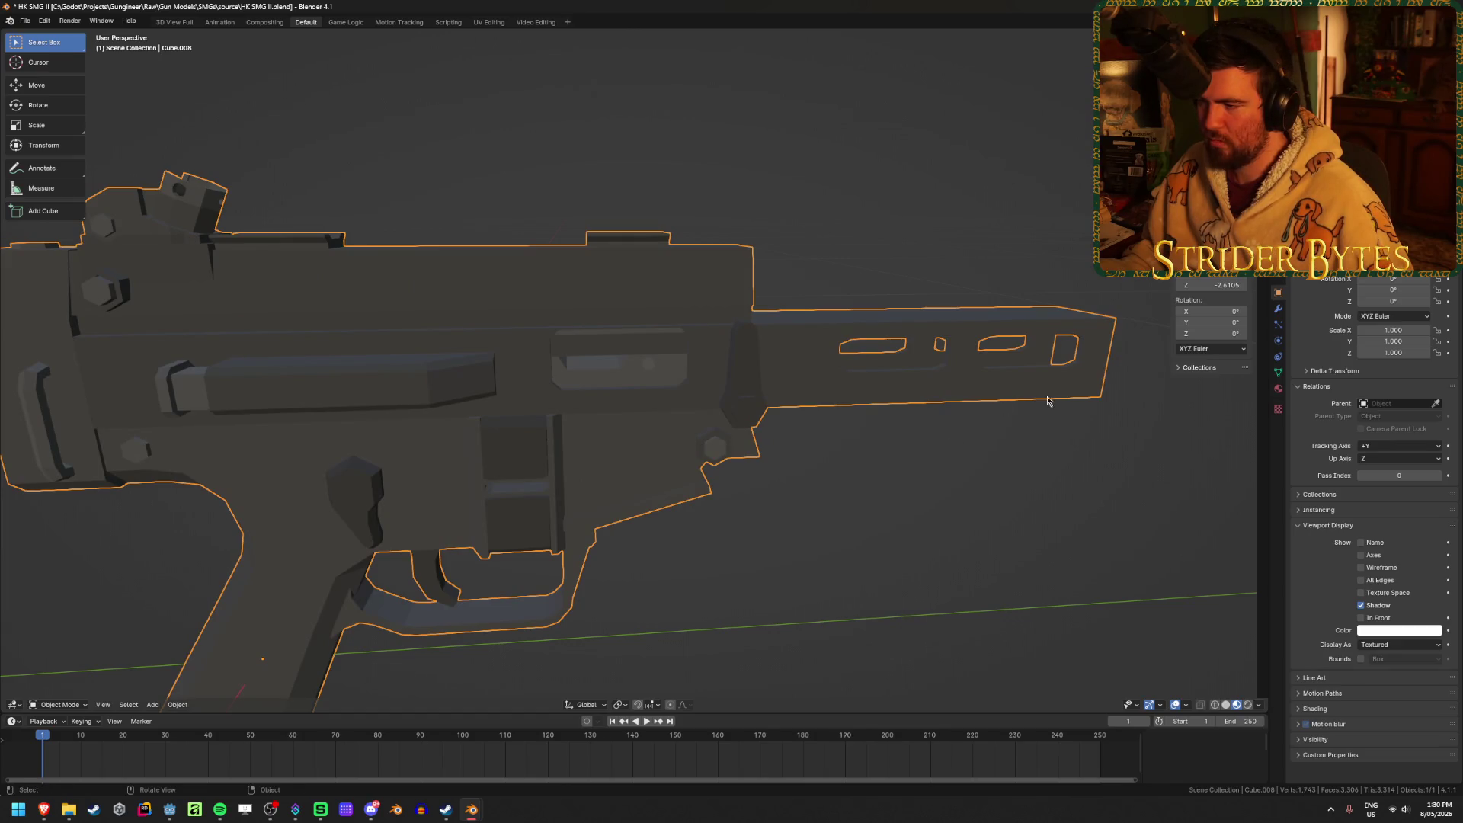
{"action": "key", "text": "Tab"}
{"action": "key", "text": "shift+a"}
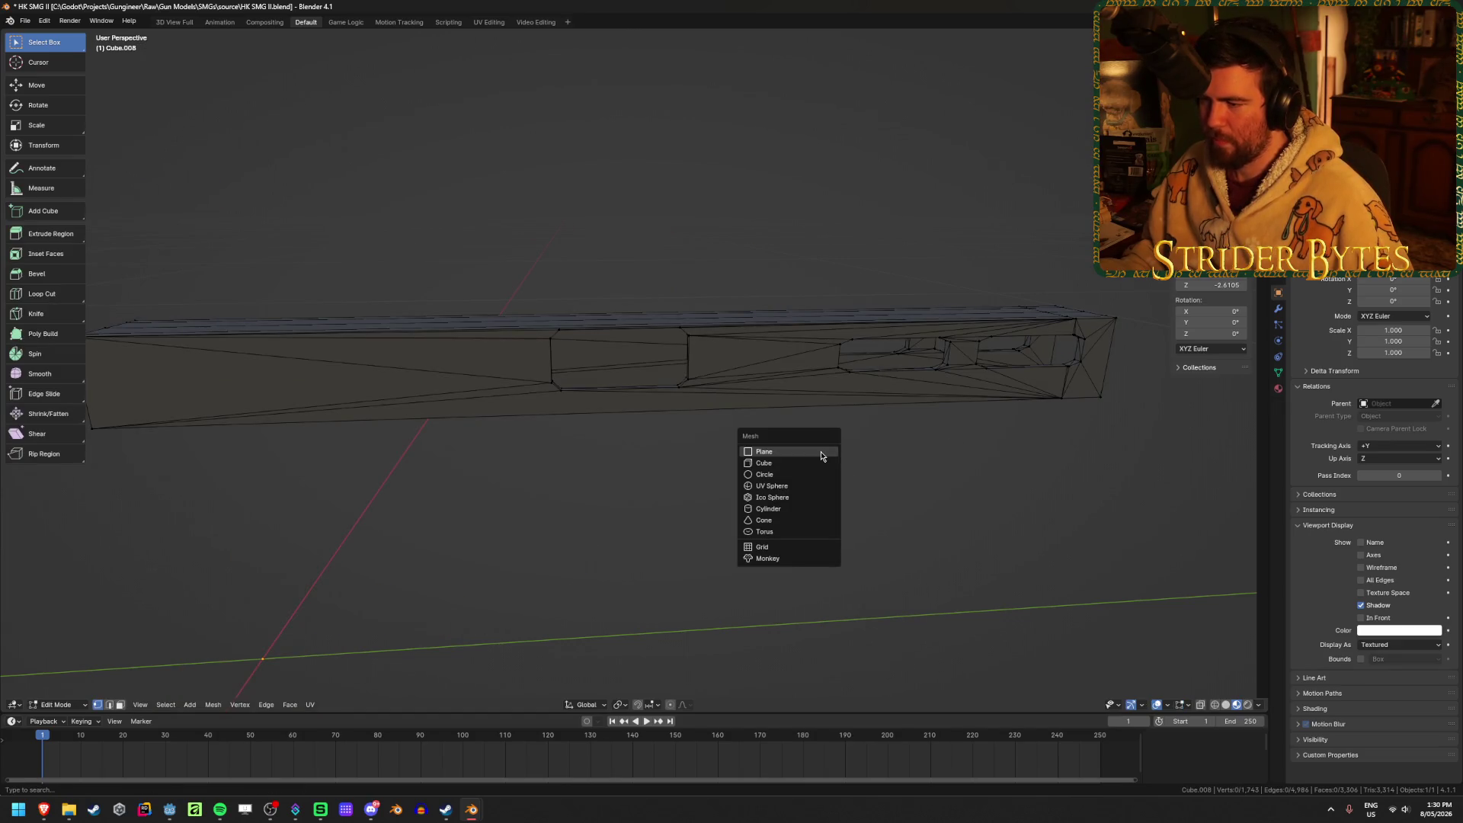
{"action": "left_click", "coordinate": [809, 462]}
{"action": "scroll", "coordinate": [809, 459], "scroll_direction": "down", "scroll_amount": 5}
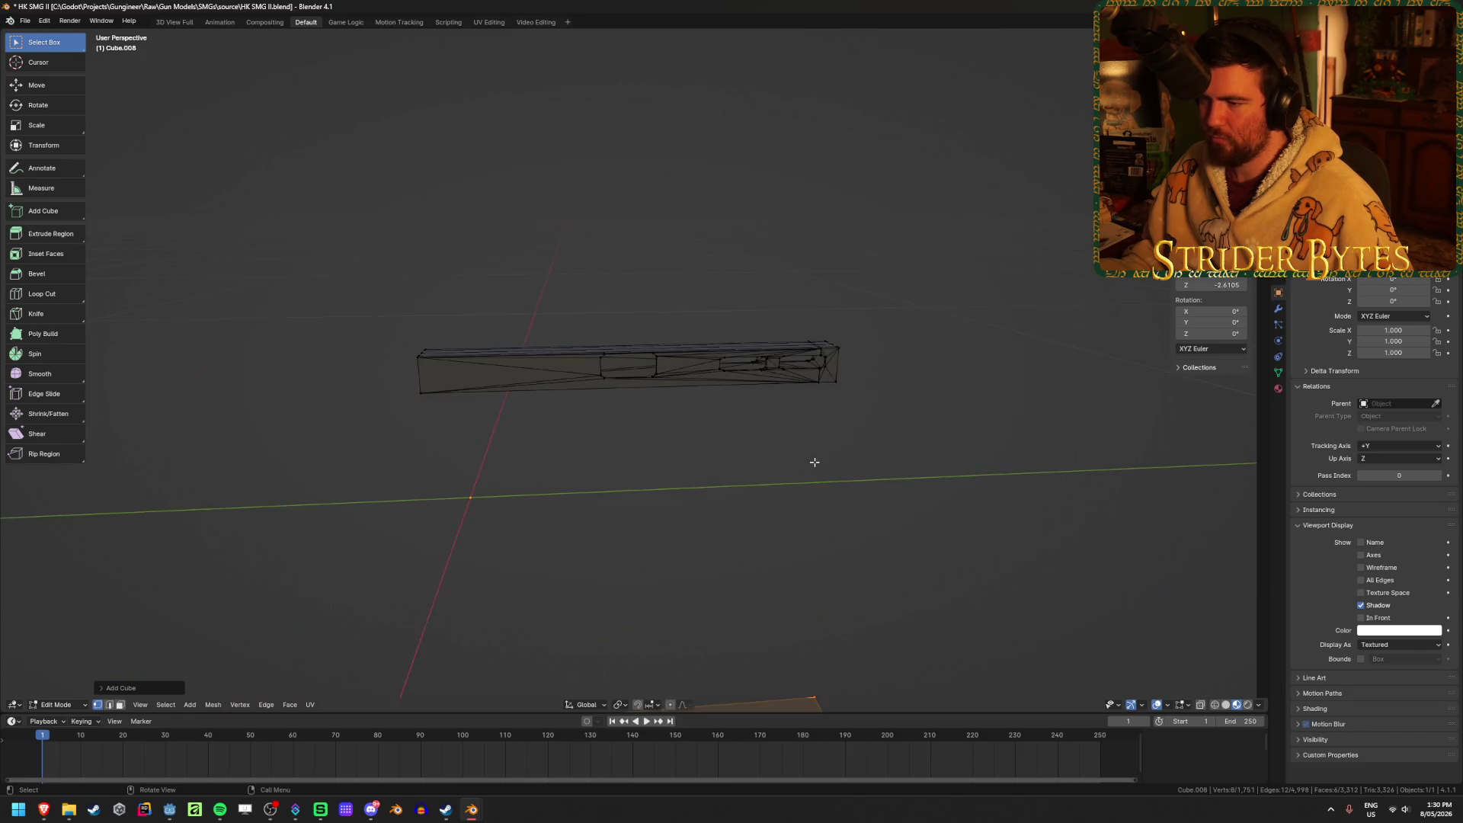
{"action": "scroll", "coordinate": [814, 461], "scroll_direction": "down", "scroll_amount": 1}
{"action": "scroll", "coordinate": [813, 460], "scroll_direction": "up", "scroll_amount": 6}
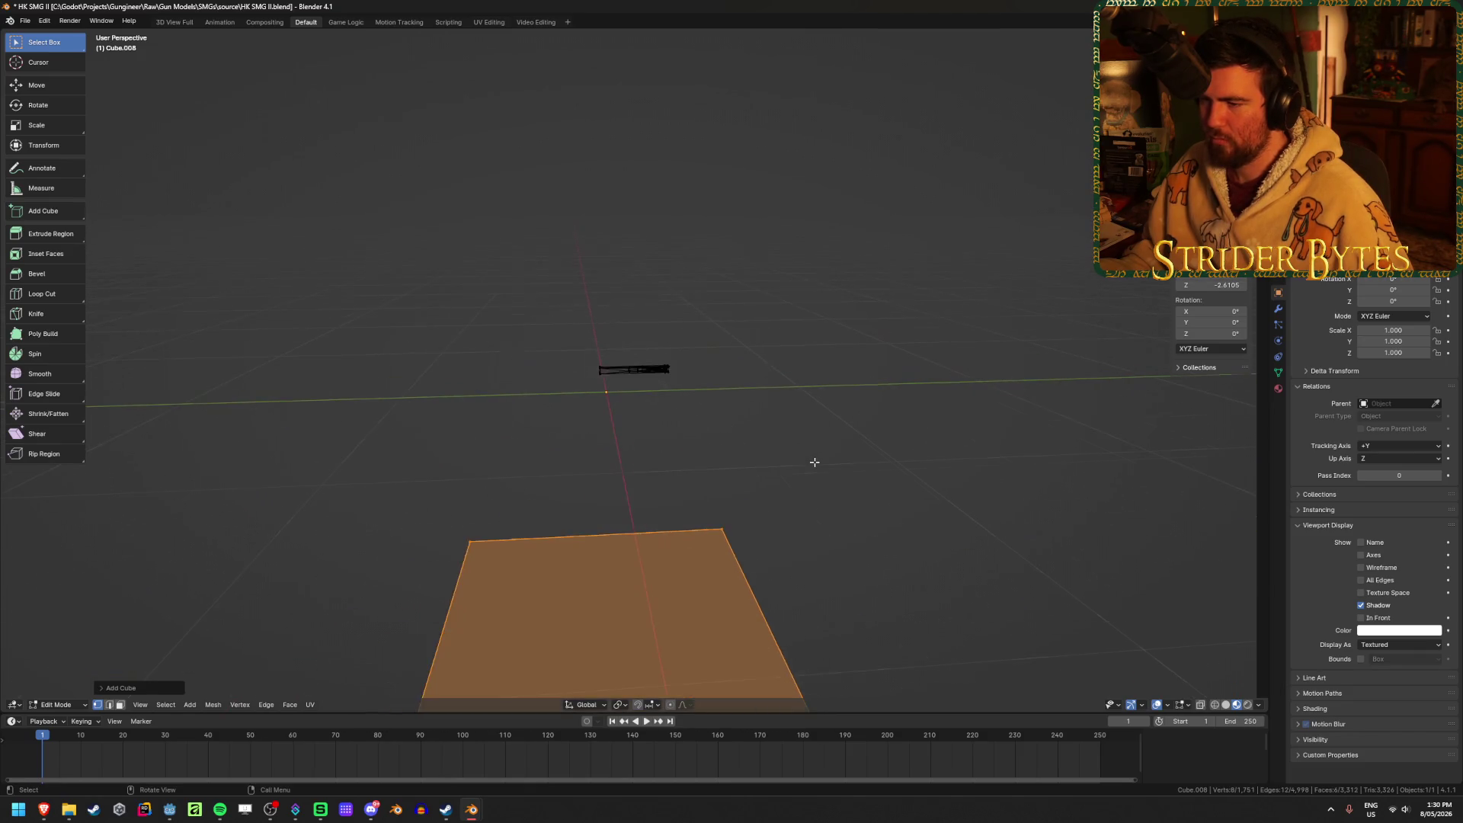
{"action": "mouse_move", "coordinate": [731, 514]}
{"action": "middle_mouse_down"}
{"action": "mouse_move", "coordinate": [587, 447]}
{"action": "mouse_move", "coordinate": [647, 450]}
{"action": "mouse_move", "coordinate": [668, 469]}
{"action": "middle_mouse_up"}
{"action": "scroll", "coordinate": [667, 469], "scroll_direction": "up", "scroll_amount": 4}
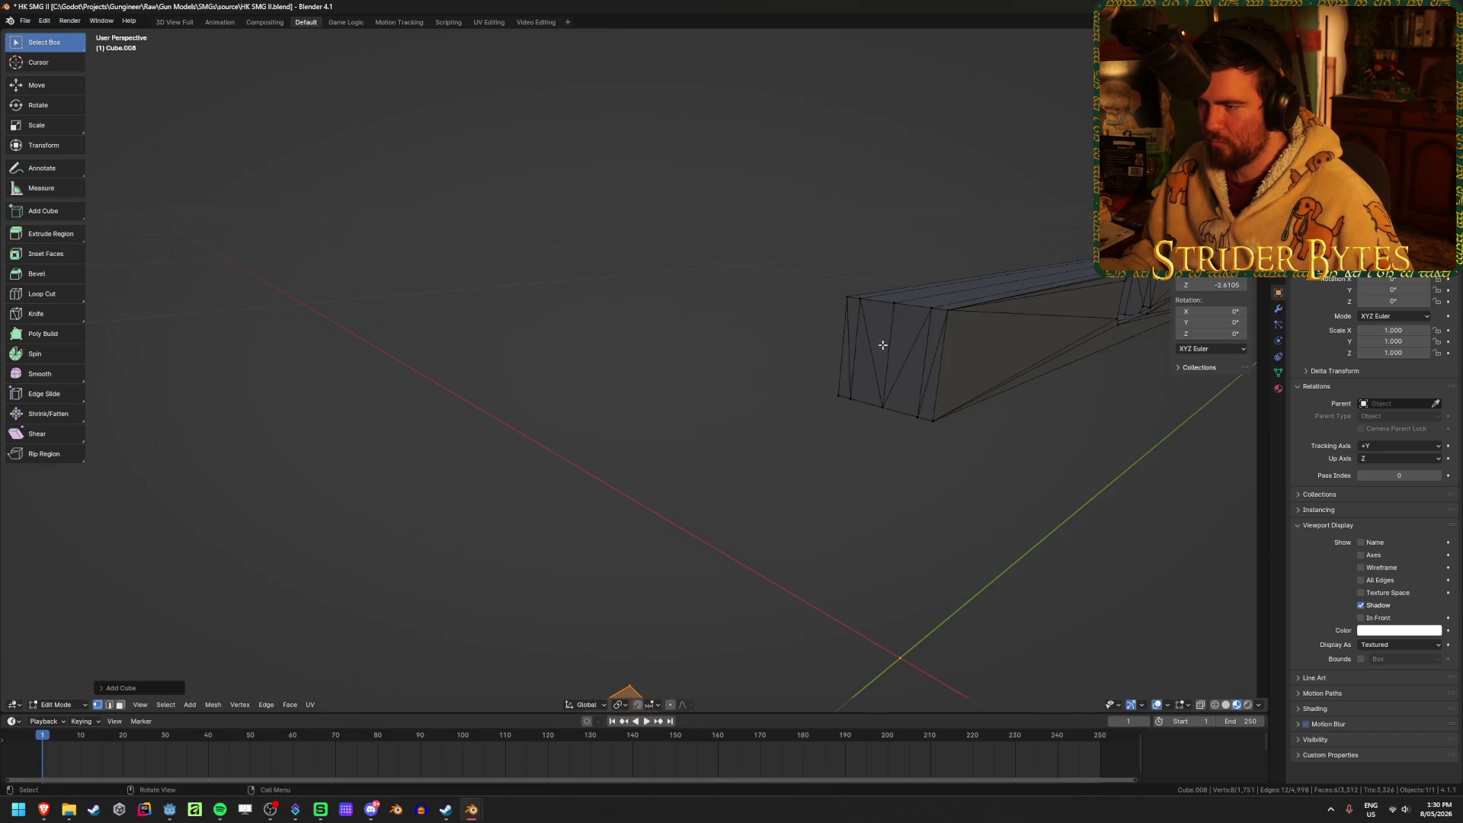
{"action": "key", "text": "shift+s"}
{"action": "left_click", "coordinate": [882, 503]}
{"action": "key", "text": "Home"}
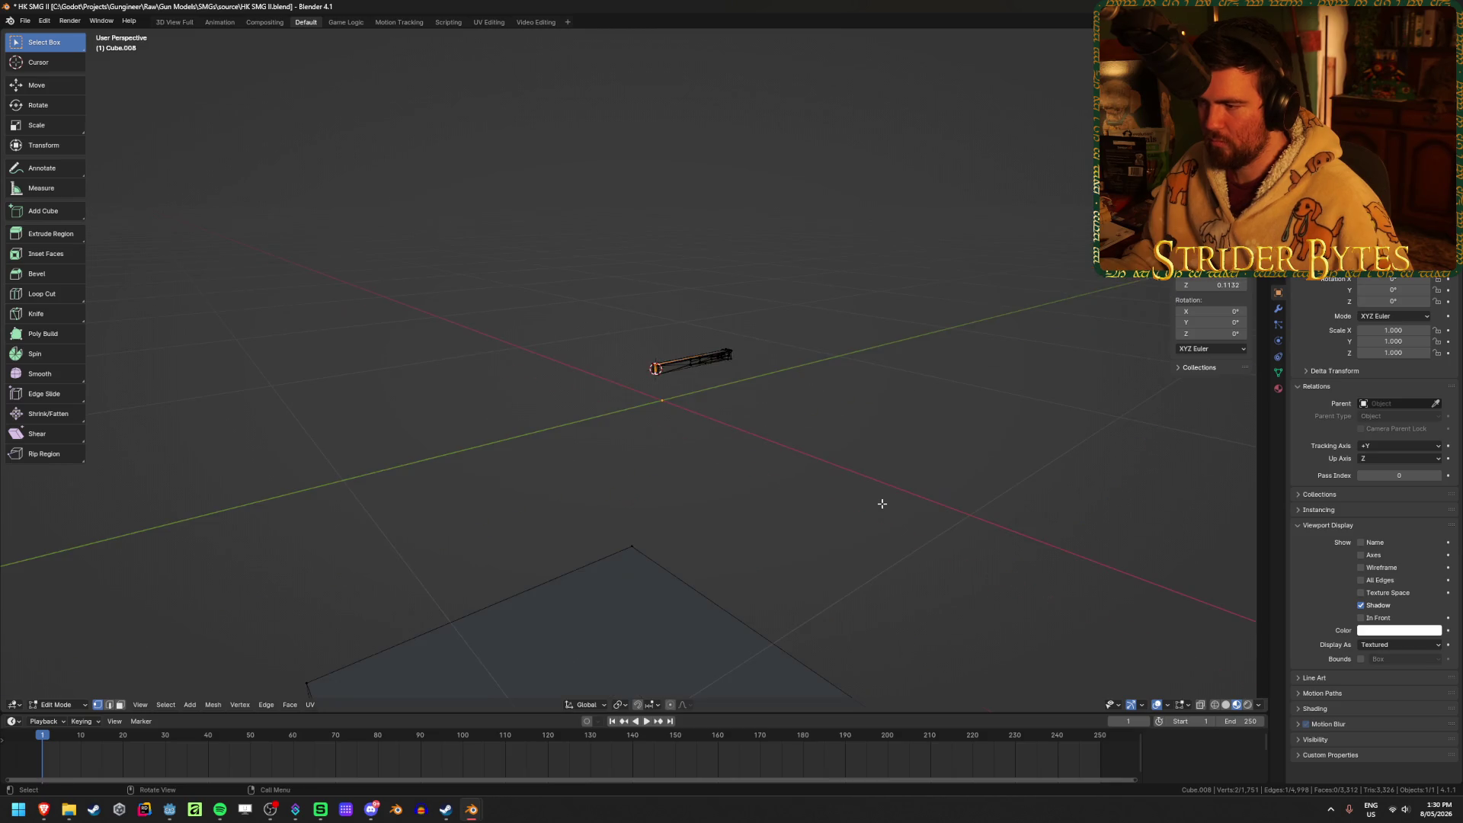
Move the whole plane onto the 3D cursor at the barrel's front end.
{"action": "key", "text": "Tab"}
{"action": "key", "text": "Tab"}
{"action": "key", "text": "l"}
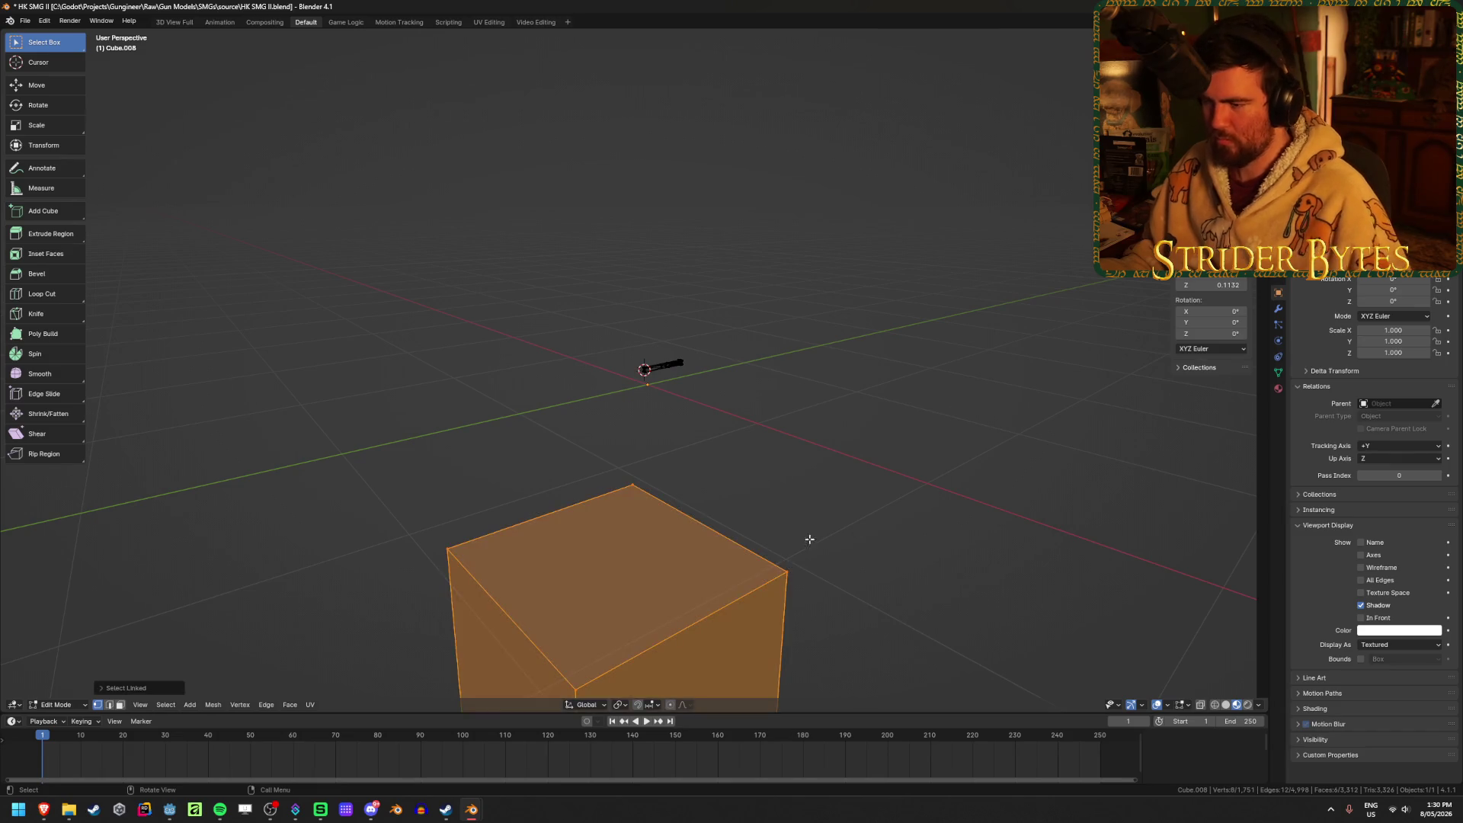
{"action": "key", "text": "shift+s"}
{"action": "left_click", "coordinate": [845, 432]}
{"action": "scroll", "coordinate": [788, 526], "scroll_direction": "up", "scroll_amount": 6}
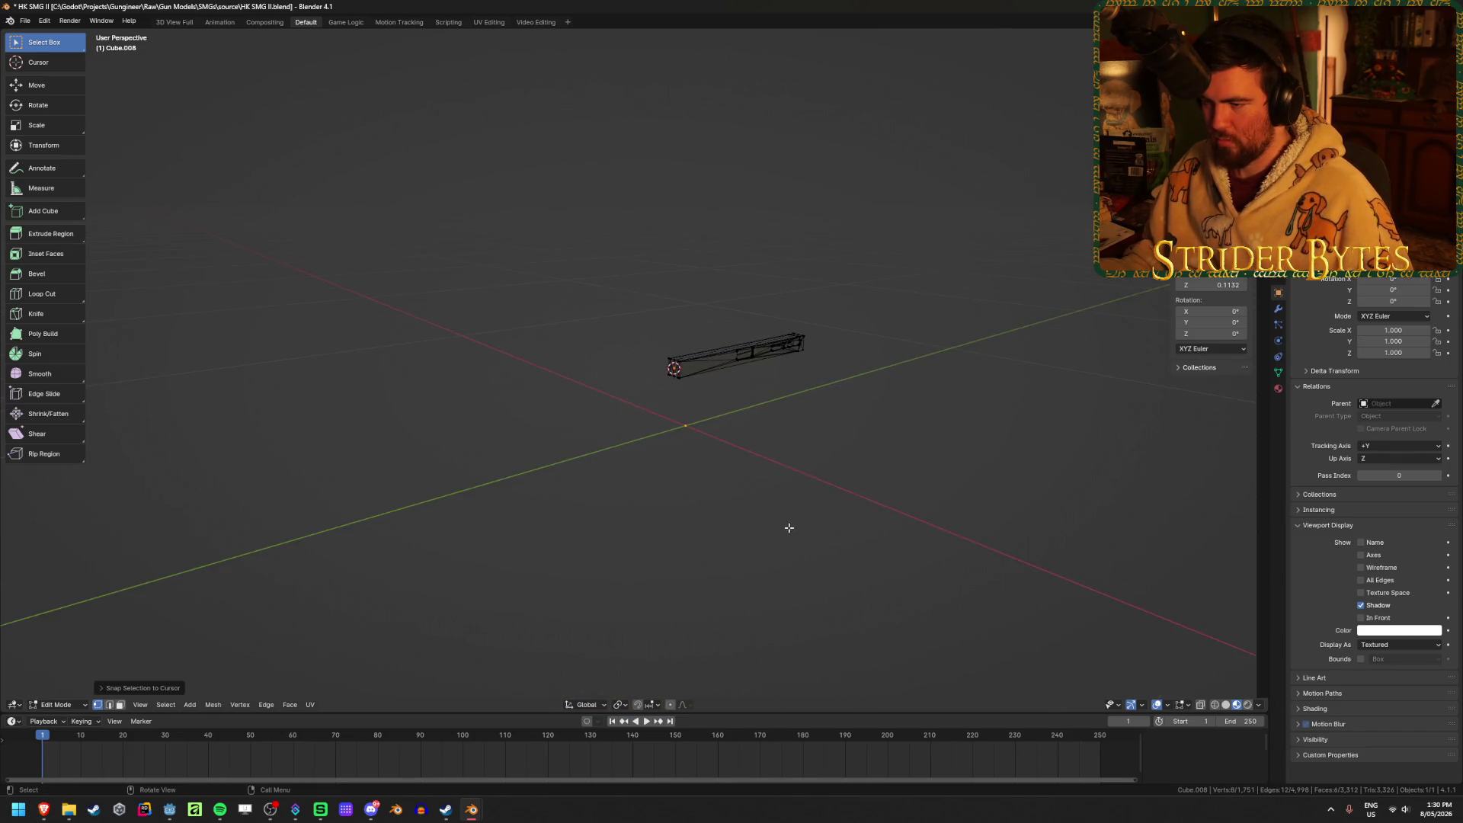
{"action": "mouse_move", "coordinate": [784, 537]}
{"action": "middle_mouse_down"}
{"action": "mouse_move", "coordinate": [757, 543]}
{"action": "mouse_move", "coordinate": [829, 544]}
{"action": "middle_mouse_up"}
{"action": "scroll", "coordinate": [827, 543], "scroll_direction": "down", "scroll_amount": 8}
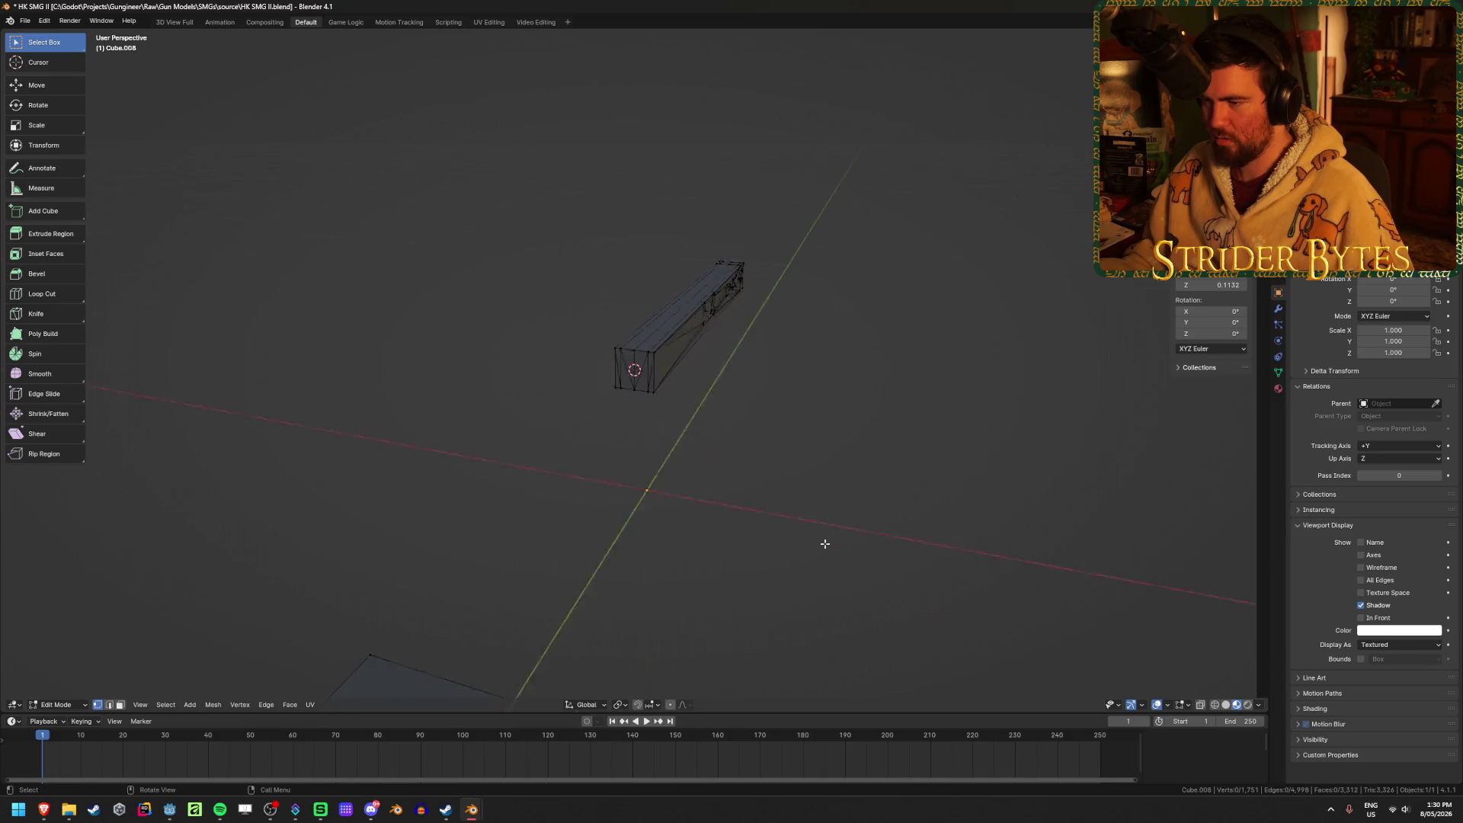
{"action": "middle_click_drag", "start_coordinate": [822, 543], "coordinate": [610, 555]}
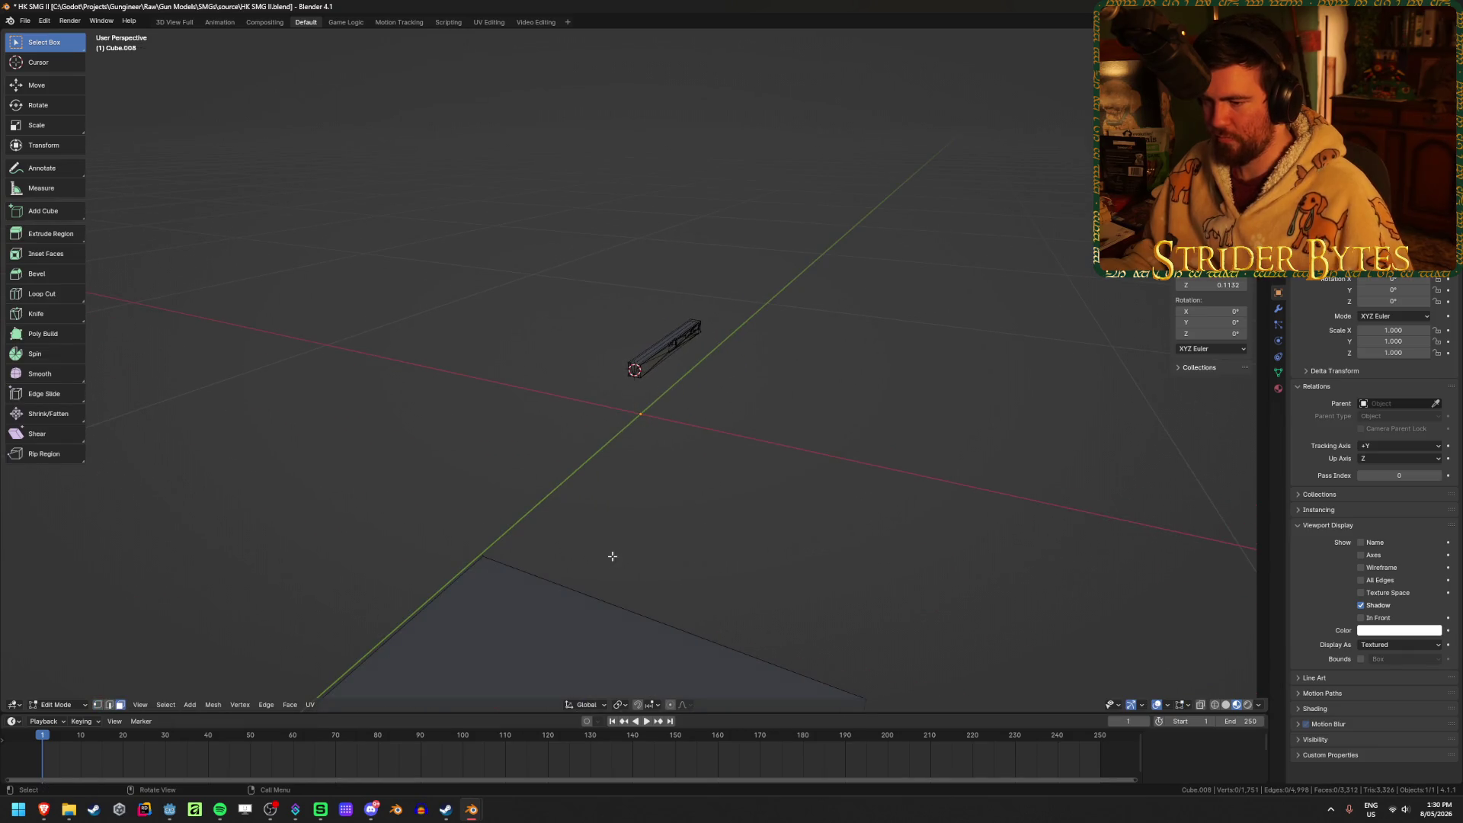
Delete the stray plane's vertices.
{"action": "key", "text": "l"}
{"action": "key", "text": "x"}
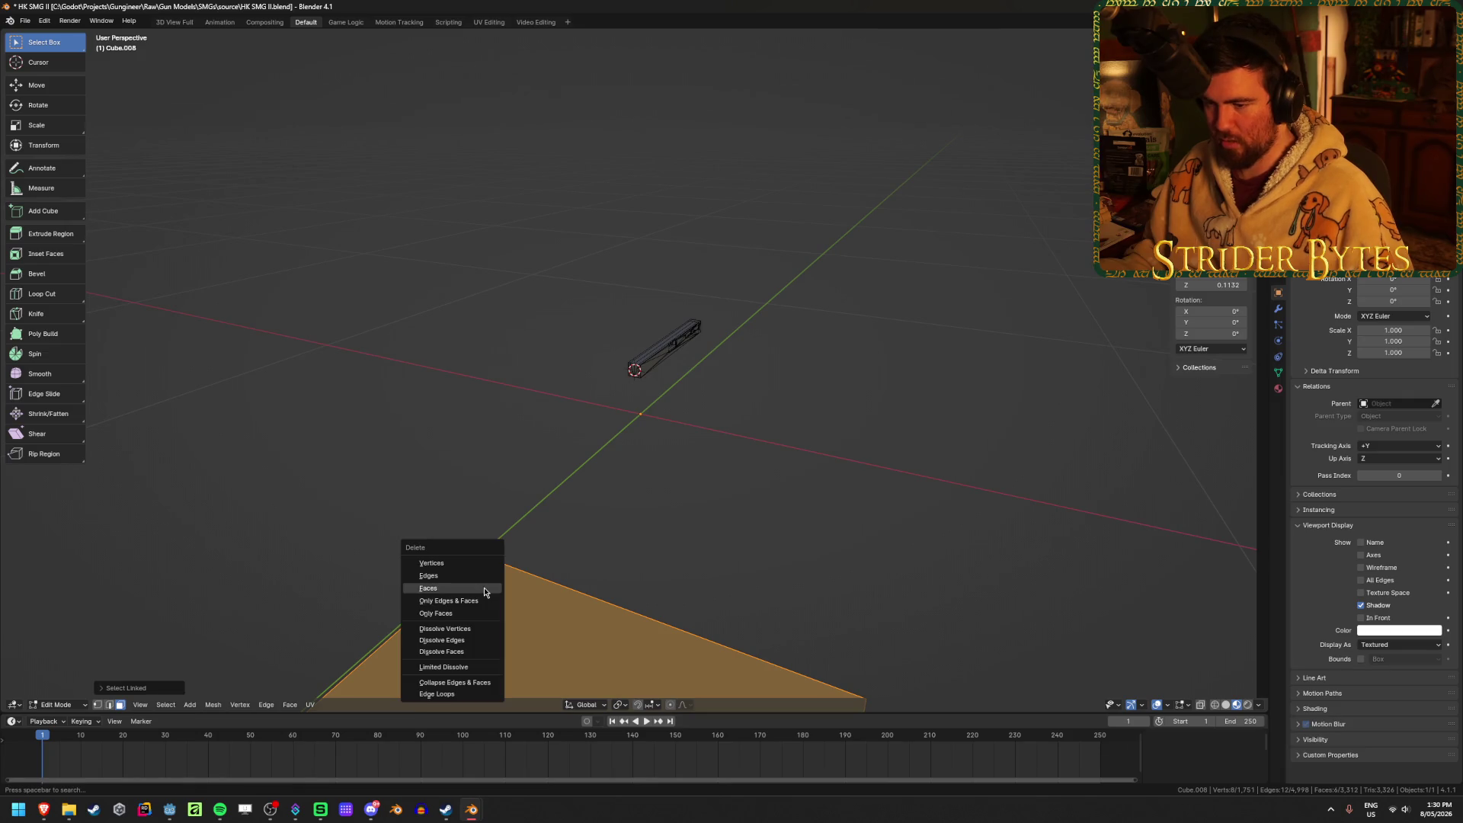
{"action": "left_click", "coordinate": [472, 572]}
Add a cube at the 3D cursor and shrink it to a tiny size.
{"action": "scroll", "coordinate": [673, 435], "scroll_direction": "up", "scroll_amount": 5}
{"action": "key", "text": "shift+a"}
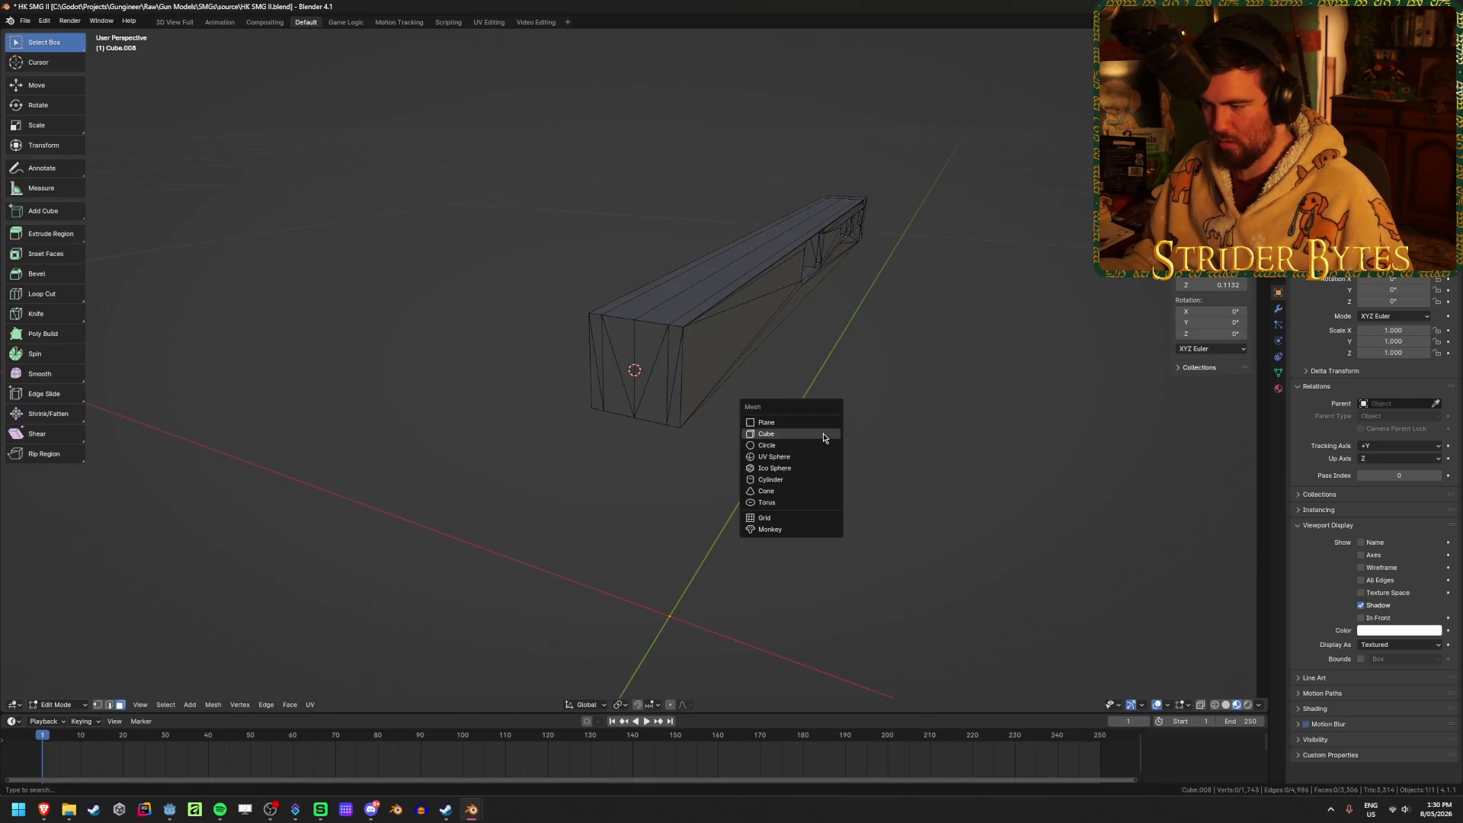
{"action": "left_click", "coordinate": [820, 440]}
{"action": "scroll", "coordinate": [950, 454], "scroll_direction": "down", "scroll_amount": 4}
{"action": "scroll", "coordinate": [950, 454], "scroll_direction": "up", "scroll_amount": 8}
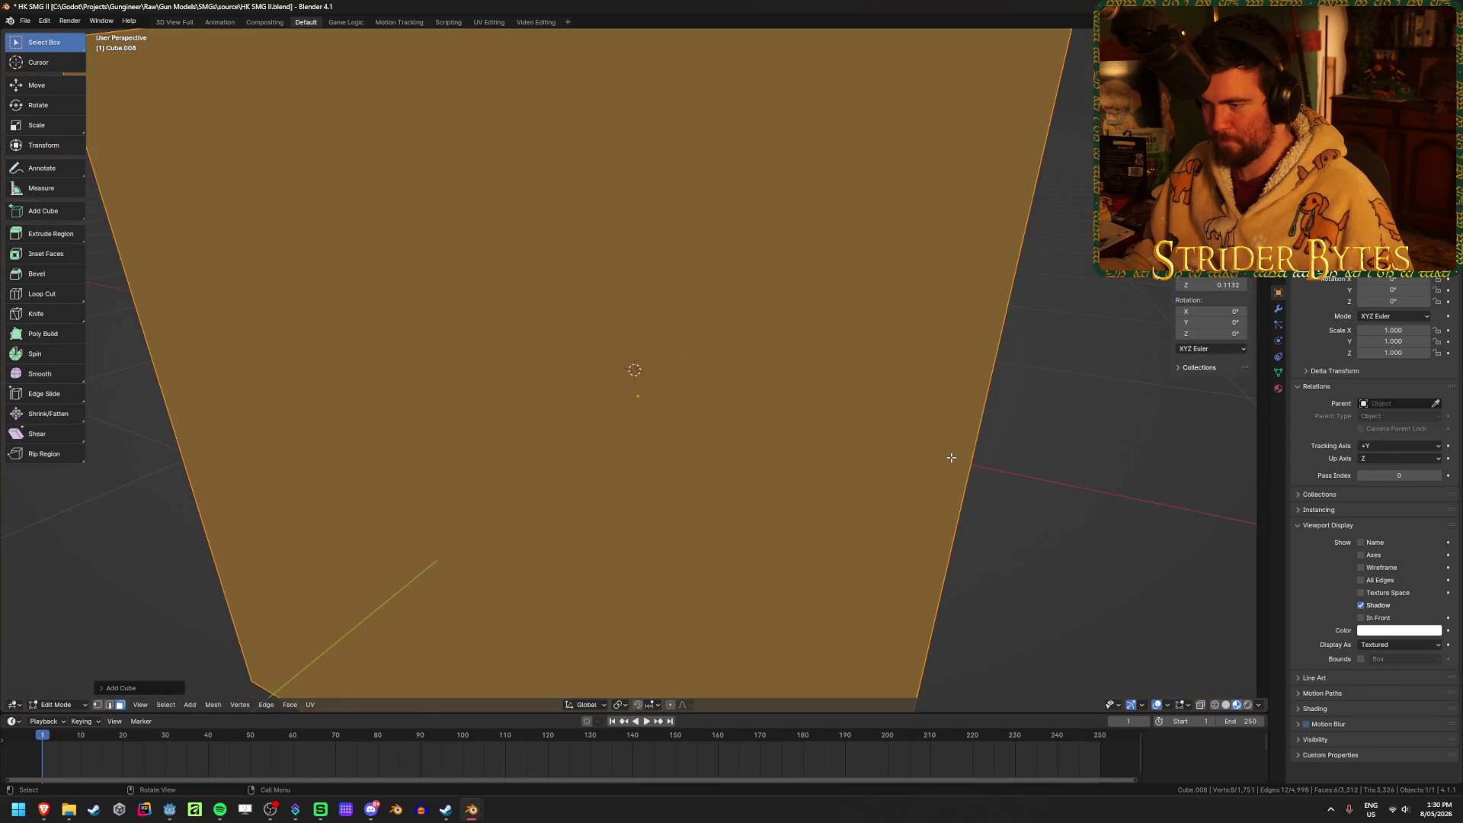
{"action": "key", "text": "s"}
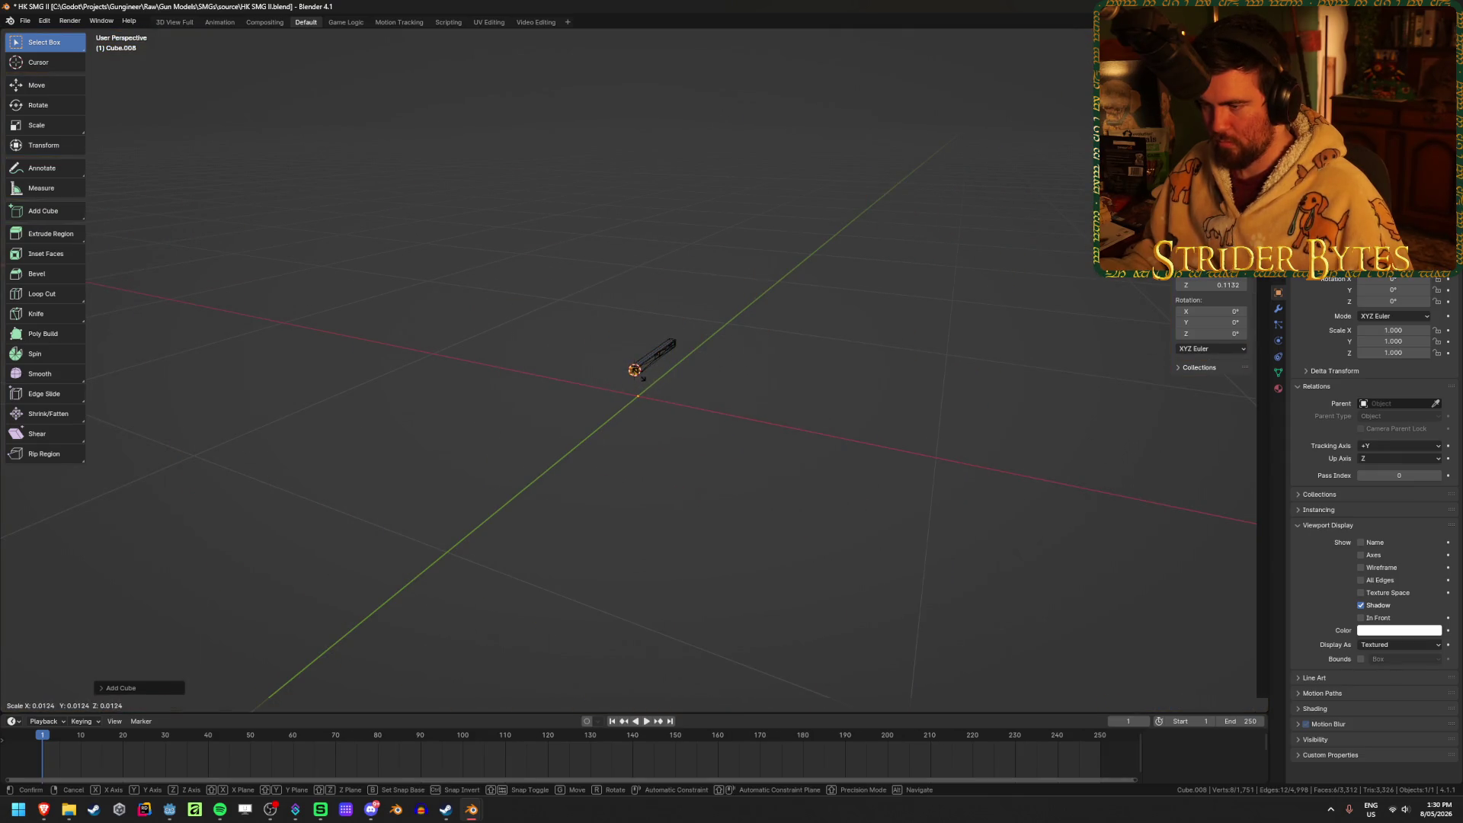
{"action": "left_click", "coordinate": [642, 378]}
Resize the small cube down again and switch to the side orthographic view.
{"action": "scroll", "coordinate": [642, 378], "scroll_direction": "up", "scroll_amount": 6}
{"action": "scroll", "coordinate": [643, 378], "scroll_direction": "down", "scroll_amount": 3}
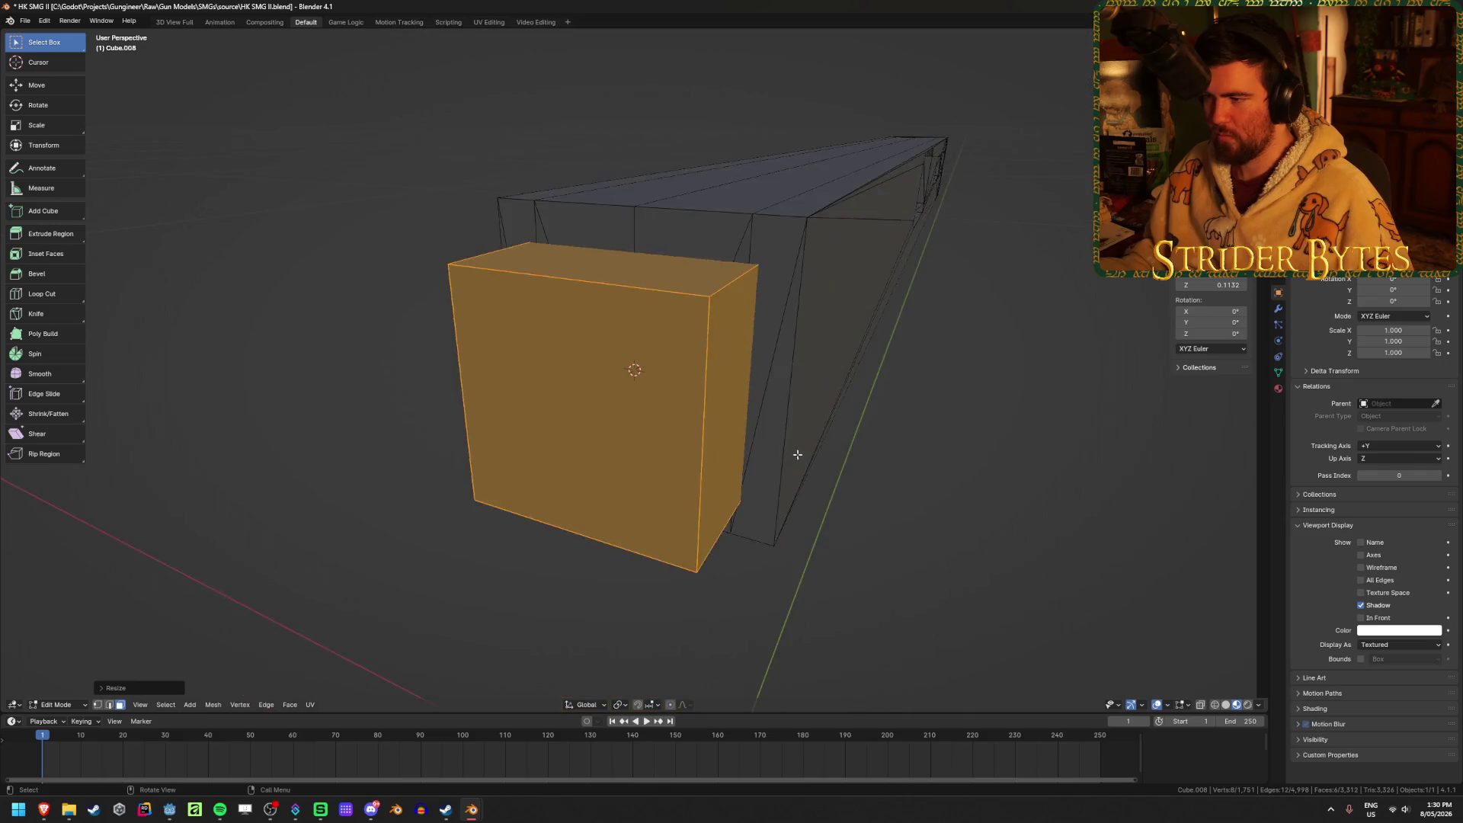
{"action": "middle_click_drag", "start_coordinate": [794, 451], "coordinate": [814, 429]}
{"action": "key", "text": "s"}
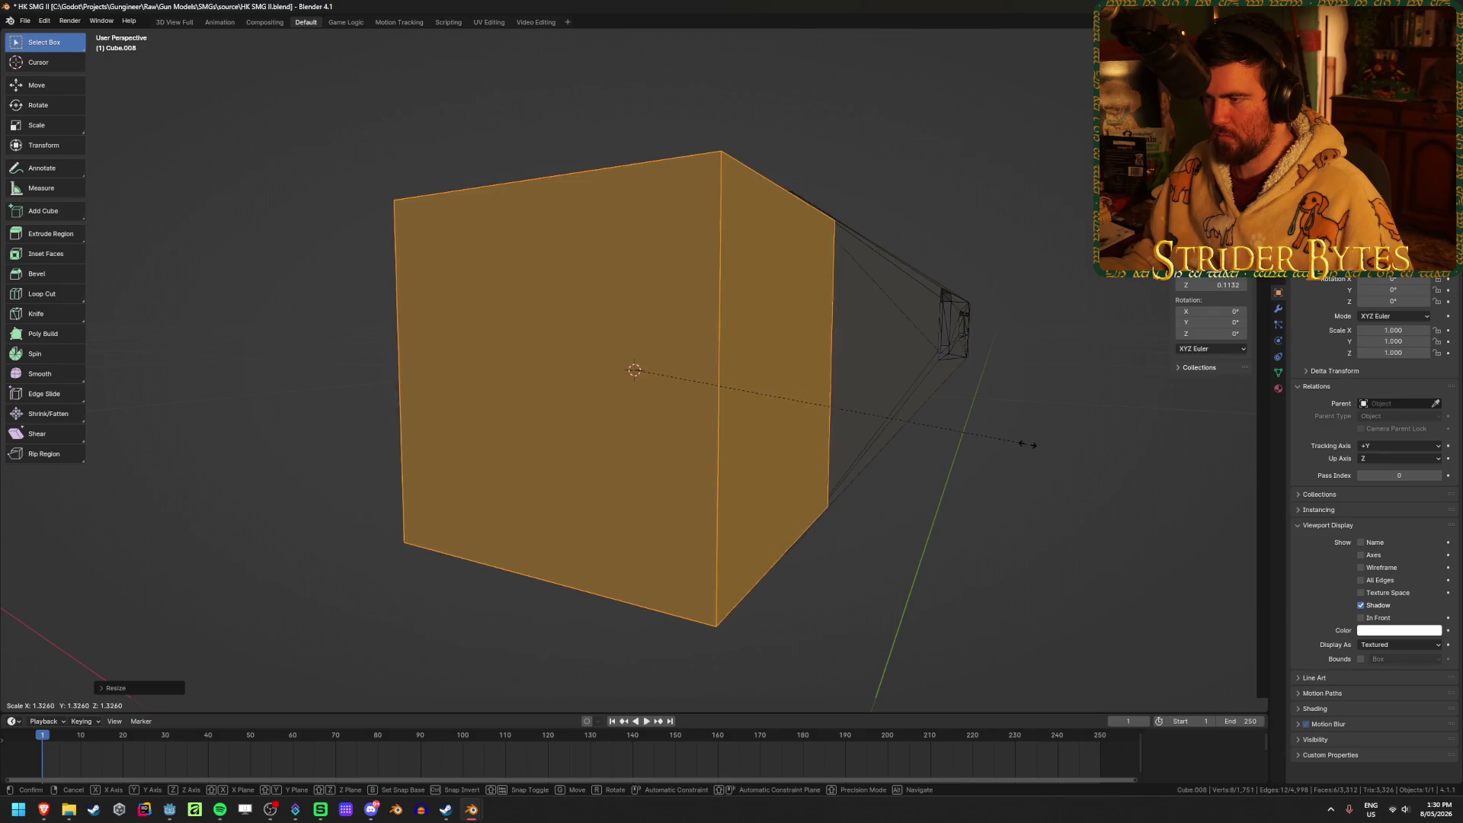
{"action": "mouse_move", "coordinate": [1033, 443]}
{"action": "middle_mouse_down", "text": "alt"}
{"action": "mouse_move", "coordinate": [993, 486]}
{"action": "mouse_move", "coordinate": [973, 477]}
{"action": "mouse_move", "coordinate": [964, 441]}
{"action": "mouse_move", "coordinate": [937, 483]}
{"action": "mouse_move", "coordinate": [948, 513]}
{"action": "middle_mouse_up", "text": "alt"}
{"action": "left_click", "coordinate": [1000, 485]}
{"action": "key", "text": "KP_3"}
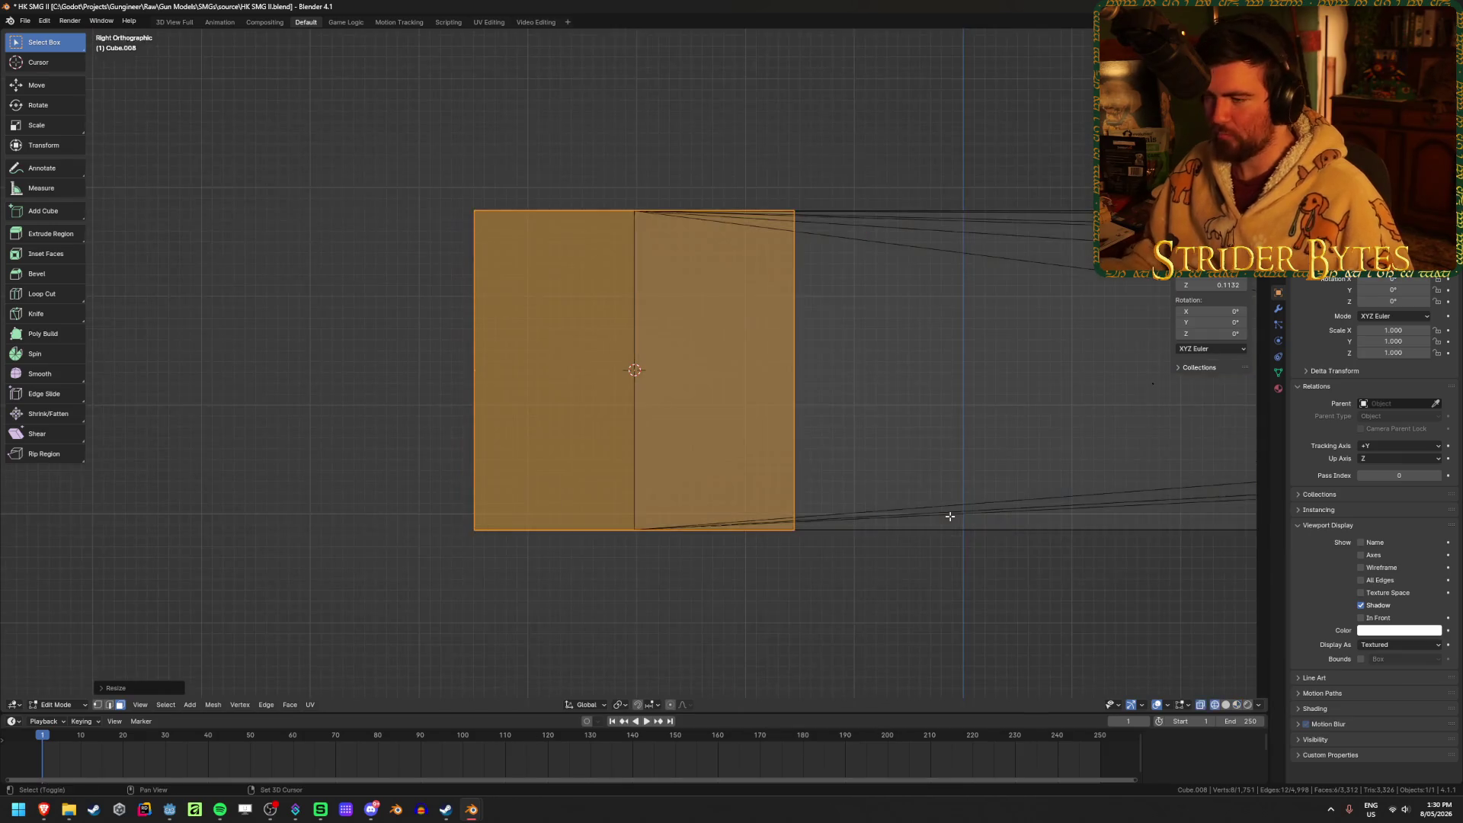
Move the cube along the Y axis into position.
{"action": "key", "text": "g"}
{"action": "key", "text": "y"}
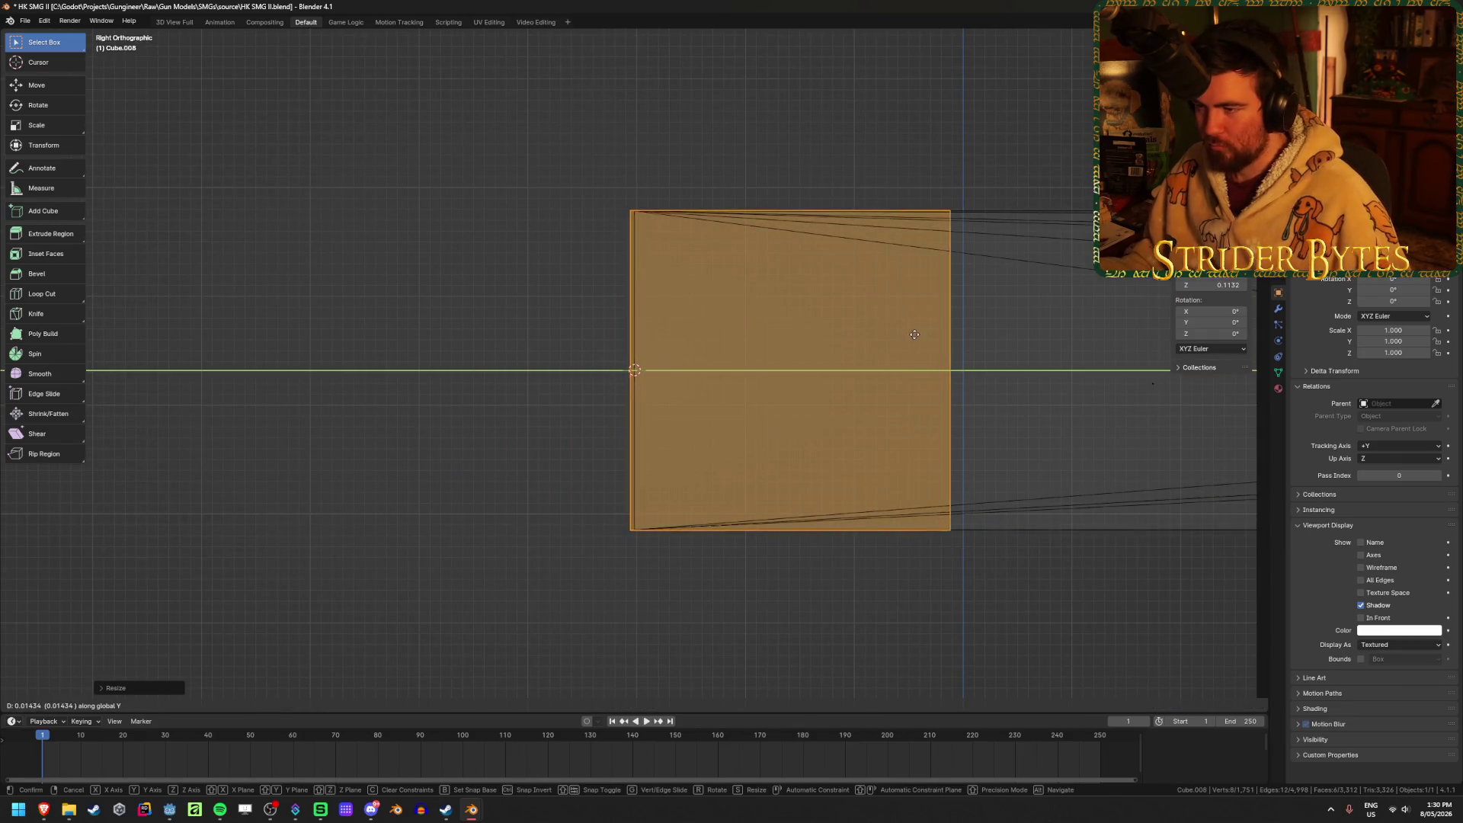
{"action": "left_click", "coordinate": [918, 335]}
{"action": "mouse_move", "coordinate": [1026, 402]}
{"action": "middle_mouse_down", "text": "shift"}
{"action": "mouse_move", "coordinate": [781, 434]}
{"action": "mouse_move", "coordinate": [392, 399]}
{"action": "middle_mouse_up", "text": "shift"}
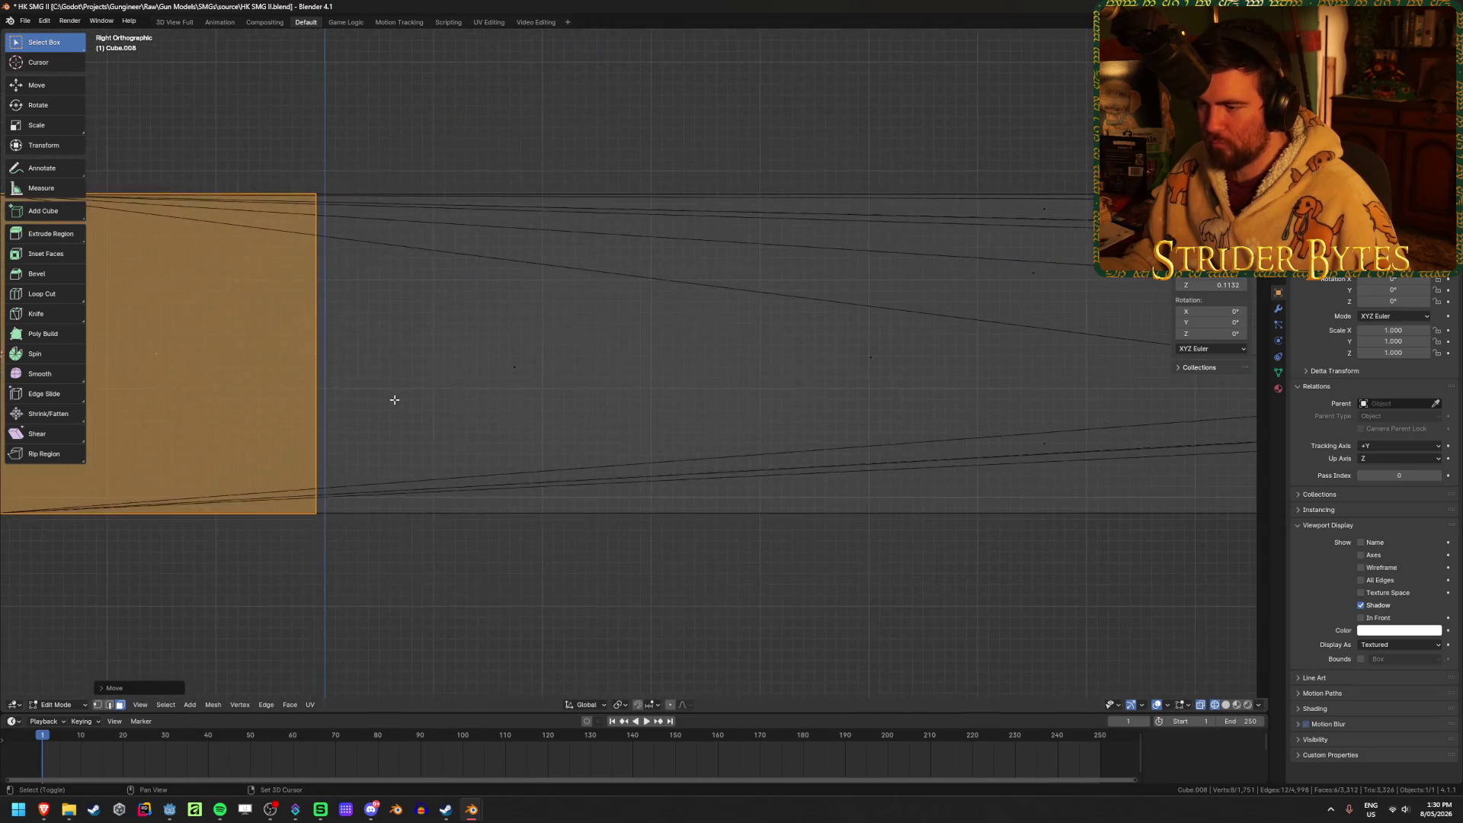
{"action": "scroll", "coordinate": [521, 410], "scroll_direction": "down", "scroll_amount": 2}
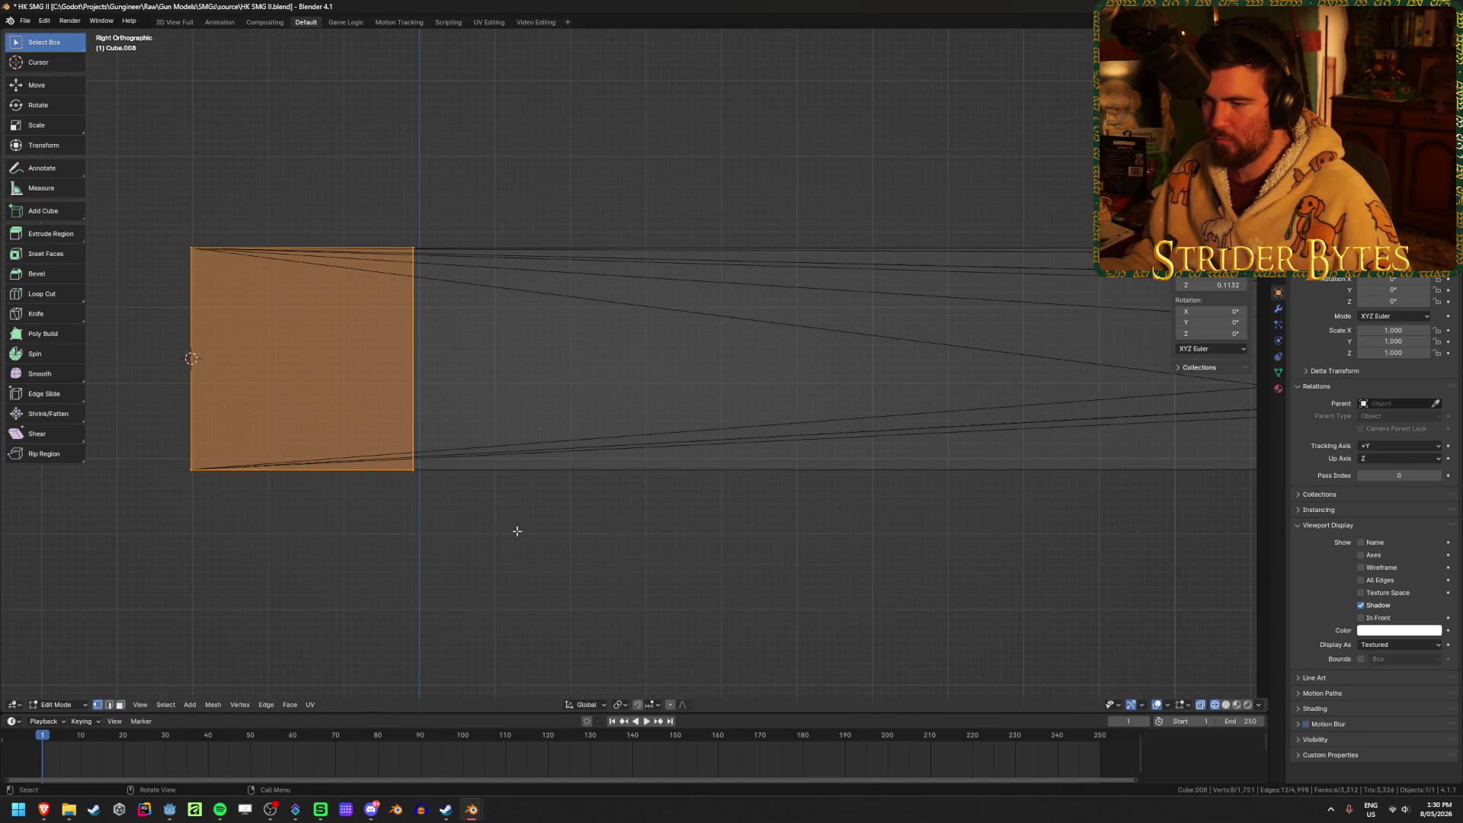
Select the block's end face and start moving it along Y.
{"action": "left_click", "coordinate": [460, 328]}
{"action": "scroll", "coordinate": [451, 327], "scroll_direction": "down", "scroll_amount": 3, "text": "ctrl"}
{"action": "scroll", "coordinate": [688, 336], "scroll_direction": "down", "scroll_amount": 2}
{"action": "middle_click_drag", "start_coordinate": [689, 336], "coordinate": [607, 369], "text": "shift"}
{"action": "key", "text": "g"}
{"action": "key", "text": "y"}
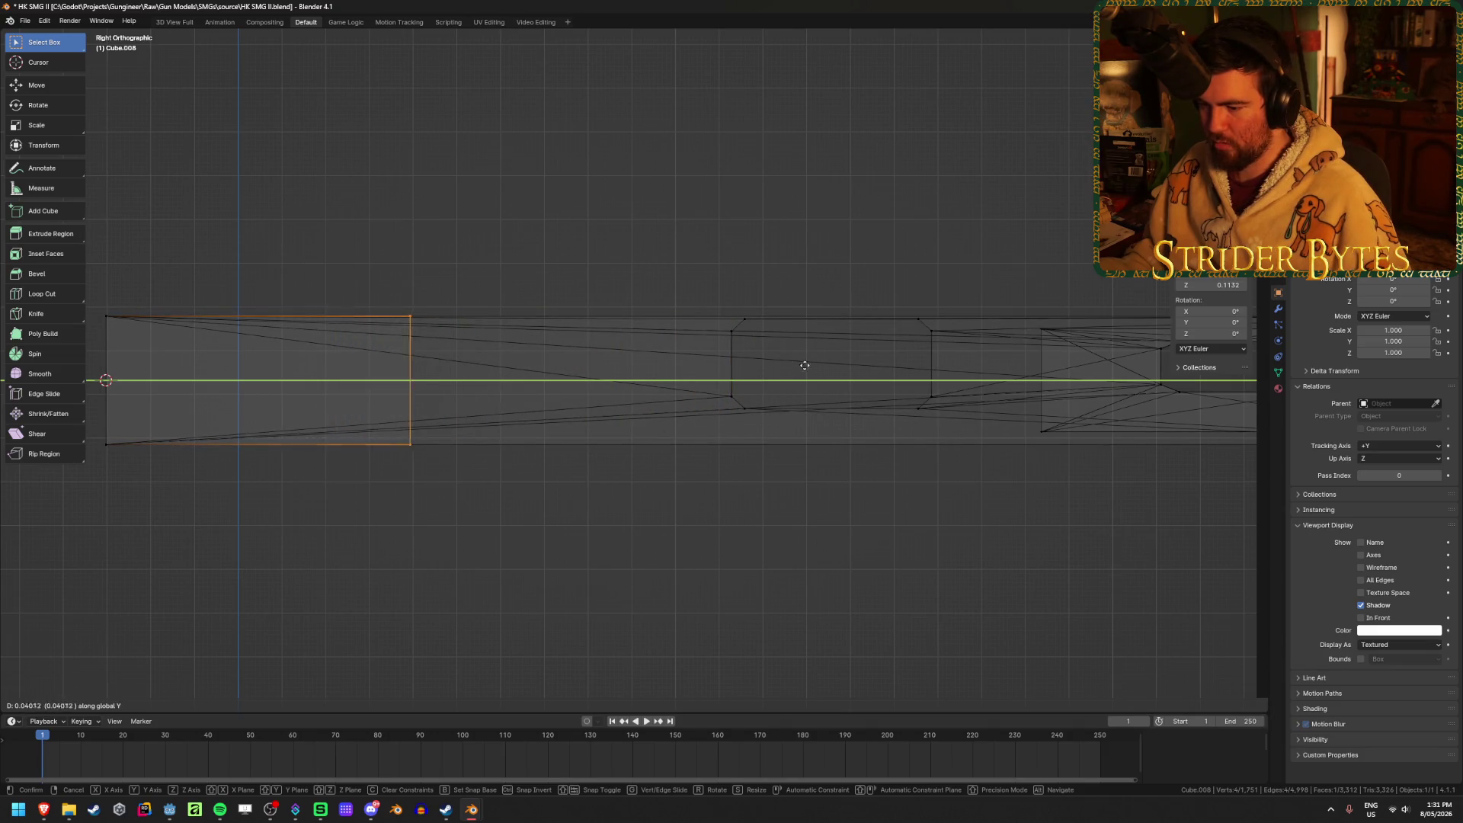
Place the end face, enable vertex snapping, and snap the face along Y to an existing vertex.
{"action": "left_click", "coordinate": [784, 379]}
{"action": "left_click", "coordinate": [660, 705]}
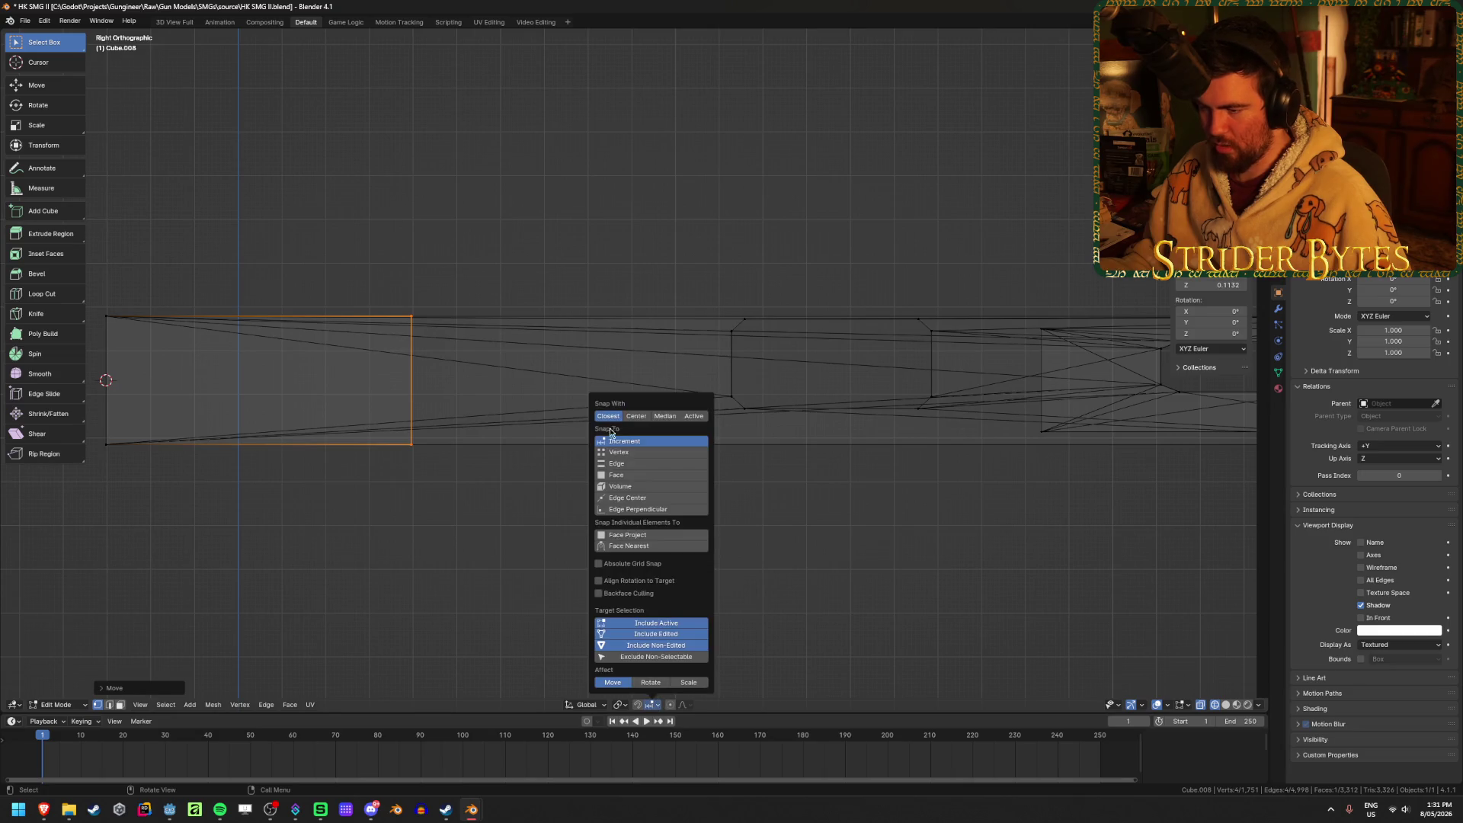
{"action": "key", "text": "g"}
{"action": "key", "text": "y"}
{"action": "key", "text": "ctrl"}
{"action": "key", "text": "y"}
{"action": "scroll", "coordinate": [762, 381], "scroll_direction": "up", "scroll_amount": 6}
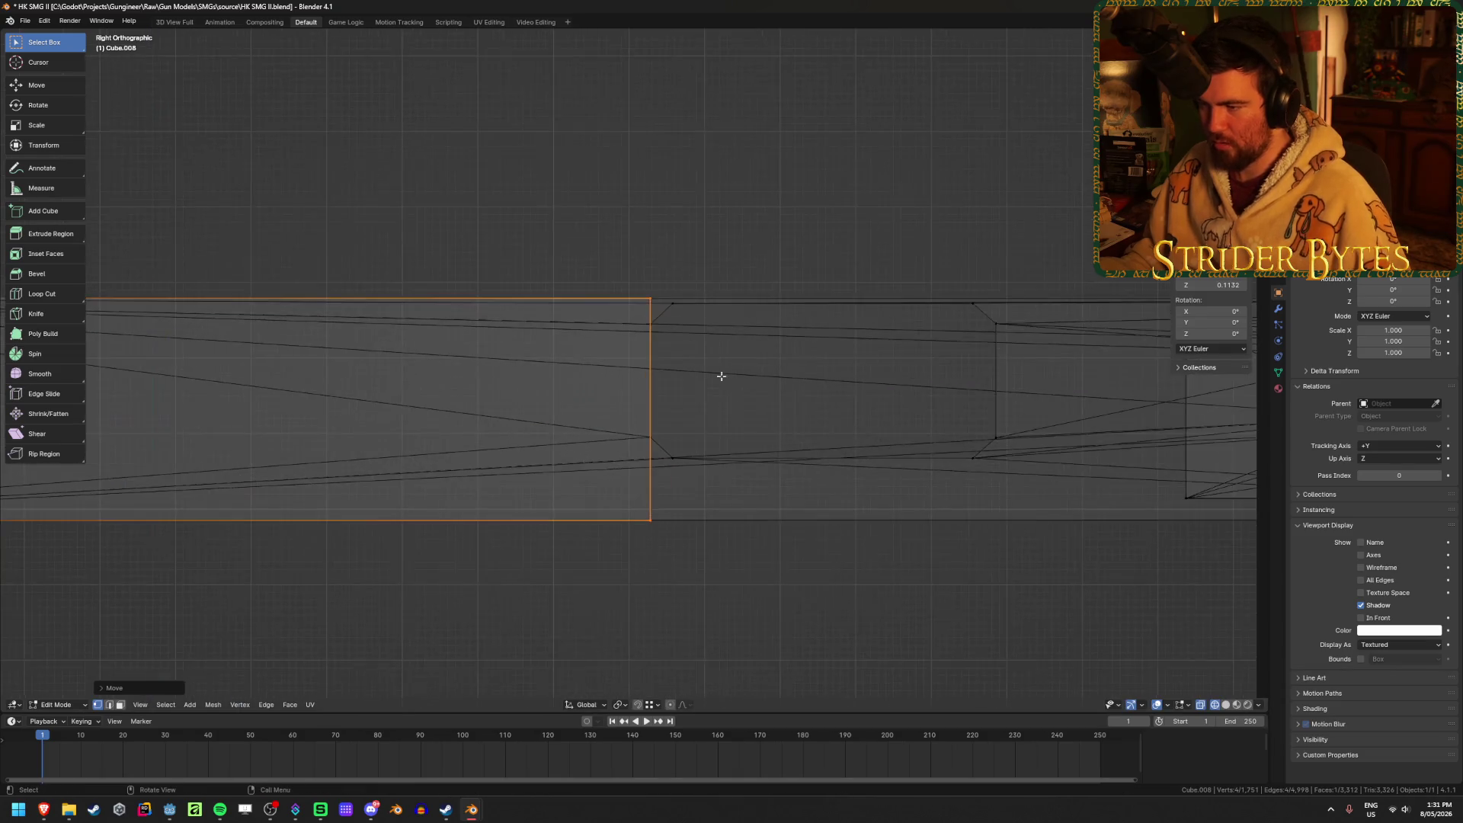
{"action": "left_click", "coordinate": [705, 256]}
Extrude the first barrel sections from the end face, snapping each to the gun's vertices.
{"action": "key", "text": "e"}
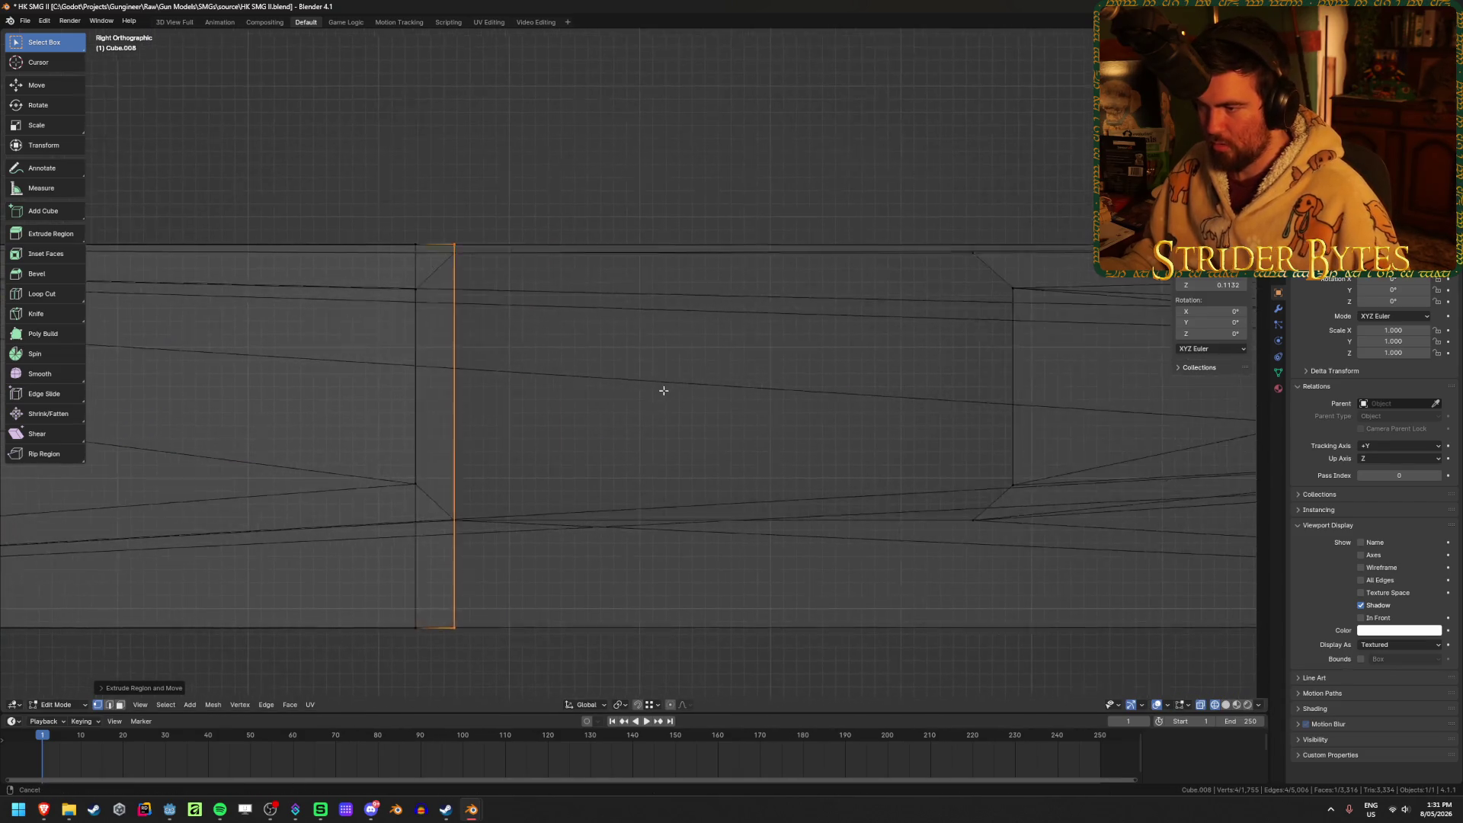
{"action": "scroll", "coordinate": [670, 393], "scroll_direction": "down", "scroll_amount": 2}
{"action": "left_click", "coordinate": [871, 290]}
{"action": "middle_click_drag", "start_coordinate": [920, 362], "coordinate": [571, 357], "text": "shift"}
{"action": "key", "text": "g"}
{"action": "left_click", "coordinate": [842, 353]}
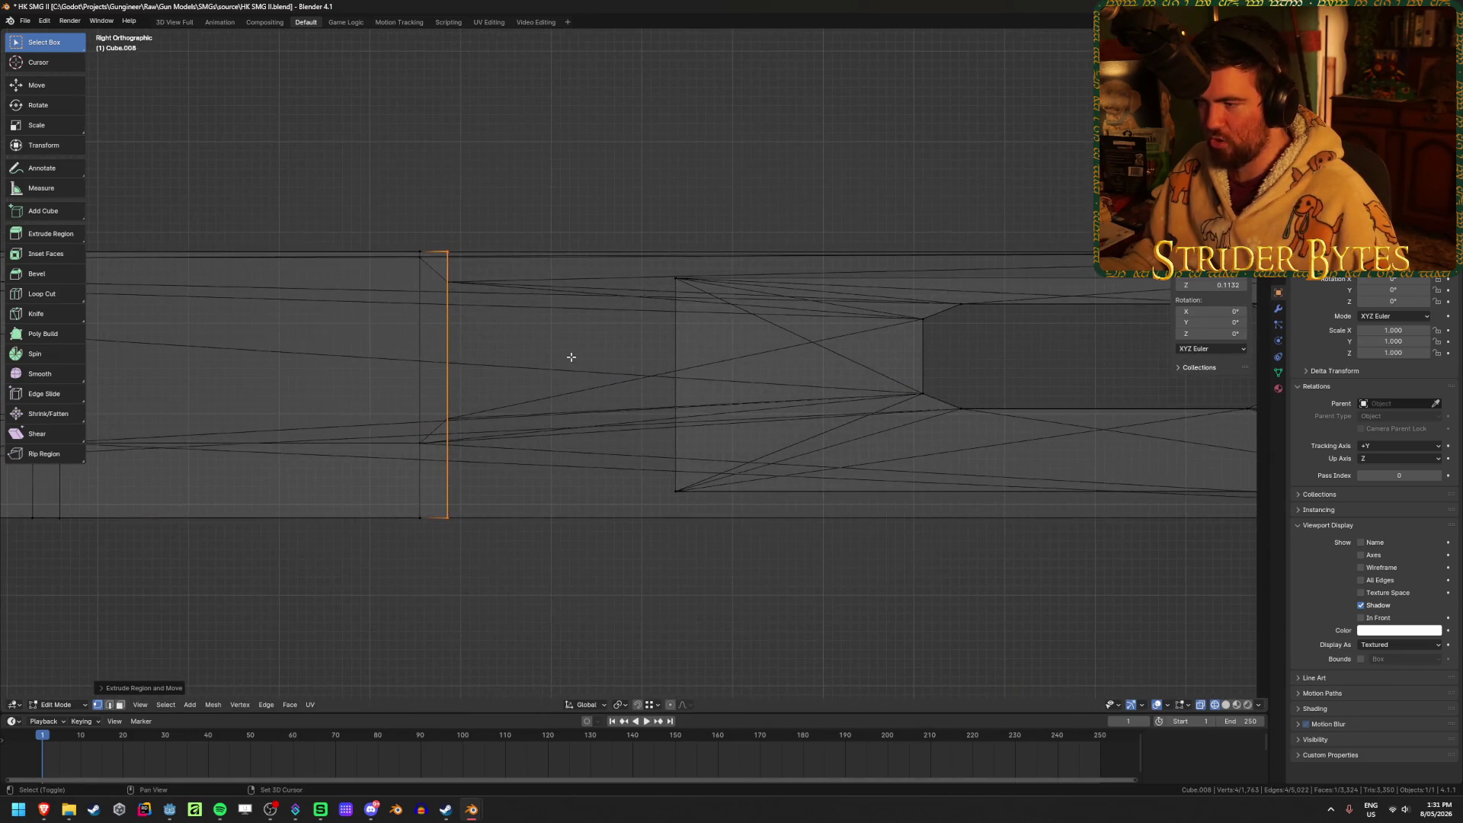
{"action": "middle_click_drag", "start_coordinate": [840, 376], "coordinate": [698, 372], "text": "shift"}
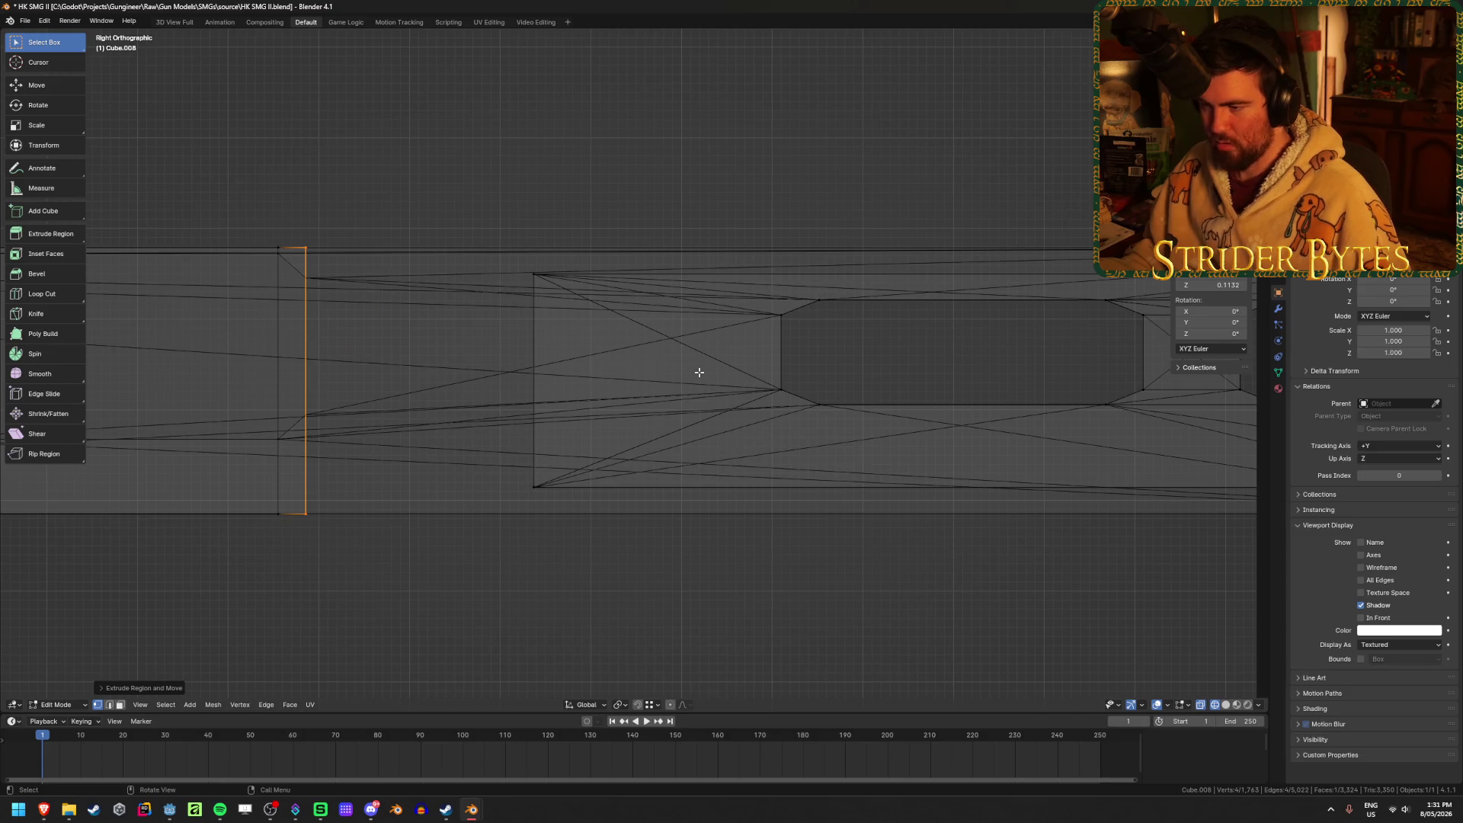
{"action": "key", "text": "e"}
{"action": "left_click", "coordinate": [779, 314]}
{"action": "middle_click_drag", "start_coordinate": [831, 325], "coordinate": [687, 333], "text": "shift"}
Continue extruding vertex-snapped sections along the receiver.
{"action": "key", "text": "e"}
{"action": "key", "text": "Escape"}
{"action": "middle_click_drag", "start_coordinate": [863, 369], "coordinate": [705, 366], "text": "shift"}
{"action": "key", "text": "e"}
{"action": "left_click", "coordinate": [809, 315], "text": "ctrl"}
{"action": "key", "text": "e"}
{"action": "left_click", "coordinate": [842, 333], "text": "ctrl"}
{"action": "middle_click_drag", "start_coordinate": [897, 369], "coordinate": [759, 369], "text": "shift"}
{"action": "key", "text": "e"}
{"action": "left_click", "coordinate": [818, 343], "text": "ctrl"}
{"action": "key", "text": "e"}
{"action": "left_click", "coordinate": [838, 316], "text": "ctrl"}
Extrude the final sections so the bar's end face reaches the receiver's far end.
{"action": "middle_click_drag", "start_coordinate": [953, 366], "coordinate": [678, 355], "text": "shift"}
{"action": "key", "text": "e"}
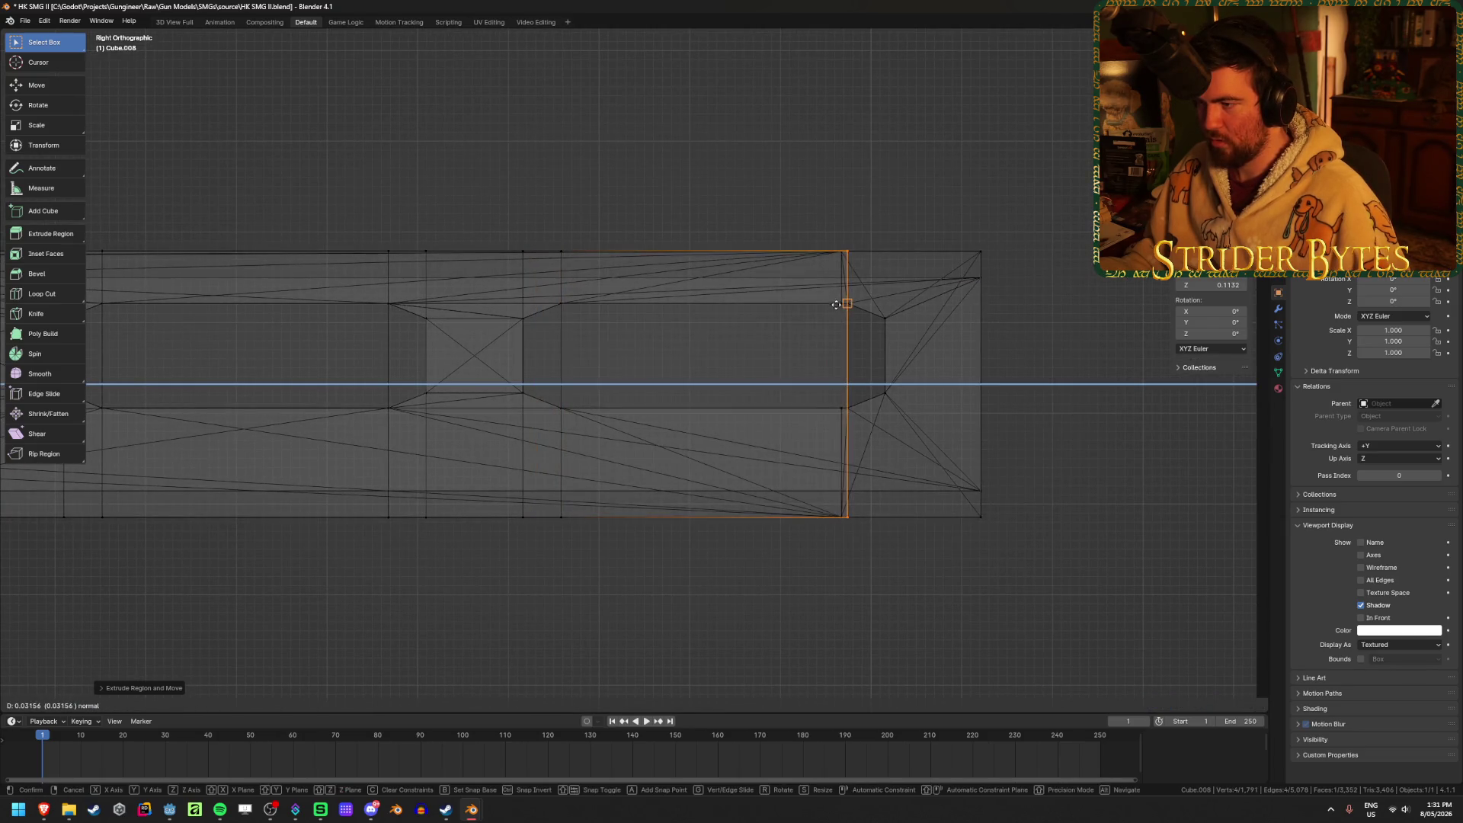
{"action": "left_click", "coordinate": [839, 409]}
{"action": "key", "text": "e"}
{"action": "left_click", "coordinate": [883, 317]}
{"action": "middle_click_drag", "start_coordinate": [933, 391], "coordinate": [817, 420], "text": "shift"}
{"action": "key", "text": "e"}
{"action": "left_click", "coordinate": [817, 420]}
{"action": "mouse_move", "coordinate": [914, 571]}
{"action": "middle_mouse_down"}
{"action": "mouse_move", "coordinate": [757, 533]}
{"action": "mouse_move", "coordinate": [697, 554]}
{"action": "middle_mouse_up"}
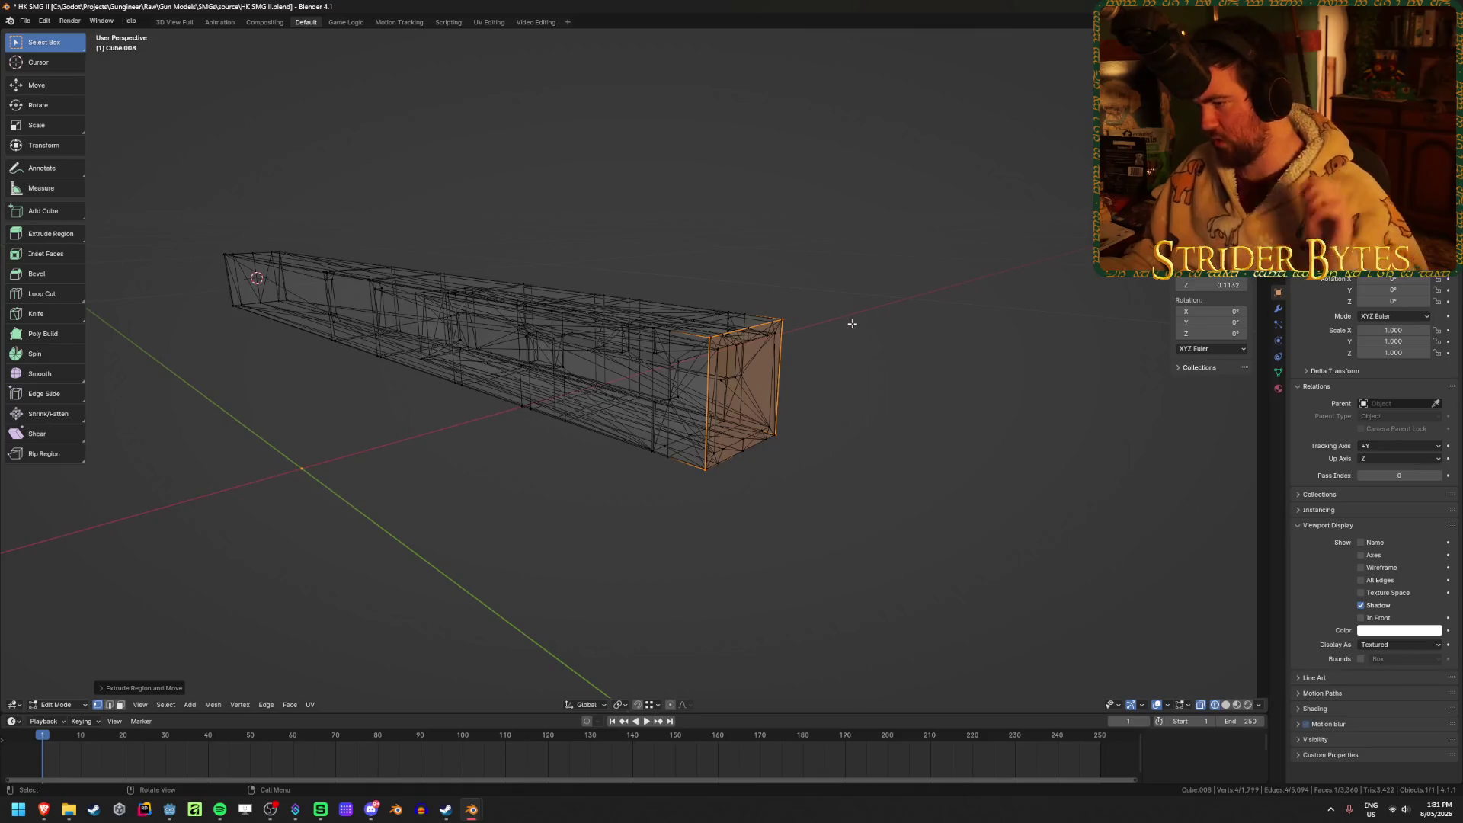
Toggle X-ray and switch to the right orthographic view with the bar centred.
{"action": "mouse_move", "coordinate": [533, 496]}
{"action": "middle_mouse_down"}
{"action": "mouse_move", "coordinate": [503, 496]}
{"action": "mouse_move", "coordinate": [470, 577]}
{"action": "mouse_move", "coordinate": [1057, 531]}
{"action": "middle_mouse_up"}
{"action": "key", "text": "shift+z"}
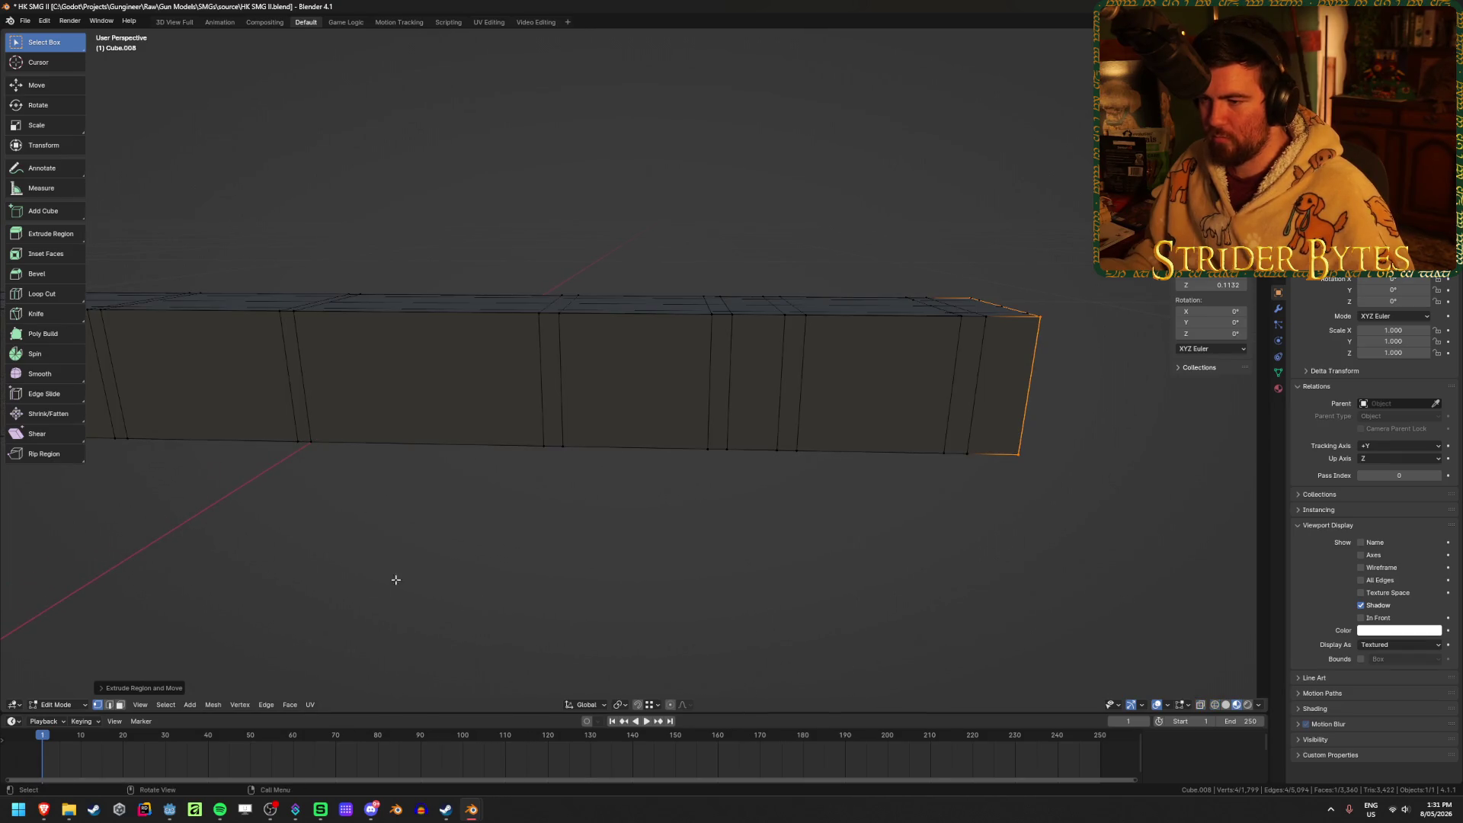
{"action": "key", "text": "shift+z"}
{"action": "mouse_move", "coordinate": [486, 581]}
{"action": "middle_mouse_down"}
{"action": "mouse_move", "coordinate": [444, 581]}
{"action": "mouse_move", "coordinate": [721, 621]}
{"action": "middle_mouse_up"}
{"action": "key", "text": "KP_3"}
{"action": "scroll", "coordinate": [721, 621], "scroll_direction": "down", "scroll_amount": 2}
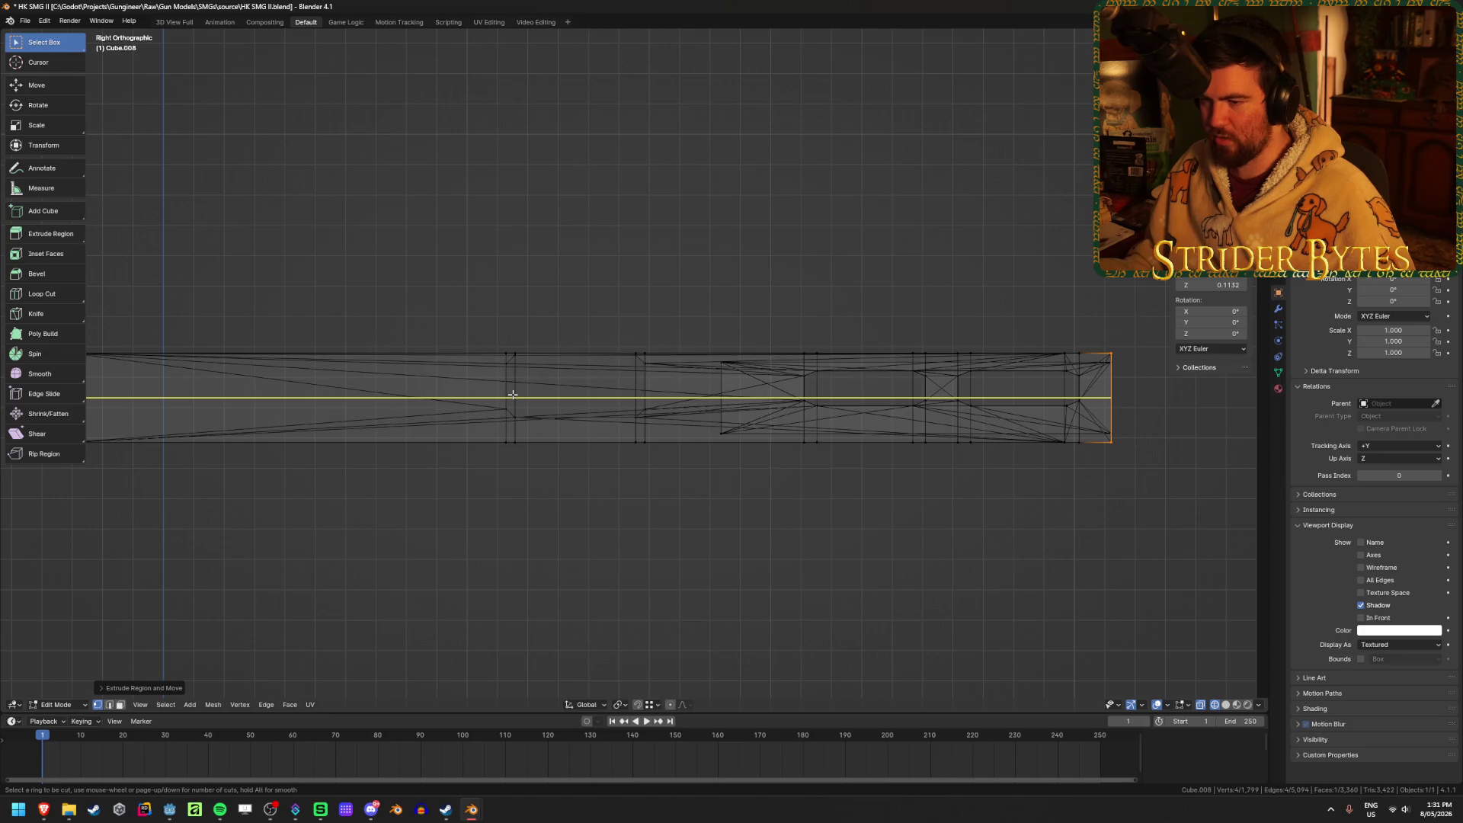
{"action": "key", "text": "Escape"}
{"action": "scroll", "coordinate": [510, 425], "scroll_direction": "up", "scroll_amount": 4}
{"action": "middle_click_drag", "start_coordinate": [395, 441], "coordinate": [502, 409], "text": "shift"}
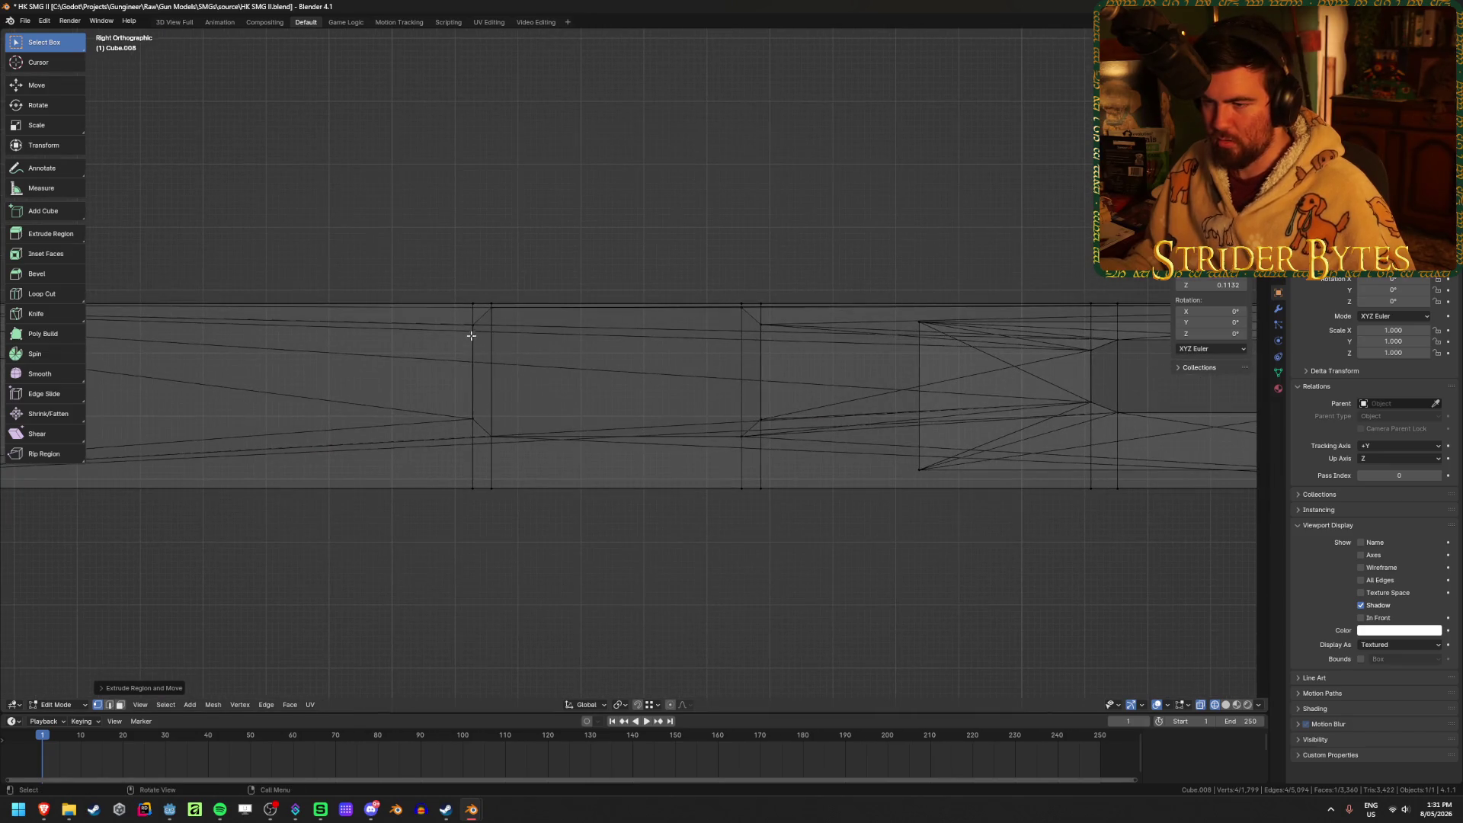
Add three evenly centred lengthwise loop cuts along the bar.
{"action": "key", "text": "ctrl+r"}
{"action": "scroll", "coordinate": [495, 375], "scroll_direction": "up", "scroll_amount": 2}
{"action": "left_click", "coordinate": [496, 374]}
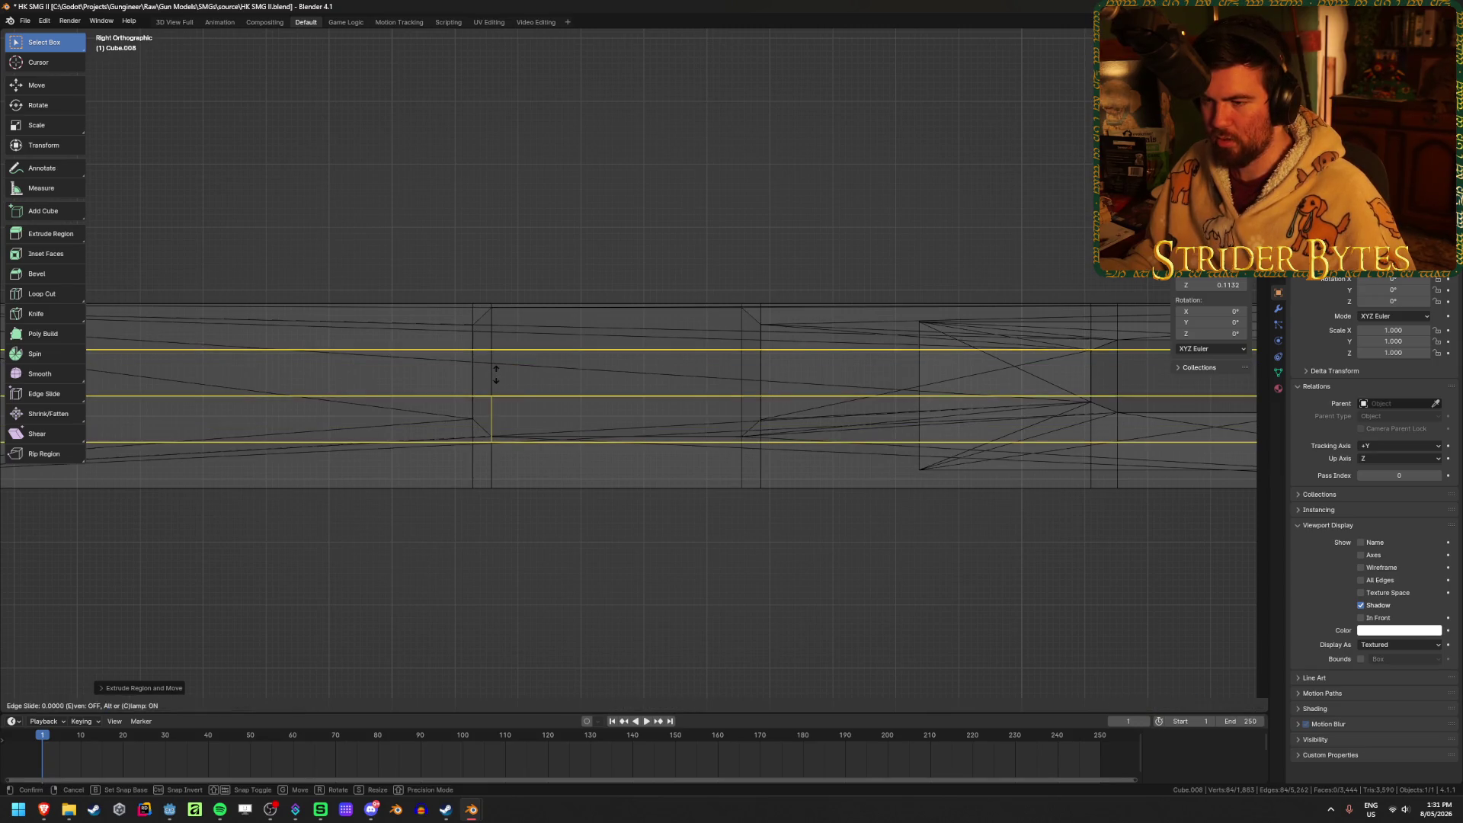
{"action": "right_click", "coordinate": [500, 311]}
{"action": "left_click", "coordinate": [510, 180]}
{"action": "scroll", "coordinate": [467, 226], "scroll_direction": "up", "scroll_amount": 3}
{"action": "middle_click_drag", "start_coordinate": [464, 226], "coordinate": [539, 324], "text": "shift"}
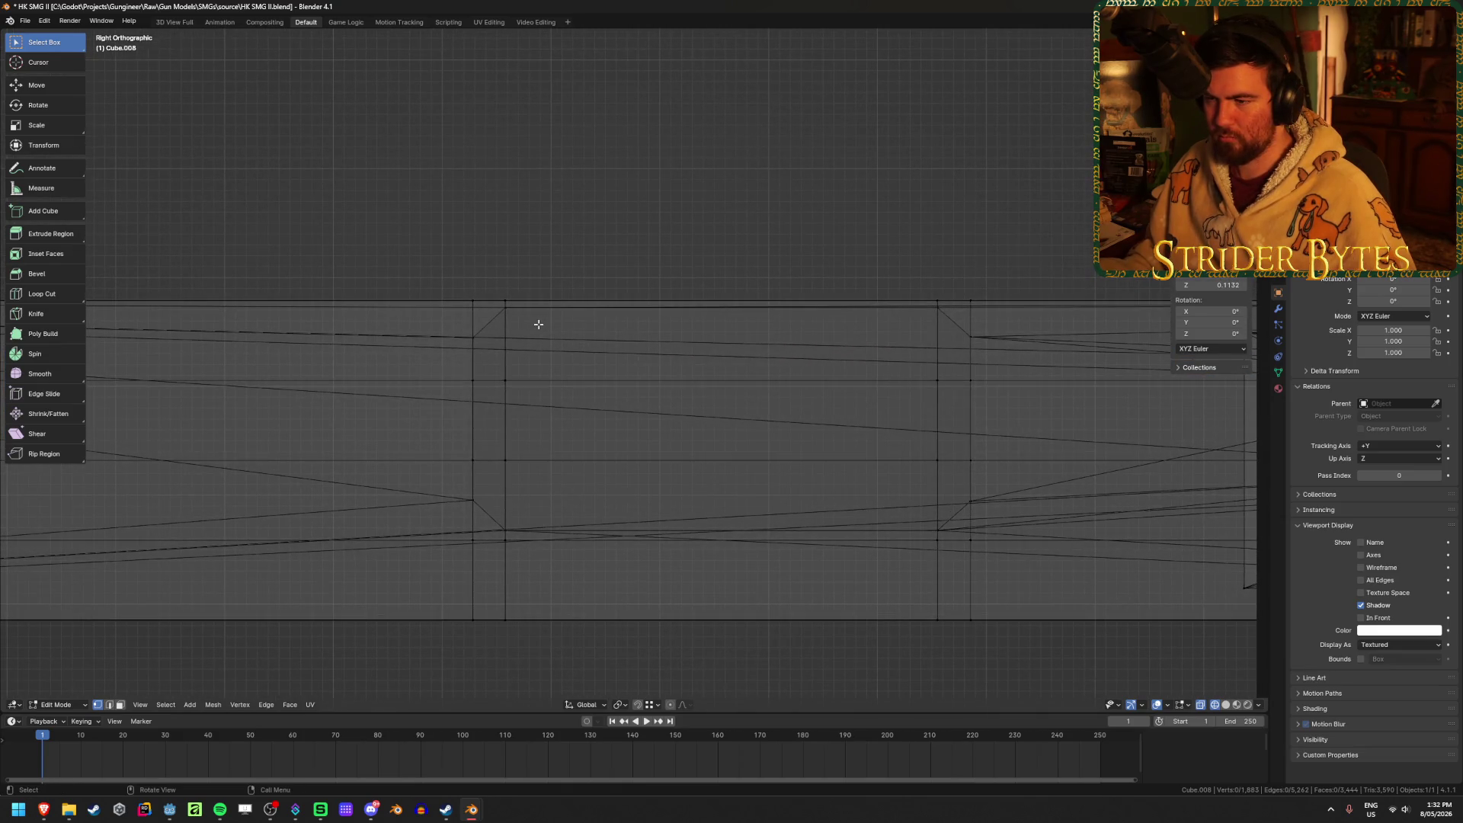
Move the first two new loop vertices along Z onto the chamfer corners.
{"action": "left_click_drag", "start_coordinate": [521, 370], "coordinate": [521, 371]}
{"action": "key", "text": "g"}
{"action": "left_click", "coordinate": [503, 312]}
{"action": "left_click", "coordinate": [474, 373]}
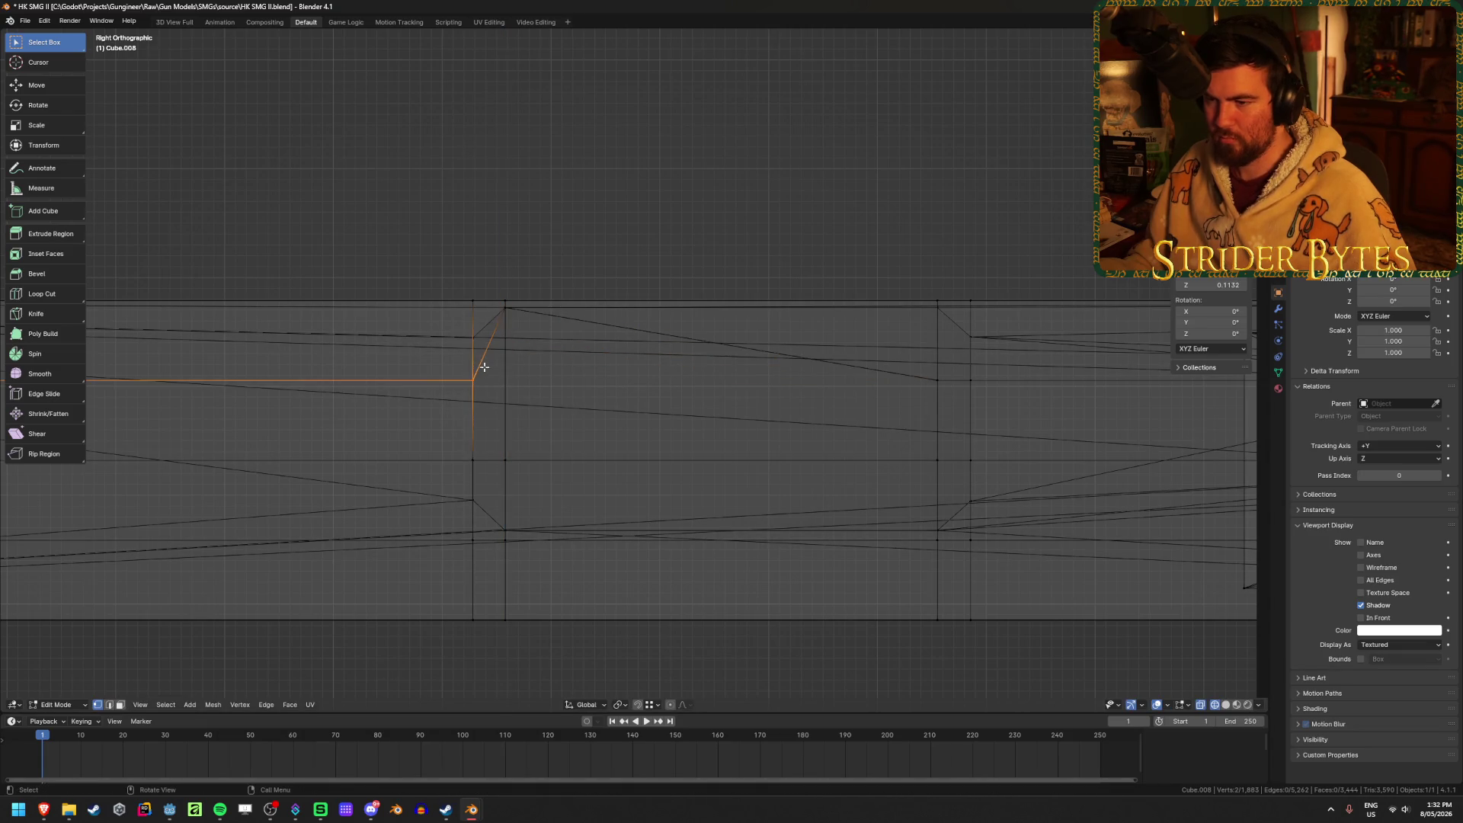
{"action": "key", "text": "g"}
{"action": "key", "text": "z"}
{"action": "left_click", "coordinate": [478, 391]}
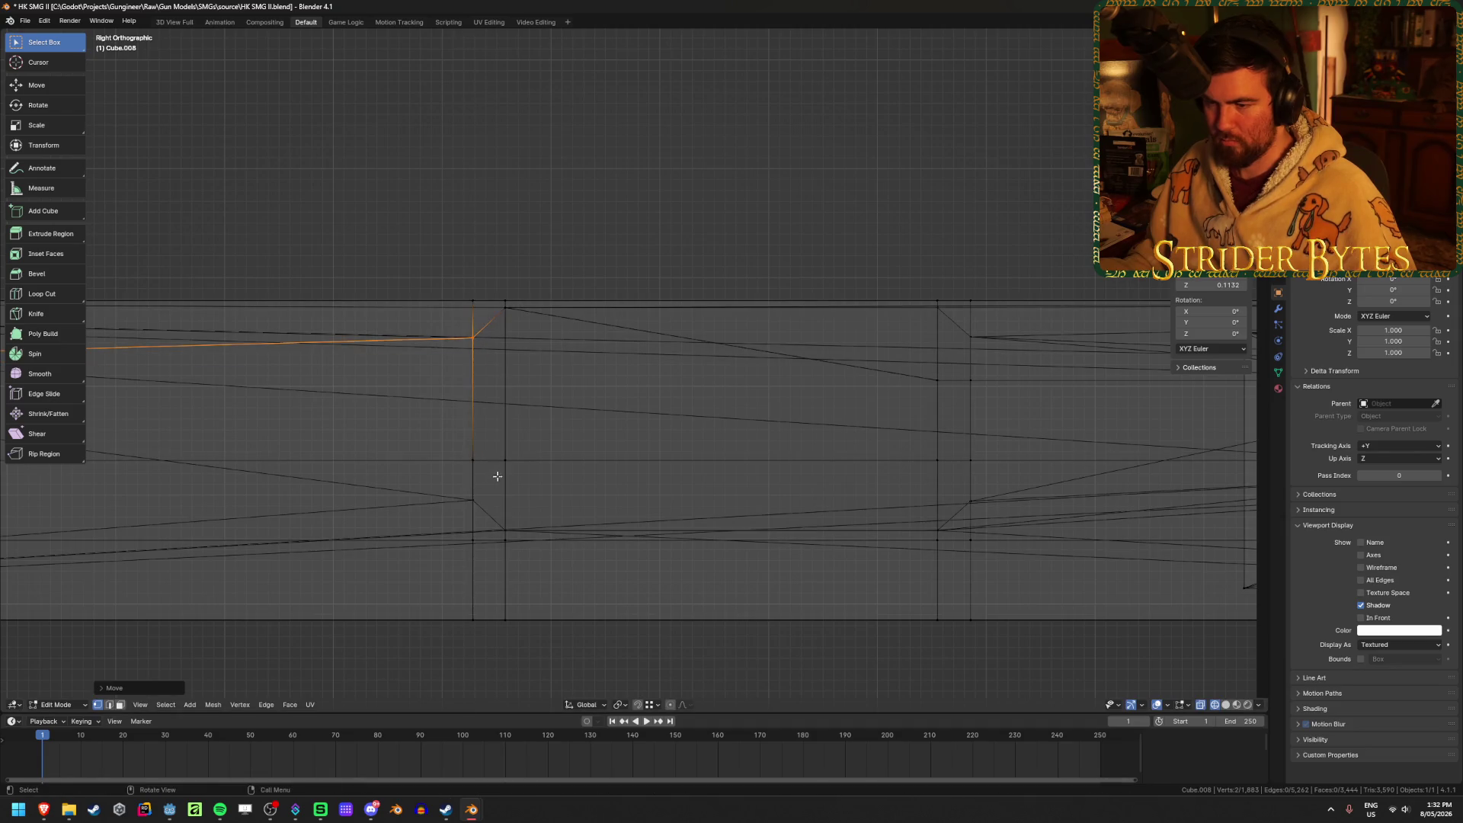
Lower the next loop vertices along Z onto the lower chamfer corners.
{"action": "left_click_drag", "start_coordinate": [459, 451], "coordinate": [506, 458]}
{"action": "key", "text": "g"}
{"action": "key", "text": "z"}
{"action": "left_click", "coordinate": [471, 493]}
{"action": "key", "text": "g"}
{"action": "key", "text": "z"}
{"action": "left_click", "coordinate": [505, 525]}
At the next chamfered section, move its loop vertices down onto the corners.
{"action": "middle_click_drag", "start_coordinate": [775, 475], "coordinate": [652, 453], "text": "shift"}
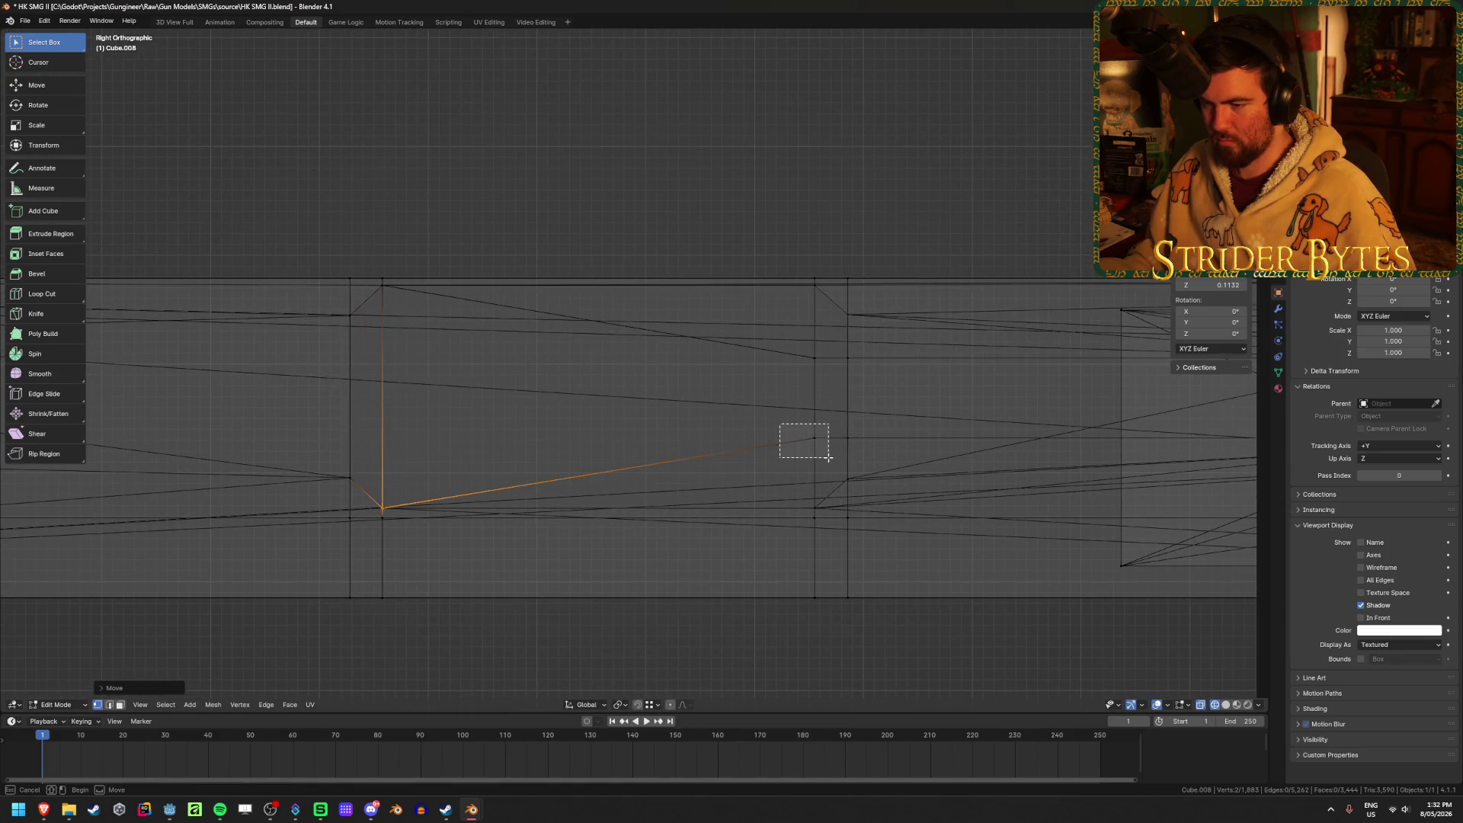
{"action": "left_click_drag", "start_coordinate": [829, 458], "coordinate": [829, 458]}
{"action": "key", "text": "alt+z"}
{"action": "key", "text": "alt+z"}
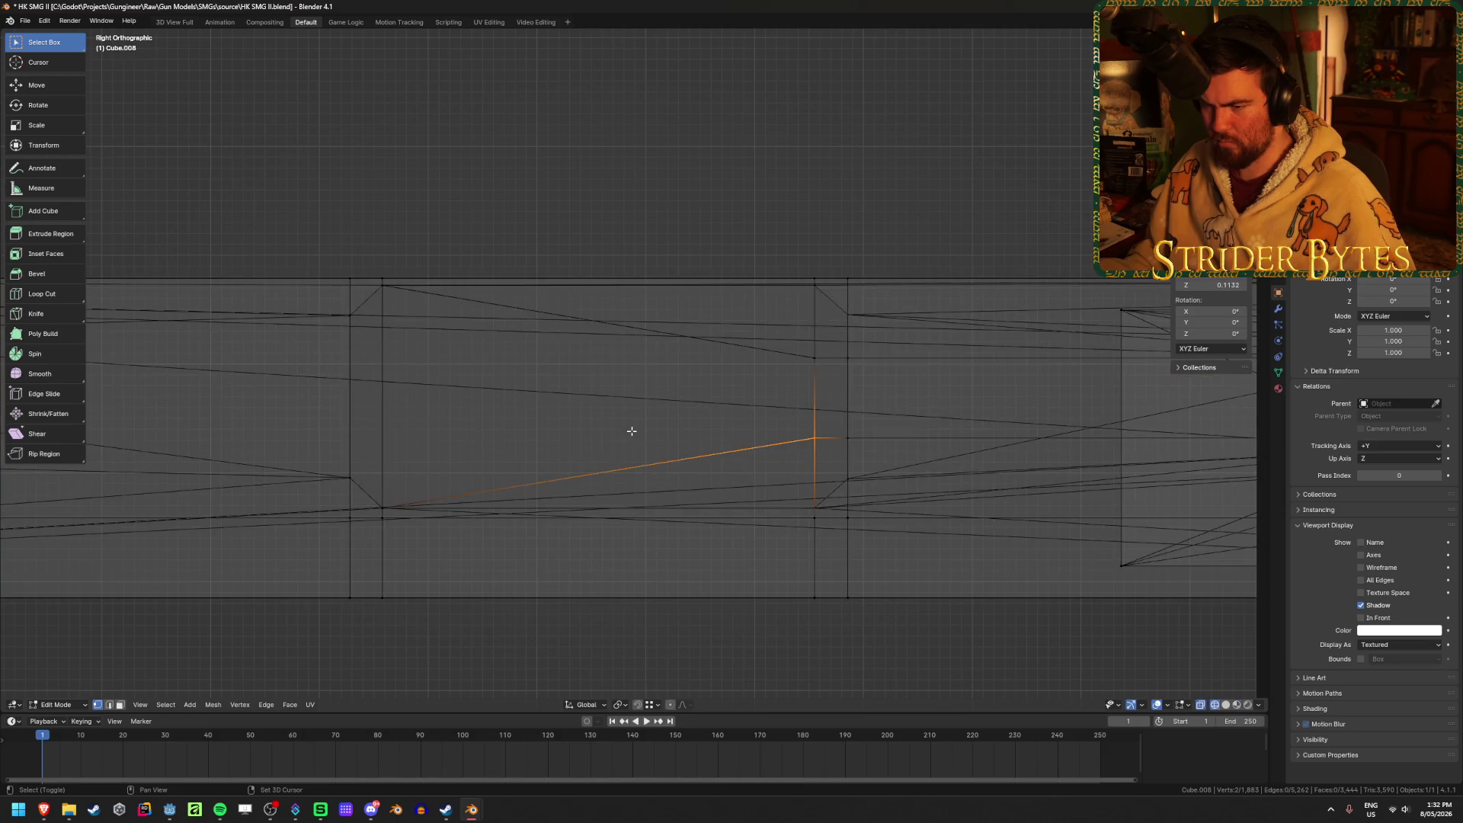
{"action": "key", "text": "g"}
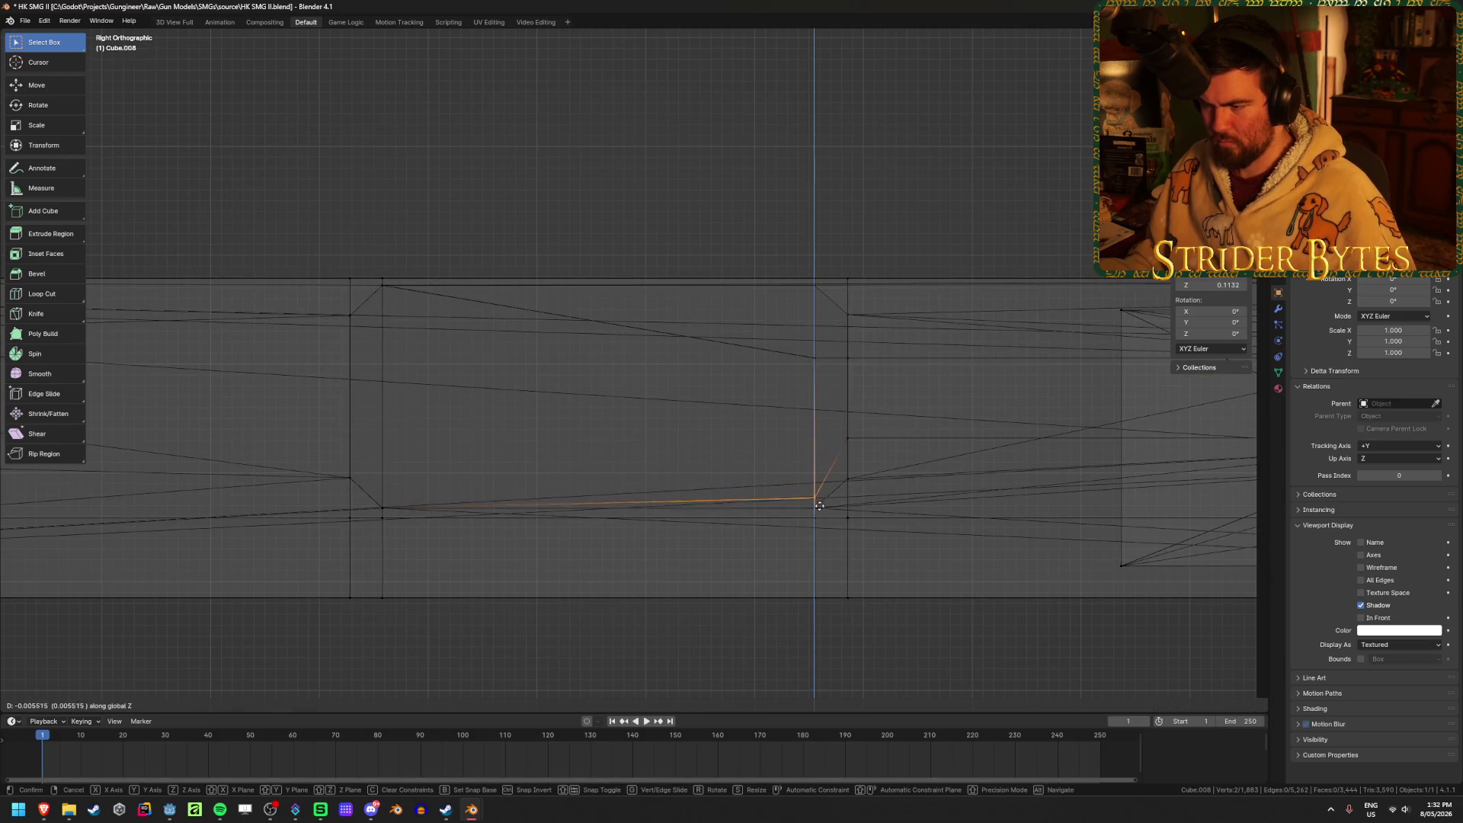
{"action": "left_click", "coordinate": [815, 508]}
{"action": "key", "text": "g"}
{"action": "key", "text": "z"}
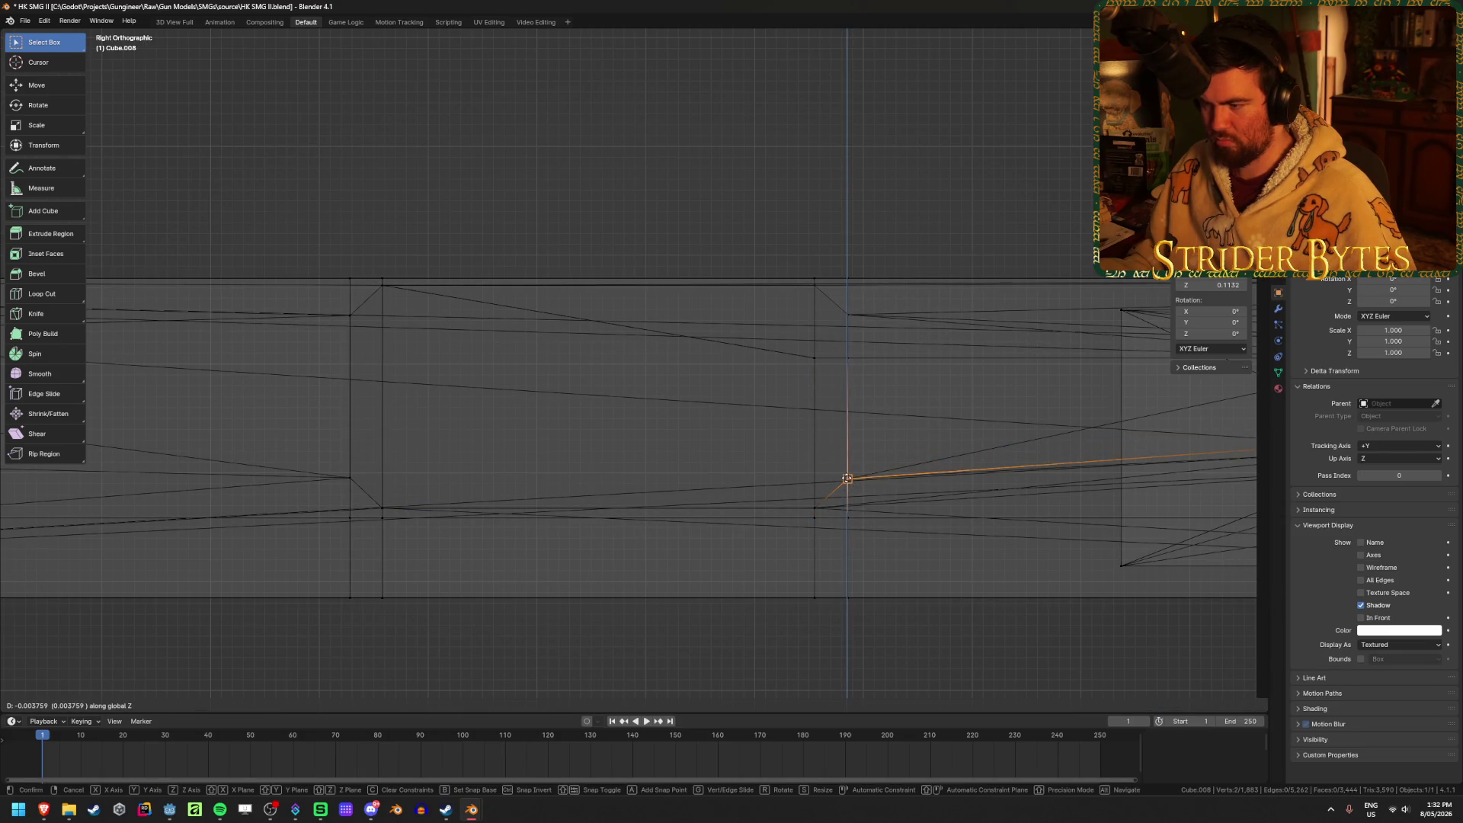
{"action": "left_click", "coordinate": [849, 494]}
Select the top chamfer vertex and try a Z move, cancelling to leave it in place.
{"action": "left_click_drag", "start_coordinate": [792, 378], "coordinate": [837, 305]}
{"action": "left_click", "coordinate": [814, 287]}
{"action": "key", "text": "g"}
{"action": "key", "text": "z"}
{"action": "key", "text": "Escape"}
Pan along the bar in solid shading to check the remaining chamfer sections.
{"action": "middle_click_drag", "start_coordinate": [933, 397], "coordinate": [436, 383], "text": "shift"}
{"action": "middle_click_drag", "start_coordinate": [816, 386], "coordinate": [685, 396], "text": "shift"}
{"action": "key", "text": "alt+z"}
{"action": "key", "text": "alt+z"}
{"action": "middle_click_drag", "start_coordinate": [901, 402], "coordinate": [729, 387], "text": "shift"}
{"action": "scroll", "coordinate": [599, 394], "scroll_direction": "up", "scroll_amount": 2}
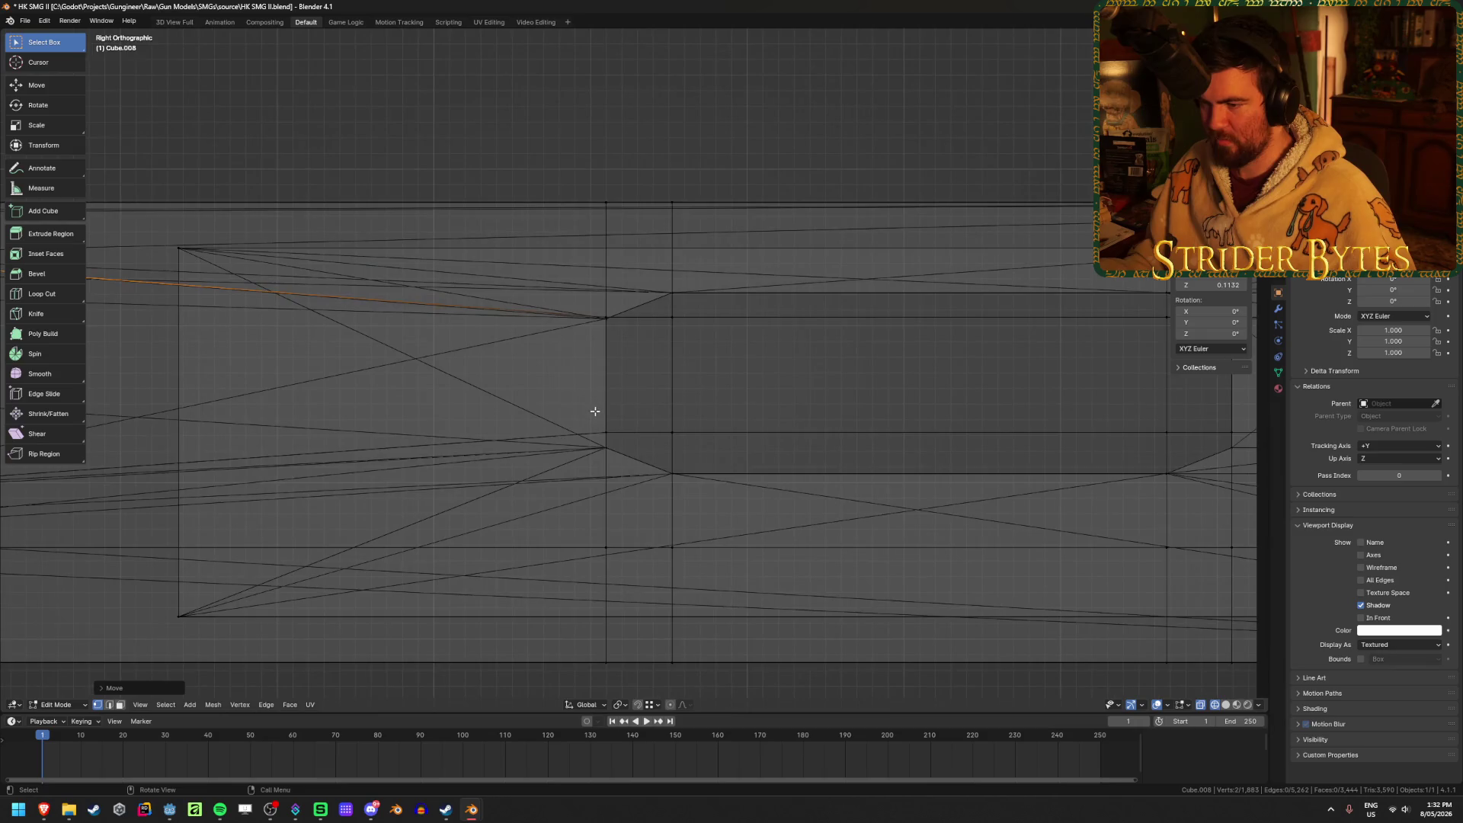
{"action": "left_click", "coordinate": [668, 298]}
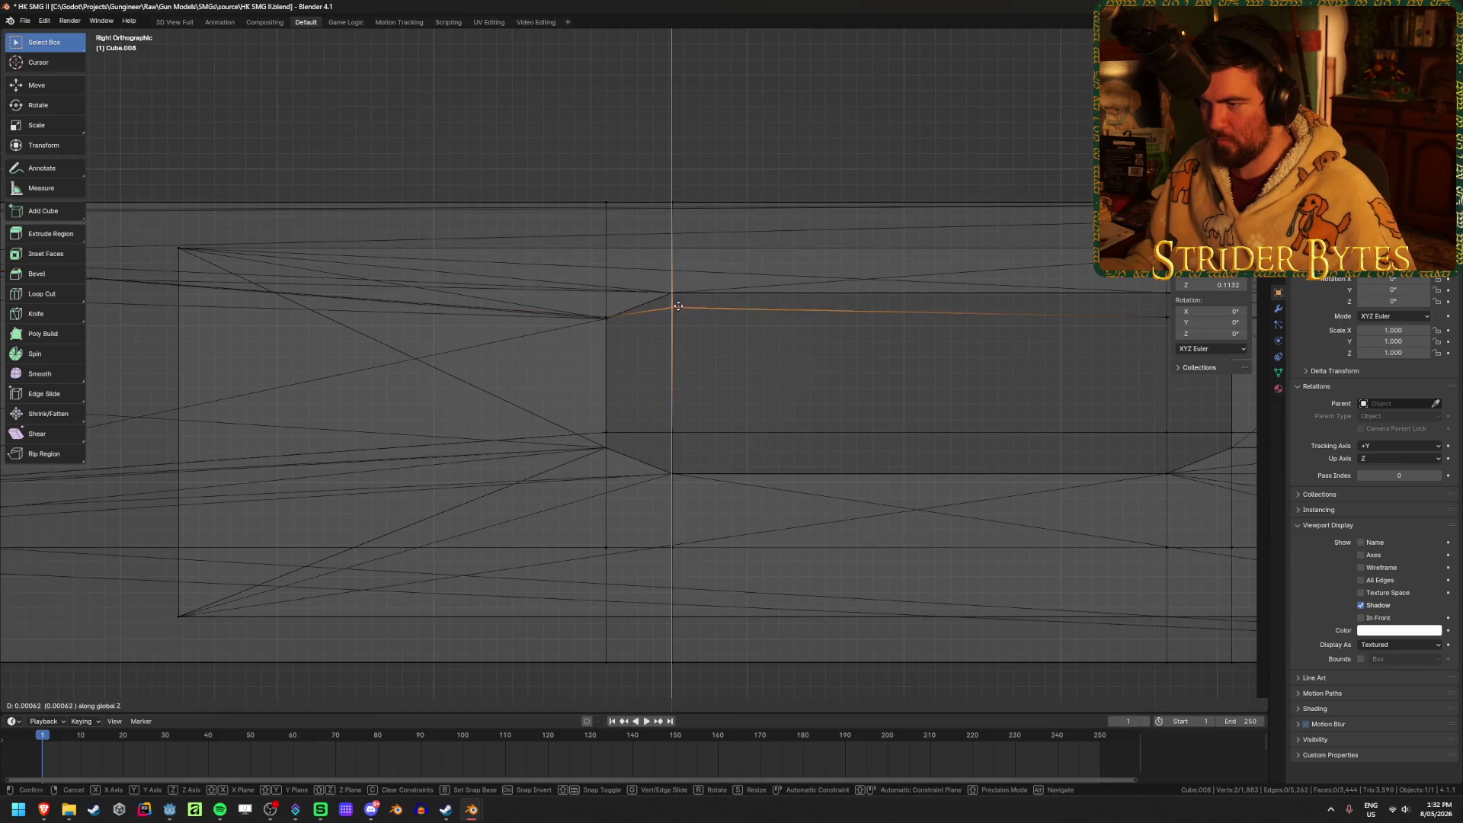
{"action": "mouse_move", "coordinate": [647, 407]}
{"action": "left_mouse_down"}
{"action": "mouse_move", "coordinate": [696, 448]}
{"action": "mouse_move", "coordinate": [651, 394]}
{"action": "left_mouse_up"}
{"action": "scroll", "coordinate": [651, 395], "scroll_direction": "down", "scroll_amount": 1}
{"action": "scroll", "coordinate": [651, 395], "scroll_direction": "down", "scroll_amount": 2}
{"action": "mouse_move", "coordinate": [650, 395]}
{"action": "middle_mouse_down", "text": "shift"}
{"action": "mouse_move", "coordinate": [866, 450]}
{"action": "mouse_move", "coordinate": [487, 450]}
{"action": "mouse_move", "coordinate": [595, 455]}
{"action": "middle_mouse_up", "text": "shift"}
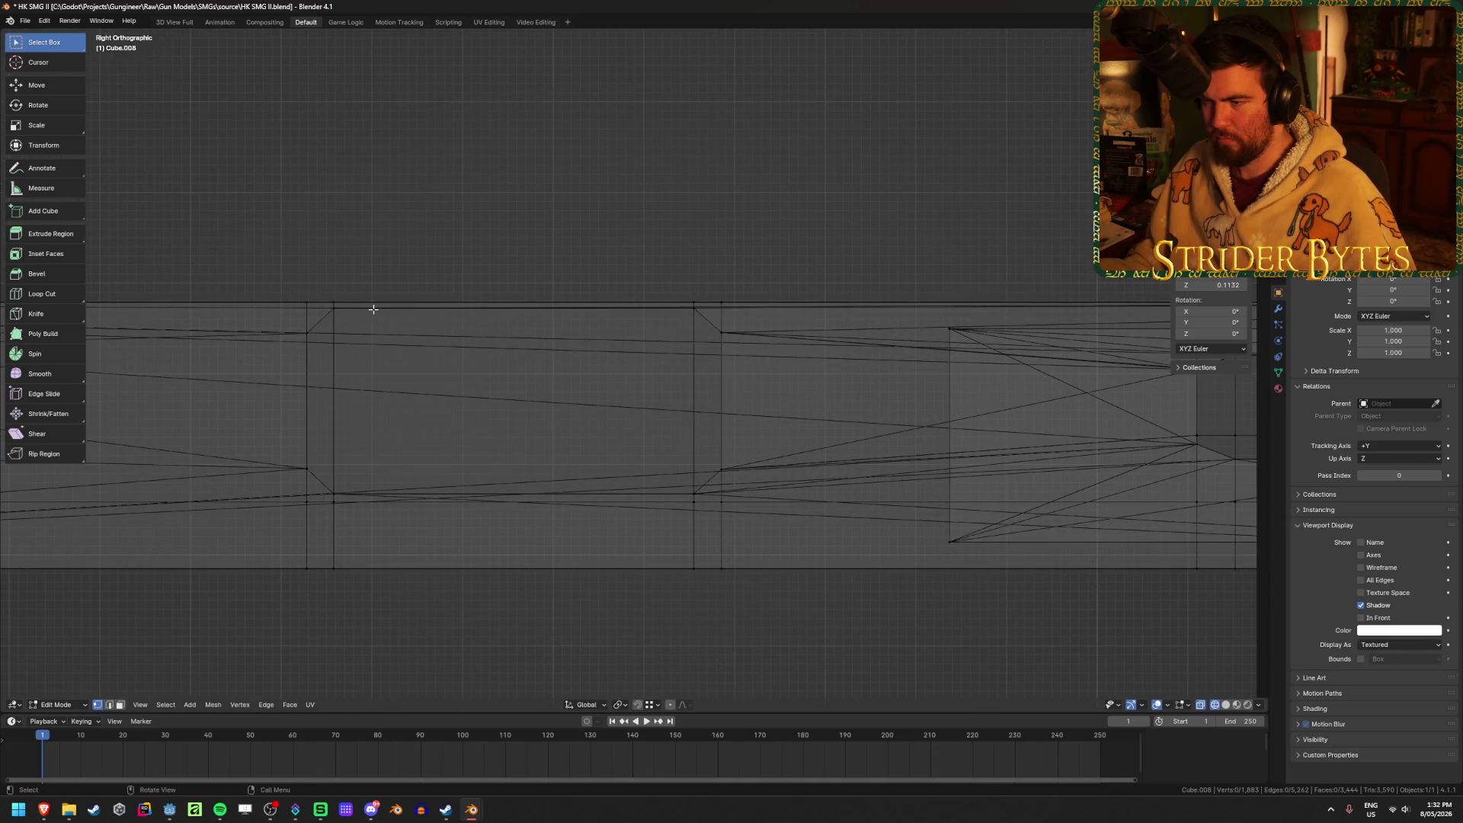
In edge select mode, pick the leftover horizontal edge loop and bring up its Edge menu.
{"action": "key", "text": "shift+z"}
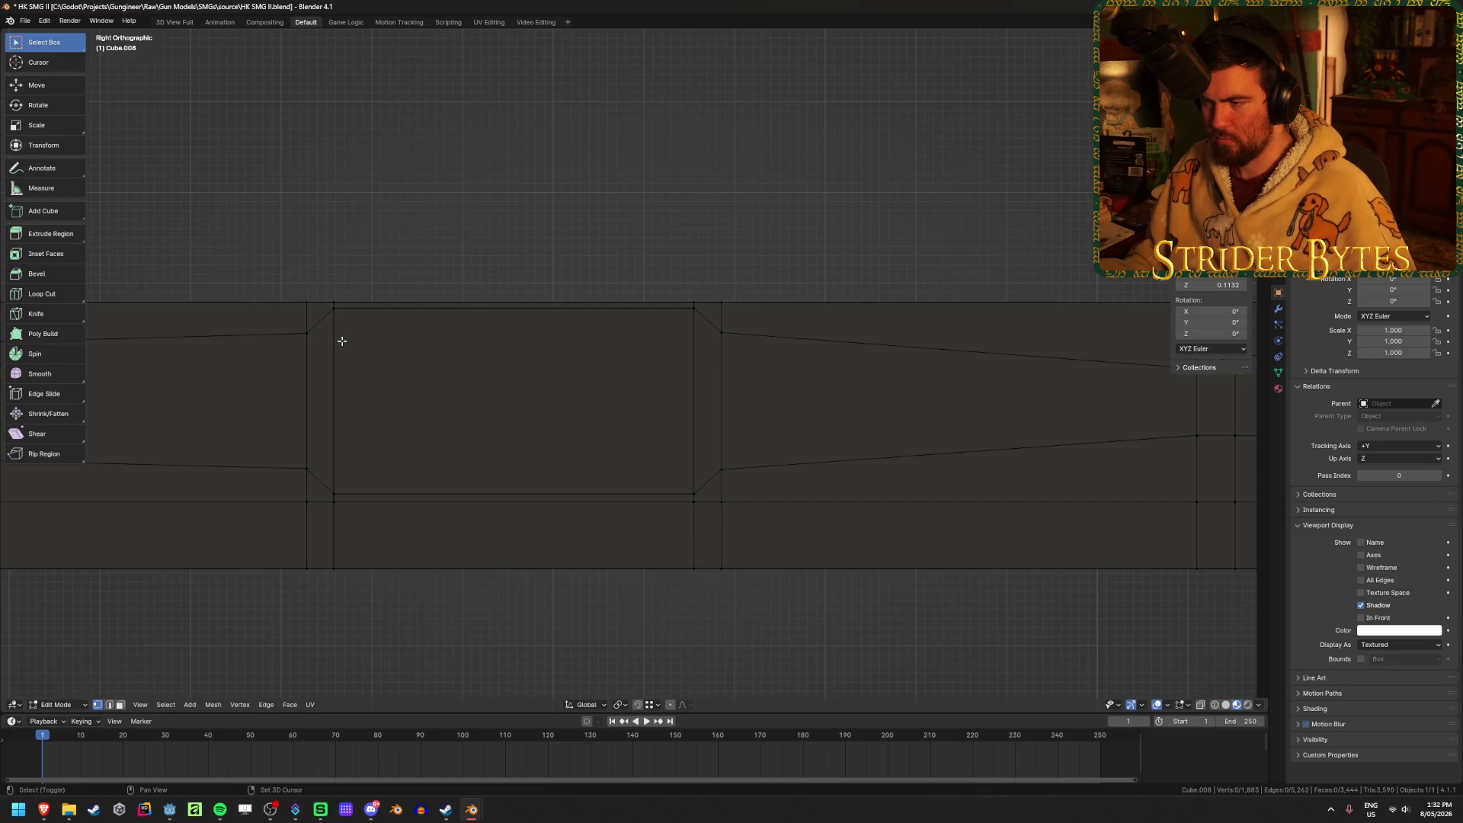
{"action": "key", "text": "alt+z"}
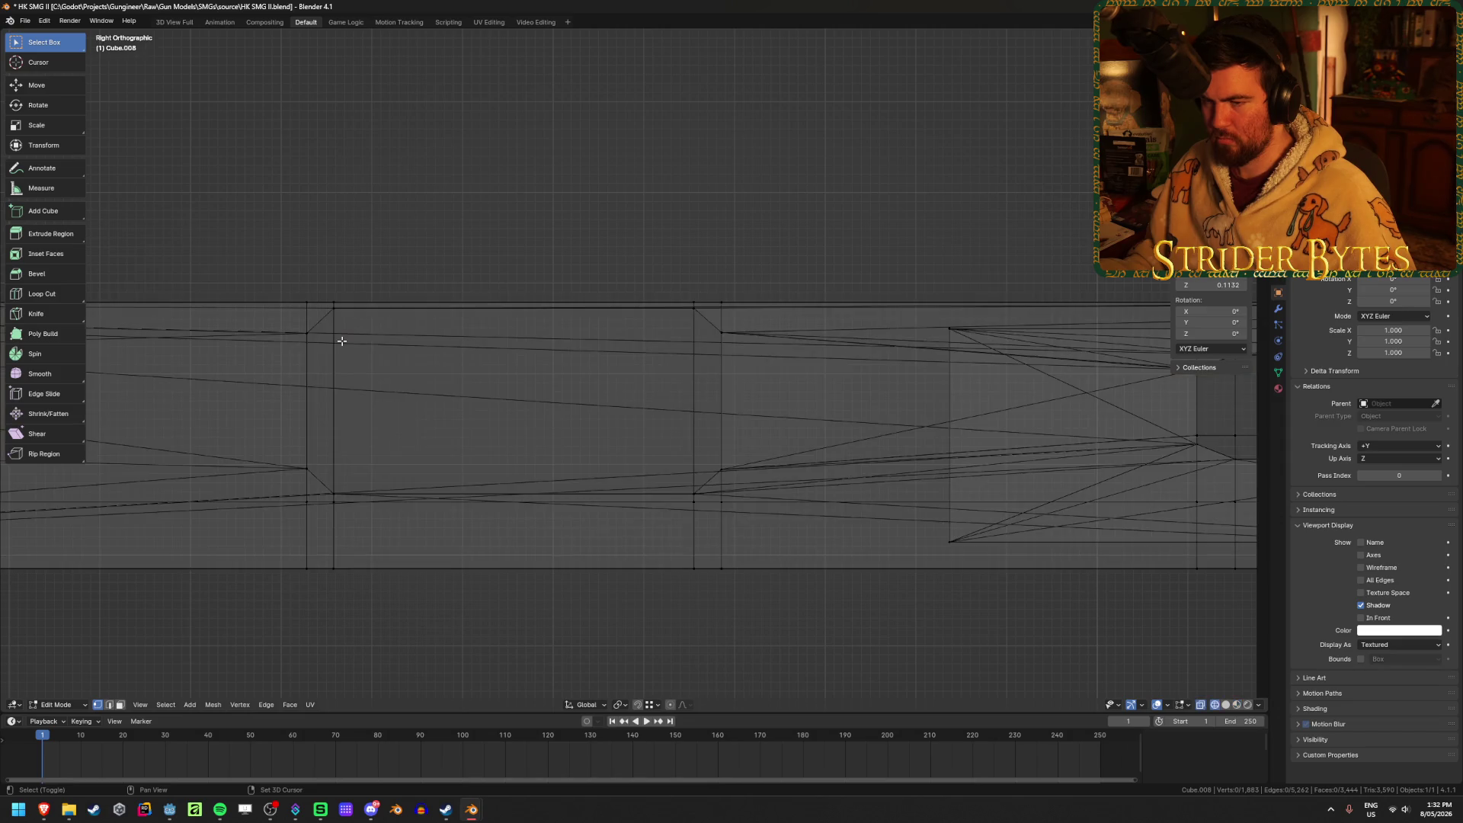
{"action": "key", "text": "alt+z"}
{"action": "middle_click_drag", "start_coordinate": [922, 480], "coordinate": [536, 480], "text": "shift"}
{"action": "key", "text": "alt+z"}
{"action": "key", "text": "alt+z"}
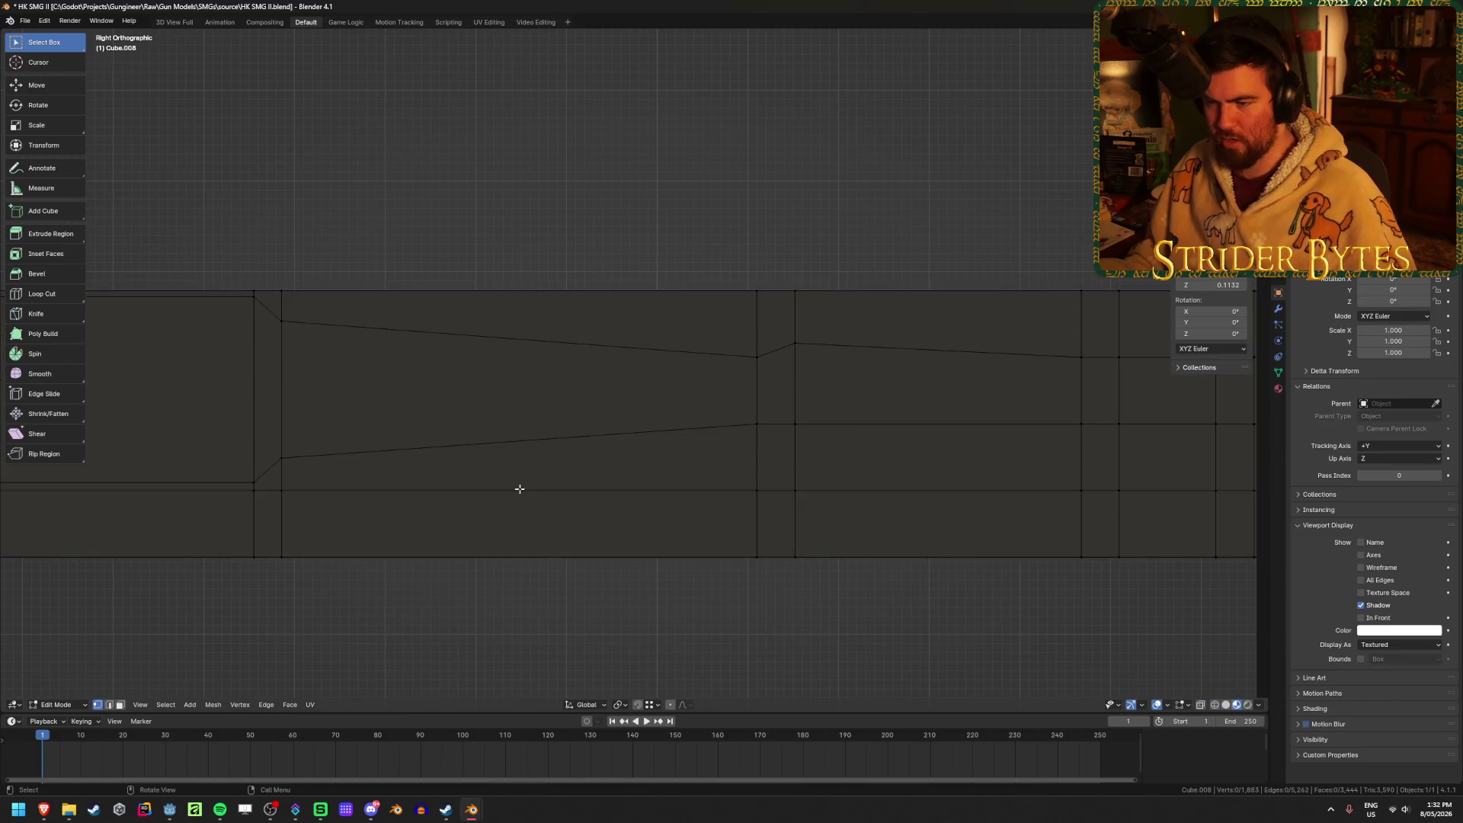
{"action": "key", "text": "2"}
{"action": "key", "text": "alt+z"}
{"action": "left_click", "coordinate": [516, 490], "text": "ctrl+alt"}
{"action": "key", "text": "alt+z"}
{"action": "left_click", "coordinate": [911, 490], "text": "alt"}
{"action": "right_click", "coordinate": [912, 496]}
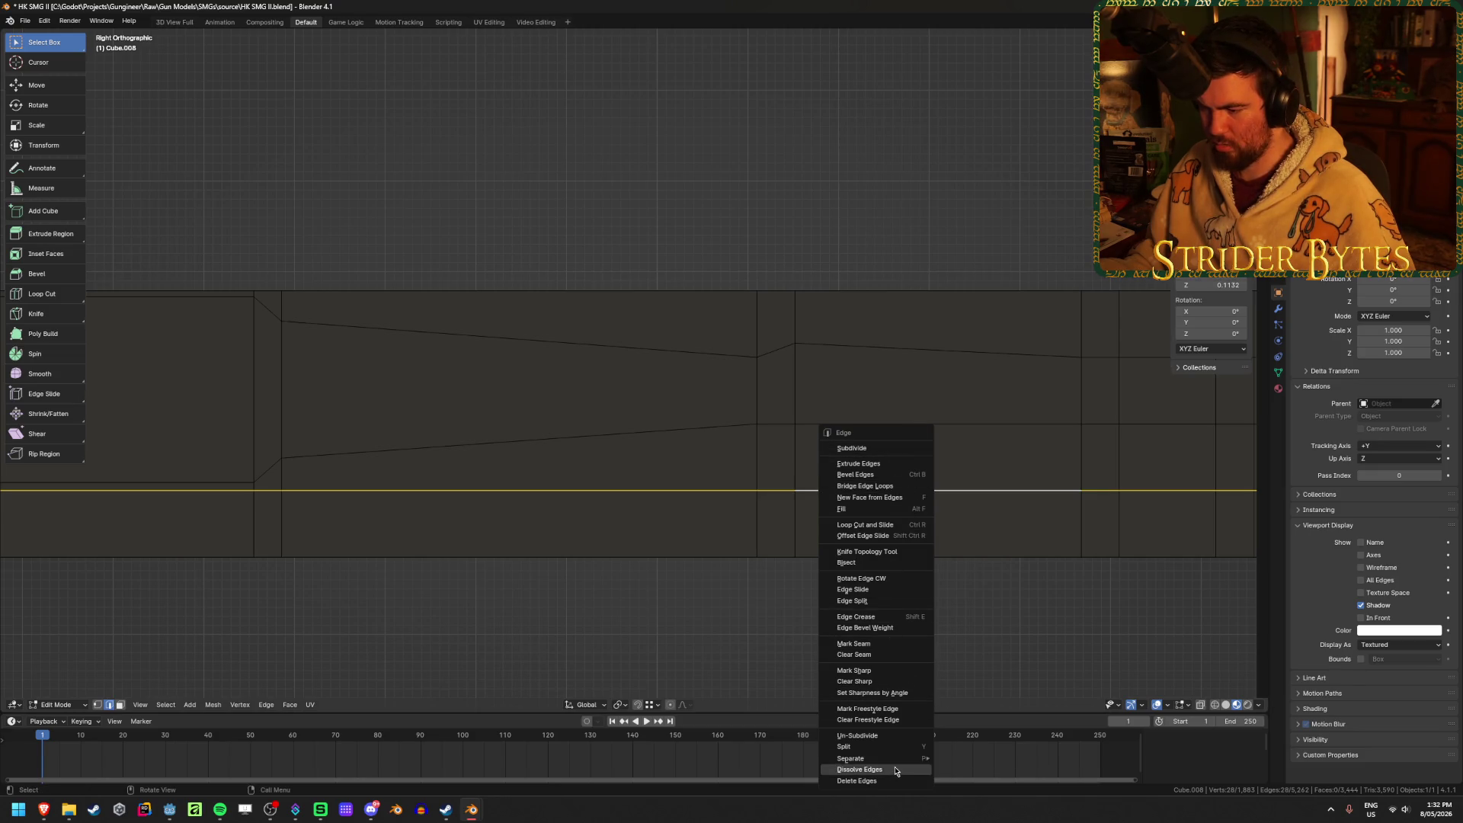
Dissolve the leftover horizontal edge loop and switch to see-through shading.
{"action": "left_click", "coordinate": [854, 770]}
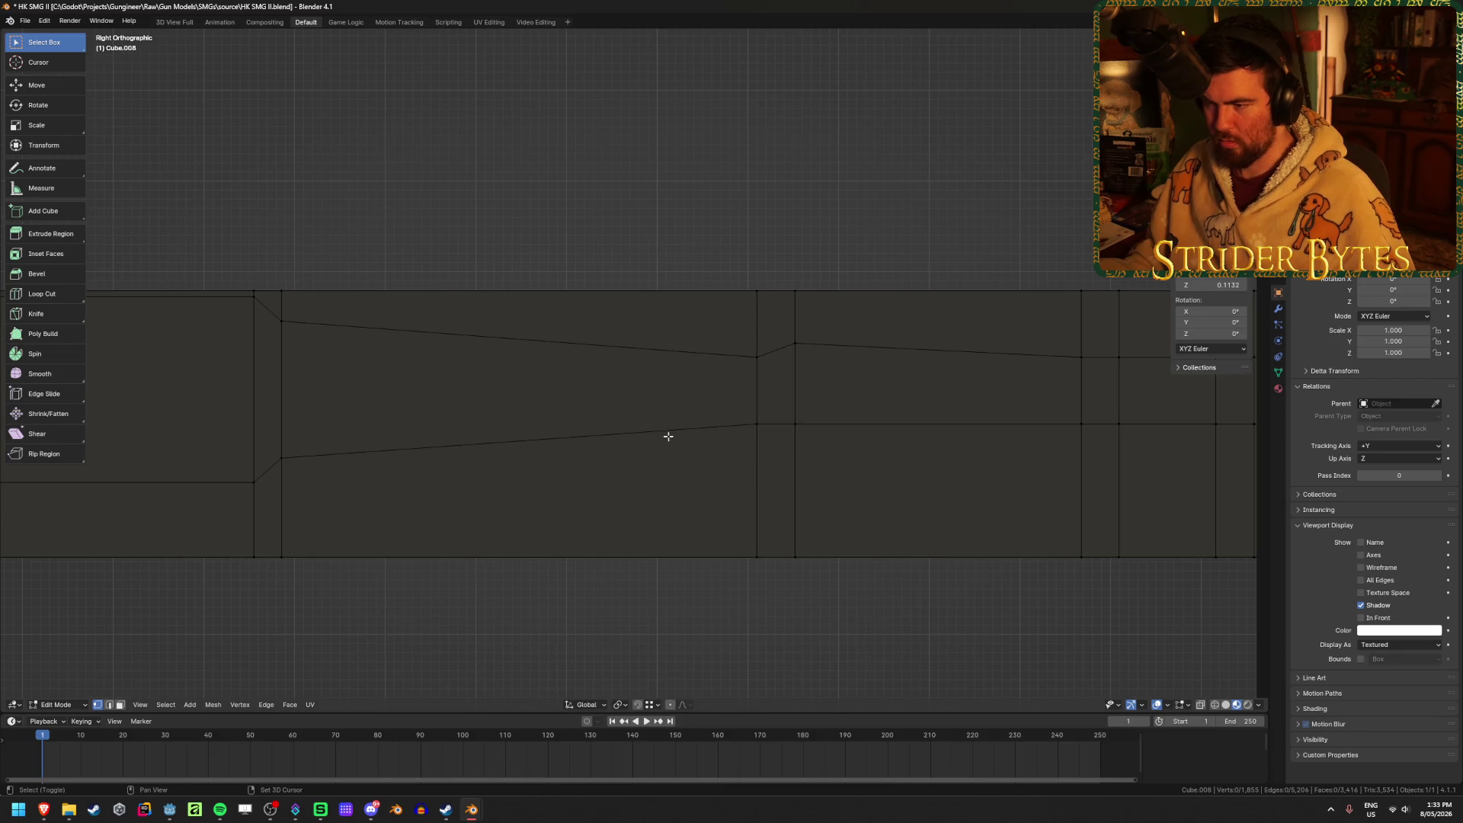
{"action": "scroll", "coordinate": [668, 436], "scroll_direction": "down", "scroll_amount": 3, "text": "ctrl"}
{"action": "key", "text": "alt+z"}
{"action": "mouse_move", "coordinate": [565, 392]}
{"action": "left_mouse_down"}
{"action": "mouse_move", "coordinate": [599, 425]}
{"action": "mouse_move", "coordinate": [584, 466]}
{"action": "left_mouse_up"}
{"action": "scroll", "coordinate": [600, 395], "scroll_direction": "up", "scroll_amount": 3}
{"action": "left_click", "coordinate": [590, 413]}
Snap a front loop vertex onto the chamfer corner.
{"action": "key", "text": "g"}
{"action": "left_click", "coordinate": [607, 419]}
{"action": "key", "text": "g"}
{"action": "left_click", "coordinate": [674, 444]}
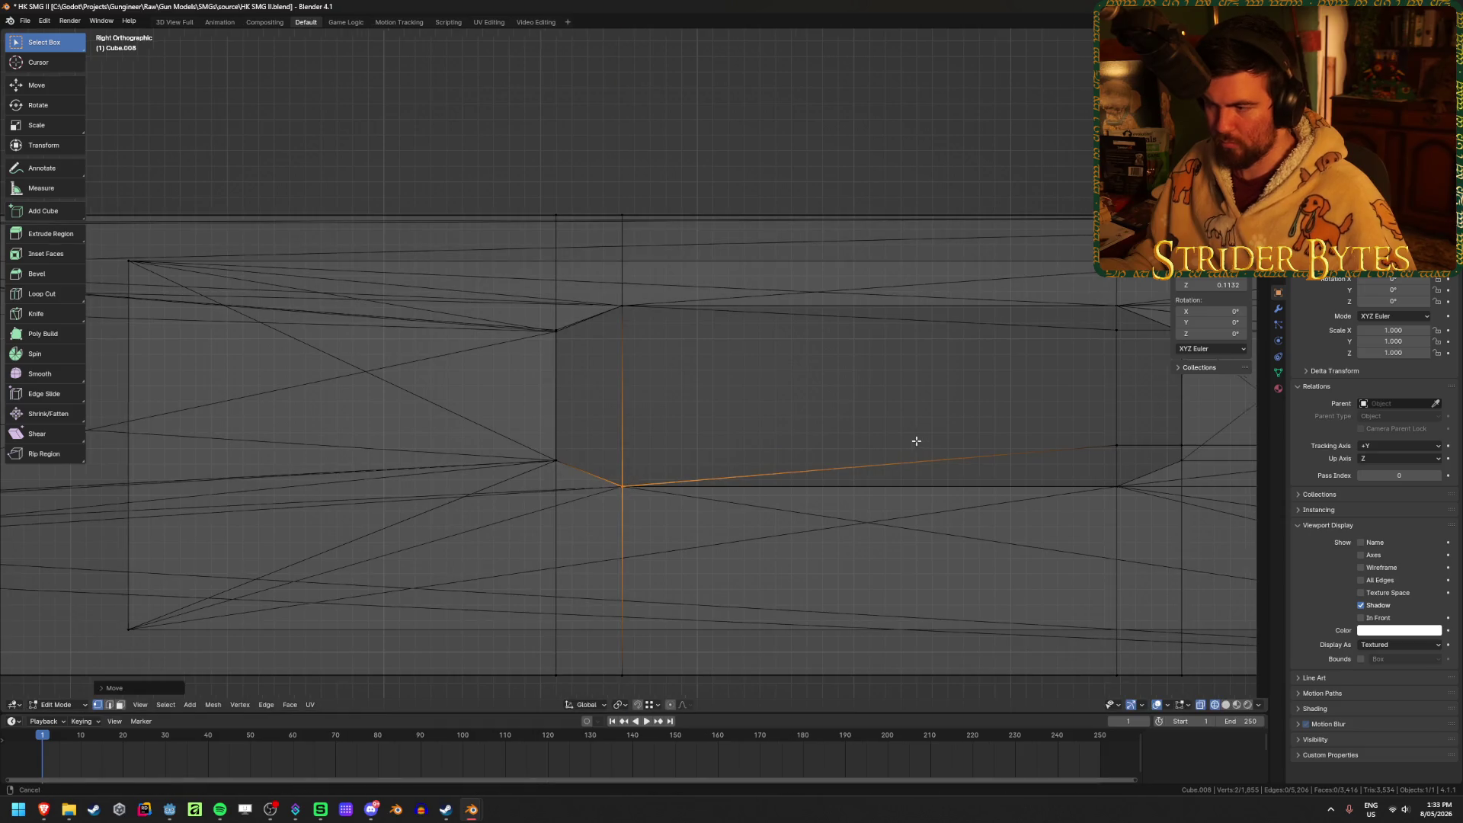
Move the next section's lower and upper loop vertices along Z onto the chamfer corners.
{"action": "middle_click_drag", "start_coordinate": [1110, 433], "coordinate": [792, 417], "text": "shift"}
{"action": "mouse_move", "coordinate": [784, 410]}
{"action": "left_mouse_down"}
{"action": "mouse_move", "coordinate": [824, 444]}
{"action": "mouse_move", "coordinate": [875, 448]}
{"action": "left_mouse_up"}
{"action": "key", "text": "g"}
{"action": "key", "text": "z"}
{"action": "left_click", "coordinate": [807, 468], "text": "ctrl"}
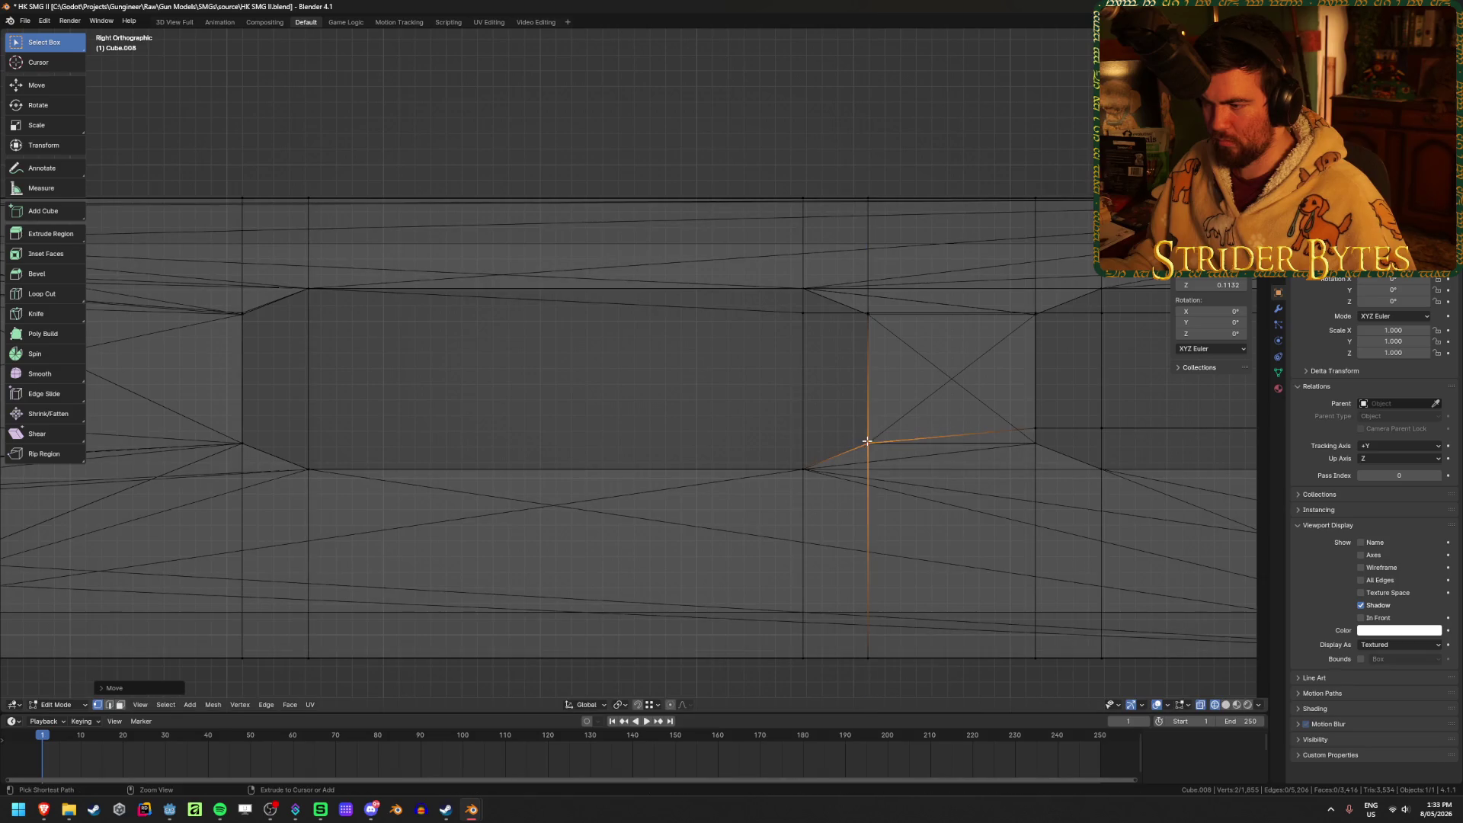
{"action": "mouse_move", "coordinate": [784, 354]}
{"action": "left_mouse_down"}
{"action": "mouse_move", "coordinate": [820, 307]}
{"action": "mouse_move", "coordinate": [880, 313]}
{"action": "left_mouse_up"}
{"action": "key", "text": "g"}
{"action": "key", "text": "z"}
{"action": "left_click", "coordinate": [806, 288], "text": "ctrl"}
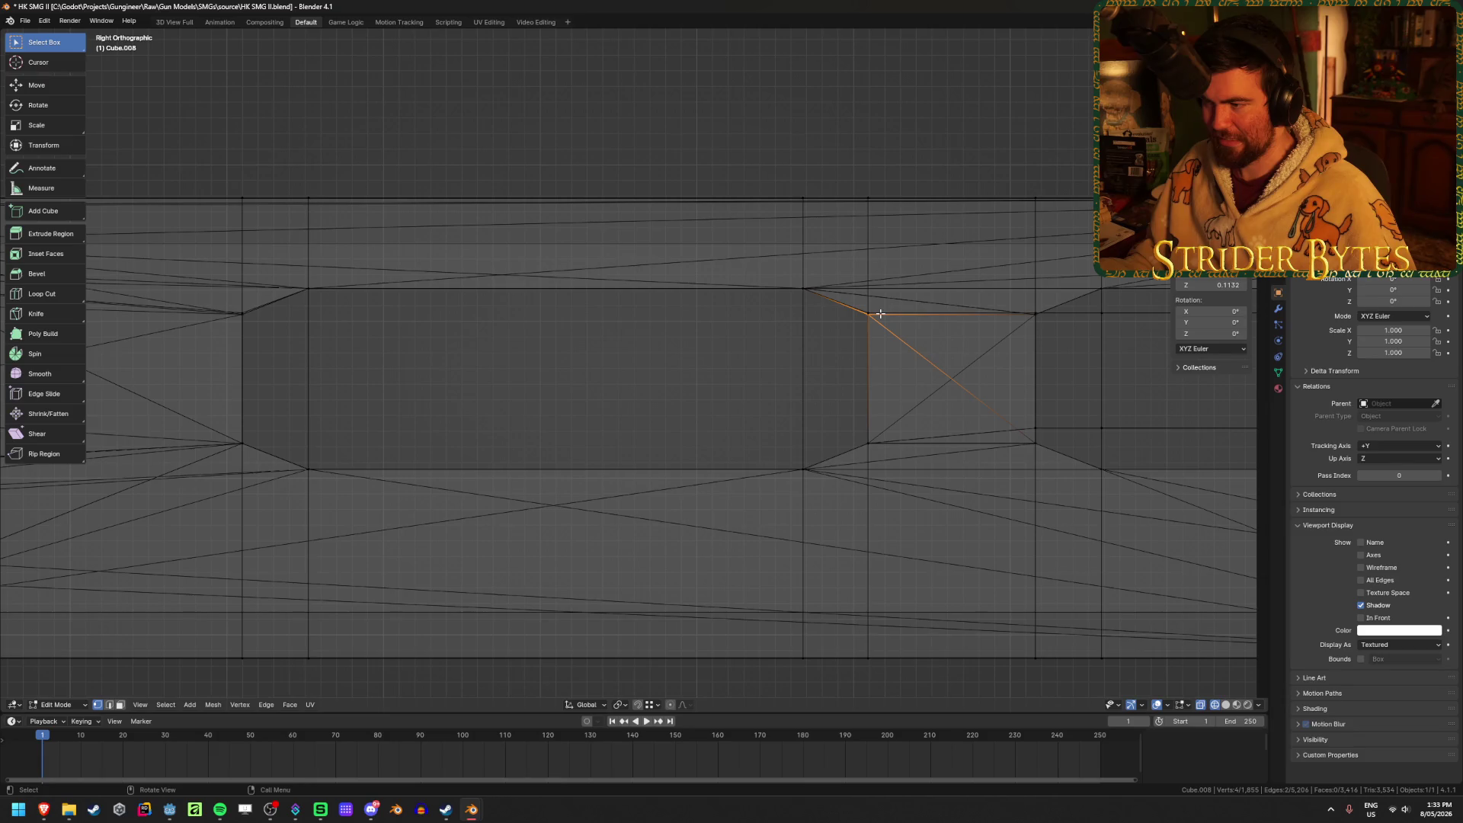
Orbit around the barrel, toggling shading to inspect its shape.
{"action": "mouse_move", "coordinate": [884, 327]}
{"action": "middle_mouse_down"}
{"action": "mouse_move", "coordinate": [914, 385]}
{"action": "mouse_move", "coordinate": [872, 412]}
{"action": "middle_mouse_up"}
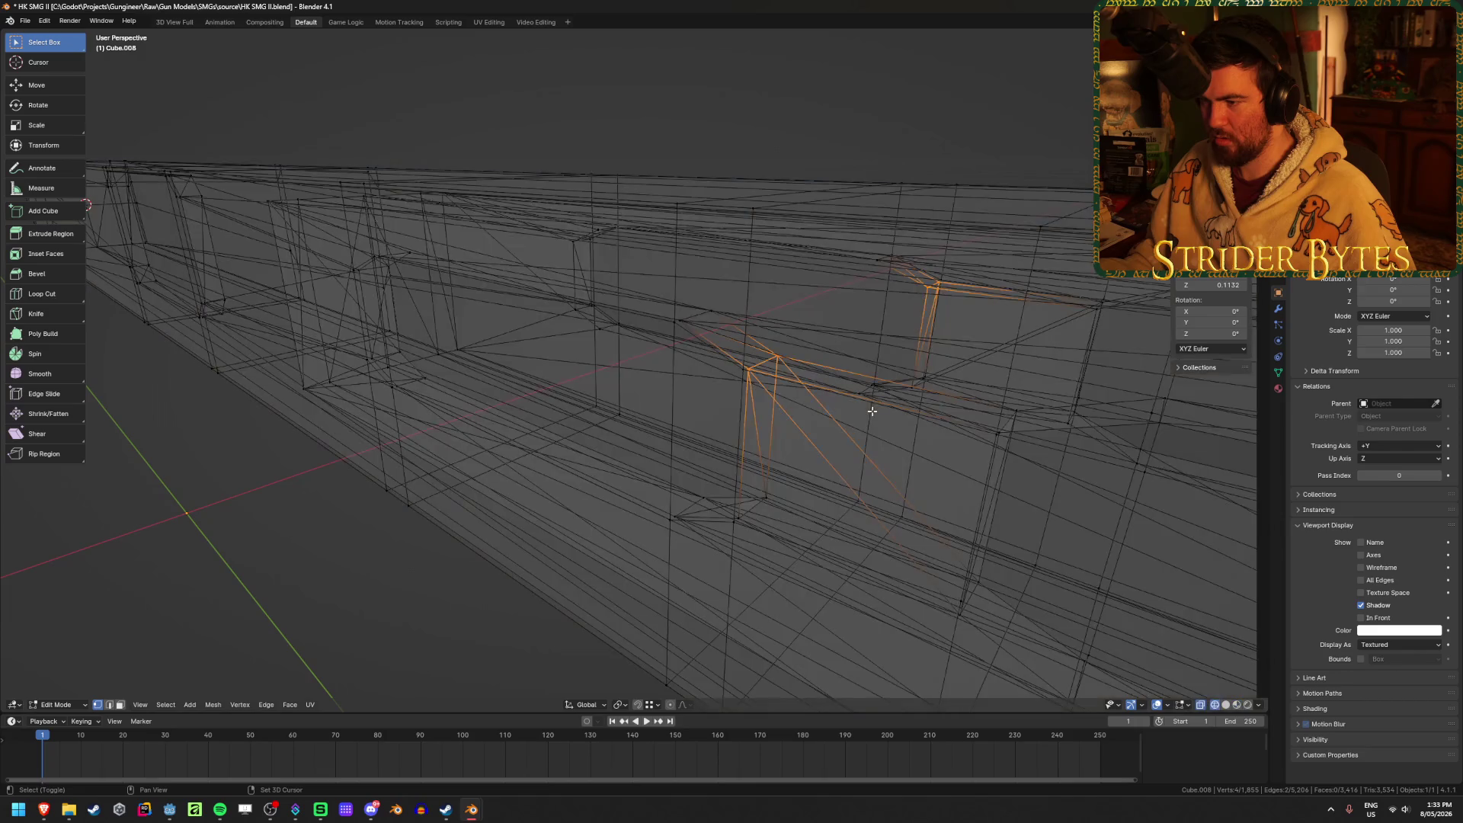
{"action": "mouse_move", "coordinate": [769, 401]}
{"action": "middle_mouse_down"}
{"action": "mouse_move", "coordinate": [744, 369]}
{"action": "mouse_move", "coordinate": [823, 414]}
{"action": "mouse_move", "coordinate": [955, 332]}
{"action": "mouse_move", "coordinate": [891, 392]}
{"action": "mouse_move", "coordinate": [849, 389]}
{"action": "middle_mouse_up"}
{"action": "key", "text": "shift+z"}
{"action": "key", "text": "shift+z"}
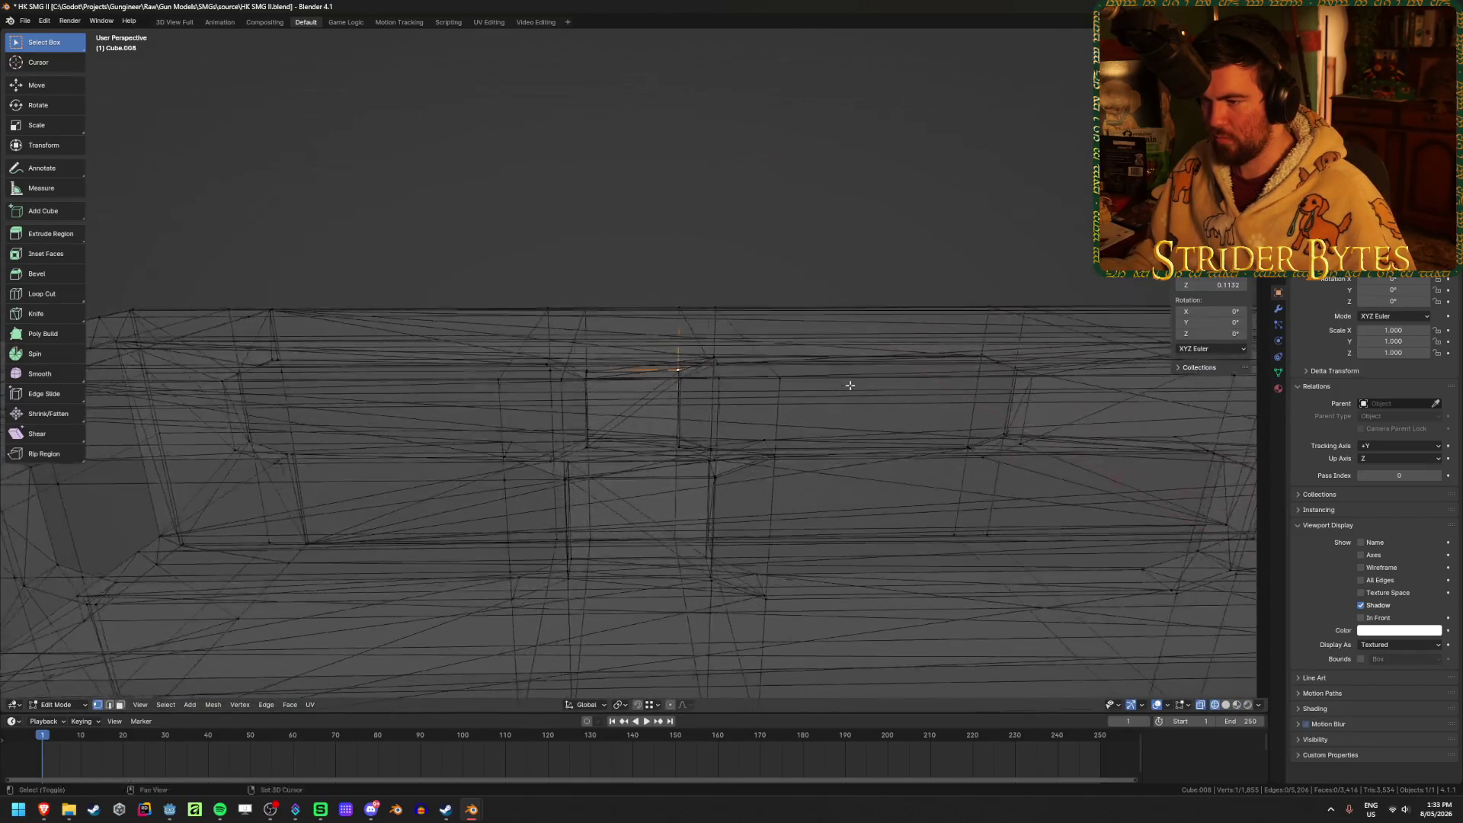
{"action": "key", "text": "shift+z"}
{"action": "mouse_move", "coordinate": [771, 482]}
{"action": "middle_mouse_down"}
{"action": "mouse_move", "coordinate": [917, 424]}
{"action": "mouse_move", "coordinate": [679, 428]}
{"action": "mouse_move", "coordinate": [814, 465]}
{"action": "middle_mouse_up"}
{"action": "key", "text": "shift+z"}
{"action": "key", "text": "shift+z"}
In Right Orthographic, move the slot's upper corner vertices along Z into level.
{"action": "key", "text": "KP_3"}
{"action": "key", "text": "g"}
{"action": "key", "text": "z"}
{"action": "left_click", "coordinate": [781, 465]}
{"action": "mouse_move", "coordinate": [781, 466]}
{"action": "middle_mouse_down", "text": "shift"}
{"action": "mouse_move", "coordinate": [780, 431]}
{"action": "mouse_move", "coordinate": [748, 397]}
{"action": "middle_mouse_up", "text": "shift"}
{"action": "left_click", "coordinate": [765, 364]}
{"action": "key", "text": "g"}
{"action": "key", "text": "z"}
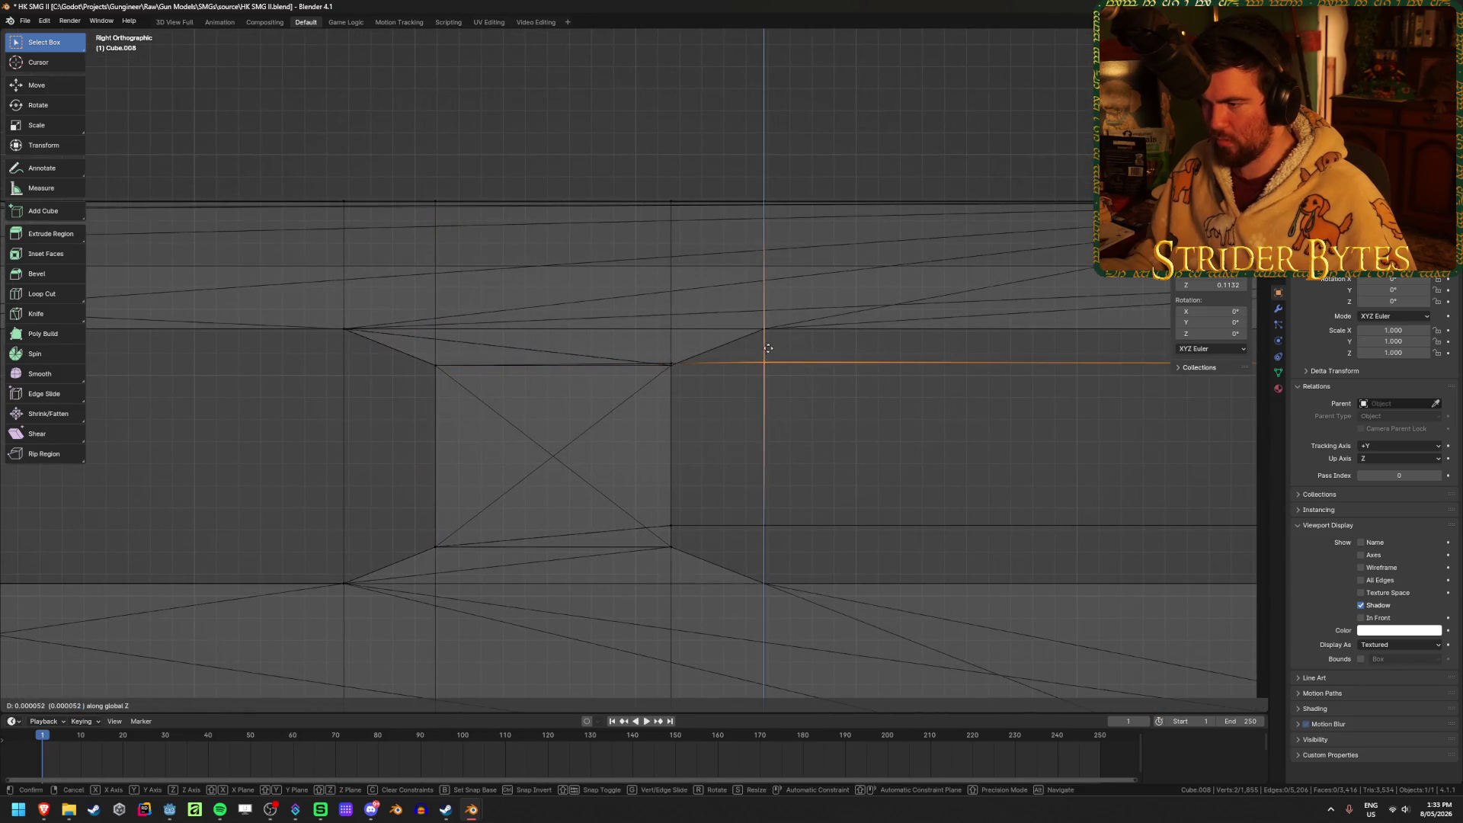
{"action": "left_click", "coordinate": [743, 516]}
Move the slot's lower corner vertex along Z so the bottom edge runs horizontal.
{"action": "left_click", "coordinate": [765, 528]}
{"action": "left_click", "coordinate": [763, 582]}
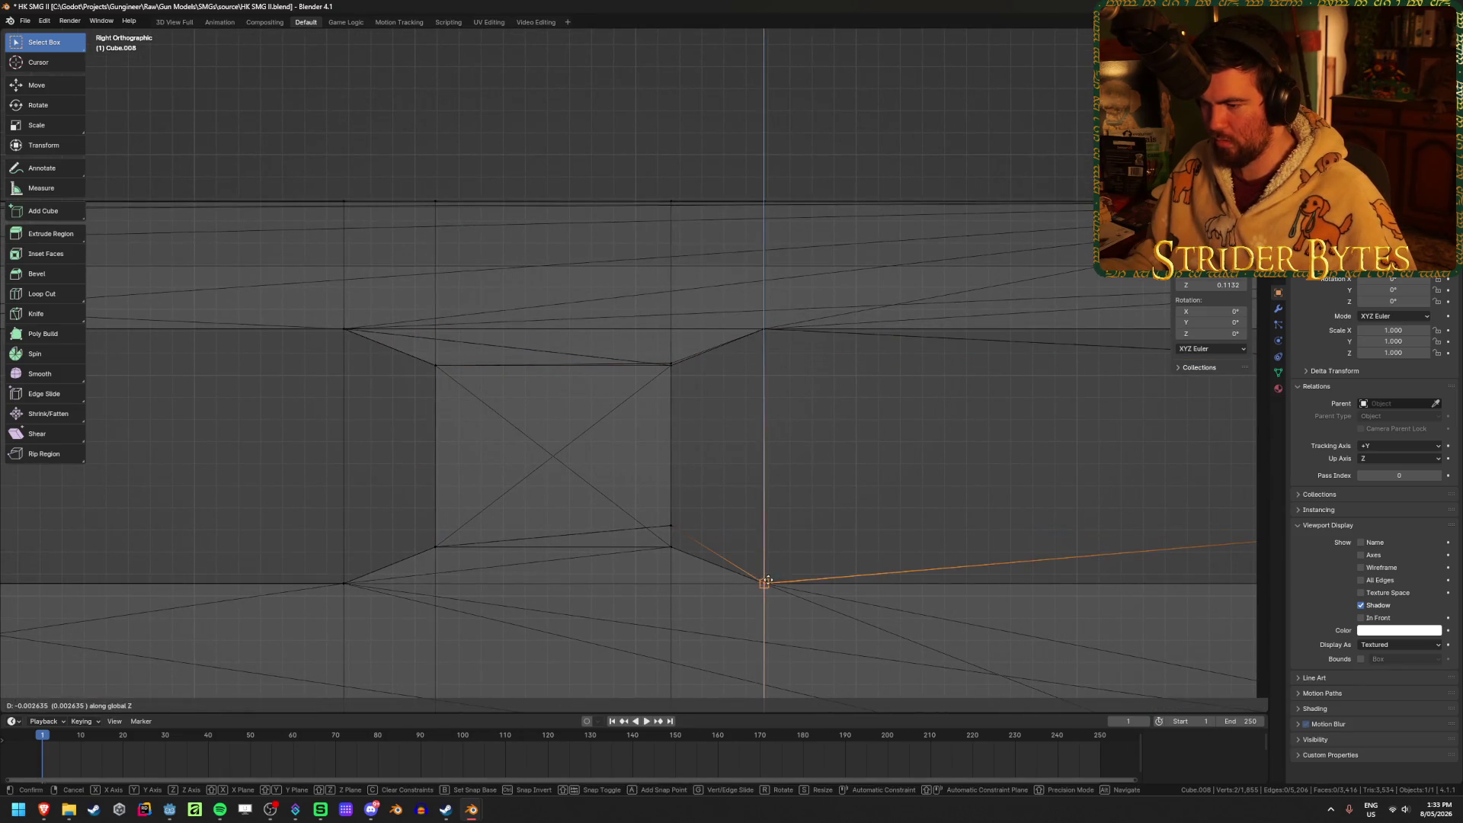
{"action": "left_click", "coordinate": [671, 546]}
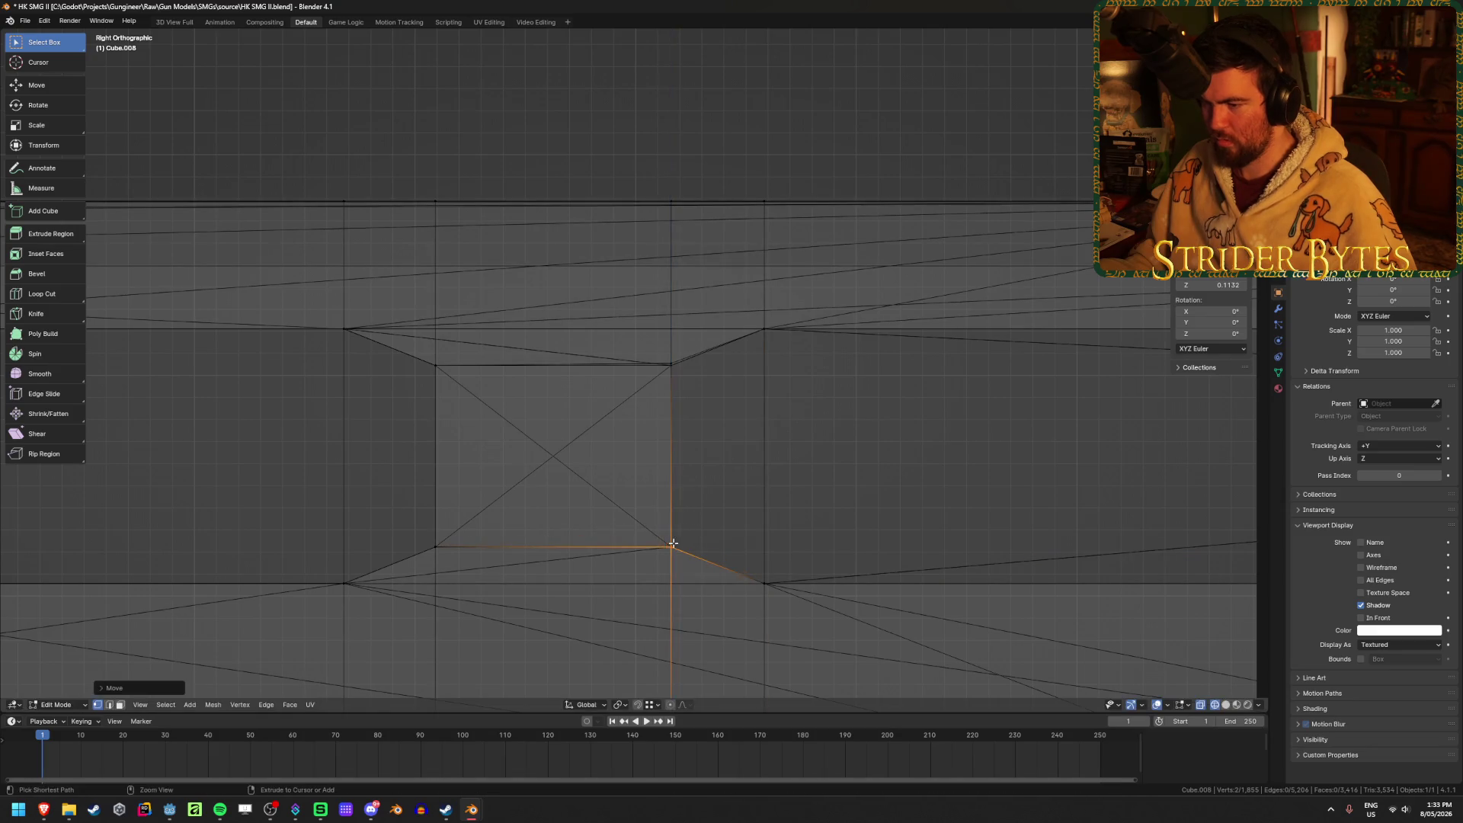
{"action": "scroll", "coordinate": [670, 542], "scroll_direction": "right", "scroll_amount": 5, "text": "ctrl"}
{"action": "left_click", "coordinate": [944, 506]}
{"action": "key", "text": "g"}
{"action": "key", "text": "z"}
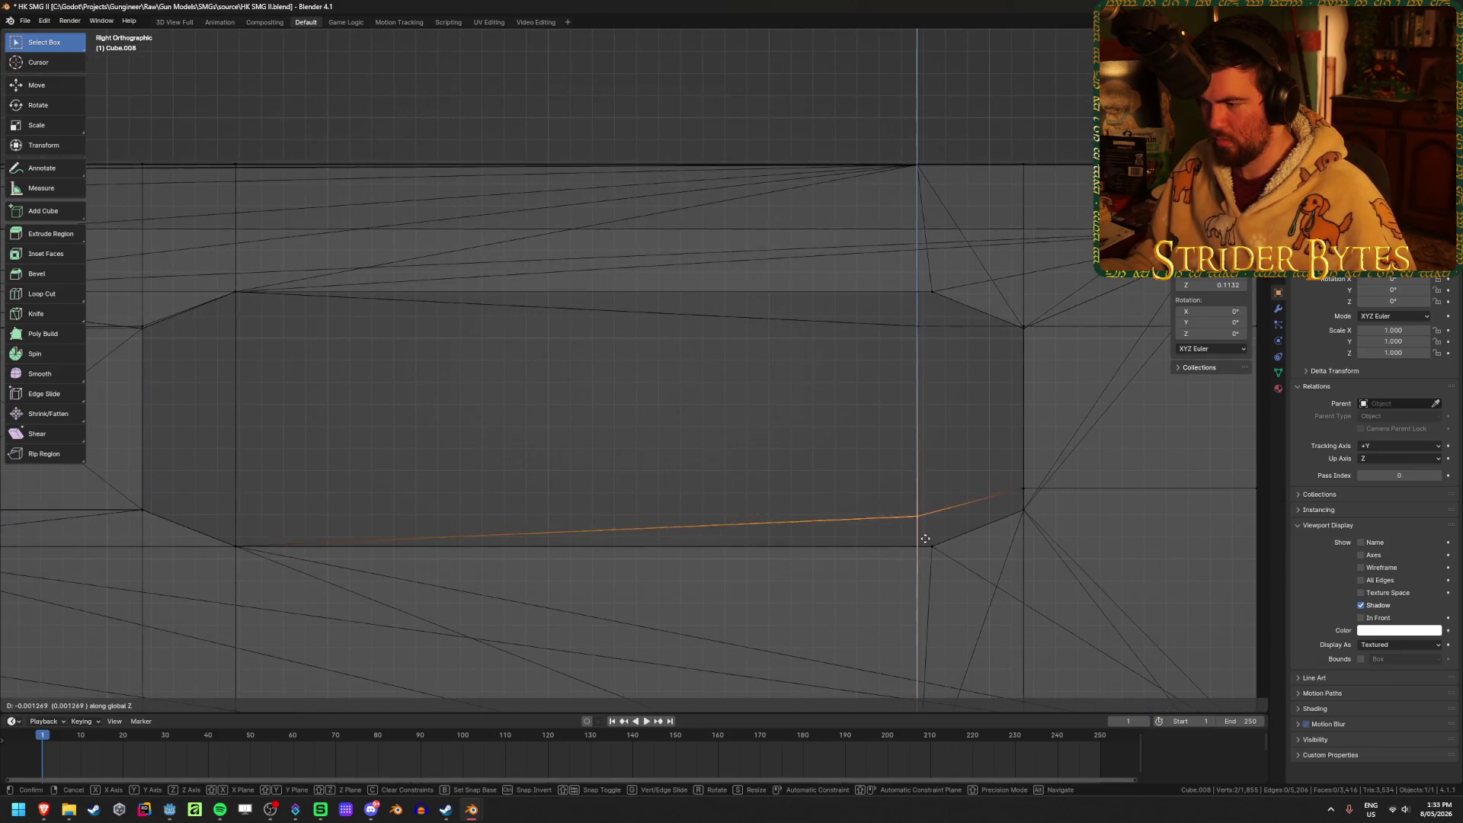
{"action": "left_click", "coordinate": [930, 545]}
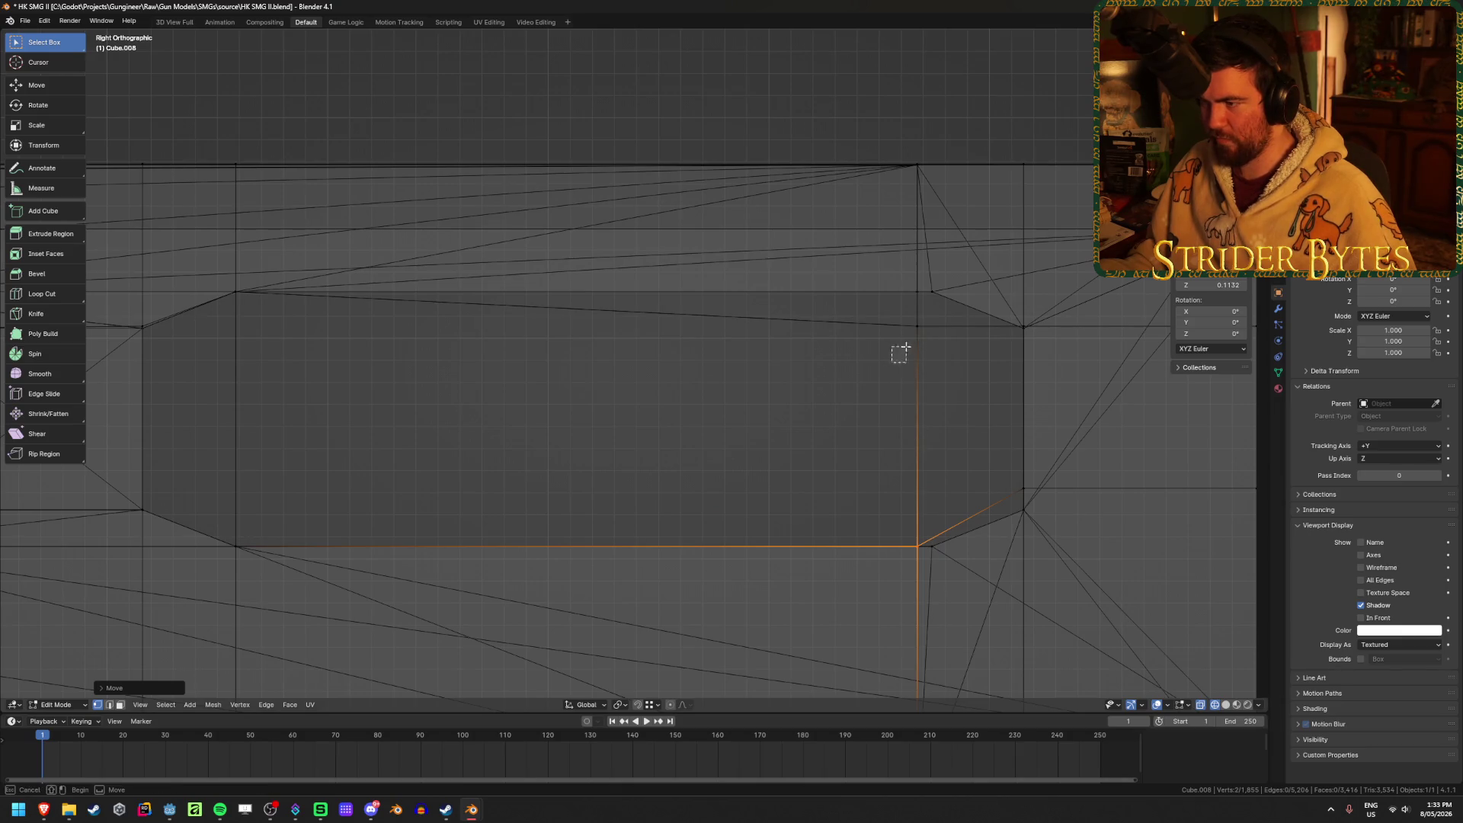
Shift the slot's vertical edge along Y to square it.
{"action": "left_click", "coordinate": [937, 316], "text": "shift"}
{"action": "key", "text": "g"}
{"action": "key", "text": "y"}
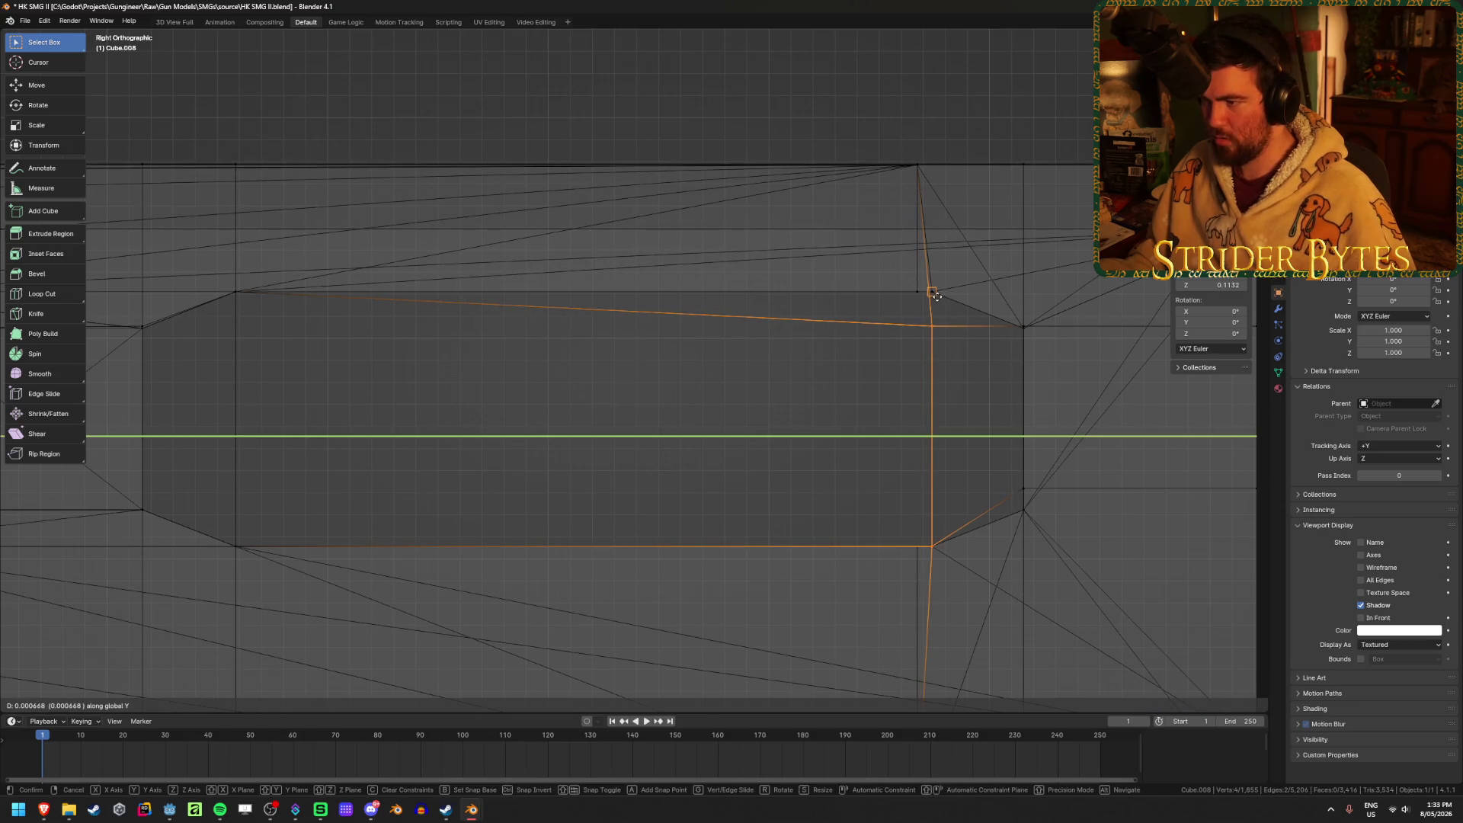
{"action": "left_click", "coordinate": [937, 295]}
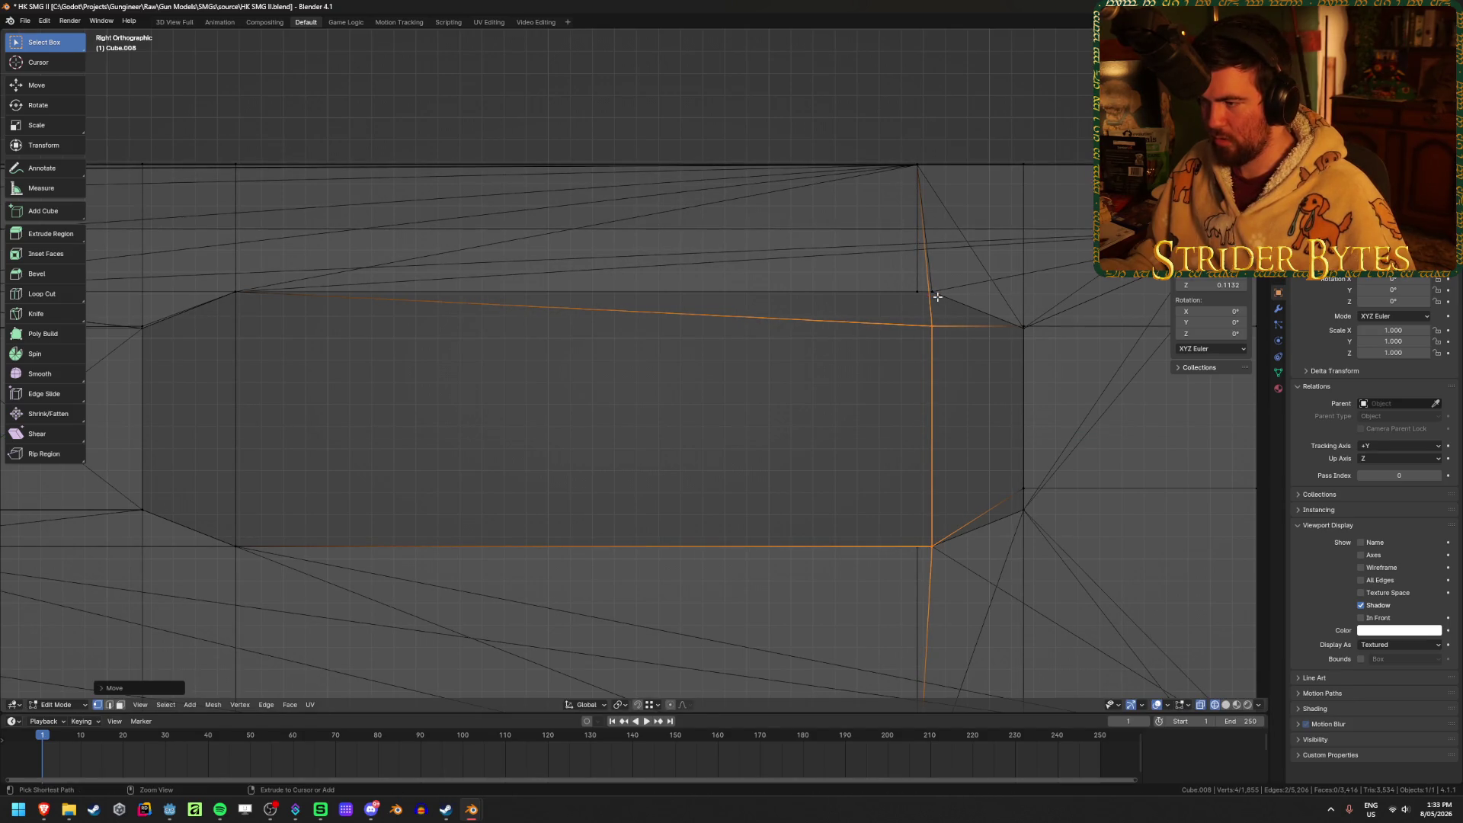
Align the remaining corner vertices toward the part's end along Z with the slot edges.
{"action": "middle_click_drag", "start_coordinate": [973, 353], "coordinate": [869, 376], "text": "shift"}
{"action": "key", "text": "g"}
{"action": "key", "text": "z"}
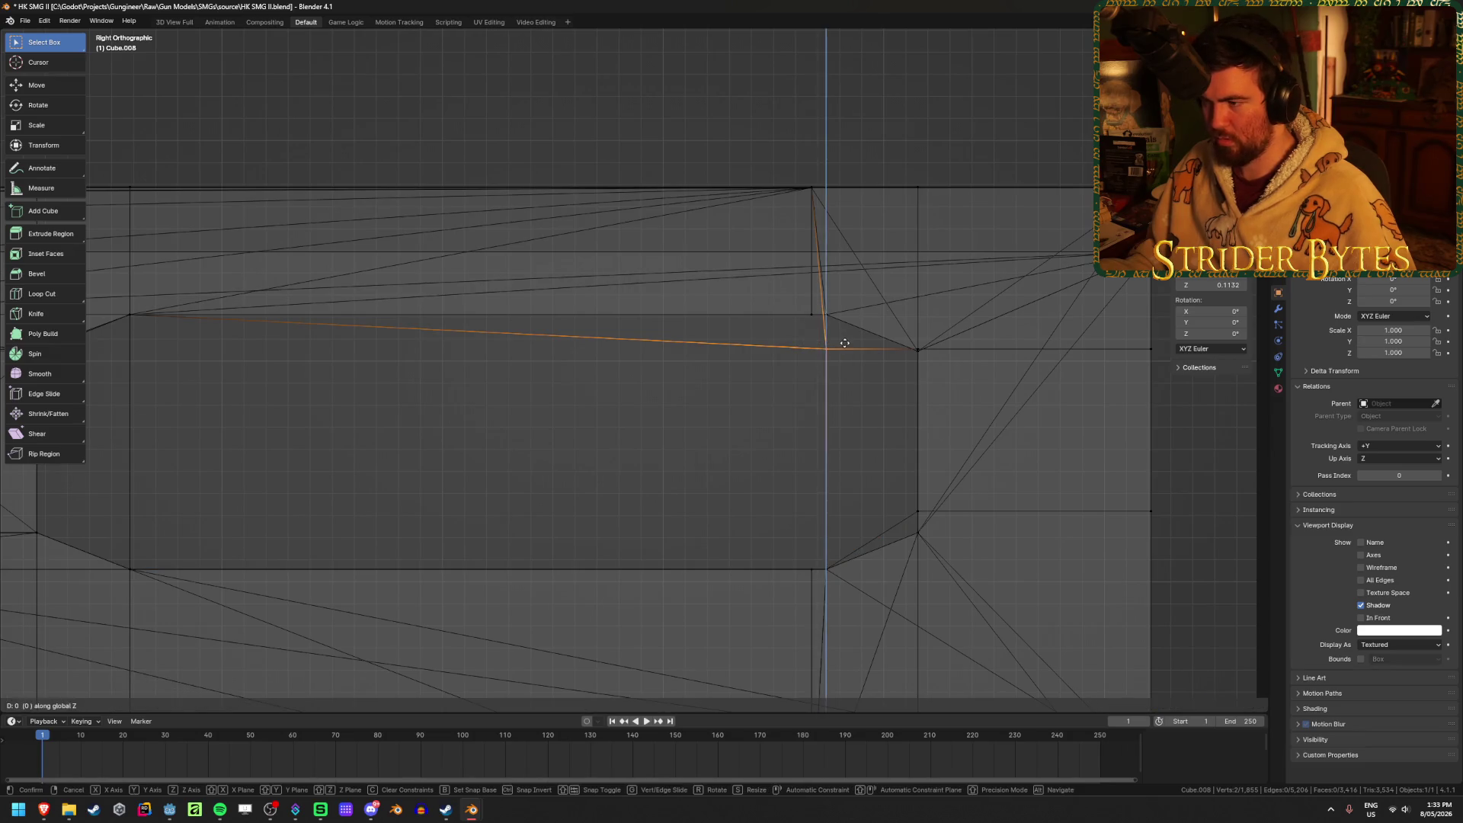
{"action": "left_click", "coordinate": [870, 386]}
{"action": "middle_click_drag", "start_coordinate": [998, 433], "coordinate": [886, 399], "text": "shift"}
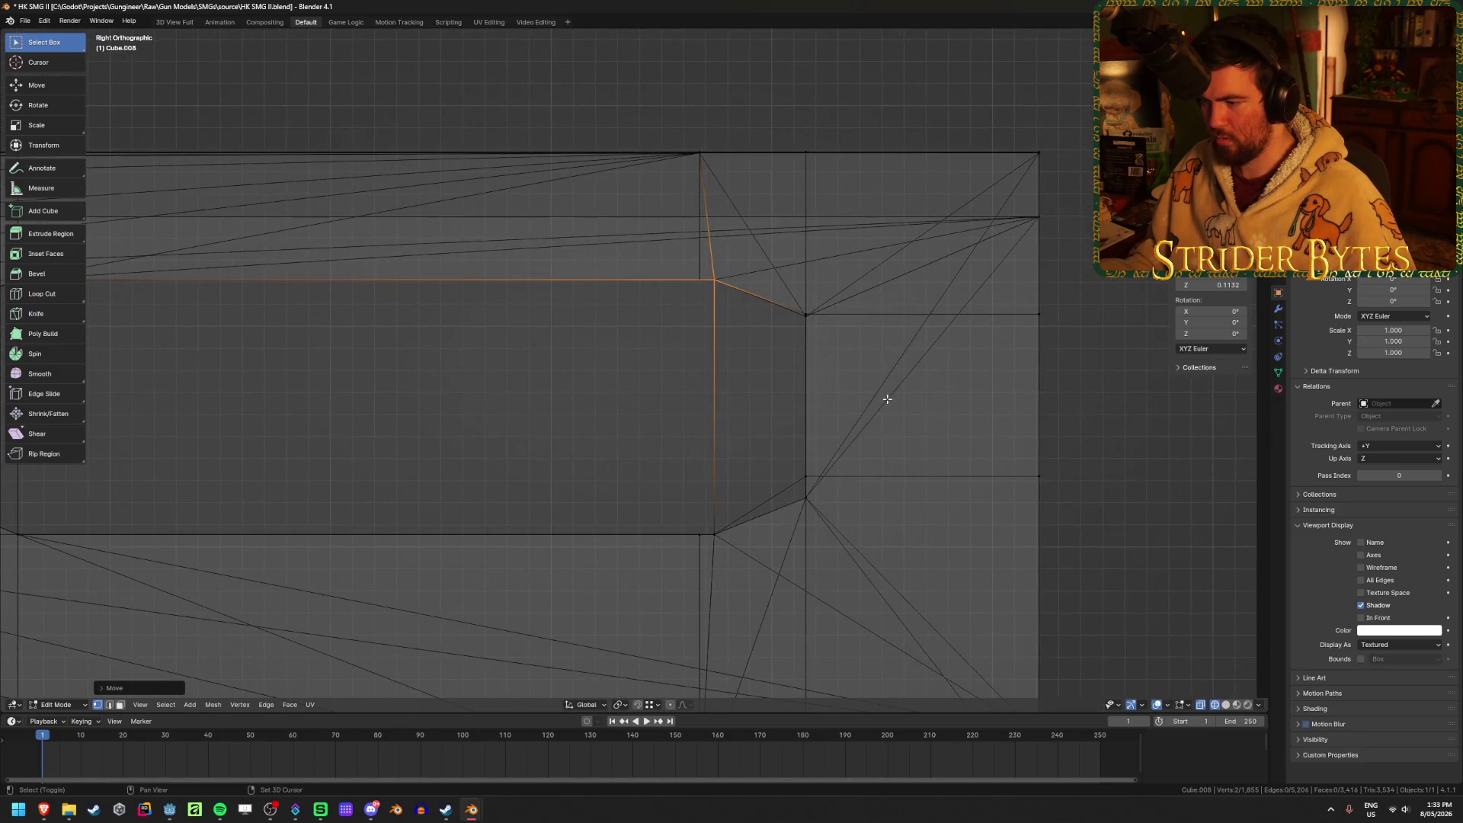
{"action": "left_click_drag", "start_coordinate": [790, 458], "coordinate": [835, 492]}
{"action": "key", "text": "g"}
{"action": "key", "text": "z"}
{"action": "left_click", "coordinate": [838, 495]}
{"action": "mouse_move", "coordinate": [838, 496]}
{"action": "middle_mouse_down"}
{"action": "mouse_move", "coordinate": [898, 485]}
{"action": "mouse_move", "coordinate": [686, 480]}
{"action": "mouse_move", "coordinate": [900, 498]}
{"action": "middle_mouse_up"}
{"action": "scroll", "coordinate": [884, 483], "scroll_direction": "down", "scroll_amount": 5}
{"action": "key", "text": "alt+z"}
Delete the six faces of the first slot window in the handguard.
{"action": "key", "text": "3"}
{"action": "left_click", "coordinate": [748, 449]}
{"action": "left_click", "coordinate": [580, 427], "text": "shift"}
{"action": "left_click", "coordinate": [550, 426], "text": "shift"}
{"action": "left_click", "coordinate": [853, 431], "text": "shift"}
{"action": "left_click", "coordinate": [991, 438], "text": "shift"}
{"action": "left_click", "coordinate": [1178, 442], "text": "shift"}
{"action": "key", "text": "x"}
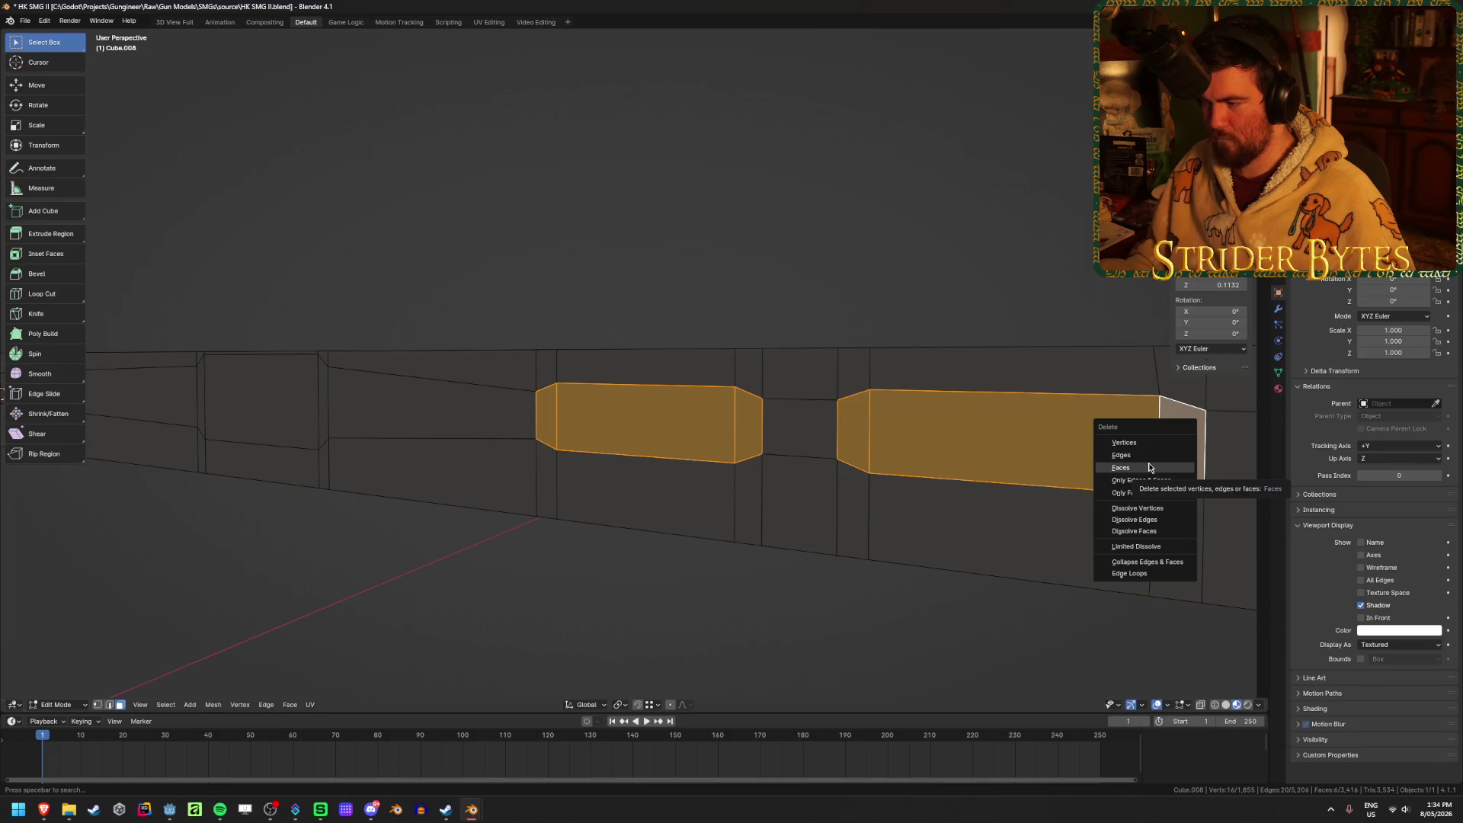
{"action": "left_click", "coordinate": [1150, 467]}
Delete the six faces of the second slot window on the other side of the barrel.
{"action": "mouse_move", "coordinate": [1143, 460]}
{"action": "middle_mouse_down"}
{"action": "mouse_move", "coordinate": [934, 483]}
{"action": "mouse_move", "coordinate": [747, 467]}
{"action": "mouse_move", "coordinate": [856, 519]}
{"action": "mouse_move", "coordinate": [731, 410]}
{"action": "middle_mouse_up"}
{"action": "left_click", "coordinate": [730, 411], "text": "shift"}
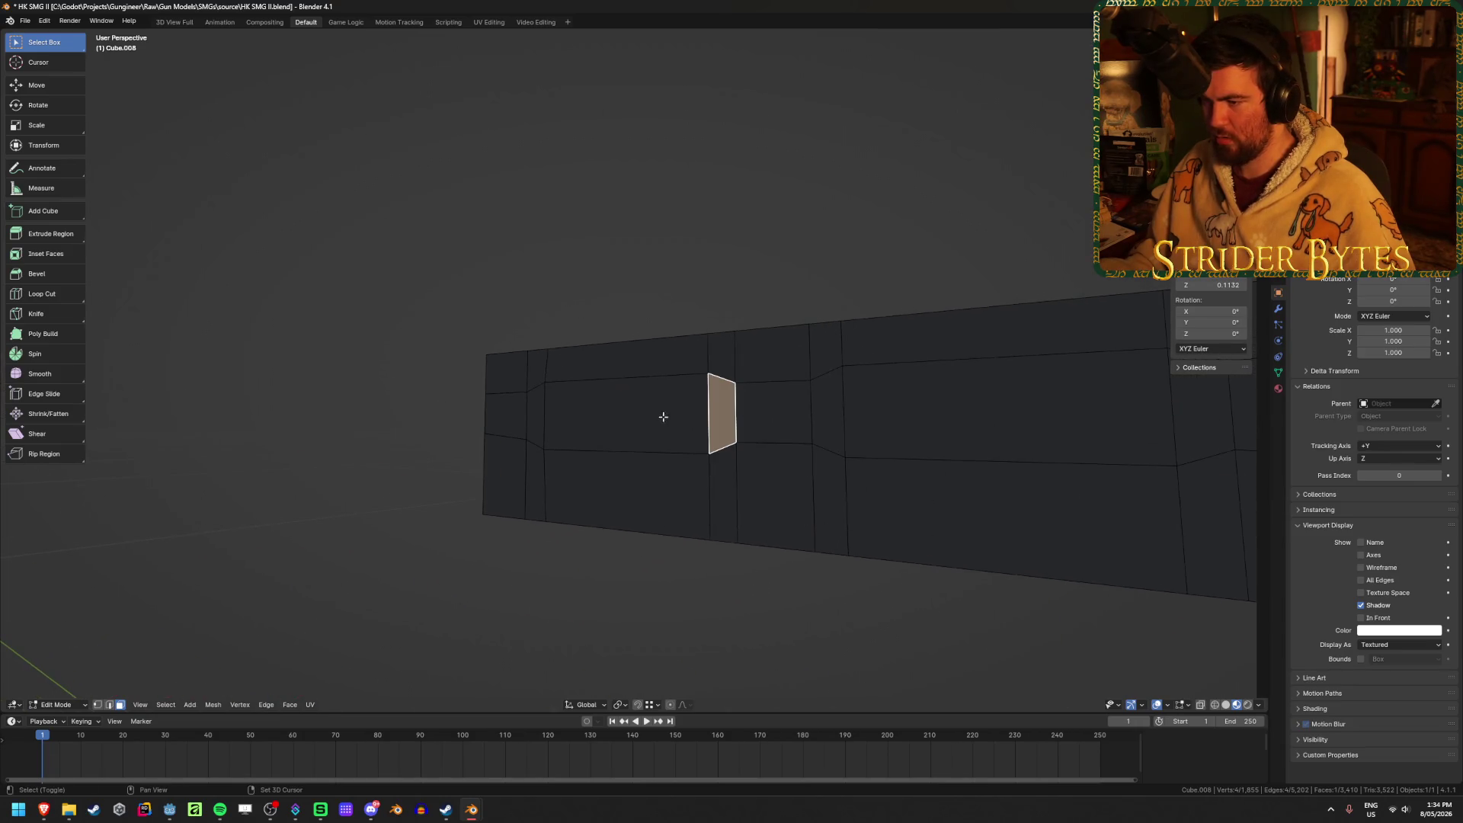
{"action": "left_click", "coordinate": [534, 417], "text": "shift"}
{"action": "left_click", "coordinate": [625, 415], "text": "shift"}
{"action": "left_click", "coordinate": [884, 427], "text": "shift"}
{"action": "left_click", "coordinate": [831, 418], "text": "shift"}
{"action": "left_click", "coordinate": [1204, 426], "text": "shift"}
{"action": "key", "text": "x"}
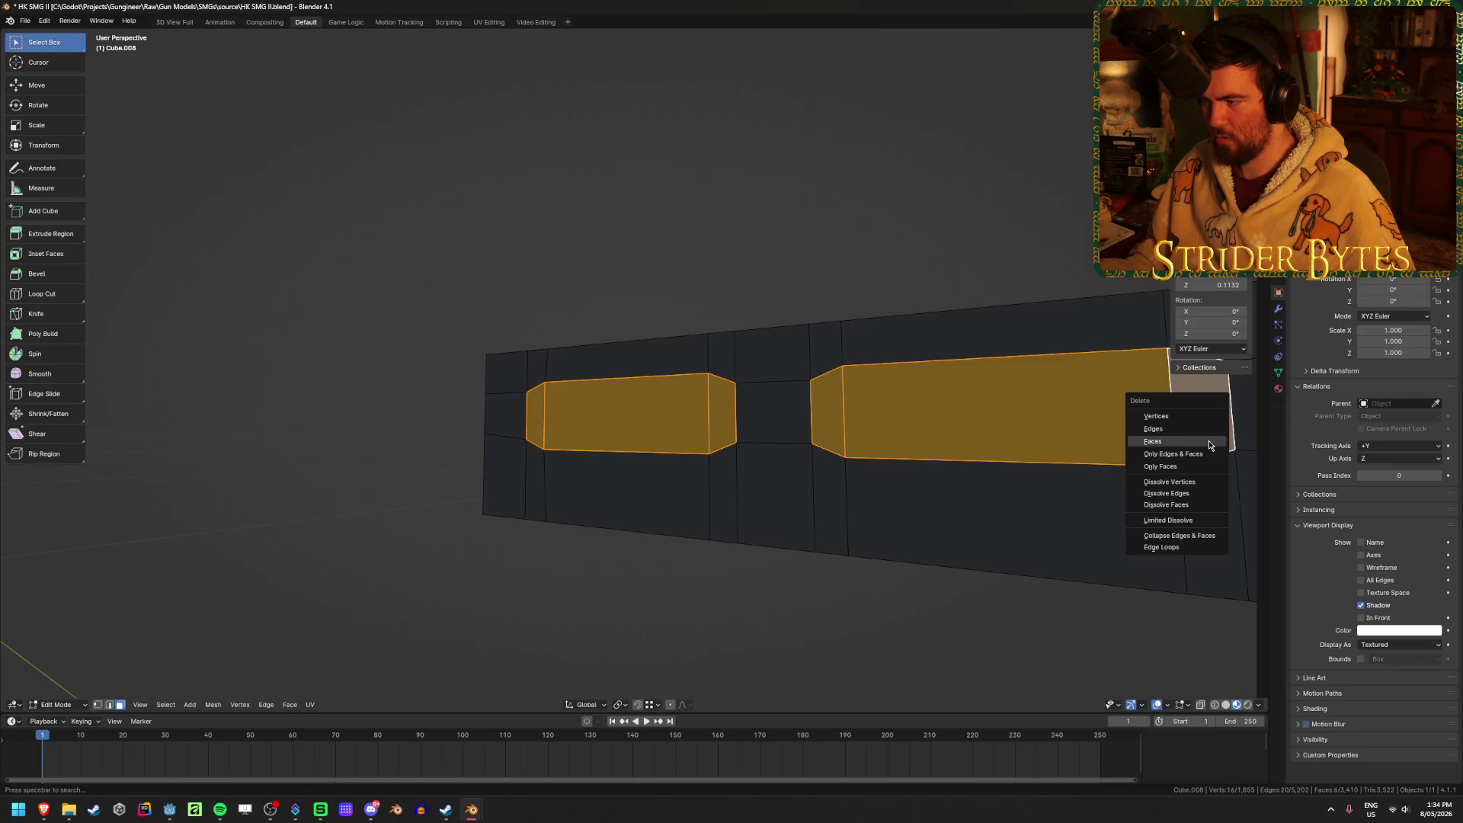
{"action": "left_click", "coordinate": [1209, 445]}
Delete the remaining large face to fully open the slot hole.
{"action": "mouse_move", "coordinate": [833, 506]}
{"action": "middle_mouse_down"}
{"action": "mouse_move", "coordinate": [973, 533]}
{"action": "mouse_move", "coordinate": [719, 516]}
{"action": "mouse_move", "coordinate": [967, 451]}
{"action": "mouse_move", "coordinate": [1036, 454]}
{"action": "mouse_move", "coordinate": [765, 453]}
{"action": "mouse_move", "coordinate": [717, 433]}
{"action": "middle_mouse_up"}
{"action": "left_click", "coordinate": [658, 424], "text": "shift"}
{"action": "key", "text": "x"}
{"action": "left_click", "coordinate": [641, 402]}
Toggle between the isolated barrel and the whole gun to check the new openings.
{"action": "key", "text": "slash"}
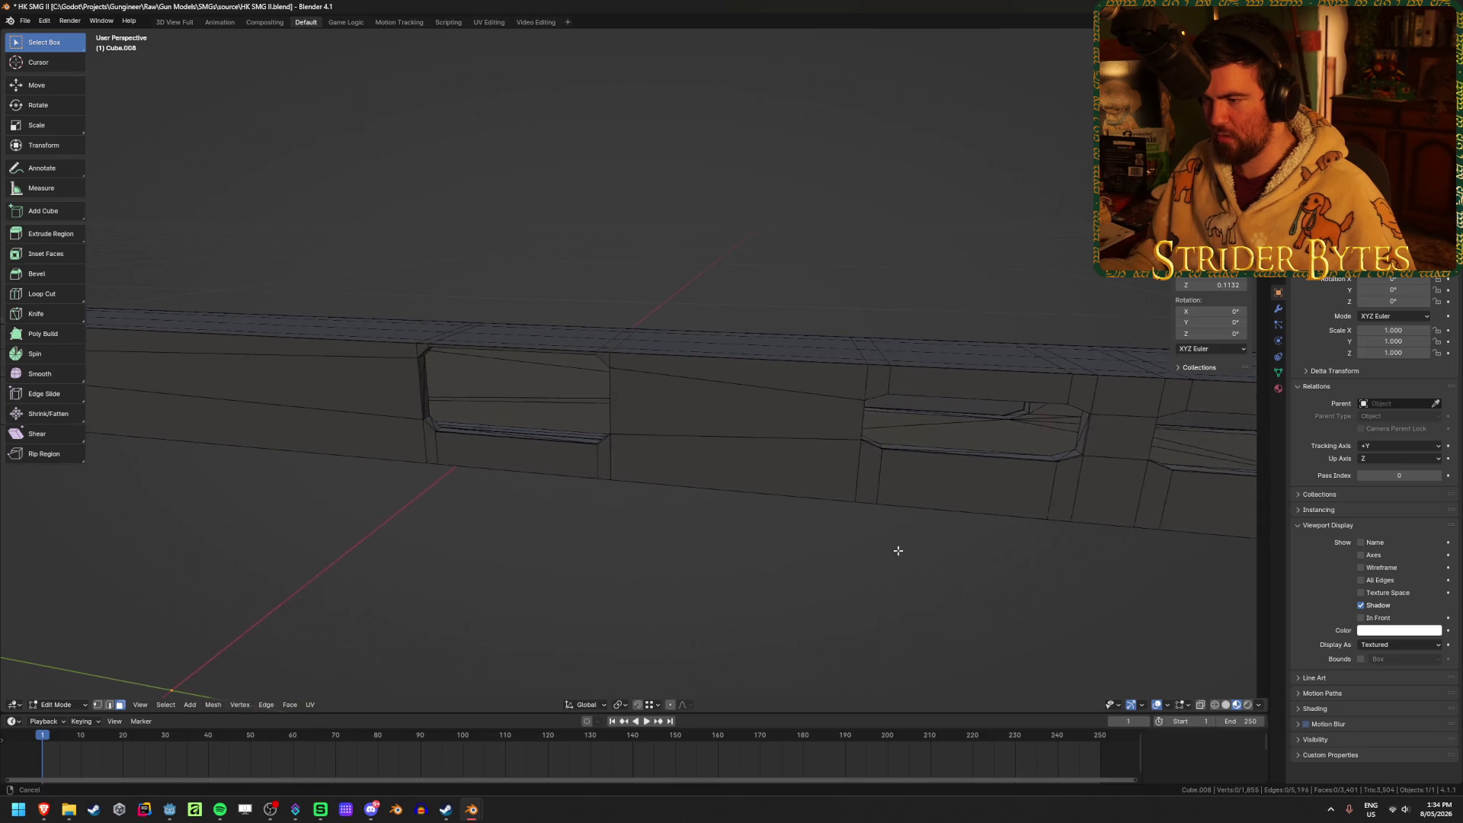
{"action": "key", "text": "slash"}
{"action": "key", "text": "Tab"}
{"action": "key", "text": "slash"}
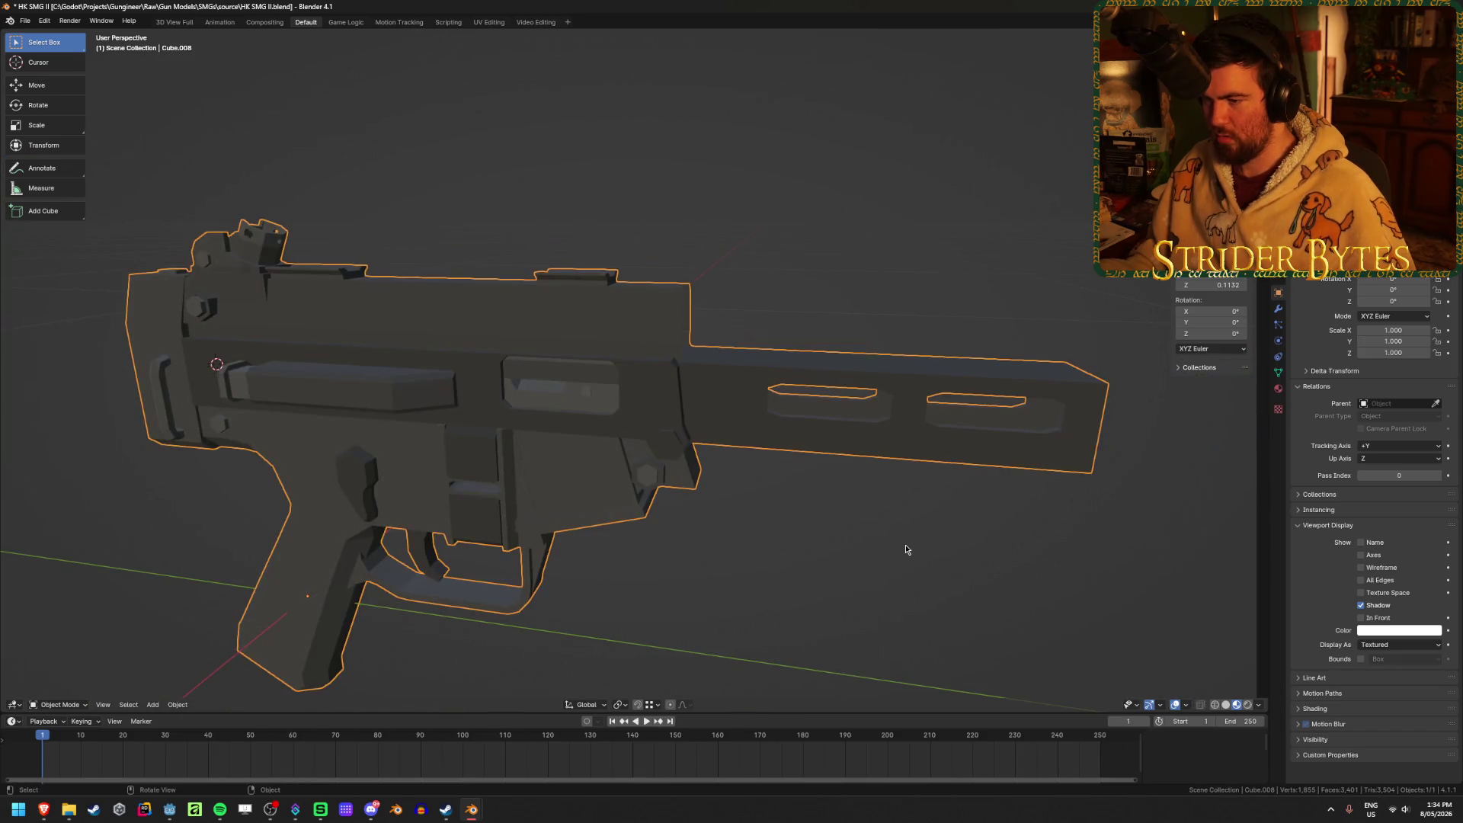
{"action": "key", "text": "slash"}
{"action": "key", "text": "Tab"}
{"action": "key", "text": "Tab"}
{"action": "key", "text": "slash"}
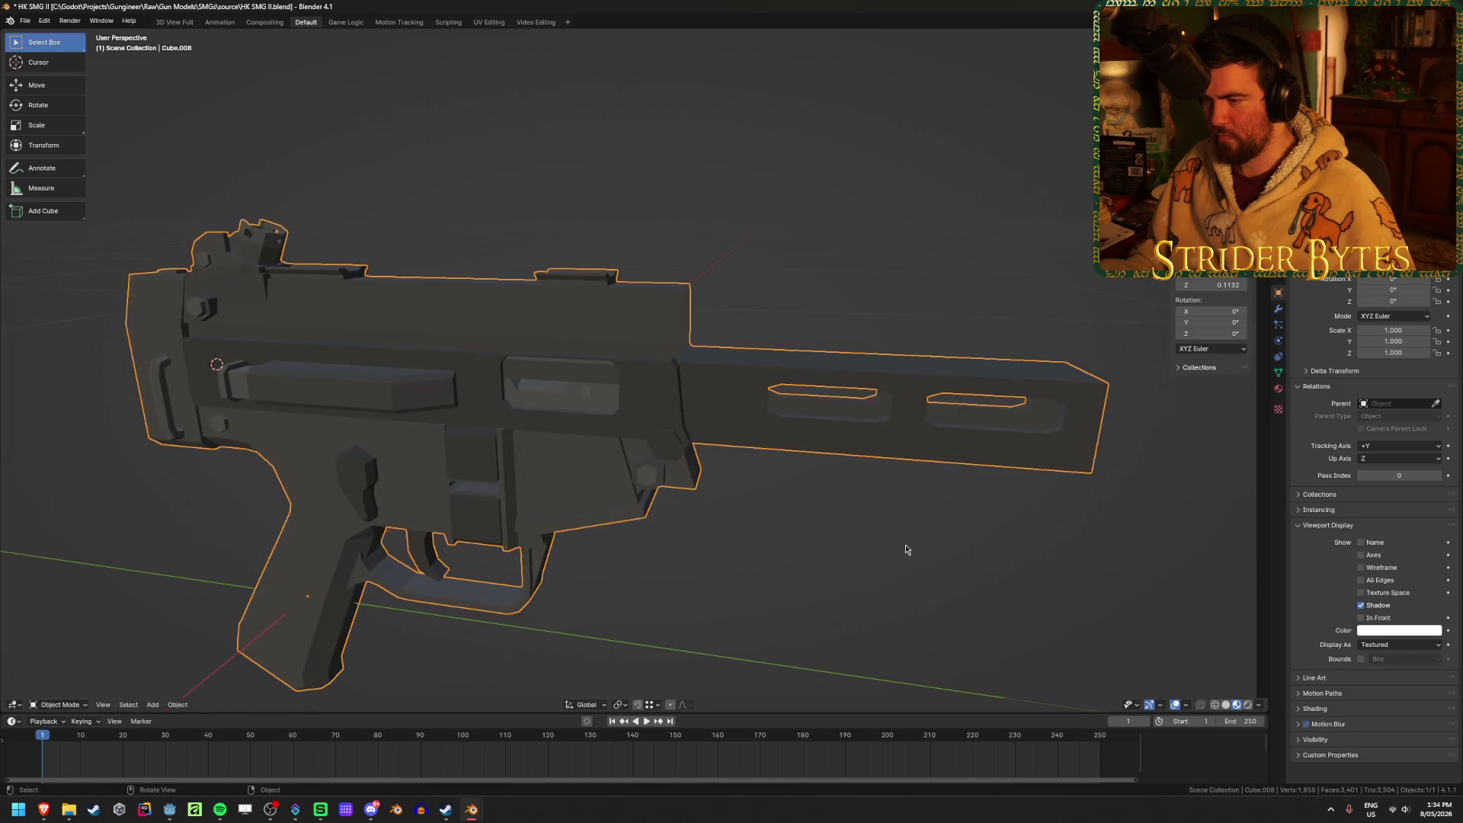
{"action": "key", "text": "slash"}
{"action": "key", "text": "Tab"}
{"action": "key", "text": "Tab"}
{"action": "key", "text": "slash"}
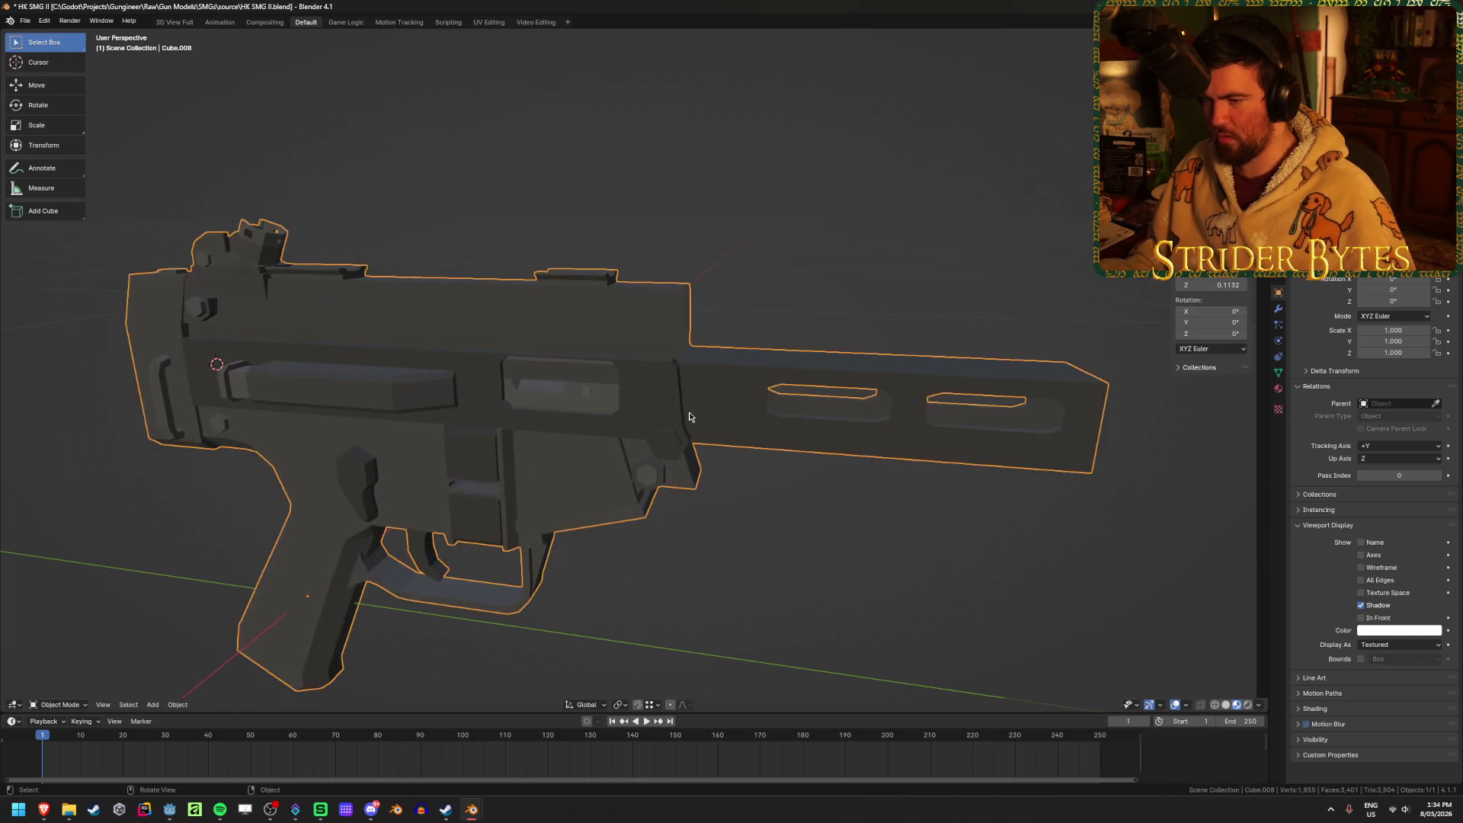
{"action": "key", "text": "slash"}
{"action": "key", "text": "Tab"}
{"action": "left_click", "coordinate": [693, 416]}
{"action": "key", "text": "Tab"}
{"action": "key", "text": "slash"}
{"action": "key", "text": "slash"}
{"action": "key", "text": "Tab"}
Select the connected barrel mesh and duplicate it in place.
{"action": "left_click", "coordinate": [816, 524]}
{"action": "mouse_move", "coordinate": [816, 524]}
{"action": "middle_mouse_down"}
{"action": "mouse_move", "coordinate": [778, 493]}
{"action": "mouse_move", "coordinate": [768, 411]}
{"action": "middle_mouse_up"}
{"action": "left_click", "coordinate": [768, 417]}
{"action": "key", "text": "ctrl+l"}
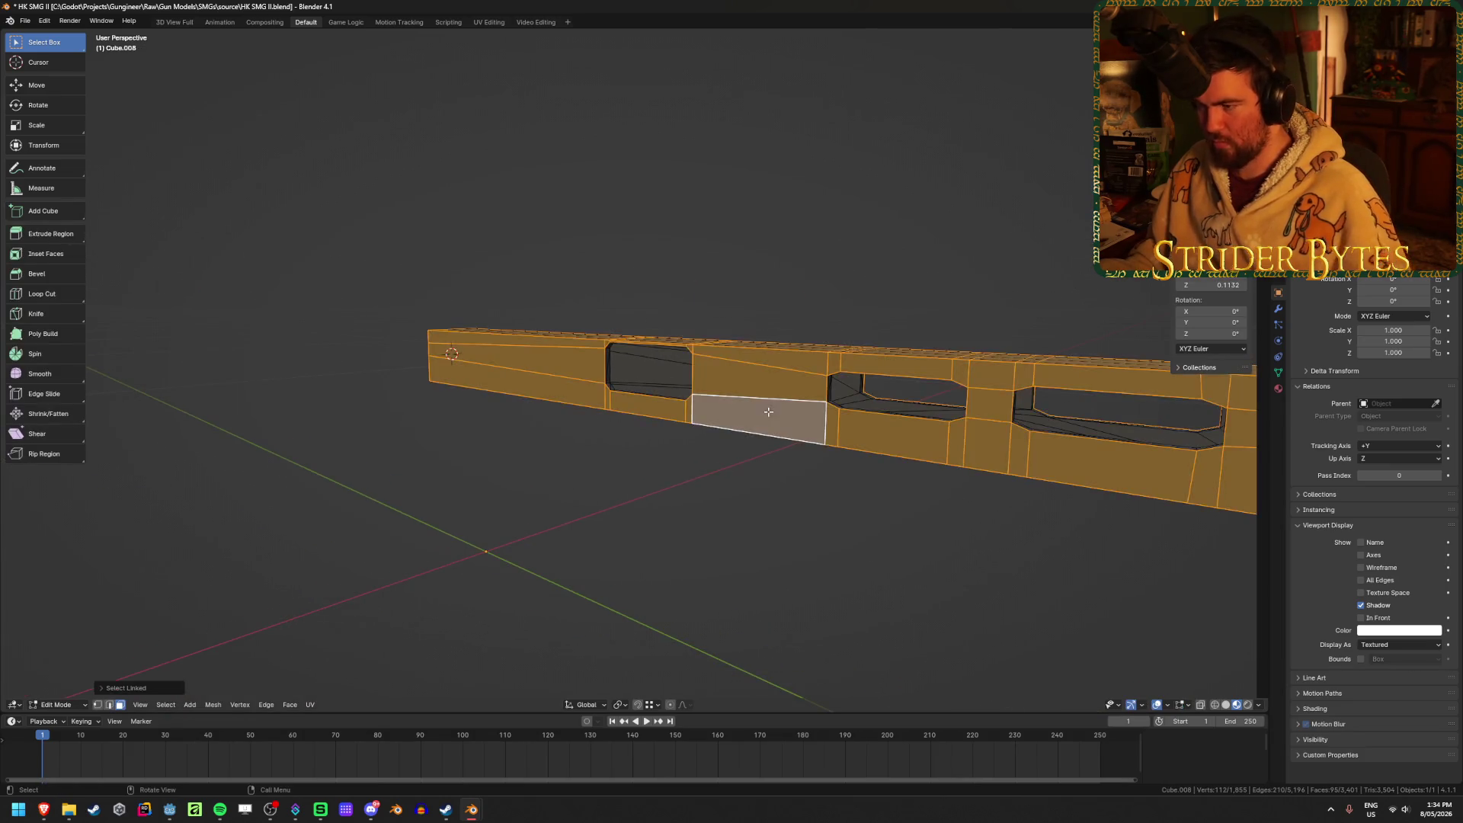
{"action": "key", "text": "shift+d"}
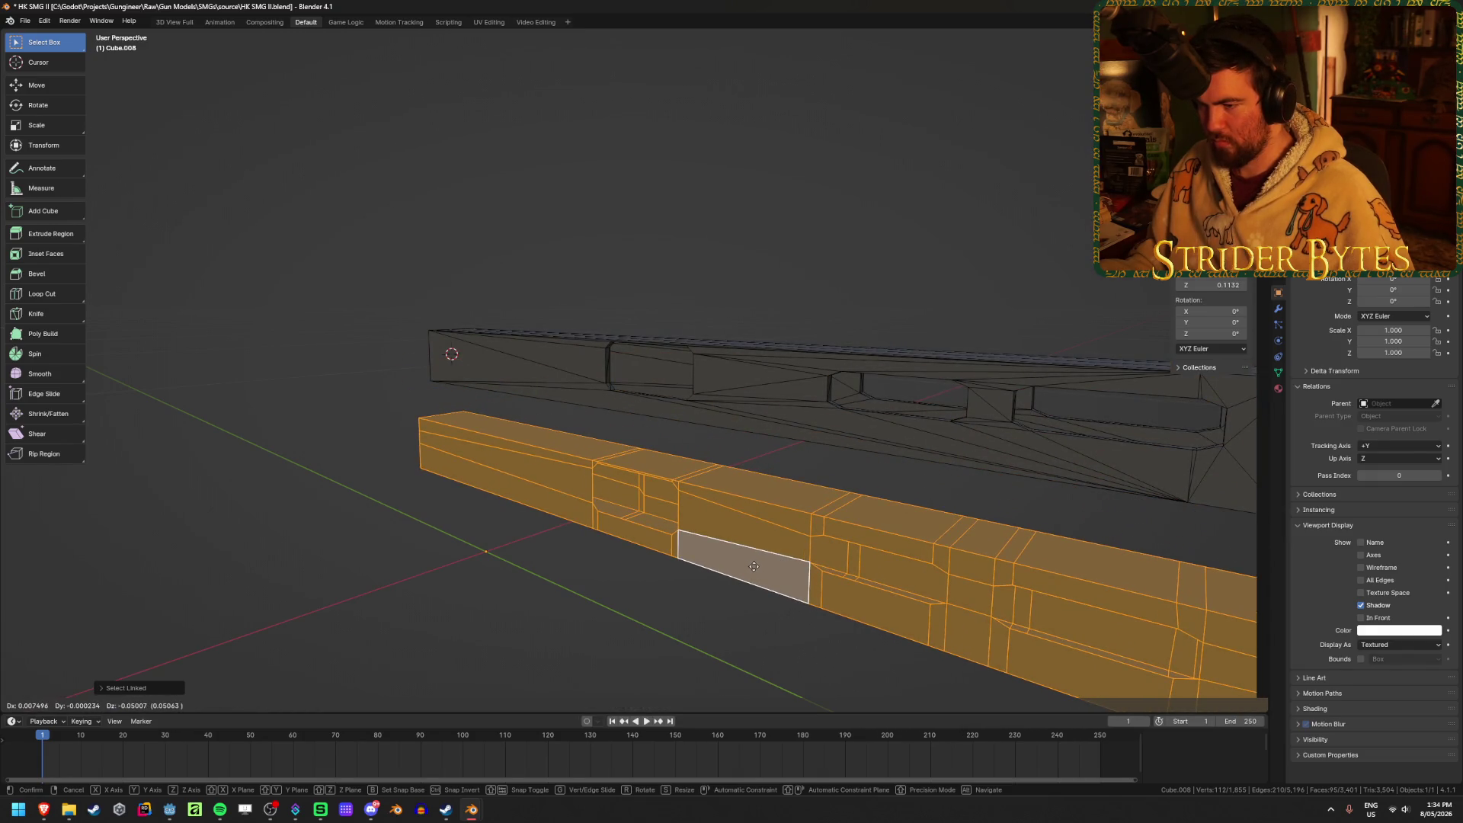
{"action": "right_click", "coordinate": [753, 566]}
Select the barrel's lower end face, grow the selection, and duplicate it in place.
{"action": "mouse_move", "coordinate": [993, 561]}
{"action": "middle_mouse_down"}
{"action": "mouse_move", "coordinate": [911, 554]}
{"action": "mouse_move", "coordinate": [1032, 587]}
{"action": "mouse_move", "coordinate": [946, 559]}
{"action": "middle_mouse_up"}
{"action": "key", "text": "alt+a"}
{"action": "scroll", "coordinate": [947, 558], "scroll_direction": "up", "scroll_amount": 5}
{"action": "scroll", "coordinate": [947, 538], "scroll_direction": "down", "scroll_amount": 3}
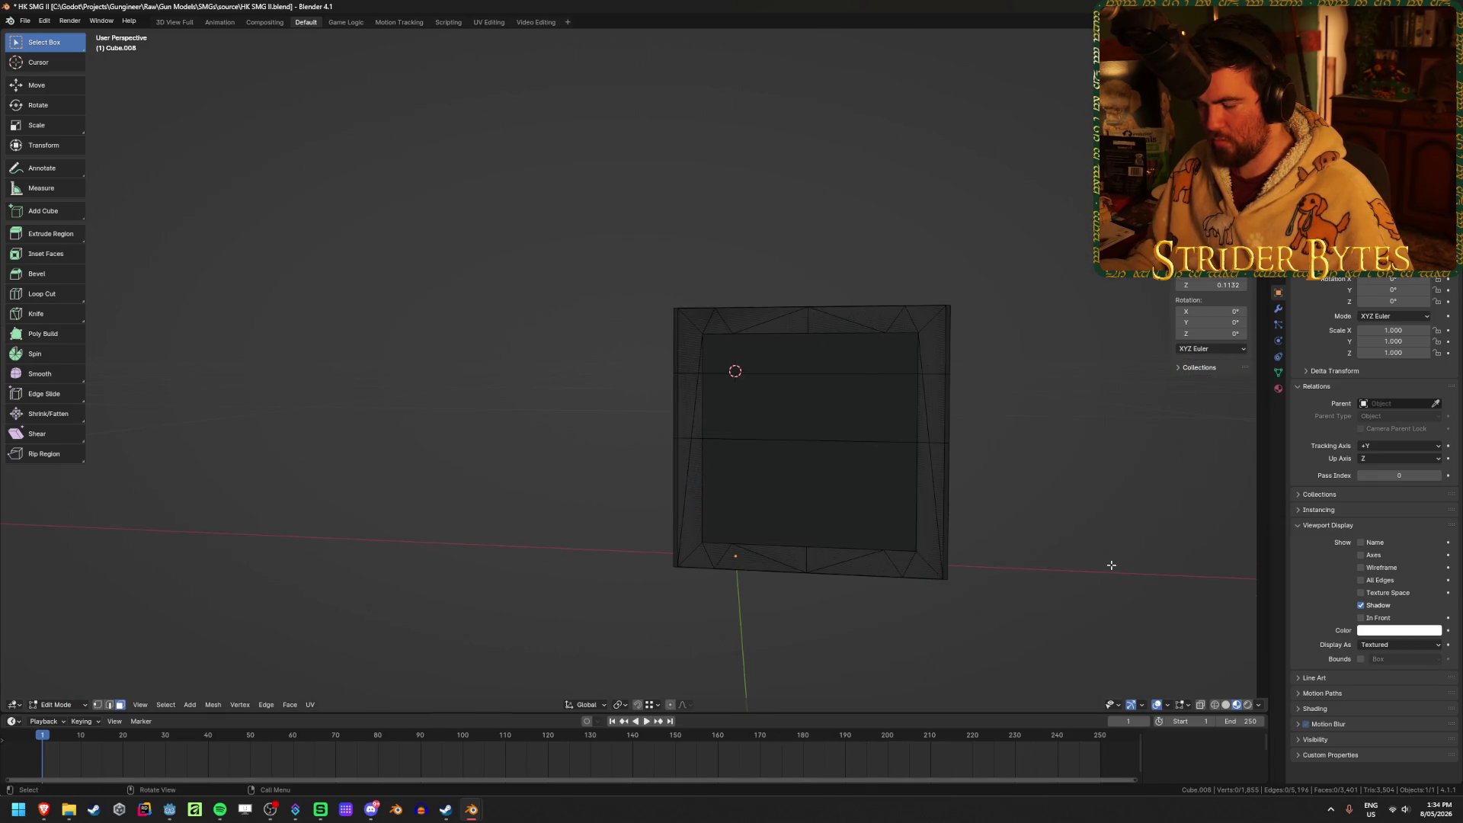
{"action": "left_click", "coordinate": [803, 516]}
{"action": "key", "text": "ctrl+KP_Add"}
{"action": "key", "text": "ctrl+KP_Add"}
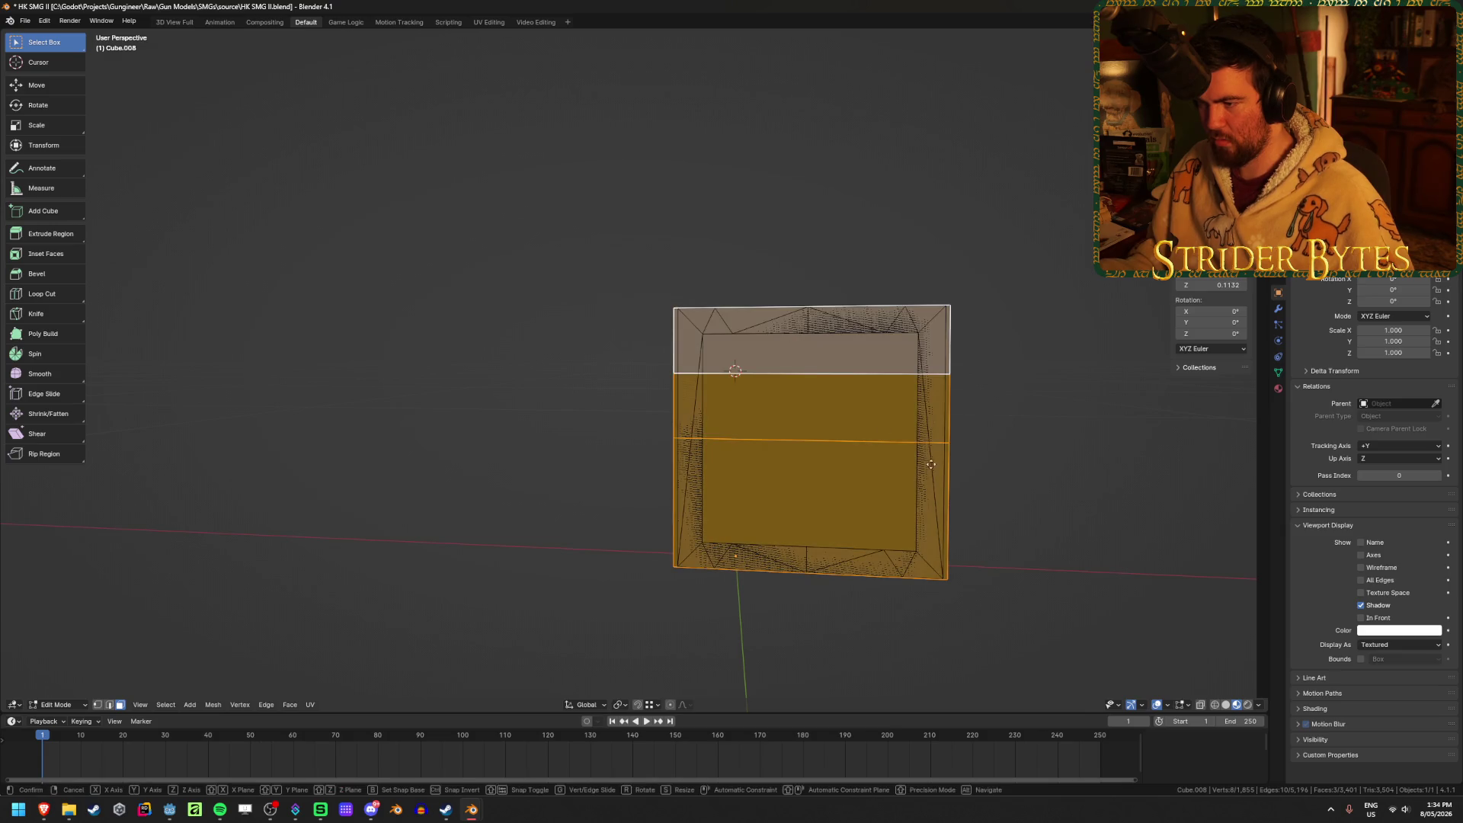
{"action": "key", "text": "shift+d"}
{"action": "mouse_move", "coordinate": [1228, 655]}
{"action": "middle_mouse_down", "text": "alt"}
{"action": "mouse_move", "coordinate": [761, 98]}
{"action": "mouse_move", "coordinate": [1006, 55]}
{"action": "middle_mouse_up", "text": "alt"}
{"action": "right_click", "coordinate": [1006, 55]}
{"action": "mouse_move", "coordinate": [973, 180]}
{"action": "middle_mouse_down"}
{"action": "mouse_move", "coordinate": [1032, 176]}
{"action": "mouse_move", "coordinate": [1074, 240]}
{"action": "middle_mouse_up"}
Save HK SMG II.blend, add the top end face, and begin scaling in Back Orthographic view.
{"action": "key", "text": "ctrl+s"}
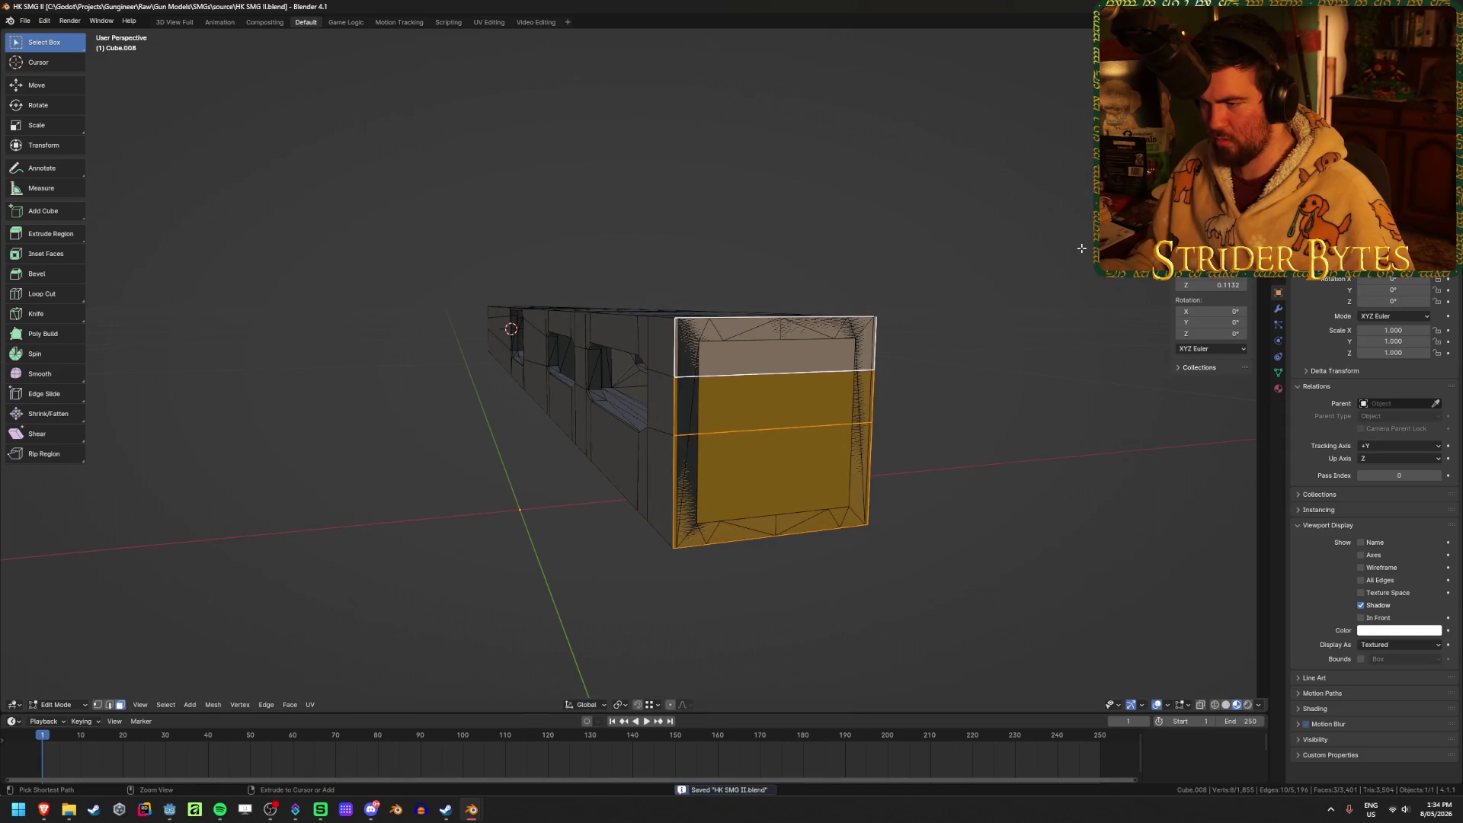
{"action": "key", "text": "ctrl+z"}
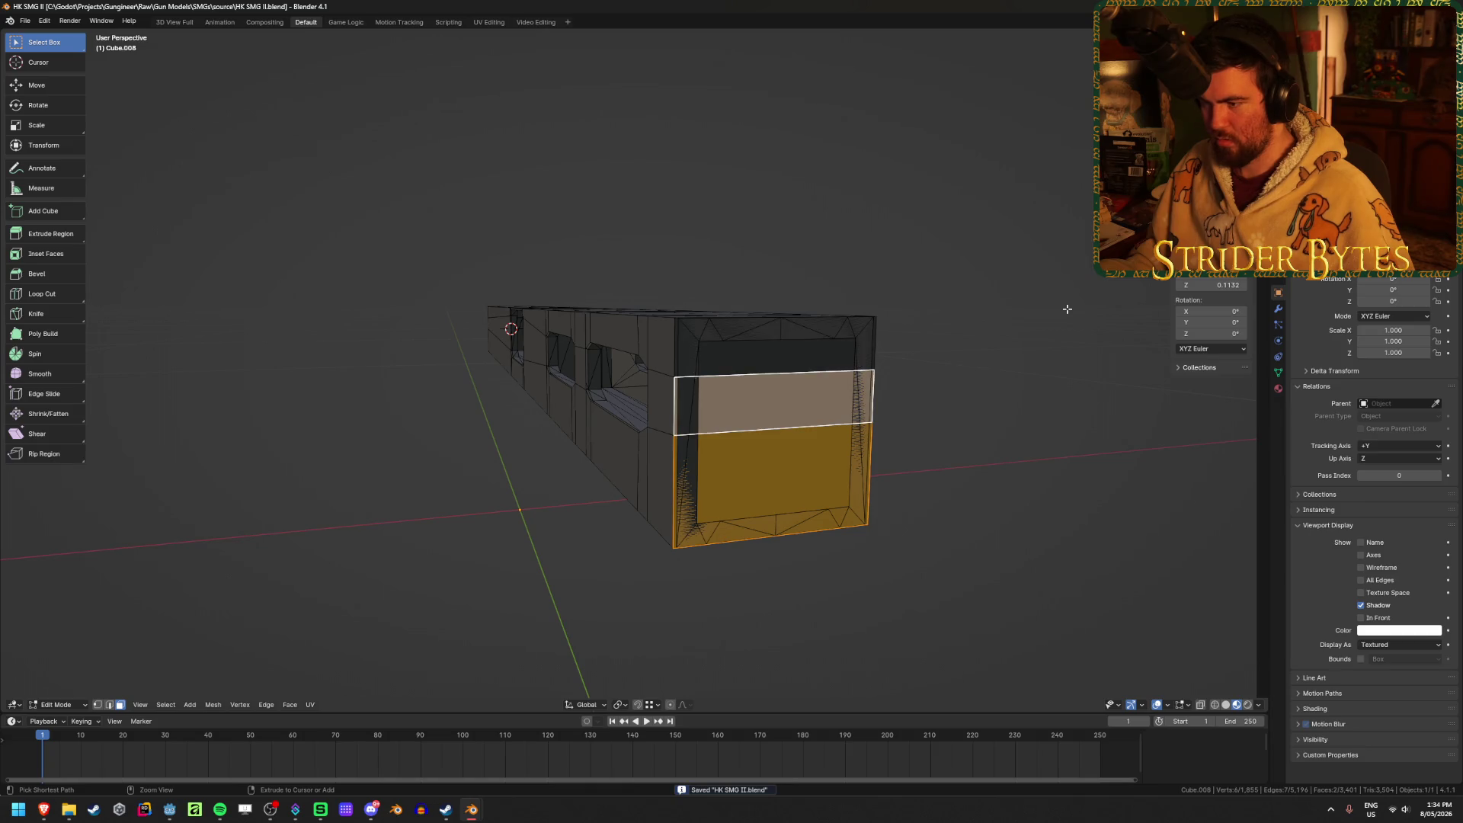
{"action": "left_click", "coordinate": [788, 360], "text": "shift"}
{"action": "key", "text": "shift+KP_7"}
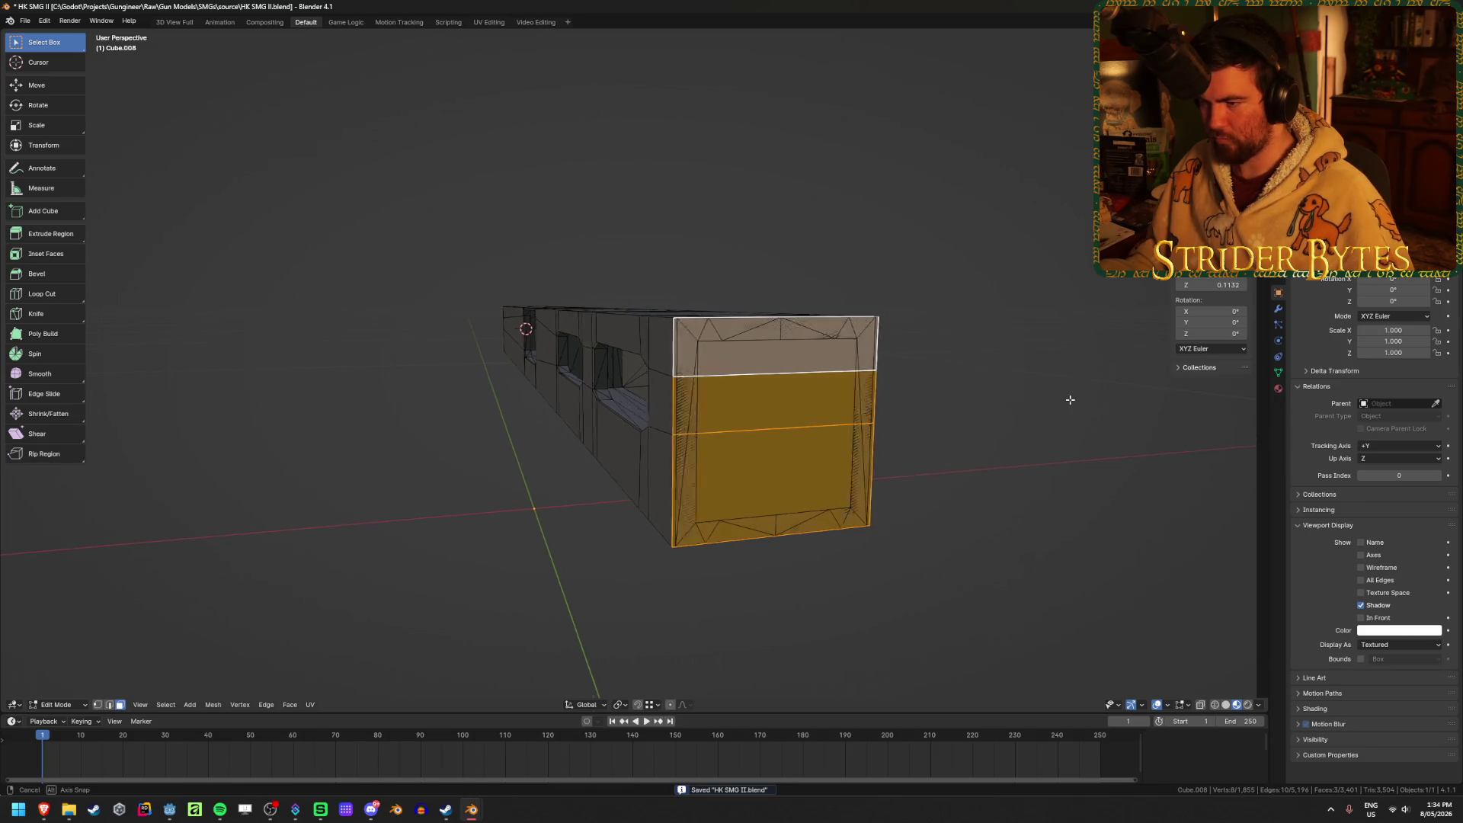
{"action": "key", "text": "ctrl+KP_1"}
{"action": "key", "text": "KP_Decimal"}
{"action": "key", "text": "s"}
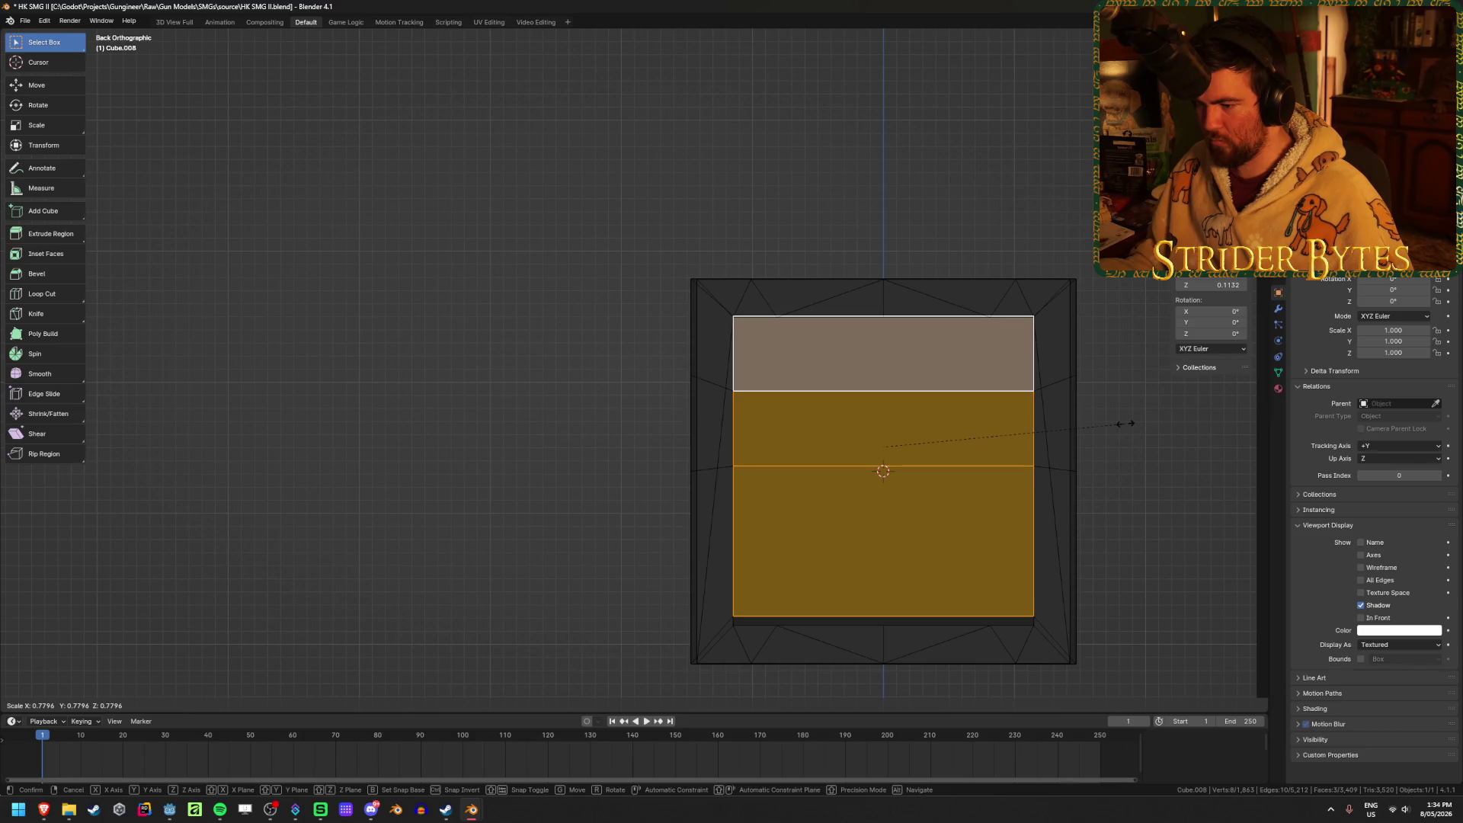
Set the scaling pivot point to the 3D Cursor and step back to the edge selection.
{"action": "left_click", "coordinate": [982, 443]}
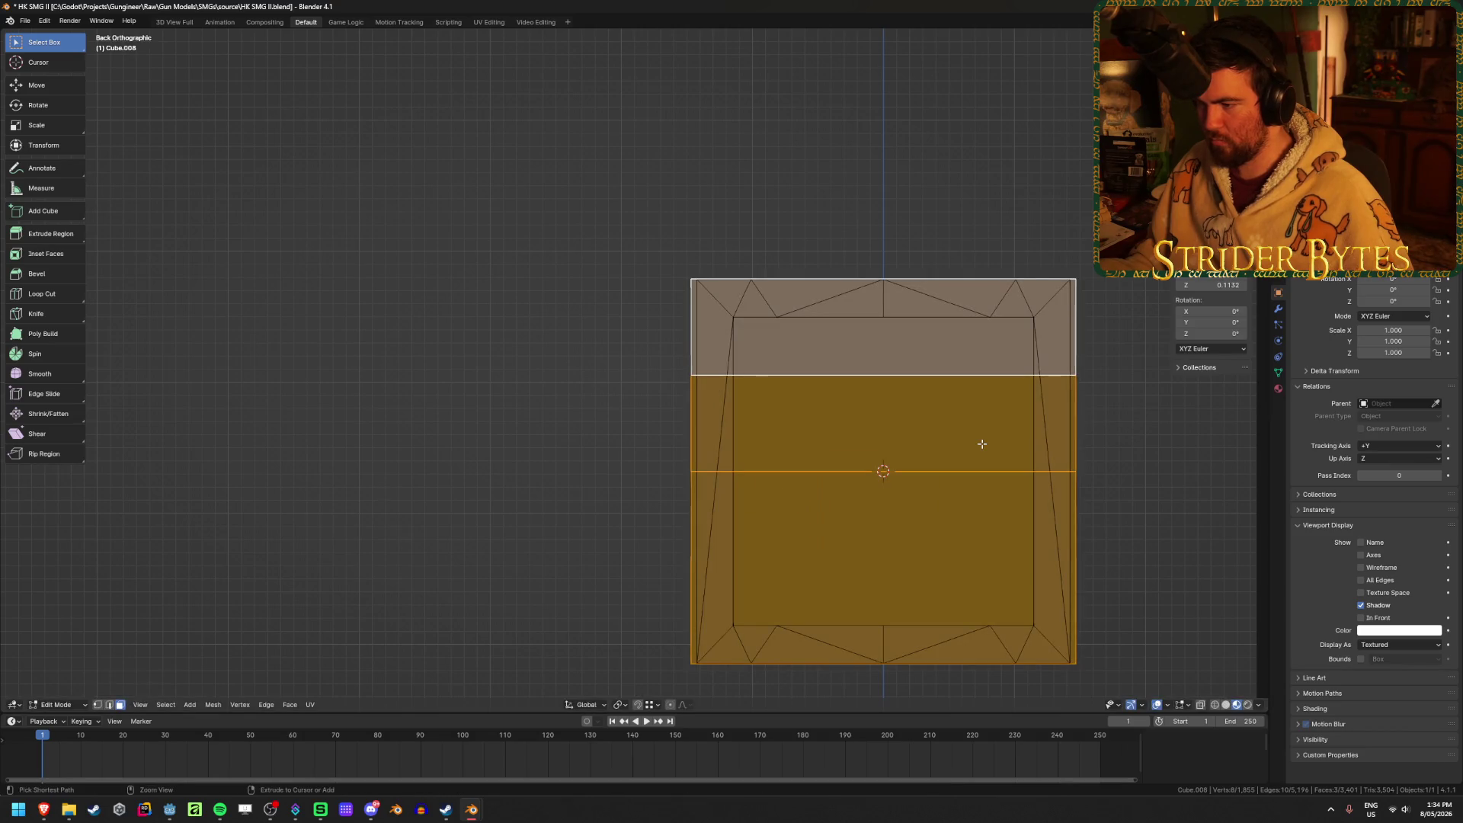
{"action": "middle_click_drag", "start_coordinate": [1100, 442], "coordinate": [1016, 390], "text": "shift"}
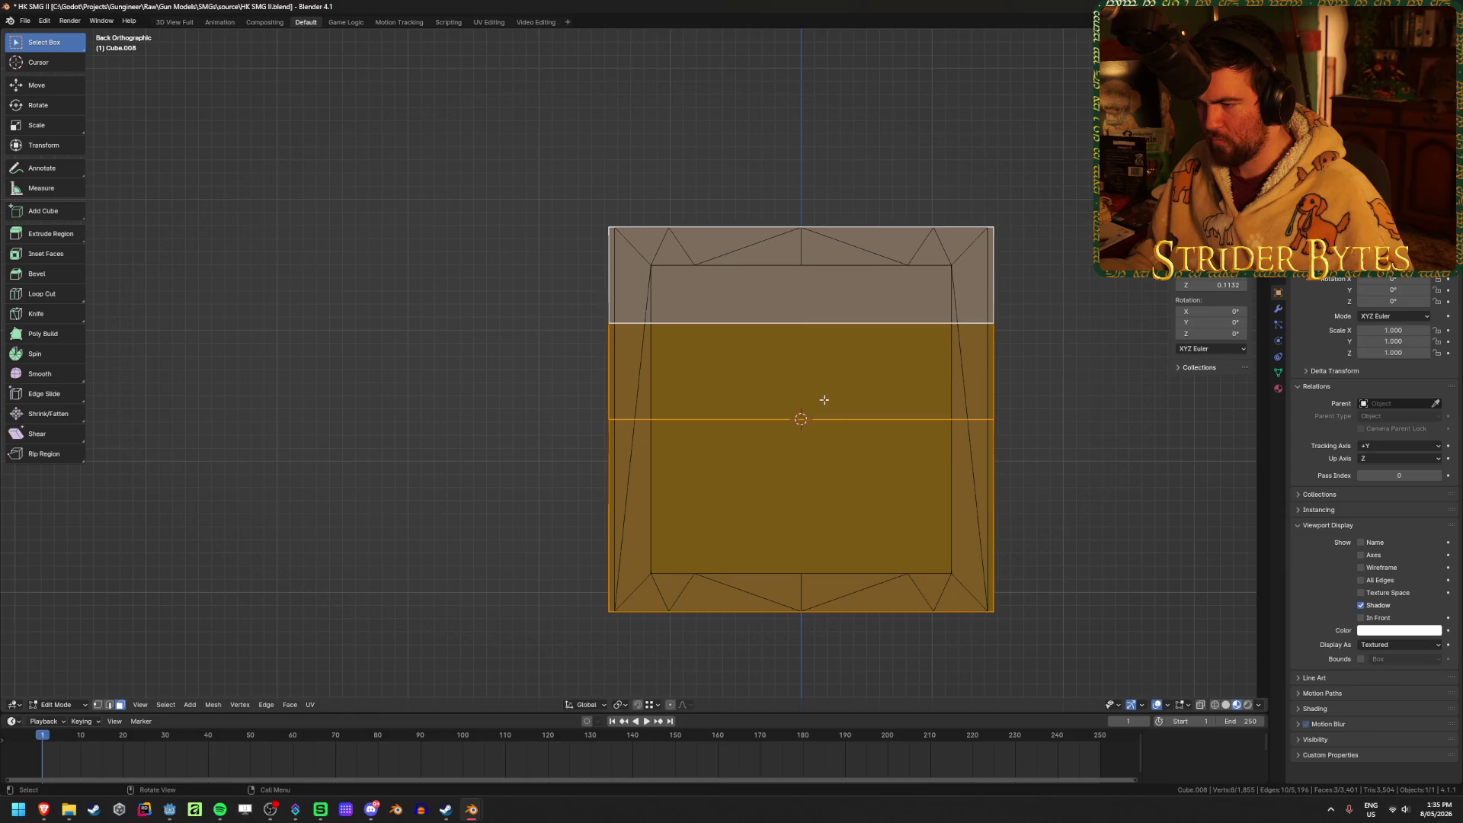
{"action": "left_click", "coordinate": [624, 705]}
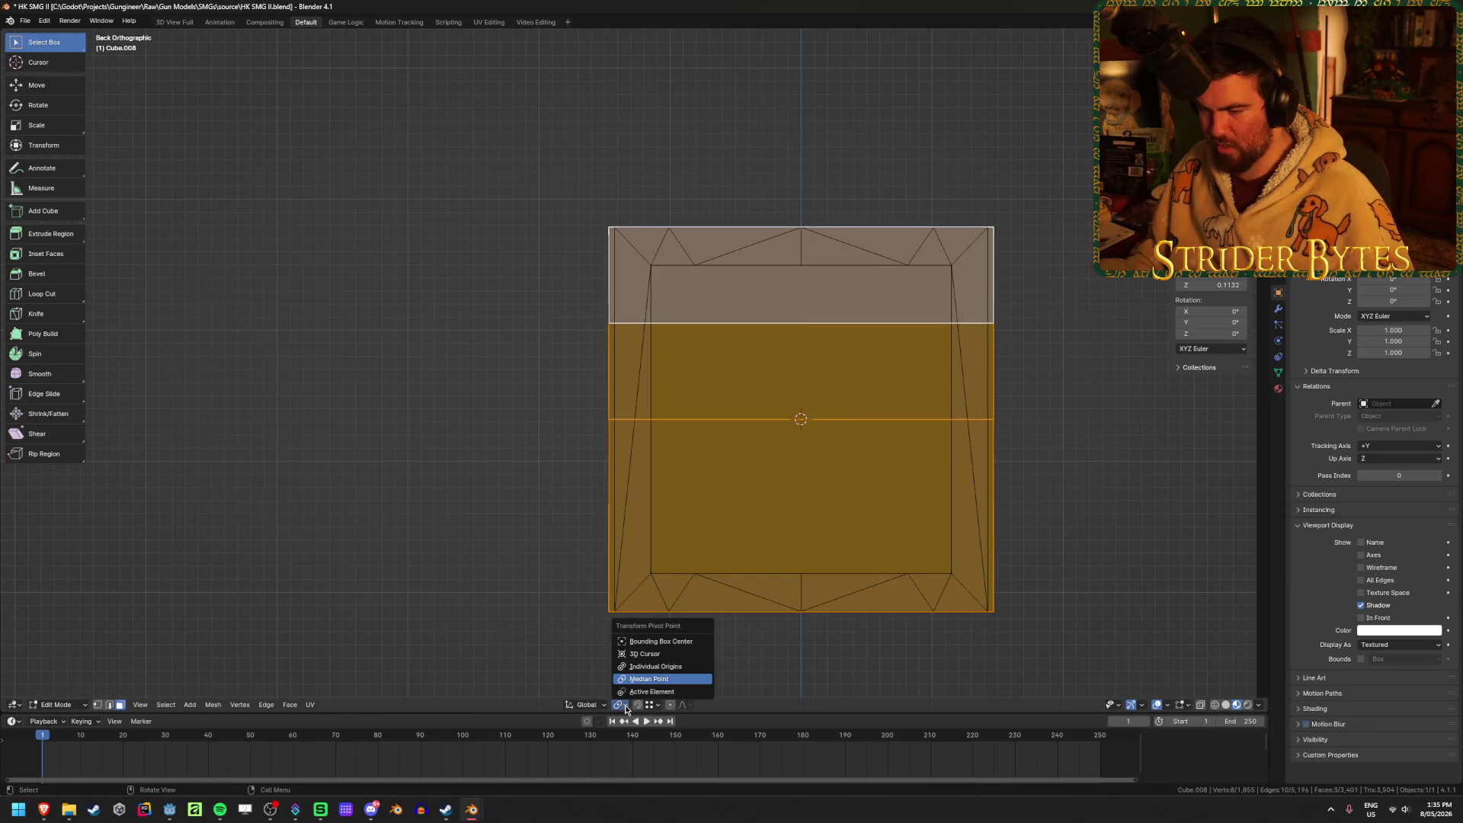
{"action": "left_click", "coordinate": [669, 657]}
{"action": "key", "text": "s"}
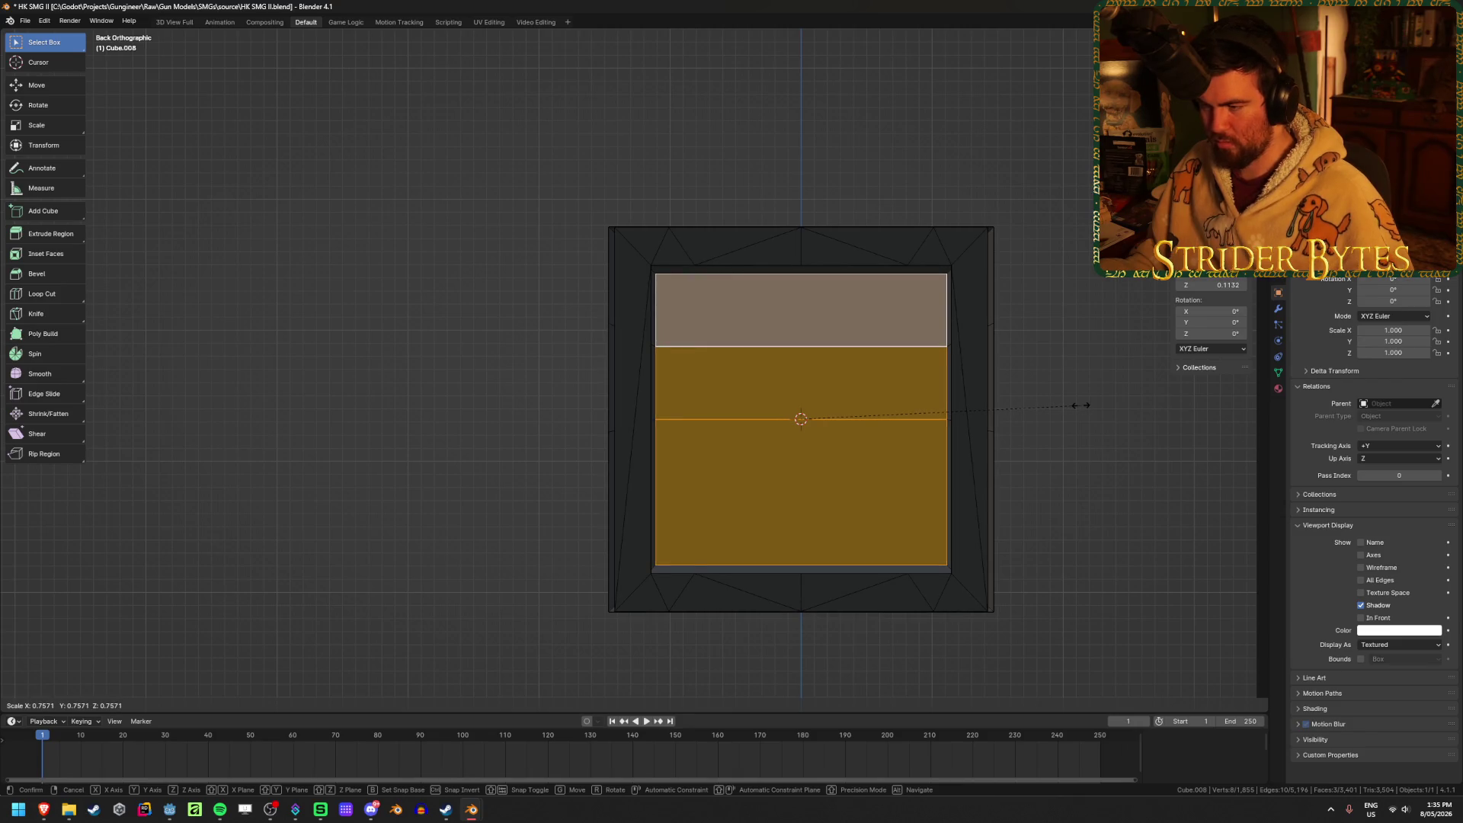
{"action": "right_click", "coordinate": [1080, 405]}
{"action": "key", "text": "ctrl+z"}
{"action": "key", "text": "ctrl+z"}
{"action": "key", "text": "ctrl+z"}
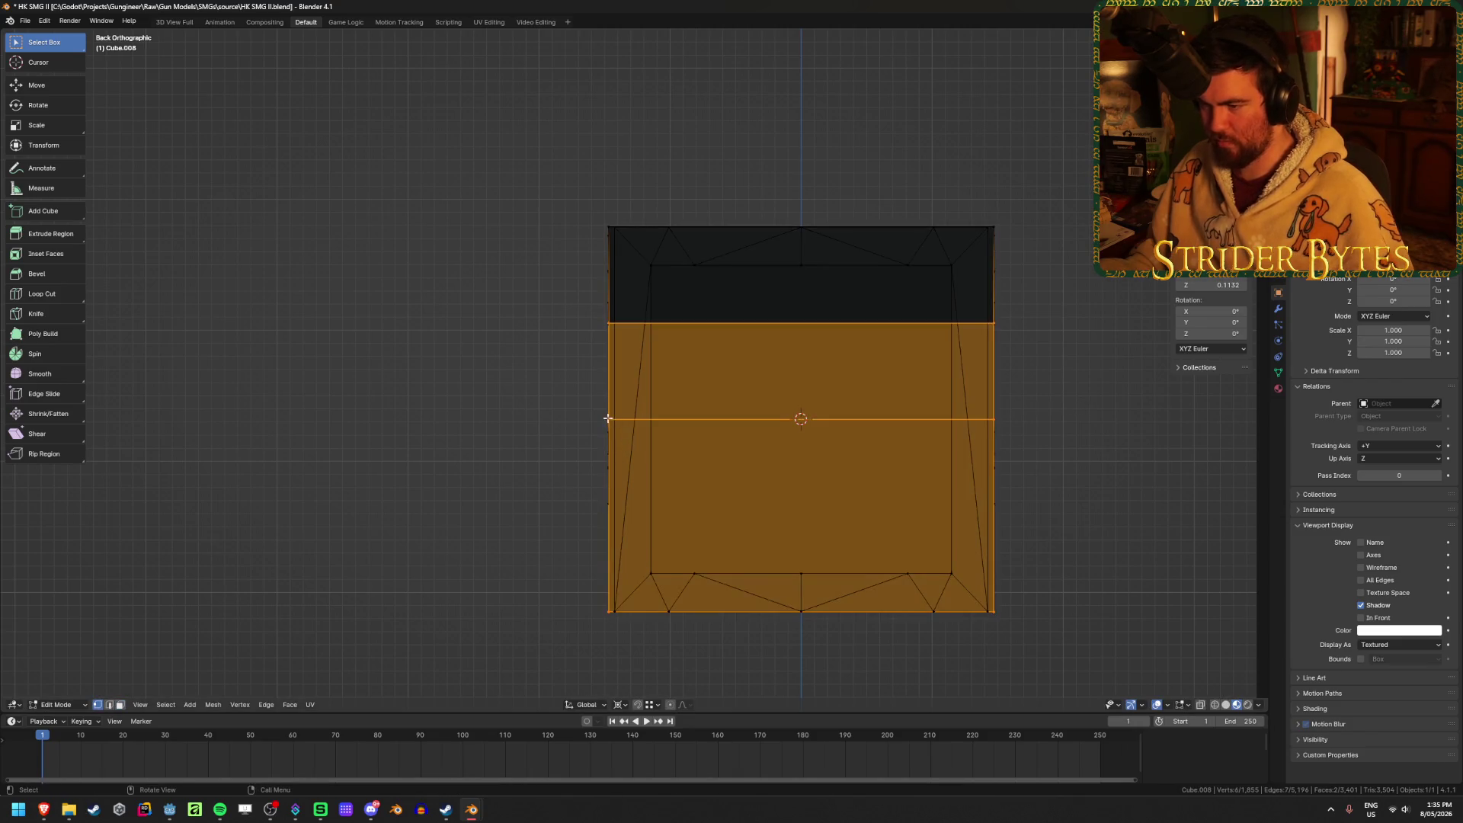
Snap the 3D cursor to the selected edge, then shrink the three end faces to about 0.78.
{"action": "key", "text": "shift+s"}
{"action": "left_click", "coordinate": [1077, 503]}
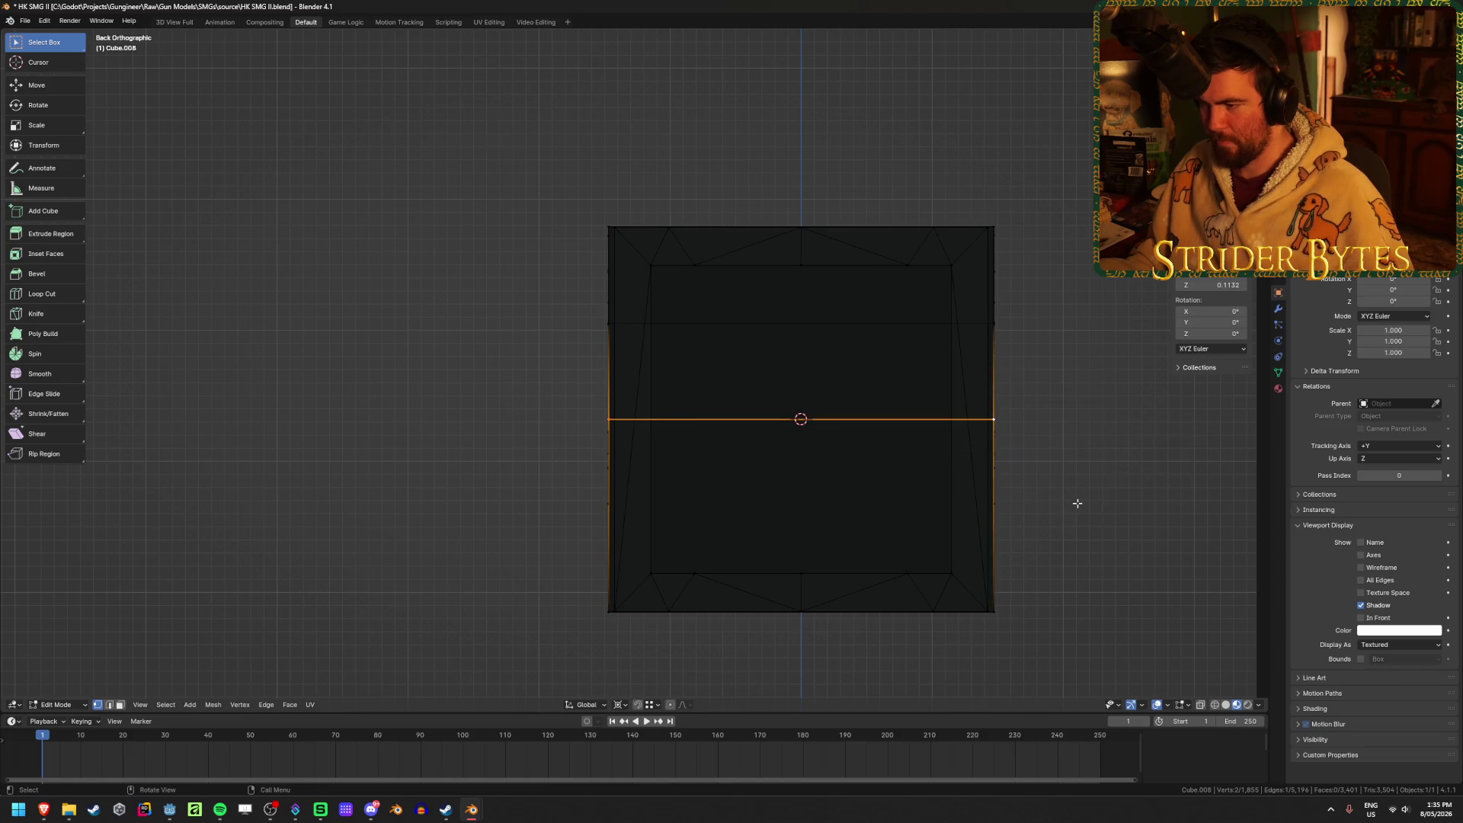
{"action": "key", "text": "Tab"}
{"action": "key", "text": "Tab"}
{"action": "key", "text": "3"}
{"action": "left_click", "coordinate": [813, 538]}
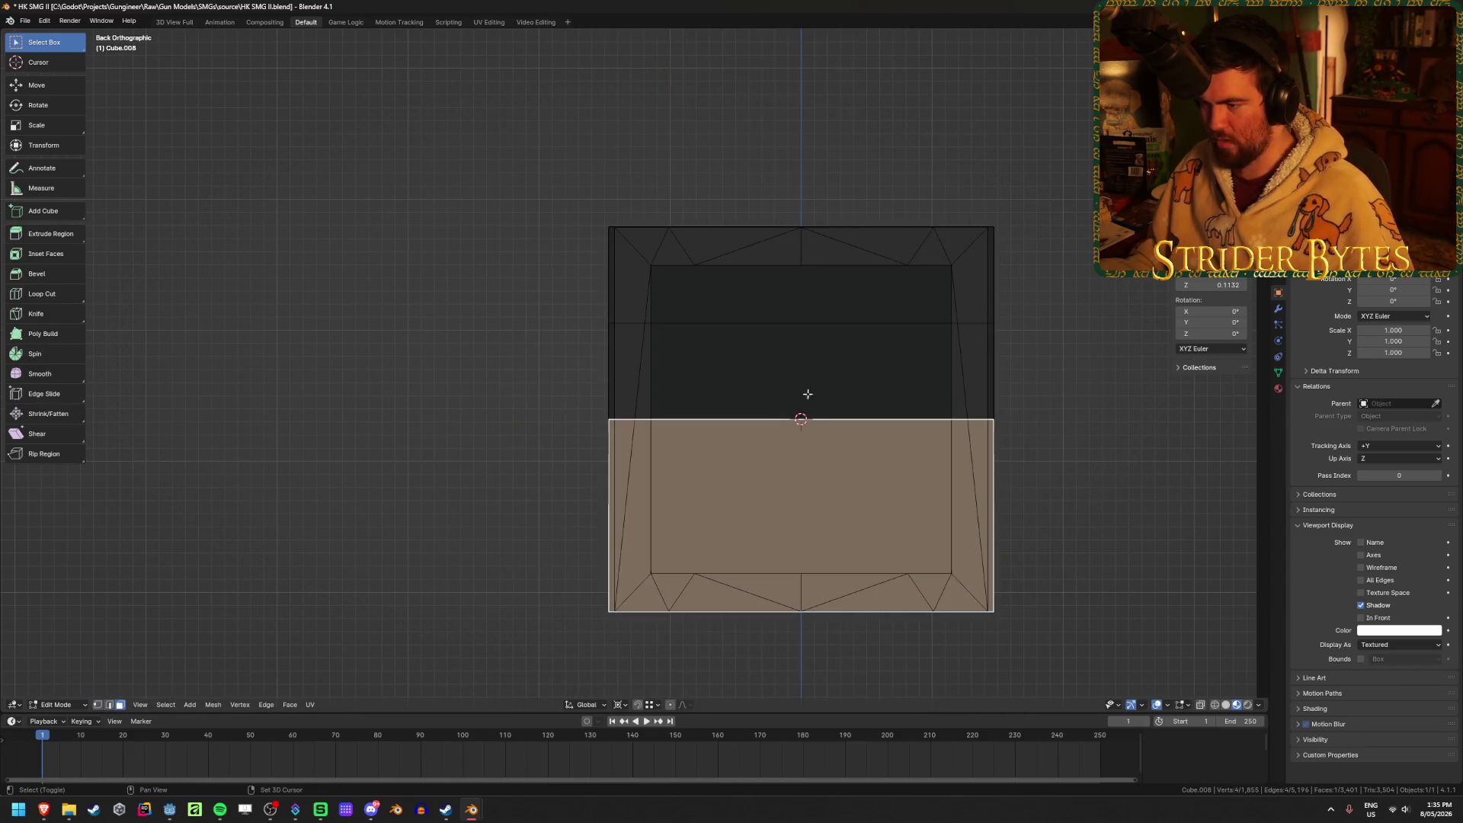
{"action": "left_click", "coordinate": [933, 366], "text": "shift"}
{"action": "left_click", "coordinate": [933, 290], "text": "shift"}
{"action": "key", "text": "s"}
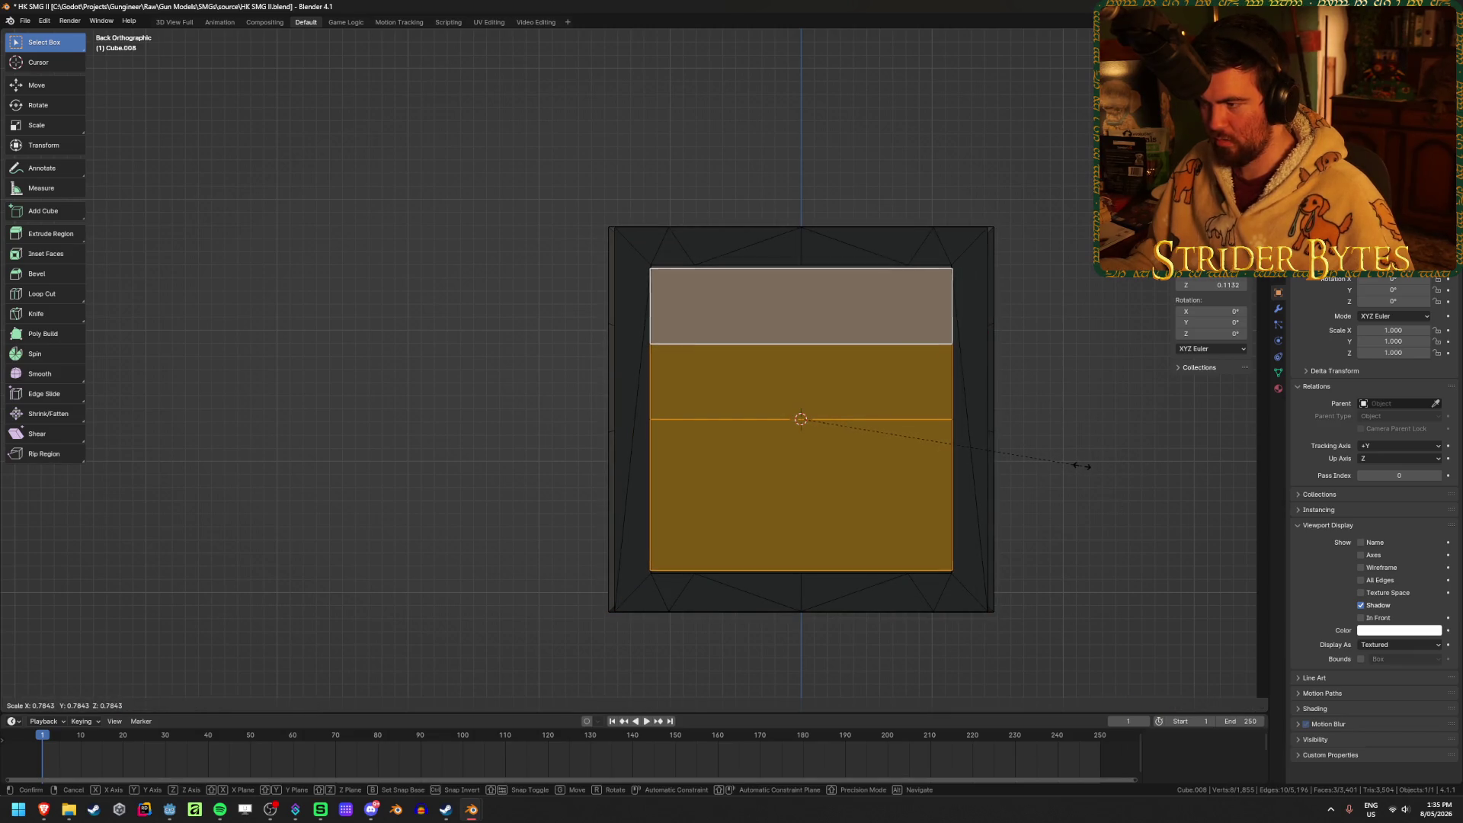
{"action": "left_click", "coordinate": [1081, 461]}
{"action": "mouse_move", "coordinate": [1081, 461]}
{"action": "middle_mouse_down"}
{"action": "mouse_move", "coordinate": [1098, 510]}
{"action": "mouse_move", "coordinate": [953, 533]}
{"action": "mouse_move", "coordinate": [1172, 496]}
{"action": "mouse_move", "coordinate": [1030, 507]}
{"action": "mouse_move", "coordinate": [717, 485]}
{"action": "middle_mouse_up"}
Move the selected end faces along their normal.
{"action": "key", "text": "g"}
{"action": "key", "text": "z"}
{"action": "key", "text": "z"}
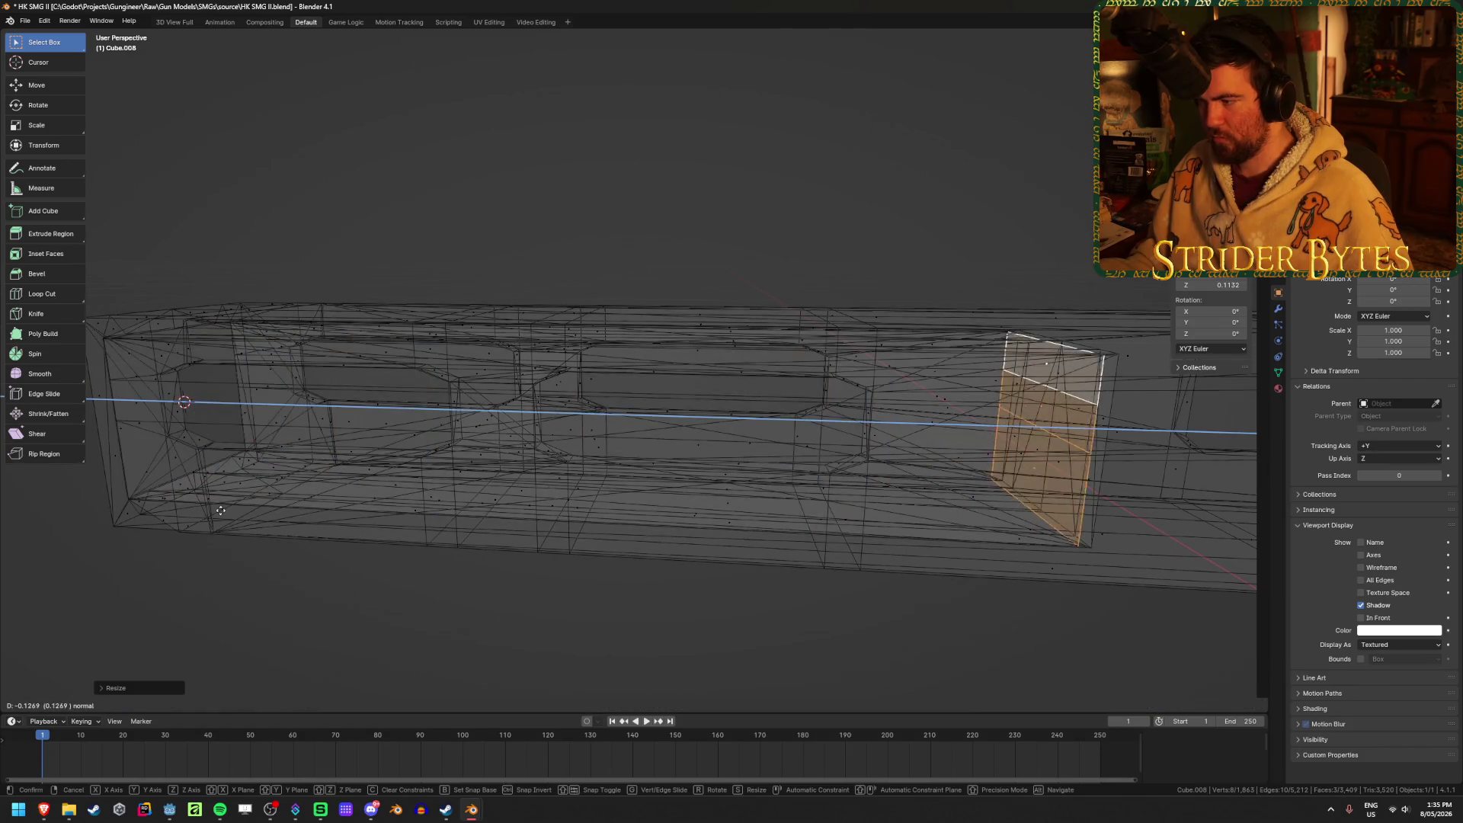
{"action": "left_click", "coordinate": [231, 510]}
{"action": "scroll", "coordinate": [435, 631], "scroll_direction": "down", "scroll_amount": 3}
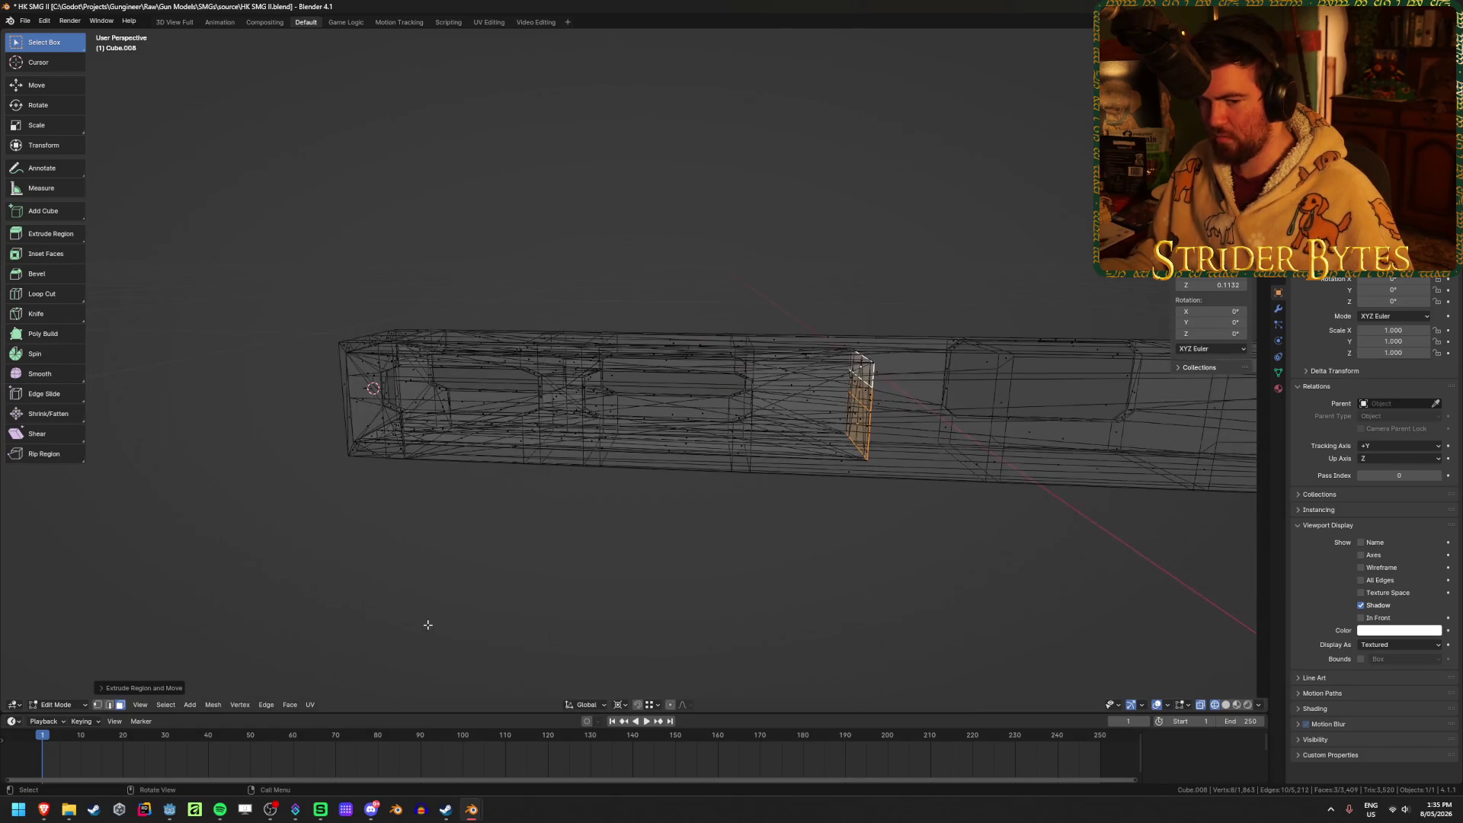
Inspect the gun in object mode with see-through display turned off.
{"action": "key", "text": "Tab"}
{"action": "mouse_move", "coordinate": [389, 614]}
{"action": "middle_mouse_down"}
{"action": "mouse_move", "coordinate": [294, 587]}
{"action": "mouse_move", "coordinate": [460, 591]}
{"action": "mouse_move", "coordinate": [704, 535]}
{"action": "middle_mouse_up"}
{"action": "key", "text": "alt+z"}
{"action": "scroll", "coordinate": [704, 535], "scroll_direction": "up", "scroll_amount": 4}
{"action": "scroll", "coordinate": [704, 533], "scroll_direction": "down", "scroll_amount": 3}
{"action": "key", "text": "Tab"}
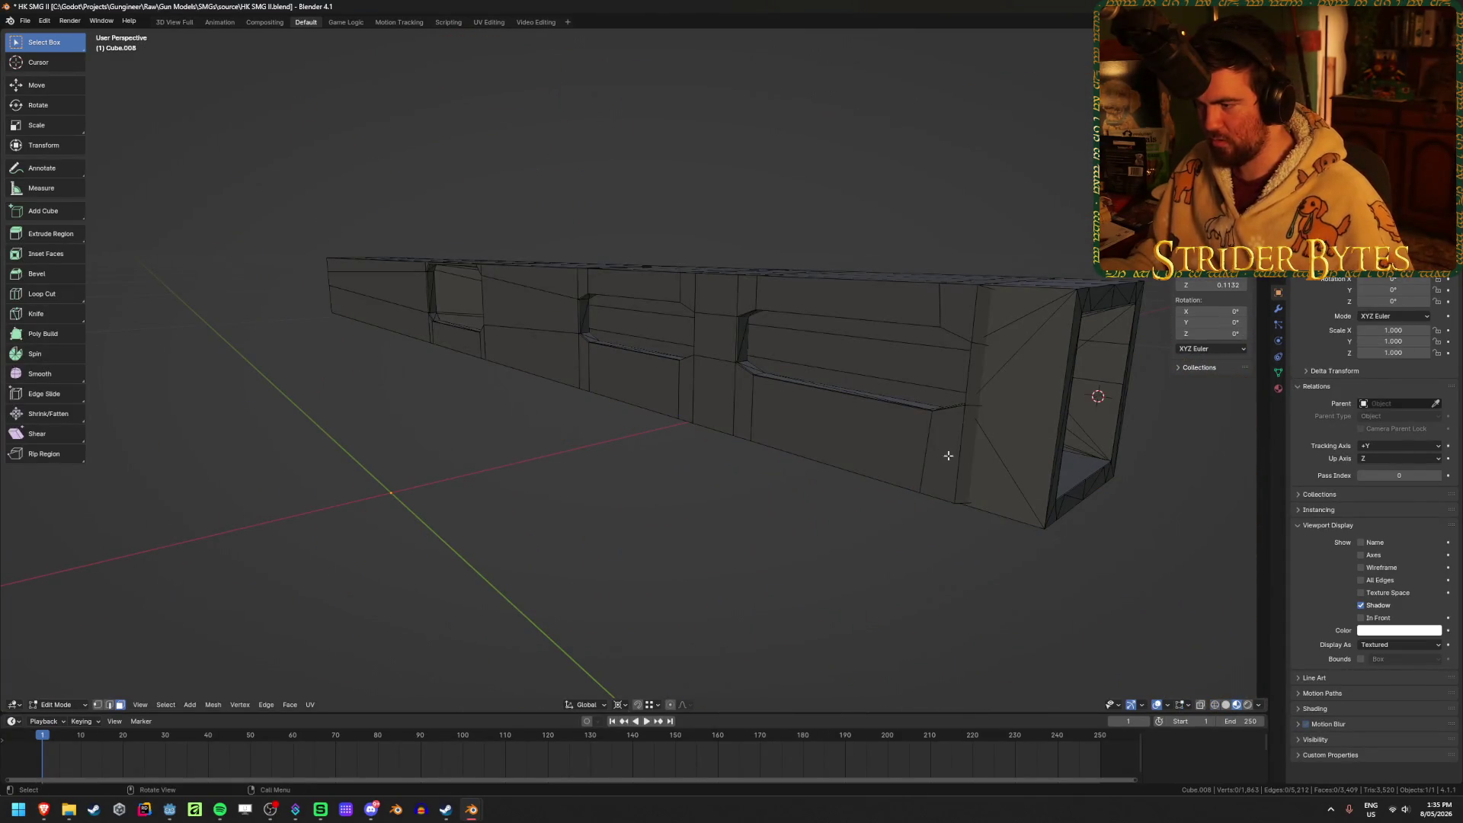
Try deleting the linked frame piece, then undo to restore the end cap.
{"action": "middle_click_drag", "start_coordinate": [956, 454], "coordinate": [825, 436]}
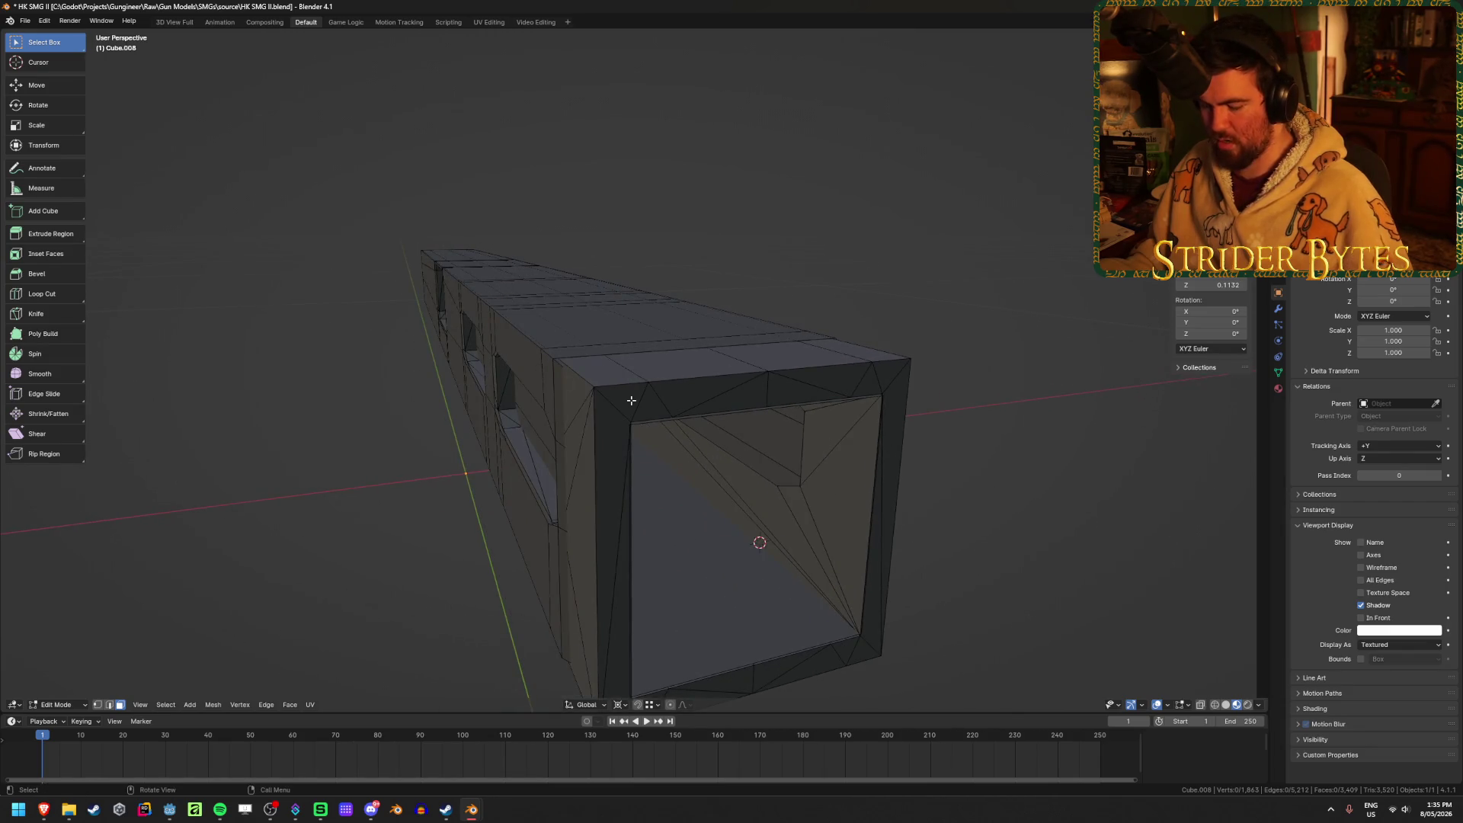
{"action": "key", "text": "l"}
{"action": "key", "text": "x"}
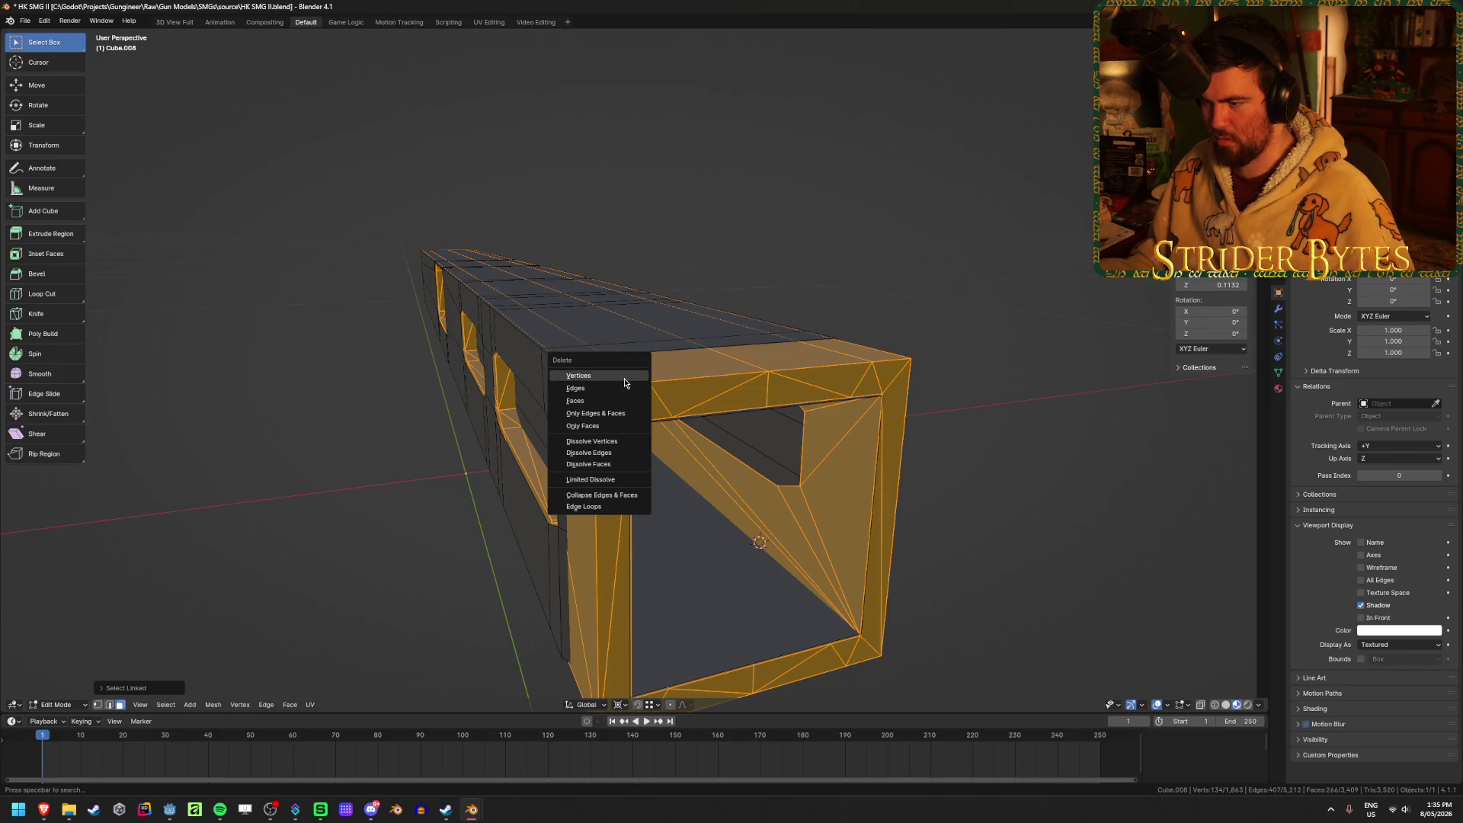
{"action": "left_click", "coordinate": [624, 383]}
{"action": "key", "text": "Tab"}
{"action": "mouse_move", "coordinate": [625, 383]}
{"action": "middle_mouse_down"}
{"action": "mouse_move", "coordinate": [372, 490]}
{"action": "mouse_move", "coordinate": [366, 477]}
{"action": "mouse_move", "coordinate": [609, 381]}
{"action": "mouse_move", "coordinate": [631, 400]}
{"action": "mouse_move", "coordinate": [904, 445]}
{"action": "middle_mouse_up"}
{"action": "key", "text": "Tab"}
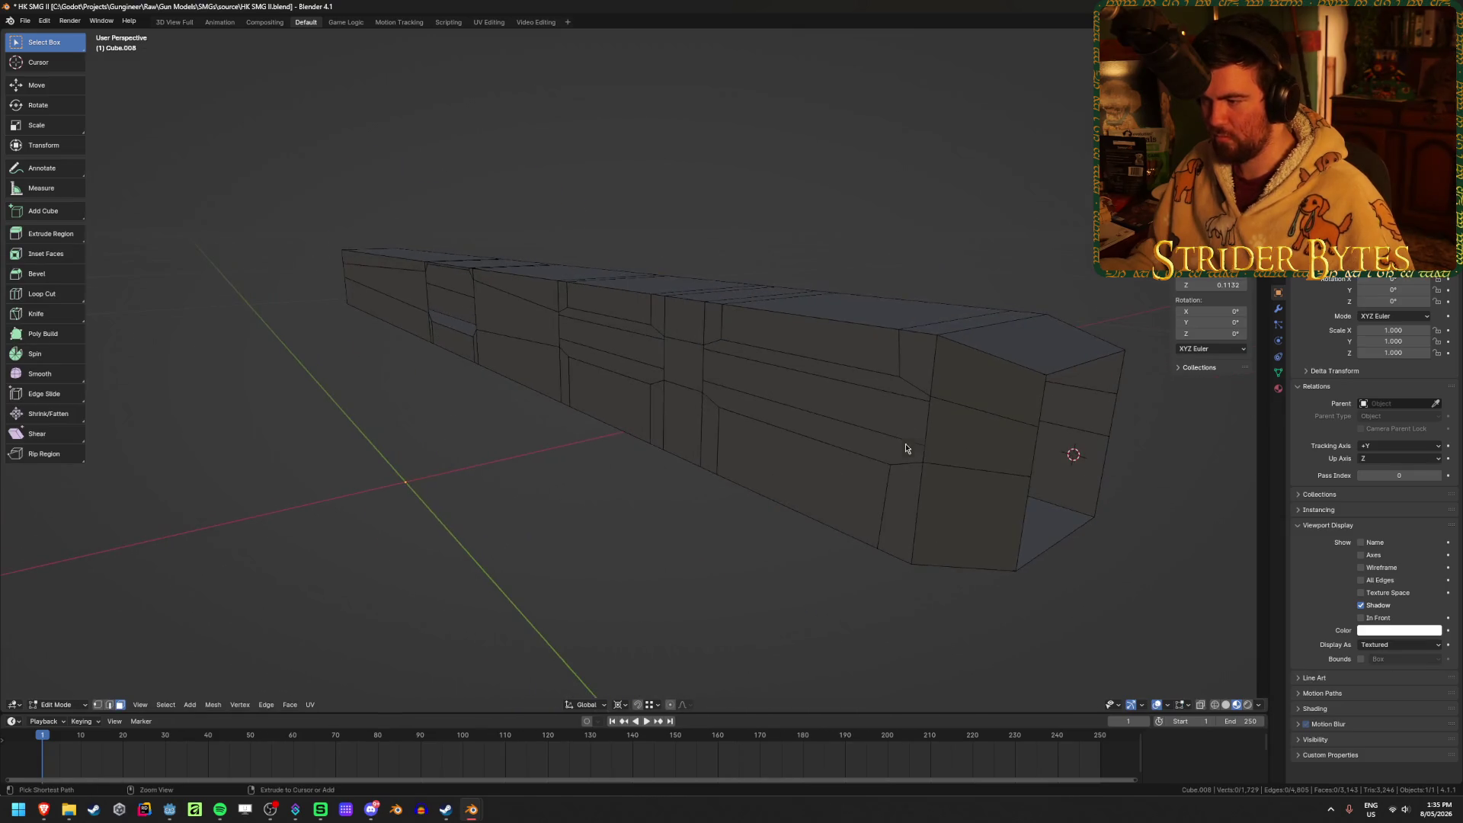
{"action": "key", "text": "ctrl+z"}
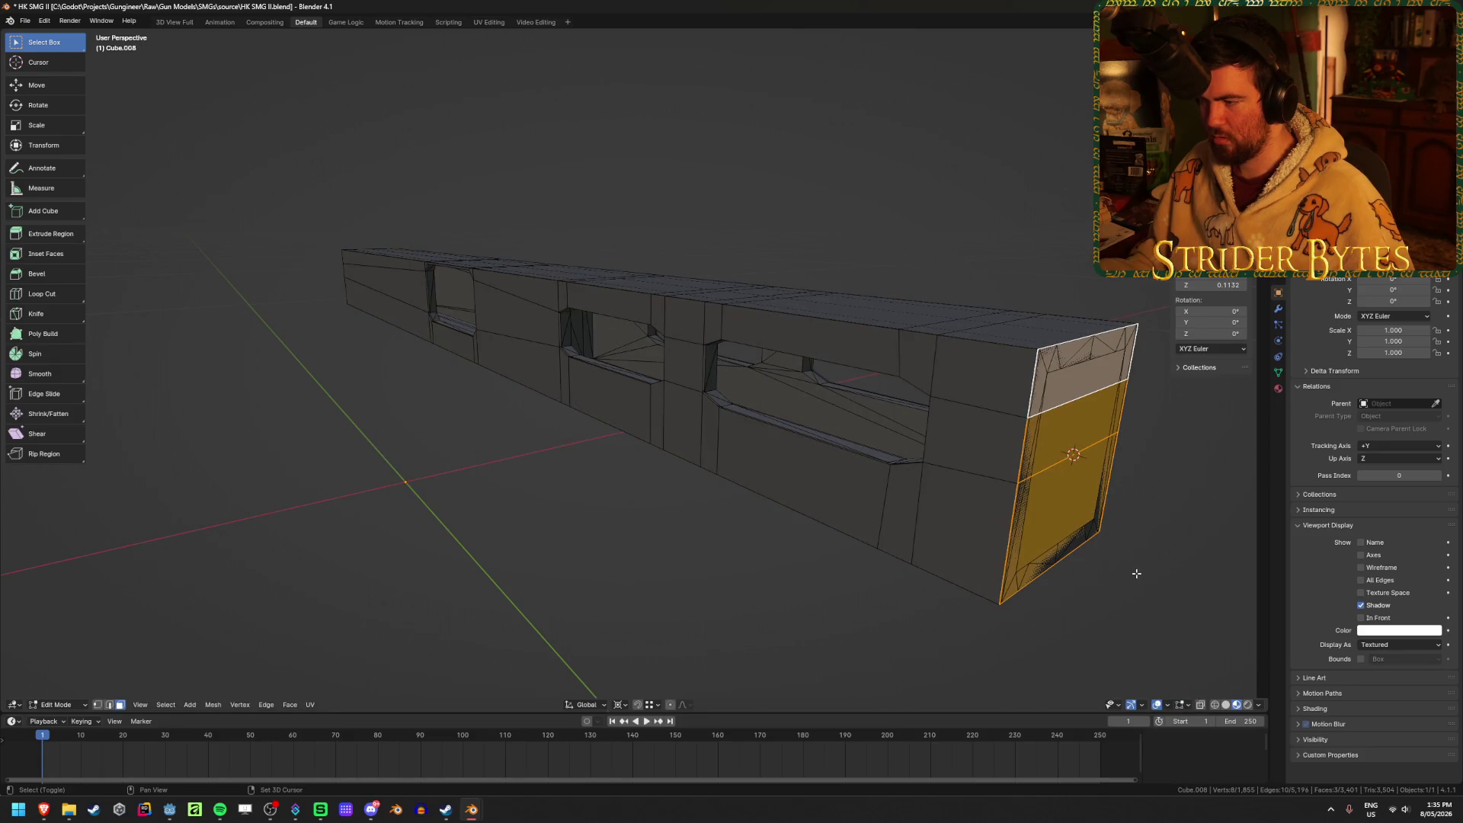
Select both end cap faces and extrude them inward, about -0.12.
{"action": "middle_click_drag", "start_coordinate": [1189, 577], "coordinate": [951, 545]}
{"action": "left_click", "coordinate": [670, 529]}
{"action": "mouse_move", "coordinate": [670, 530]}
{"action": "middle_mouse_down"}
{"action": "mouse_move", "coordinate": [813, 543]}
{"action": "mouse_move", "coordinate": [745, 535]}
{"action": "middle_mouse_up"}
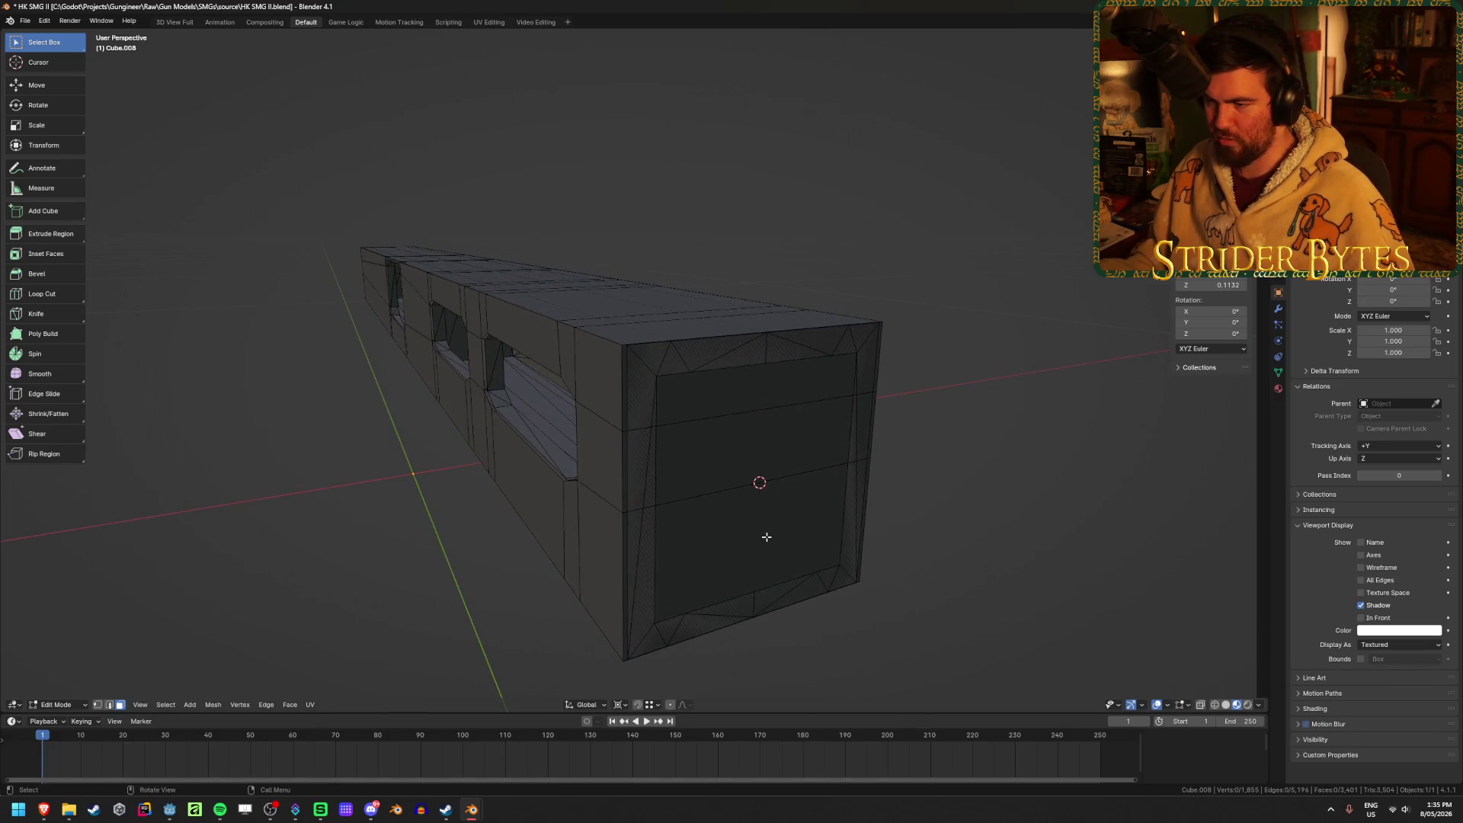
{"action": "left_click", "coordinate": [766, 536]}
{"action": "left_click", "coordinate": [737, 432], "text": "shift"}
{"action": "mouse_move", "coordinate": [881, 408]}
{"action": "middle_mouse_down"}
{"action": "mouse_move", "coordinate": [1002, 434]}
{"action": "mouse_move", "coordinate": [577, 503]}
{"action": "mouse_move", "coordinate": [666, 510]}
{"action": "mouse_move", "coordinate": [640, 506]}
{"action": "mouse_move", "coordinate": [653, 505]}
{"action": "middle_mouse_up"}
{"action": "key", "text": "e"}
{"action": "left_click", "coordinate": [985, 455]}
Extrude the end faces again from the side orthographic view with see-through on.
{"action": "key", "text": "KP_3"}
{"action": "key", "text": "alt+z"}
{"action": "mouse_move", "coordinate": [468, 526]}
{"action": "middle_mouse_down", "text": "shift"}
{"action": "mouse_move", "coordinate": [611, 546]}
{"action": "mouse_move", "coordinate": [758, 529]}
{"action": "middle_mouse_up", "text": "shift"}
{"action": "key", "text": "e"}
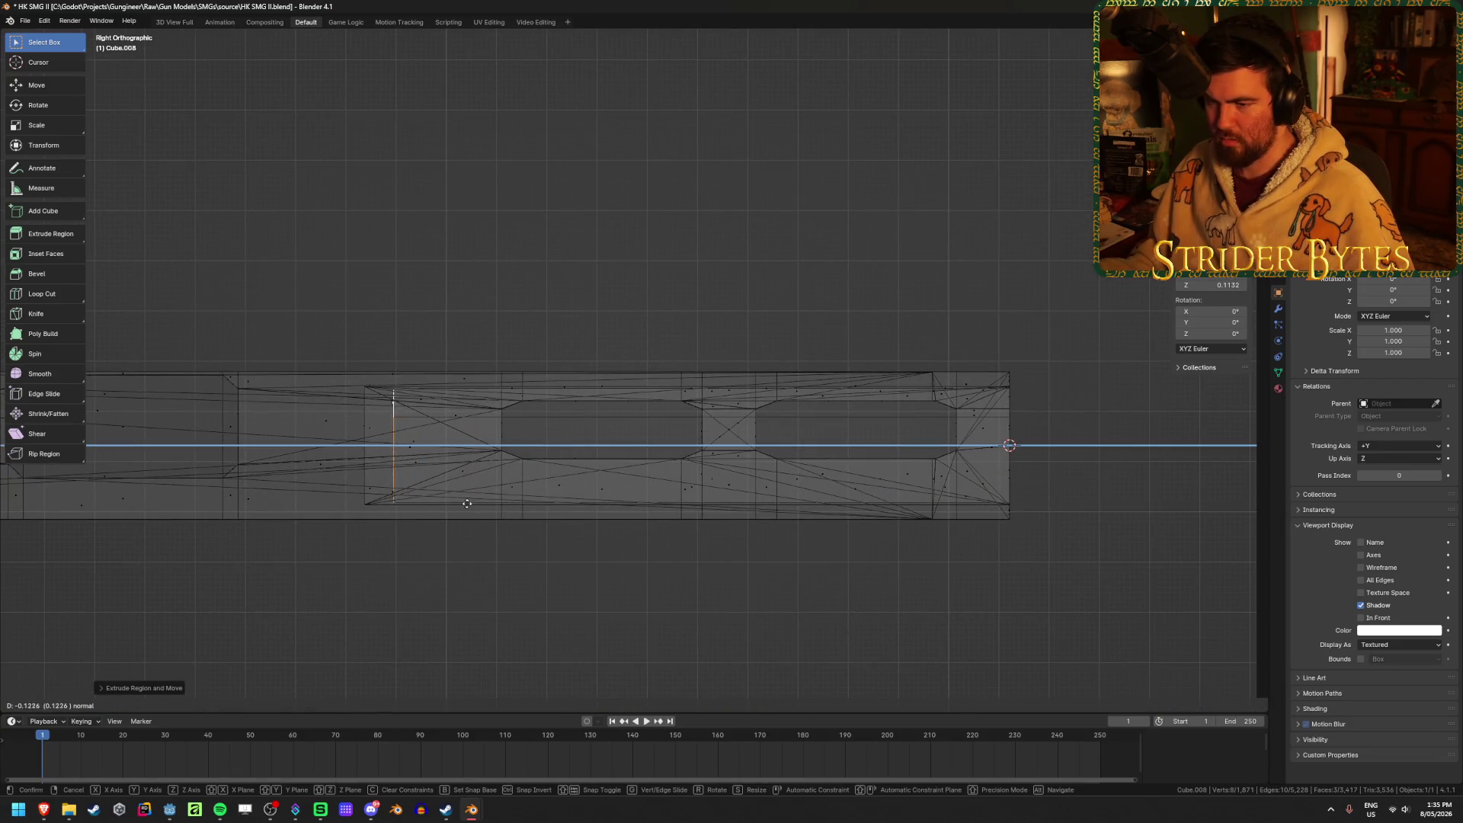
{"action": "left_click", "coordinate": [444, 508]}
{"action": "mouse_move", "coordinate": [441, 509]}
{"action": "middle_mouse_down"}
{"action": "mouse_move", "coordinate": [843, 568]}
{"action": "mouse_move", "coordinate": [761, 601]}
{"action": "mouse_move", "coordinate": [549, 521]}
{"action": "mouse_move", "coordinate": [875, 477]}
{"action": "middle_mouse_up"}
Delete the connected front frame piece by its vertices and check the hollow end.
{"action": "key", "text": "alt+a"}
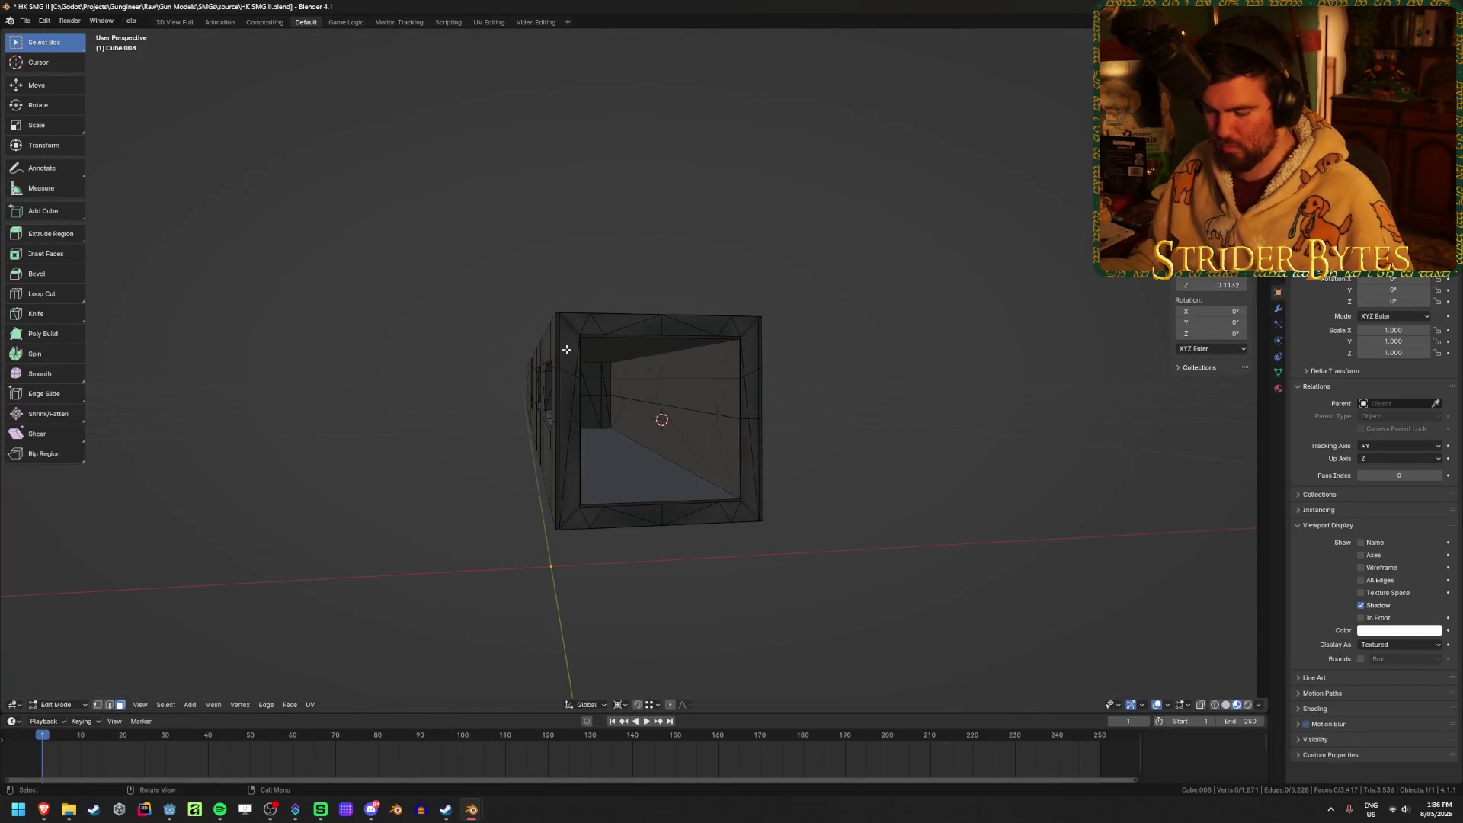
{"action": "key", "text": "l"}
{"action": "key", "text": "x"}
{"action": "left_click", "coordinate": [414, 425]}
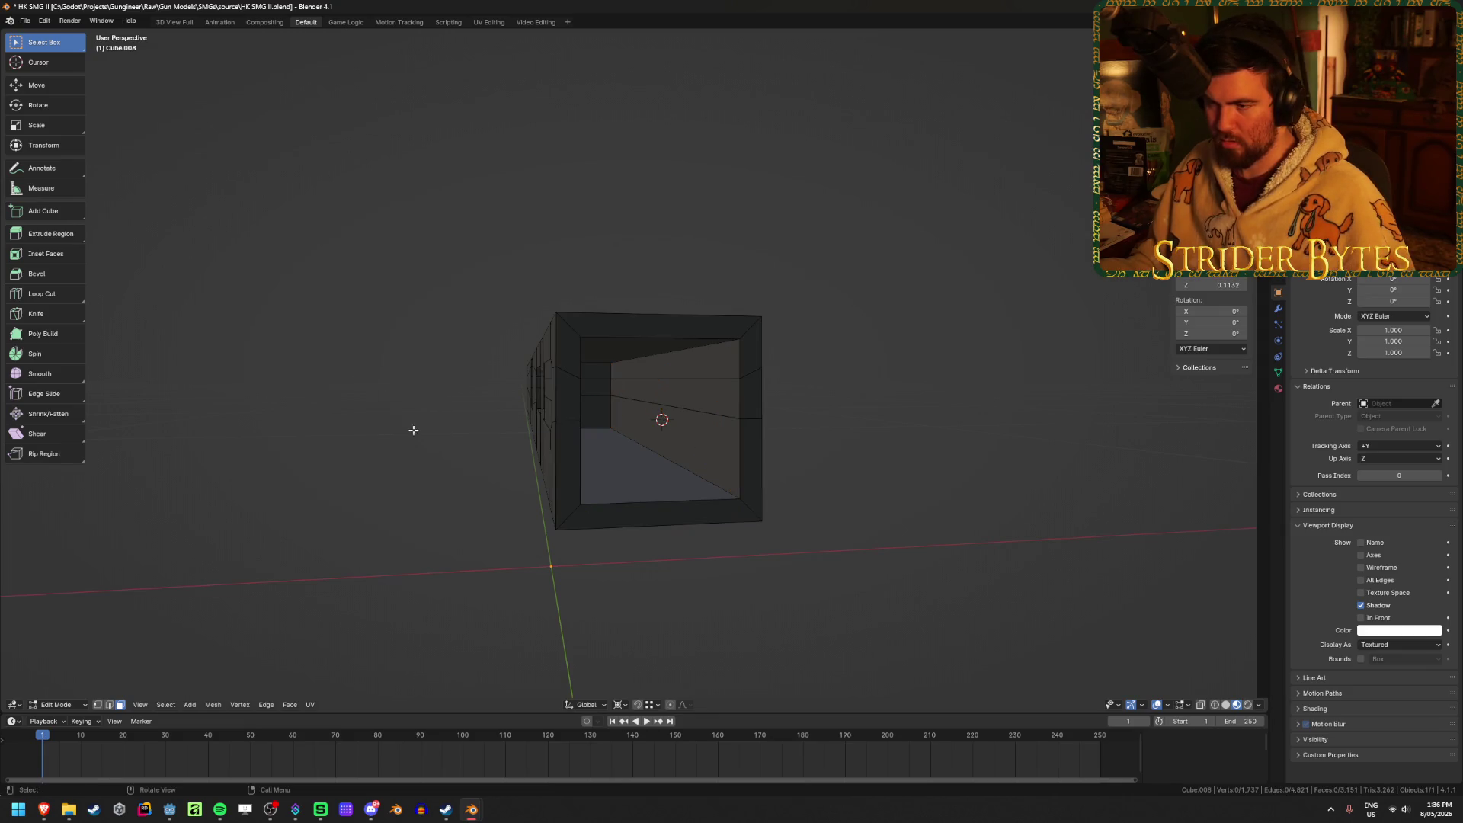
{"action": "key", "text": "Tab"}
{"action": "mouse_move", "coordinate": [408, 447]}
{"action": "middle_mouse_down"}
{"action": "mouse_move", "coordinate": [392, 453]}
{"action": "mouse_move", "coordinate": [495, 449]}
{"action": "mouse_move", "coordinate": [346, 454]}
{"action": "mouse_move", "coordinate": [499, 458]}
{"action": "mouse_move", "coordinate": [458, 473]}
{"action": "mouse_move", "coordinate": [327, 450]}
{"action": "mouse_move", "coordinate": [518, 448]}
{"action": "mouse_move", "coordinate": [721, 415]}
{"action": "mouse_move", "coordinate": [816, 425]}
{"action": "mouse_move", "coordinate": [626, 451]}
{"action": "mouse_move", "coordinate": [421, 369]}
{"action": "mouse_move", "coordinate": [310, 546]}
{"action": "mouse_move", "coordinate": [423, 502]}
{"action": "mouse_move", "coordinate": [415, 519]}
{"action": "mouse_move", "coordinate": [539, 513]}
{"action": "middle_mouse_up"}
{"action": "key", "text": "Tab"}
{"action": "left_click", "coordinate": [461, 378]}
{"action": "key", "text": "Tab"}
{"action": "key", "text": "Tab"}
{"action": "key", "text": "alt+a"}
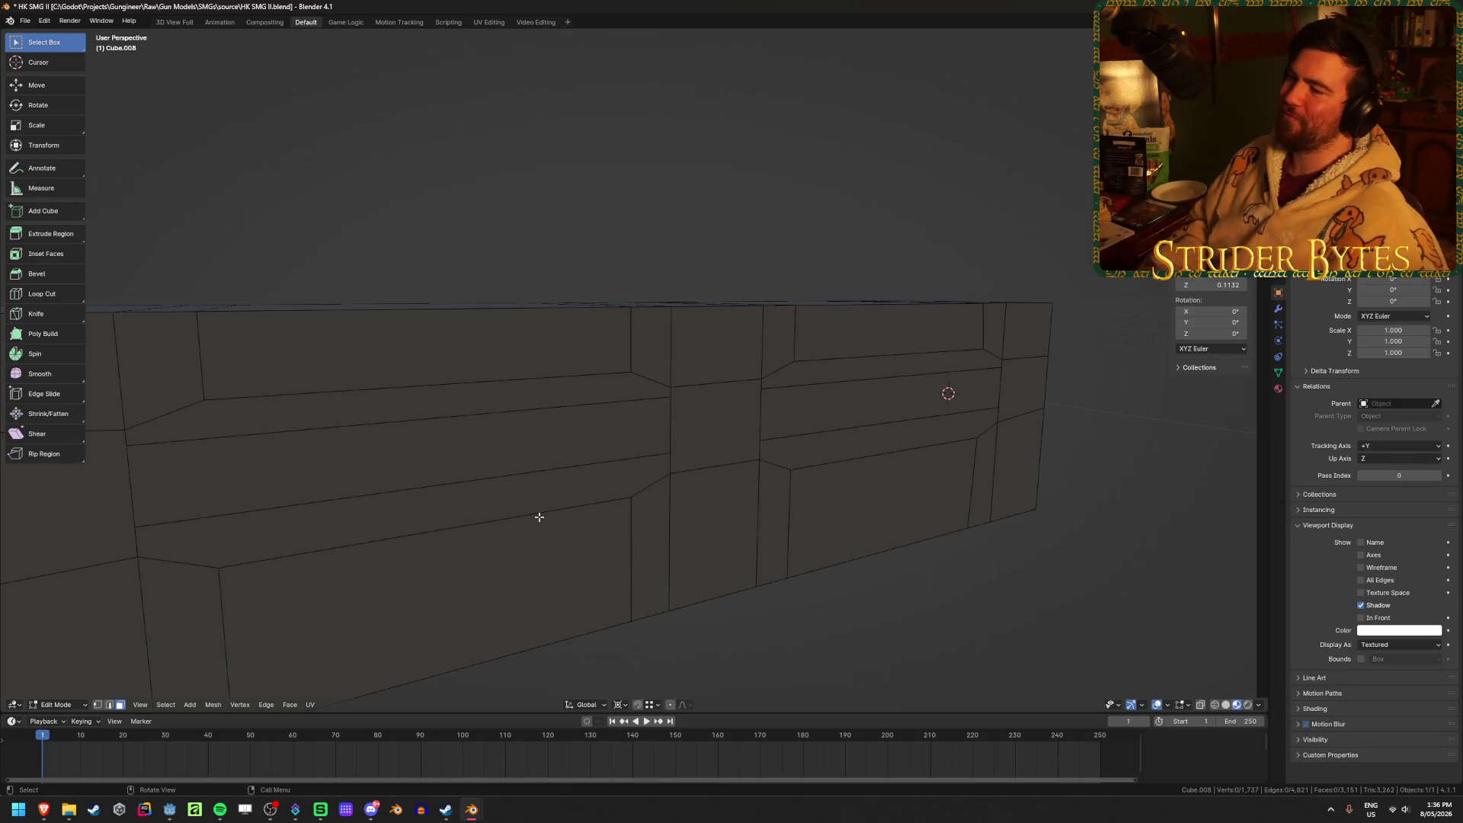
Orbit around the gun body and settle on a side-on orthographic view.
{"action": "mouse_move", "coordinate": [536, 513]}
{"action": "middle_mouse_down"}
{"action": "mouse_move", "coordinate": [872, 409]}
{"action": "mouse_move", "coordinate": [810, 414]}
{"action": "middle_mouse_up"}
{"action": "scroll", "coordinate": [803, 425], "scroll_direction": "down", "scroll_amount": 4}
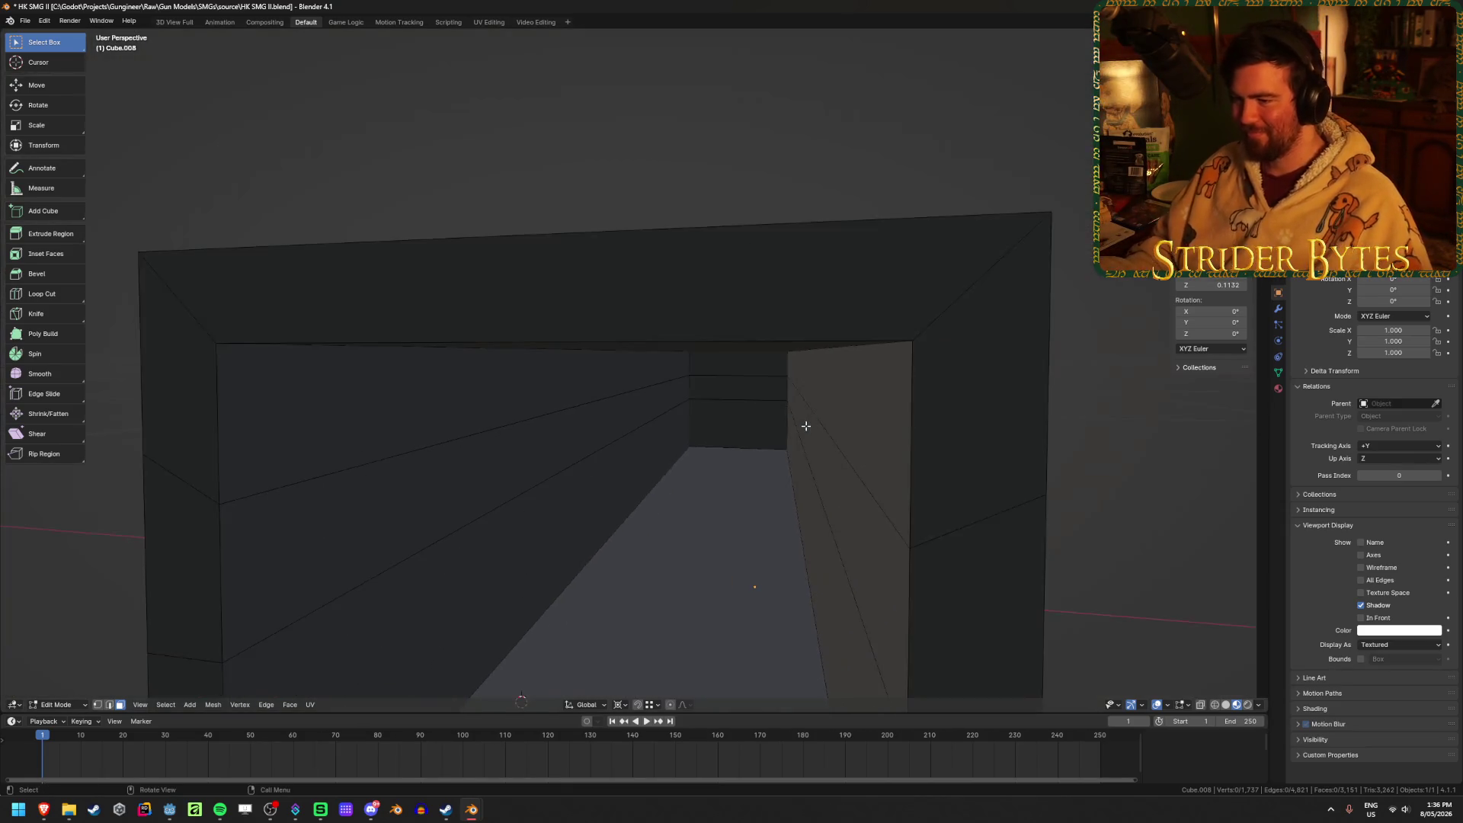
{"action": "middle_click_drag", "start_coordinate": [563, 439], "coordinate": [722, 438]}
{"action": "scroll", "coordinate": [616, 431], "scroll_direction": "up", "scroll_amount": 2}
{"action": "mouse_move", "coordinate": [617, 431]}
{"action": "middle_mouse_down"}
{"action": "mouse_move", "coordinate": [618, 447]}
{"action": "mouse_move", "coordinate": [632, 444]}
{"action": "middle_mouse_up"}
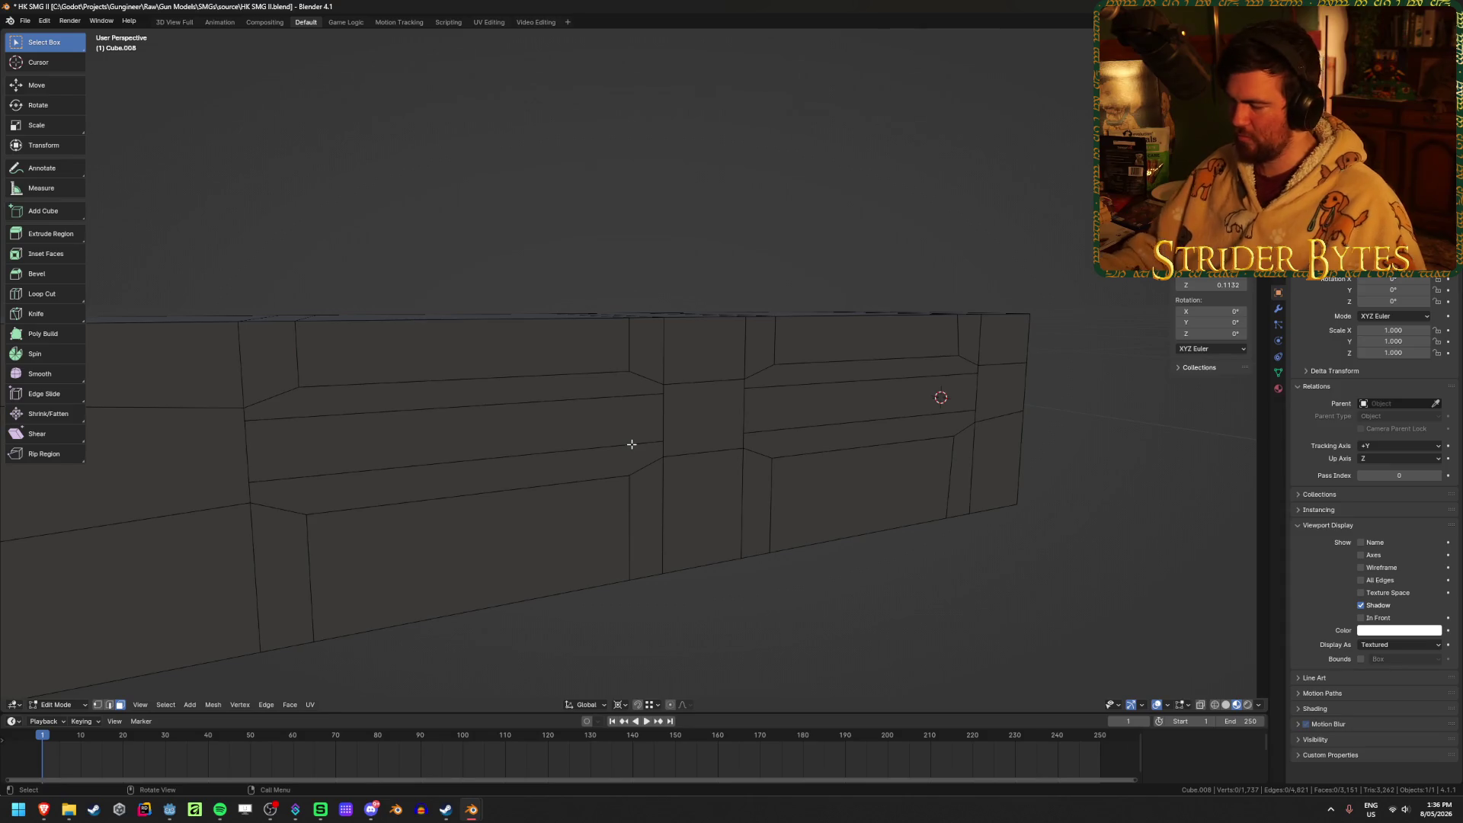
{"action": "mouse_move", "coordinate": [622, 434]}
{"action": "middle_mouse_down"}
{"action": "mouse_move", "coordinate": [500, 434]}
{"action": "mouse_move", "coordinate": [545, 427]}
{"action": "middle_mouse_up"}
{"action": "key", "text": "ctrl+r"}
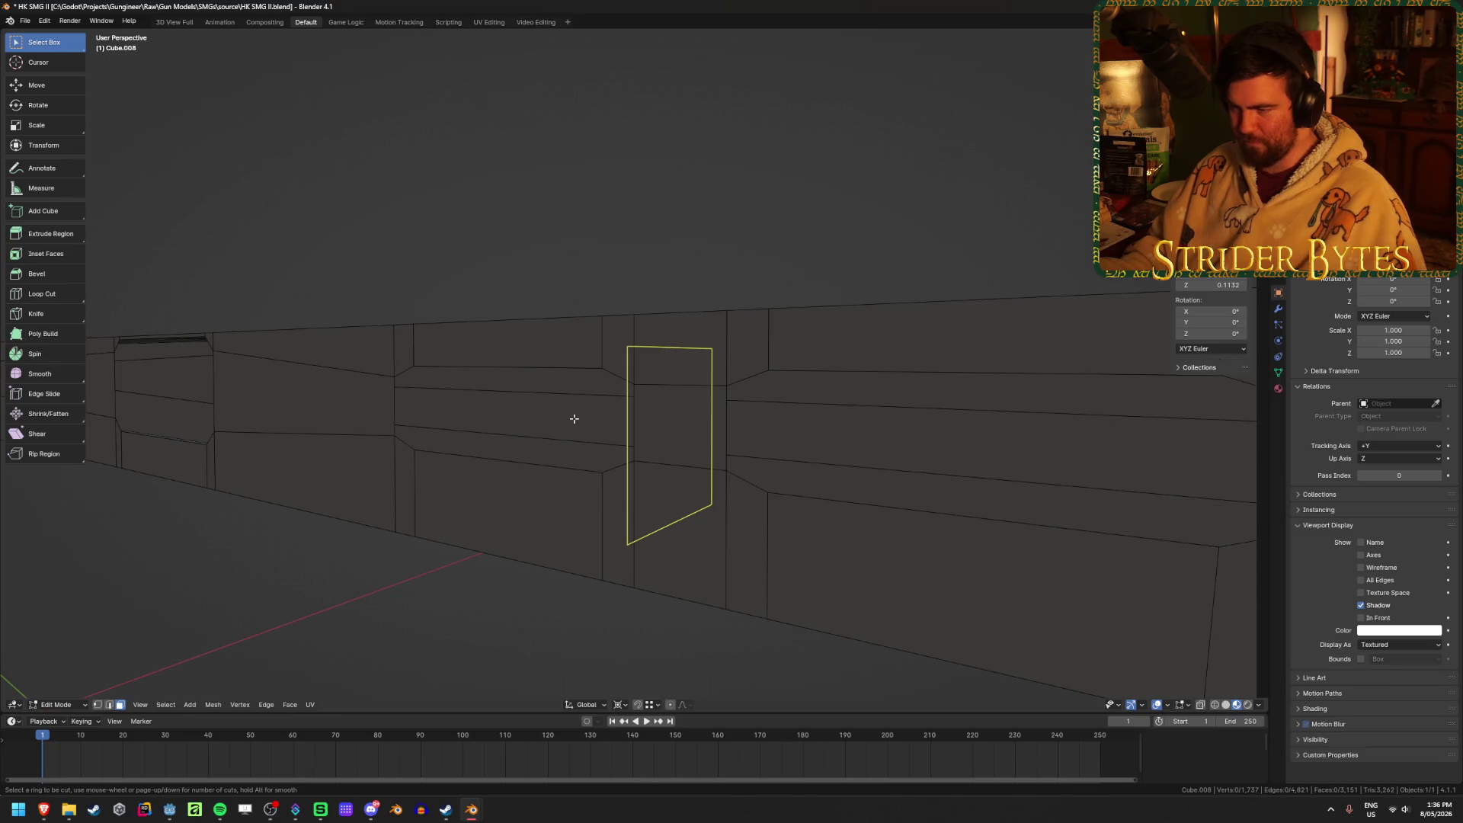
{"action": "mouse_move", "coordinate": [574, 418]}
{"action": "middle_mouse_down"}
{"action": "mouse_move", "coordinate": [483, 460]}
{"action": "mouse_move", "coordinate": [624, 469]}
{"action": "mouse_move", "coordinate": [595, 523]}
{"action": "mouse_move", "coordinate": [559, 437]}
{"action": "mouse_move", "coordinate": [552, 467]}
{"action": "mouse_move", "coordinate": [578, 452]}
{"action": "middle_mouse_up"}
{"action": "scroll", "coordinate": [625, 469], "scroll_direction": "down", "scroll_amount": 3}
{"action": "mouse_move", "coordinate": [743, 504]}
{"action": "middle_mouse_down"}
{"action": "mouse_move", "coordinate": [879, 532]}
{"action": "mouse_move", "coordinate": [595, 500]}
{"action": "mouse_move", "coordinate": [668, 525]}
{"action": "middle_mouse_up"}
{"action": "scroll", "coordinate": [633, 368], "scroll_direction": "up", "scroll_amount": 2}
Add the first four crosswise loop cuts across the side of the body.
{"action": "key", "text": "ctrl+r"}
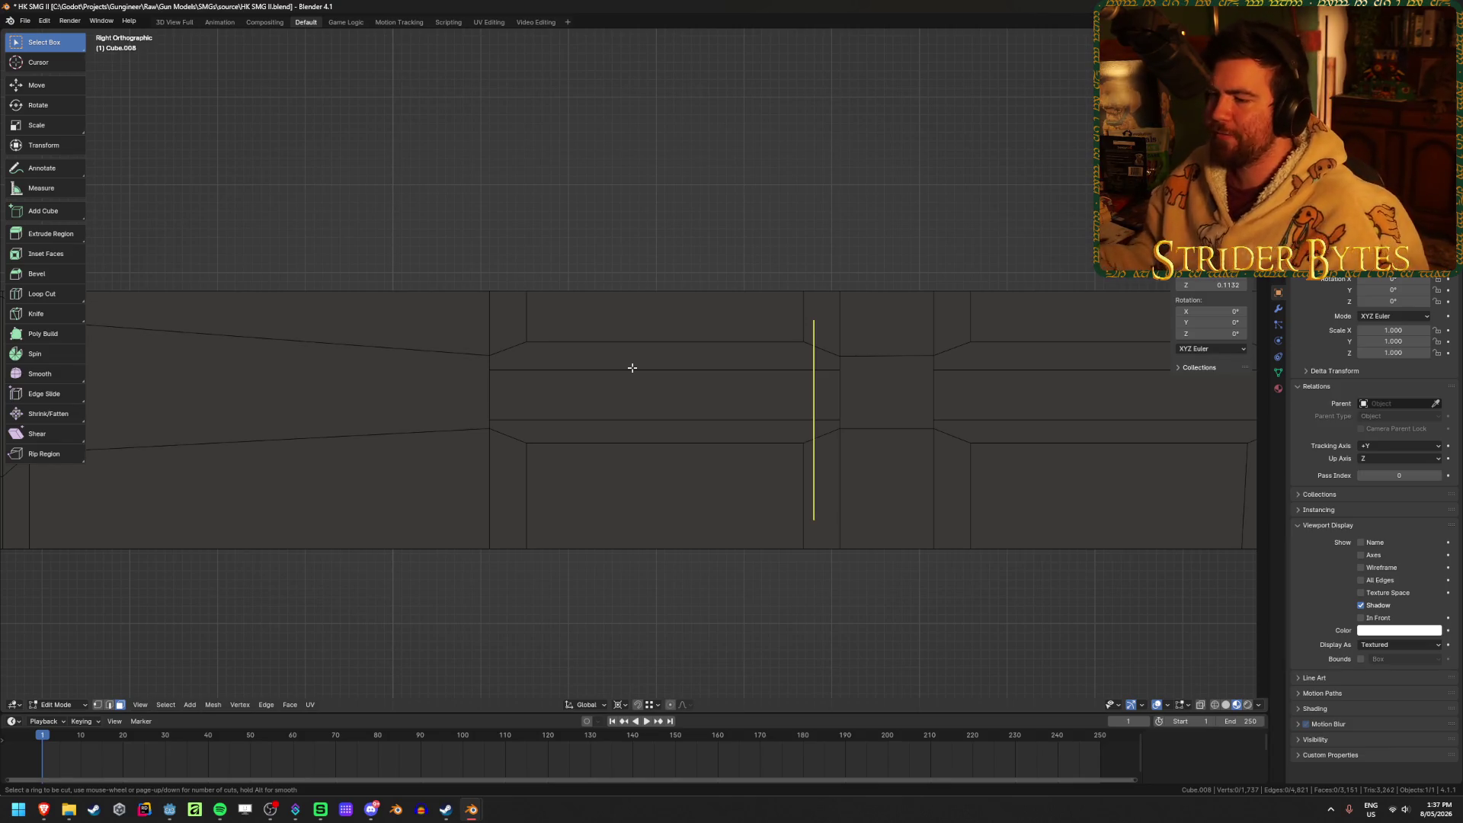
{"action": "left_click", "coordinate": [667, 410]}
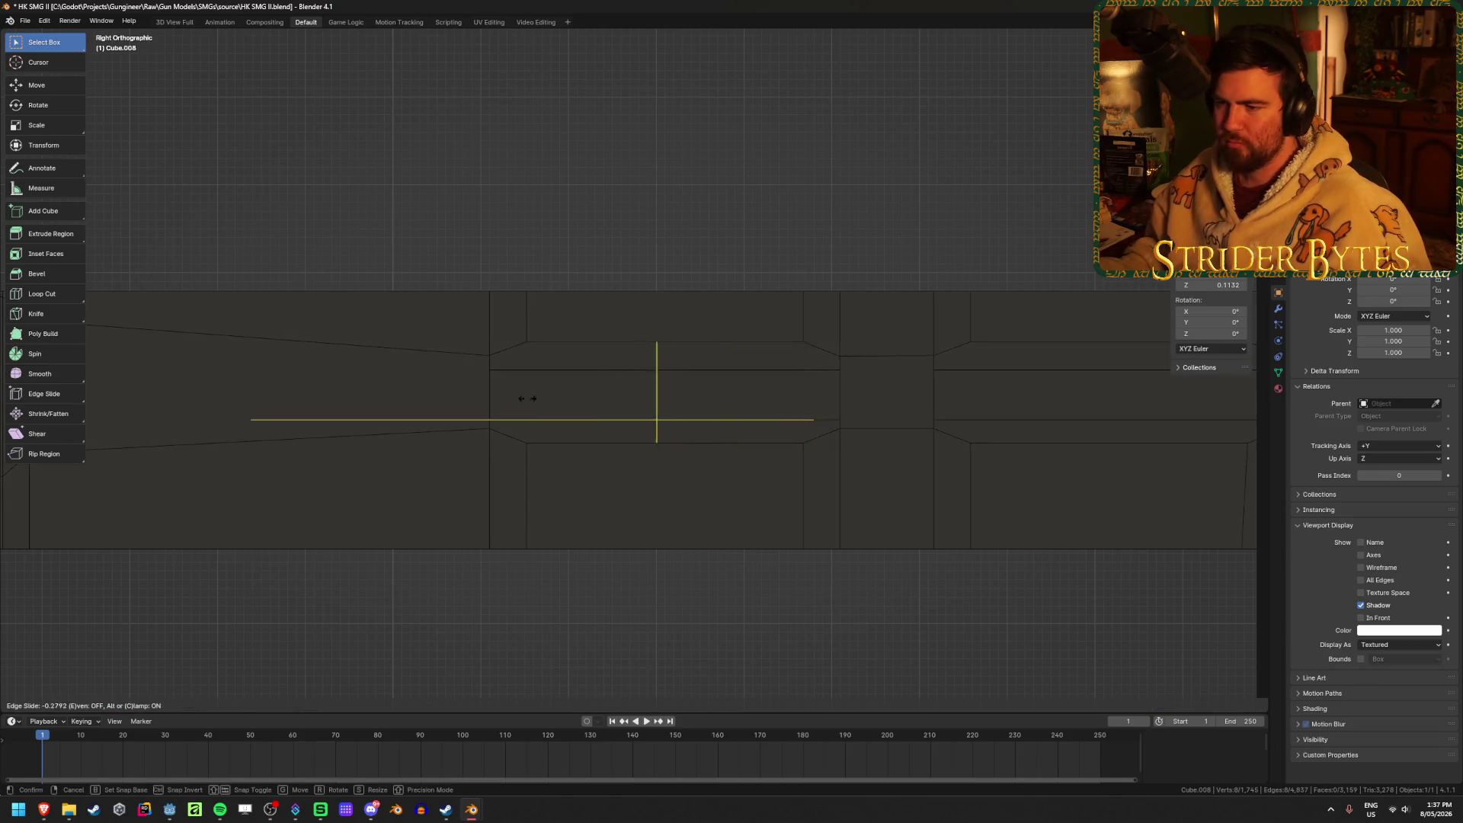
{"action": "left_click", "coordinate": [489, 356]}
{"action": "left_click", "coordinate": [594, 370]}
{"action": "left_click", "coordinate": [711, 378]}
{"action": "key", "text": "ctrl+r"}
{"action": "left_click", "coordinate": [718, 370]}
{"action": "left_click", "coordinate": [801, 341]}
{"action": "key", "text": "ctrl+r"}
{"action": "left_click", "coordinate": [682, 361]}
{"action": "left_click", "coordinate": [838, 352]}
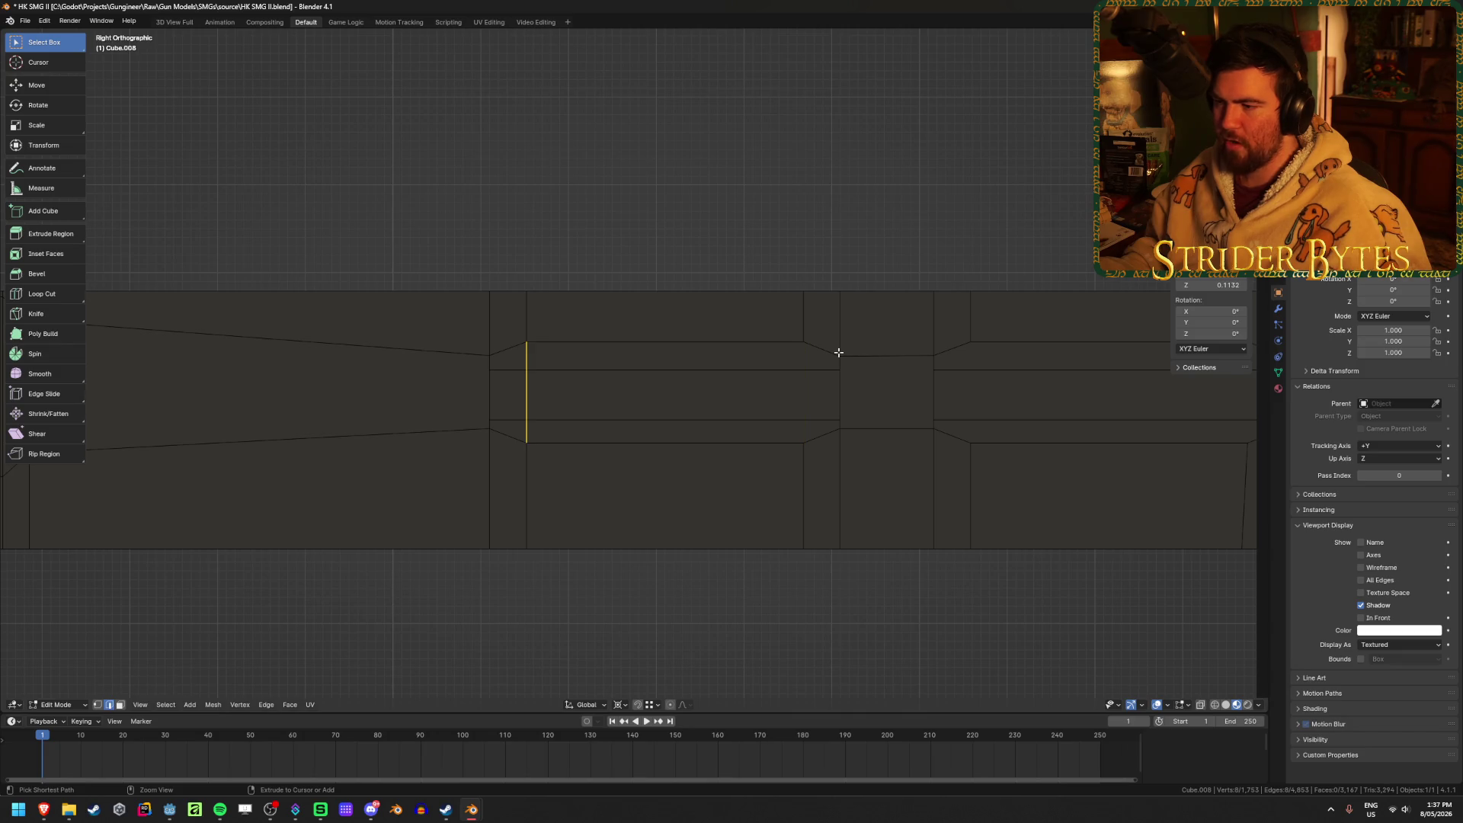
Add further loop cuts near the chamfered transitions toward the body's ends.
{"action": "scroll", "coordinate": [798, 441], "scroll_direction": "down", "scroll_amount": 5, "text": "ctrl"}
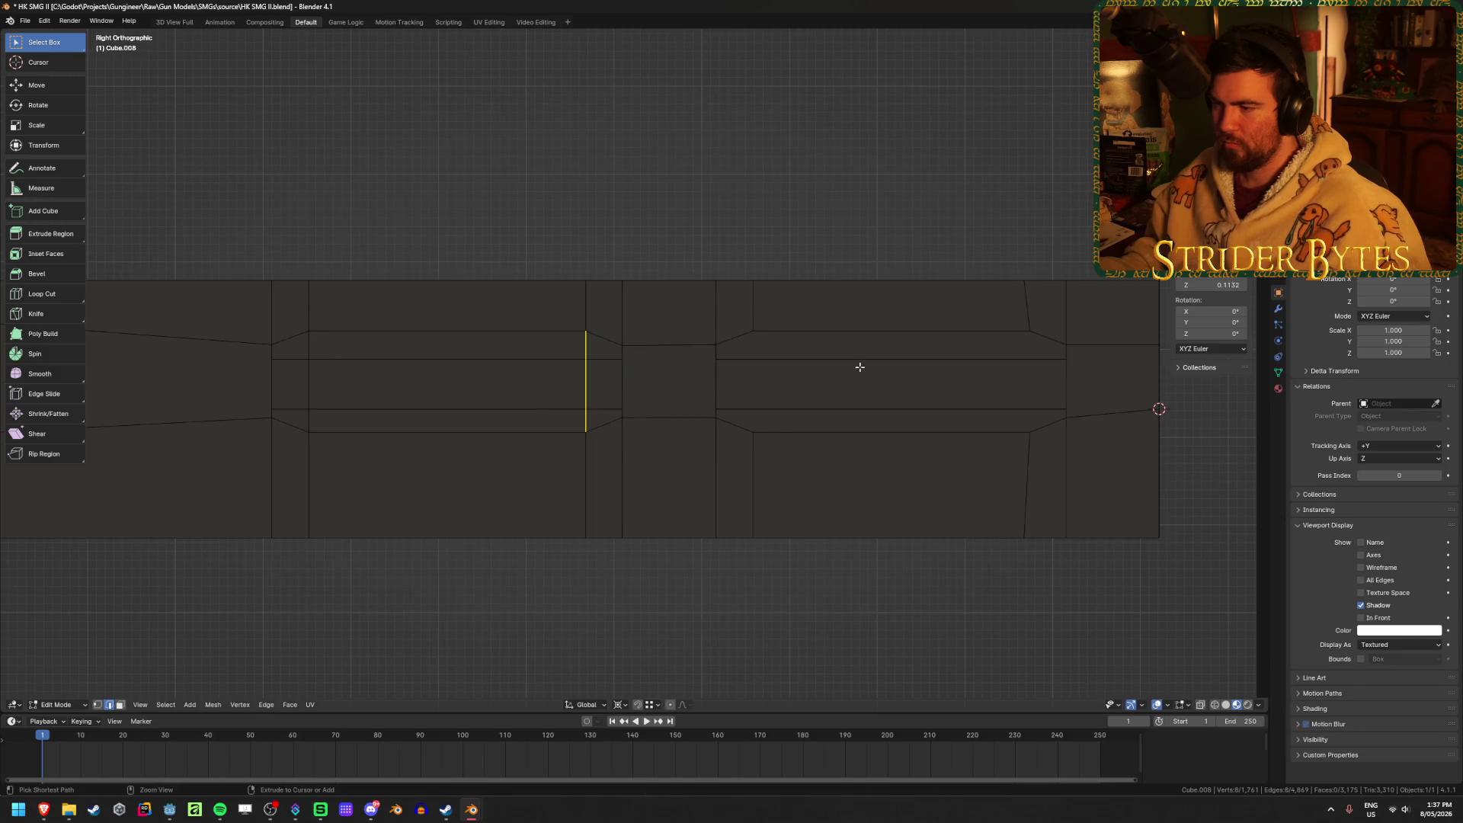
{"action": "key", "text": "ctrl+r"}
{"action": "left_click", "coordinate": [622, 349]}
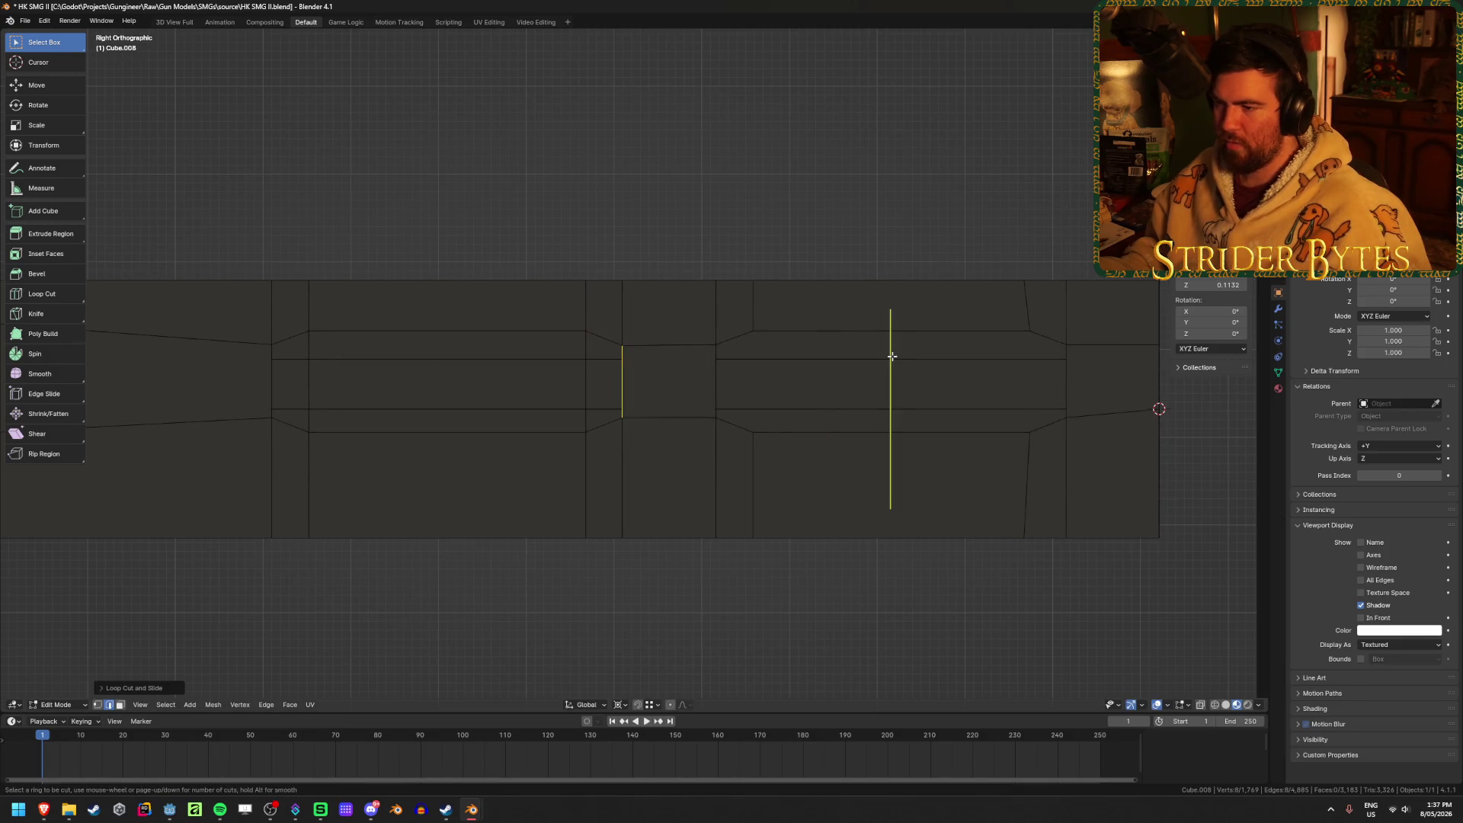
{"action": "left_click", "coordinate": [711, 343]}
{"action": "left_click", "coordinate": [741, 336]}
{"action": "key", "text": "ctrl+r"}
{"action": "left_click", "coordinate": [1006, 418]}
{"action": "left_click", "coordinate": [1022, 340]}
{"action": "scroll", "coordinate": [797, 349], "scroll_direction": "down", "scroll_amount": 5, "text": "ctrl"}
{"action": "key", "text": "ctrl+r"}
{"action": "left_click", "coordinate": [823, 339]}
{"action": "left_click", "coordinate": [833, 326]}
{"action": "scroll", "coordinate": [617, 499], "scroll_direction": "up", "scroll_amount": 4, "text": "ctrl"}
Toggle see-through display off and back on to check the new loops.
{"action": "key", "text": "alt+z"}
{"action": "scroll", "coordinate": [762, 466], "scroll_direction": "up", "scroll_amount": 1}
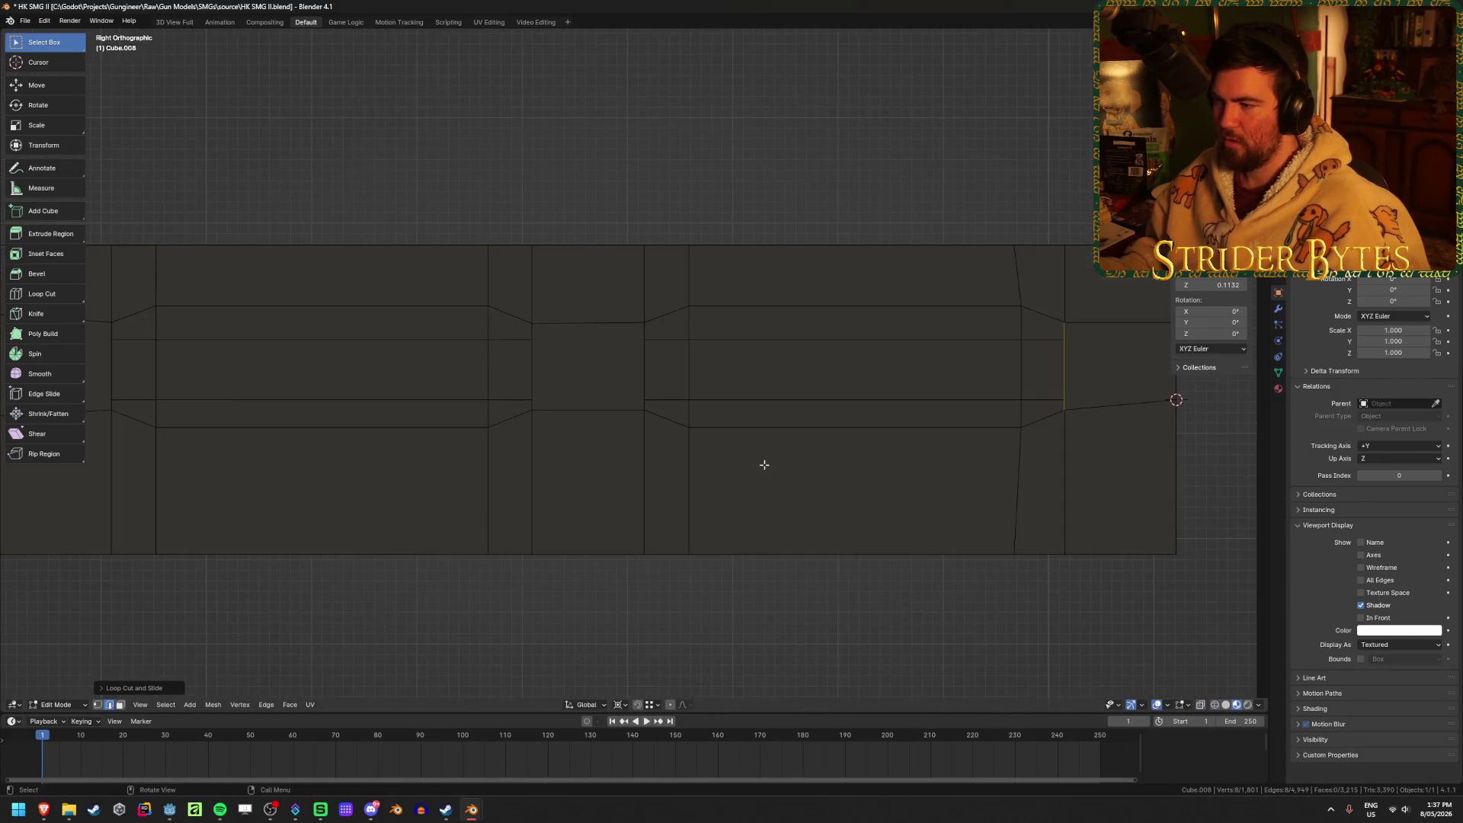
{"action": "key", "text": "alt+z"}
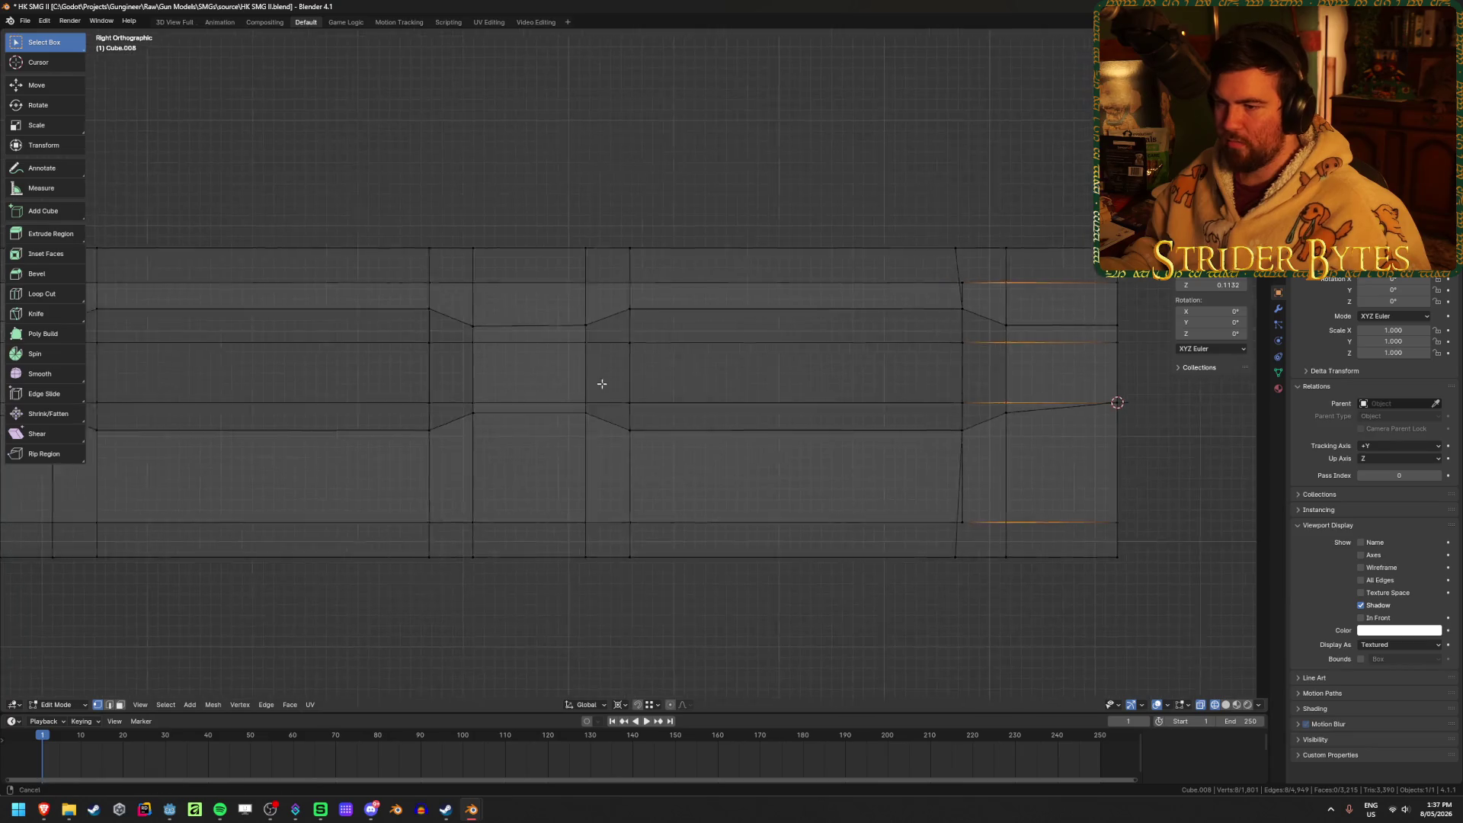
Reposition upper-line vertices, raising the right-end vertex slightly.
{"action": "middle_click_drag", "start_coordinate": [594, 382], "coordinate": [706, 380], "text": "shift"}
{"action": "left_click_drag", "start_coordinate": [737, 338], "coordinate": [737, 338]}
{"action": "key", "text": "g"}
{"action": "left_click", "coordinate": [714, 315]}
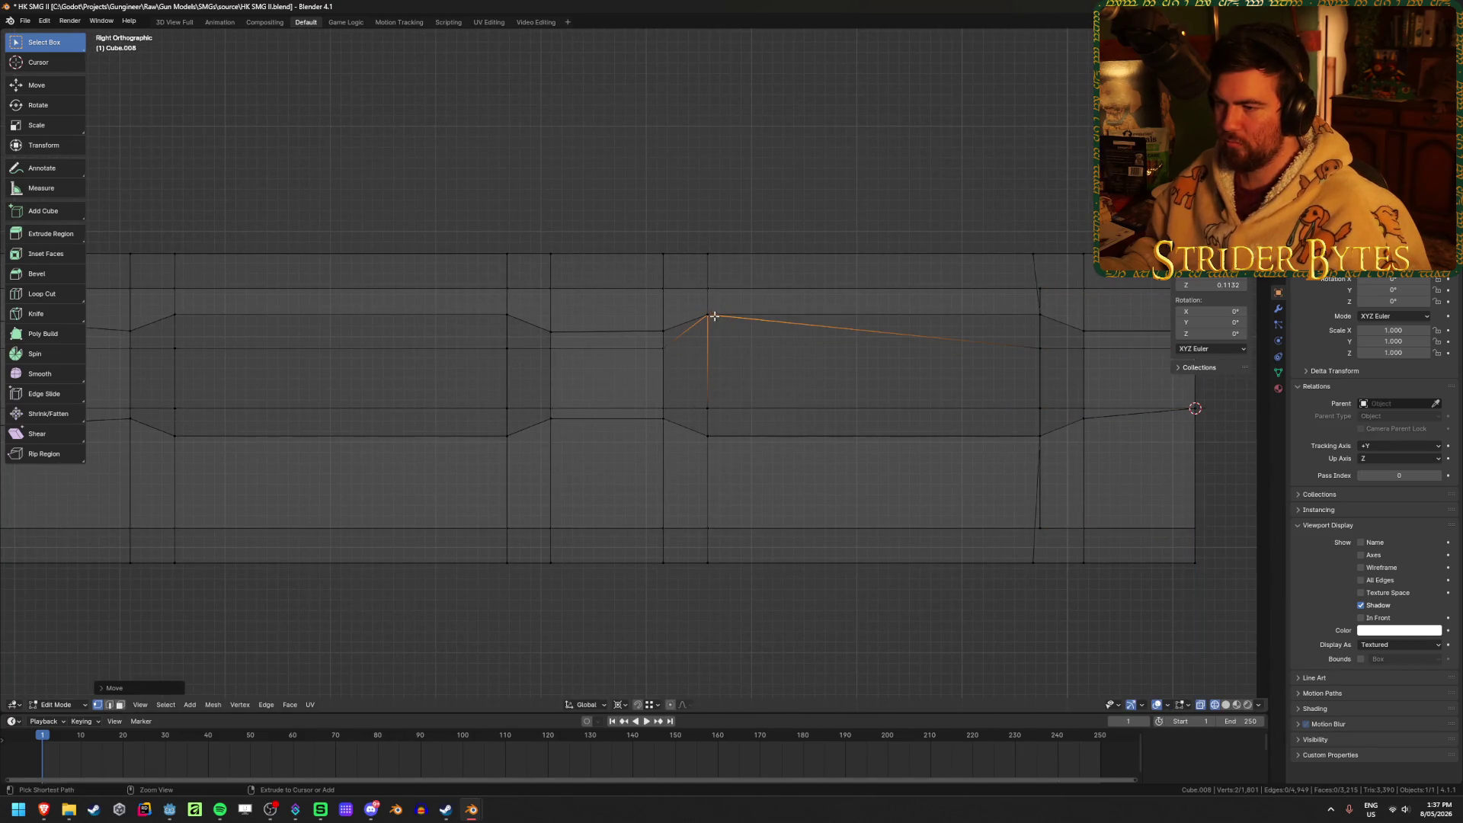
{"action": "left_click", "coordinate": [1041, 316]}
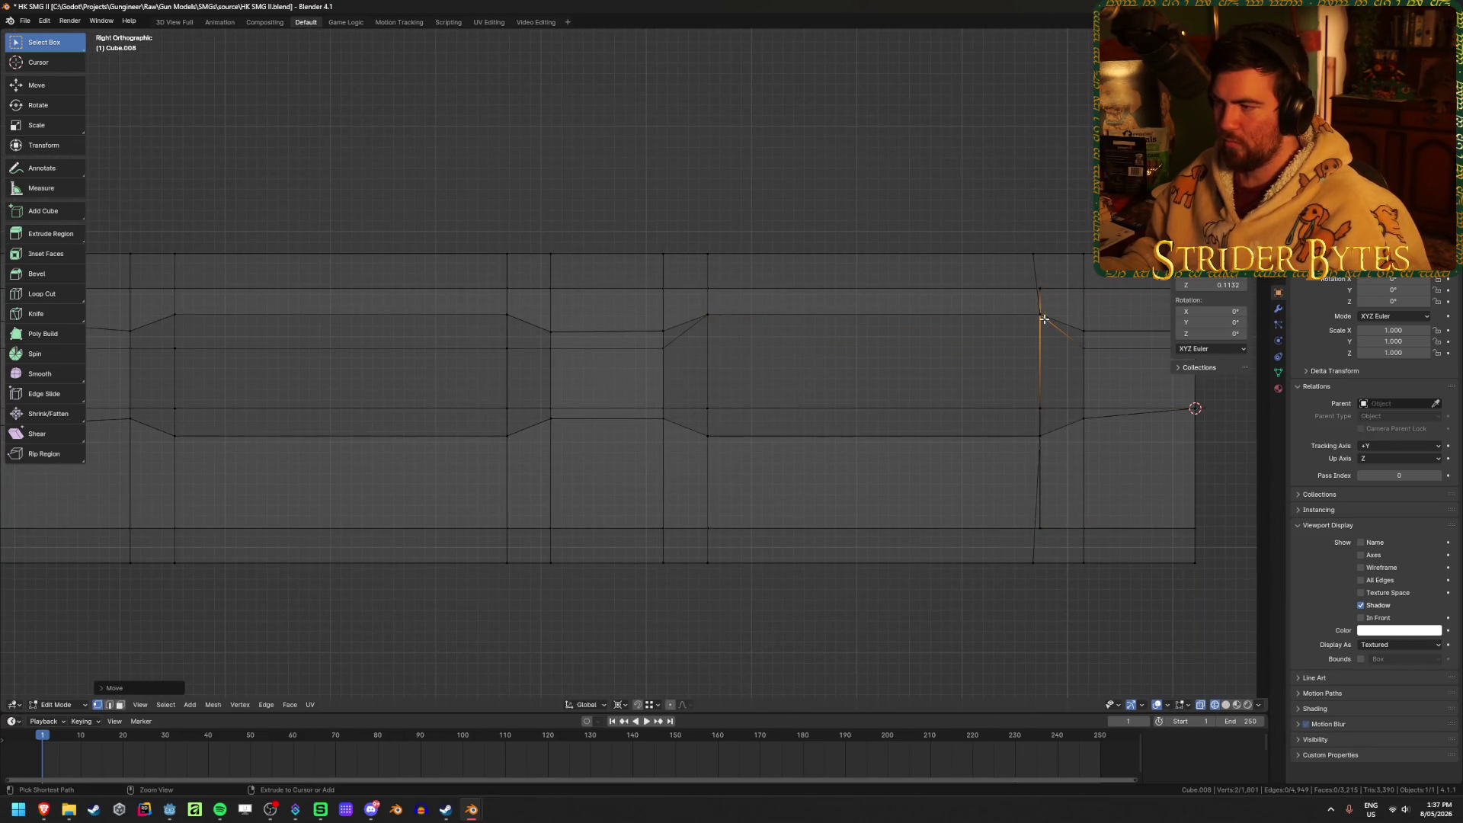
{"action": "left_click", "coordinate": [1040, 434]}
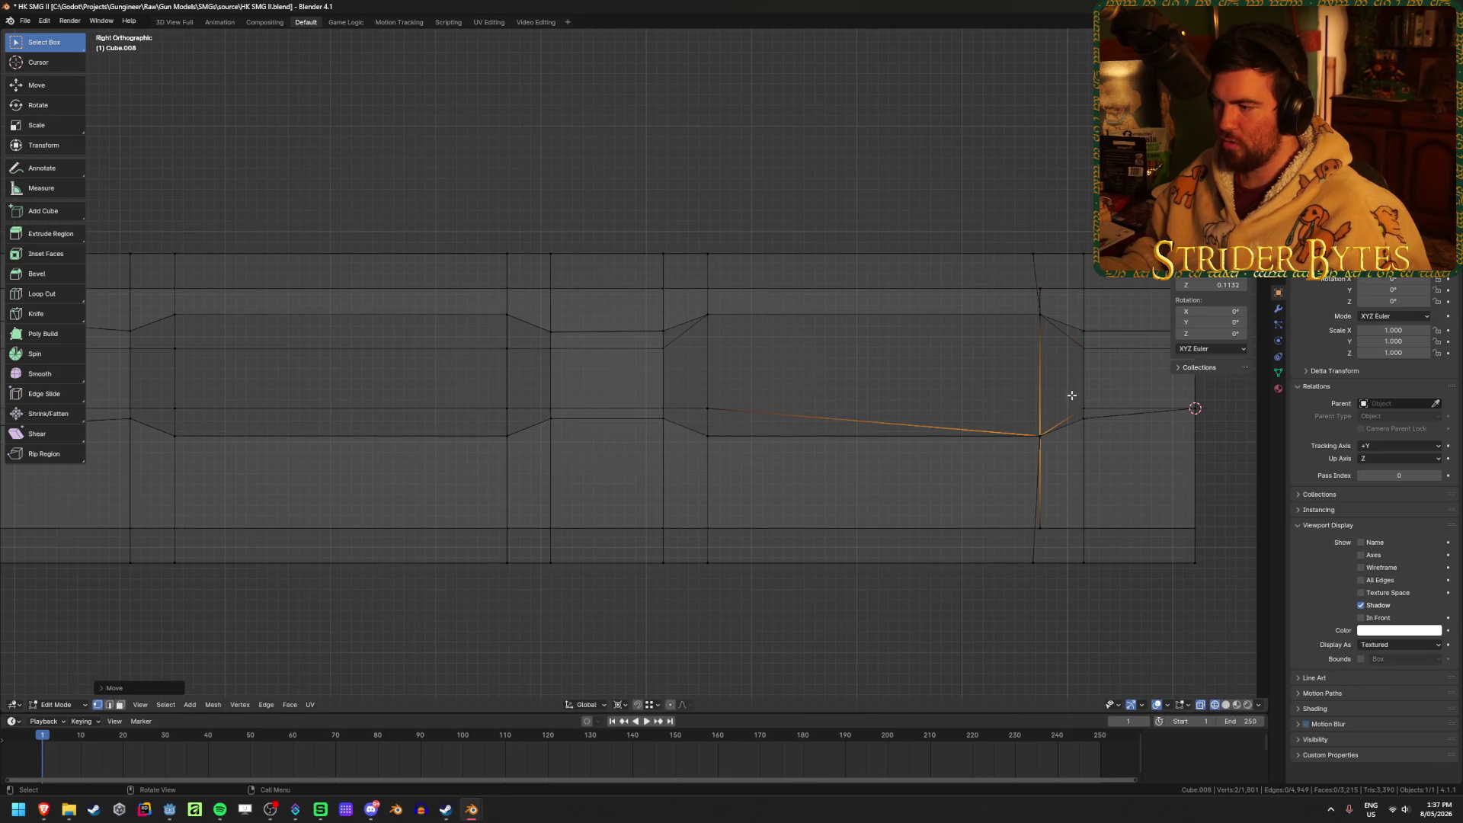
{"action": "left_click_drag", "start_coordinate": [1091, 409], "coordinate": [1092, 410]}
{"action": "left_click", "coordinate": [1098, 346]}
{"action": "left_click_drag", "start_coordinate": [1099, 344], "coordinate": [1086, 333]}
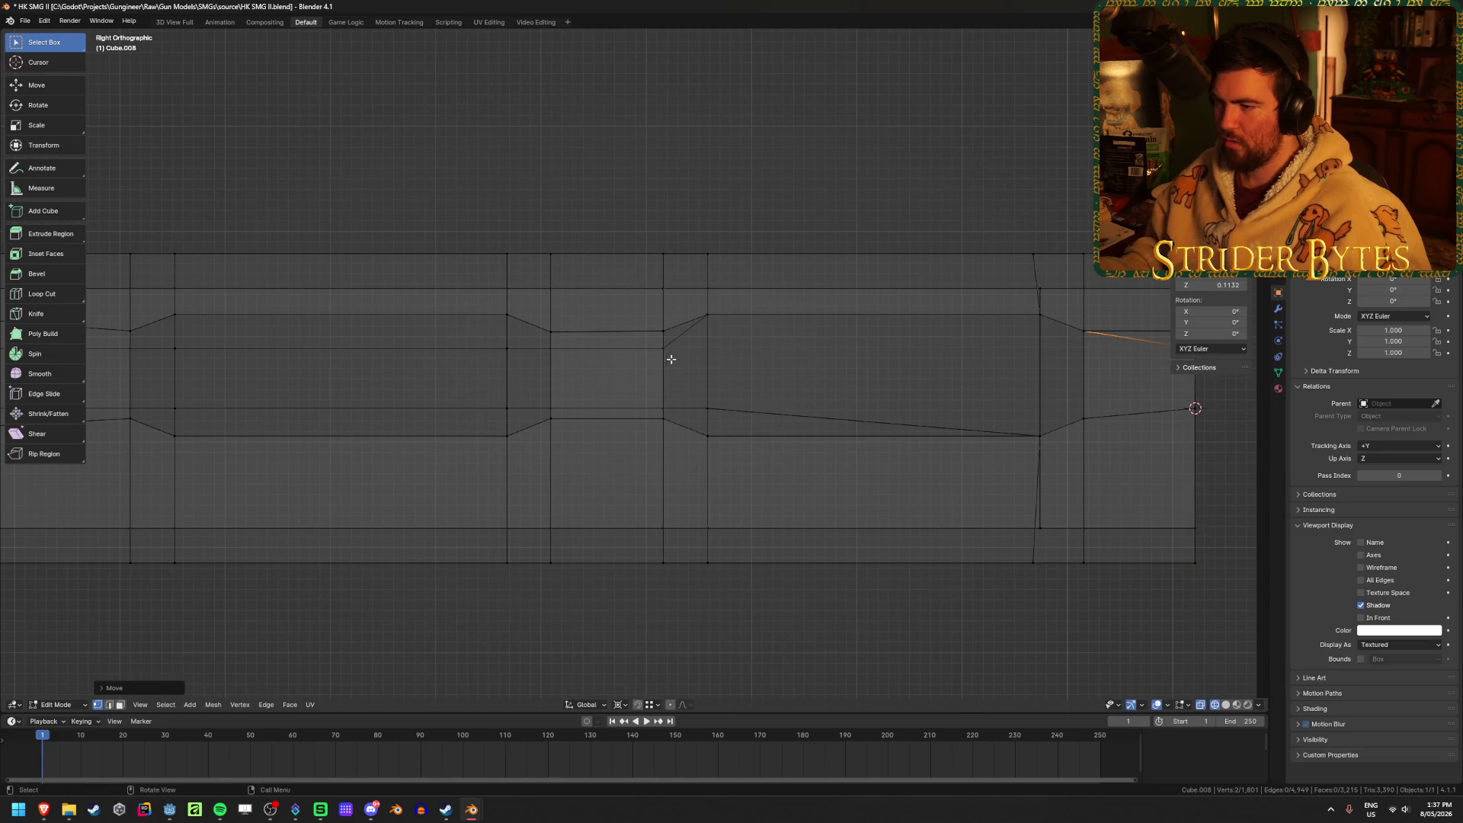
Move lower-line vertices vertically along Z, then check the mesh in front and side views.
{"action": "left_click_drag", "start_coordinate": [676, 344], "coordinate": [684, 303]}
{"action": "scroll", "coordinate": [638, 367], "scroll_direction": "up", "scroll_amount": 3}
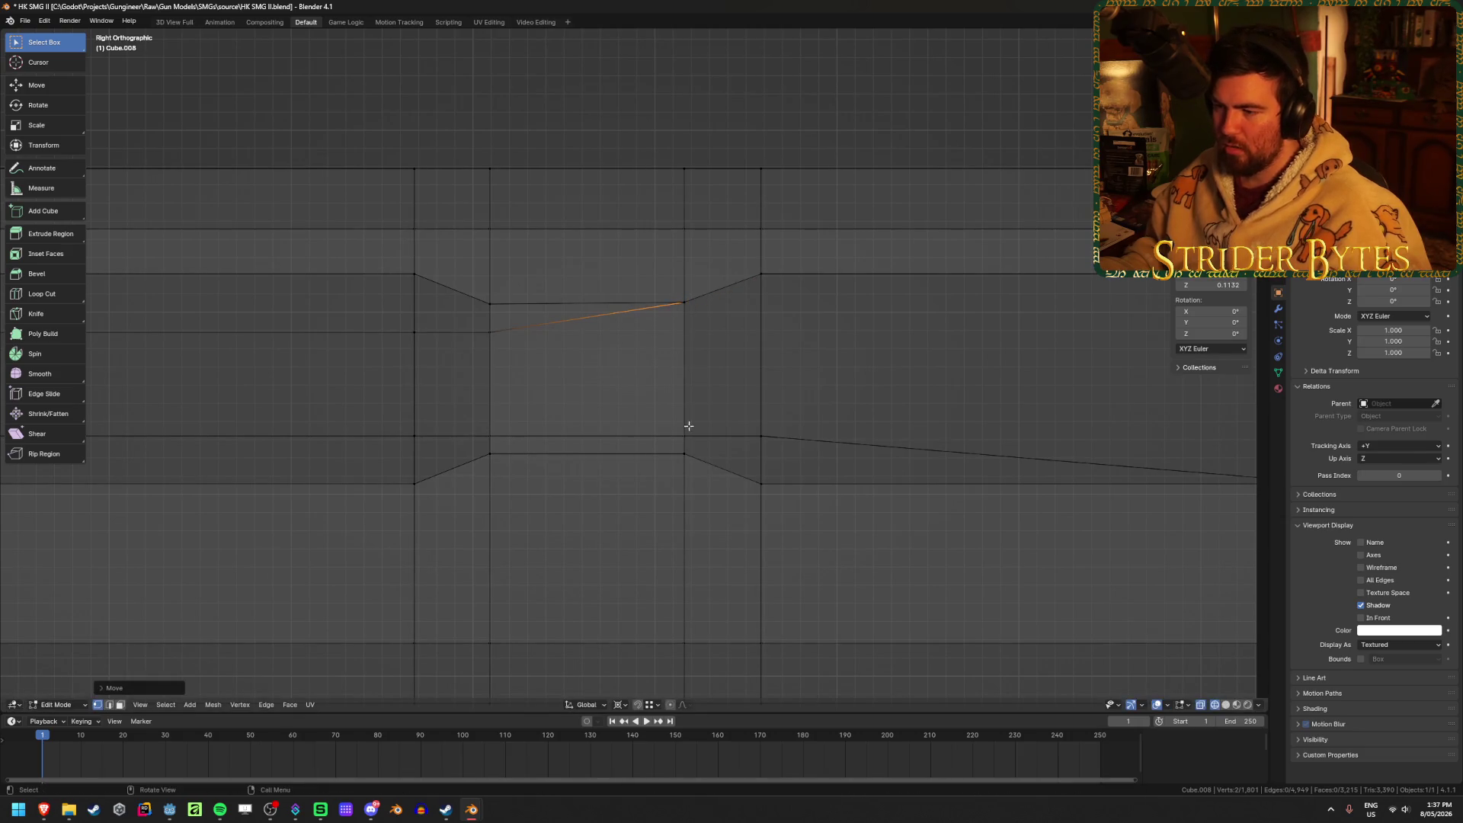
{"action": "key", "text": "g"}
{"action": "key", "text": "z"}
{"action": "mouse_move", "coordinate": [700, 446]}
{"action": "left_mouse_down"}
{"action": "mouse_move", "coordinate": [761, 427]}
{"action": "mouse_move", "coordinate": [768, 444]}
{"action": "left_mouse_up"}
{"action": "left_click", "coordinate": [682, 449]}
{"action": "key", "text": "g"}
{"action": "key", "text": "z"}
{"action": "left_click", "coordinate": [761, 483]}
{"action": "middle_click_drag", "start_coordinate": [393, 400], "coordinate": [533, 415], "text": "shift"}
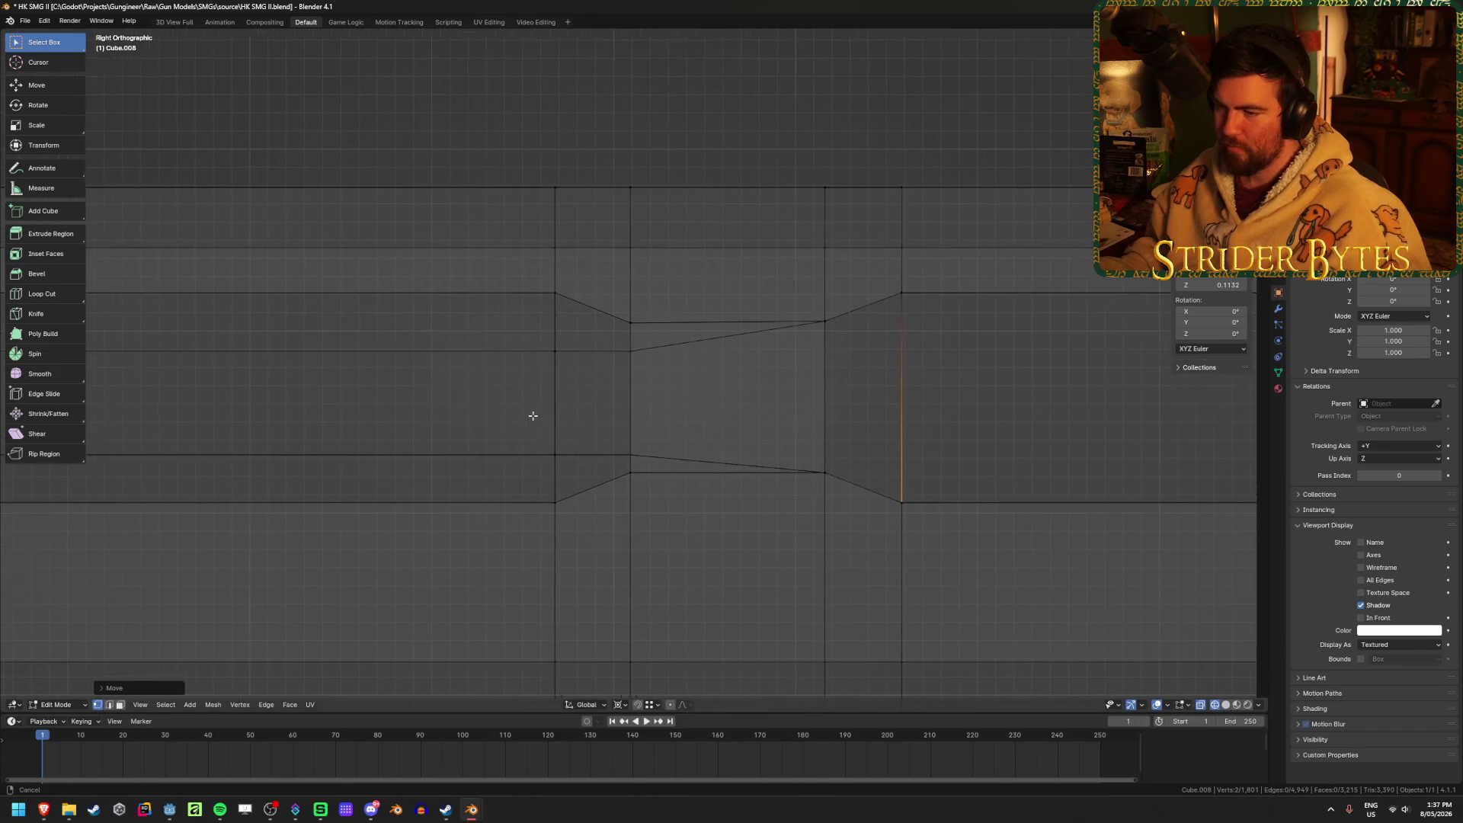
{"action": "left_click", "coordinate": [641, 454]}
{"action": "middle_click_drag", "start_coordinate": [650, 457], "coordinate": [659, 458]}
{"action": "key", "text": "KP_1"}
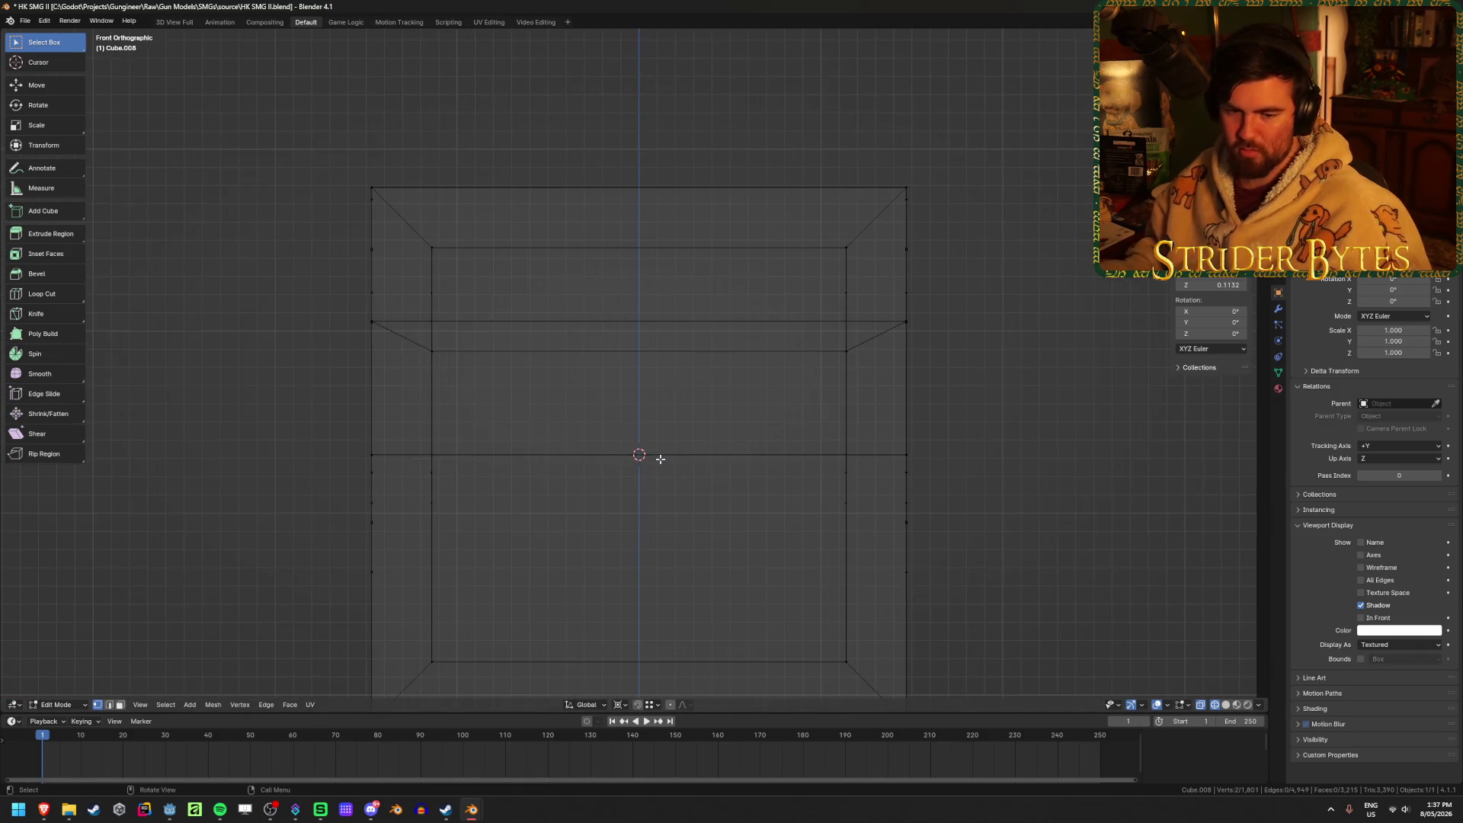
{"action": "key", "text": "KP_3"}
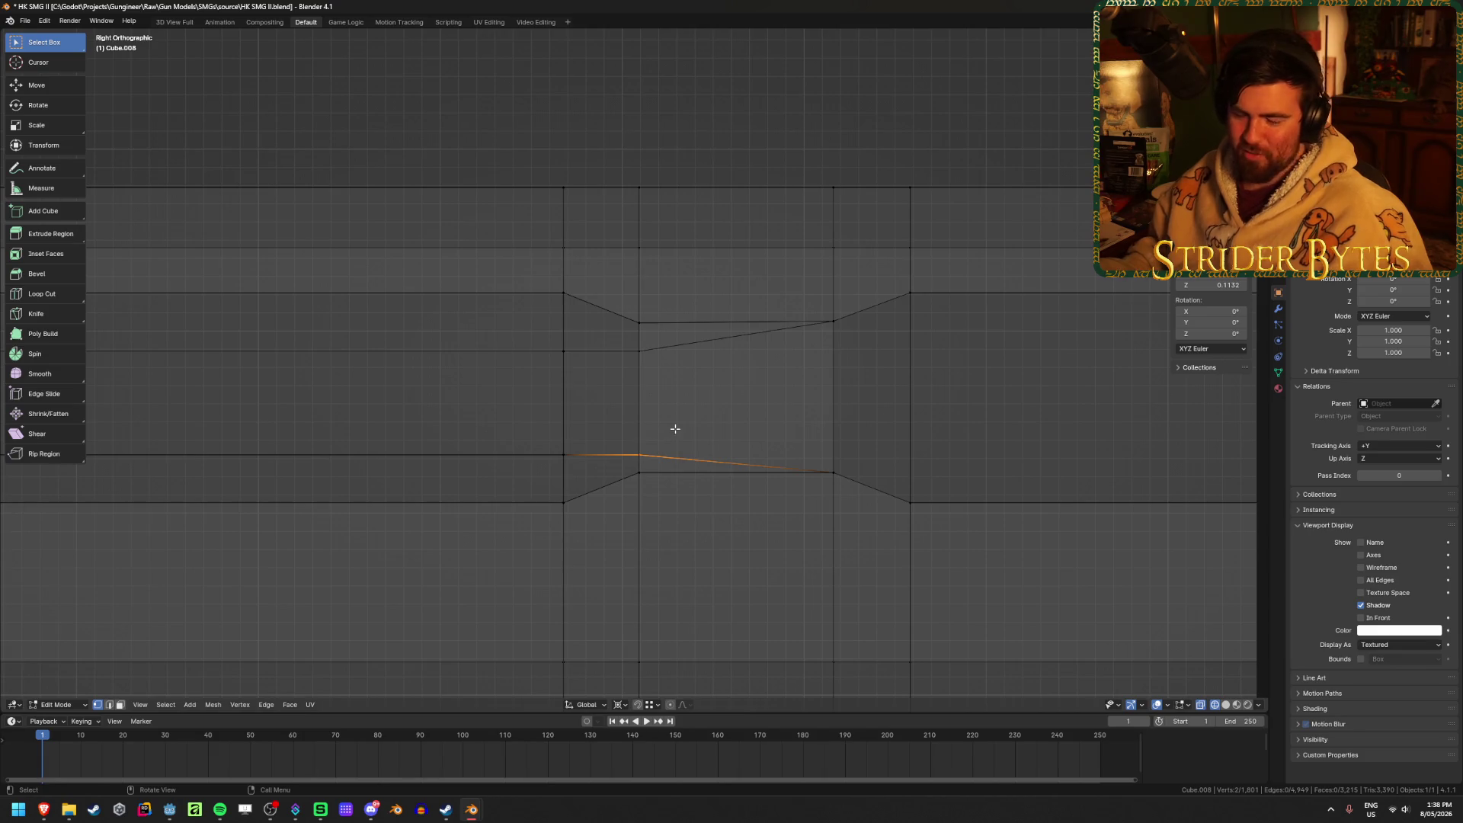
Drag vertices up and down so they merge onto the vertices above and below.
{"action": "left_click_drag", "start_coordinate": [640, 455], "coordinate": [640, 467], "text": "ctrl"}
{"action": "mouse_move", "coordinate": [639, 352]}
{"action": "left_mouse_down", "text": "ctrl"}
{"action": "mouse_move", "coordinate": [639, 323]}
{"action": "mouse_move", "coordinate": [570, 319]}
{"action": "mouse_move", "coordinate": [563, 293]}
{"action": "left_mouse_up", "text": "ctrl"}
{"action": "mouse_move", "coordinate": [548, 395]}
{"action": "middle_mouse_down", "text": "shift"}
{"action": "mouse_move", "coordinate": [626, 398]}
{"action": "mouse_move", "coordinate": [647, 425]}
{"action": "middle_mouse_up", "text": "shift"}
{"action": "left_click_drag", "start_coordinate": [648, 436], "coordinate": [653, 484], "text": "ctrl"}
{"action": "middle_click_drag", "start_coordinate": [353, 438], "coordinate": [692, 456], "text": "shift"}
{"action": "mouse_move", "coordinate": [466, 447]}
{"action": "left_mouse_down", "text": "ctrl"}
{"action": "mouse_move", "coordinate": [520, 480]}
{"action": "mouse_move", "coordinate": [466, 494]}
{"action": "left_mouse_up", "text": "ctrl"}
{"action": "mouse_move", "coordinate": [466, 342]}
{"action": "left_mouse_down", "text": "ctrl"}
{"action": "mouse_move", "coordinate": [526, 313]}
{"action": "mouse_move", "coordinate": [467, 287]}
{"action": "left_mouse_up", "text": "ctrl"}
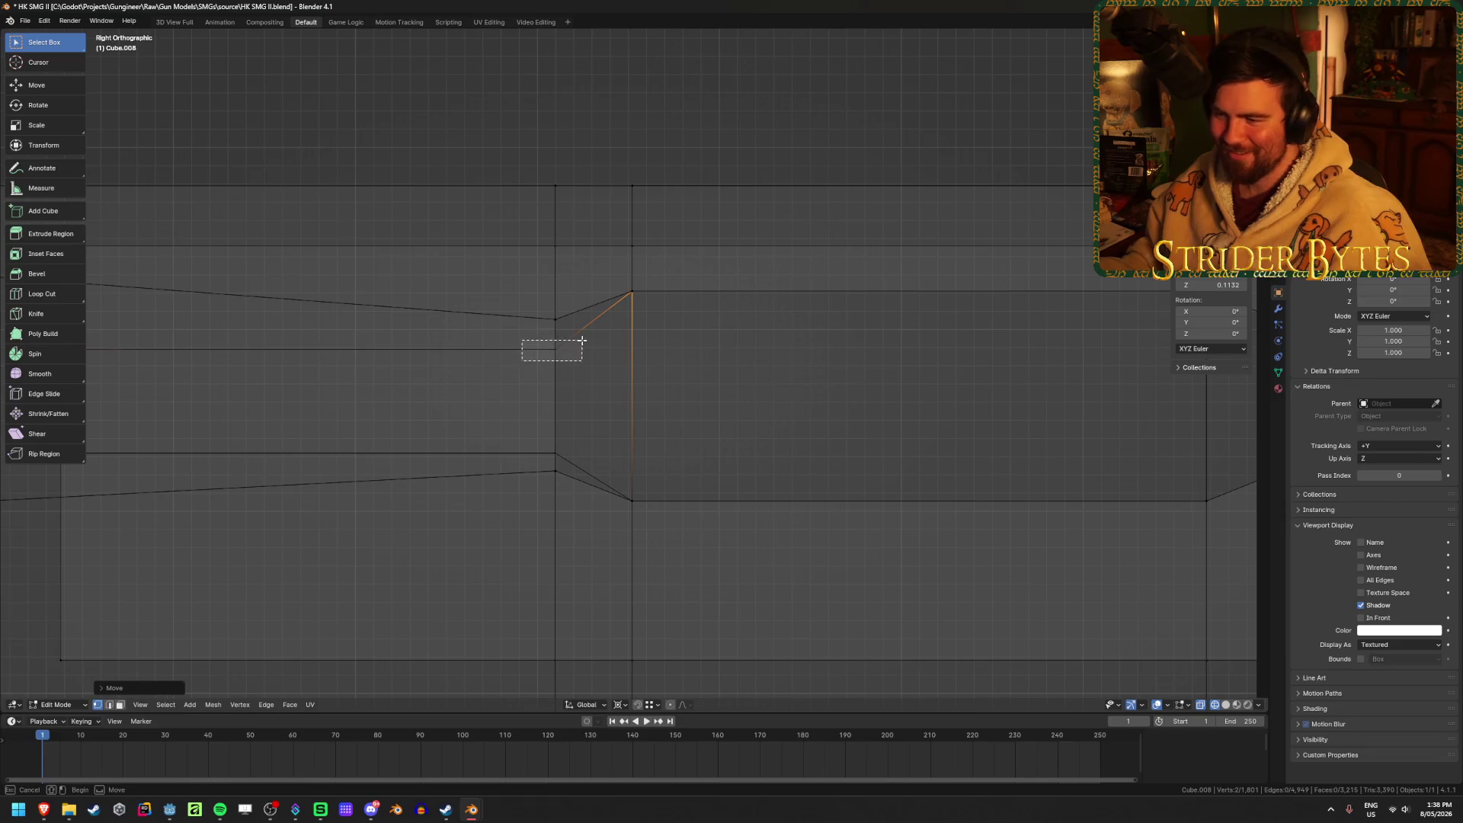
Raise a middle-line vertex into a diagonal edge and lower others to flatten their edges.
{"action": "left_click_drag", "start_coordinate": [583, 341], "coordinate": [582, 340]}
{"action": "key", "text": "g"}
{"action": "left_click", "coordinate": [557, 320]}
{"action": "left_click_drag", "start_coordinate": [575, 458], "coordinate": [574, 458]}
{"action": "key", "text": "g"}
{"action": "left_click", "coordinate": [575, 476]}
{"action": "middle_click_drag", "start_coordinate": [113, 471], "coordinate": [552, 458], "text": "shift"}
{"action": "scroll", "coordinate": [552, 457], "scroll_direction": "down", "scroll_amount": 4}
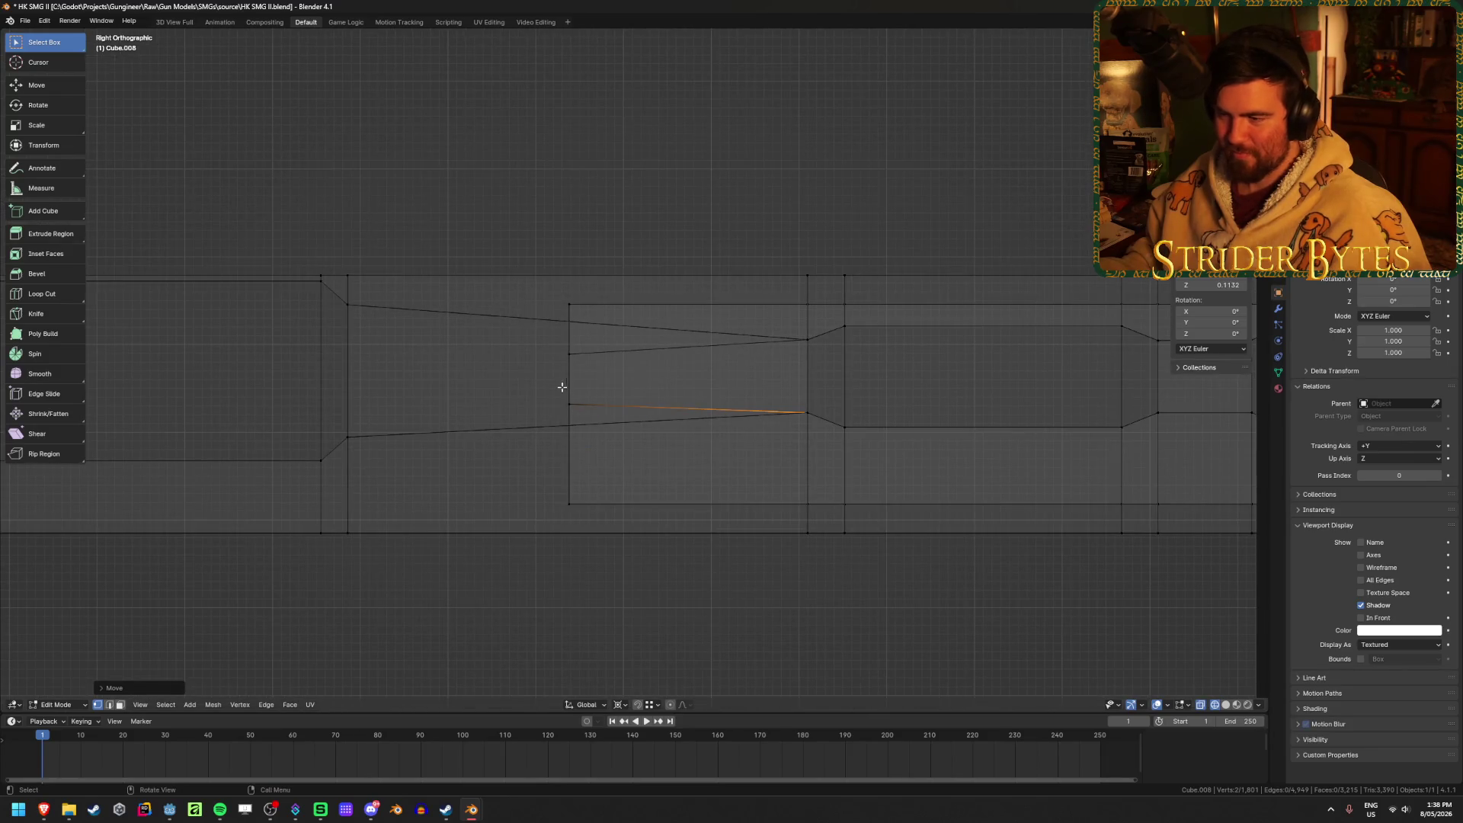
{"action": "key", "text": "g"}
{"action": "left_click", "coordinate": [800, 408]}
{"action": "left_click_drag", "start_coordinate": [564, 366], "coordinate": [624, 347]}
{"action": "key", "text": "g"}
{"action": "left_click", "coordinate": [811, 339]}
Raise the right-end vertex and move the right-end corner vertices vertically.
{"action": "middle_click_drag", "start_coordinate": [1220, 426], "coordinate": [640, 438], "text": "shift"}
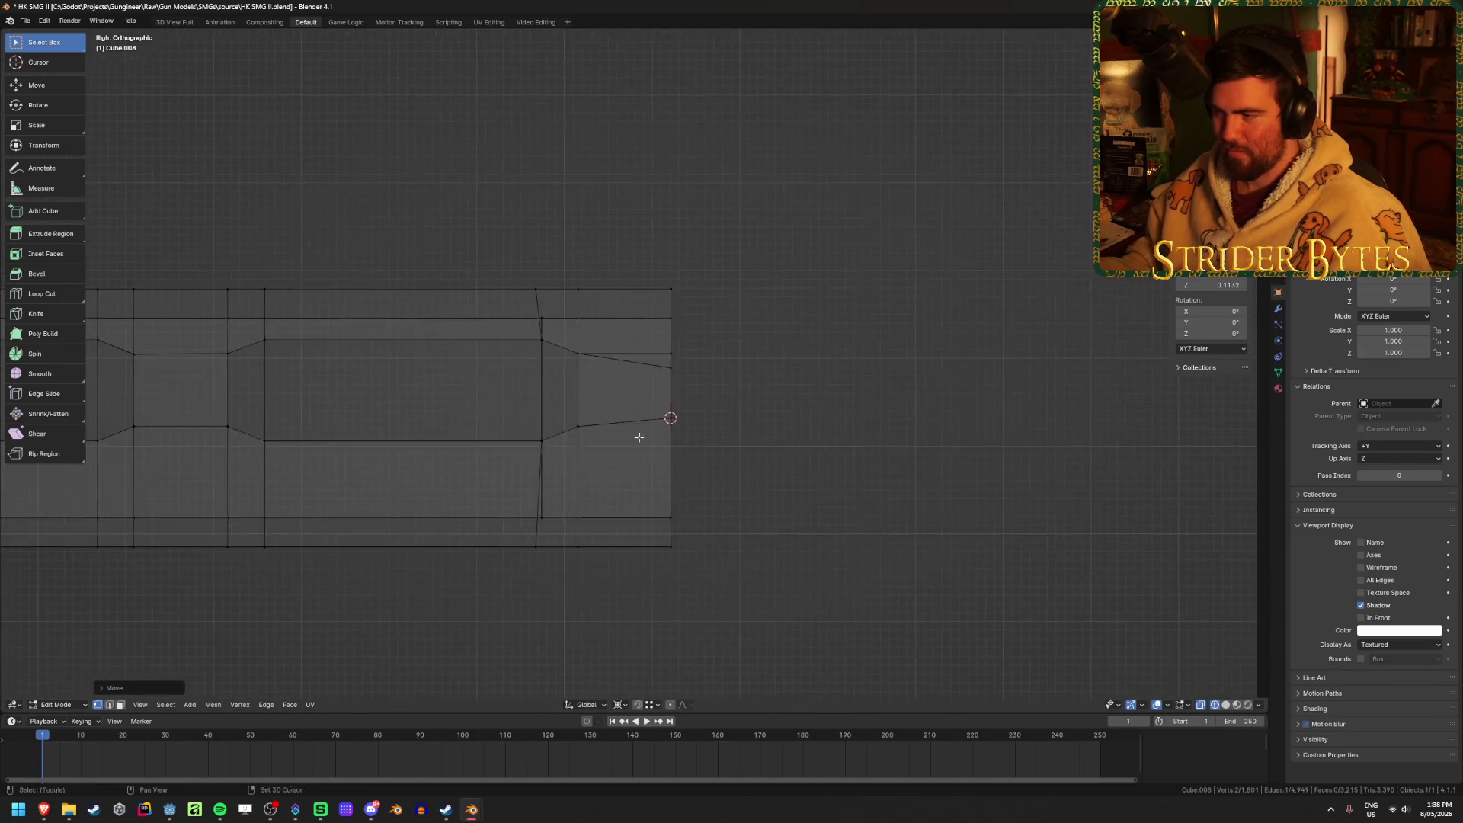
{"action": "scroll", "coordinate": [640, 437], "scroll_direction": "up", "scroll_amount": 3}
{"action": "left_click_drag", "start_coordinate": [726, 357], "coordinate": [725, 352]}
{"action": "key", "text": "g"}
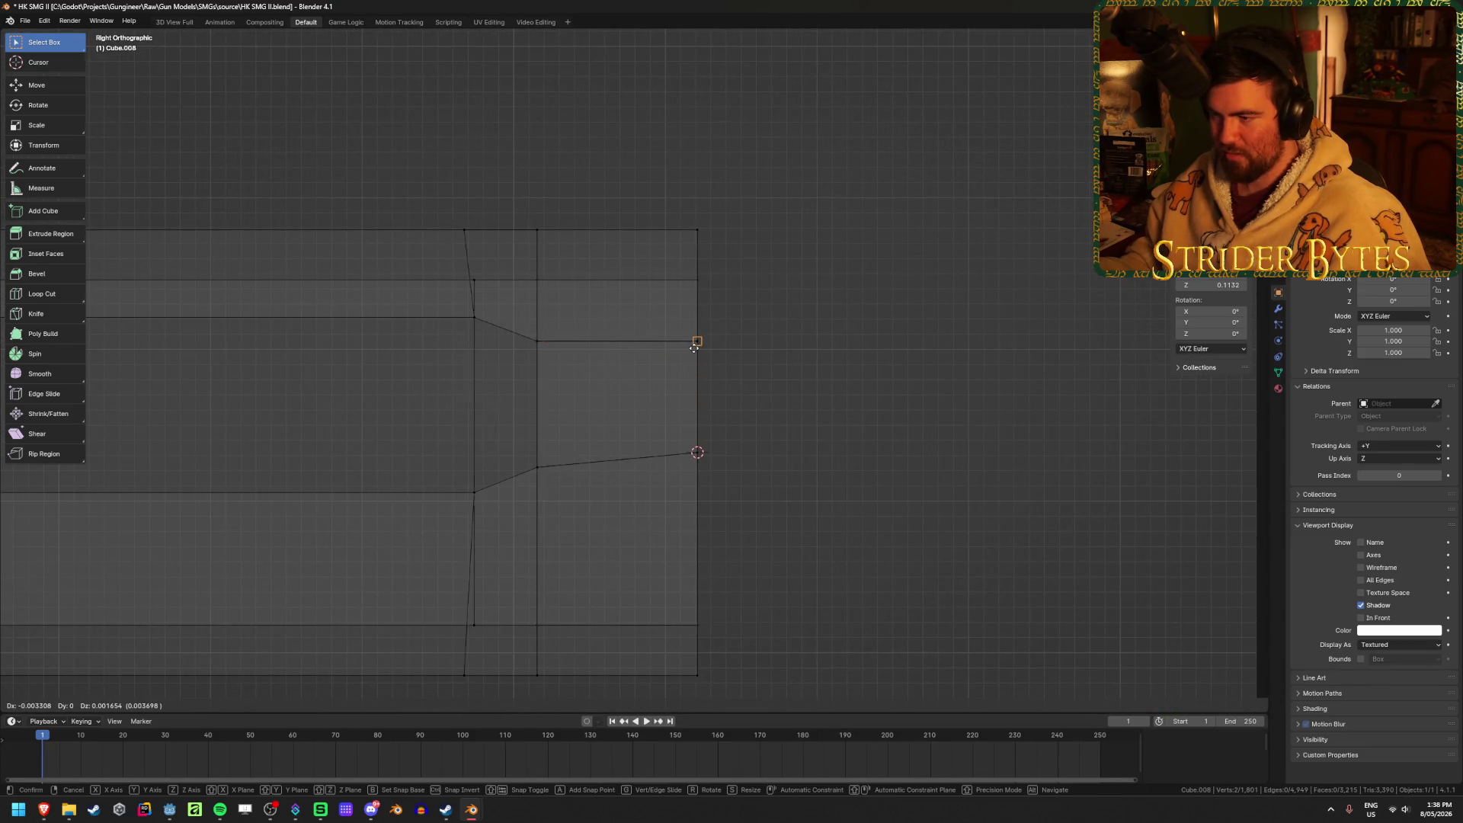
{"action": "left_click", "coordinate": [705, 399]}
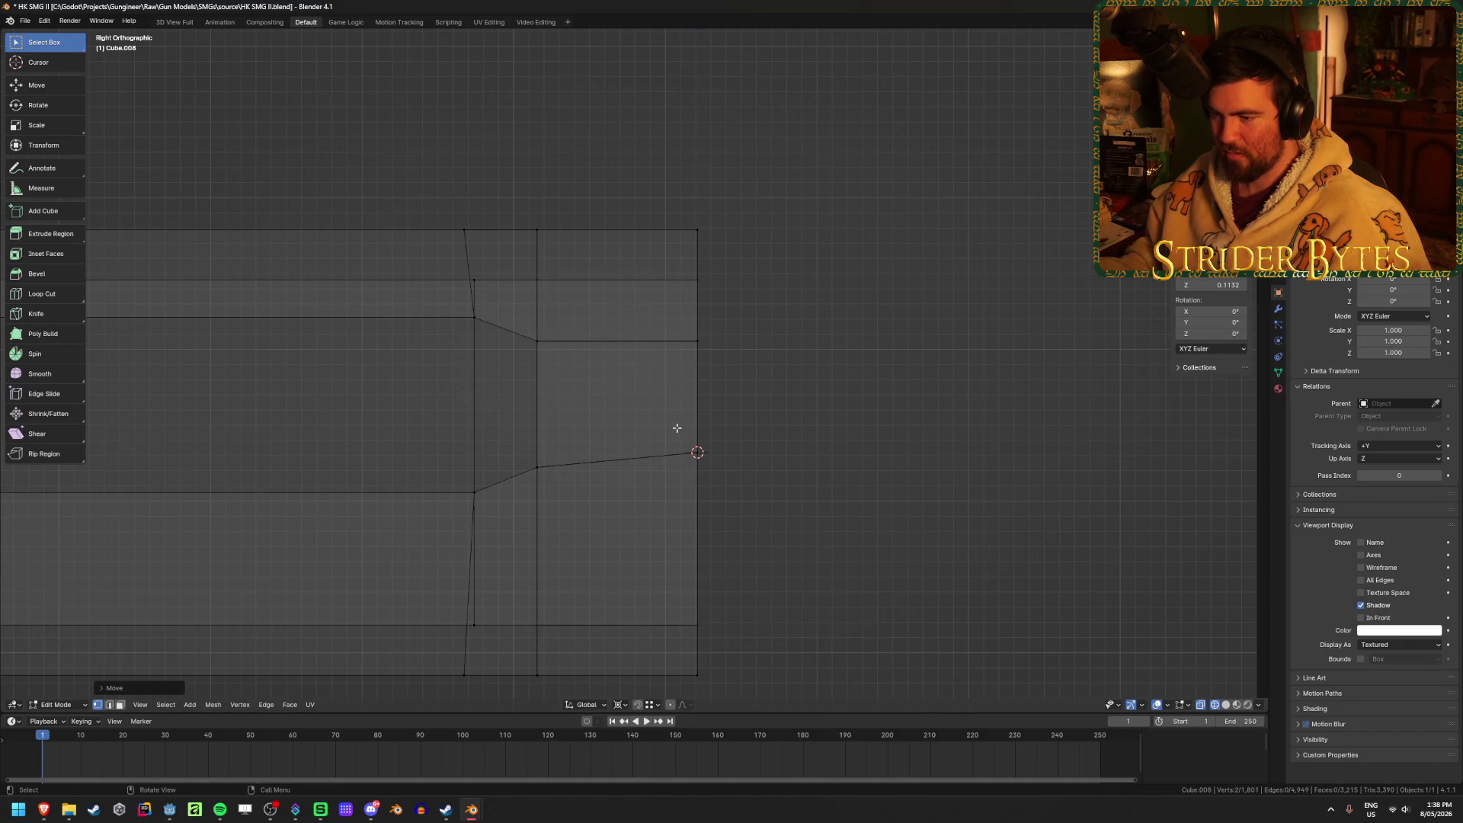
{"action": "left_click_drag", "start_coordinate": [677, 428], "coordinate": [718, 461]}
{"action": "key", "text": "g"}
{"action": "key", "text": "z"}
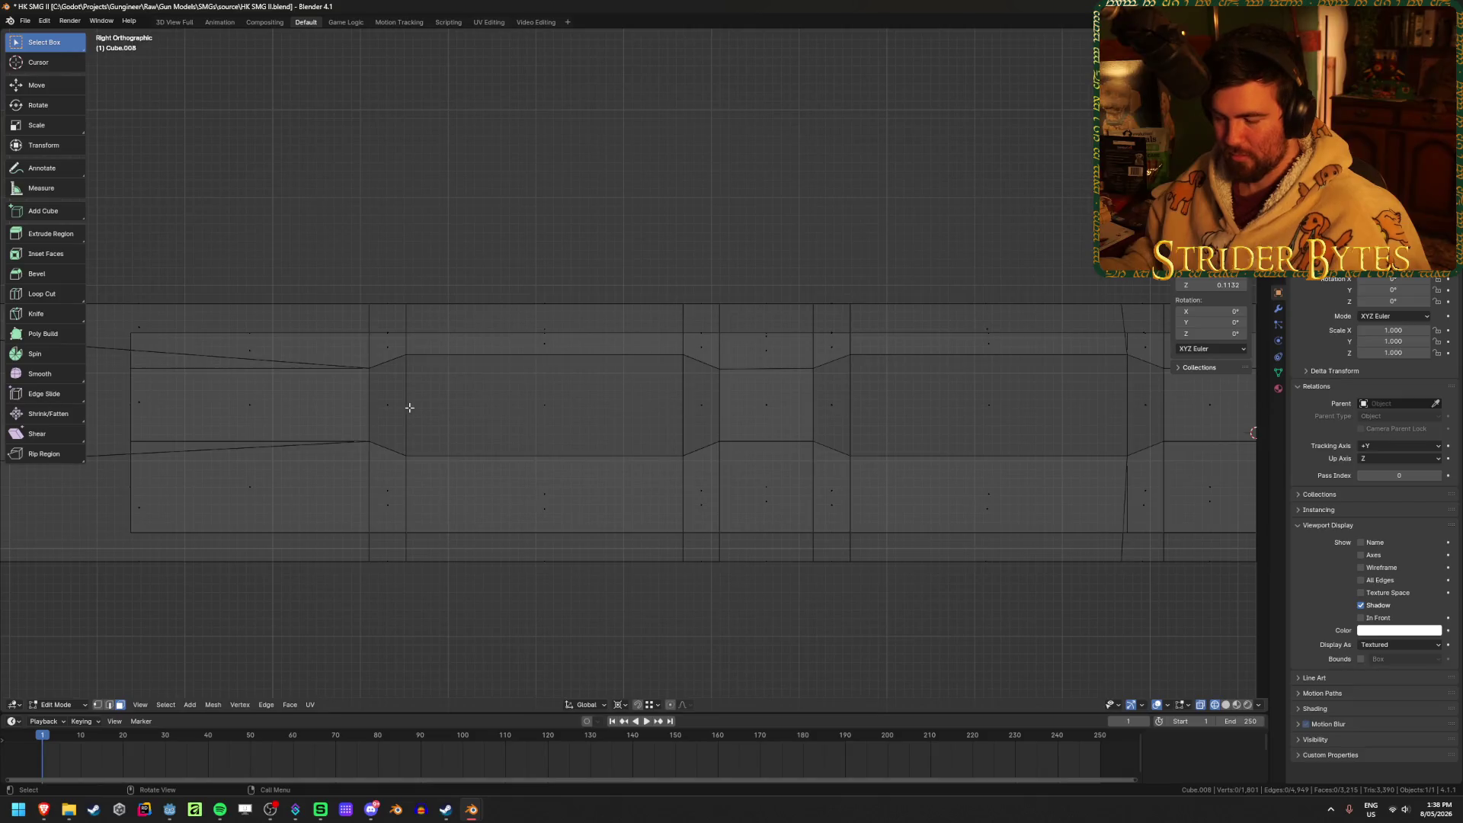
Select the left and right panel faces and delete them to open two holes.
{"action": "left_click", "coordinate": [392, 407]}
{"action": "left_click_drag", "start_coordinate": [541, 403], "coordinate": [707, 405]}
{"action": "left_click_drag", "start_coordinate": [837, 406], "coordinate": [1151, 417]}
{"action": "left_click", "coordinate": [1139, 404]}
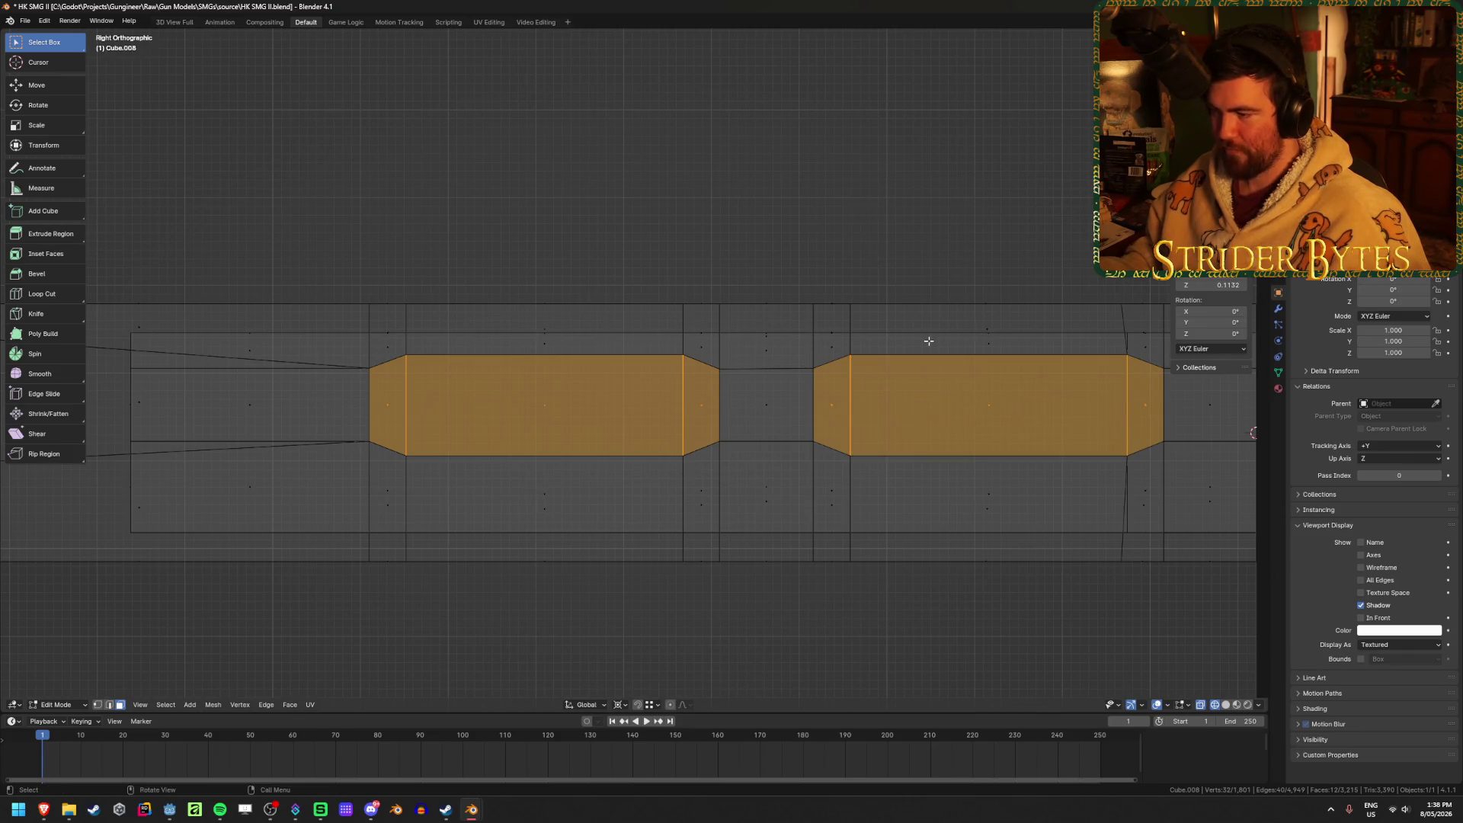
{"action": "middle_click_drag", "start_coordinate": [928, 340], "coordinate": [914, 340]}
{"action": "key", "text": "x"}
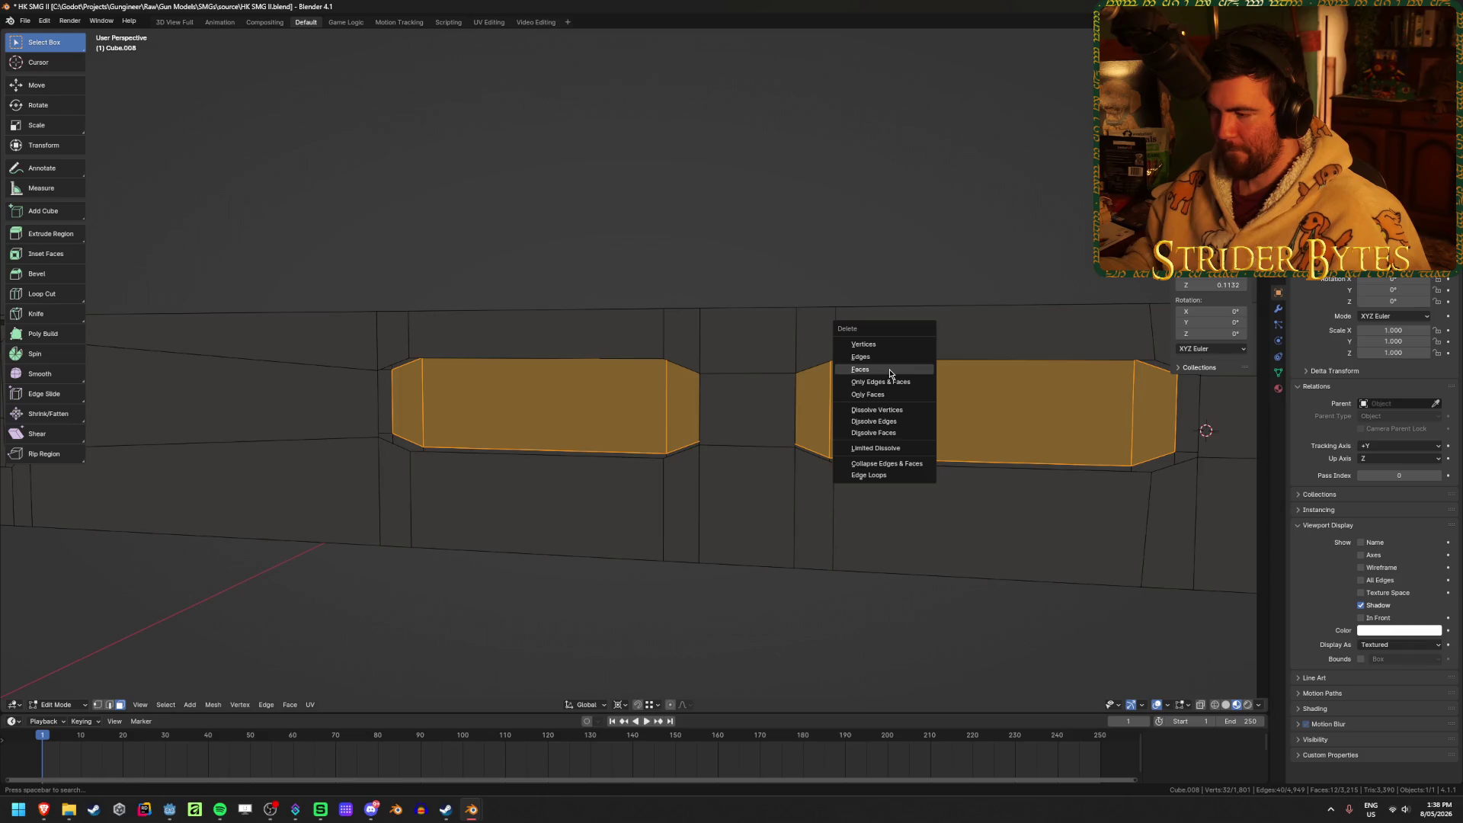
{"action": "left_click", "coordinate": [890, 373]}
Bridge the first hole's outer and inner edge loops to give it walls.
{"action": "mouse_move", "coordinate": [757, 490]}
{"action": "middle_mouse_down"}
{"action": "mouse_move", "coordinate": [724, 510]}
{"action": "mouse_move", "coordinate": [686, 366]}
{"action": "mouse_move", "coordinate": [702, 336]}
{"action": "middle_mouse_up"}
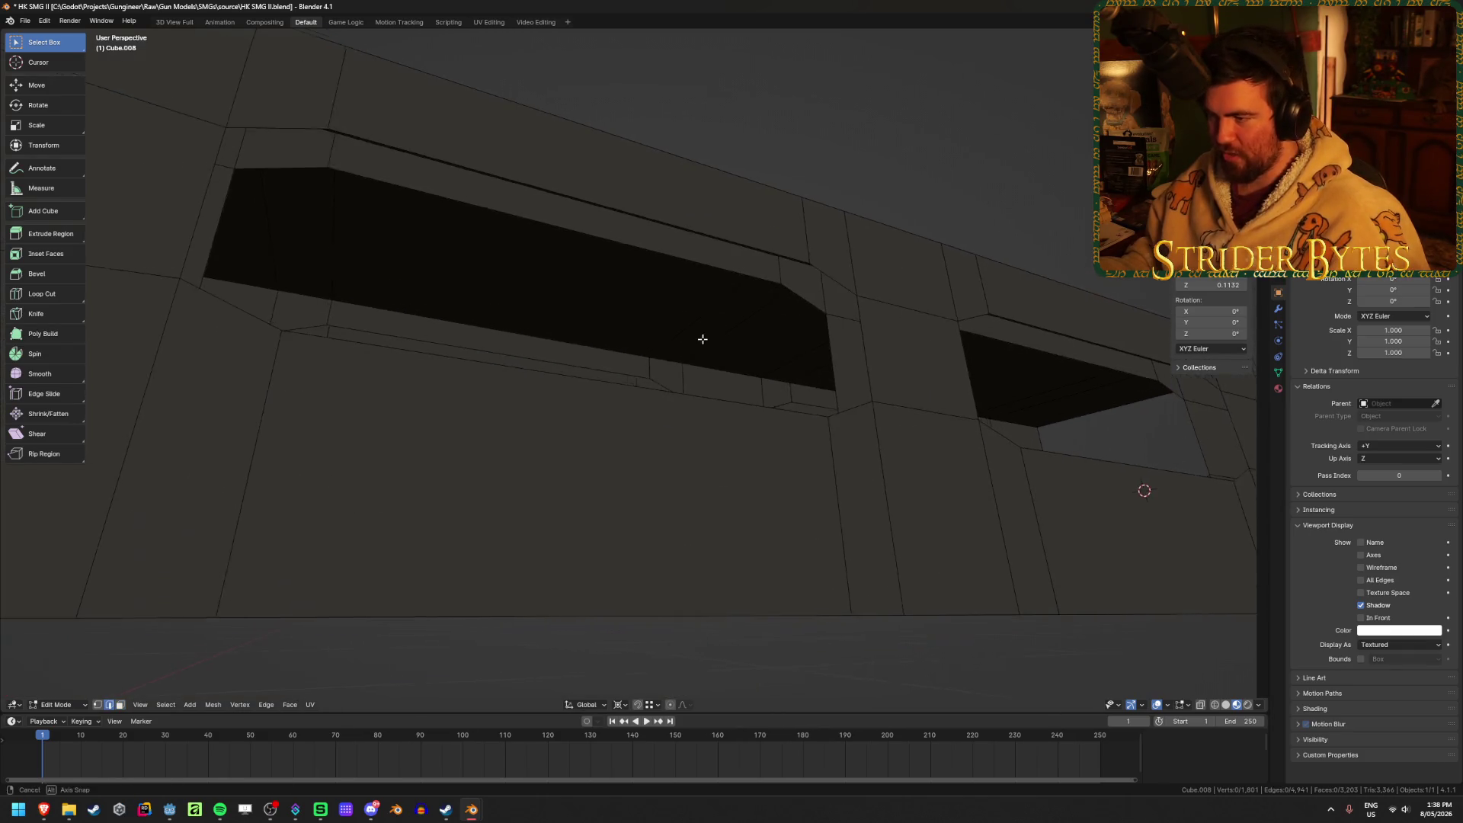
{"action": "left_click", "coordinate": [724, 236], "text": "alt"}
{"action": "left_click", "coordinate": [723, 265], "text": "alt+shift"}
{"action": "key", "text": "ctrl+e"}
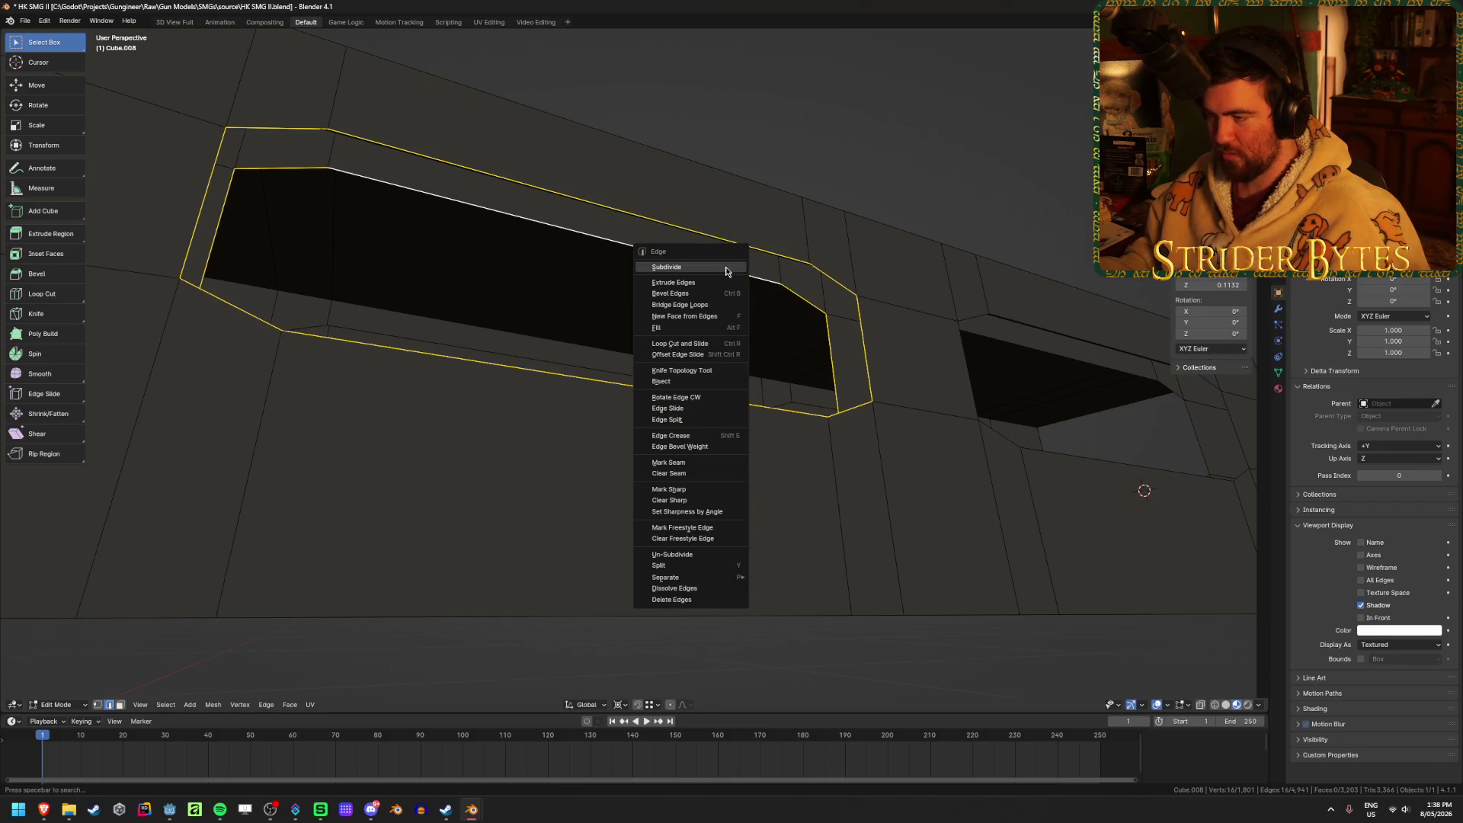
{"action": "left_click", "coordinate": [724, 307]}
Bridge the second slot's edge loops, then bridge the outer loop to fill its ring.
{"action": "mouse_move", "coordinate": [724, 308]}
{"action": "middle_mouse_down"}
{"action": "mouse_move", "coordinate": [859, 343]}
{"action": "mouse_move", "coordinate": [772, 343]}
{"action": "mouse_move", "coordinate": [725, 314]}
{"action": "mouse_move", "coordinate": [747, 317]}
{"action": "middle_mouse_up"}
{"action": "left_click", "coordinate": [810, 335]}
{"action": "left_click", "coordinate": [771, 343], "text": "alt"}
{"action": "left_click", "coordinate": [775, 353], "text": "alt"}
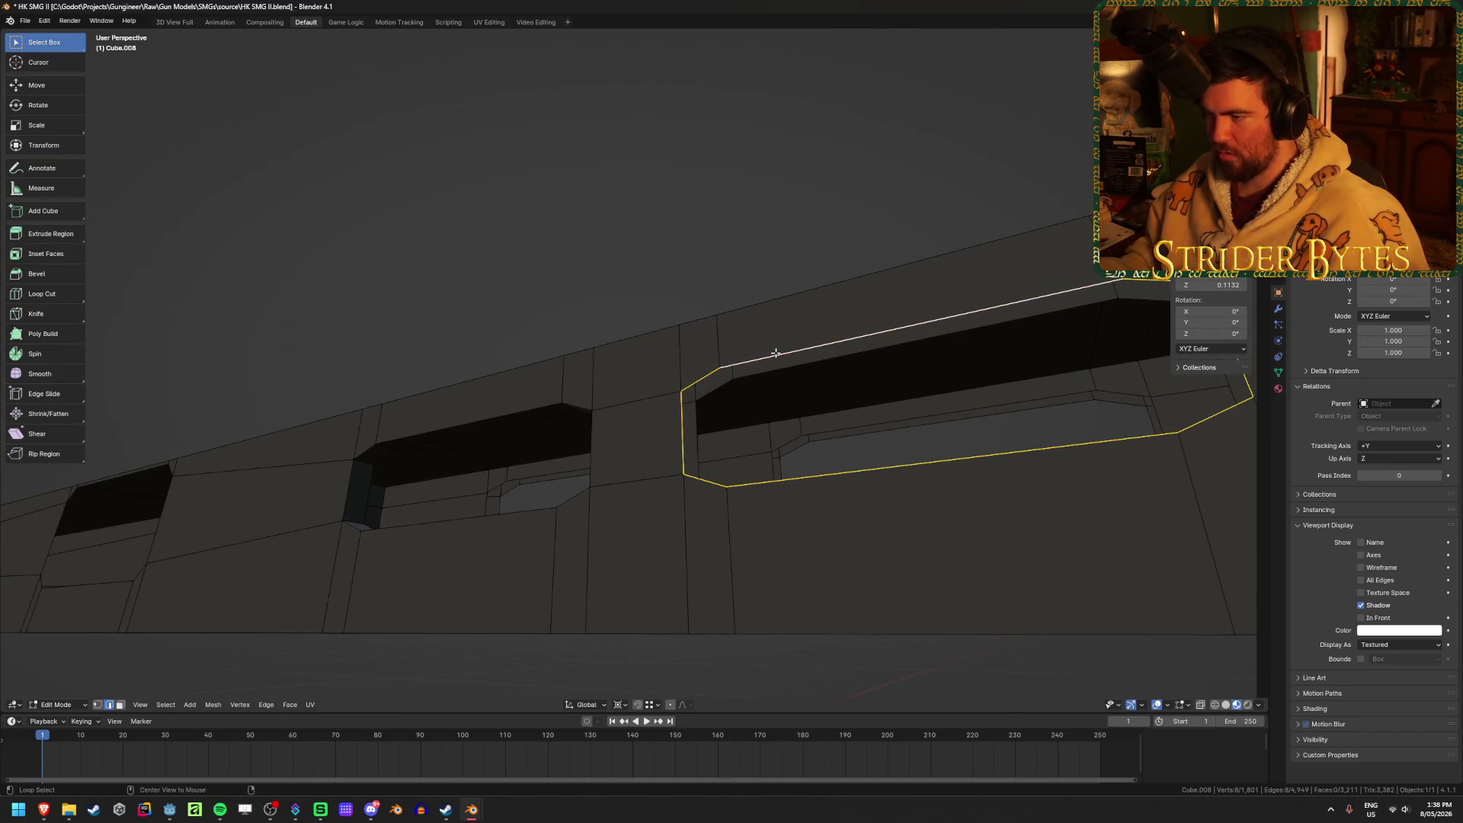
{"action": "left_click", "coordinate": [790, 368], "text": "alt+shift"}
{"action": "right_click", "coordinate": [789, 373]}
{"action": "left_click", "coordinate": [788, 375]}
{"action": "mouse_move", "coordinate": [789, 375]}
{"action": "middle_mouse_down"}
{"action": "mouse_move", "coordinate": [925, 431]}
{"action": "mouse_move", "coordinate": [1009, 428]}
{"action": "mouse_move", "coordinate": [571, 424]}
{"action": "middle_mouse_up"}
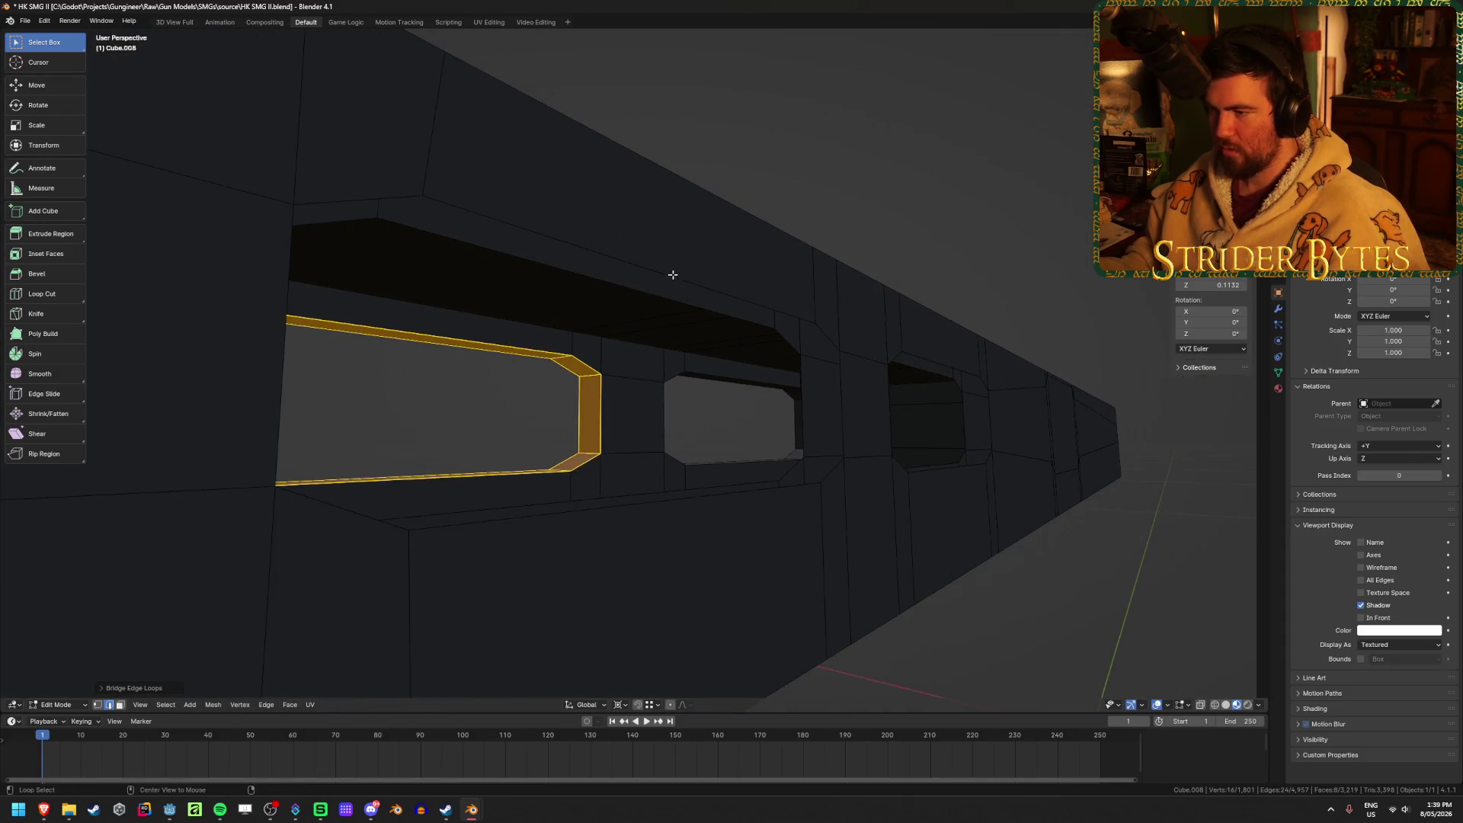
{"action": "left_click", "coordinate": [676, 301], "text": "alt+shift"}
{"action": "right_click", "coordinate": [675, 301]}
{"action": "left_click", "coordinate": [676, 300]}
Bridge the remaining slot-opening edge loops into faces and clear the selection.
{"action": "mouse_move", "coordinate": [957, 401]}
{"action": "middle_mouse_down"}
{"action": "mouse_move", "coordinate": [709, 486]}
{"action": "mouse_move", "coordinate": [701, 460]}
{"action": "mouse_move", "coordinate": [732, 529]}
{"action": "mouse_move", "coordinate": [747, 483]}
{"action": "middle_mouse_up"}
{"action": "left_click", "coordinate": [720, 483]}
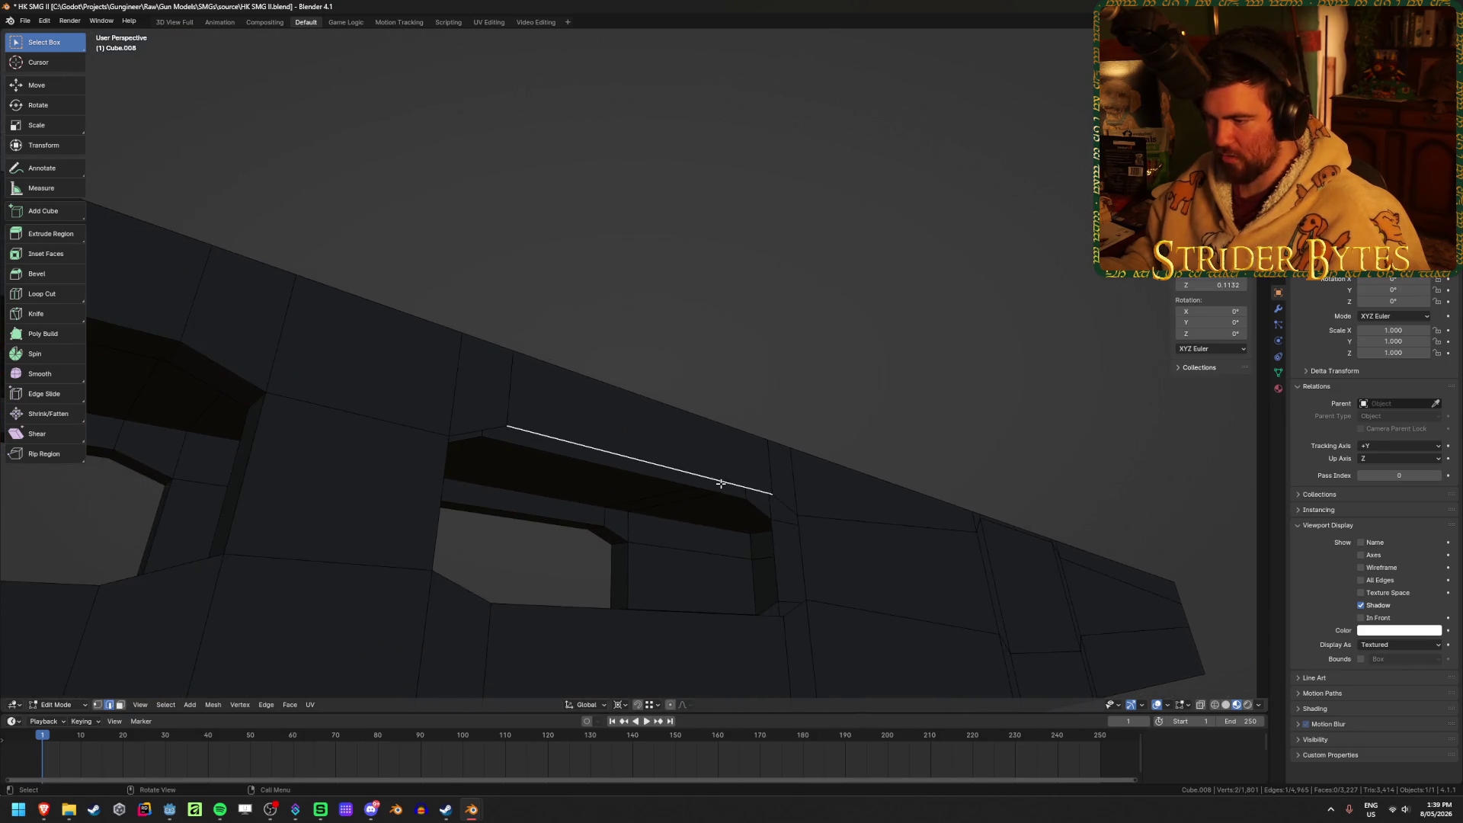
{"action": "left_click", "coordinate": [707, 480], "text": "alt+shift"}
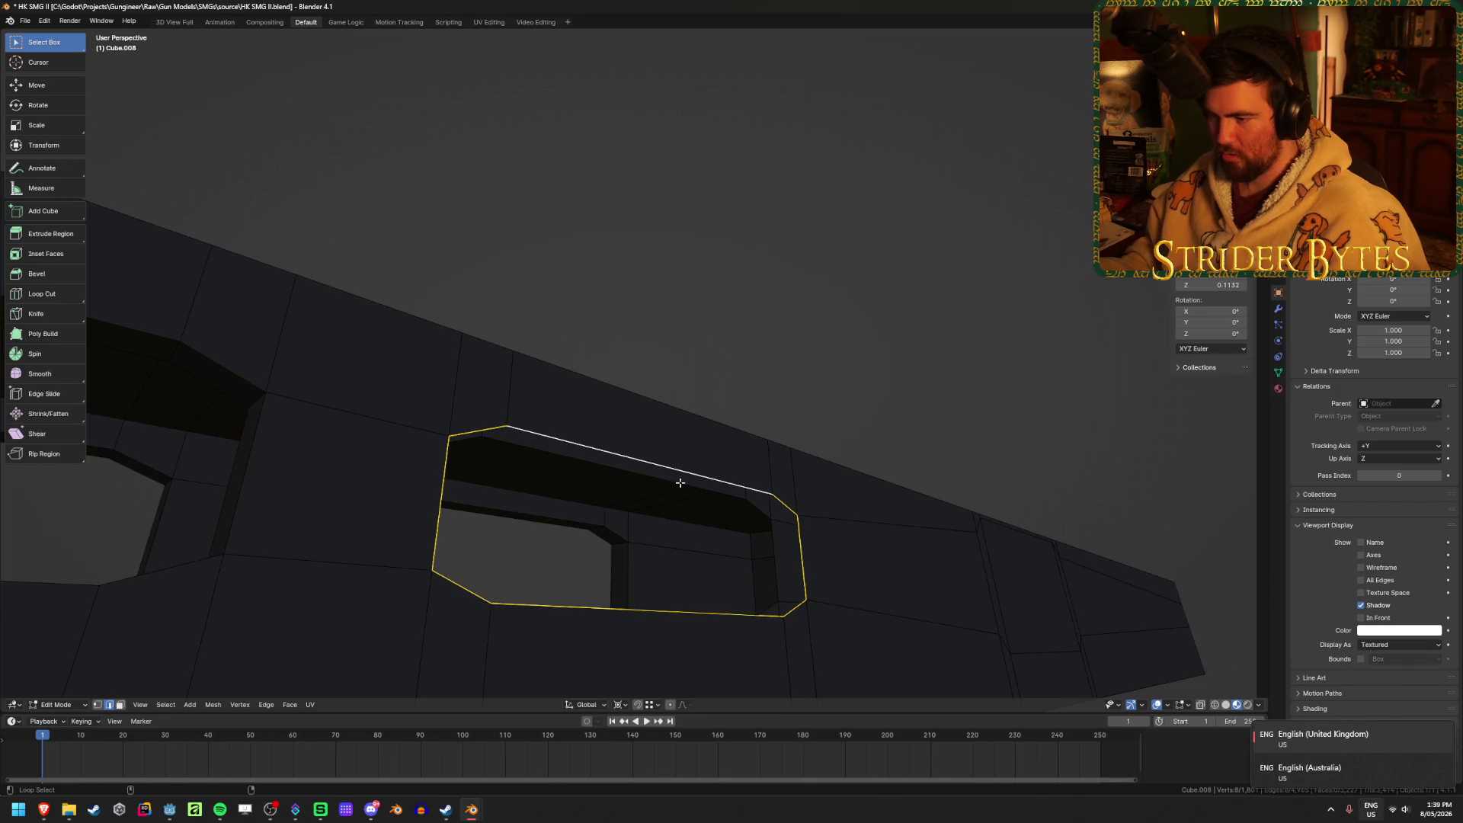
{"action": "left_click", "coordinate": [686, 457], "text": "alt+shift"}
{"action": "left_click", "coordinate": [677, 477], "text": "alt+shift"}
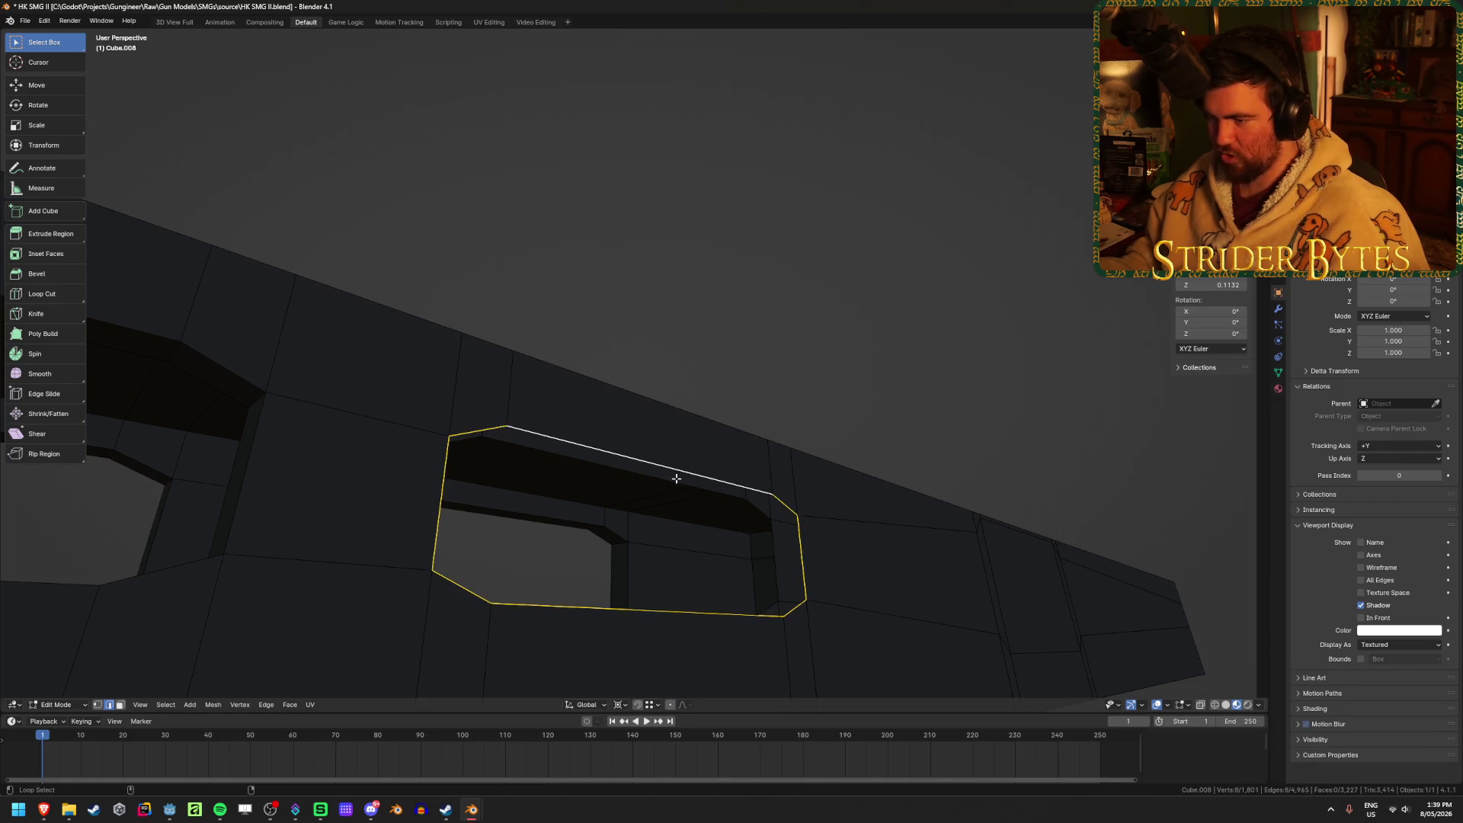
{"action": "key", "text": "ctrl+e"}
{"action": "left_click", "coordinate": [820, 379]}
{"action": "mouse_move", "coordinate": [820, 382]}
{"action": "middle_mouse_down"}
{"action": "mouse_move", "coordinate": [787, 287]}
{"action": "mouse_move", "coordinate": [647, 457]}
{"action": "mouse_move", "coordinate": [802, 474]}
{"action": "mouse_move", "coordinate": [516, 510]}
{"action": "mouse_move", "coordinate": [927, 516]}
{"action": "mouse_move", "coordinate": [587, 516]}
{"action": "mouse_move", "coordinate": [892, 574]}
{"action": "mouse_move", "coordinate": [682, 513]}
{"action": "mouse_move", "coordinate": [721, 511]}
{"action": "mouse_move", "coordinate": [639, 529]}
{"action": "middle_mouse_up"}
{"action": "key", "text": "alt+a"}
With the rest of the gun back in view, slide the vertical edge loop along Y.
{"action": "scroll", "coordinate": [503, 510], "scroll_direction": "down", "scroll_amount": 3}
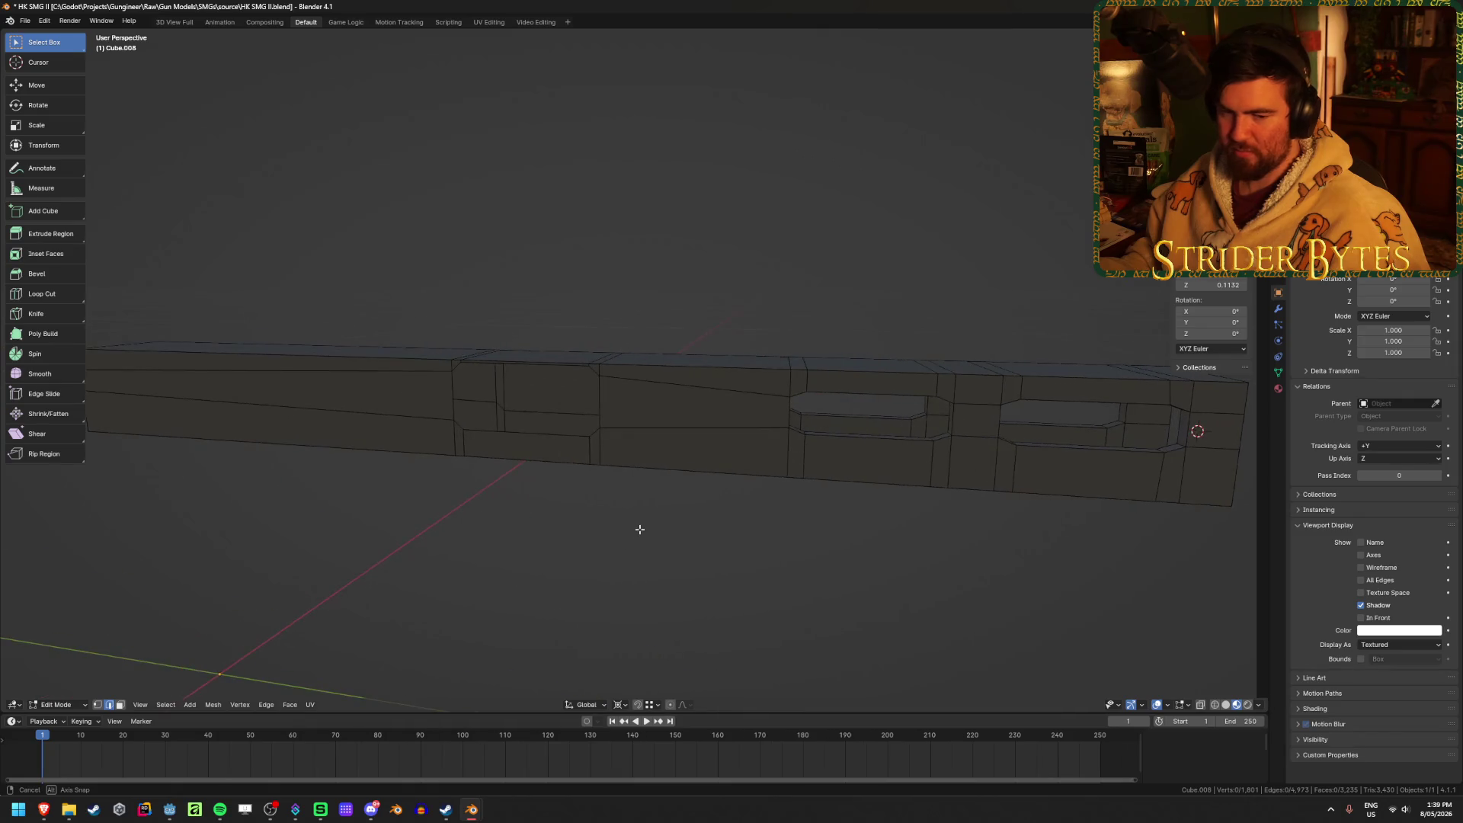
{"action": "key", "text": "1"}
{"action": "key", "text": "KP_Divide"}
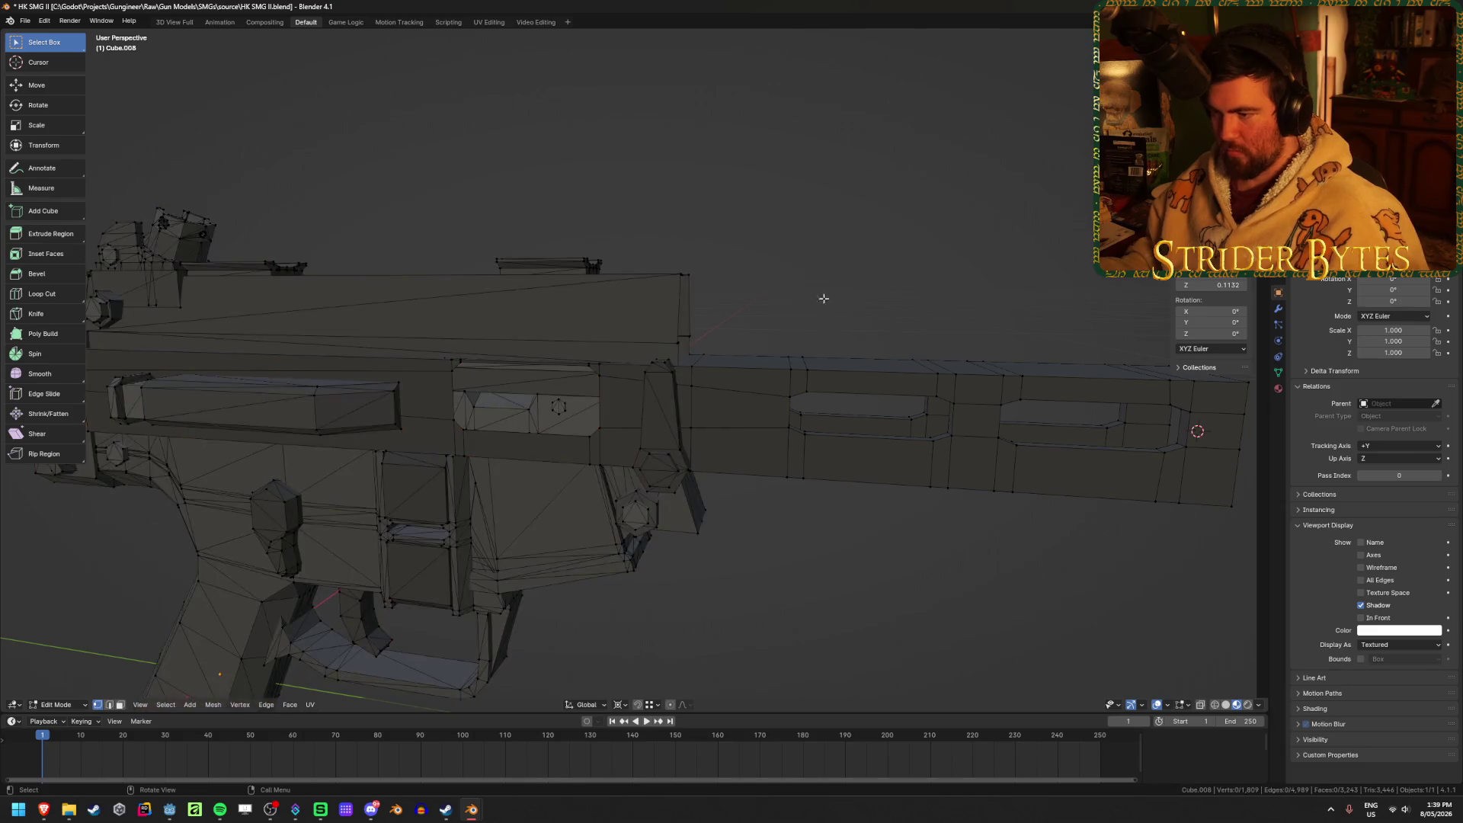
{"action": "left_click", "coordinate": [722, 419], "text": "alt"}
{"action": "key", "text": "g"}
{"action": "key", "text": "y"}
{"action": "left_click", "coordinate": [706, 355]}
{"action": "left_click", "coordinate": [850, 292]}
Isolate the connected barrel part in a see-through side orthographic view.
{"action": "key", "text": "alt+z"}
{"action": "key", "text": "alt+z"}
{"action": "scroll", "coordinate": [851, 291], "scroll_direction": "down", "scroll_amount": 2}
{"action": "scroll", "coordinate": [850, 291], "scroll_direction": "down", "scroll_amount": 2}
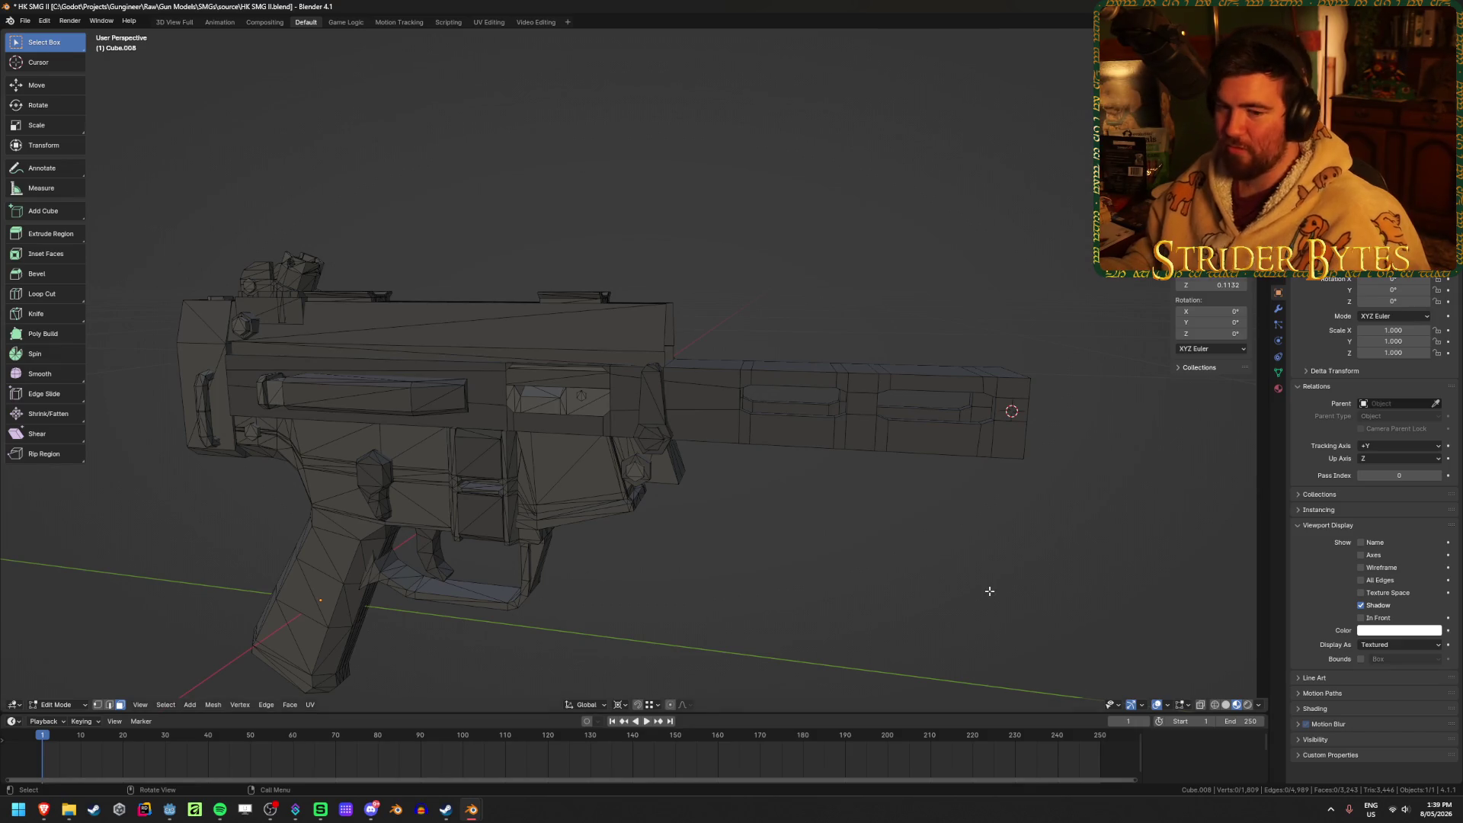
{"action": "scroll", "coordinate": [989, 591], "scroll_direction": "up", "scroll_amount": 1}
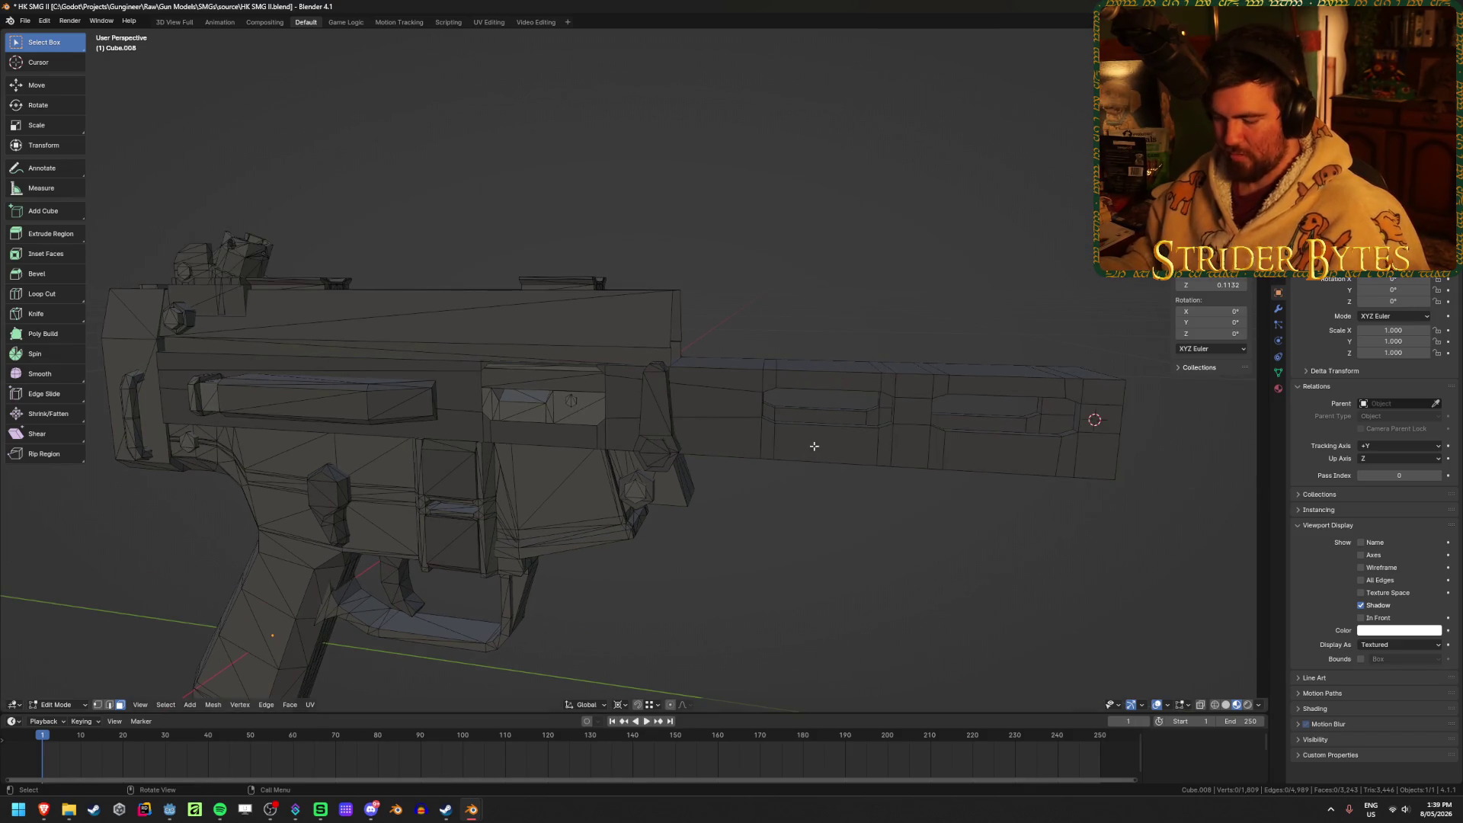
{"action": "key", "text": "l"}
{"action": "key", "text": "shift+h"}
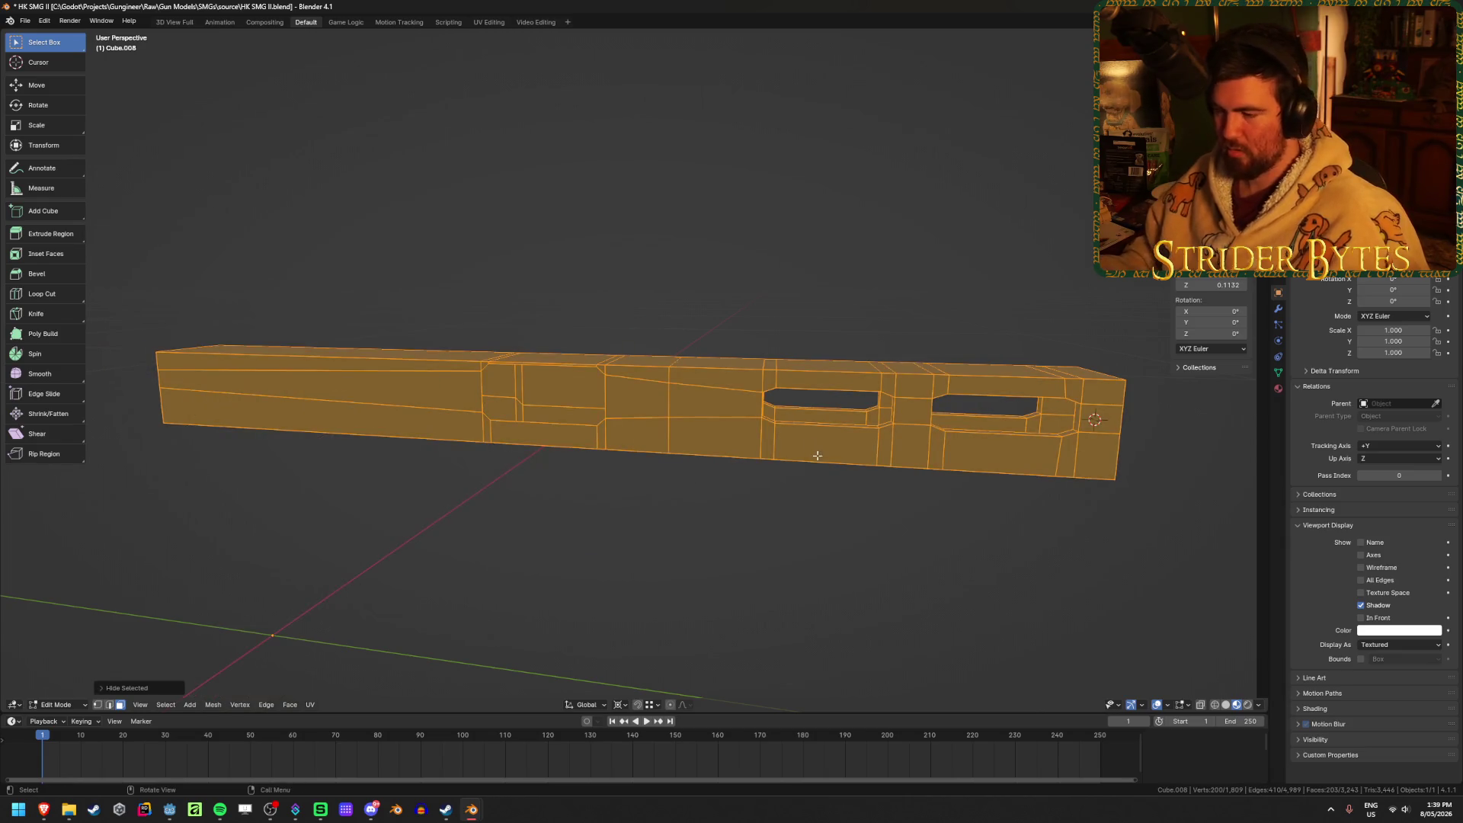
{"action": "key", "text": "KP_3"}
{"action": "key", "text": "alt+z"}
Box-select the slotted front section, separate it by selection, and return to Object Mode.
{"action": "left_click_drag", "start_coordinate": [1124, 507], "coordinate": [678, 321]}
{"action": "key", "text": "alt+z"}
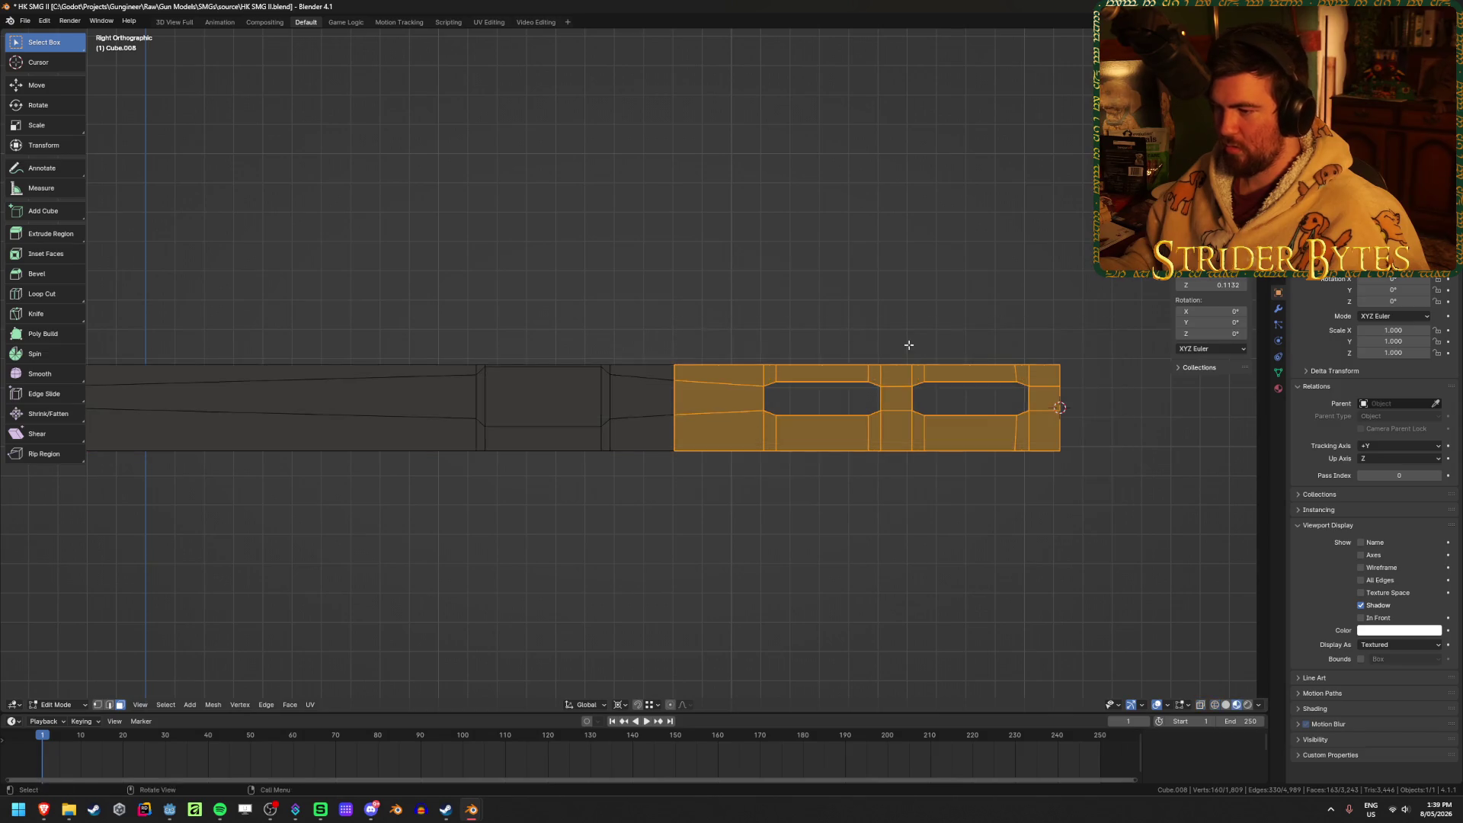
{"action": "middle_click_drag", "start_coordinate": [908, 343], "coordinate": [888, 395]}
{"action": "key", "text": "p"}
{"action": "left_click", "coordinate": [889, 396]}
{"action": "key", "text": "Tab"}
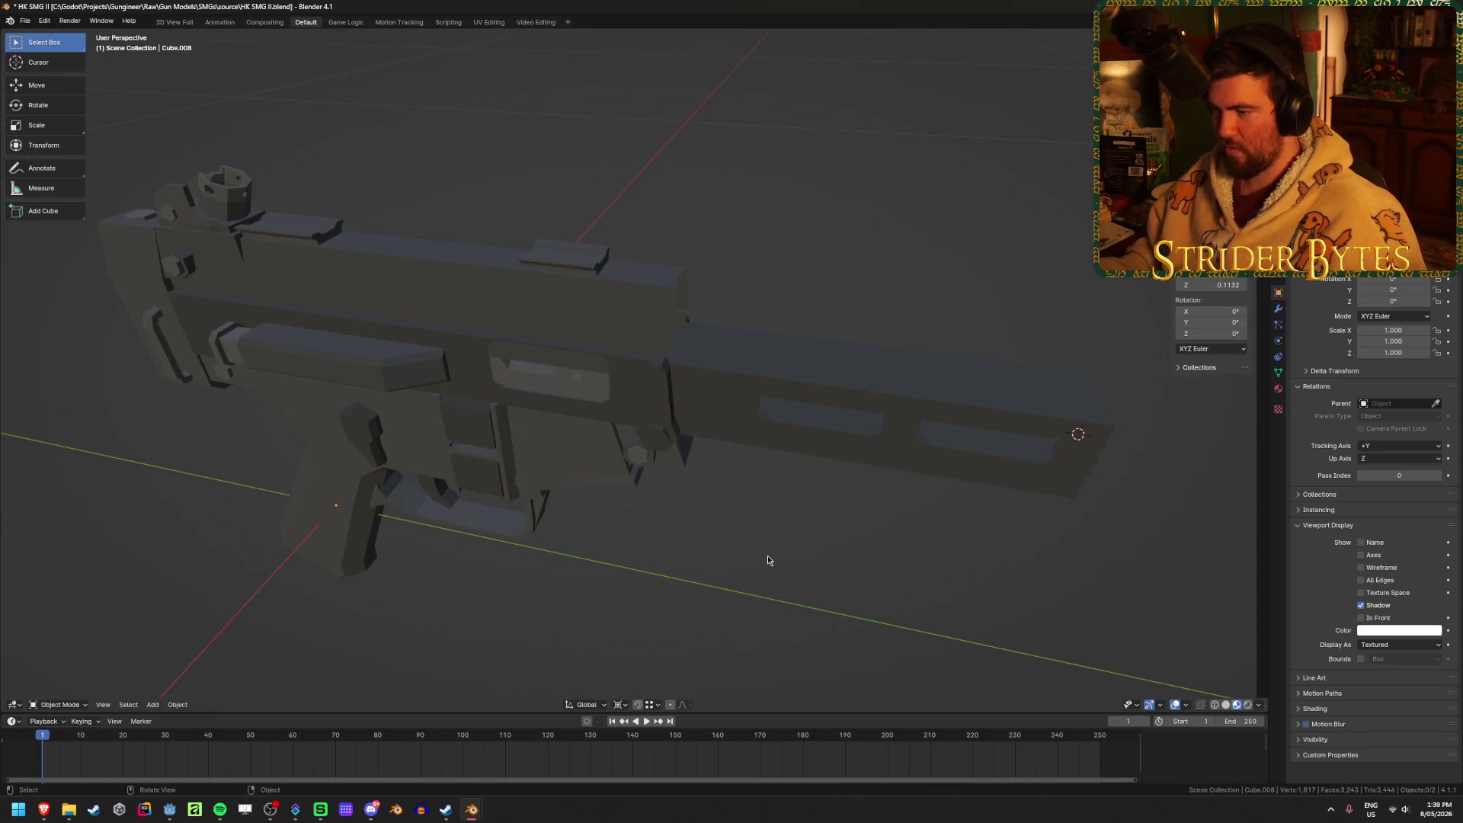
Unhide all gun parts and clear the selection.
{"action": "key", "text": "alt+h"}
{"action": "scroll", "coordinate": [767, 558], "scroll_direction": "up", "scroll_amount": 3}
{"action": "key", "text": "alt+a"}
{"action": "scroll", "coordinate": [472, 541], "scroll_direction": "up", "scroll_amount": 5}
{"action": "middle_click_drag", "start_coordinate": [506, 516], "coordinate": [747, 483]}
Extrude the receiver's side-opening edge loop inward along the X axis.
{"action": "left_click", "coordinate": [870, 359]}
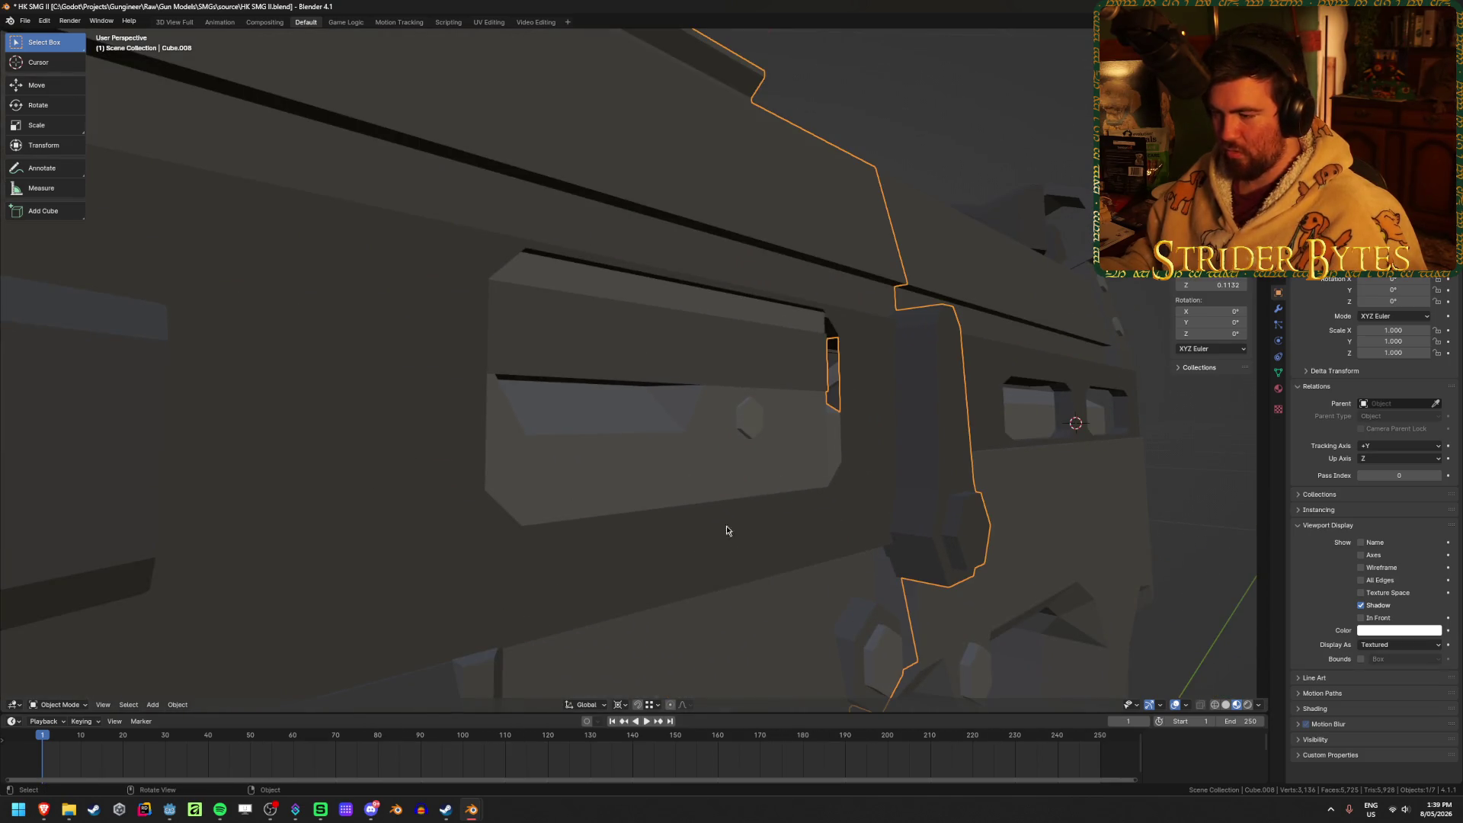
{"action": "key", "text": "Tab"}
{"action": "left_click", "coordinate": [803, 306], "text": "alt"}
{"action": "key", "text": "e"}
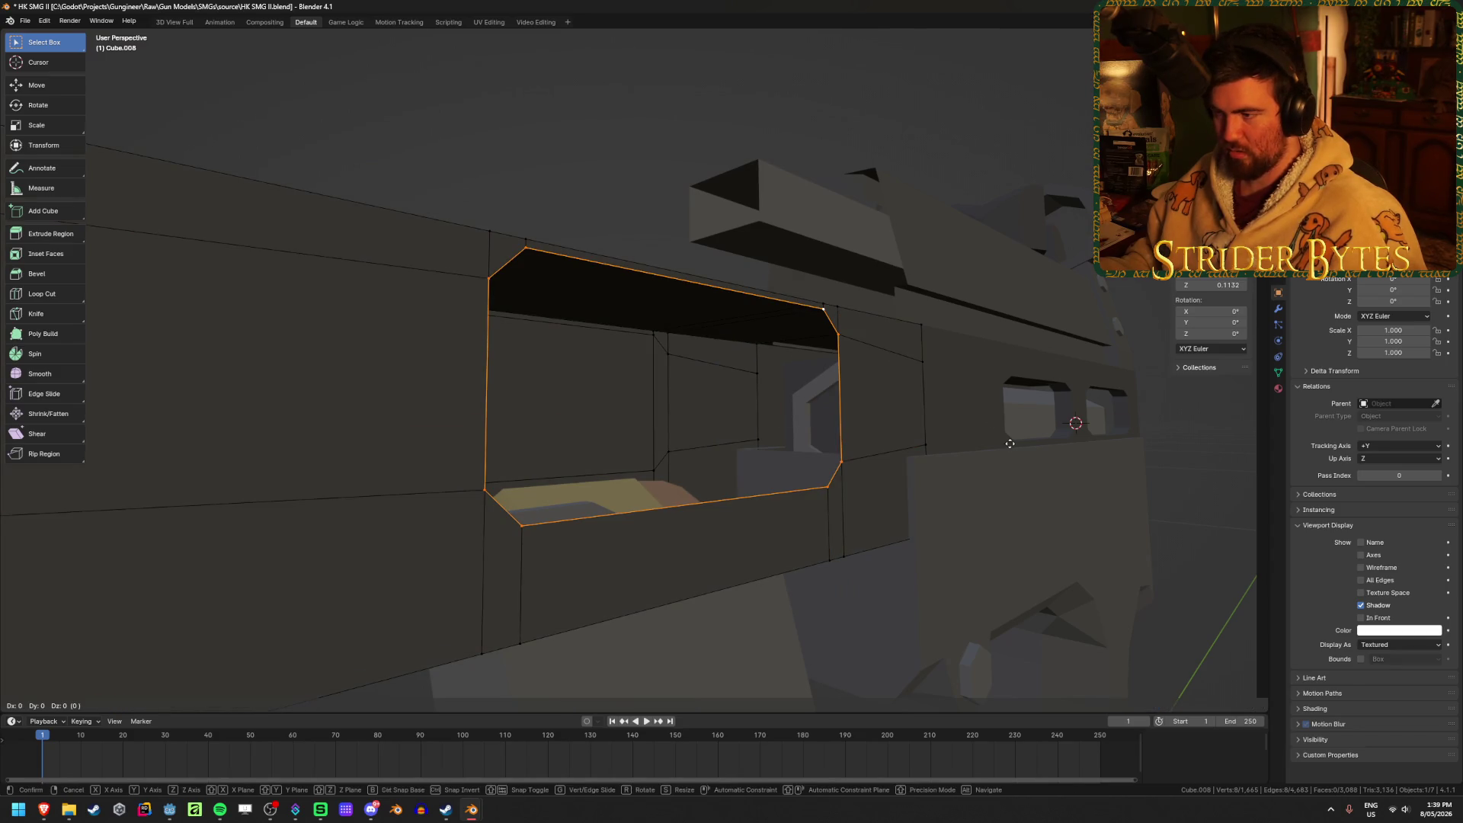
{"action": "key", "text": "x"}
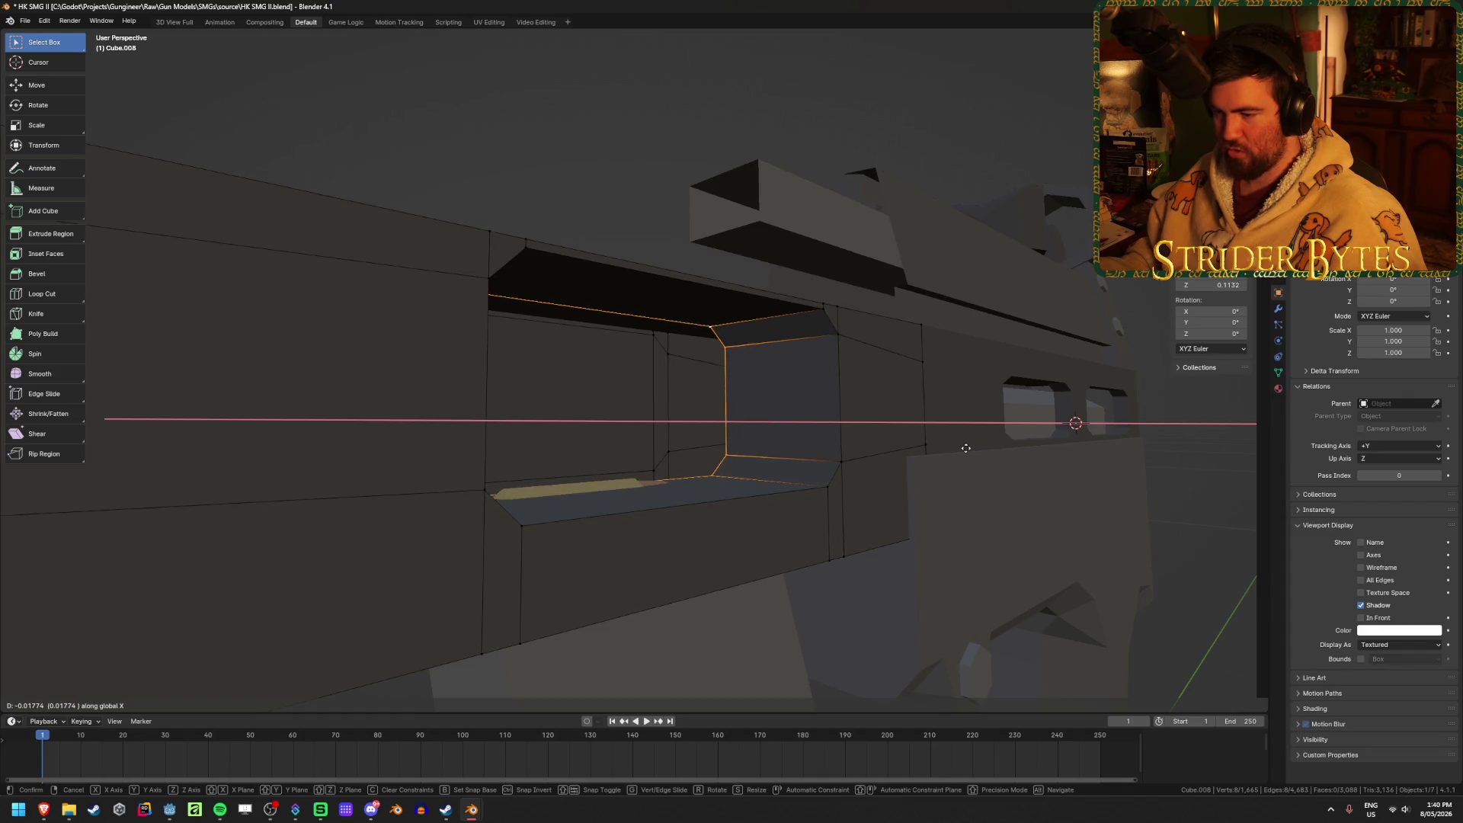
{"action": "left_click", "coordinate": [983, 455]}
{"action": "key", "text": "Tab"}
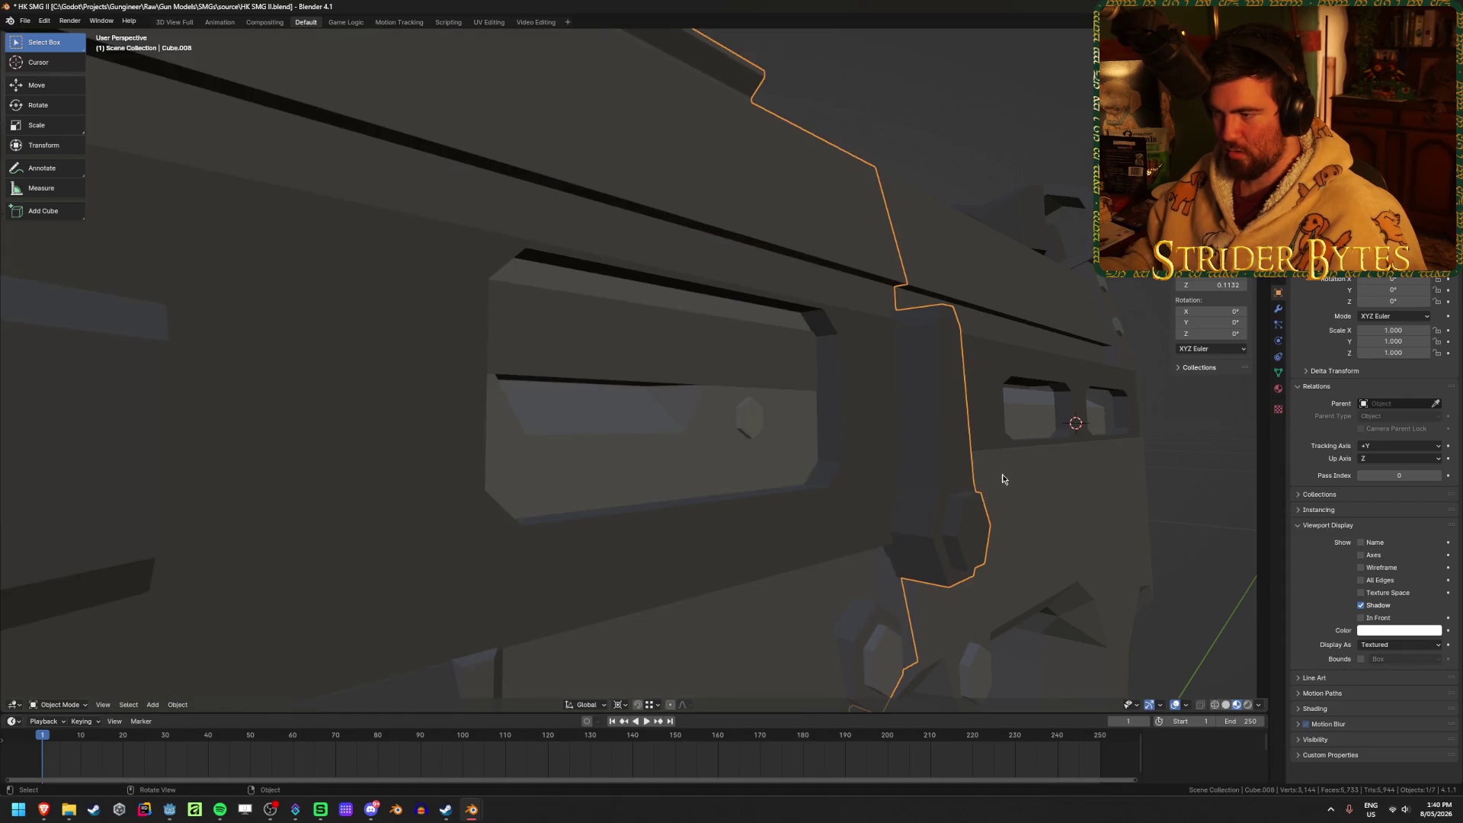
Hide the grip and stock, the receiver and the magazine parts.
{"action": "scroll", "coordinate": [1085, 529], "scroll_direction": "down", "scroll_amount": 3}
{"action": "mouse_move", "coordinate": [1085, 528]}
{"action": "middle_mouse_down"}
{"action": "mouse_move", "coordinate": [1077, 546]}
{"action": "mouse_move", "coordinate": [985, 550]}
{"action": "mouse_move", "coordinate": [1006, 549]}
{"action": "mouse_move", "coordinate": [854, 450]}
{"action": "mouse_move", "coordinate": [758, 359]}
{"action": "middle_mouse_up"}
{"action": "left_click", "coordinate": [976, 535]}
{"action": "left_click", "coordinate": [811, 455]}
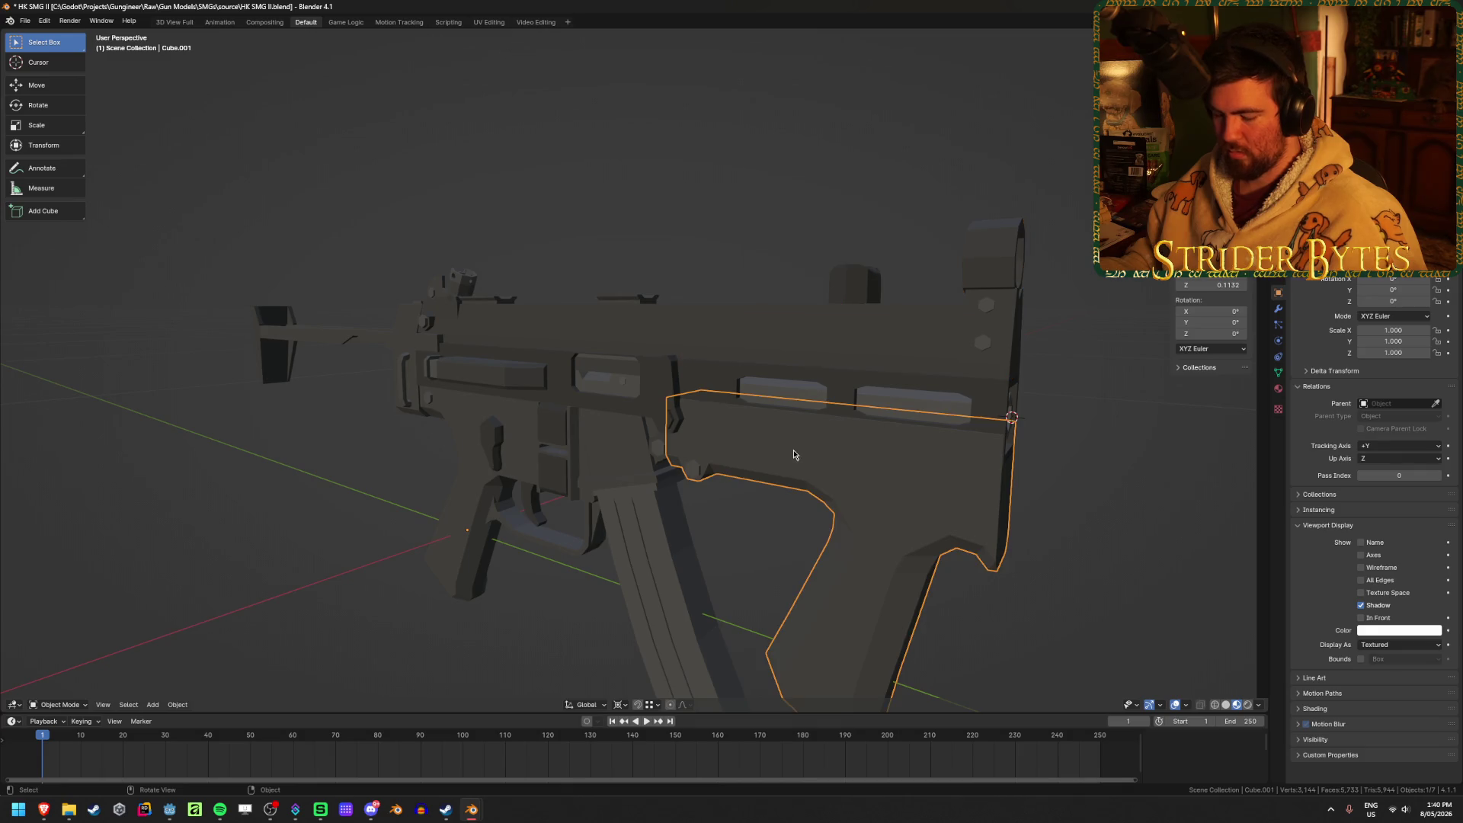
{"action": "key", "text": "h"}
{"action": "left_click", "coordinate": [616, 410]}
{"action": "key", "text": "h"}
{"action": "left_click", "coordinate": [640, 549]}
{"action": "key", "text": "h"}
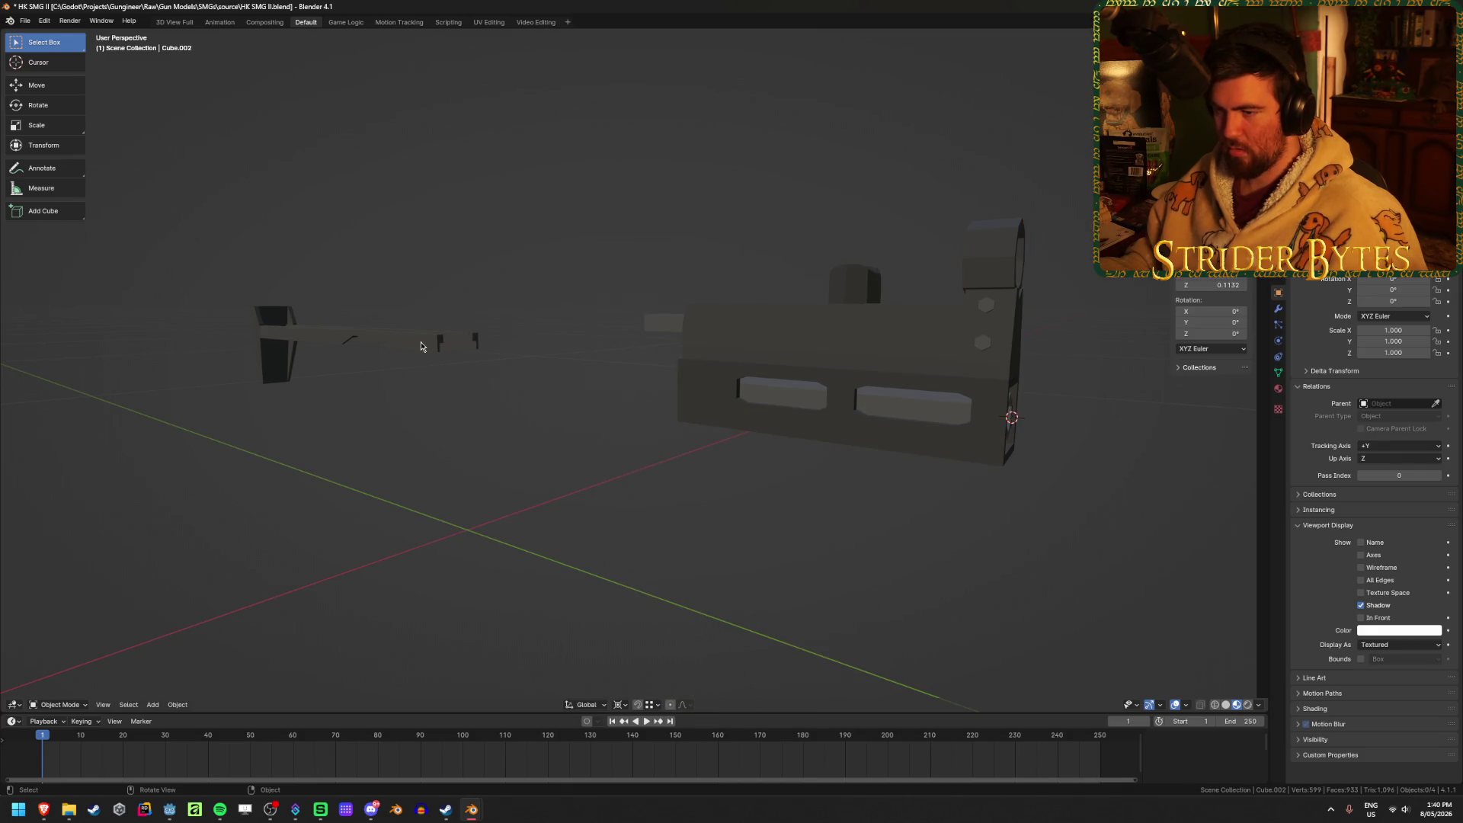
Reveal all parts and select the upper receiver and rear part in see-through view.
{"action": "middle_click_drag", "start_coordinate": [421, 347], "coordinate": [533, 375]}
{"action": "key", "text": "alt+h"}
{"action": "left_click", "coordinate": [627, 412]}
{"action": "mouse_move", "coordinate": [627, 412]}
{"action": "middle_mouse_down"}
{"action": "mouse_move", "coordinate": [680, 426]}
{"action": "mouse_move", "coordinate": [686, 408]}
{"action": "mouse_move", "coordinate": [582, 424]}
{"action": "middle_mouse_up"}
{"action": "mouse_move", "coordinate": [977, 336]}
{"action": "middle_mouse_down"}
{"action": "mouse_move", "coordinate": [850, 538]}
{"action": "mouse_move", "coordinate": [771, 509]}
{"action": "mouse_move", "coordinate": [836, 493]}
{"action": "middle_mouse_up"}
{"action": "key", "text": "alt+z"}
{"action": "key", "text": "alt+z"}
{"action": "left_click", "coordinate": [850, 537], "text": "shift"}
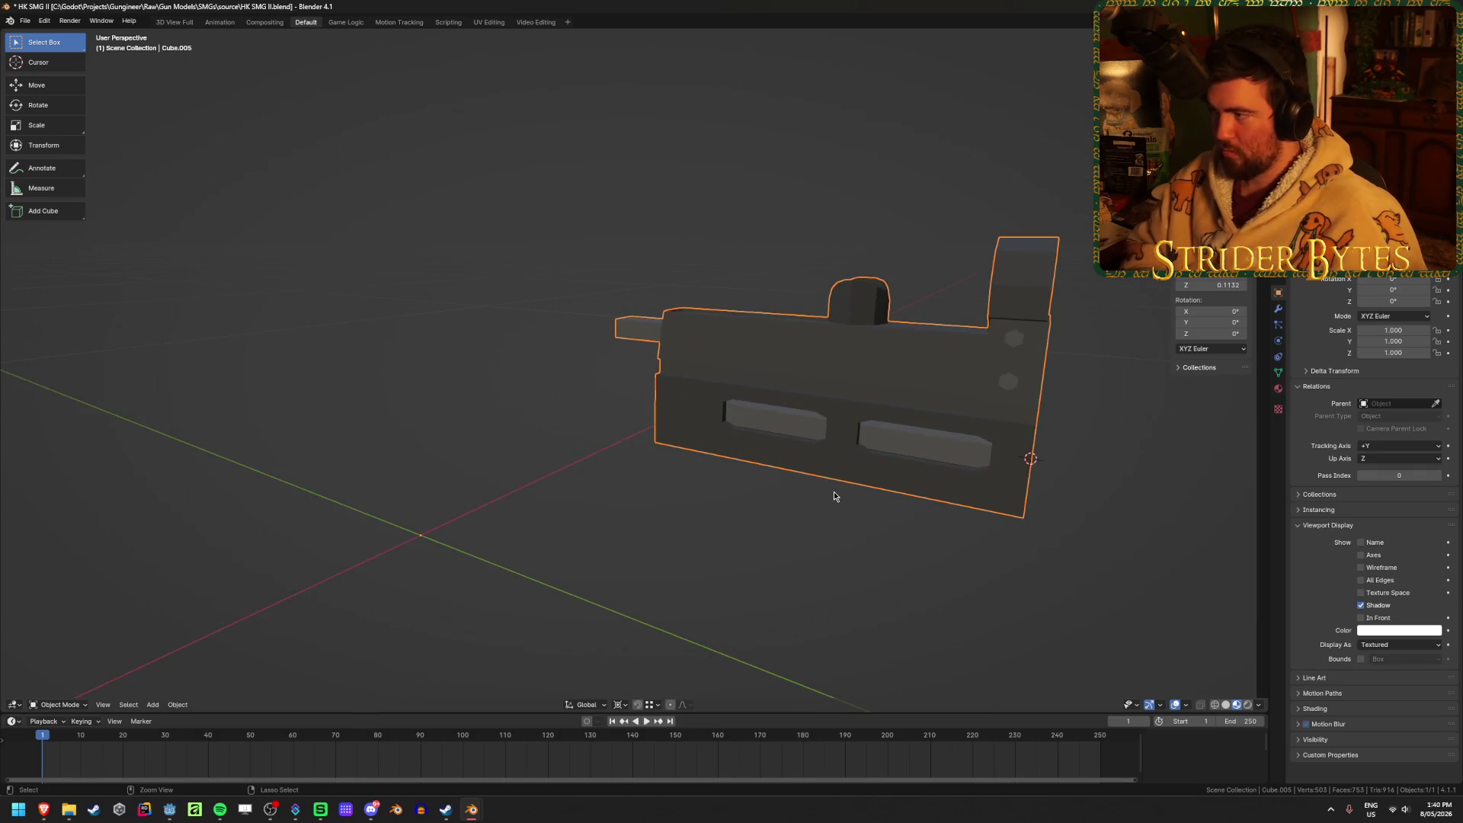
{"action": "left_click", "coordinate": [579, 493]}
{"action": "key", "text": "Tab"}
{"action": "key", "text": "Tab"}
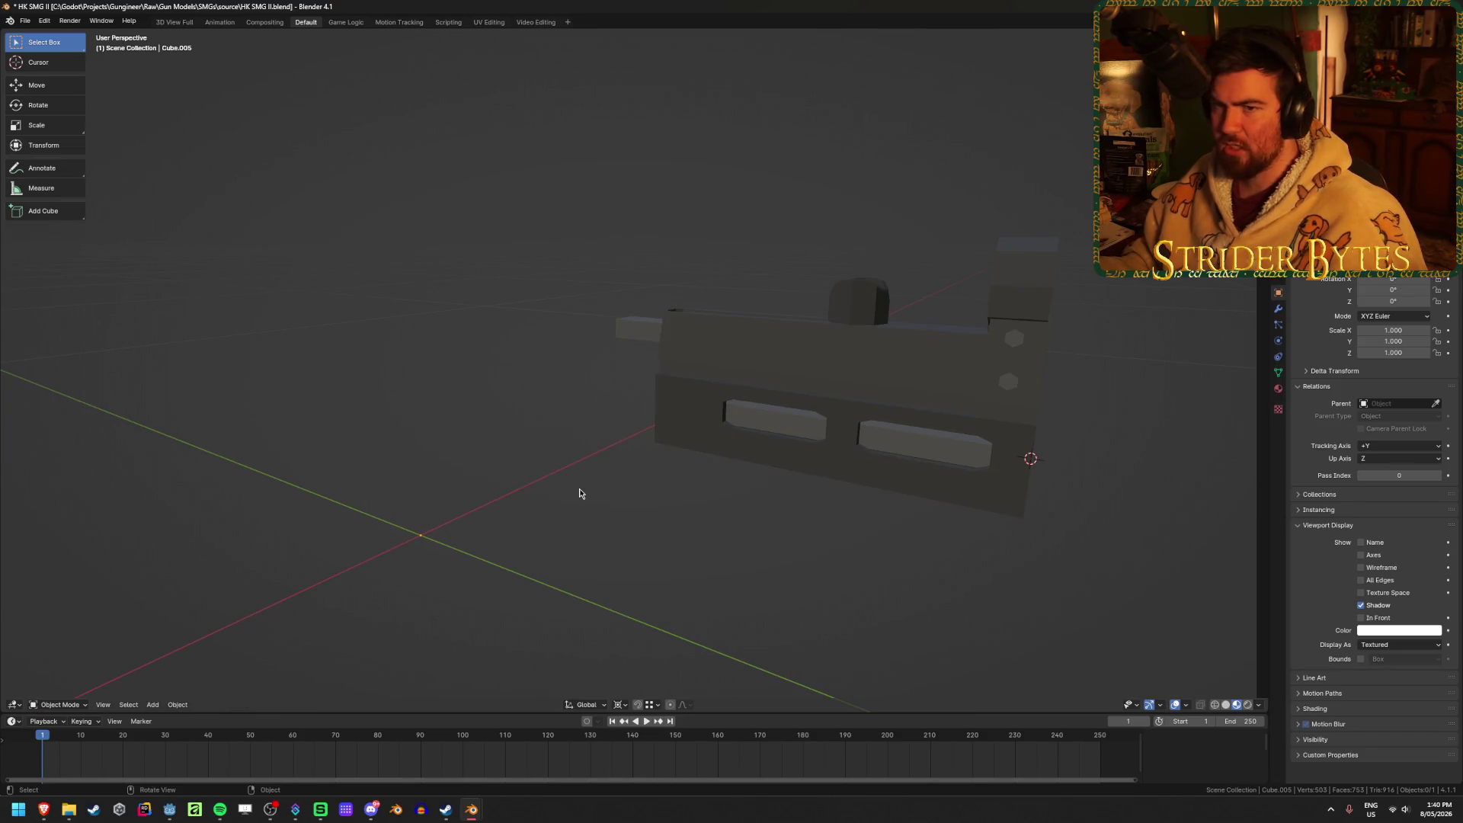
Save HK SMG II.blend and orbit so the hexagon end faces forward.
{"action": "key", "text": "ctrl+s"}
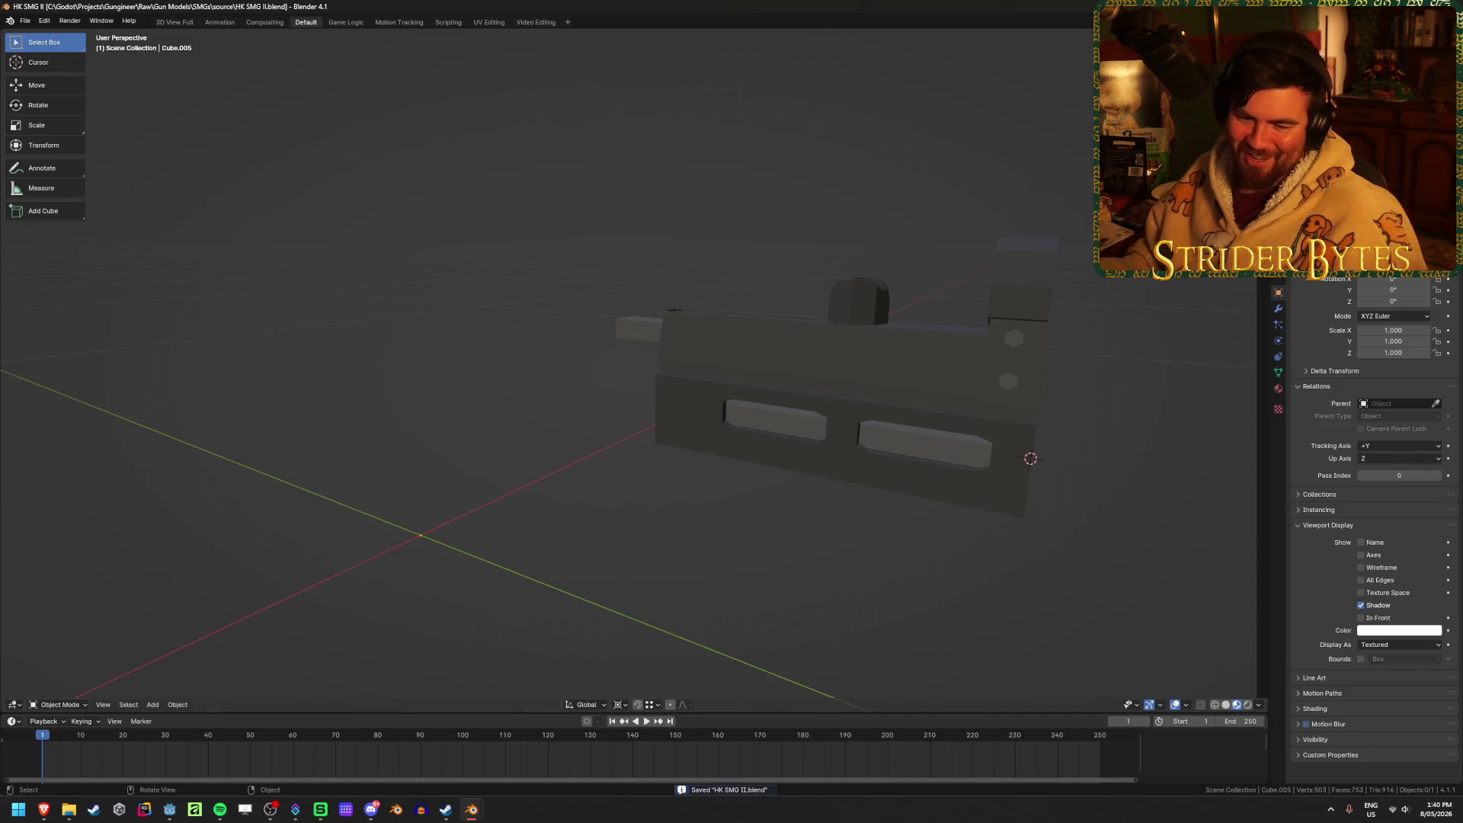
{"action": "mouse_move", "coordinate": [504, 554]}
{"action": "middle_mouse_down"}
{"action": "mouse_move", "coordinate": [385, 545]}
{"action": "mouse_move", "coordinate": [506, 529]}
{"action": "mouse_move", "coordinate": [457, 513]}
{"action": "middle_mouse_up"}
{"action": "right_click", "coordinate": [457, 512]}
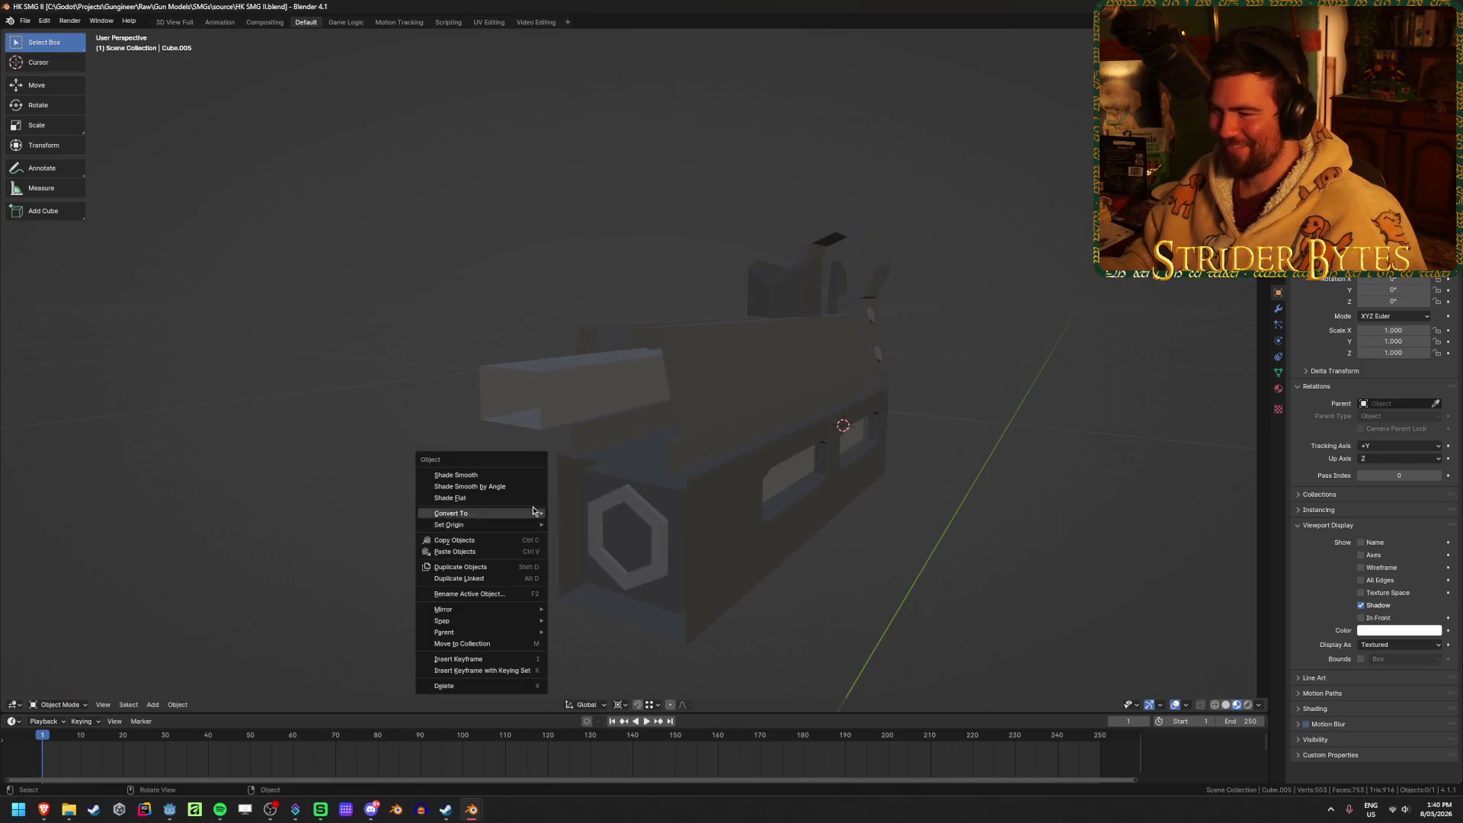
In side view, move the front section's left-end vertices along Y.
{"action": "left_click", "coordinate": [491, 365]}
{"action": "key", "text": "KP_3"}
{"action": "key", "text": "Tab"}
{"action": "key", "text": "alt+z"}
{"action": "left_click_drag", "start_coordinate": [378, 287], "coordinate": [478, 411]}
{"action": "scroll", "coordinate": [418, 411], "scroll_direction": "up", "scroll_amount": 3}
{"action": "key", "text": "g"}
{"action": "key", "text": "y"}
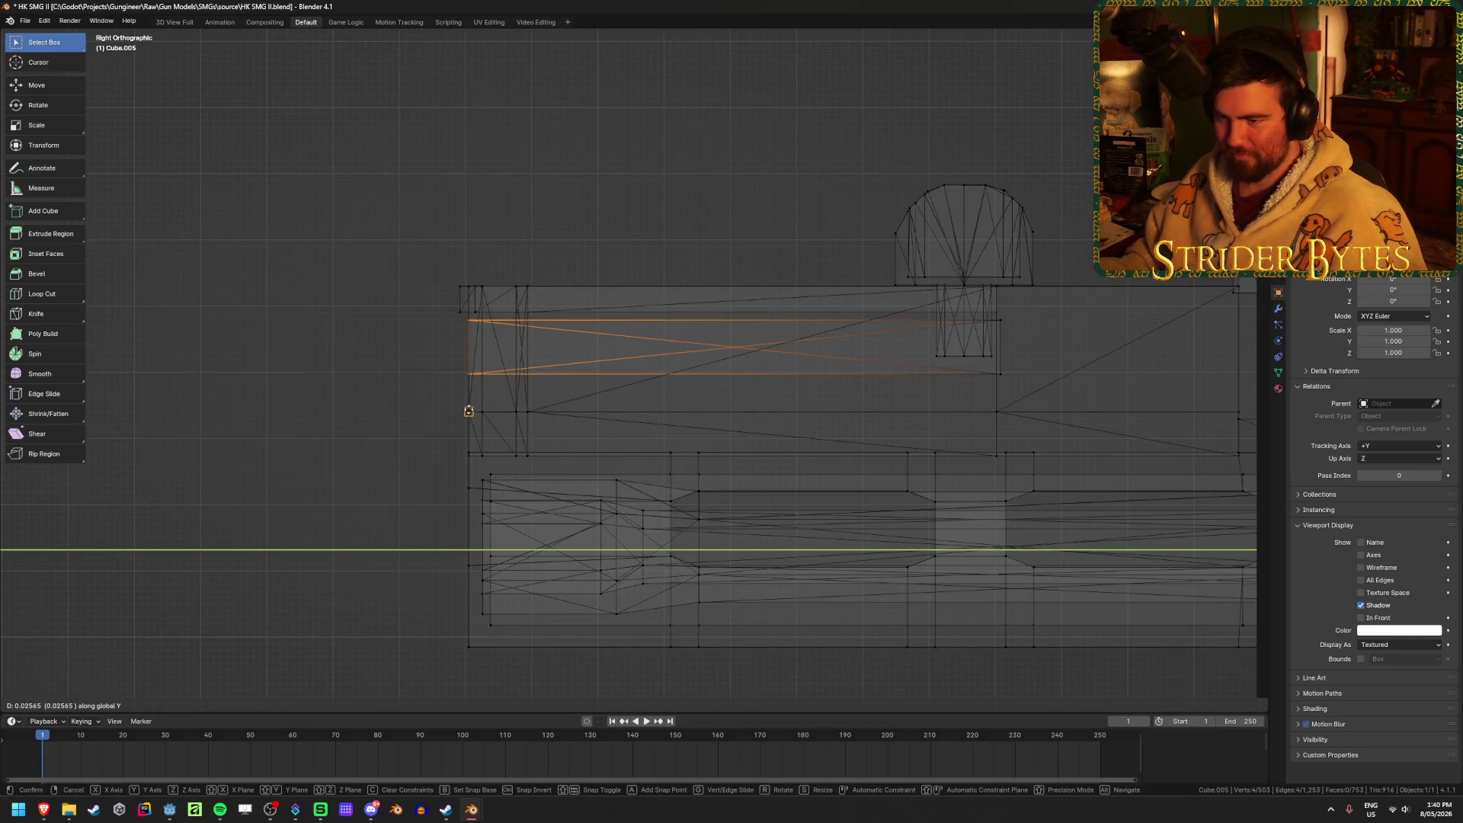
{"action": "left_click", "coordinate": [469, 411]}
Fill a face between the four end vertices.
{"action": "key", "text": "alt+z"}
{"action": "mouse_move", "coordinate": [401, 386]}
{"action": "middle_mouse_down"}
{"action": "mouse_move", "coordinate": [330, 450]}
{"action": "mouse_move", "coordinate": [483, 594]}
{"action": "mouse_move", "coordinate": [631, 508]}
{"action": "mouse_move", "coordinate": [843, 490]}
{"action": "mouse_move", "coordinate": [976, 398]}
{"action": "mouse_move", "coordinate": [915, 409]}
{"action": "mouse_move", "coordinate": [1042, 415]}
{"action": "mouse_move", "coordinate": [1071, 440]}
{"action": "mouse_move", "coordinate": [783, 420]}
{"action": "middle_mouse_up"}
{"action": "scroll", "coordinate": [983, 398], "scroll_direction": "up", "scroll_amount": 2}
{"action": "key", "text": "f"}
{"action": "key", "text": "alt+a"}
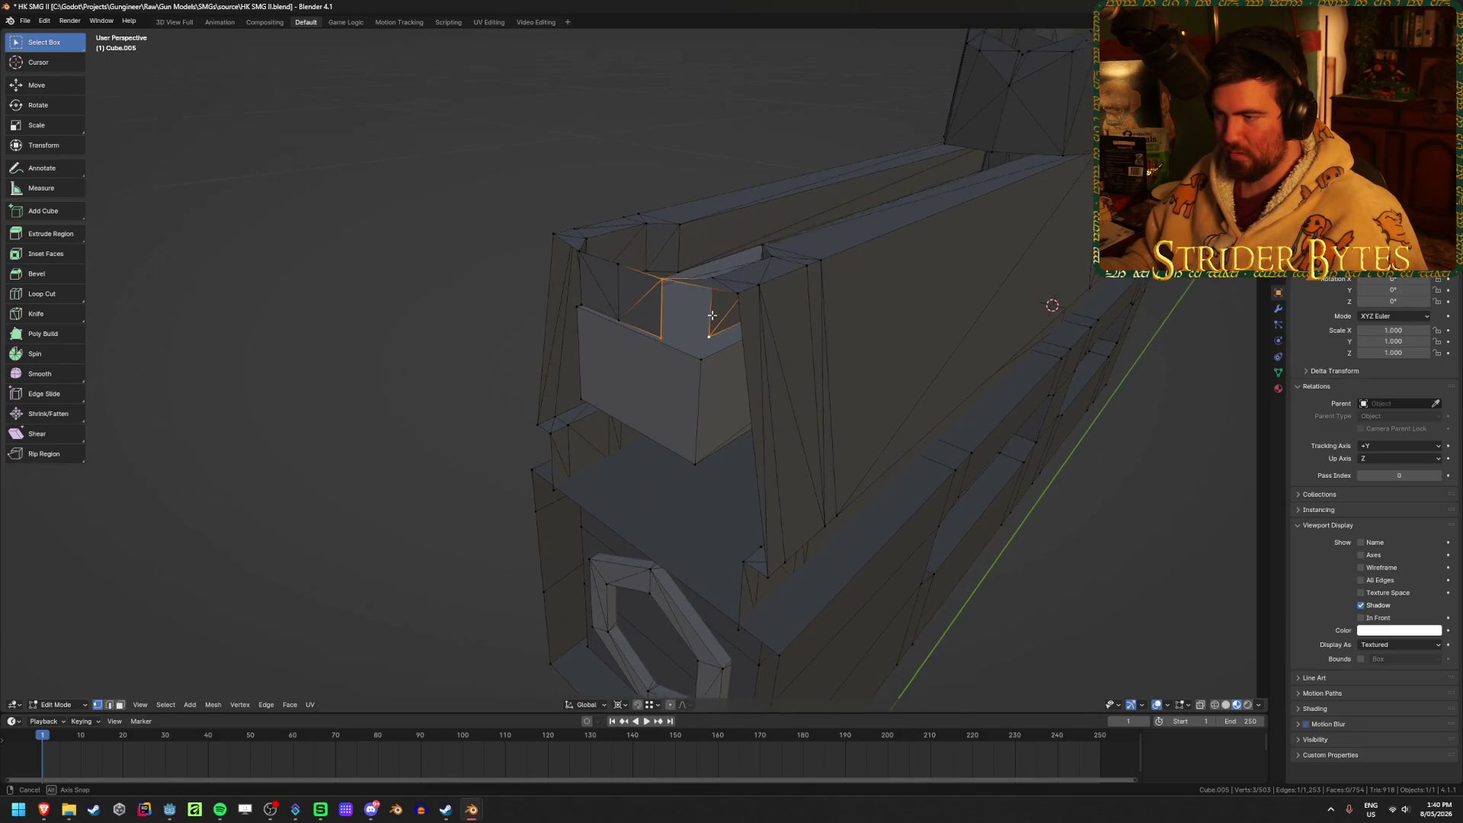
Move a face of the front section along the Y axis.
{"action": "middle_click_drag", "start_coordinate": [712, 315], "coordinate": [728, 251]}
{"action": "key", "text": "alt+a"}
{"action": "mouse_move", "coordinate": [791, 142]}
{"action": "middle_mouse_down"}
{"action": "mouse_move", "coordinate": [842, 317]}
{"action": "mouse_move", "coordinate": [869, 327]}
{"action": "mouse_move", "coordinate": [868, 250]}
{"action": "mouse_move", "coordinate": [793, 327]}
{"action": "mouse_move", "coordinate": [724, 327]}
{"action": "mouse_move", "coordinate": [729, 343]}
{"action": "mouse_move", "coordinate": [856, 186]}
{"action": "mouse_move", "coordinate": [653, 379]}
{"action": "mouse_move", "coordinate": [630, 376]}
{"action": "middle_mouse_up"}
{"action": "left_click", "coordinate": [653, 378]}
{"action": "key", "text": "g"}
{"action": "key", "text": "y"}
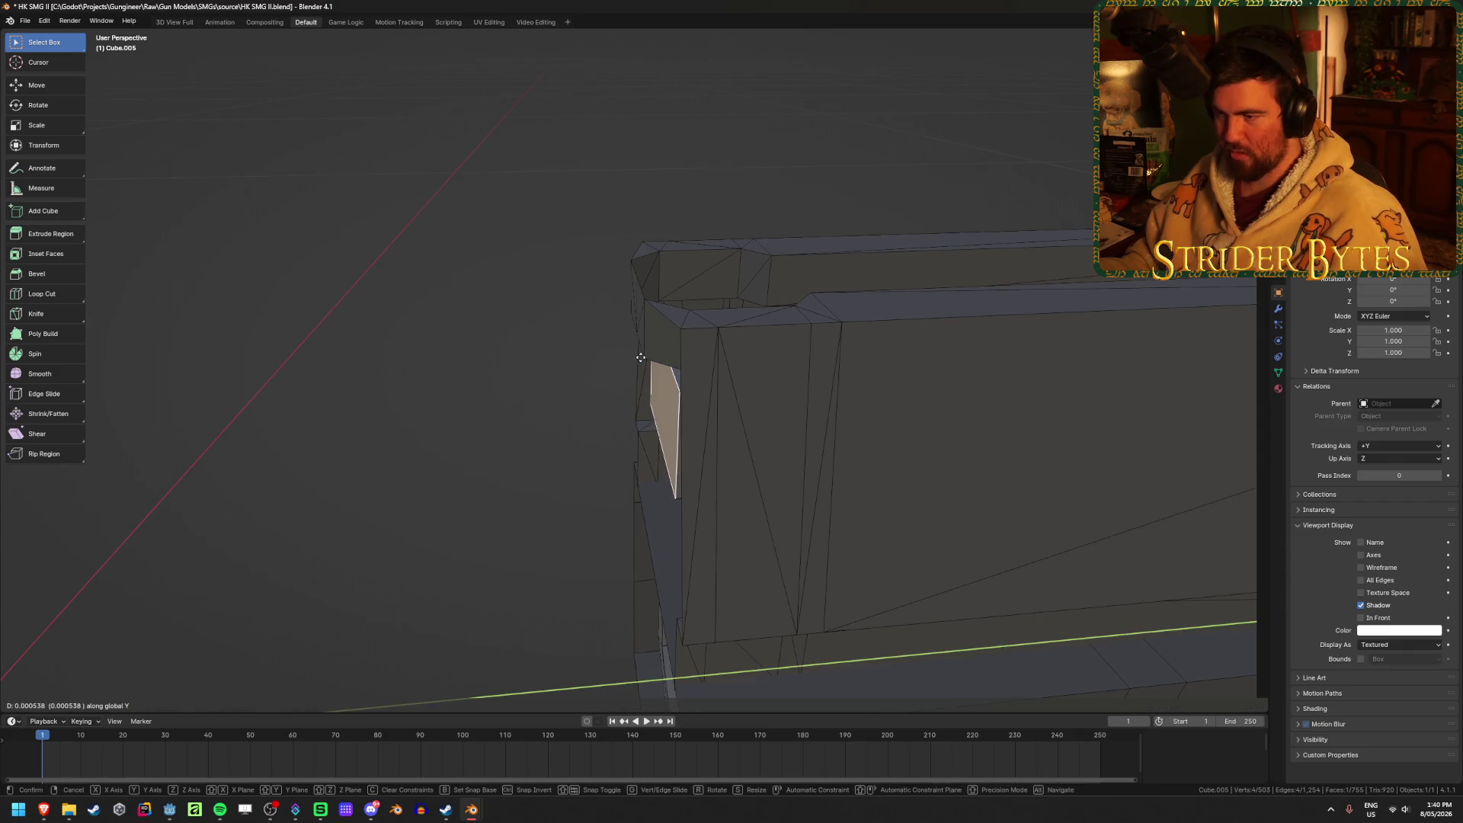
{"action": "left_click", "coordinate": [647, 339]}
Select the edge loop around the front frame.
{"action": "mouse_move", "coordinate": [523, 381]}
{"action": "middle_mouse_down"}
{"action": "mouse_move", "coordinate": [503, 473]}
{"action": "mouse_move", "coordinate": [593, 411]}
{"action": "mouse_move", "coordinate": [467, 398]}
{"action": "mouse_move", "coordinate": [742, 356]}
{"action": "middle_mouse_up"}
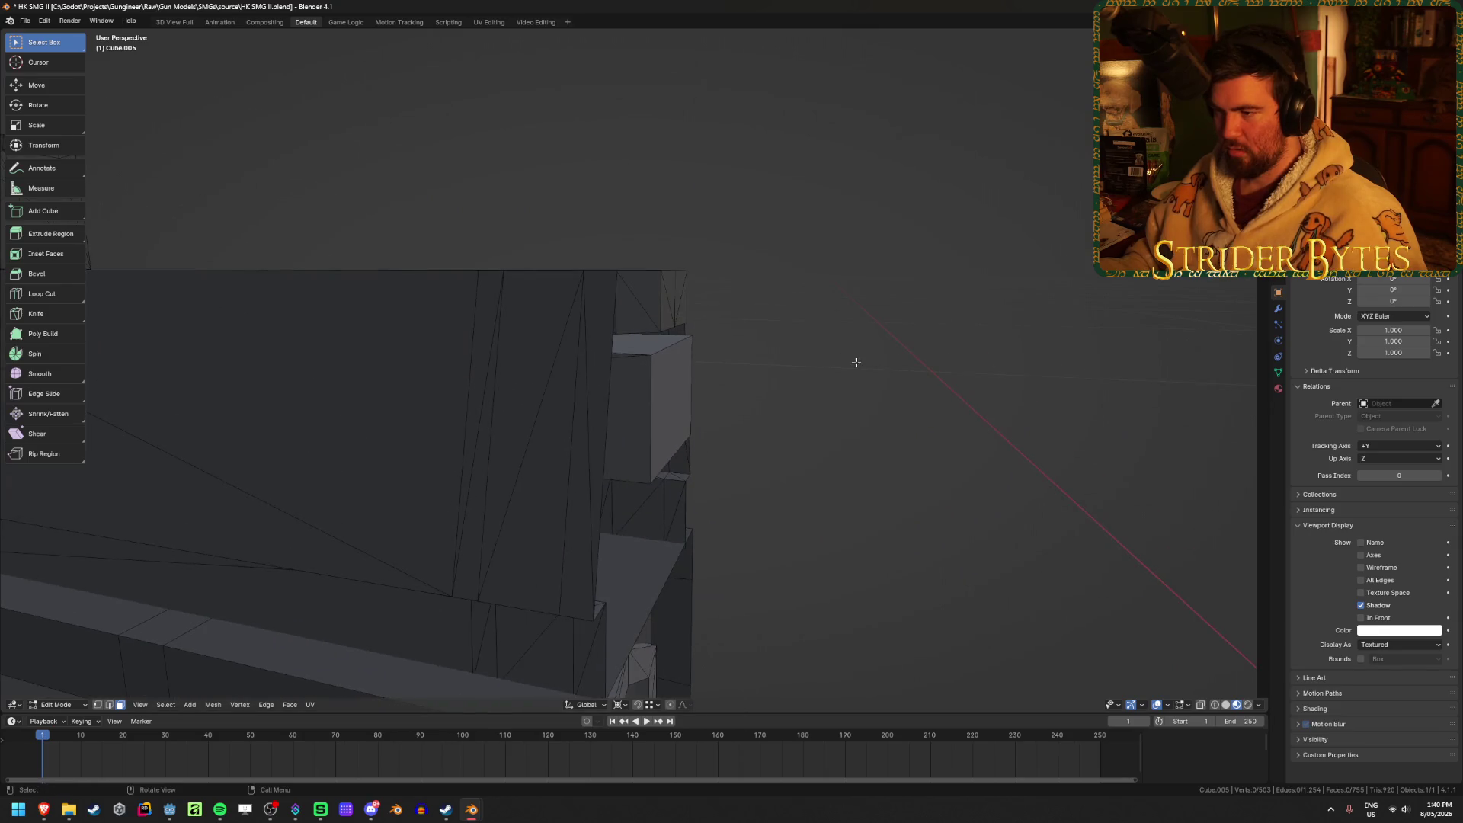
{"action": "mouse_move", "coordinate": [856, 362]}
{"action": "middle_mouse_down"}
{"action": "mouse_move", "coordinate": [872, 395]}
{"action": "mouse_move", "coordinate": [793, 408]}
{"action": "mouse_move", "coordinate": [800, 385]}
{"action": "mouse_move", "coordinate": [667, 390]}
{"action": "mouse_move", "coordinate": [709, 366]}
{"action": "mouse_move", "coordinate": [774, 381]}
{"action": "mouse_move", "coordinate": [1095, 323]}
{"action": "middle_mouse_up"}
{"action": "left_click", "coordinate": [391, 355], "text": "alt"}
{"action": "mouse_move", "coordinate": [389, 447]}
{"action": "middle_mouse_down"}
{"action": "mouse_move", "coordinate": [340, 438]}
{"action": "mouse_move", "coordinate": [662, 408]}
{"action": "middle_mouse_up"}
{"action": "key", "text": "KP_3"}
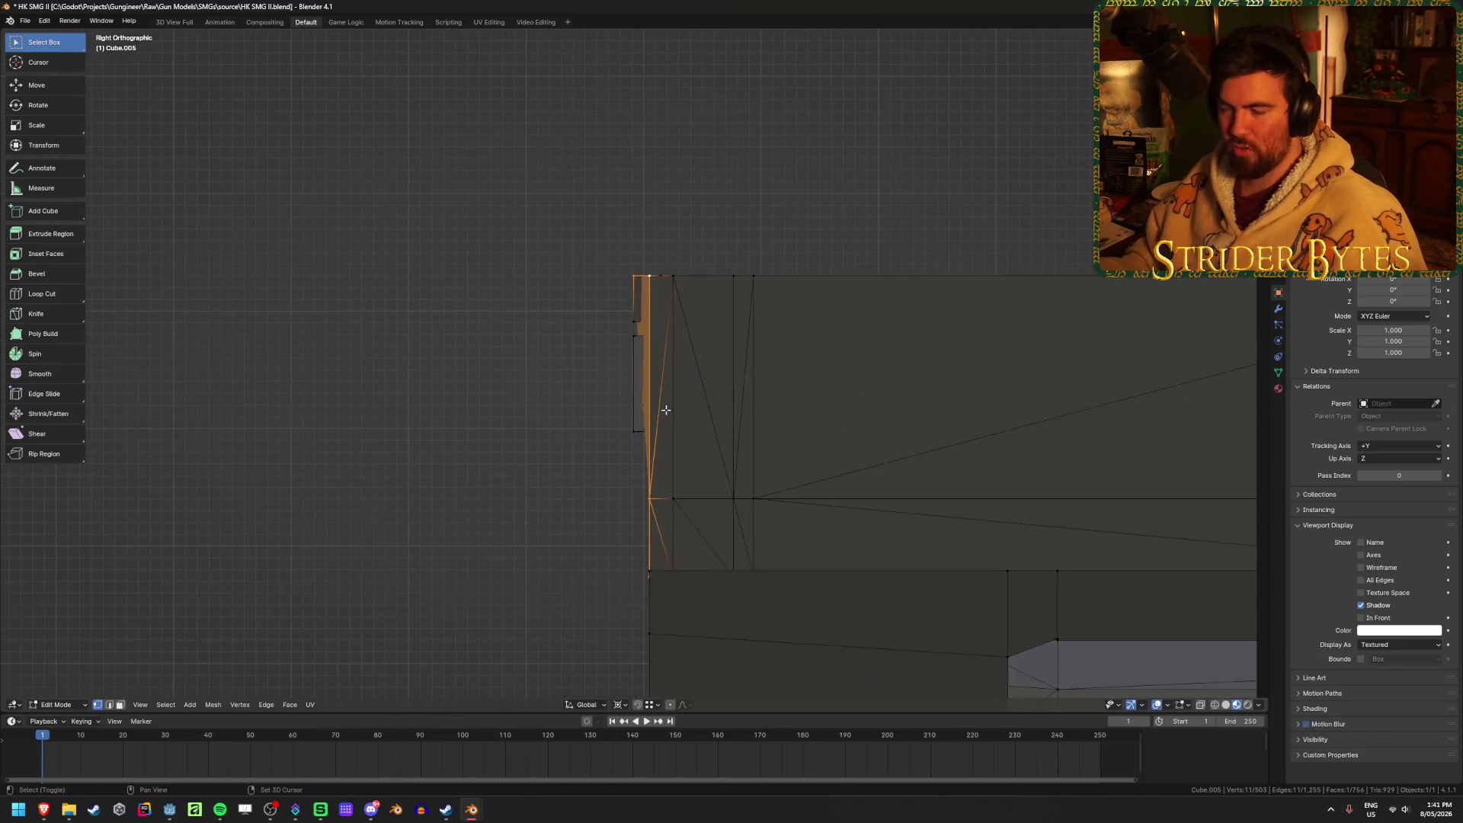
{"action": "scroll", "coordinate": [605, 366], "scroll_direction": "up", "scroll_amount": 3}
{"action": "middle_click_drag", "start_coordinate": [606, 366], "coordinate": [559, 399]}
{"action": "left_click", "coordinate": [471, 418]}
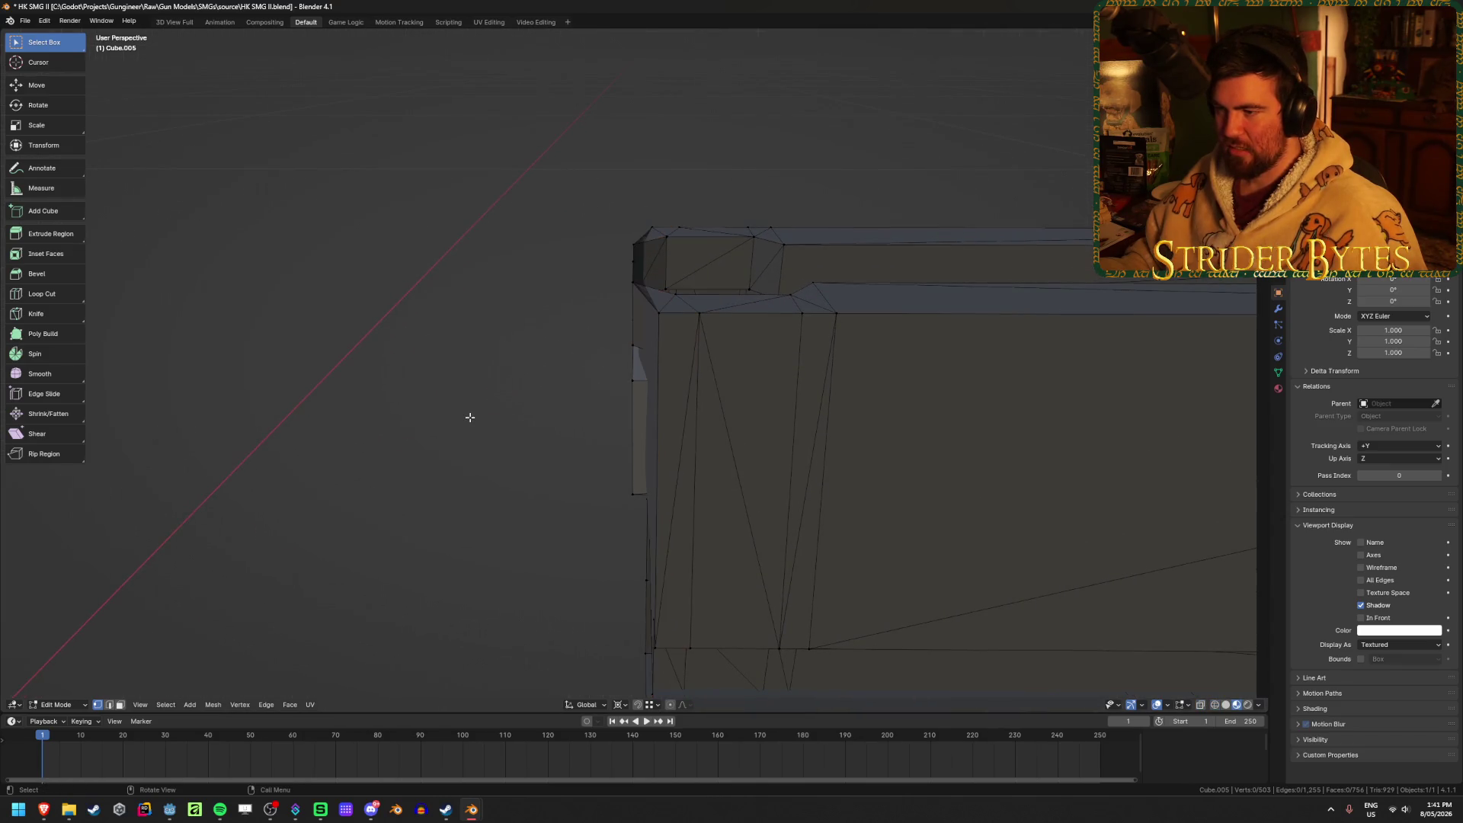
{"action": "key", "text": "ctrl+z"}
{"action": "mouse_move", "coordinate": [470, 417]}
{"action": "middle_mouse_down"}
{"action": "mouse_move", "coordinate": [457, 412]}
{"action": "mouse_move", "coordinate": [510, 407]}
{"action": "mouse_move", "coordinate": [473, 454]}
{"action": "mouse_move", "coordinate": [473, 493]}
{"action": "mouse_move", "coordinate": [504, 531]}
{"action": "middle_mouse_up"}
{"action": "mouse_move", "coordinate": [884, 446]}
{"action": "middle_mouse_down"}
{"action": "mouse_move", "coordinate": [865, 437]}
{"action": "mouse_move", "coordinate": [872, 392]}
{"action": "middle_mouse_up"}
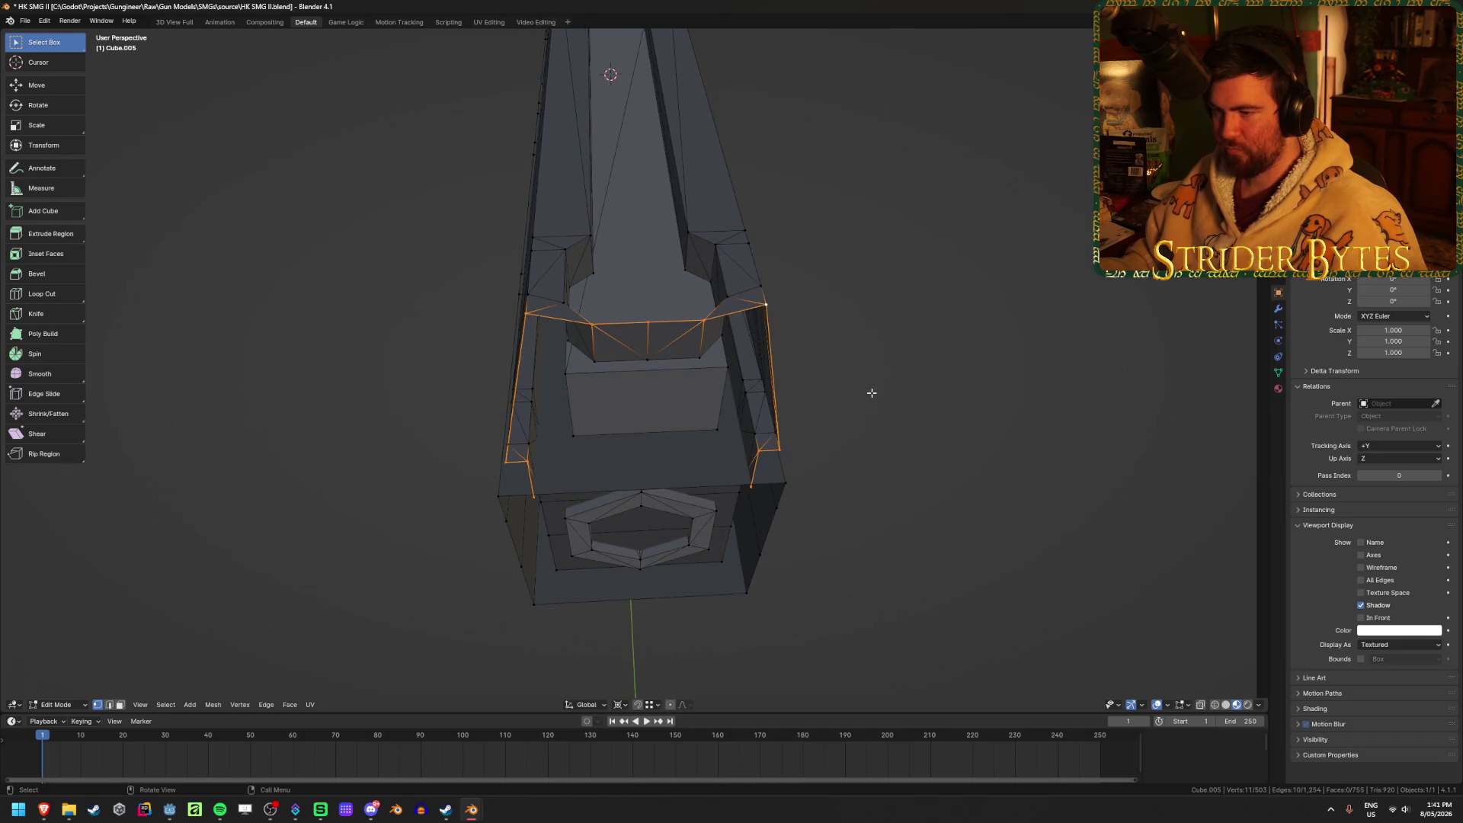
Shift the selected front-edge geometry along the X axis.
{"action": "left_click", "coordinate": [594, 329]}
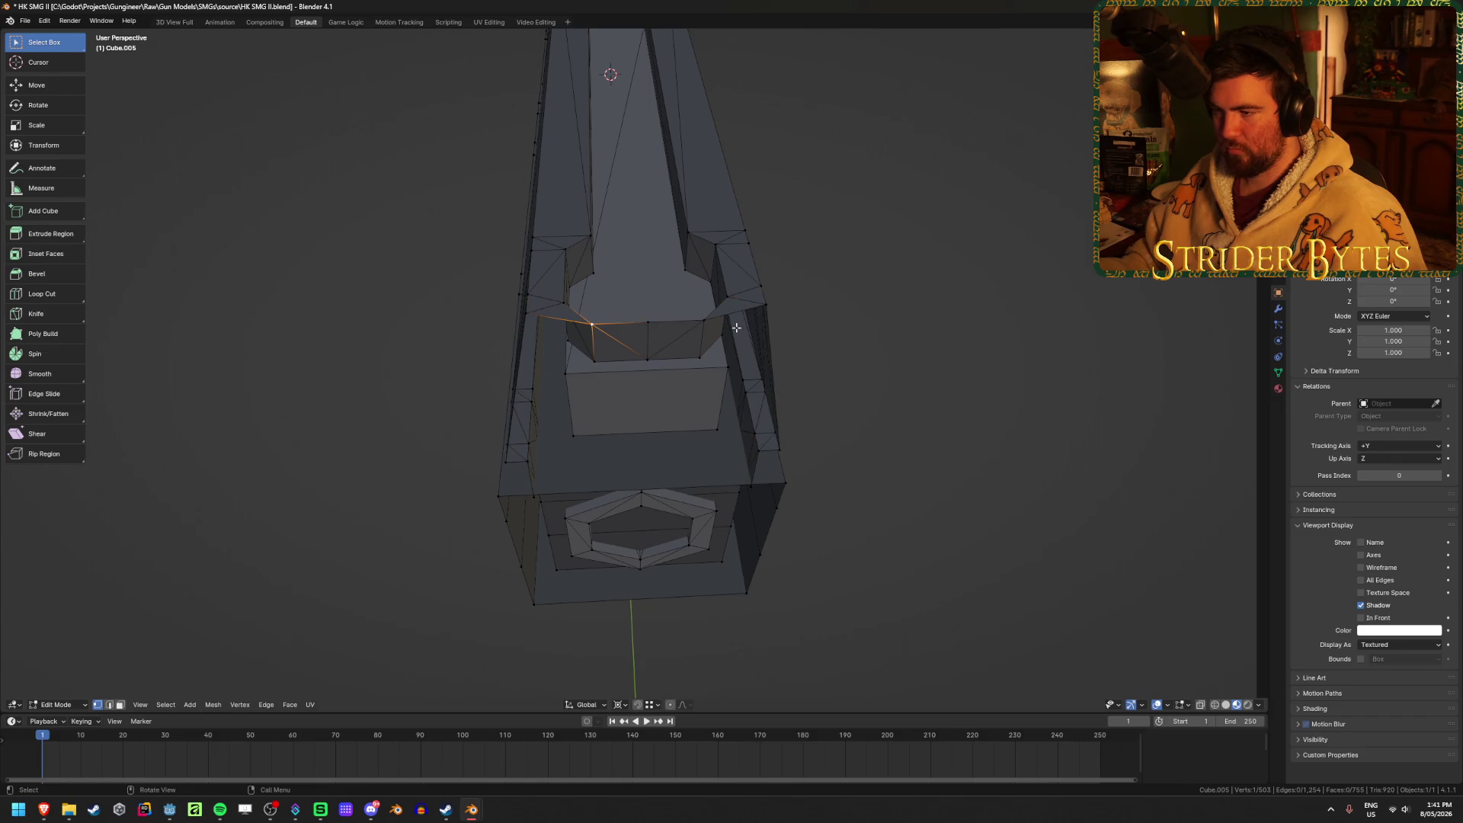
{"action": "mouse_move", "coordinate": [715, 326]}
{"action": "middle_mouse_down"}
{"action": "mouse_move", "coordinate": [715, 395]}
{"action": "mouse_move", "coordinate": [717, 371]}
{"action": "middle_mouse_up"}
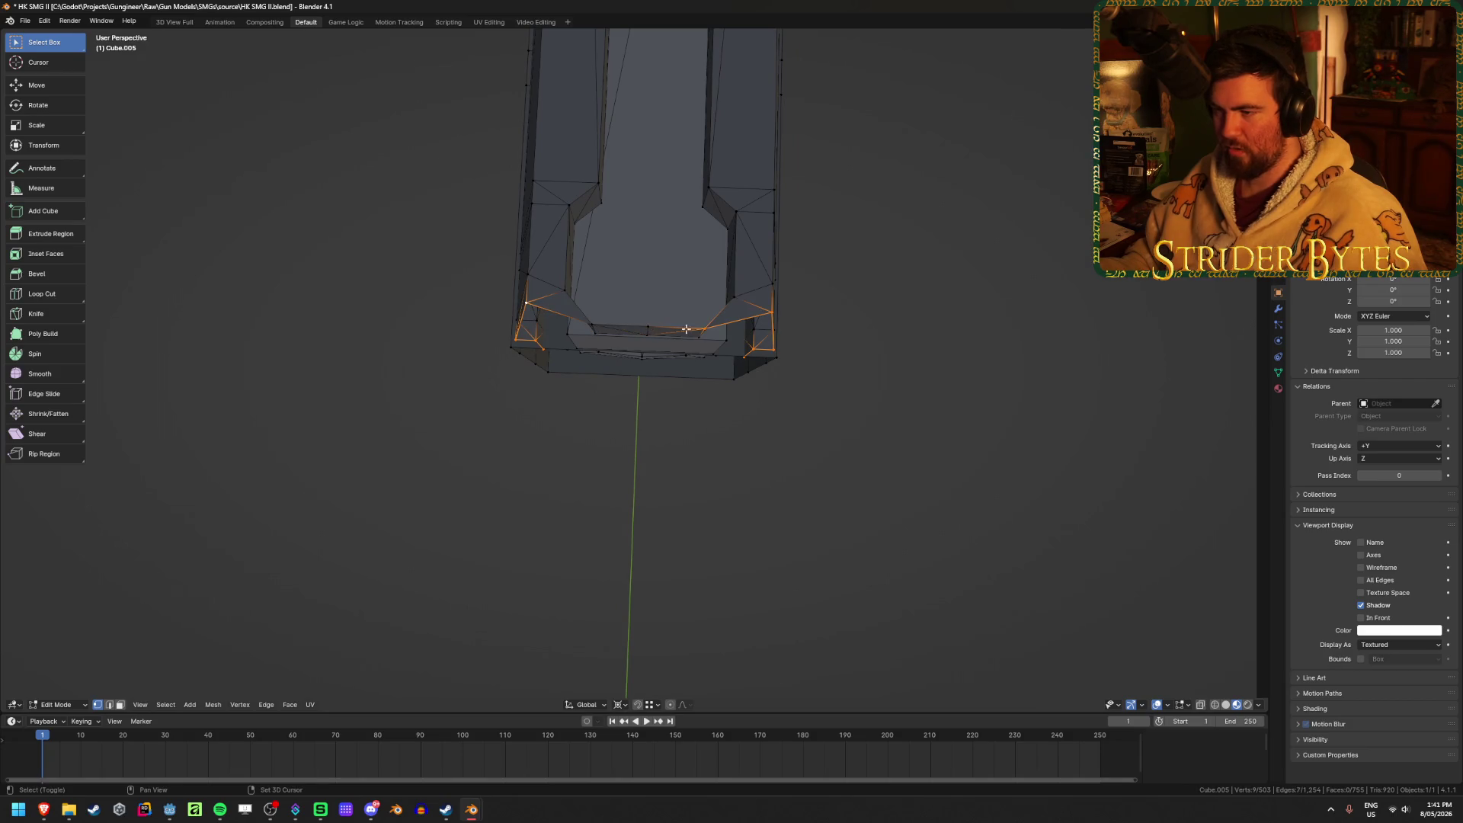
{"action": "key", "text": "KP_3"}
{"action": "middle_click_drag", "start_coordinate": [651, 105], "coordinate": [643, 263]}
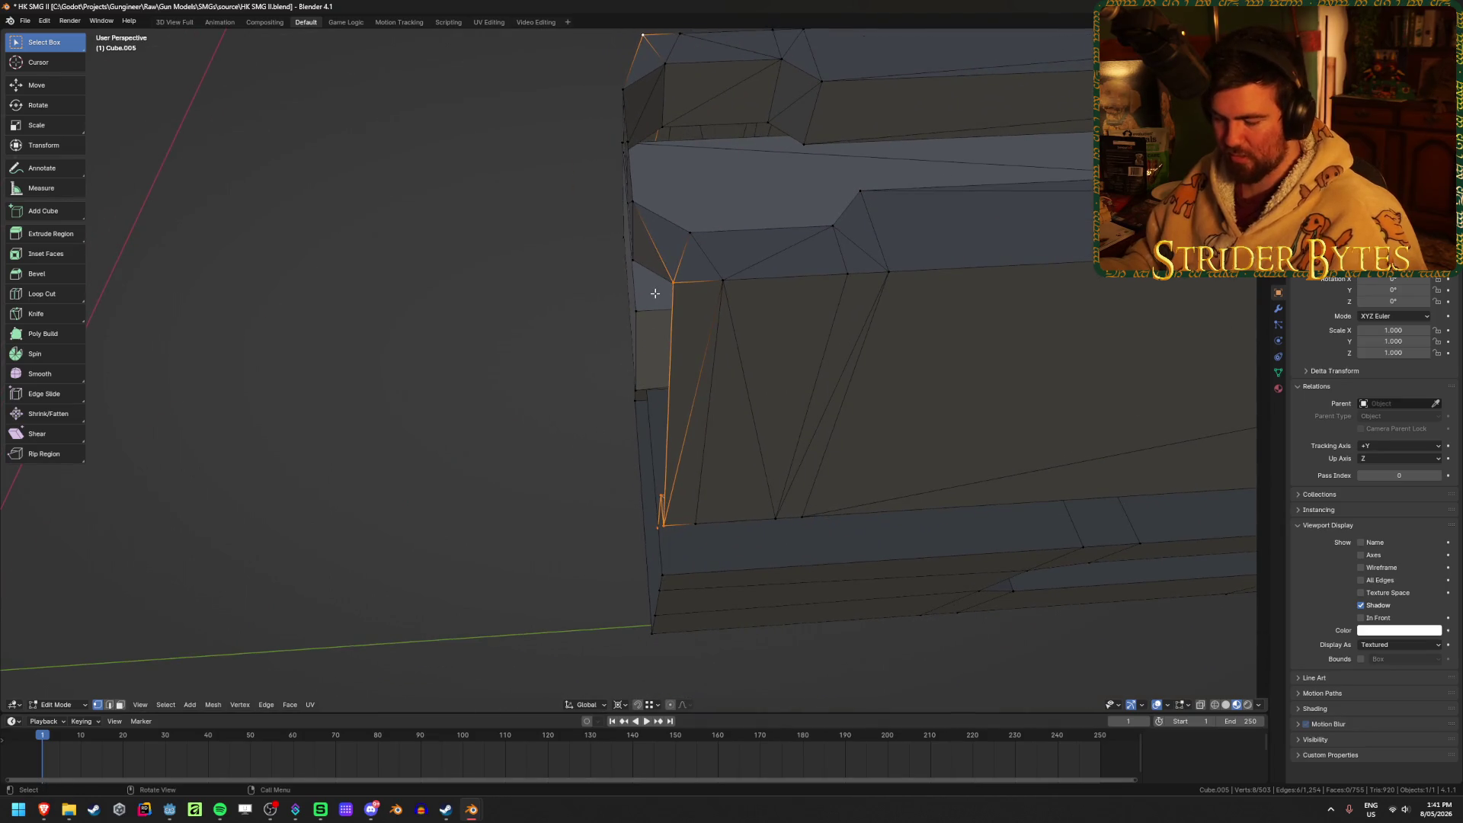
{"action": "key", "text": "g"}
{"action": "key", "text": "x"}
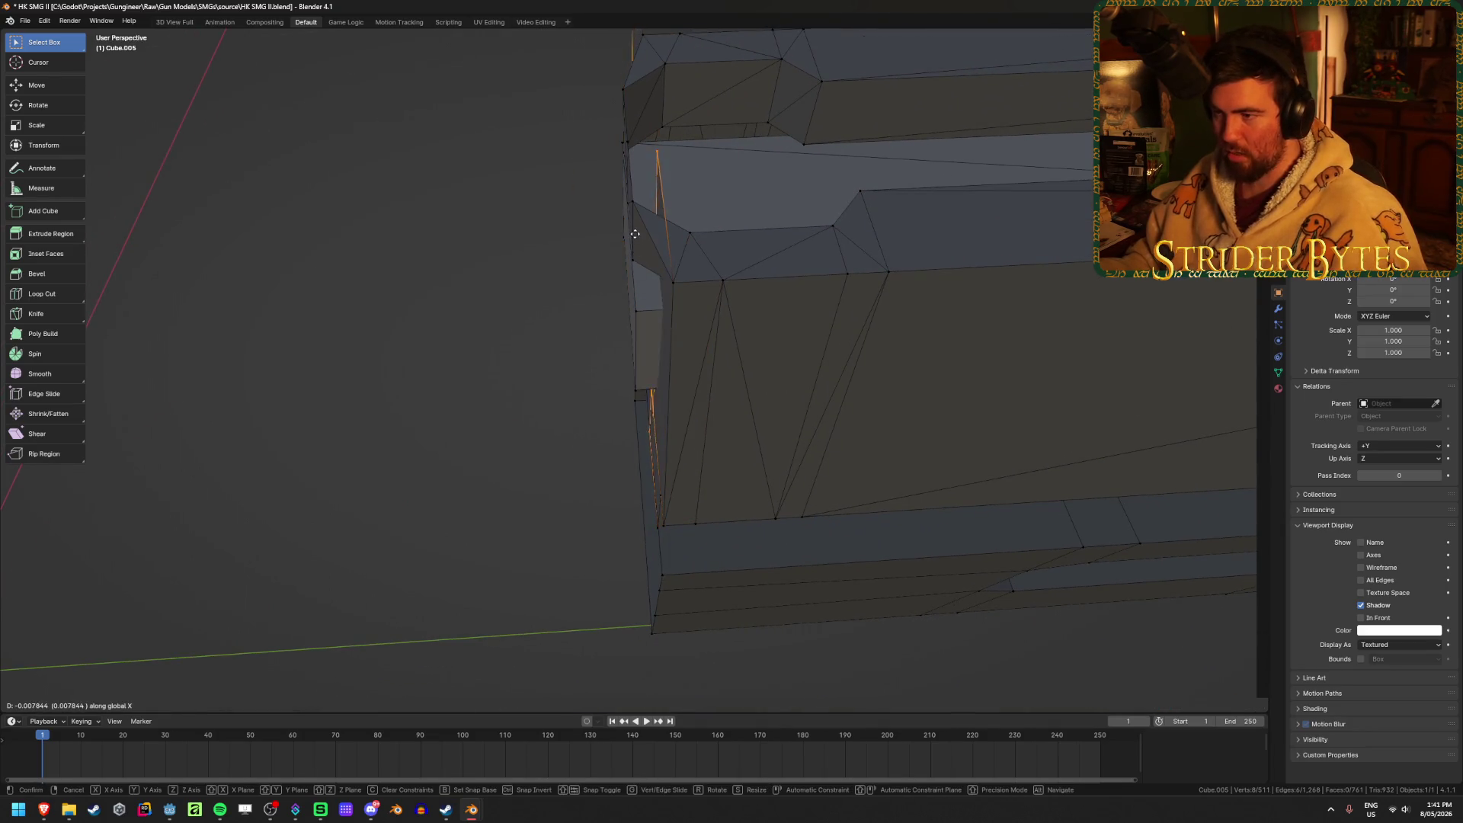
{"action": "left_click", "coordinate": [639, 270]}
{"action": "mouse_move", "coordinate": [639, 271]}
{"action": "middle_mouse_down"}
{"action": "mouse_move", "coordinate": [522, 318]}
{"action": "mouse_move", "coordinate": [686, 221]}
{"action": "middle_mouse_up"}
Select the front opening's edge loop and fill it with a face.
{"action": "left_click", "coordinate": [691, 212]}
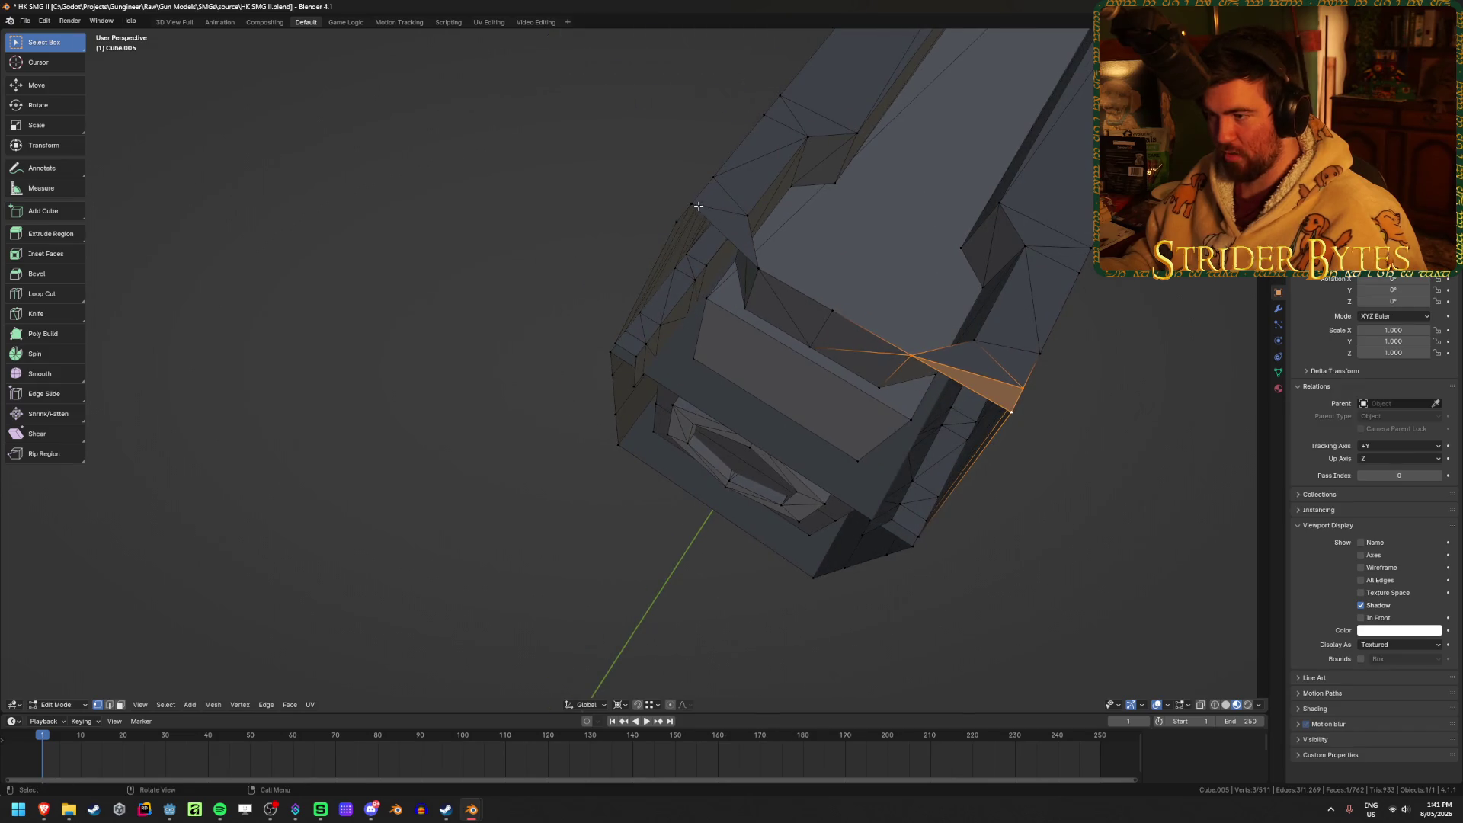
{"action": "left_click", "coordinate": [695, 205]}
{"action": "left_click", "coordinate": [685, 224], "text": "shift"}
{"action": "left_click", "coordinate": [708, 257], "text": "alt"}
{"action": "mouse_move", "coordinate": [709, 257]}
{"action": "middle_mouse_down"}
{"action": "mouse_move", "coordinate": [833, 284]}
{"action": "mouse_move", "coordinate": [752, 211]}
{"action": "mouse_move", "coordinate": [496, 320]}
{"action": "middle_mouse_up"}
{"action": "key", "text": "f"}
{"action": "left_click", "coordinate": [382, 362]}
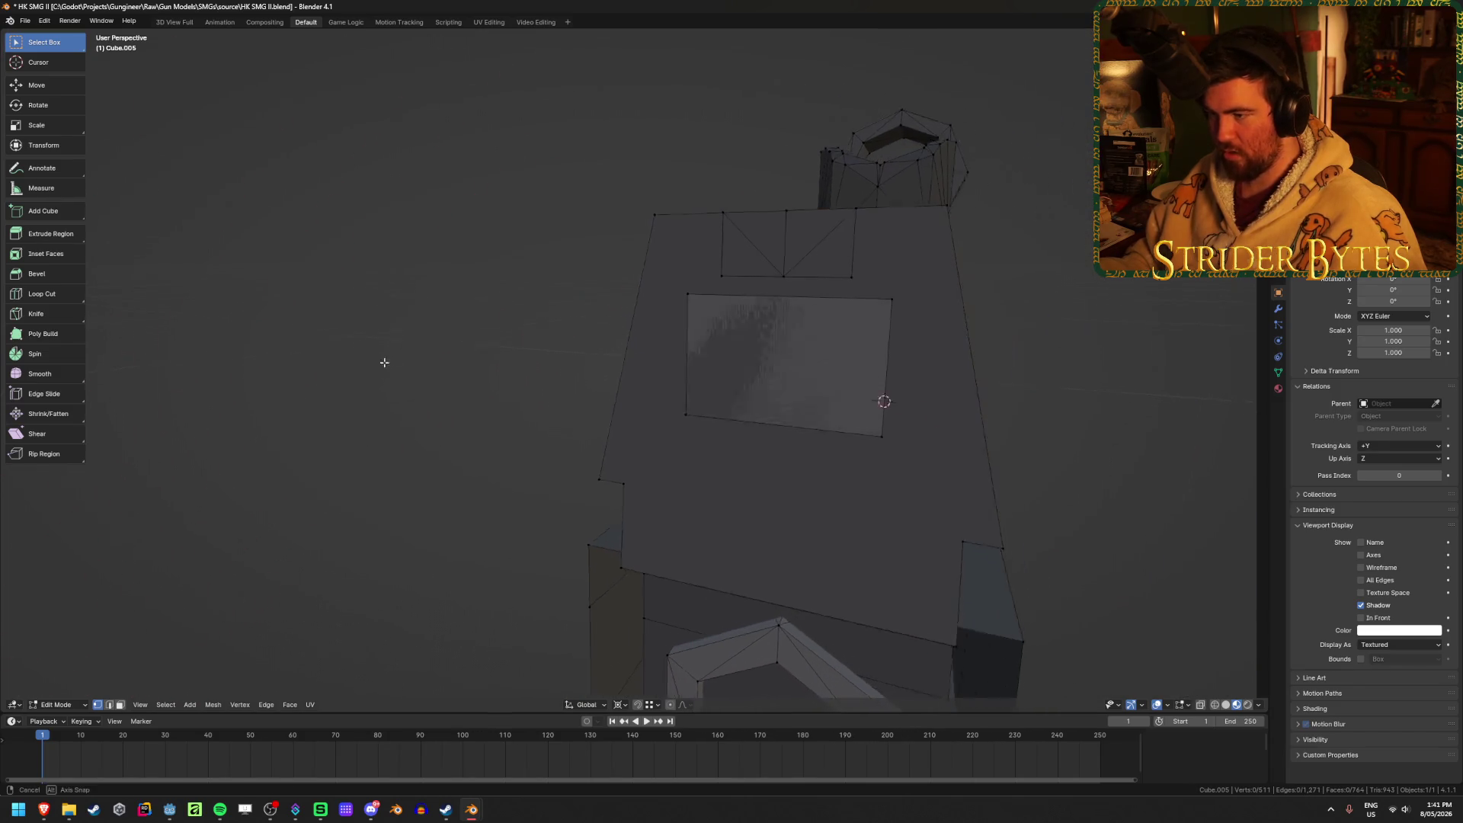
{"action": "middle_click_drag", "start_coordinate": [382, 362], "coordinate": [774, 343]}
Extrude the small inner rectangle face into a block, then return to Object Mode.
{"action": "key", "text": "3"}
{"action": "left_click", "coordinate": [774, 349]}
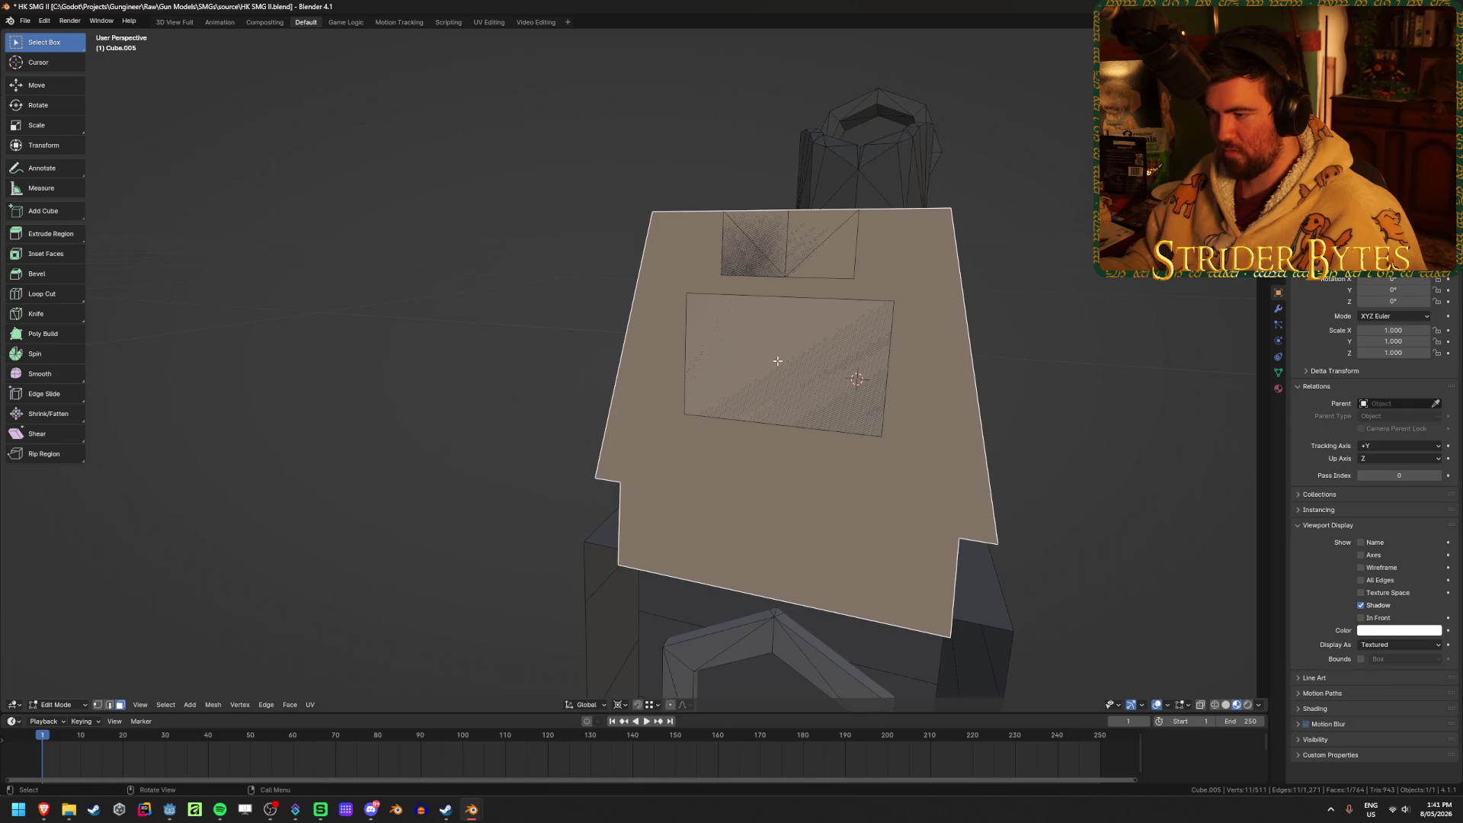
{"action": "left_click", "coordinate": [1029, 408]}
{"action": "left_click", "coordinate": [884, 393]}
{"action": "mouse_move", "coordinate": [914, 395]}
{"action": "middle_mouse_down"}
{"action": "mouse_move", "coordinate": [937, 382]}
{"action": "mouse_move", "coordinate": [904, 406]}
{"action": "middle_mouse_up"}
{"action": "key", "text": "e"}
{"action": "left_click", "coordinate": [888, 405]}
{"action": "mouse_move", "coordinate": [500, 402]}
{"action": "middle_mouse_down"}
{"action": "mouse_move", "coordinate": [518, 350]}
{"action": "mouse_move", "coordinate": [483, 434]}
{"action": "mouse_move", "coordinate": [487, 394]}
{"action": "mouse_move", "coordinate": [597, 366]}
{"action": "mouse_move", "coordinate": [559, 384]}
{"action": "middle_mouse_up"}
{"action": "key", "text": "Tab"}
{"action": "left_click", "coordinate": [517, 350]}
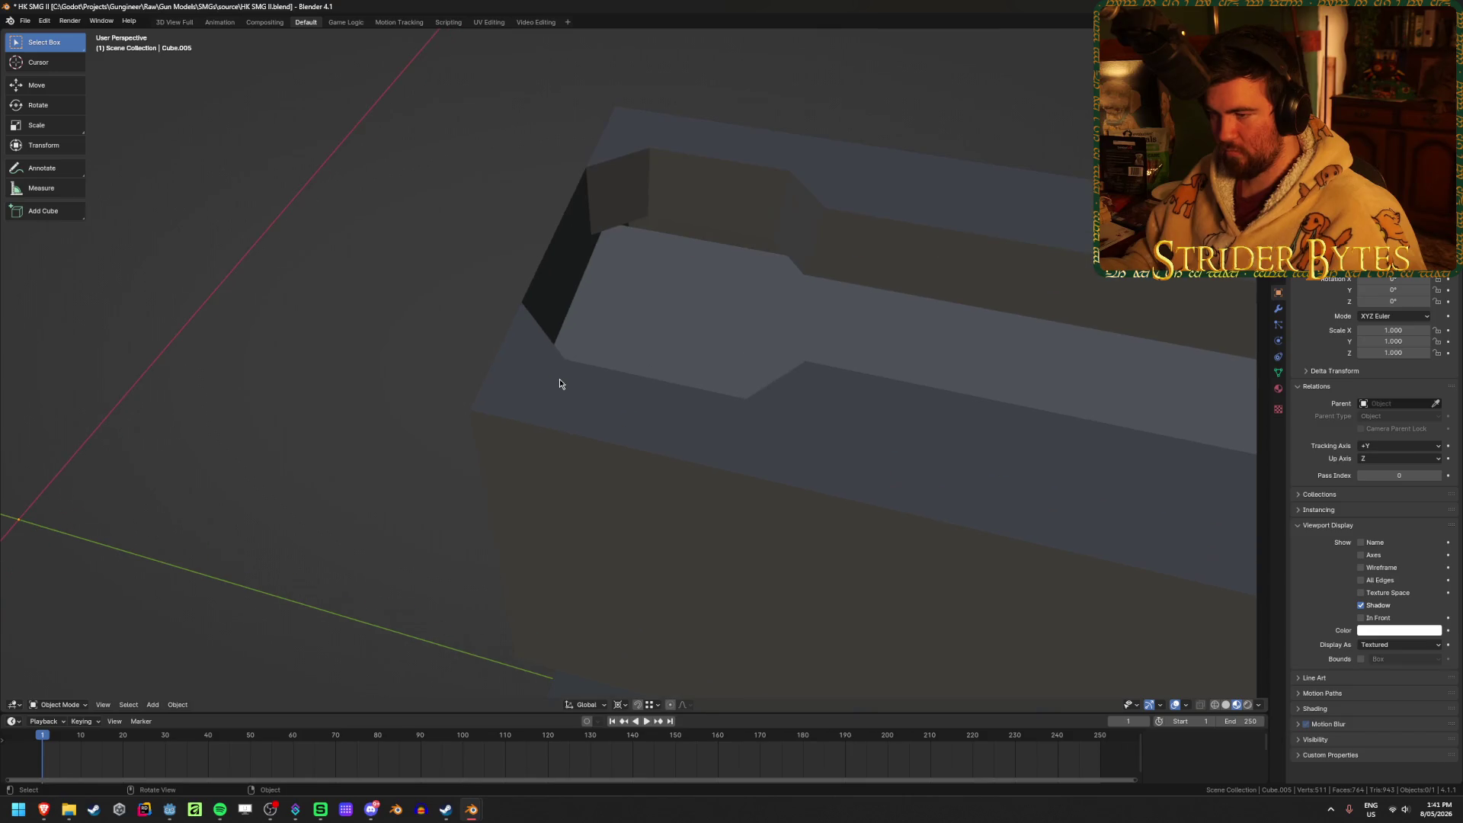
Save the file and extrude the front face around the block slightly outward.
{"action": "mouse_move", "coordinate": [371, 426]}
{"action": "middle_mouse_down"}
{"action": "mouse_move", "coordinate": [431, 415]}
{"action": "mouse_move", "coordinate": [447, 460]}
{"action": "middle_mouse_up"}
{"action": "key", "text": "ctrl+s"}
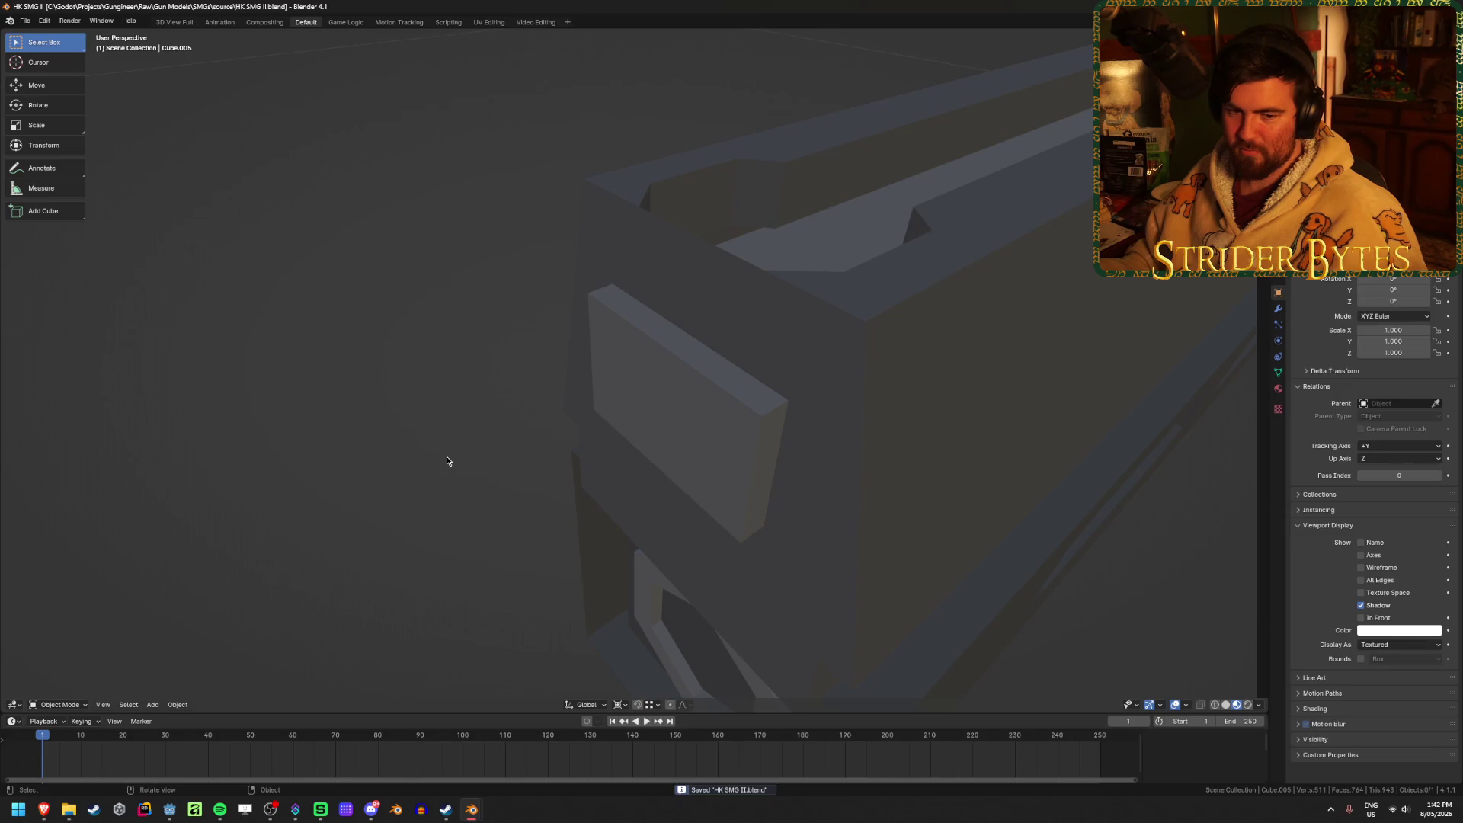
{"action": "key", "text": "Tab"}
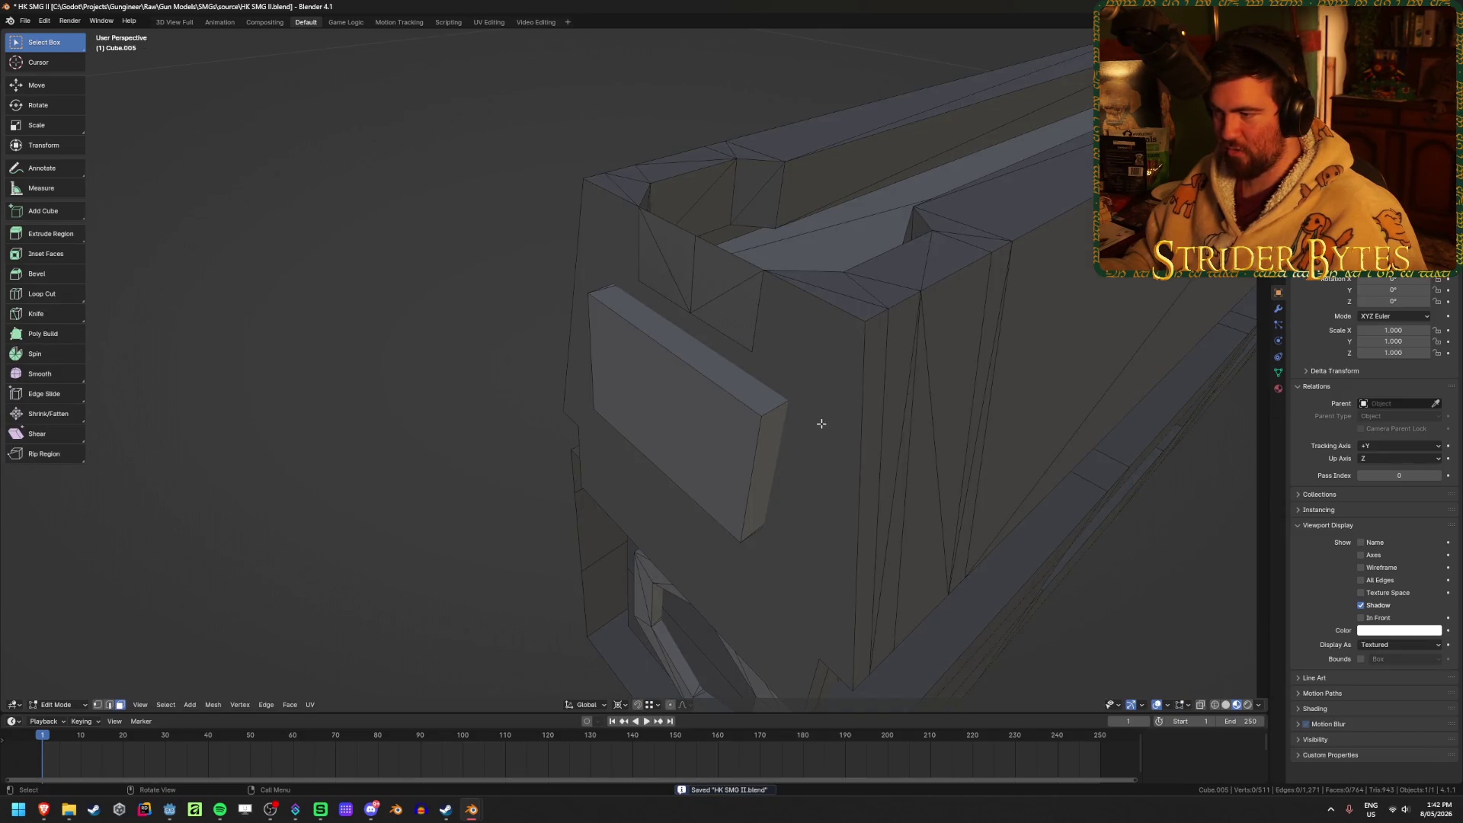
{"action": "left_click", "coordinate": [821, 424]}
{"action": "key", "text": "e"}
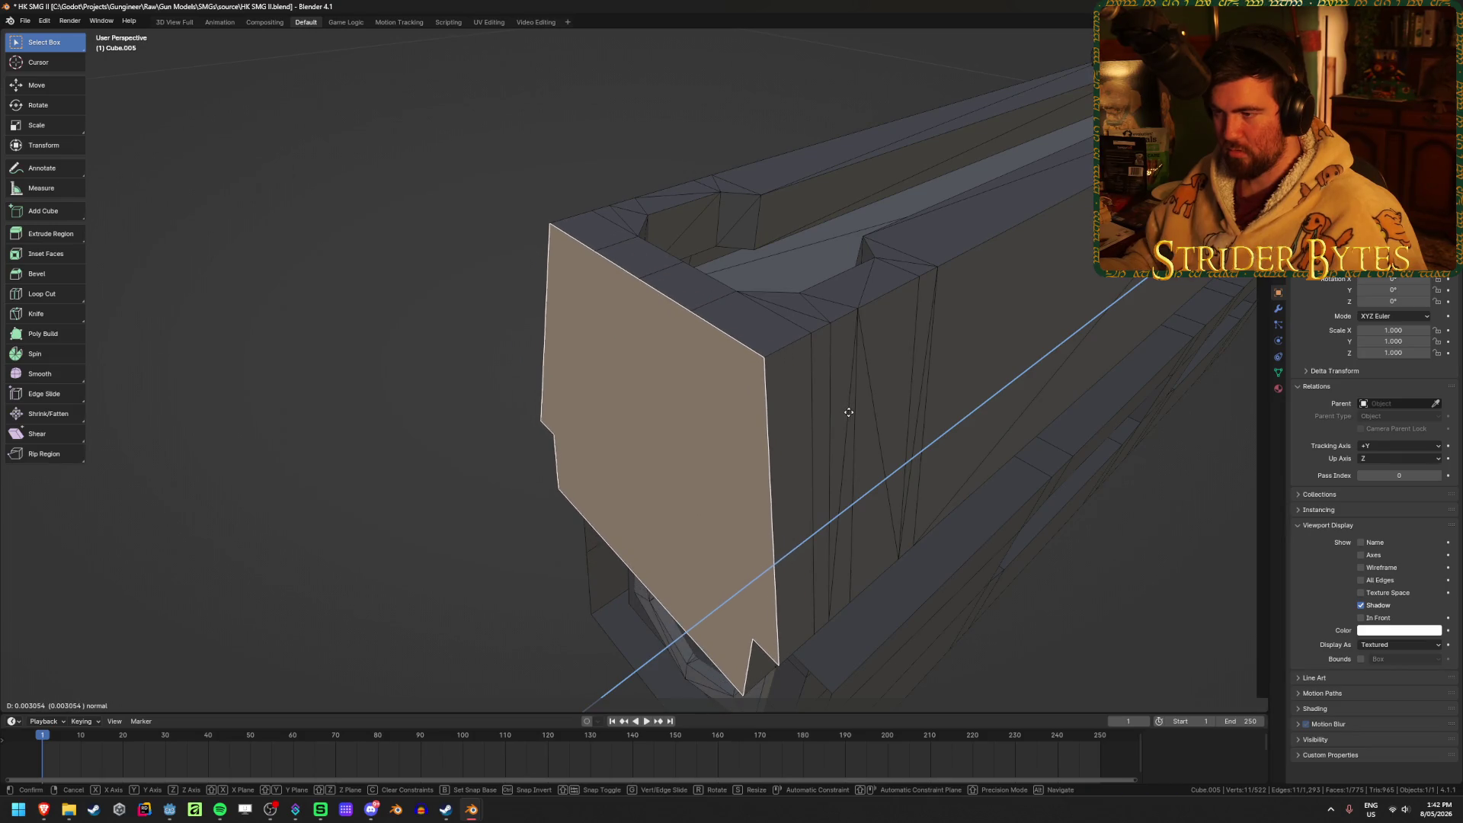
{"action": "left_click", "coordinate": [848, 412]}
Hide the large front face.
{"action": "middle_click_drag", "start_coordinate": [848, 411], "coordinate": [747, 425]}
{"action": "left_click", "coordinate": [456, 443]}
{"action": "left_click", "coordinate": [656, 418]}
{"action": "left_click", "coordinate": [379, 386]}
{"action": "left_click", "coordinate": [684, 380]}
{"action": "key", "text": "h"}
Move the inner face along Y, then exit Edit Mode with the large face hidden.
{"action": "left_click", "coordinate": [654, 412]}
{"action": "key", "text": "g"}
{"action": "key", "text": "y"}
{"action": "left_click", "coordinate": [658, 414]}
{"action": "mouse_move", "coordinate": [657, 413]}
{"action": "middle_mouse_down"}
{"action": "mouse_move", "coordinate": [496, 392]}
{"action": "mouse_move", "coordinate": [483, 454]}
{"action": "mouse_move", "coordinate": [529, 405]}
{"action": "mouse_move", "coordinate": [833, 510]}
{"action": "mouse_move", "coordinate": [538, 287]}
{"action": "mouse_move", "coordinate": [696, 371]}
{"action": "mouse_move", "coordinate": [689, 349]}
{"action": "middle_mouse_up"}
{"action": "key", "text": "alt+h"}
{"action": "key", "text": "h"}
{"action": "key", "text": "Tab"}
{"action": "key", "text": "Tab"}
Circle-select all six sides of the hexagonal ring faces around the barrel opening.
{"action": "mouse_move", "coordinate": [747, 389]}
{"action": "middle_mouse_down"}
{"action": "mouse_move", "coordinate": [917, 467]}
{"action": "mouse_move", "coordinate": [884, 464]}
{"action": "mouse_move", "coordinate": [938, 464]}
{"action": "middle_mouse_up"}
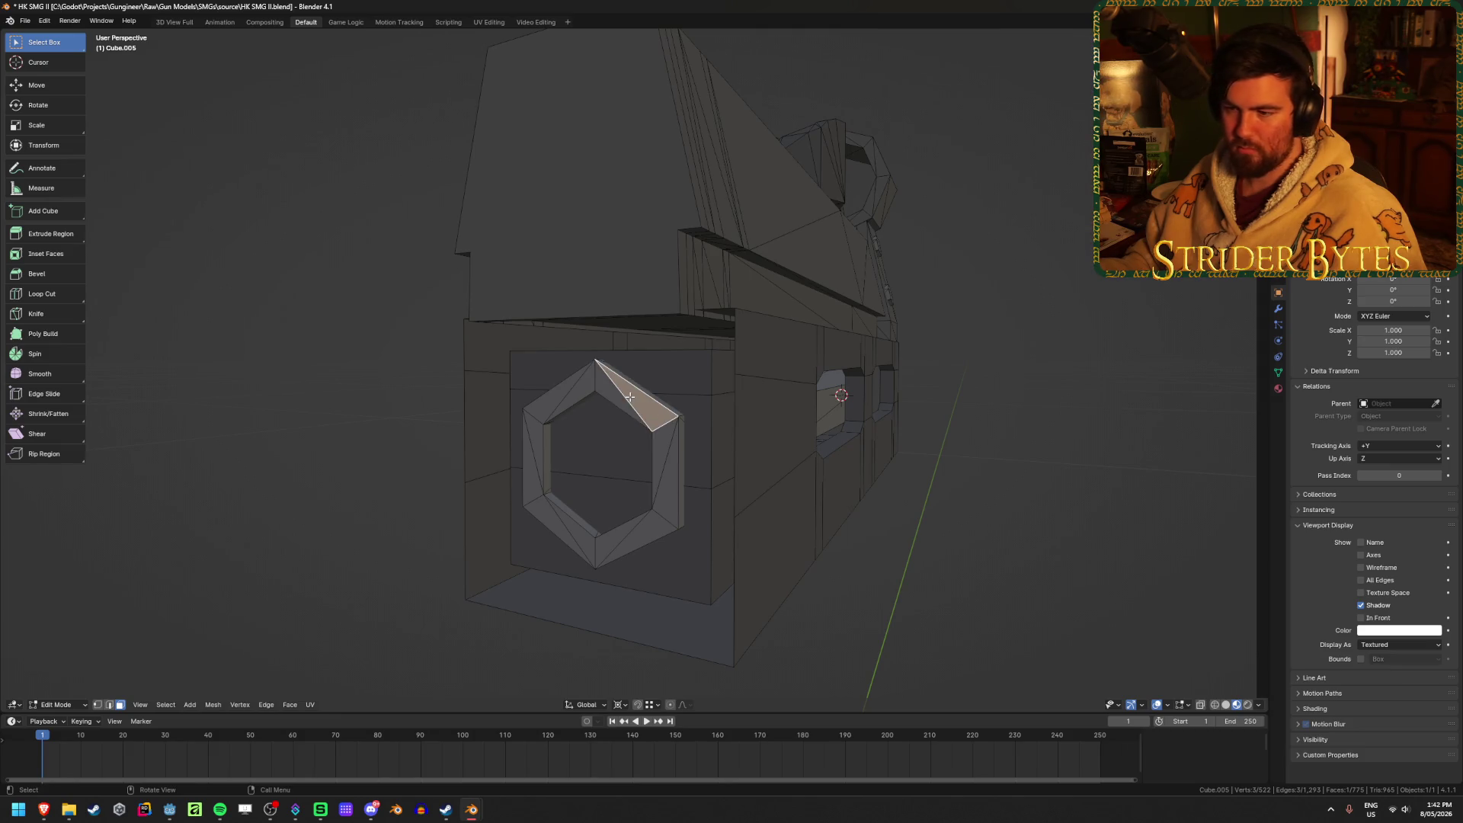
{"action": "mouse_move", "coordinate": [327, 415]}
{"action": "middle_mouse_down"}
{"action": "mouse_move", "coordinate": [366, 398]}
{"action": "mouse_move", "coordinate": [356, 414]}
{"action": "middle_mouse_up"}
{"action": "scroll", "coordinate": [672, 422], "scroll_direction": "up", "scroll_amount": 4}
{"action": "scroll", "coordinate": [675, 425], "scroll_direction": "down", "scroll_amount": 3}
{"action": "key", "text": "c"}
{"action": "left_click", "coordinate": [678, 396]}
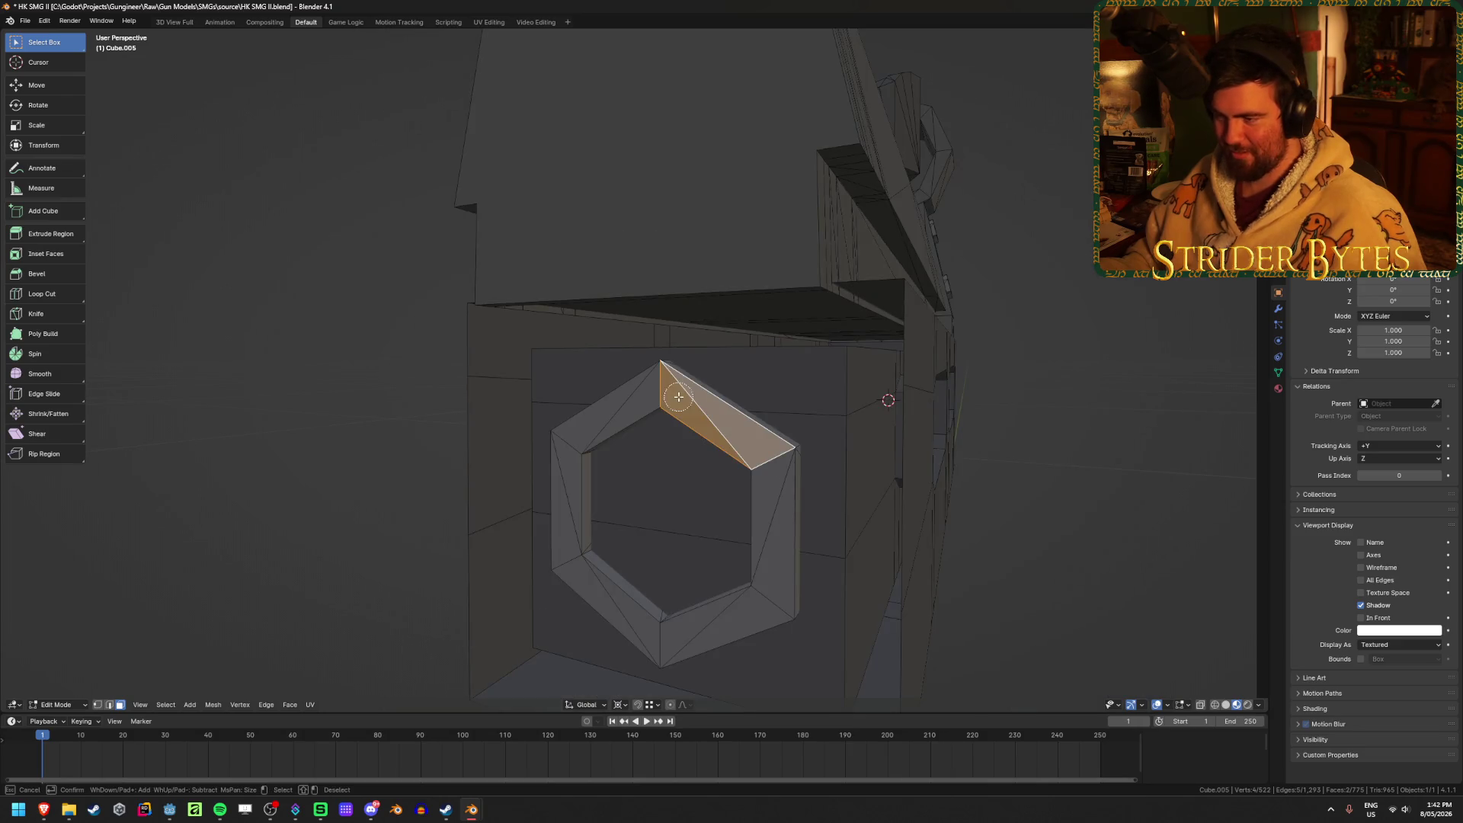
{"action": "left_click", "coordinate": [620, 406]}
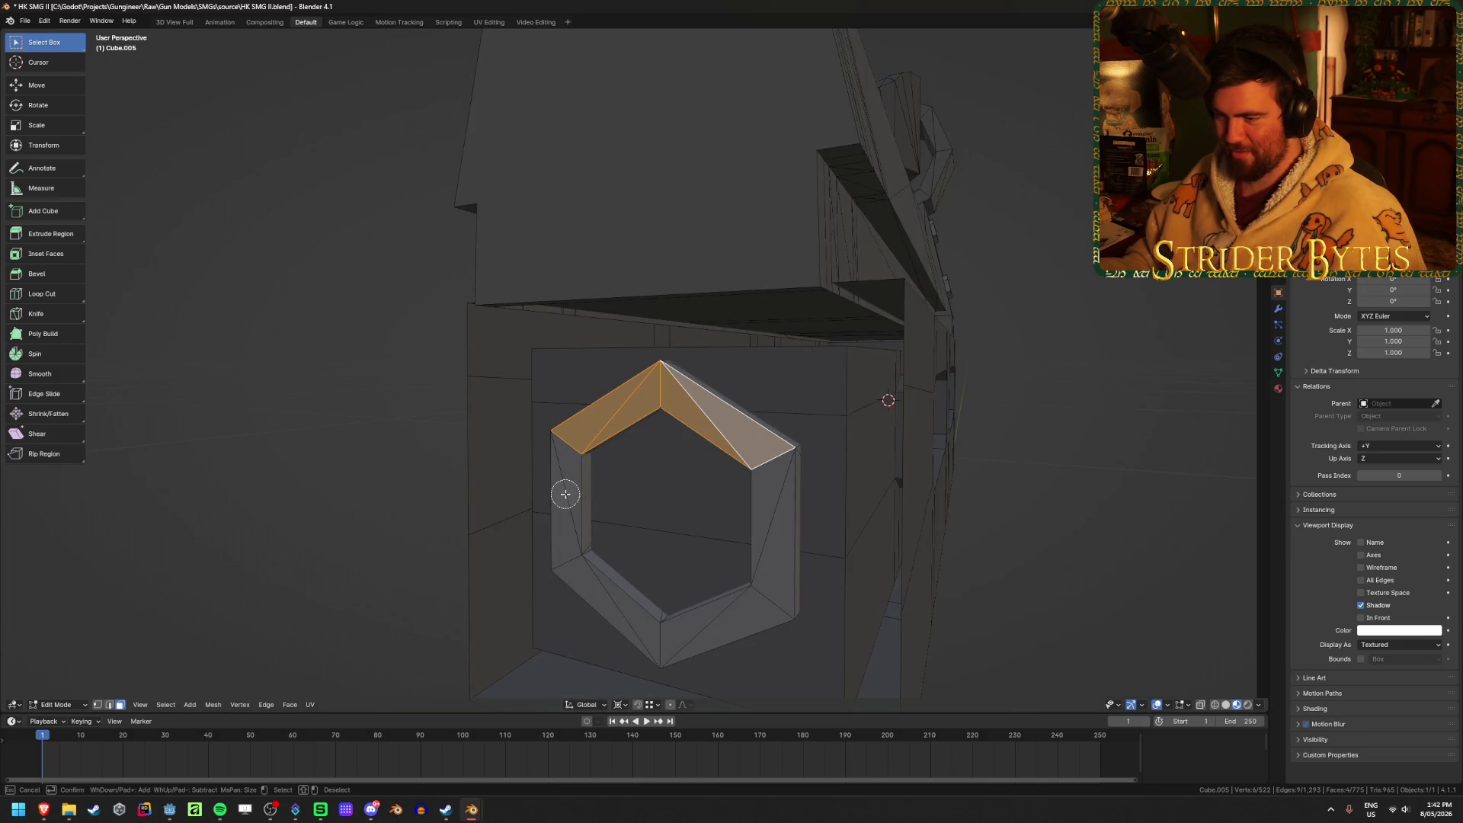
{"action": "left_click", "coordinate": [565, 493]}
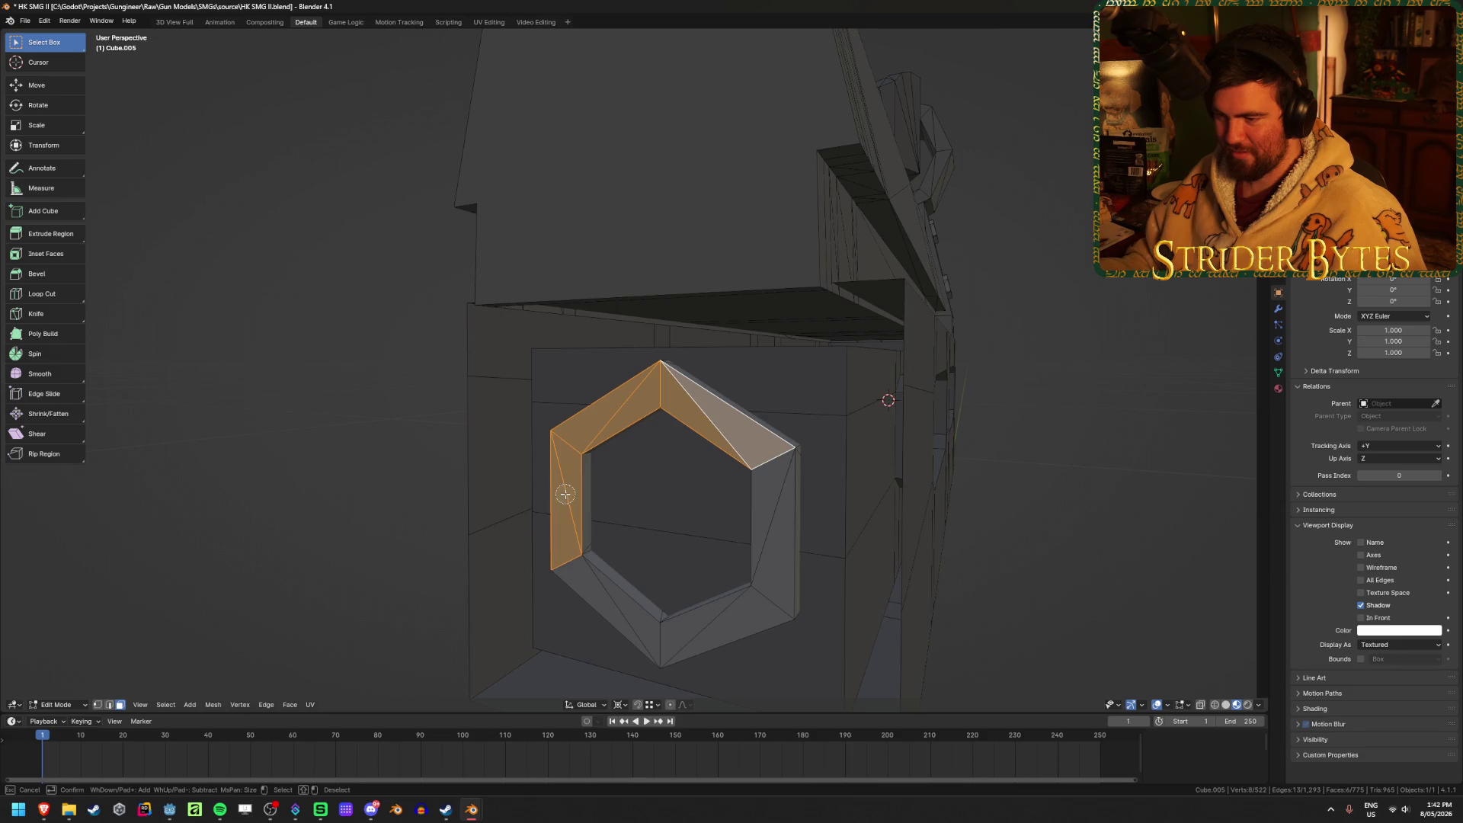
{"action": "left_click", "coordinate": [609, 598]}
{"action": "left_click_drag", "start_coordinate": [713, 618], "coordinate": [765, 606]}
{"action": "left_click", "coordinate": [768, 528]}
{"action": "key", "text": "Escape"}
Slide the hexagon faces forward along Y to lengthen the barrel tube, then deselect them.
{"action": "scroll", "coordinate": [810, 467], "scroll_direction": "down", "scroll_amount": 4}
{"action": "mouse_move", "coordinate": [810, 467]}
{"action": "middle_mouse_down"}
{"action": "mouse_move", "coordinate": [829, 472]}
{"action": "mouse_move", "coordinate": [630, 480]}
{"action": "mouse_move", "coordinate": [705, 457]}
{"action": "mouse_move", "coordinate": [780, 464]}
{"action": "mouse_move", "coordinate": [683, 404]}
{"action": "mouse_move", "coordinate": [680, 422]}
{"action": "middle_mouse_up"}
{"action": "key", "text": "g"}
{"action": "key", "text": "y"}
{"action": "left_click", "coordinate": [775, 478]}
{"action": "left_click", "coordinate": [858, 473]}
{"action": "scroll", "coordinate": [680, 422], "scroll_direction": "up", "scroll_amount": 3}
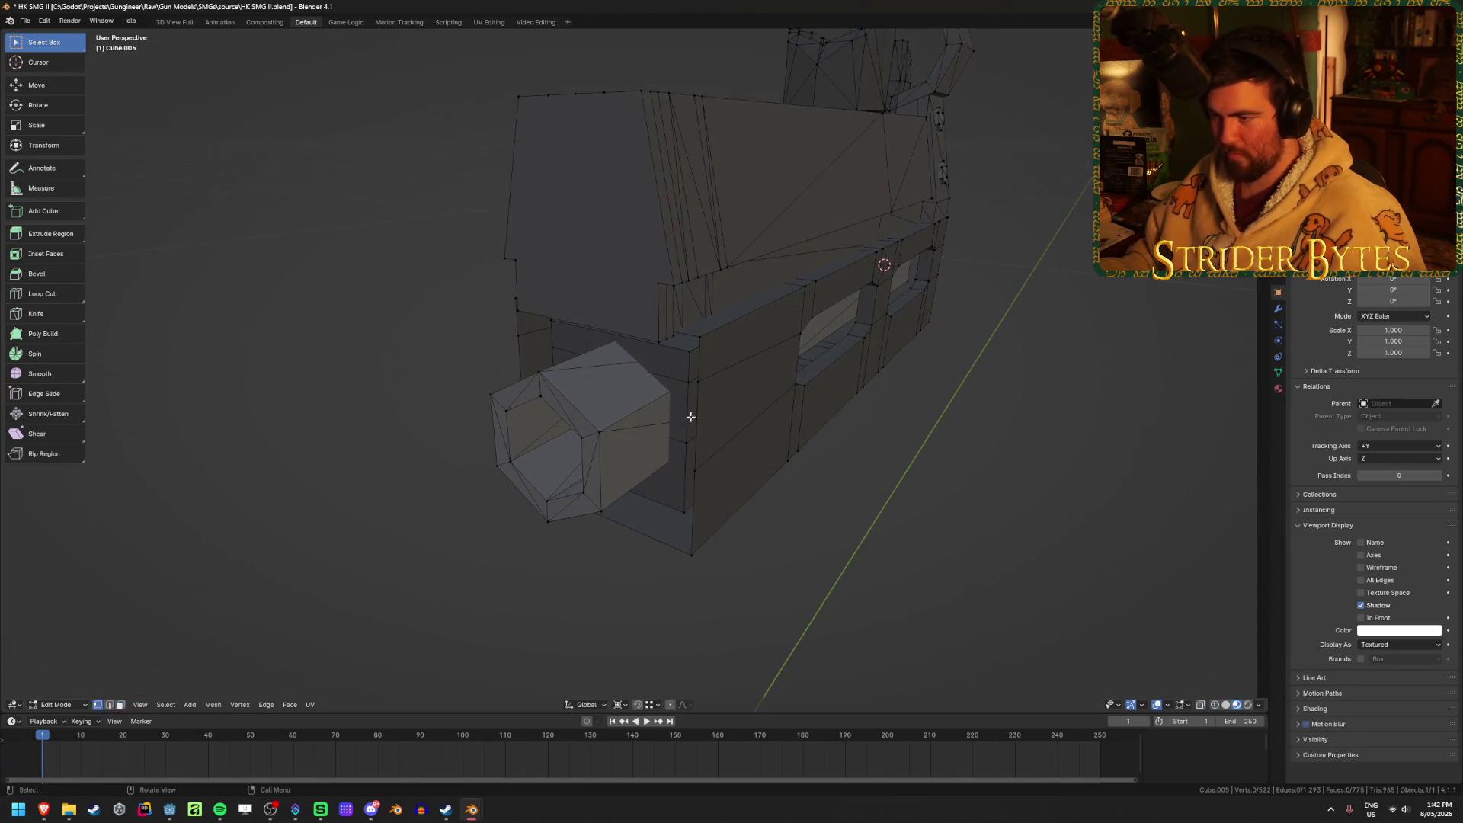
{"action": "mouse_move", "coordinate": [934, 485]}
{"action": "middle_mouse_down"}
{"action": "mouse_move", "coordinate": [917, 480]}
{"action": "mouse_move", "coordinate": [938, 437]}
{"action": "mouse_move", "coordinate": [999, 454]}
{"action": "mouse_move", "coordinate": [986, 467]}
{"action": "mouse_move", "coordinate": [915, 457]}
{"action": "middle_mouse_up"}
Leave Edit Mode, deselect the gun, and re-enter mesh editing from the opposite side.
{"action": "key", "text": "Tab"}
{"action": "scroll", "coordinate": [991, 522], "scroll_direction": "up", "scroll_amount": 2}
{"action": "left_click", "coordinate": [939, 522]}
{"action": "mouse_move", "coordinate": [939, 522]}
{"action": "middle_mouse_down"}
{"action": "mouse_move", "coordinate": [901, 533]}
{"action": "mouse_move", "coordinate": [954, 516]}
{"action": "mouse_move", "coordinate": [1006, 526]}
{"action": "mouse_move", "coordinate": [940, 515]}
{"action": "middle_mouse_up"}
{"action": "key", "text": "Tab"}
Switch to vertex selection and scale the selected loop around the barrel box.
{"action": "key", "text": "1"}
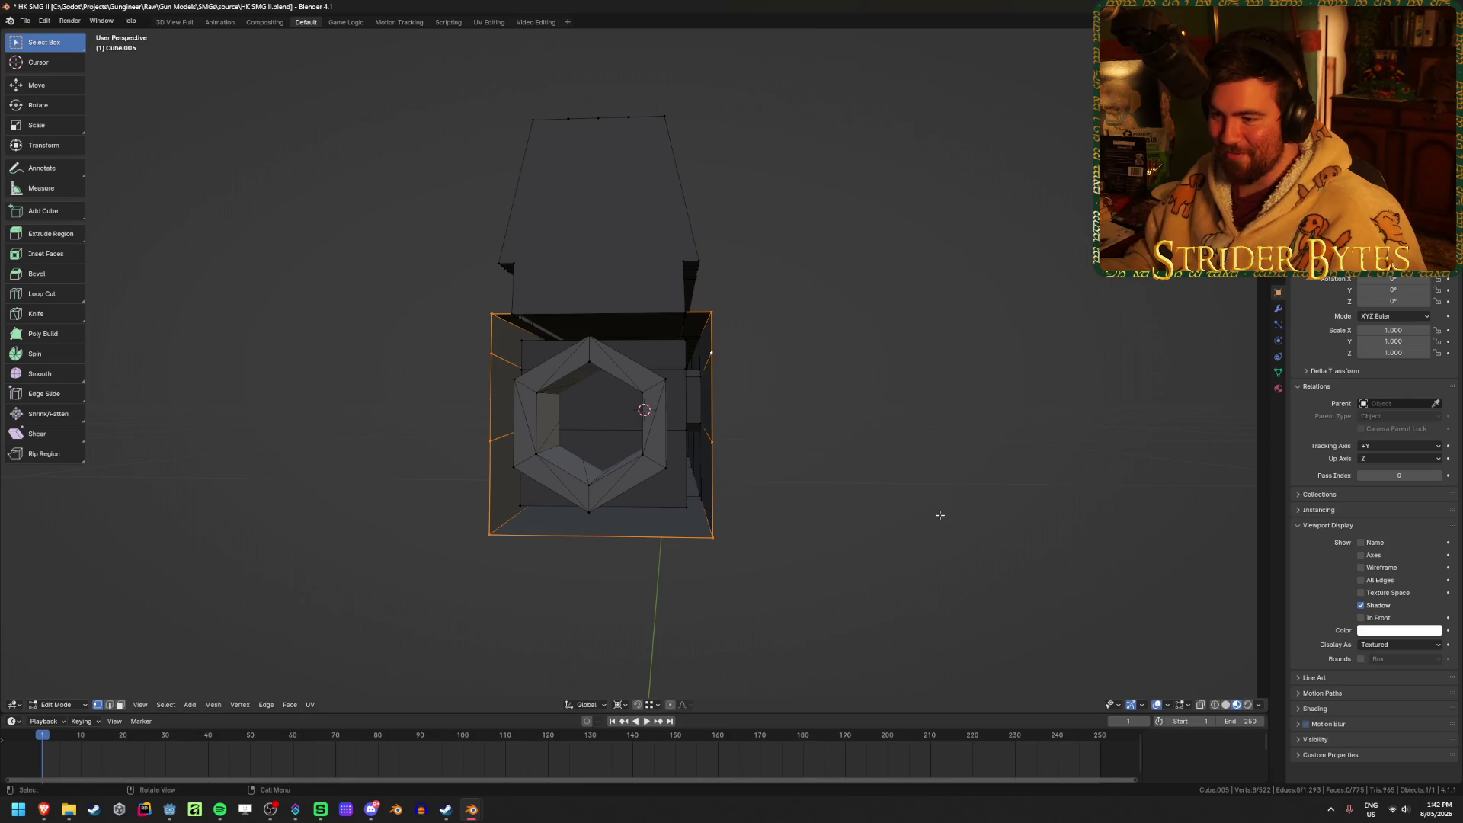
{"action": "left_click", "coordinate": [907, 491]}
{"action": "middle_click_drag", "start_coordinate": [918, 480], "coordinate": [861, 489]}
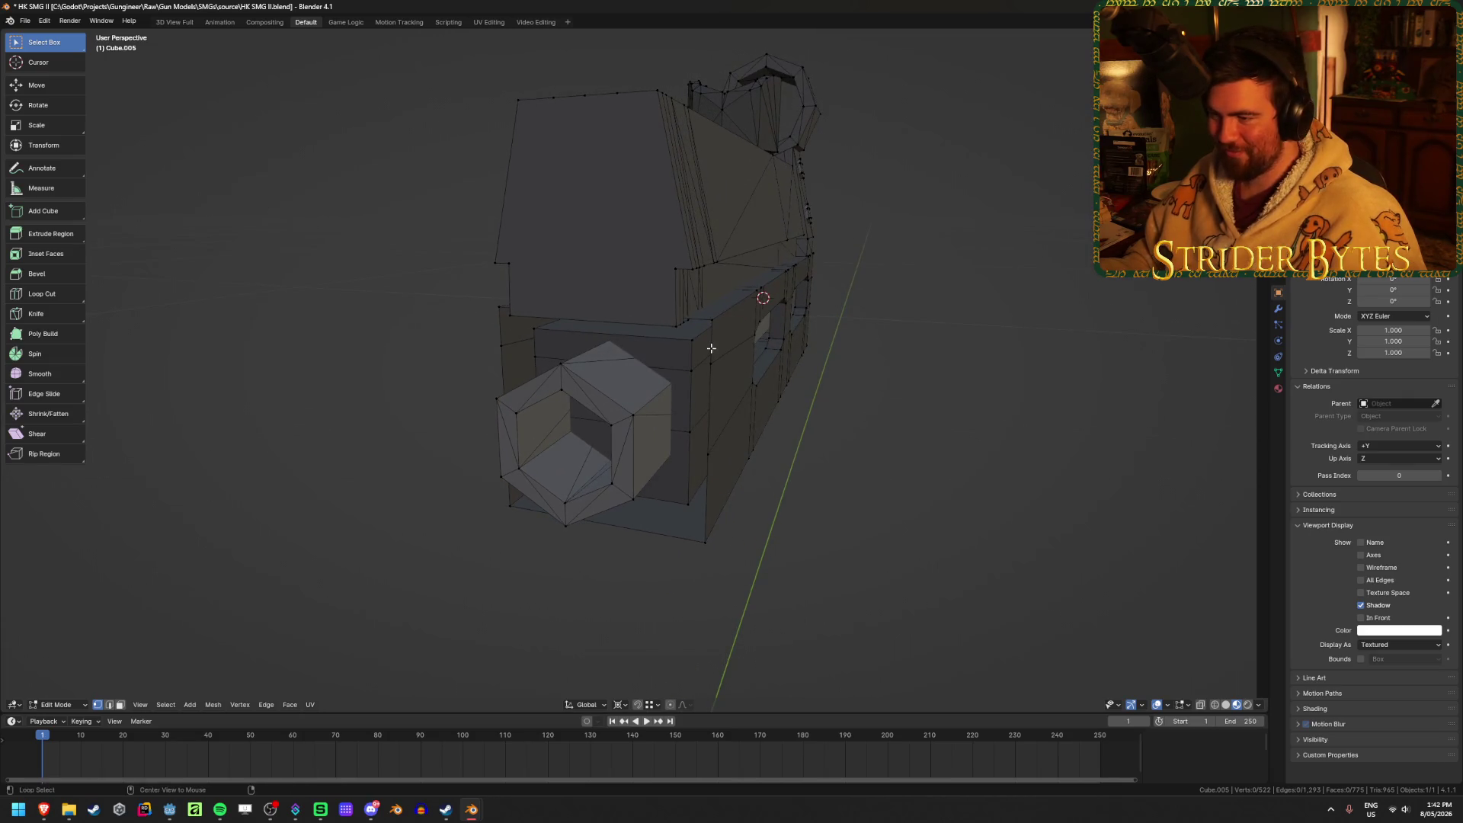
{"action": "middle_click_drag", "start_coordinate": [711, 348], "coordinate": [951, 418]}
{"action": "key", "text": "s"}
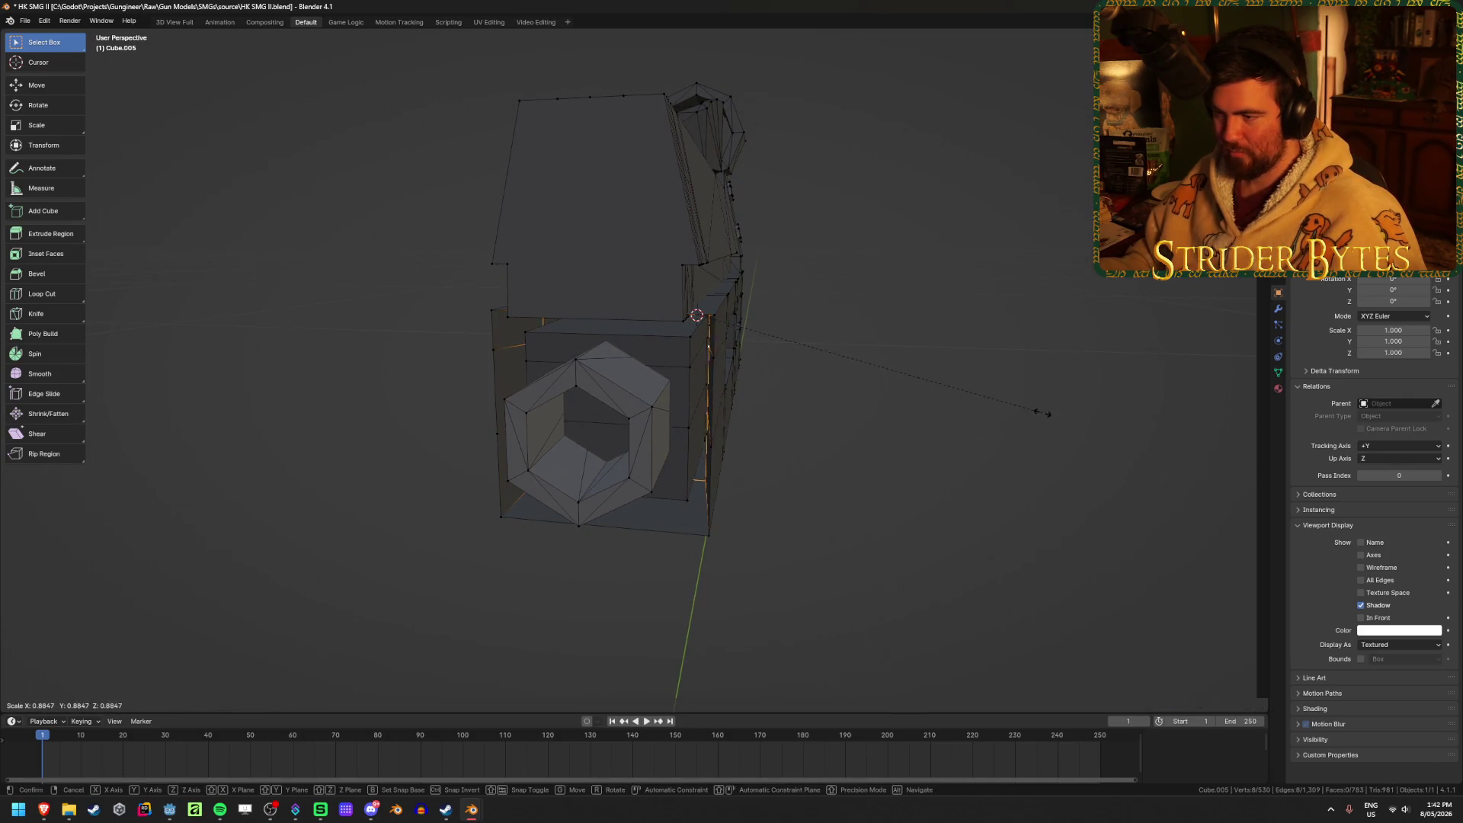
{"action": "left_click", "coordinate": [1048, 414]}
Set the transform pivot to Median Point, then trial an extrude-and-scale of the loop and undo it.
{"action": "left_click", "coordinate": [621, 706]}
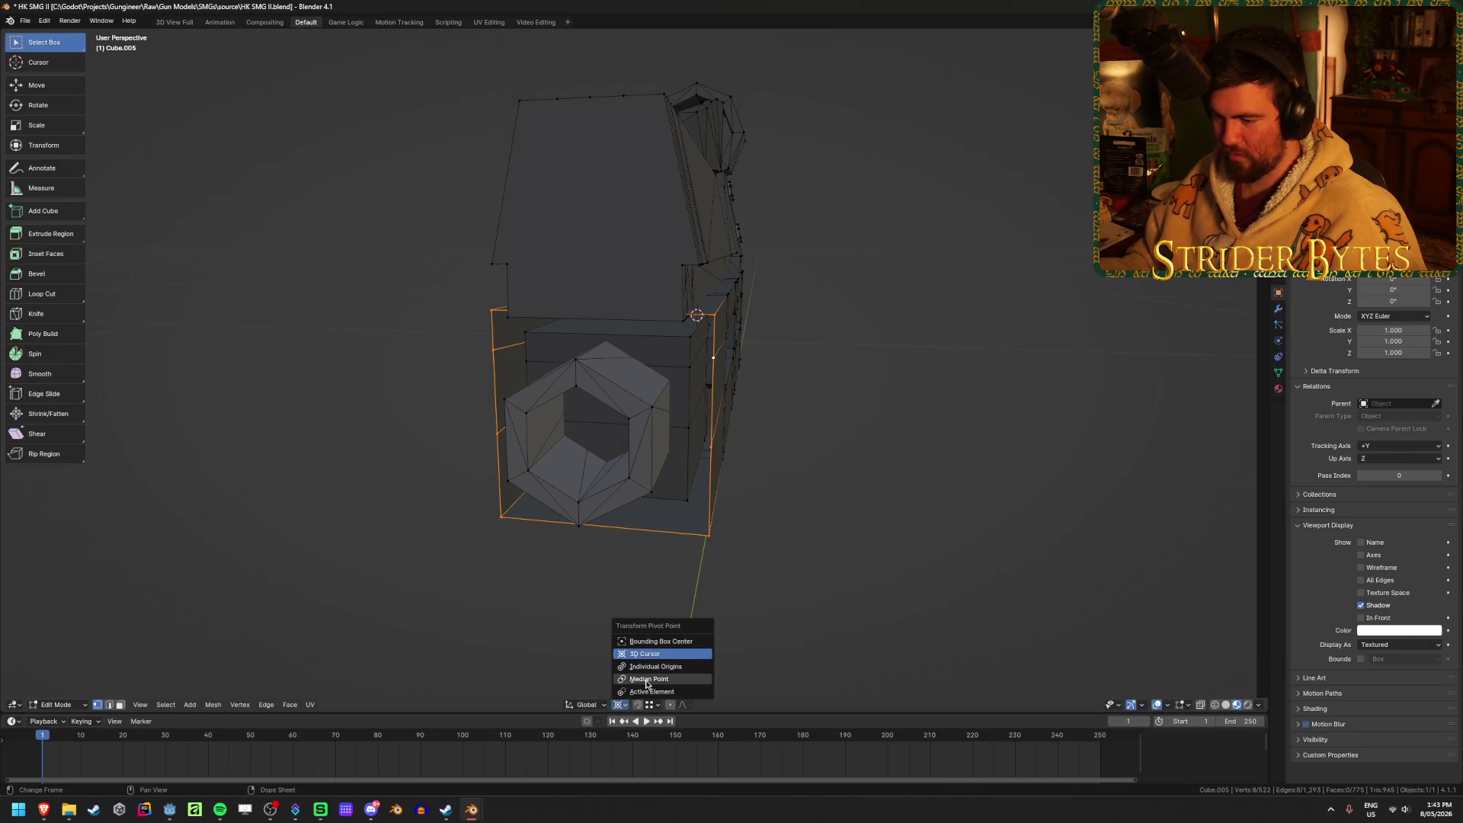
{"action": "left_click", "coordinate": [646, 679]}
{"action": "key", "text": "e"}
{"action": "key", "text": "s"}
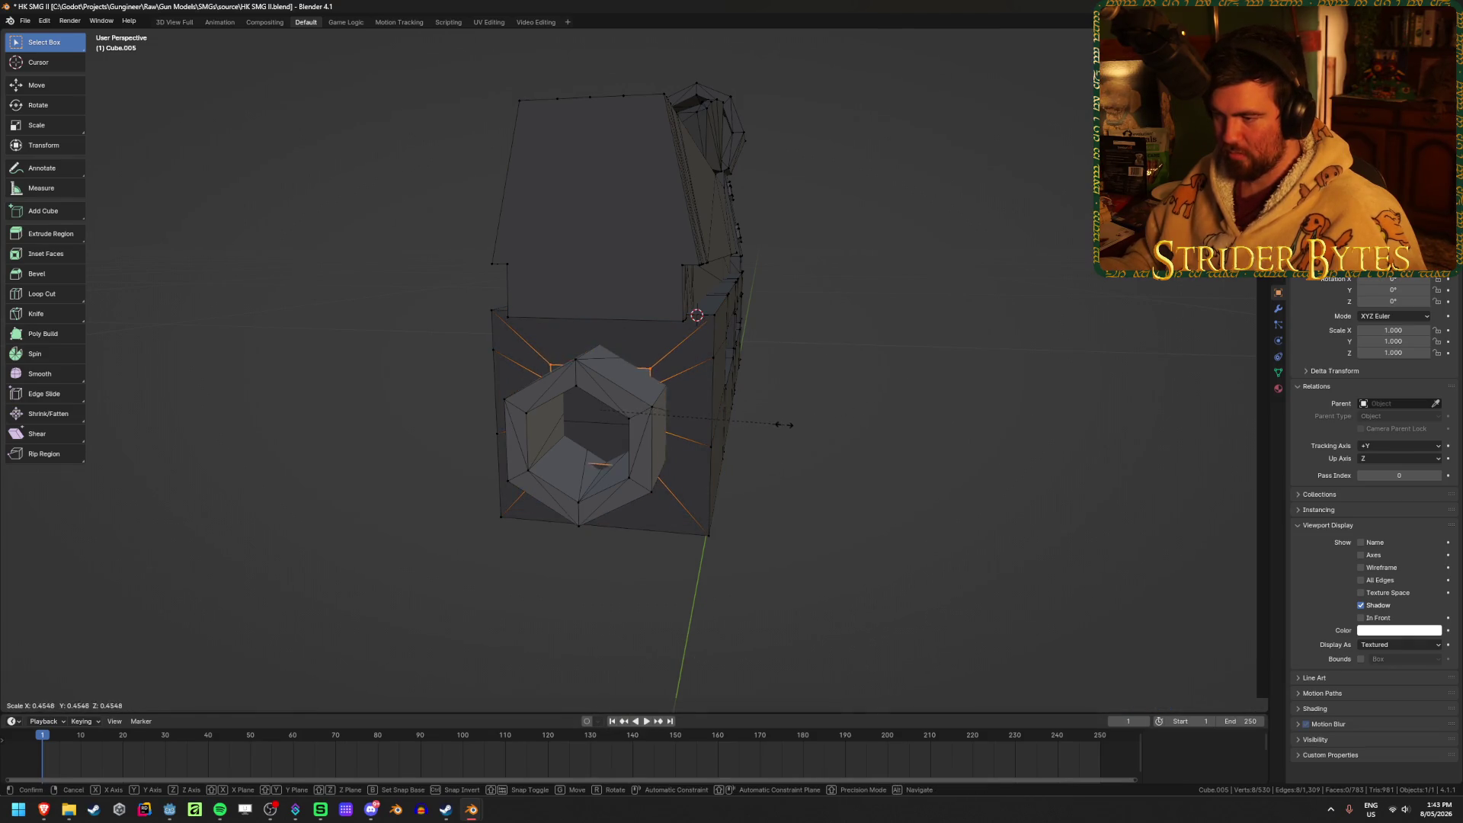
{"action": "right_click", "coordinate": [953, 426]}
{"action": "key", "text": "ctrl+z"}
Select the rectangular face above the hexagon using see-through display.
{"action": "mouse_move", "coordinate": [952, 427]}
{"action": "middle_mouse_down"}
{"action": "mouse_move", "coordinate": [800, 424]}
{"action": "mouse_move", "coordinate": [1130, 414]}
{"action": "mouse_move", "coordinate": [313, 412]}
{"action": "mouse_move", "coordinate": [323, 392]}
{"action": "mouse_move", "coordinate": [401, 420]}
{"action": "middle_mouse_up"}
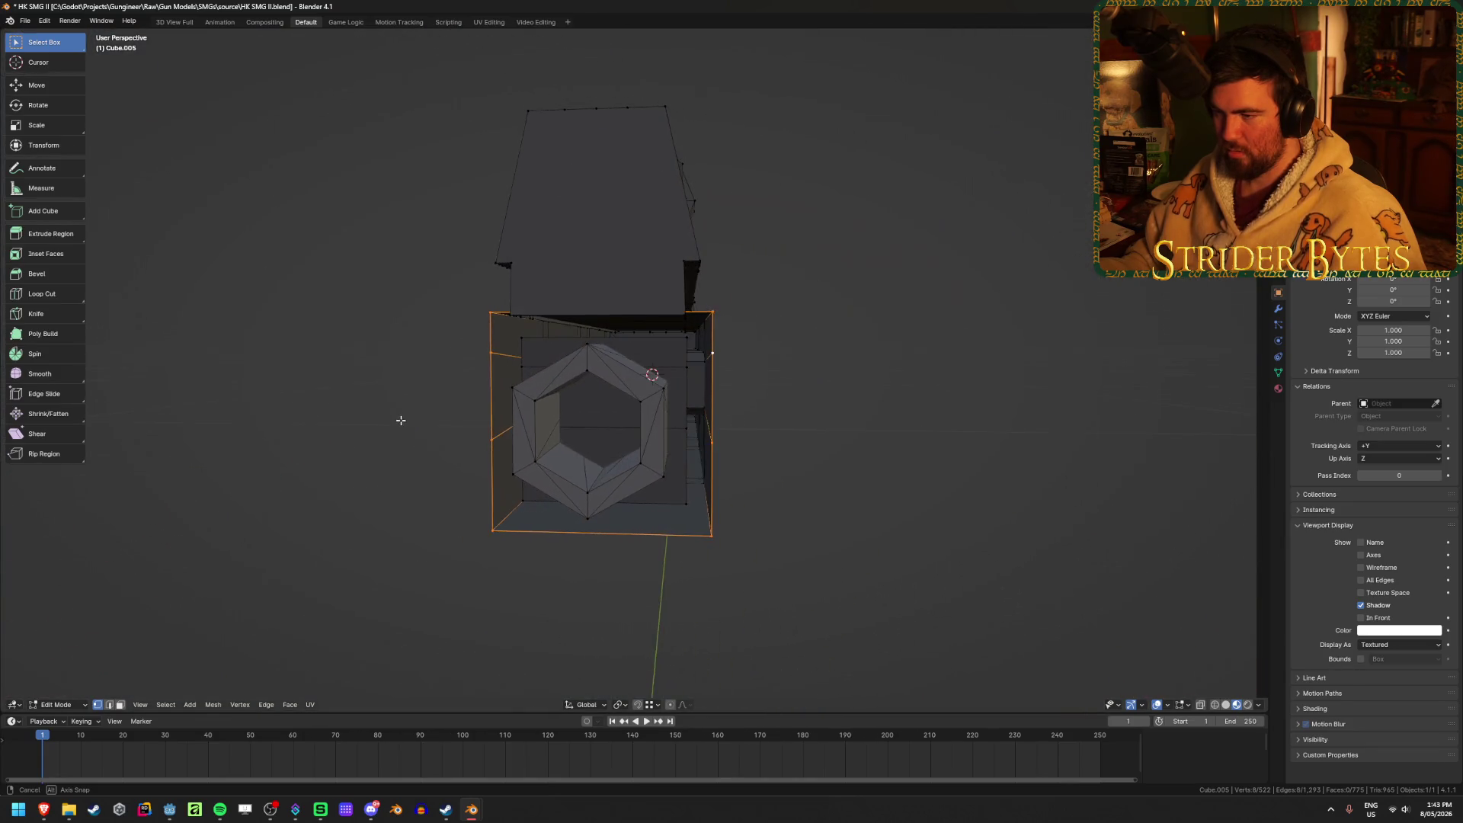
{"action": "scroll", "coordinate": [665, 422], "scroll_direction": "up", "scroll_amount": 3}
{"action": "key", "text": "alt+z"}
{"action": "key", "text": "alt+z"}
{"action": "left_click", "coordinate": [559, 350]}
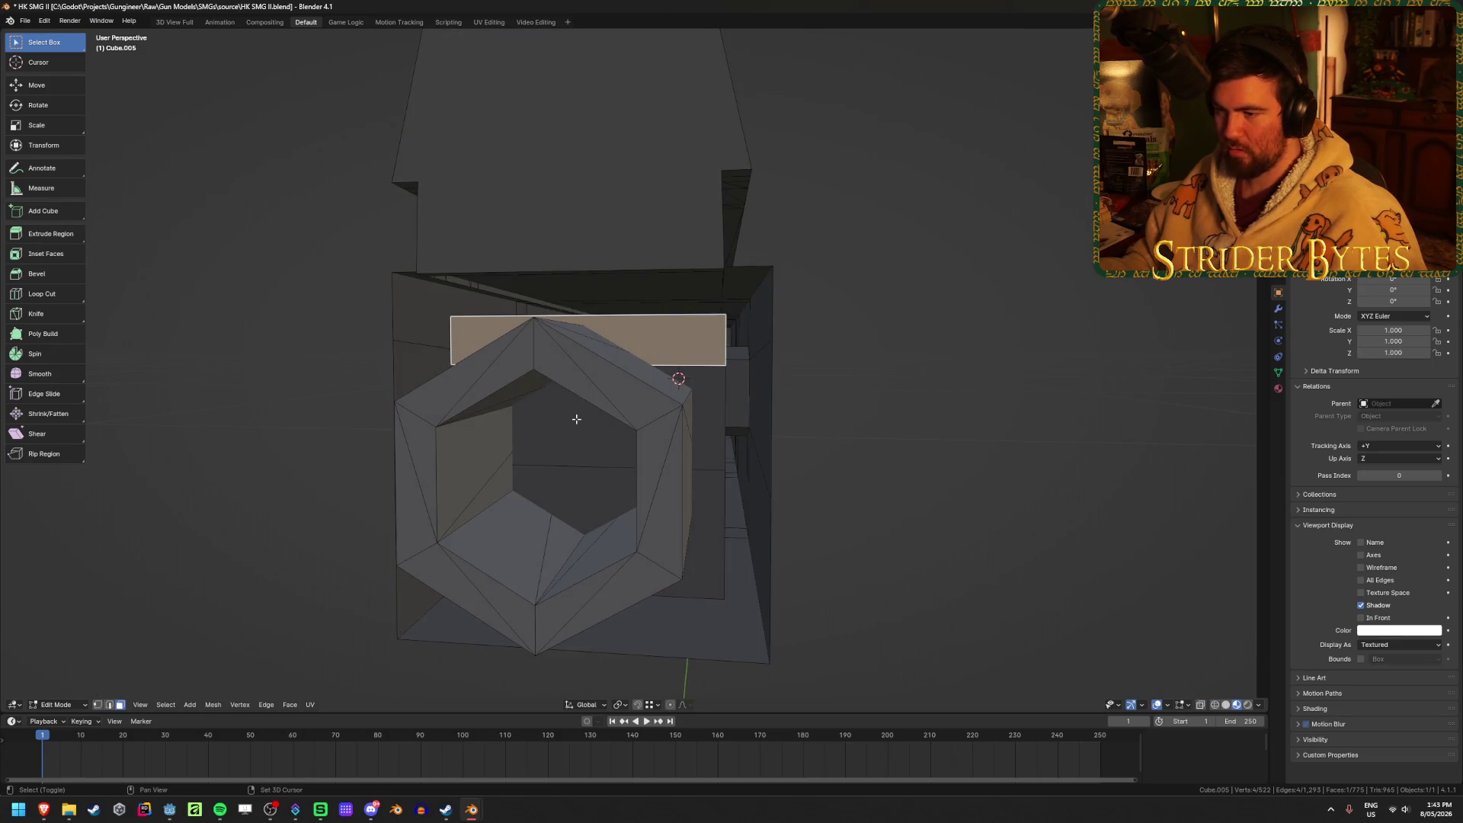
{"action": "mouse_move", "coordinate": [1015, 488]}
{"action": "middle_mouse_down"}
{"action": "mouse_move", "coordinate": [976, 480]}
{"action": "mouse_move", "coordinate": [1015, 480]}
{"action": "mouse_move", "coordinate": [1044, 506]}
{"action": "mouse_move", "coordinate": [1003, 493]}
{"action": "mouse_move", "coordinate": [1054, 493]}
{"action": "mouse_move", "coordinate": [931, 487]}
{"action": "middle_mouse_up"}
In right orthographic view, slide the selected vertices along Y.
{"action": "mouse_move", "coordinate": [770, 444]}
{"action": "middle_mouse_down"}
{"action": "mouse_move", "coordinate": [734, 447]}
{"action": "mouse_move", "coordinate": [744, 454]}
{"action": "mouse_move", "coordinate": [724, 344]}
{"action": "middle_mouse_up"}
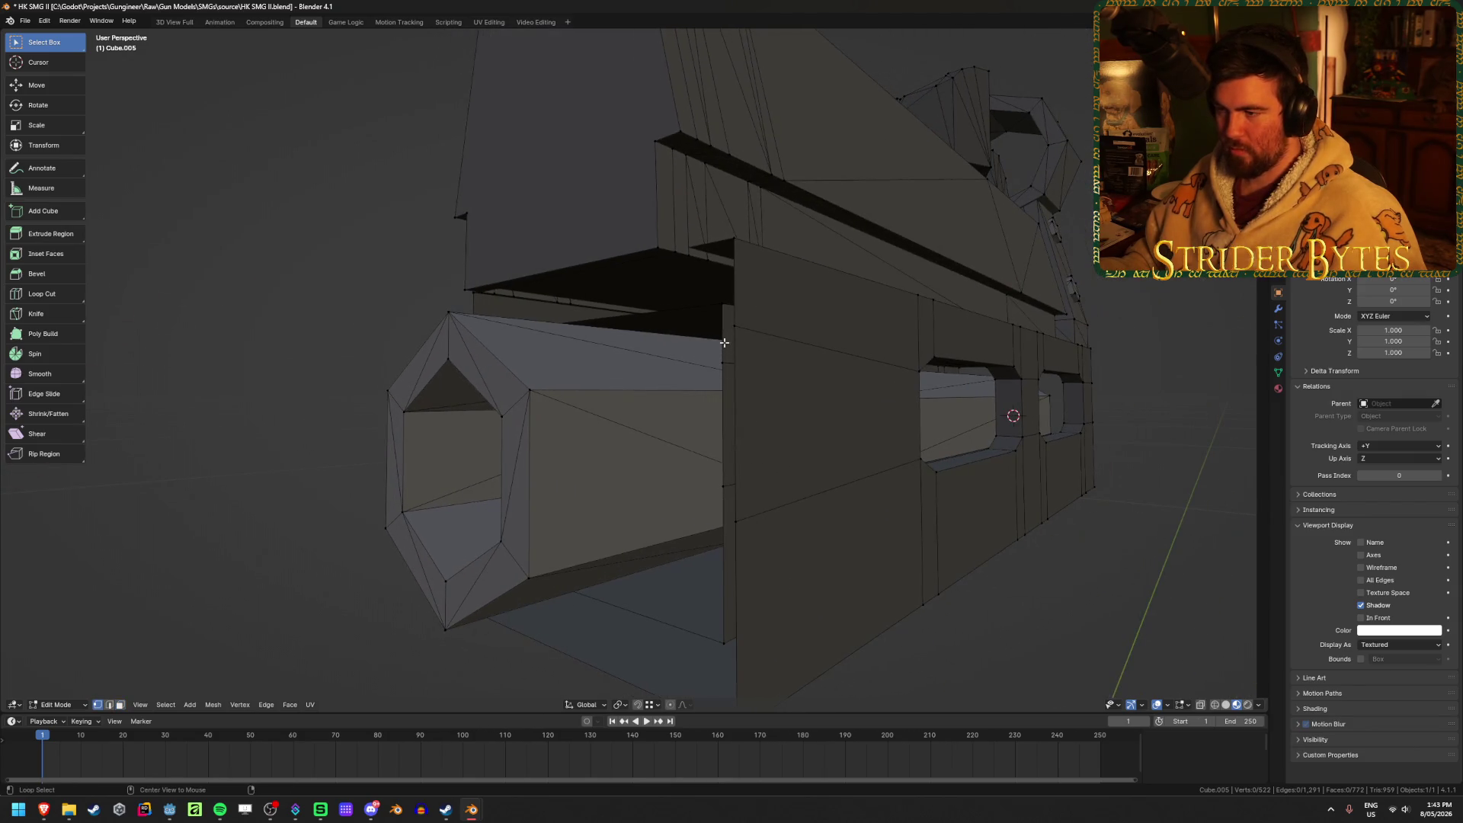
{"action": "middle_click_drag", "start_coordinate": [947, 481], "coordinate": [820, 490]}
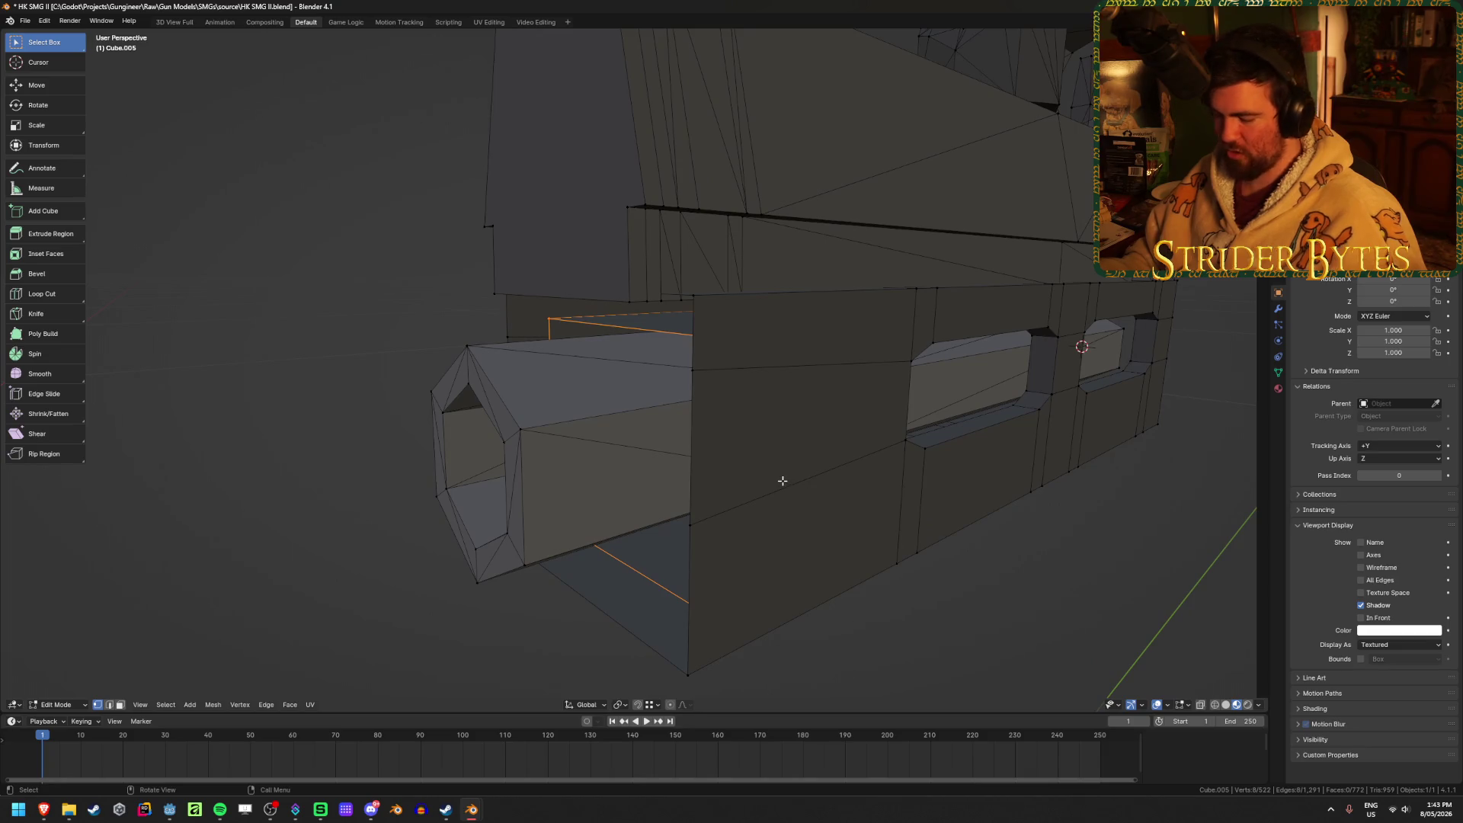
{"action": "key", "text": "KP_3"}
{"action": "key", "text": "g"}
{"action": "key", "text": "y"}
{"action": "left_click", "coordinate": [578, 350]}
{"action": "mouse_move", "coordinate": [579, 349]}
{"action": "middle_mouse_down"}
{"action": "mouse_move", "coordinate": [595, 380]}
{"action": "mouse_move", "coordinate": [666, 376]}
{"action": "middle_mouse_up"}
Select the barrel-box edge loop and bridge the two edge loops with faces.
{"action": "key", "text": "2"}
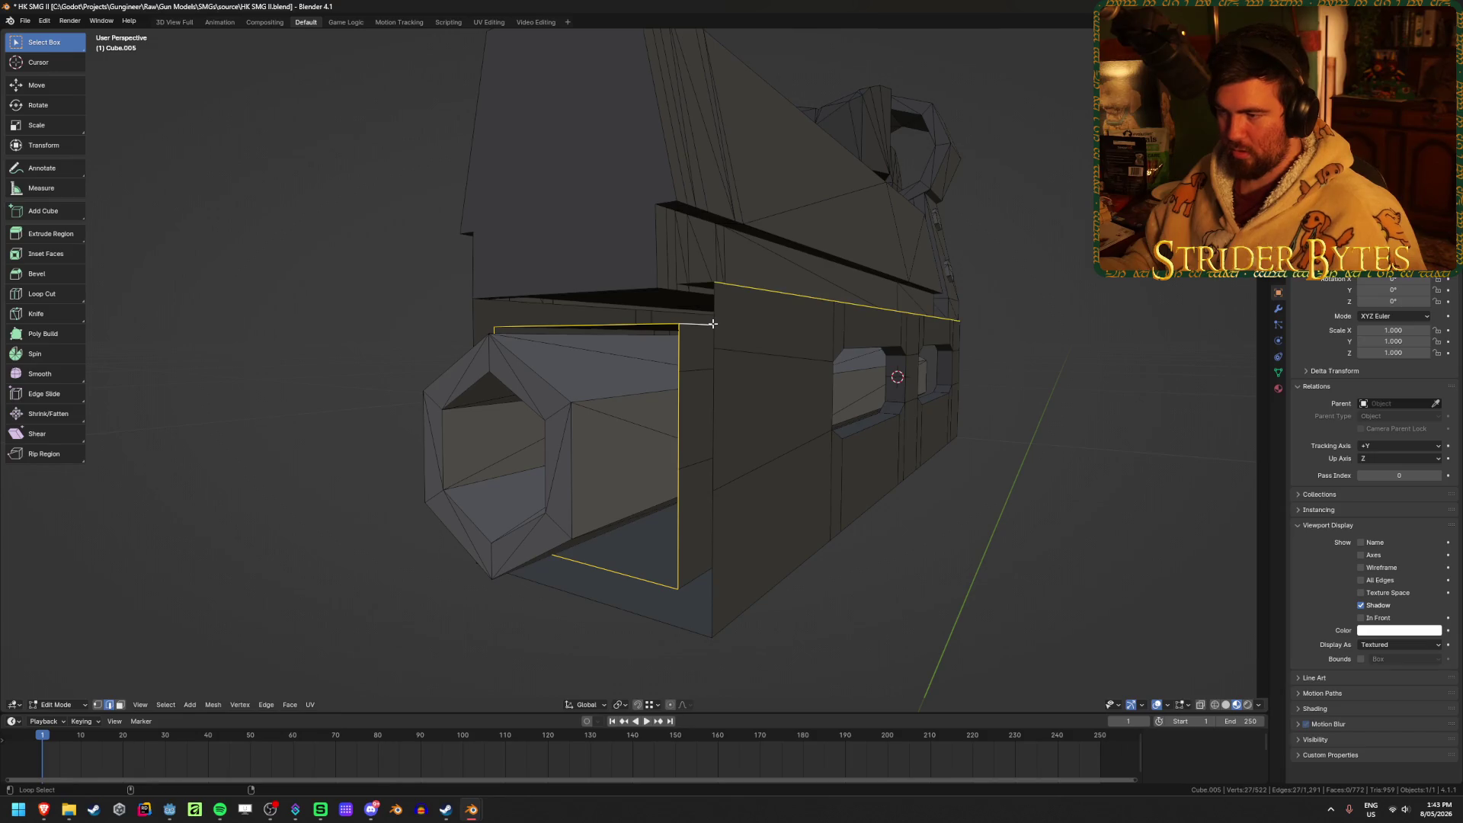
{"action": "left_click", "coordinate": [715, 330], "text": "alt"}
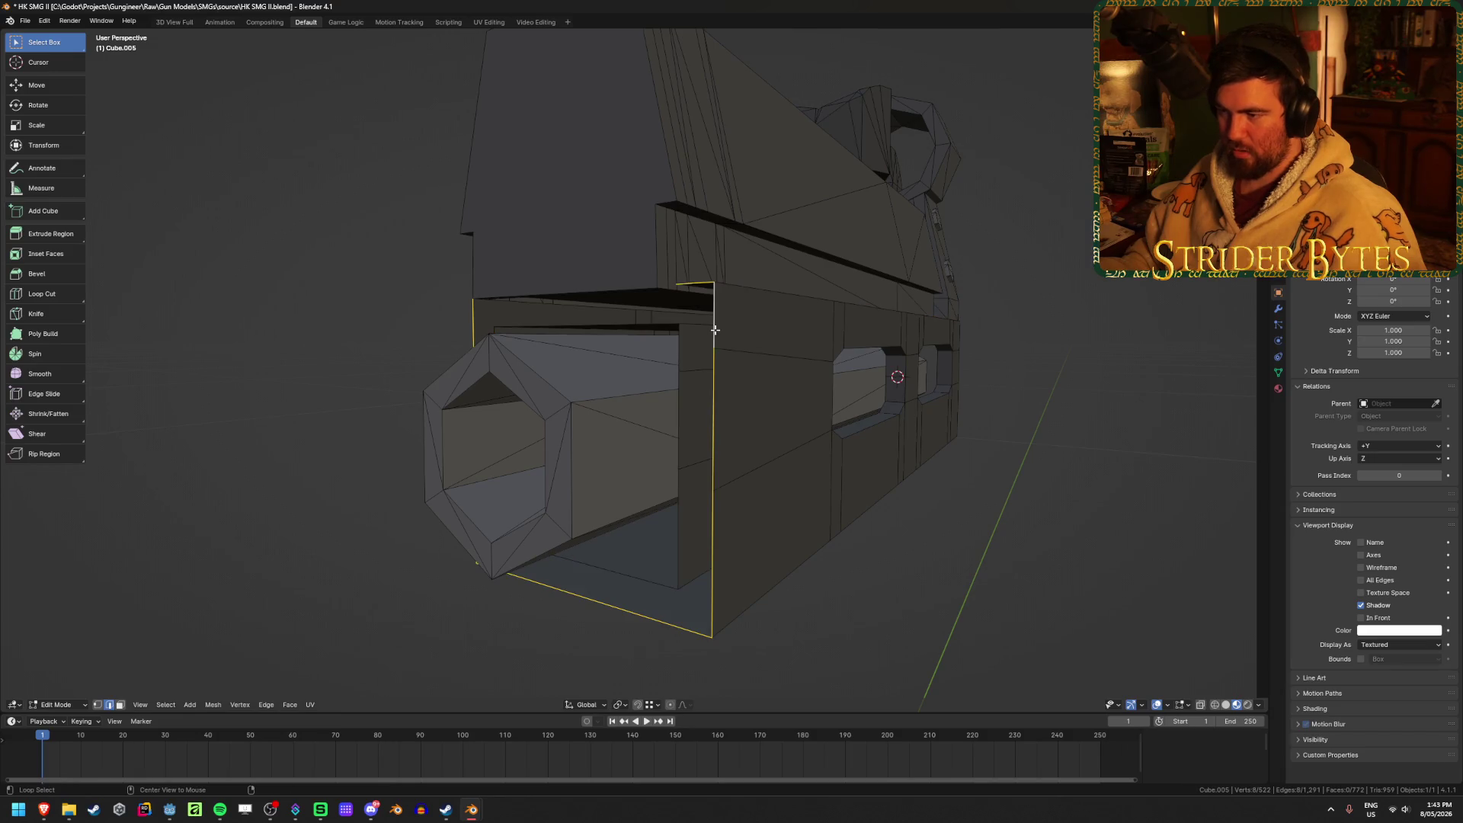
{"action": "right_click", "coordinate": [675, 356]}
{"action": "left_click", "coordinate": [670, 395]}
Return to Object Mode, clear the selection, and save HK SMG II.blend.
{"action": "middle_click_drag", "start_coordinate": [843, 483], "coordinate": [968, 496]}
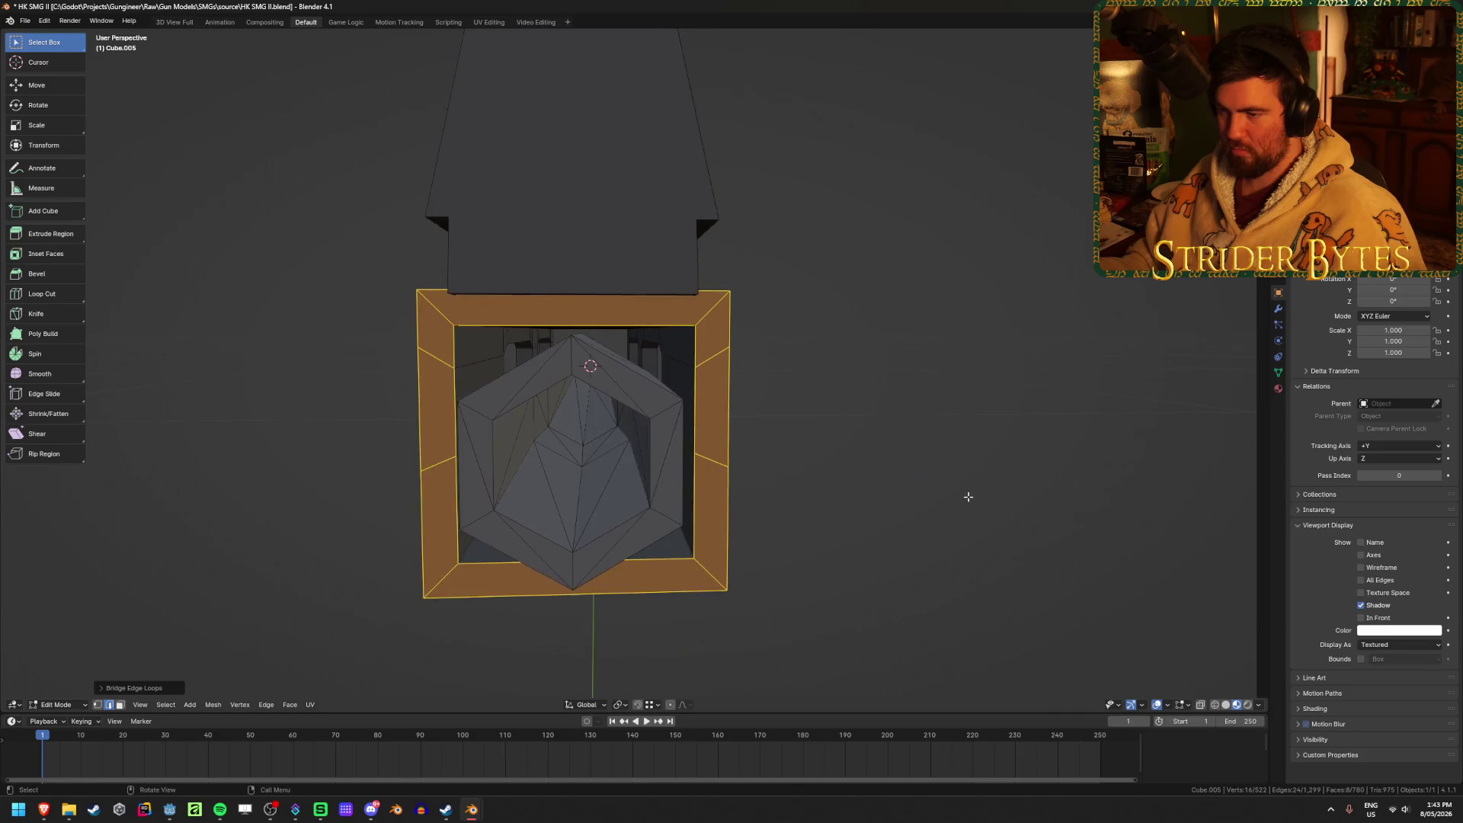
{"action": "key", "text": "Tab"}
{"action": "key", "text": "alt+a"}
{"action": "mouse_move", "coordinate": [885, 545]}
{"action": "middle_mouse_down"}
{"action": "mouse_move", "coordinate": [1039, 546]}
{"action": "mouse_move", "coordinate": [643, 542]}
{"action": "mouse_move", "coordinate": [624, 526]}
{"action": "mouse_move", "coordinate": [635, 539]}
{"action": "mouse_move", "coordinate": [770, 538]}
{"action": "middle_mouse_up"}
{"action": "scroll", "coordinate": [1039, 546], "scroll_direction": "down", "scroll_amount": 6}
{"action": "scroll", "coordinate": [770, 539], "scroll_direction": "up", "scroll_amount": 5}
{"action": "key", "text": "ctrl+s"}
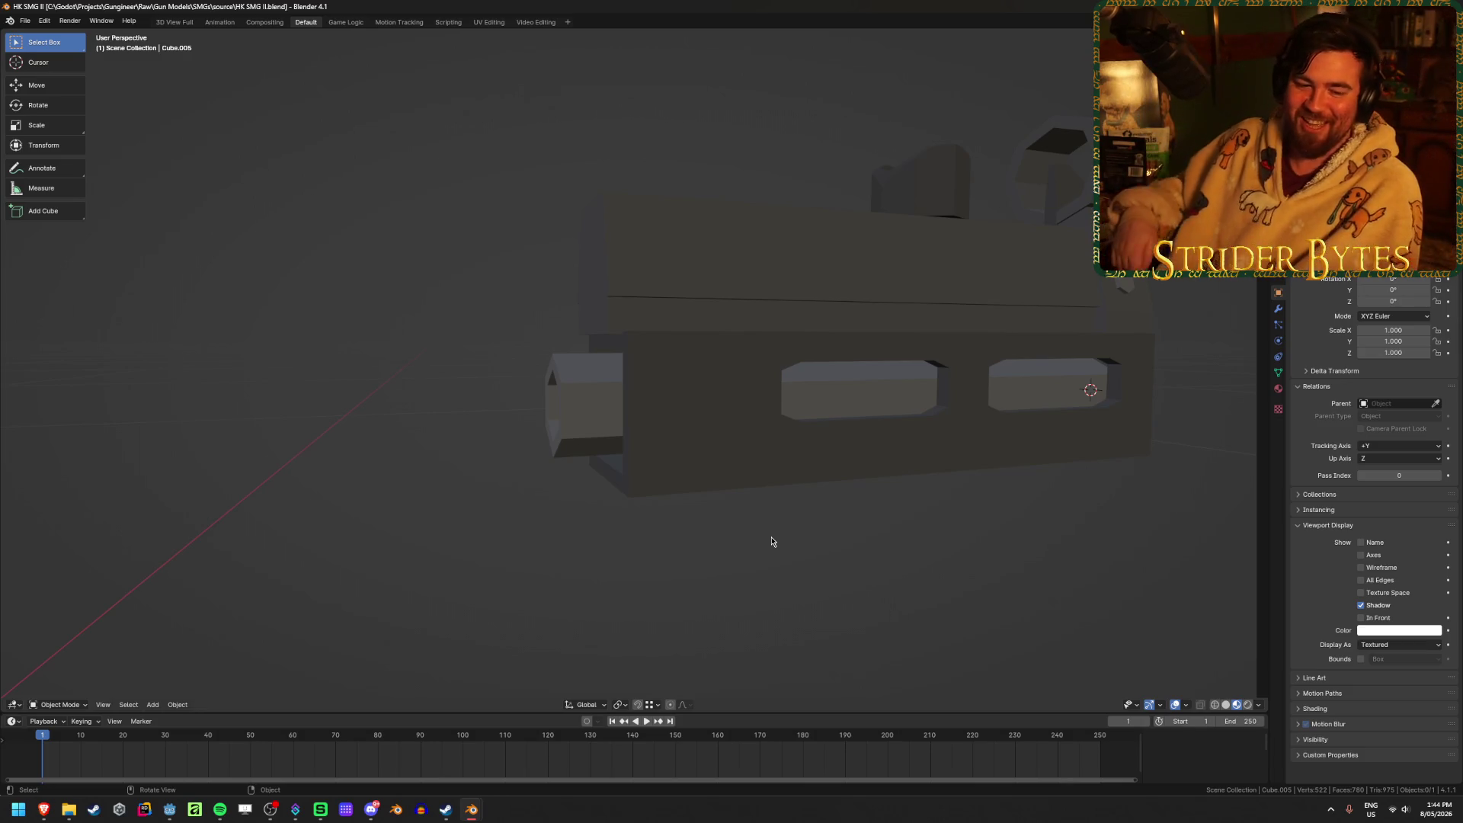
Clear the selection and save HK SMG II.blend.
{"action": "left_click", "coordinate": [704, 421]}
{"action": "left_click", "coordinate": [448, 454]}
{"action": "key", "text": "ctrl+s"}
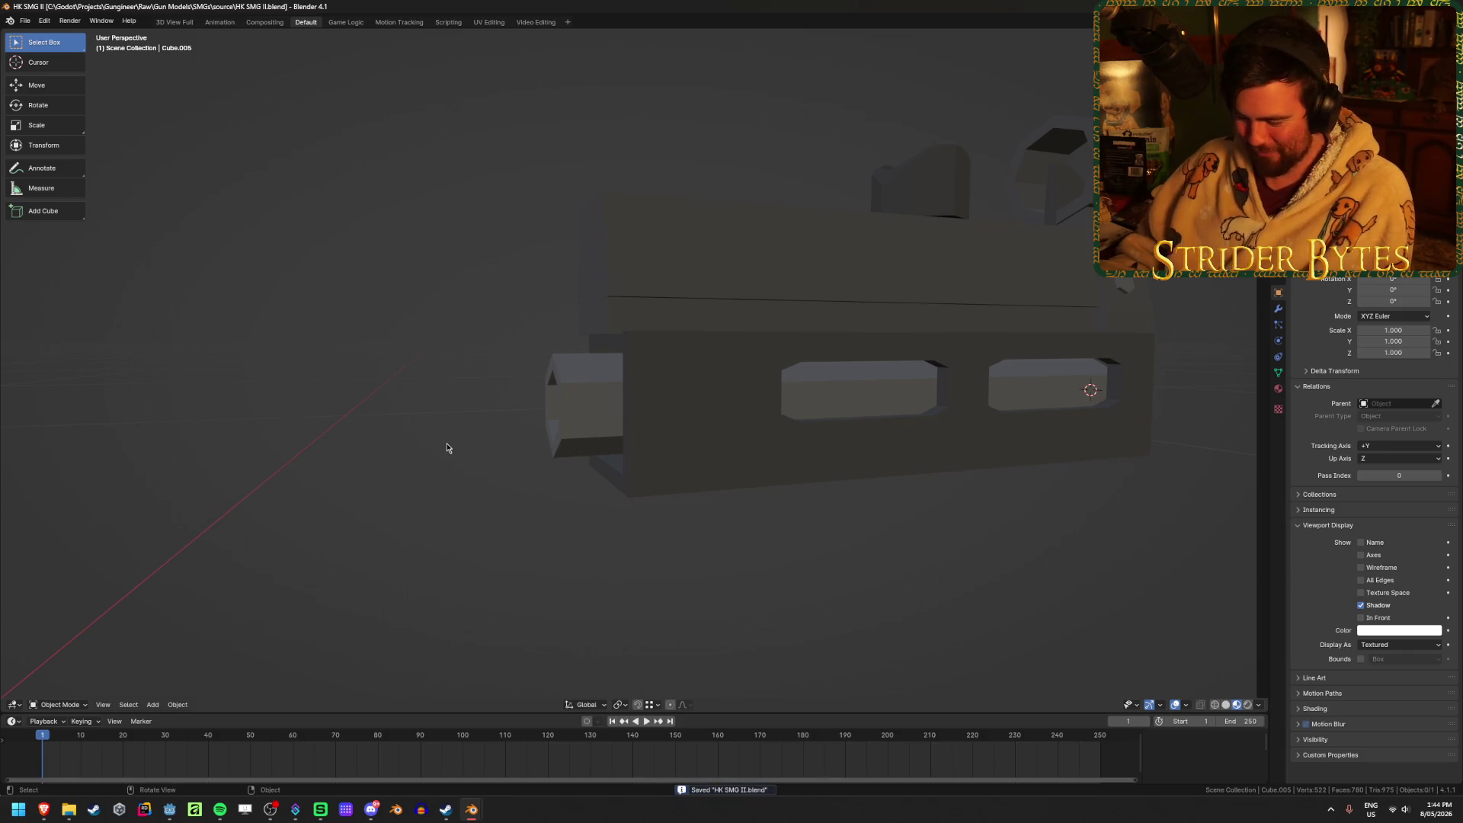
In right ortho view, box-select the front part's left end edge and pull it in along Y.
{"action": "key", "text": "KP_3"}
{"action": "left_click", "coordinate": [572, 405]}
{"action": "key", "text": "Tab"}
{"action": "key", "text": "alt+z"}
{"action": "left_click_drag", "start_coordinate": [523, 317], "coordinate": [570, 477]}
{"action": "key", "text": "alt+z"}
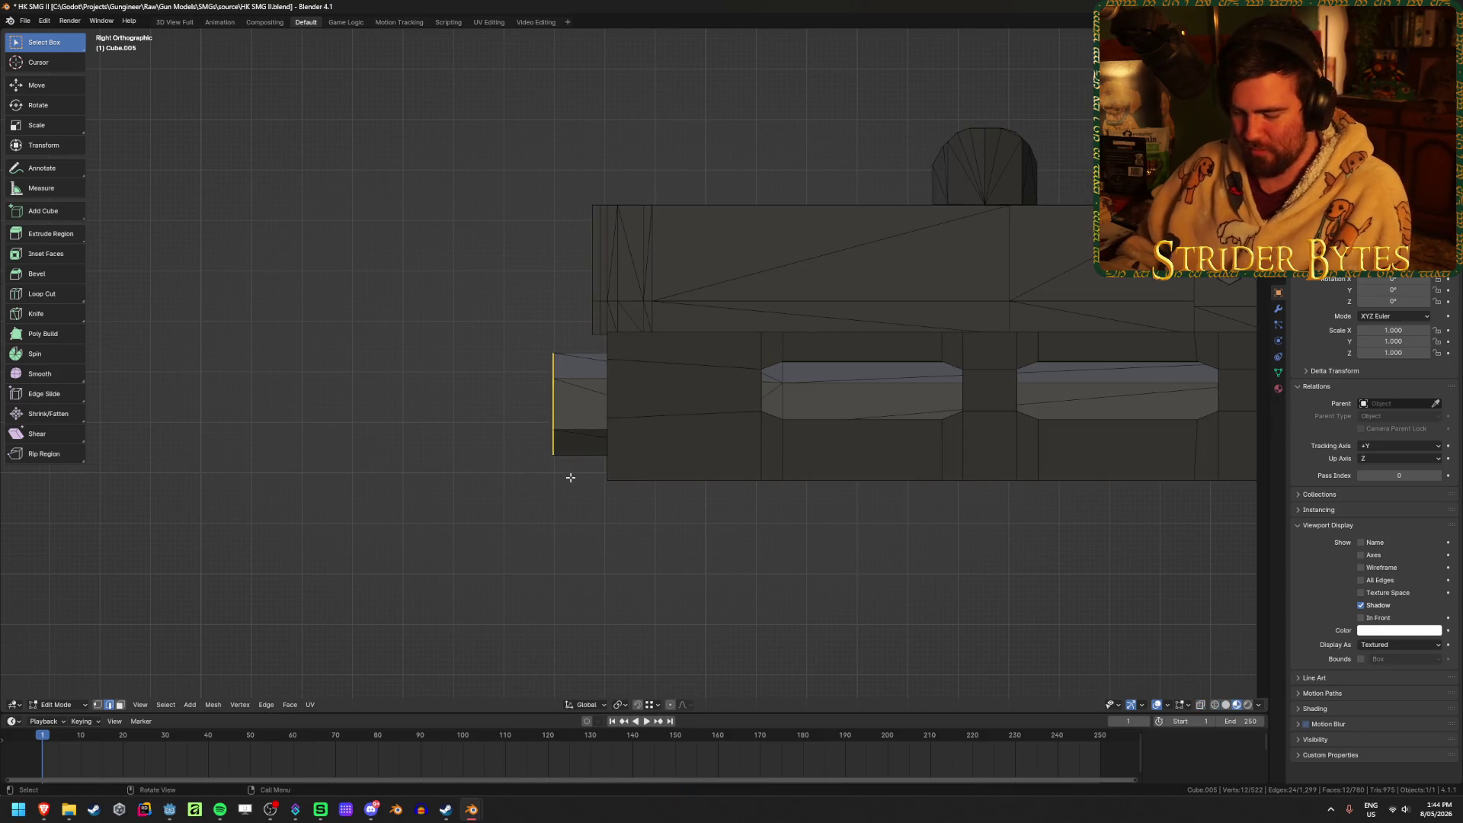
{"action": "key", "text": "g"}
{"action": "key", "text": "y"}
{"action": "left_click", "coordinate": [561, 366]}
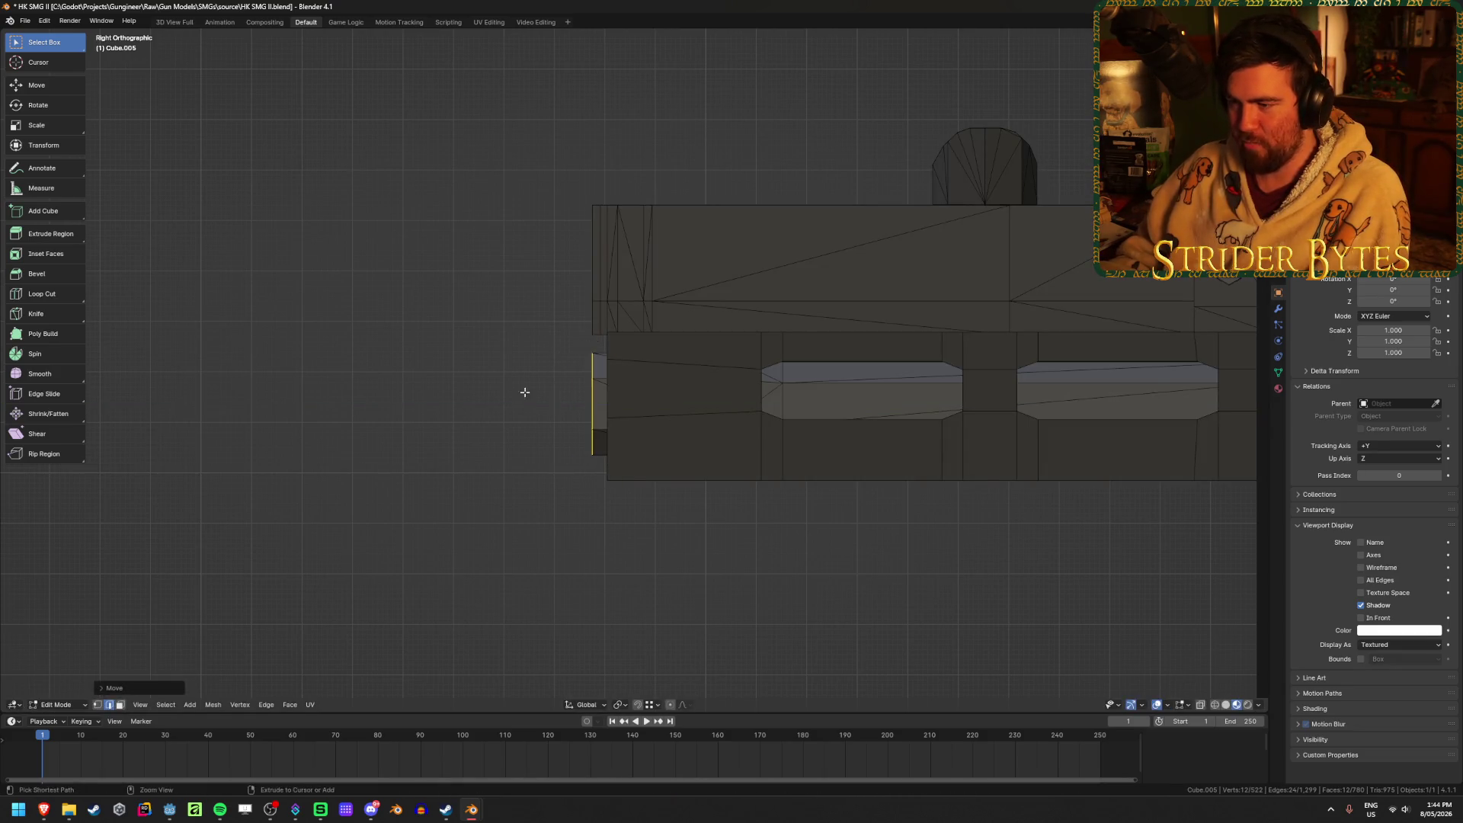
Return to Object Mode with see-through display off and save the file again.
{"action": "middle_click_drag", "start_coordinate": [562, 366], "coordinate": [480, 480]}
{"action": "key", "text": "alt+z"}
{"action": "key", "text": "Tab"}
{"action": "left_click", "coordinate": [418, 545]}
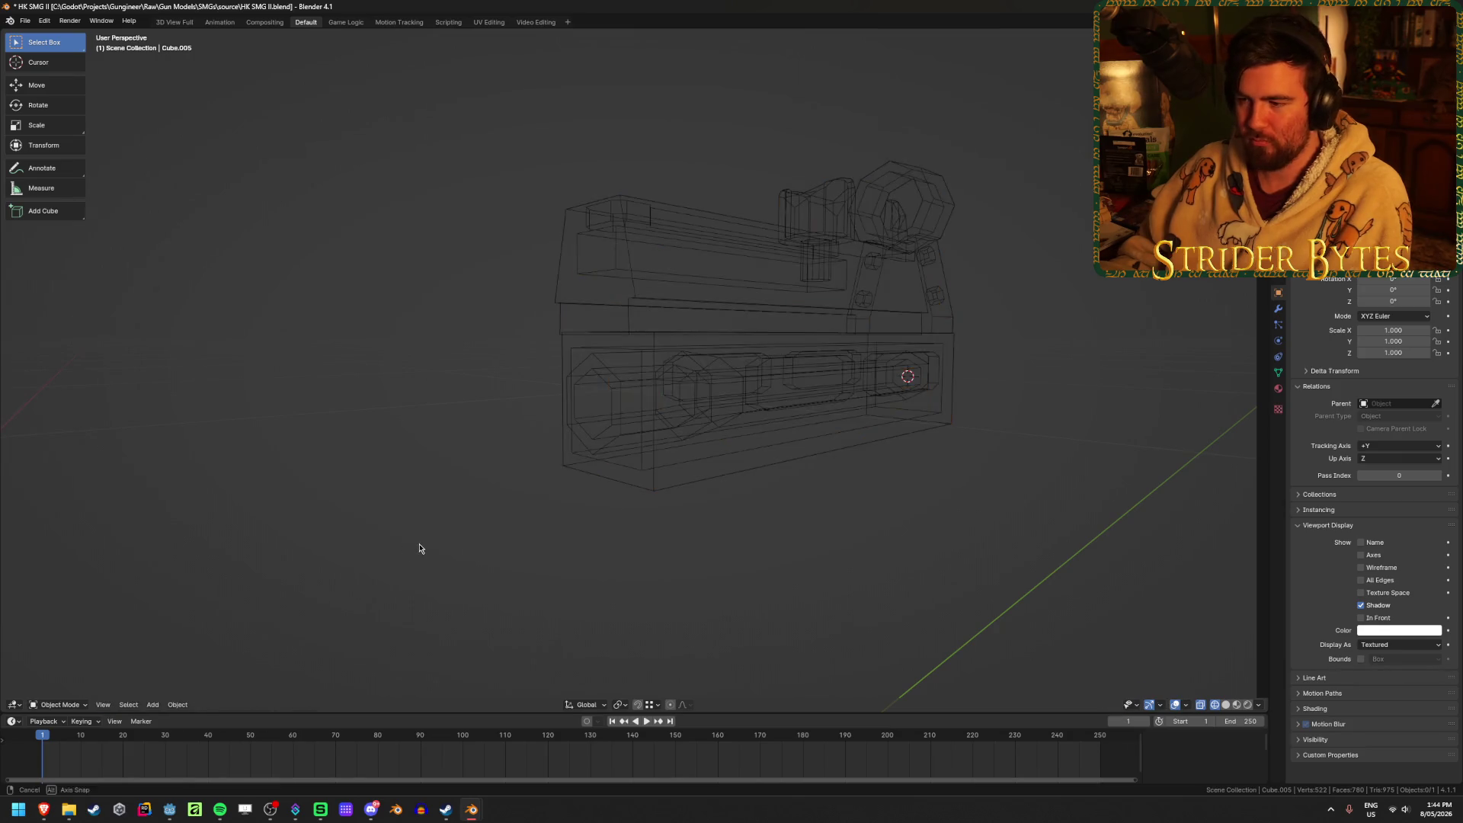
{"action": "key", "text": "alt+z"}
{"action": "key", "text": "ctrl+s"}
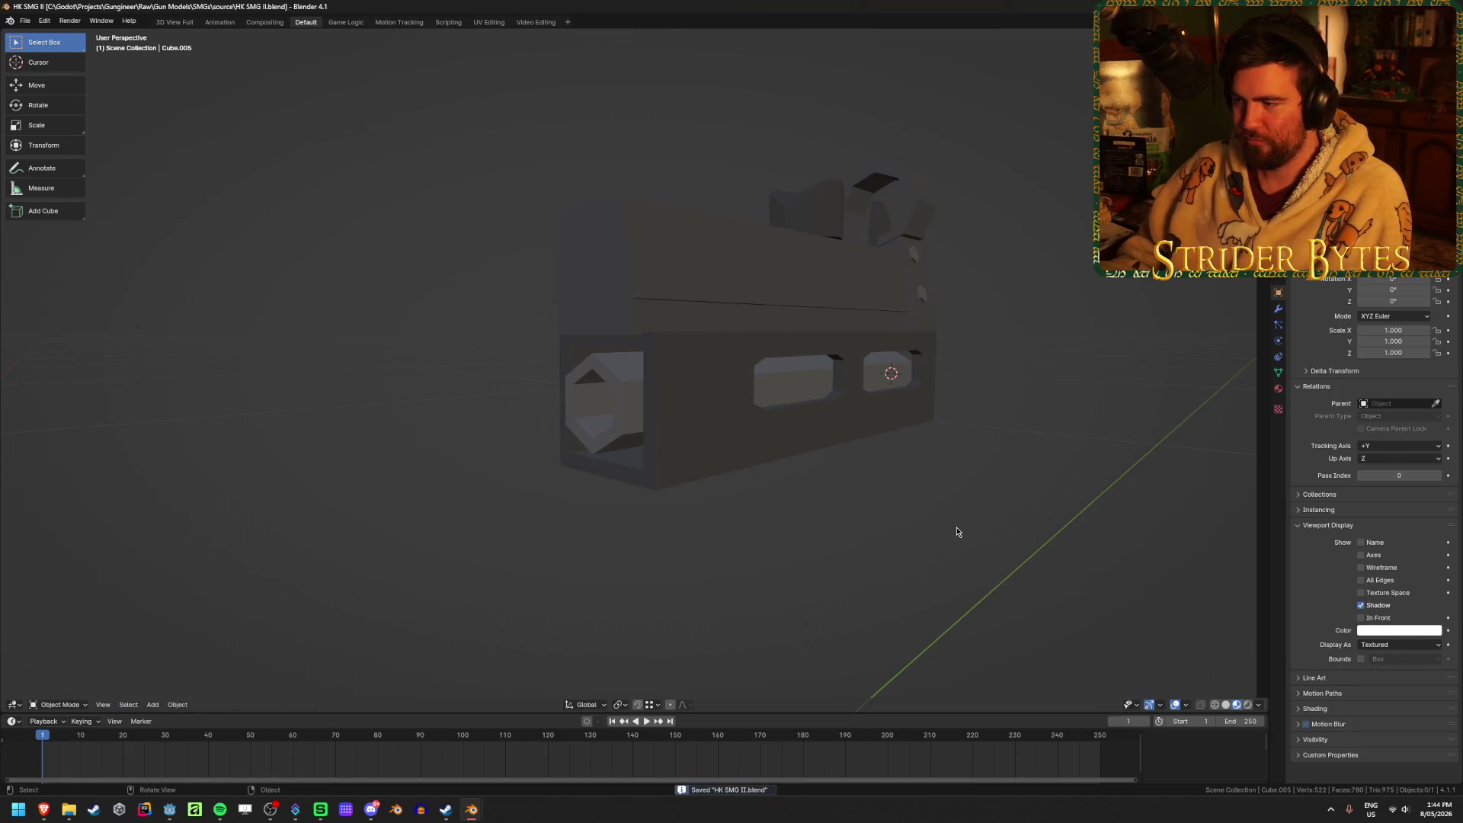
Exit local view to show the whole gun and select the receiver body.
{"action": "key", "text": "KP_Divide"}
{"action": "left_click", "coordinate": [958, 531]}
{"action": "scroll", "coordinate": [964, 523], "scroll_direction": "down", "scroll_amount": 3}
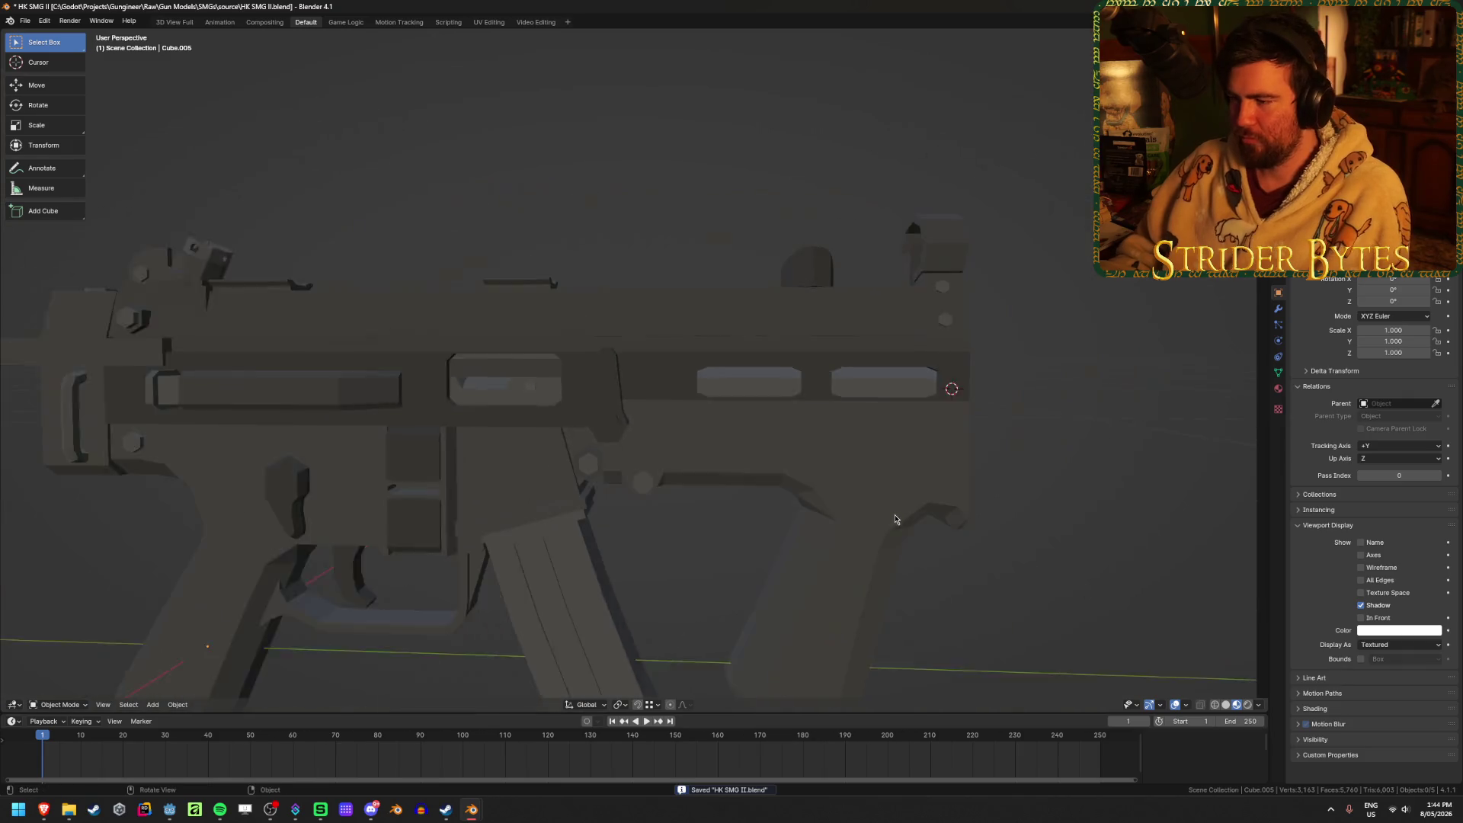
{"action": "left_click", "coordinate": [865, 487]}
{"action": "left_click", "coordinate": [529, 439]}
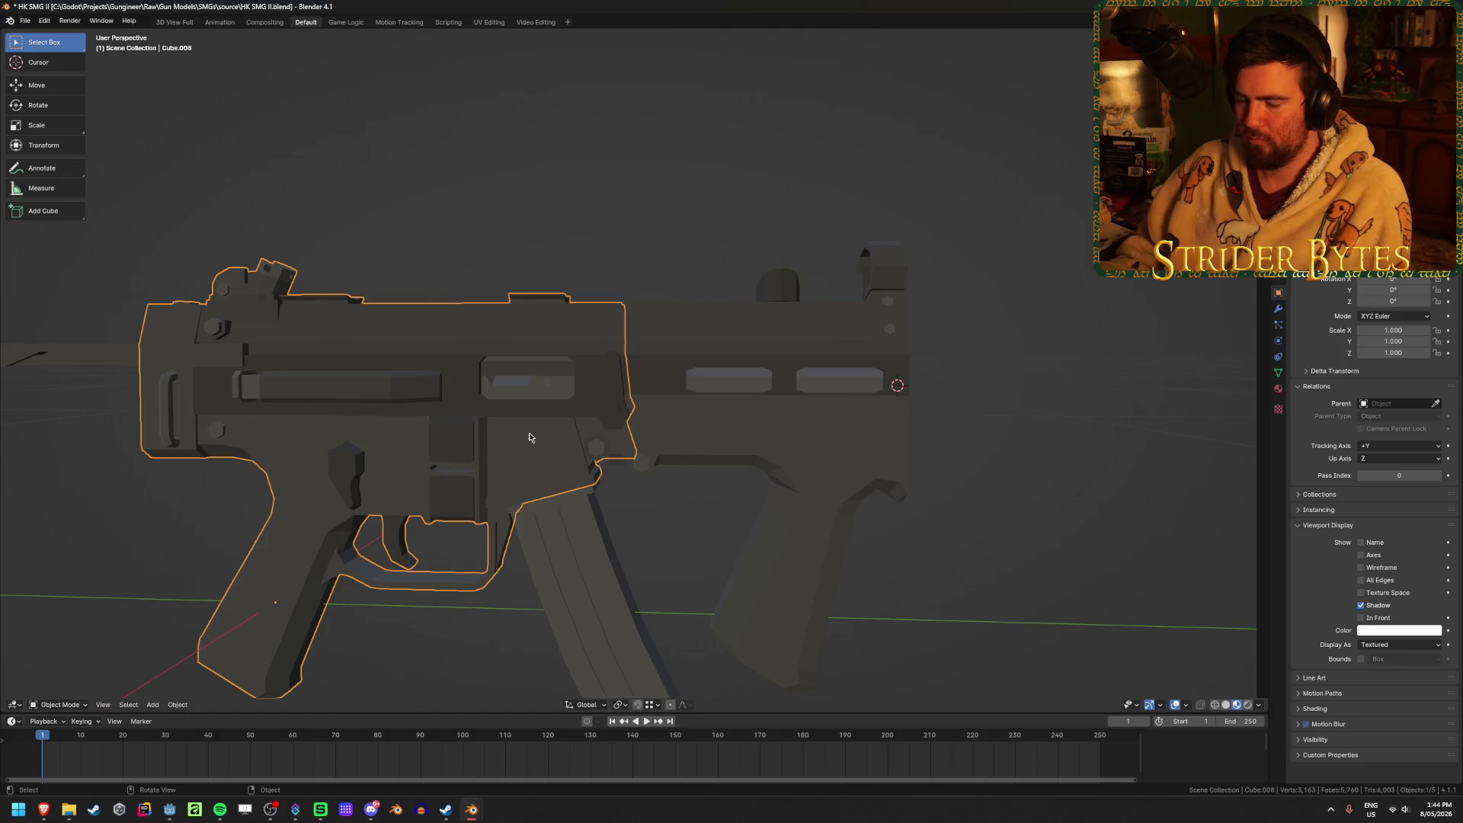
Reveal the receiver's hidden geometry with Alt+H in Edit Mode.
{"action": "mouse_move", "coordinate": [529, 438]}
{"action": "middle_mouse_down"}
{"action": "mouse_move", "coordinate": [684, 455]}
{"action": "mouse_move", "coordinate": [513, 494]}
{"action": "mouse_move", "coordinate": [606, 428]}
{"action": "middle_mouse_up"}
{"action": "scroll", "coordinate": [610, 467], "scroll_direction": "up", "scroll_amount": 5}
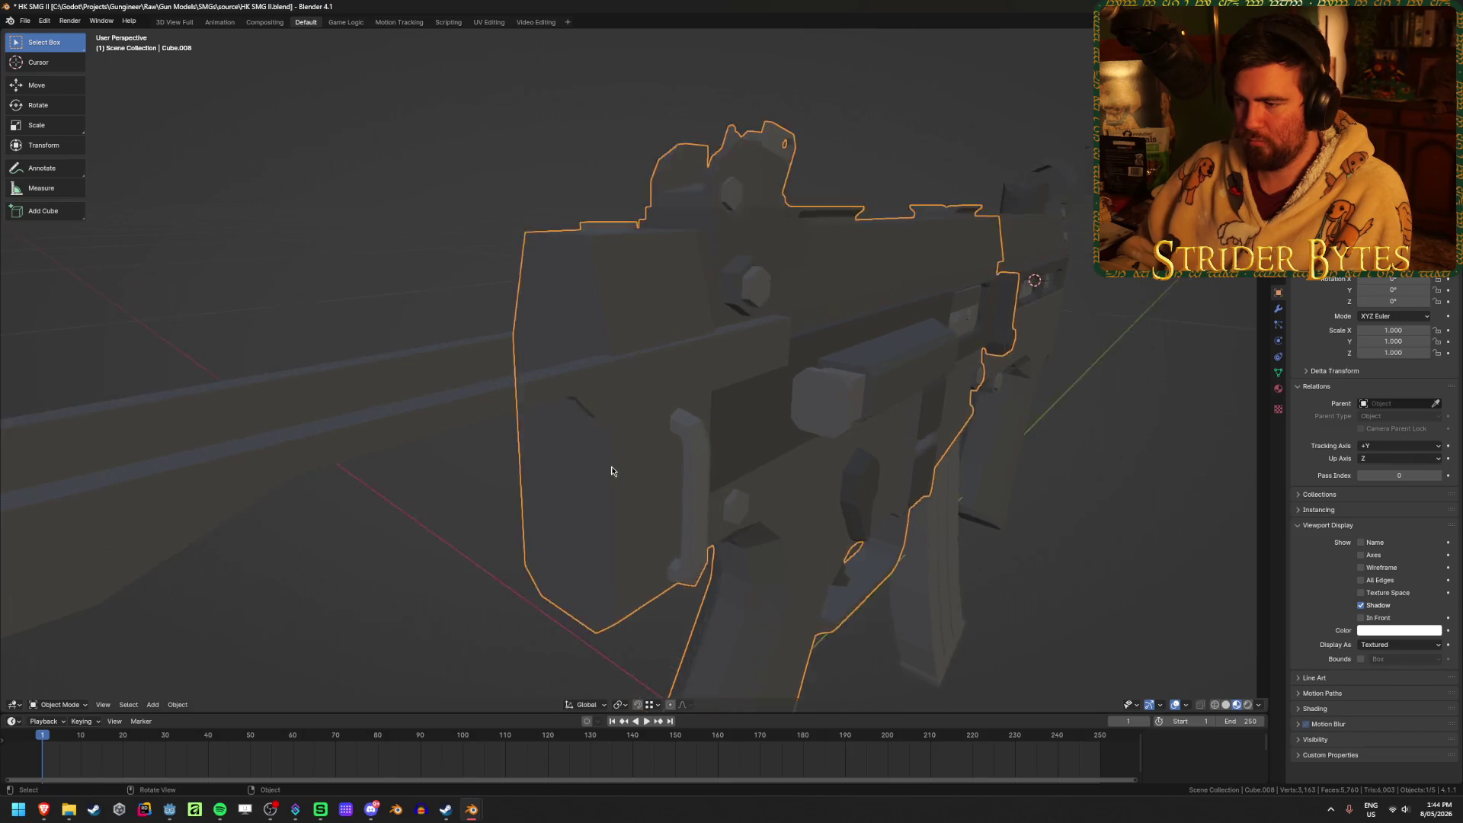
{"action": "key", "text": "Tab"}
{"action": "key", "text": "alt+h"}
{"action": "key", "text": "h"}
{"action": "key", "text": "alt+h"}
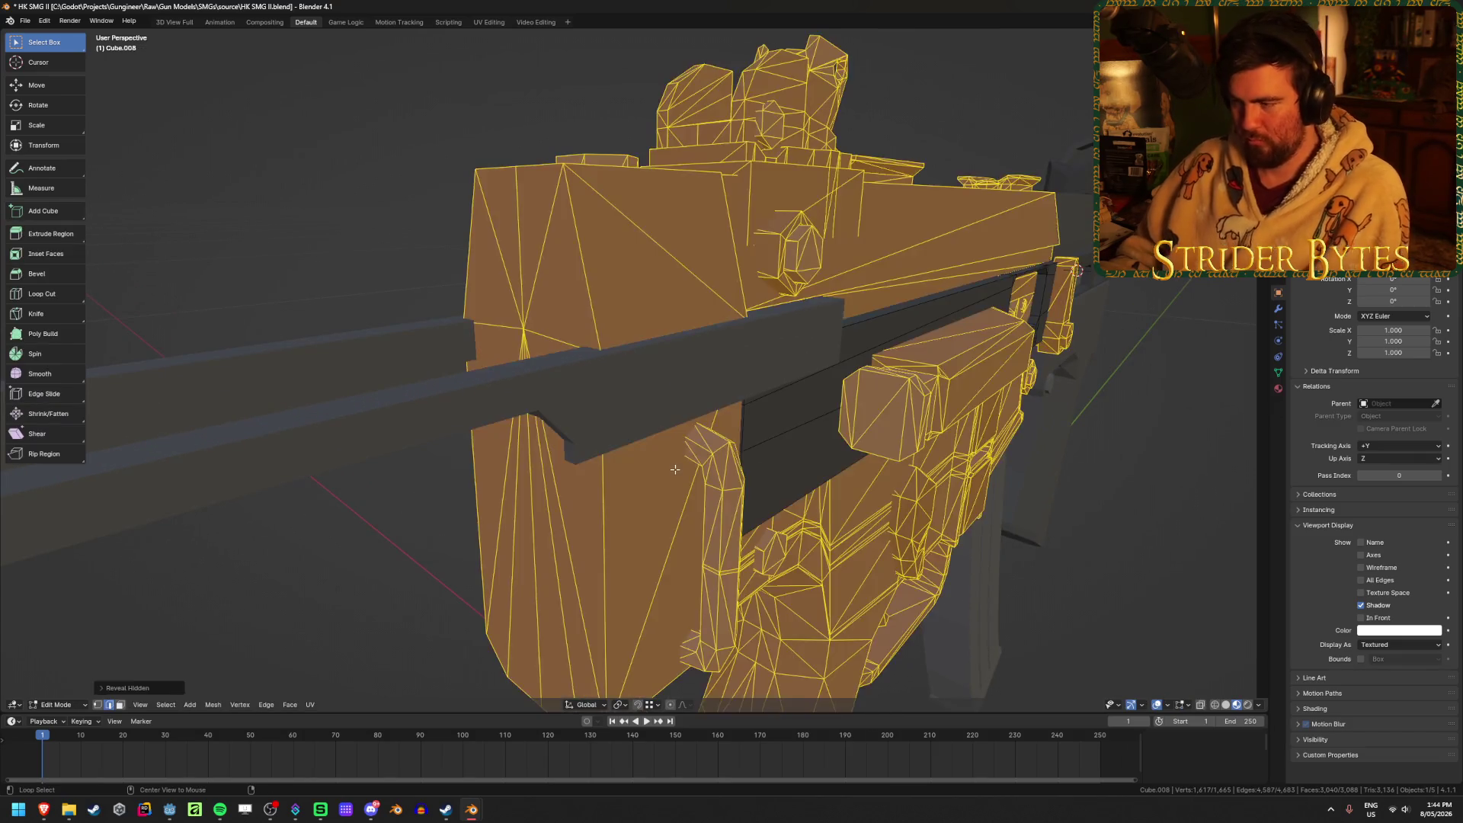
{"action": "key", "text": "alt+a"}
{"action": "scroll", "coordinate": [1127, 540], "scroll_direction": "down", "scroll_amount": 4}
{"action": "key", "text": "Tab"}
Click through the magazine, upper receiver and top rail Cube.003, ending on the receiver body.
{"action": "middle_click_drag", "start_coordinate": [1131, 543], "coordinate": [885, 485]}
{"action": "scroll", "coordinate": [952, 536], "scroll_direction": "up", "scroll_amount": 3}
{"action": "key", "text": "alt+a"}
{"action": "left_click", "coordinate": [952, 537]}
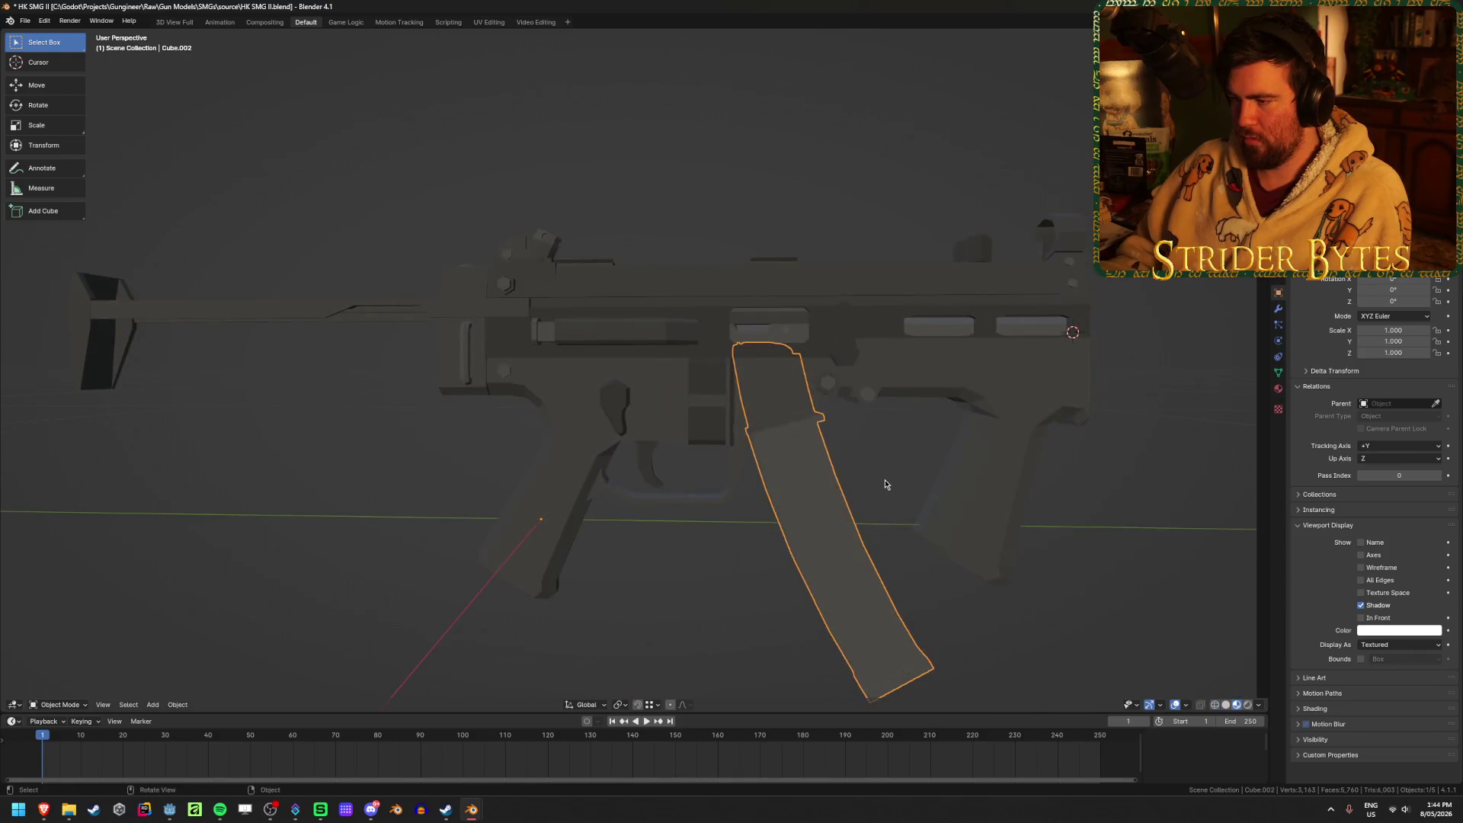
{"action": "left_click", "coordinate": [999, 403]}
{"action": "left_click", "coordinate": [952, 276]}
{"action": "left_click", "coordinate": [287, 304]}
{"action": "mouse_move", "coordinate": [287, 304]}
{"action": "middle_mouse_down"}
{"action": "mouse_move", "coordinate": [378, 399]}
{"action": "mouse_move", "coordinate": [624, 449]}
{"action": "mouse_move", "coordinate": [741, 367]}
{"action": "mouse_move", "coordinate": [679, 447]}
{"action": "middle_mouse_up"}
{"action": "left_click", "coordinate": [742, 368]}
Select a single receiver vertex and nudge it about 0.002 down along Z.
{"action": "scroll", "coordinate": [679, 447], "scroll_direction": "up", "scroll_amount": 5}
{"action": "key", "text": "Tab"}
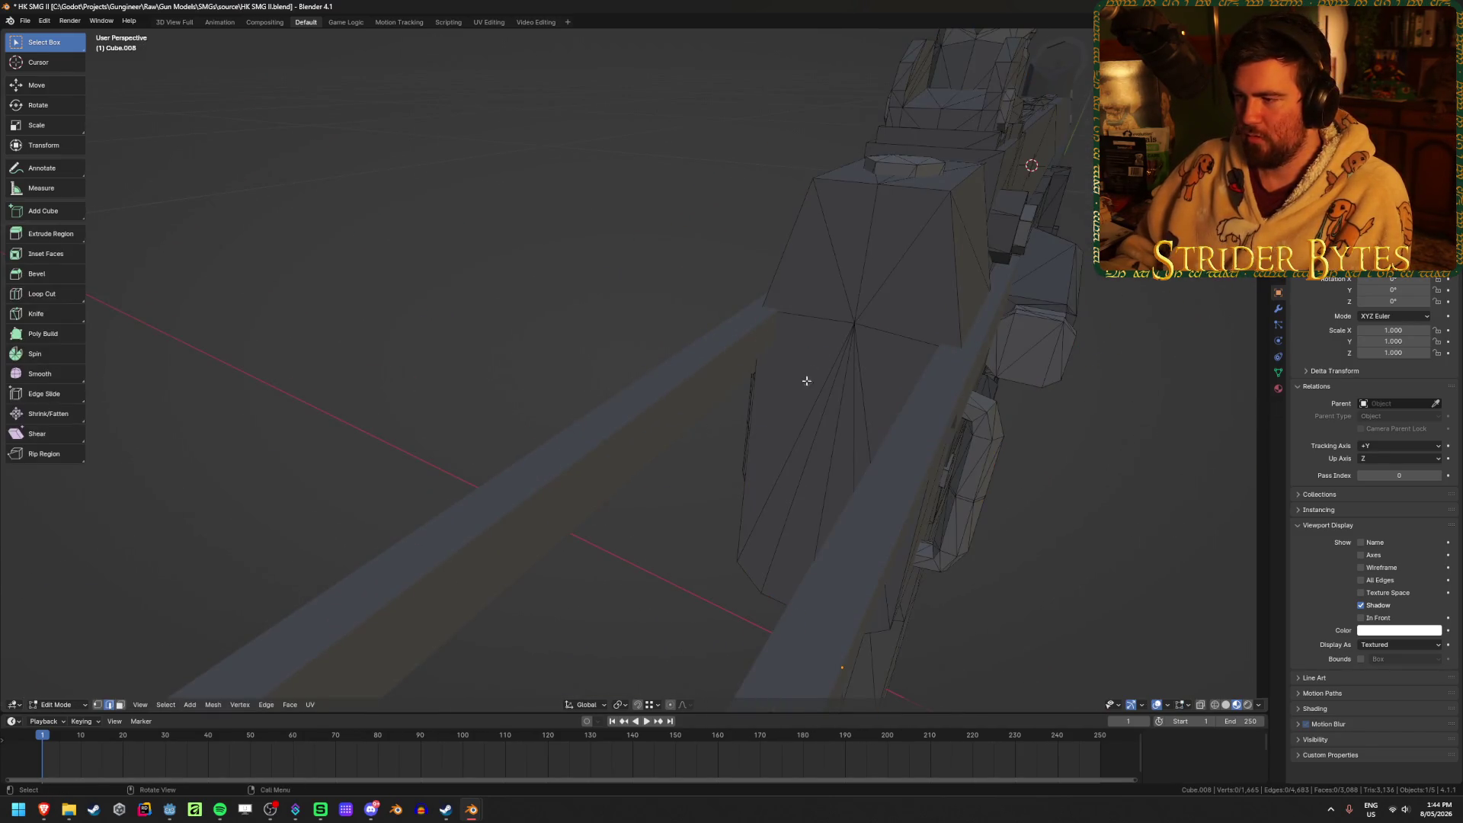
{"action": "key", "text": "1"}
{"action": "left_click", "coordinate": [856, 324]}
{"action": "middle_click_drag", "start_coordinate": [876, 397], "coordinate": [808, 389]}
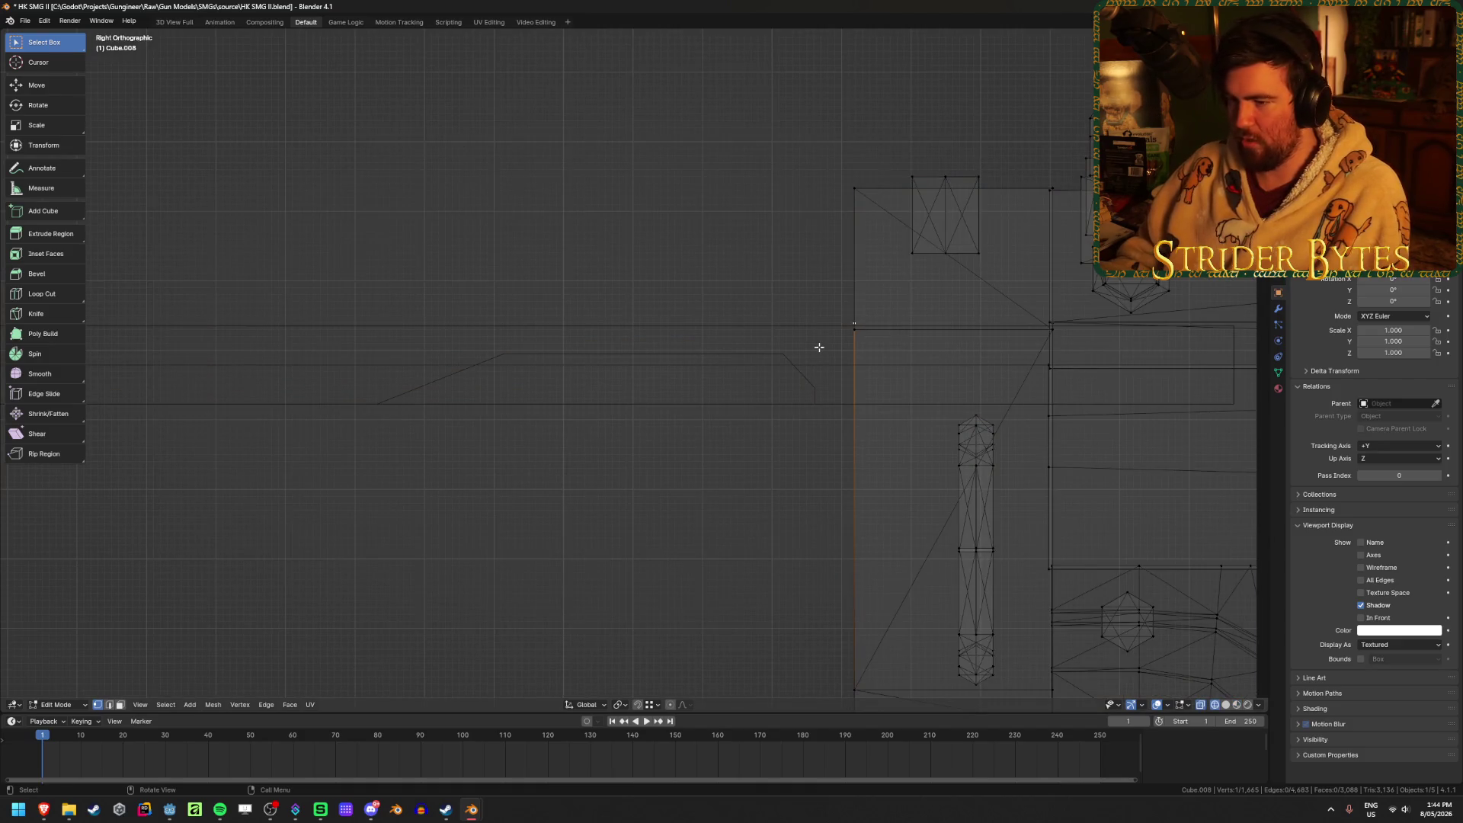
{"action": "key", "text": "g"}
{"action": "key", "text": "z"}
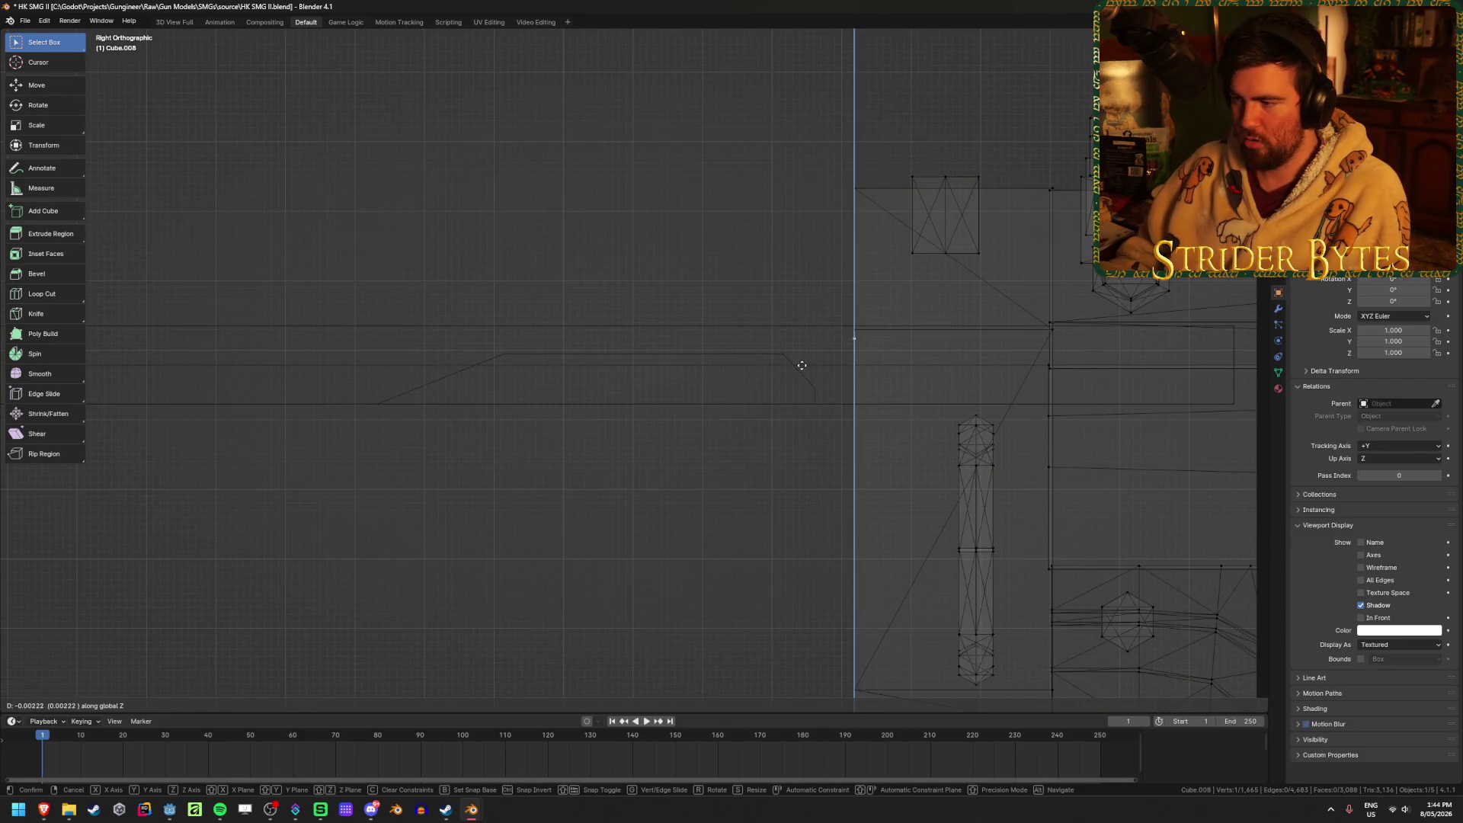
{"action": "left_click", "coordinate": [801, 365]}
{"action": "middle_click_drag", "start_coordinate": [800, 366], "coordinate": [851, 380]}
Leave Edit Mode and orbit out to see the whole gun.
{"action": "mouse_move", "coordinate": [950, 383]}
{"action": "middle_mouse_down"}
{"action": "mouse_move", "coordinate": [1003, 363]}
{"action": "mouse_move", "coordinate": [957, 386]}
{"action": "mouse_move", "coordinate": [870, 360]}
{"action": "middle_mouse_up"}
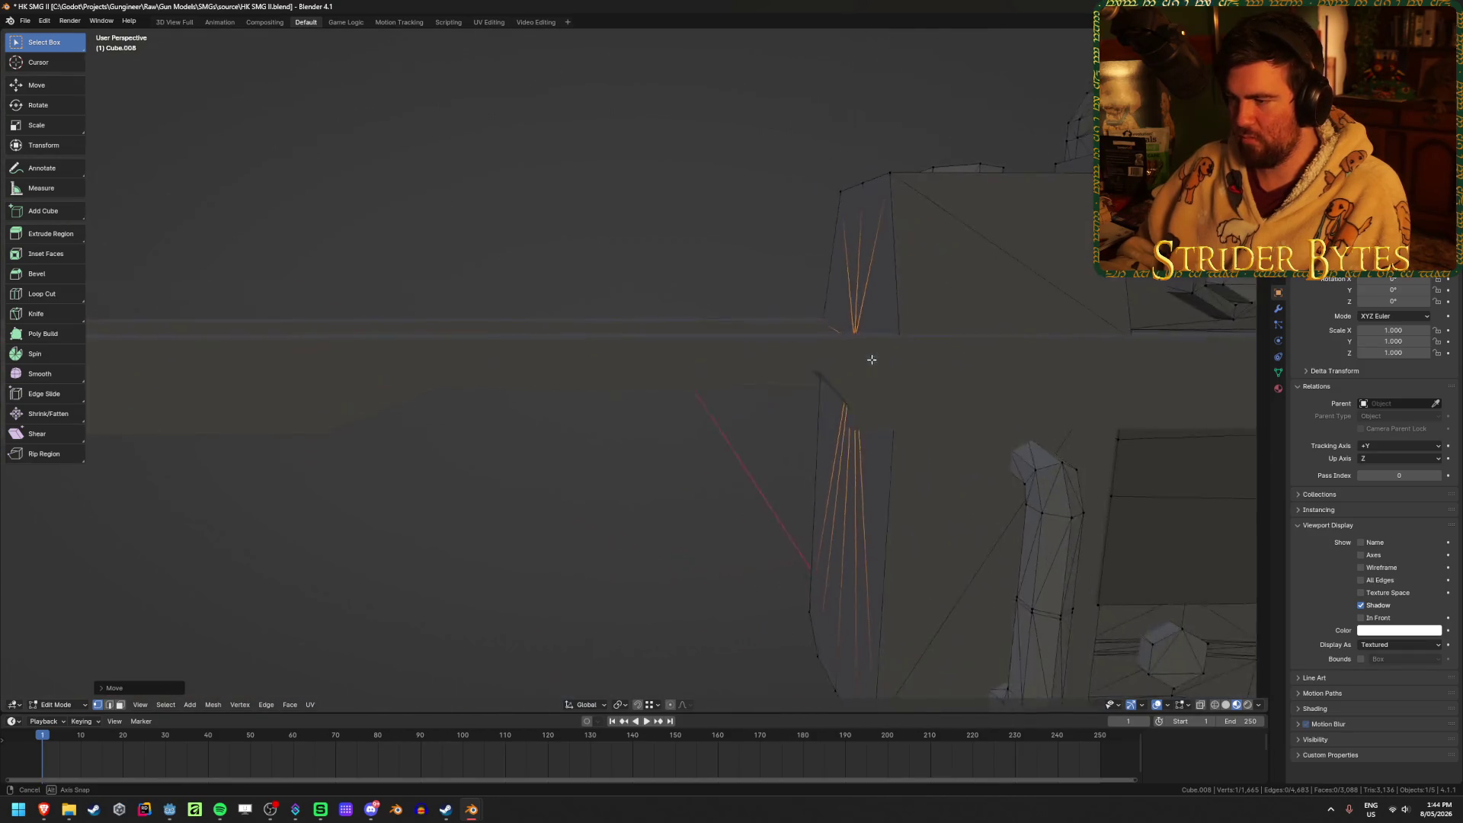
{"action": "key", "text": "Tab"}
{"action": "scroll", "coordinate": [867, 362], "scroll_direction": "up", "scroll_amount": 3}
{"action": "middle_click_drag", "start_coordinate": [839, 364], "coordinate": [620, 333]}
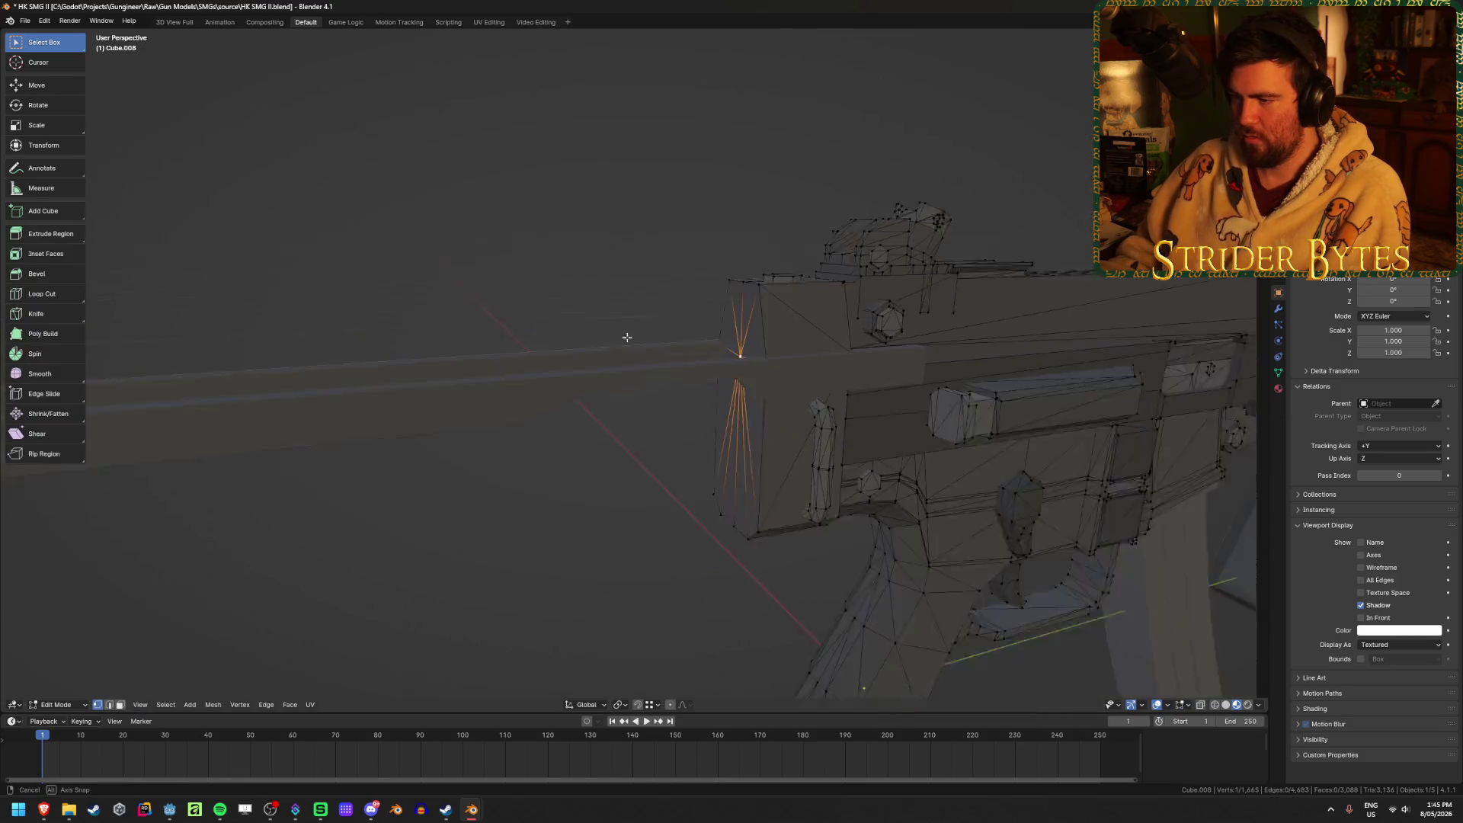
Set the top rail's origin to the 3D cursor.
{"action": "key", "text": "ctrl+Tab"}
{"action": "key", "text": "shift+a"}
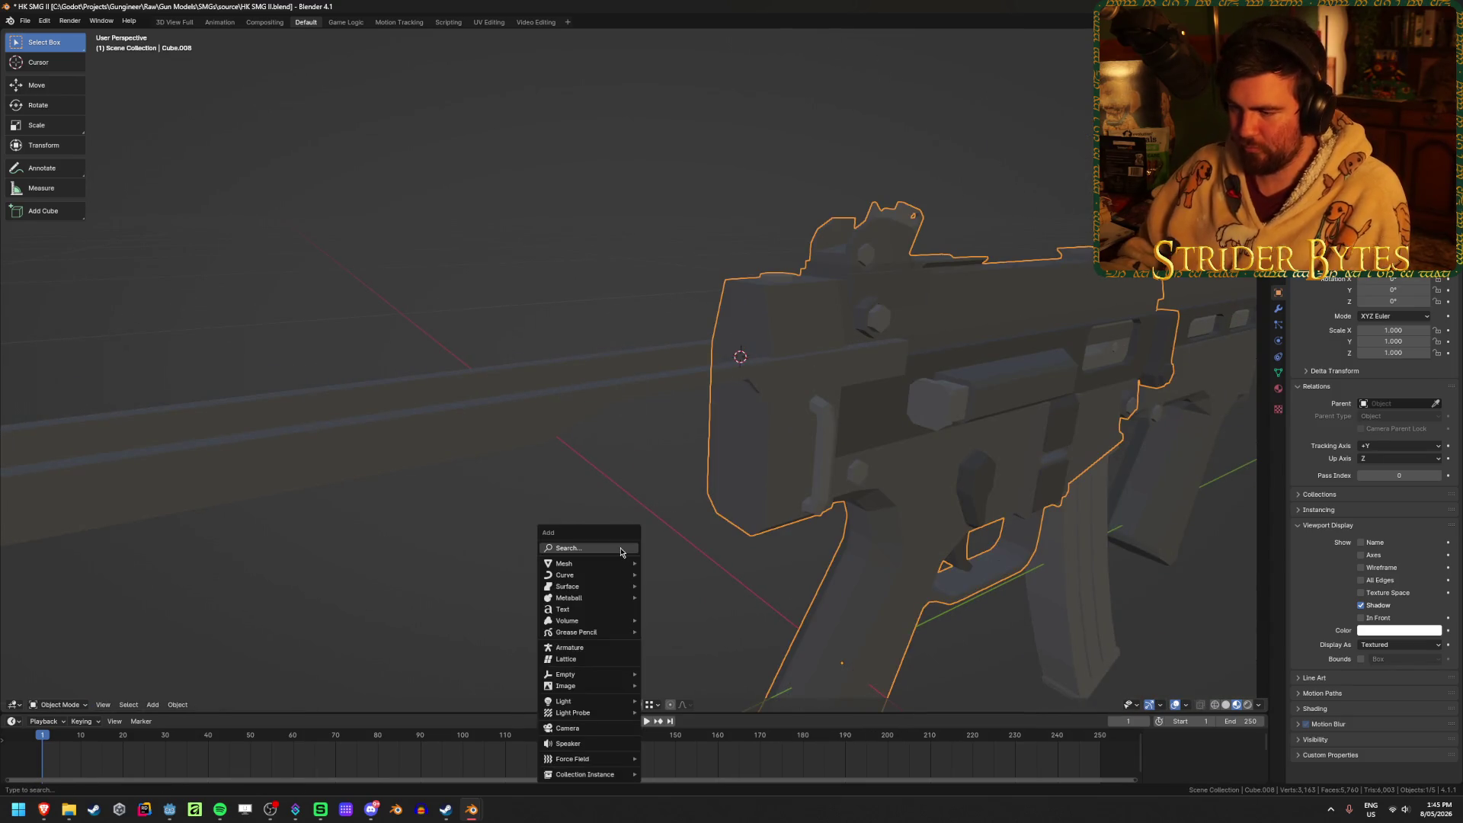
{"action": "left_click", "coordinate": [610, 394]}
{"action": "right_click", "coordinate": [614, 396]}
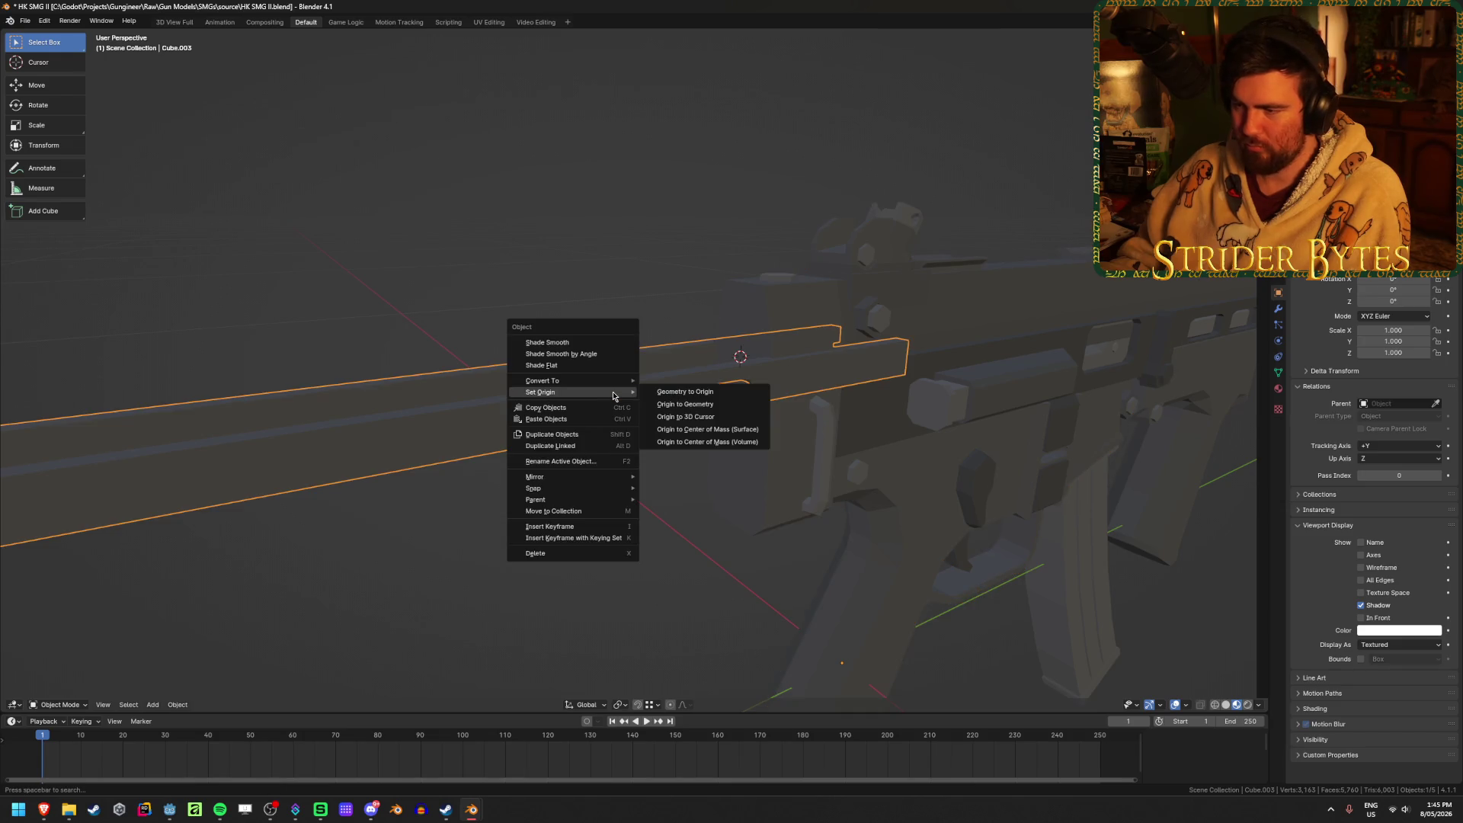
{"action": "left_click", "coordinate": [723, 418]}
Add a Plain Axes empty at the cursor, scale it to 0.082, and apply its scale.
{"action": "key", "text": "shift+a"}
{"action": "mouse_move", "coordinate": [602, 657]}
{"action": "left_click", "coordinate": [685, 657]}
{"action": "middle_click_drag", "start_coordinate": [686, 657], "coordinate": [1193, 318]}
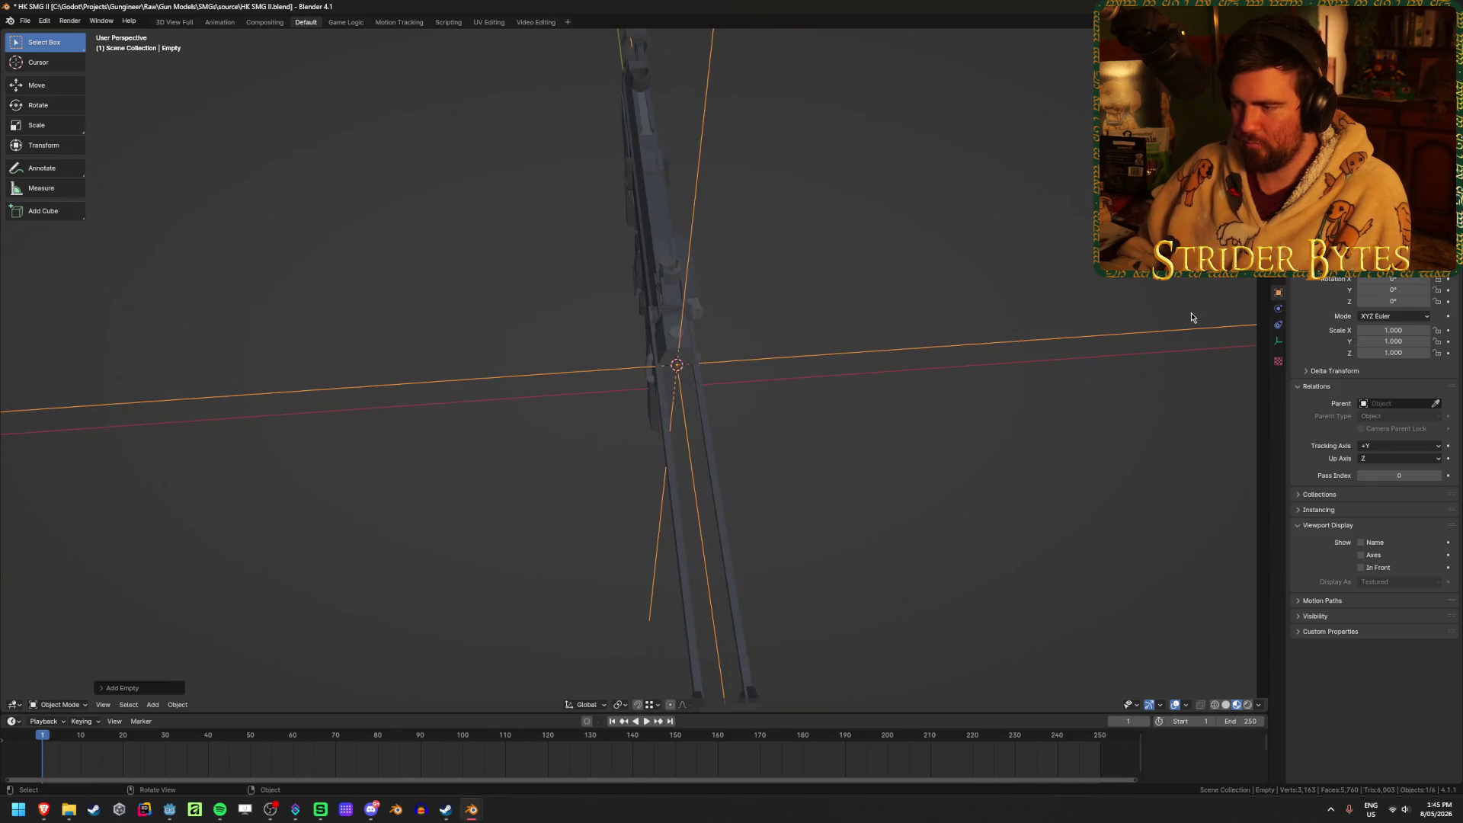
{"action": "key", "text": "s"}
{"action": "left_click", "coordinate": [717, 375]}
{"action": "key", "text": "ctrl+a"}
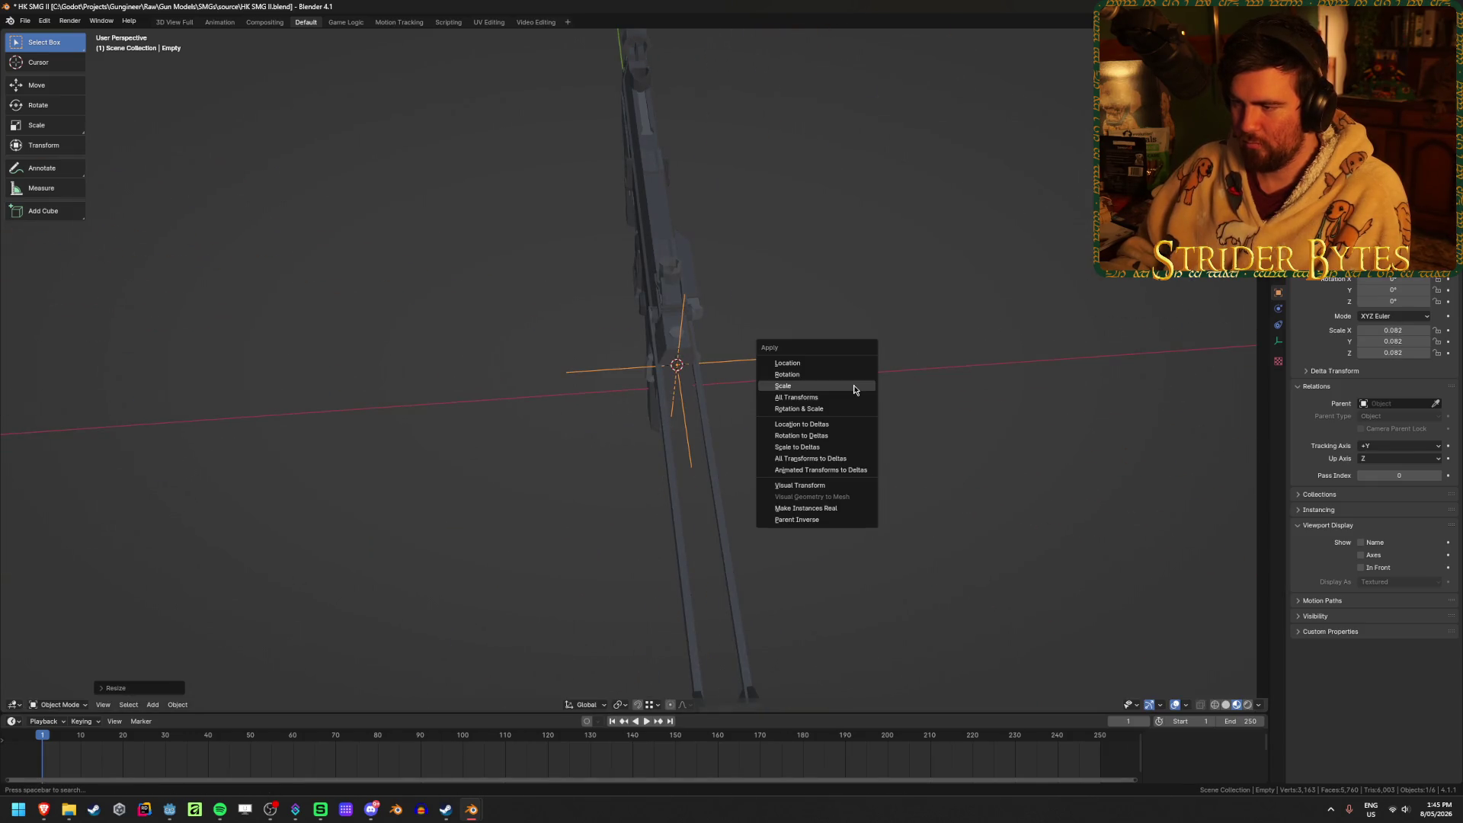
{"action": "left_click", "coordinate": [854, 389]}
Orbit out to a wider view of the gun and select the magazine.
{"action": "middle_click_drag", "start_coordinate": [852, 390], "coordinate": [846, 392]}
{"action": "scroll", "coordinate": [798, 378], "scroll_direction": "up", "scroll_amount": 6}
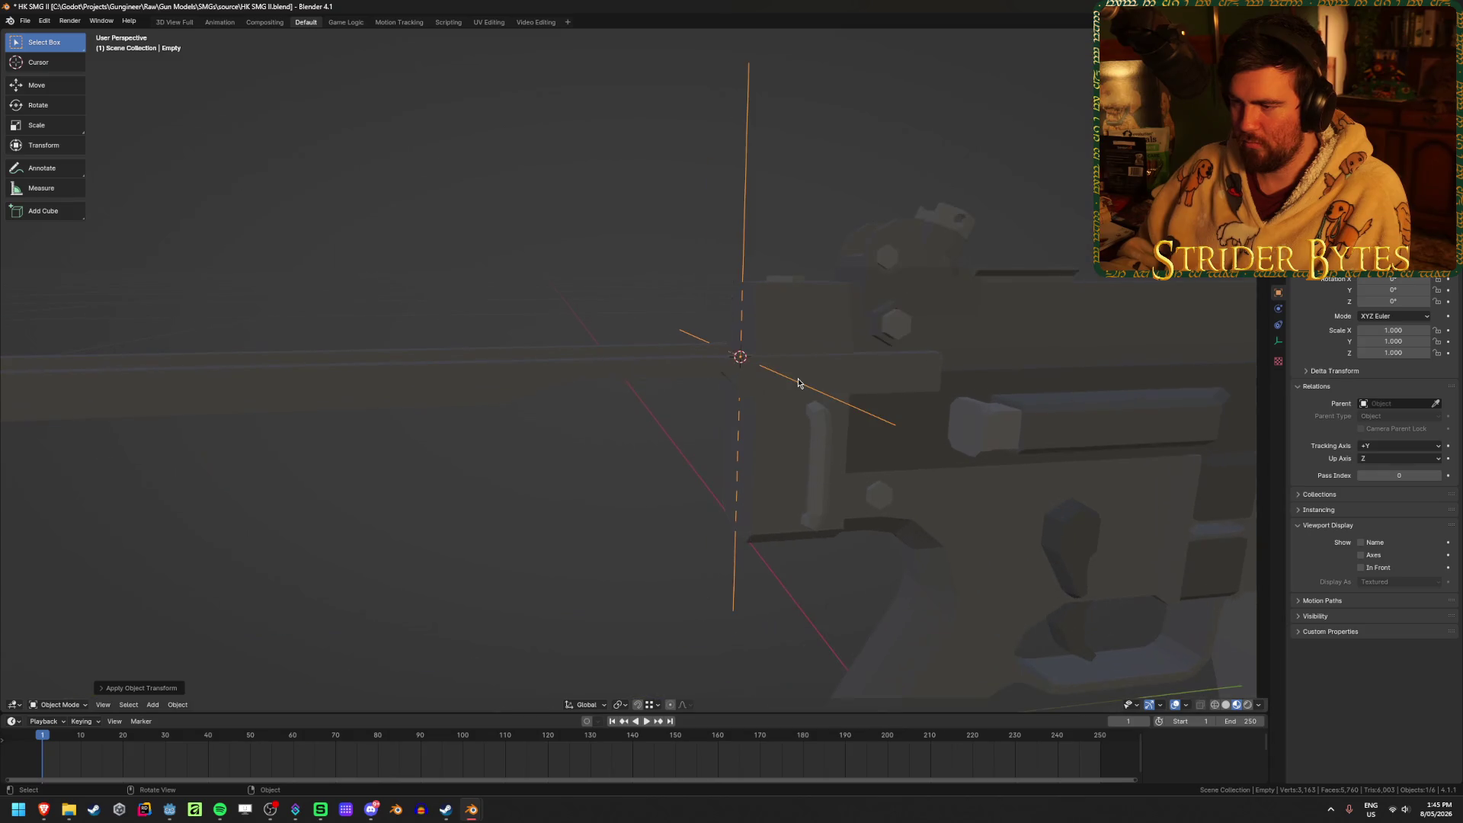
{"action": "mouse_move", "coordinate": [570, 510]}
{"action": "middle_mouse_down"}
{"action": "mouse_move", "coordinate": [604, 489]}
{"action": "mouse_move", "coordinate": [797, 497]}
{"action": "mouse_move", "coordinate": [598, 359]}
{"action": "middle_mouse_up"}
{"action": "left_click", "coordinate": [710, 429]}
Snap the 3D cursor to a receiver vertex at the magazine well, in see-through Edit Mode.
{"action": "scroll", "coordinate": [709, 429], "scroll_direction": "down", "scroll_amount": 3}
{"action": "middle_click_drag", "start_coordinate": [702, 409], "coordinate": [807, 511]}
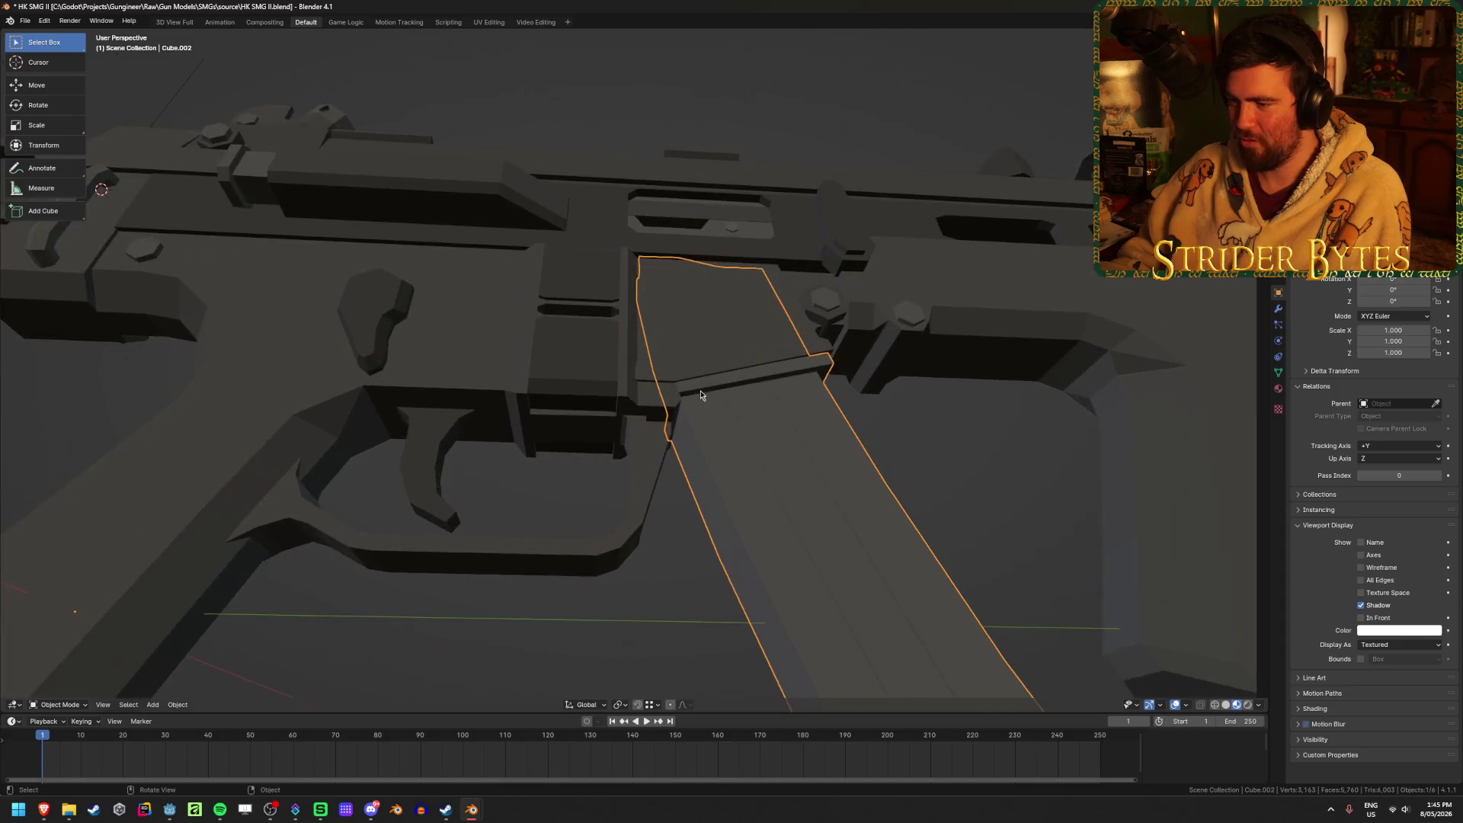
{"action": "scroll", "coordinate": [810, 514], "scroll_direction": "up", "scroll_amount": 3}
{"action": "left_click", "coordinate": [595, 381]}
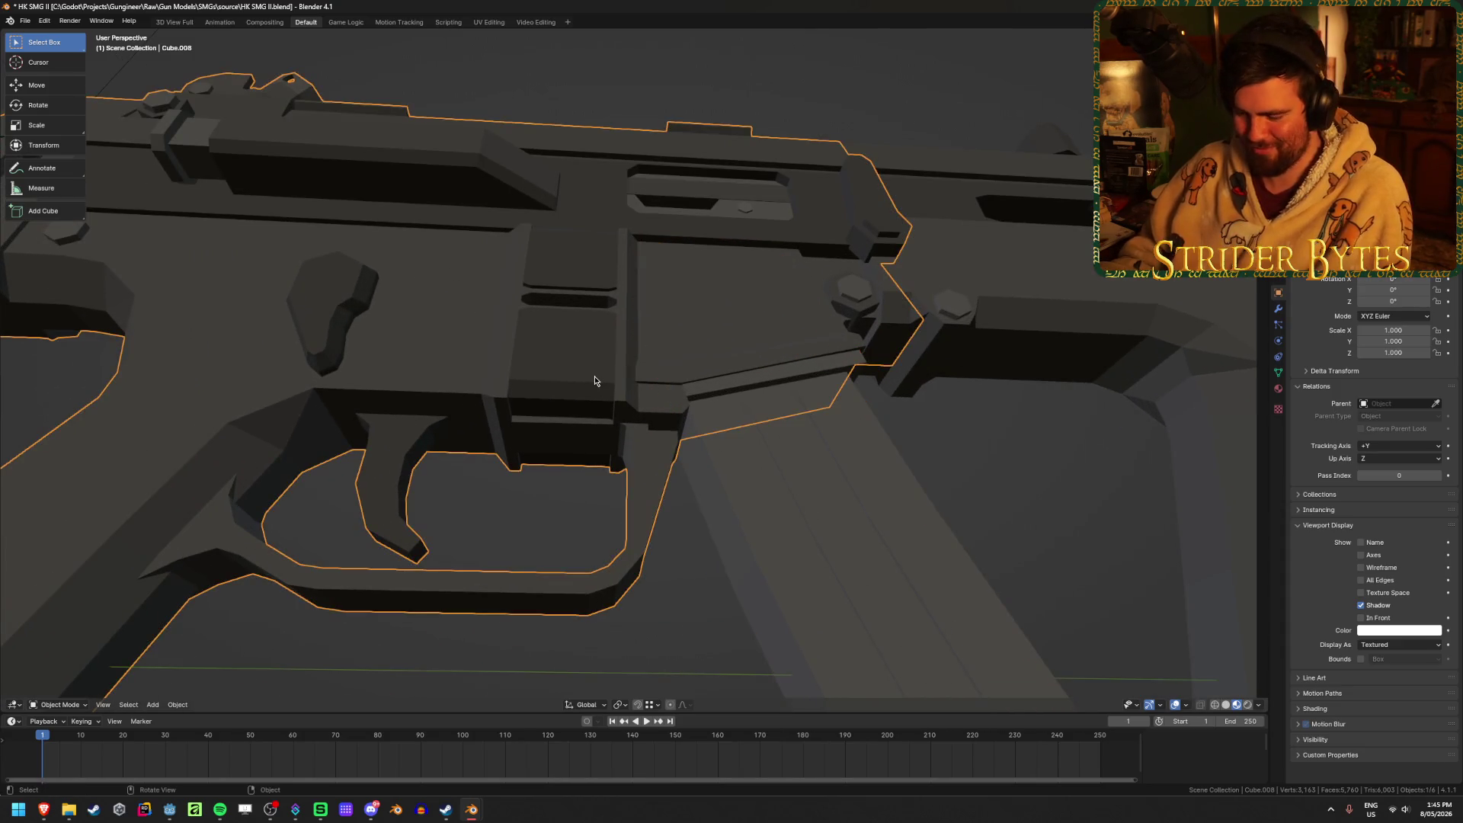
{"action": "key", "text": "Tab"}
{"action": "scroll", "coordinate": [755, 414], "scroll_direction": "up", "scroll_amount": 5}
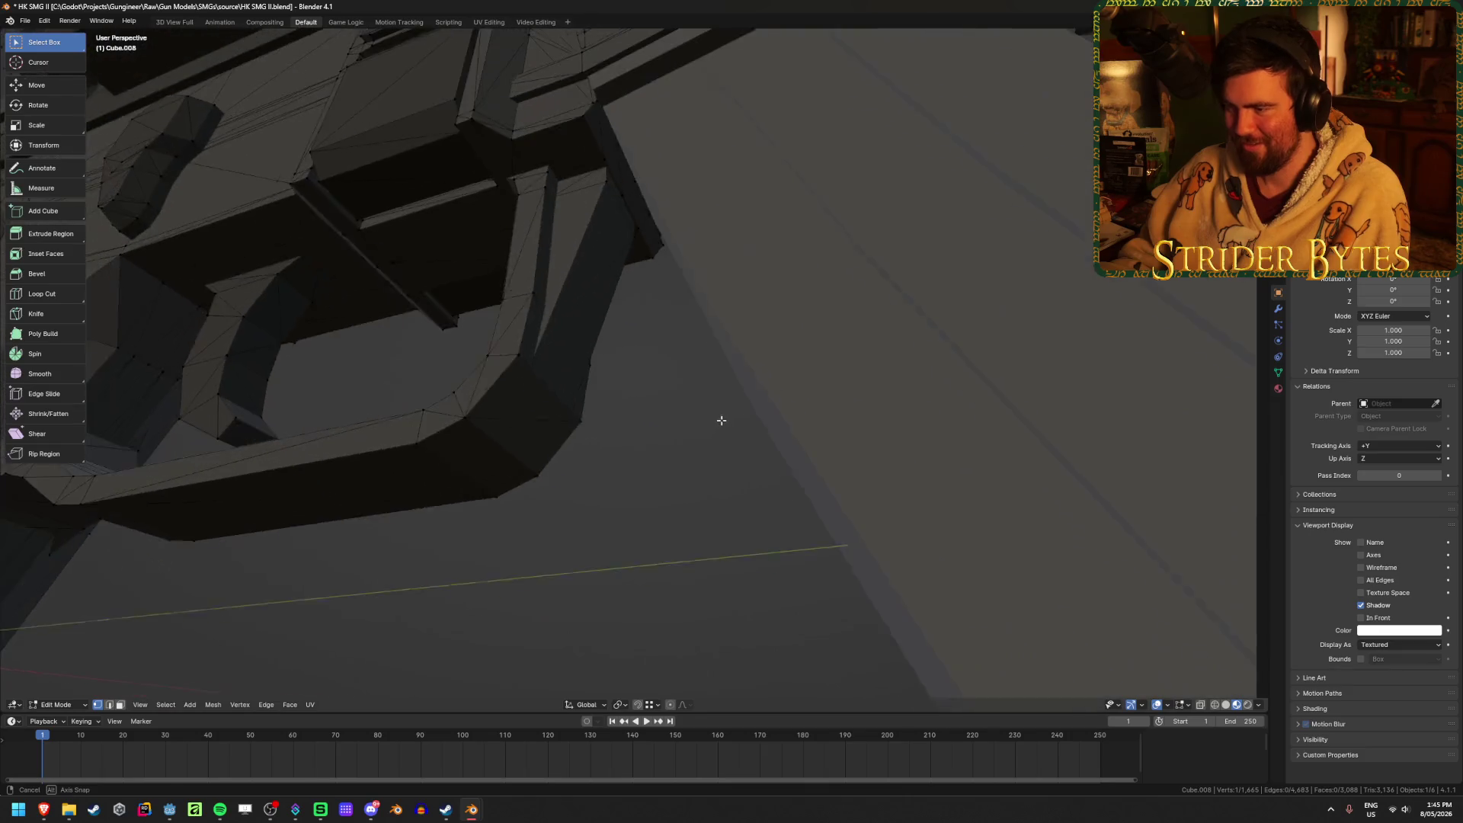
{"action": "scroll", "coordinate": [635, 236], "scroll_direction": "up", "scroll_amount": 3}
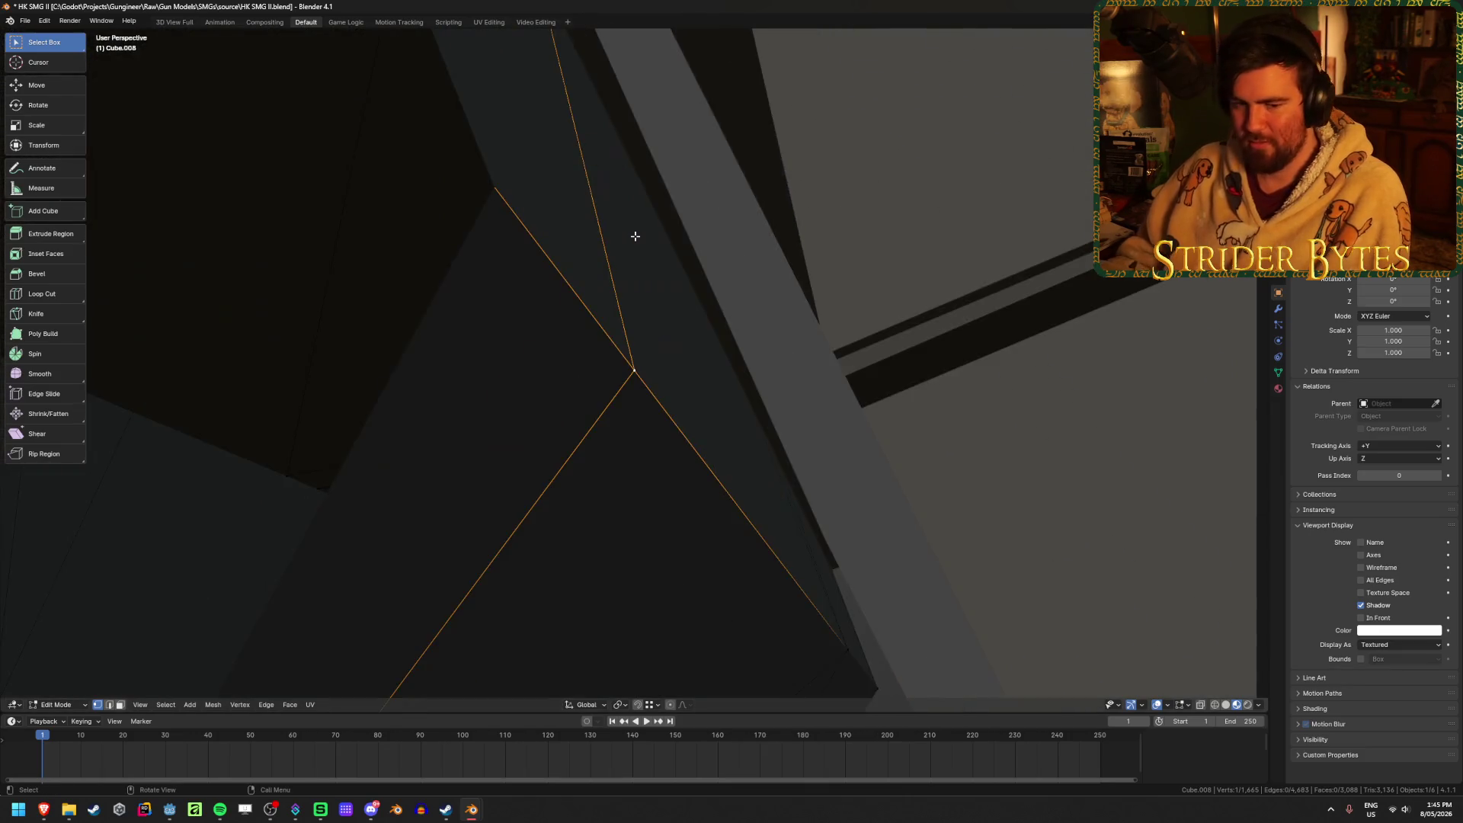
{"action": "scroll", "coordinate": [633, 235], "scroll_direction": "down", "scroll_amount": 5}
{"action": "mouse_move", "coordinate": [643, 236]}
{"action": "middle_mouse_down"}
{"action": "mouse_move", "coordinate": [689, 264]}
{"action": "mouse_move", "coordinate": [741, 267]}
{"action": "mouse_move", "coordinate": [522, 288]}
{"action": "mouse_move", "coordinate": [623, 288]}
{"action": "middle_mouse_up"}
{"action": "key", "text": "alt+z"}
{"action": "key", "text": "alt+z"}
{"action": "key", "text": "ctrl+Tab"}
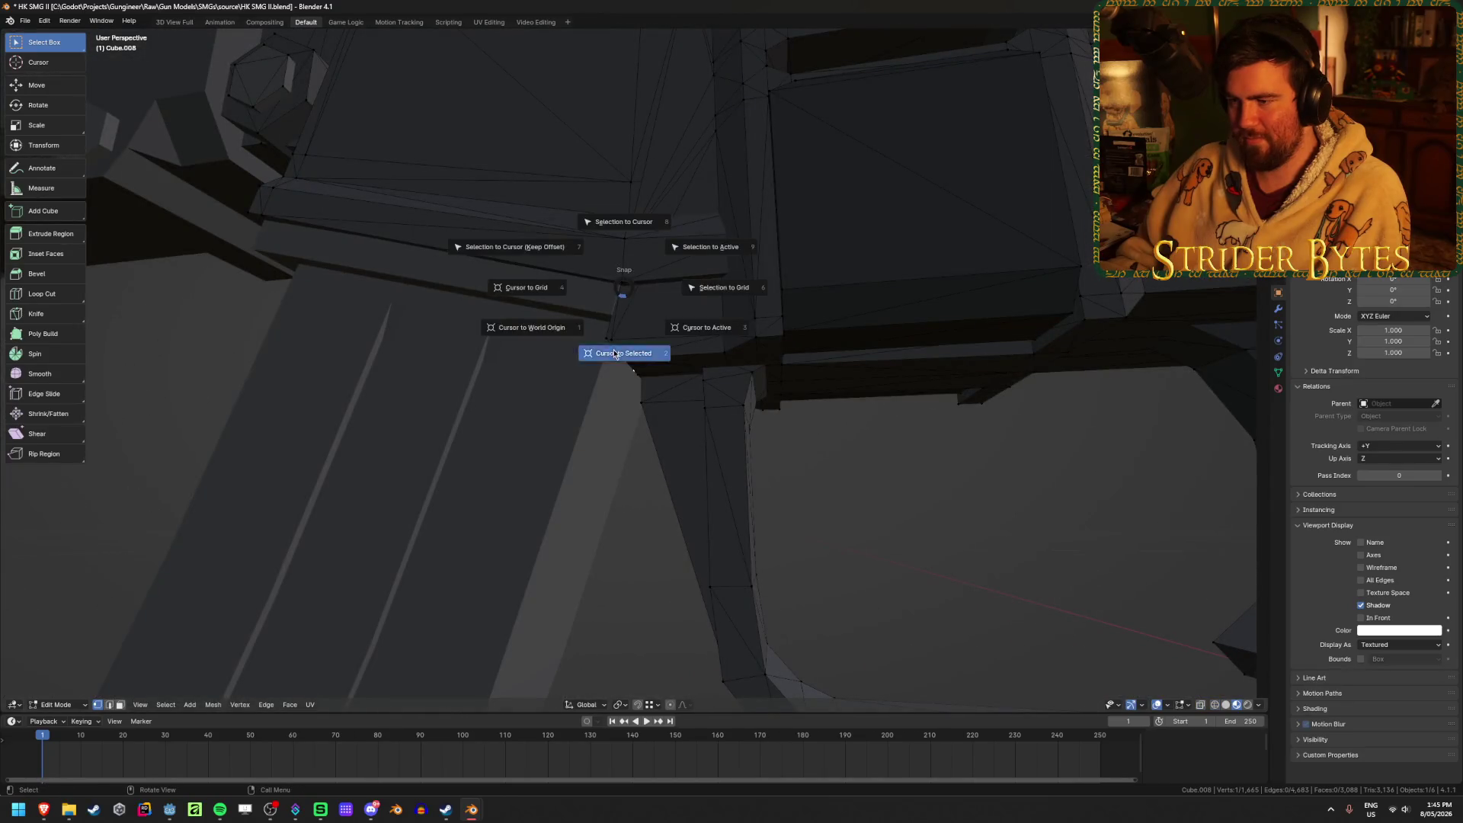
{"action": "left_click", "coordinate": [620, 349]}
Set the magazine's origin to the 3D cursor.
{"action": "scroll", "coordinate": [580, 415], "scroll_direction": "down", "scroll_amount": 5}
{"action": "right_click", "coordinate": [579, 415]}
{"action": "mouse_move", "coordinate": [579, 420]}
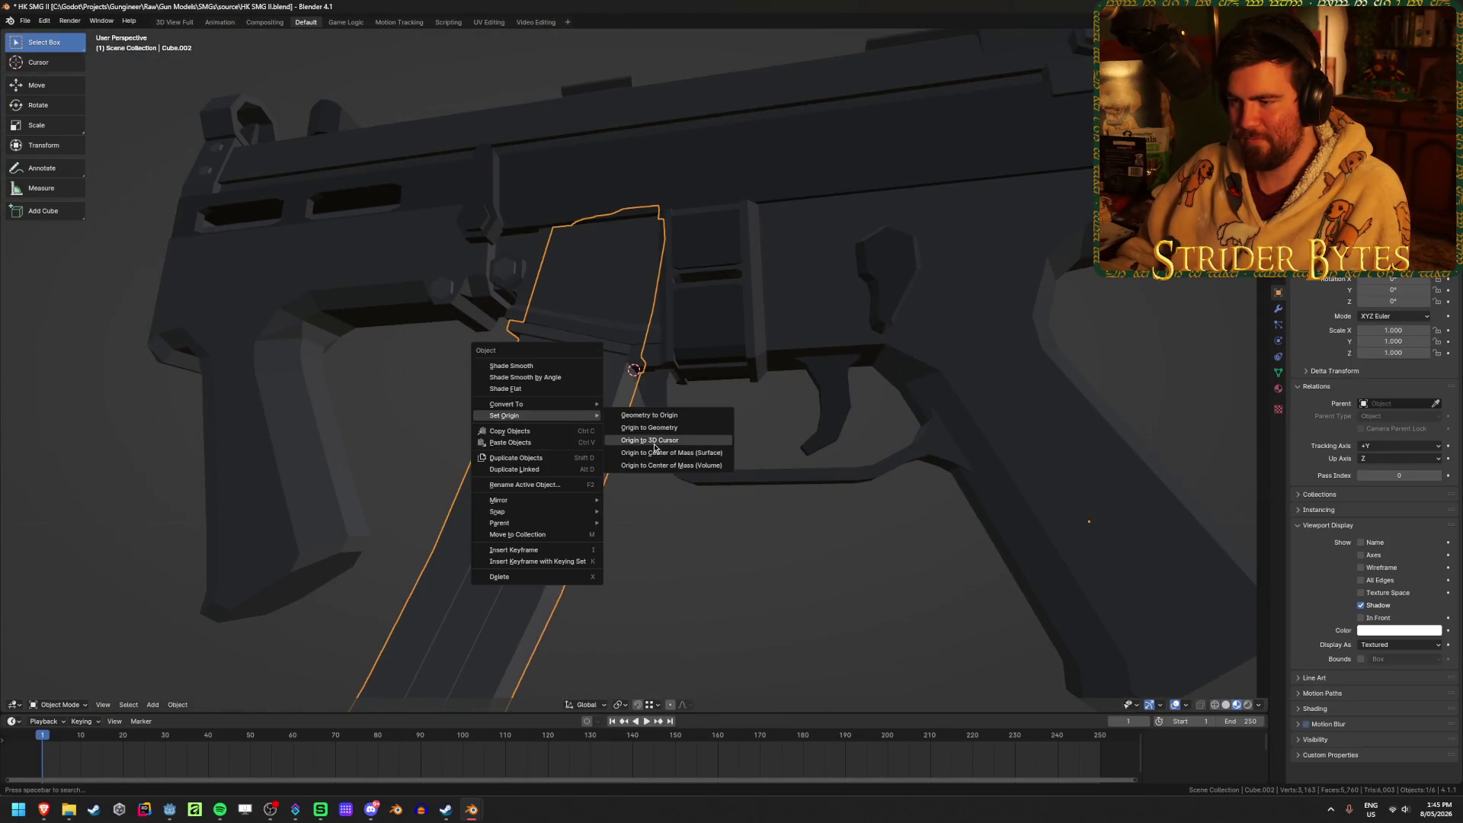
{"action": "left_click", "coordinate": [655, 447]}
Select the upper receiver and hide it.
{"action": "scroll", "coordinate": [707, 497], "scroll_direction": "down", "scroll_amount": 5}
{"action": "middle_click_drag", "start_coordinate": [599, 477], "coordinate": [895, 510]}
{"action": "left_click", "coordinate": [791, 203]}
{"action": "left_click", "coordinate": [633, 331]}
{"action": "left_click", "coordinate": [753, 326]}
{"action": "mouse_move", "coordinate": [753, 326]}
{"action": "middle_mouse_down"}
{"action": "mouse_move", "coordinate": [682, 353]}
{"action": "mouse_move", "coordinate": [727, 279]}
{"action": "middle_mouse_up"}
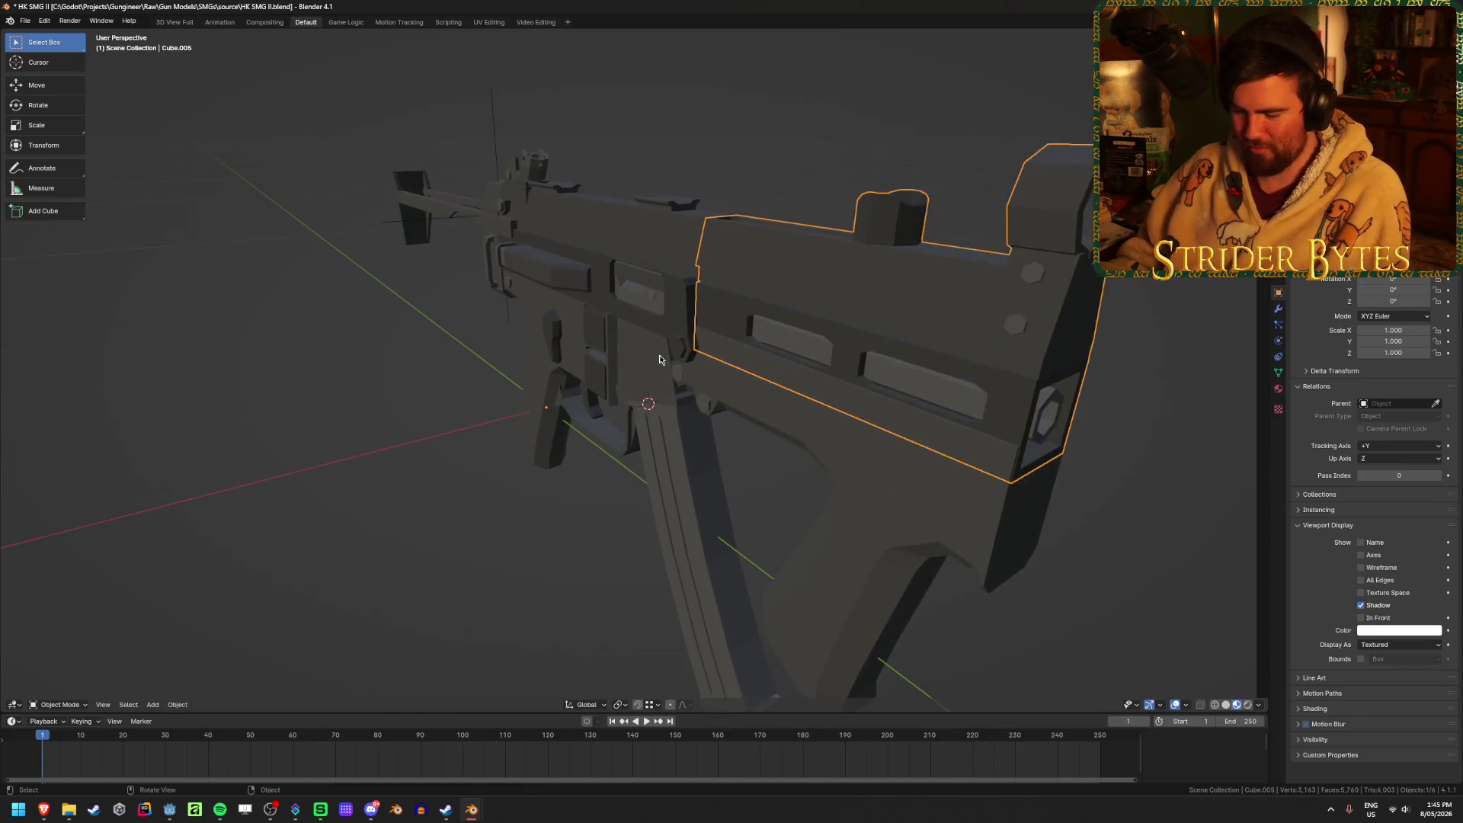
{"action": "key", "text": "h"}
Select the receiver body's linked top faces in Edit Mode, then select the barrel piece.
{"action": "key", "text": "Tab"}
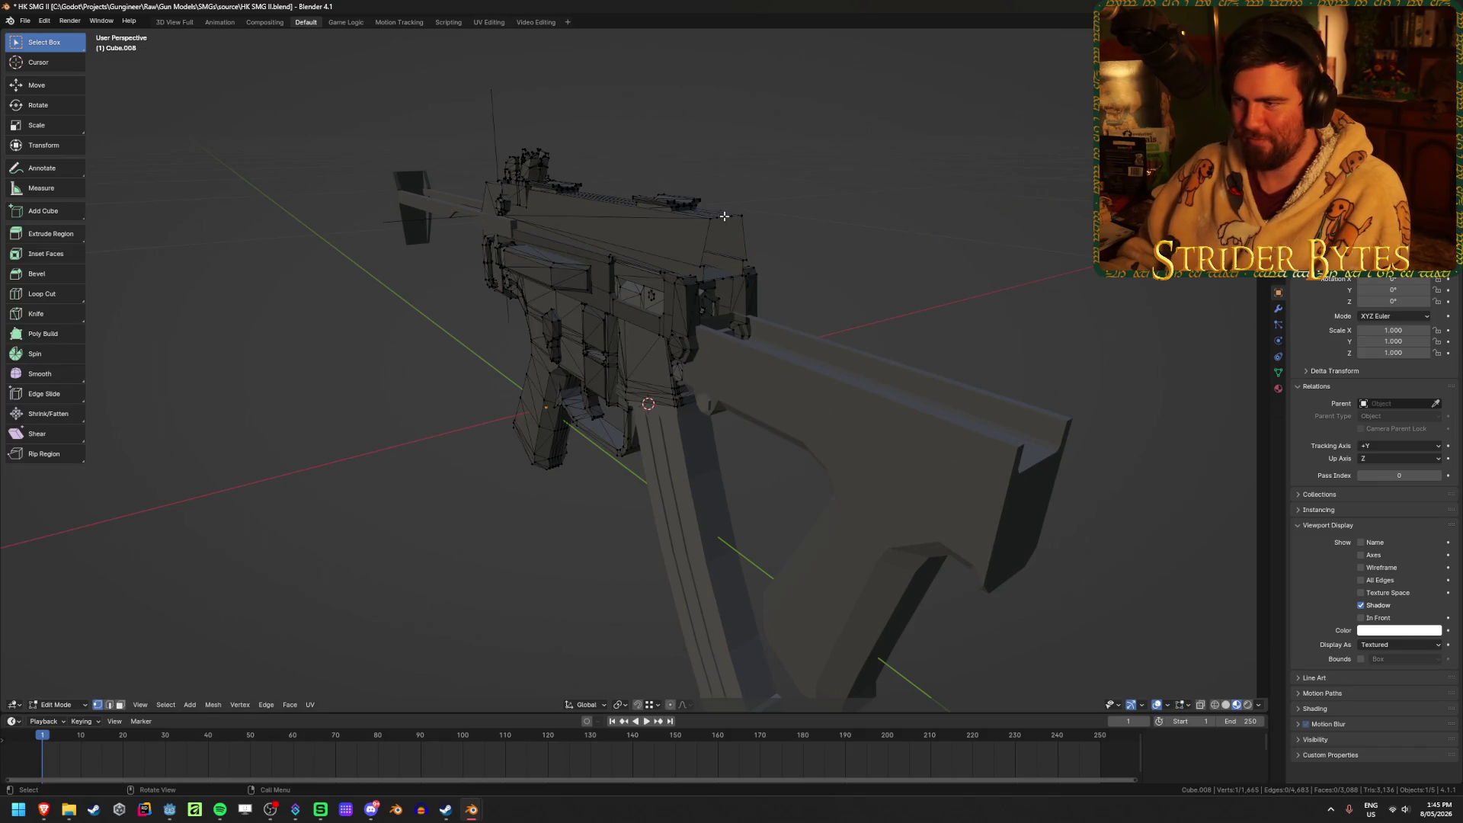
{"action": "key", "text": "KP_Decimal"}
{"action": "mouse_move", "coordinate": [735, 209]}
{"action": "middle_mouse_down"}
{"action": "mouse_move", "coordinate": [664, 265]}
{"action": "mouse_move", "coordinate": [678, 250]}
{"action": "mouse_move", "coordinate": [689, 267]}
{"action": "mouse_move", "coordinate": [668, 263]}
{"action": "middle_mouse_up"}
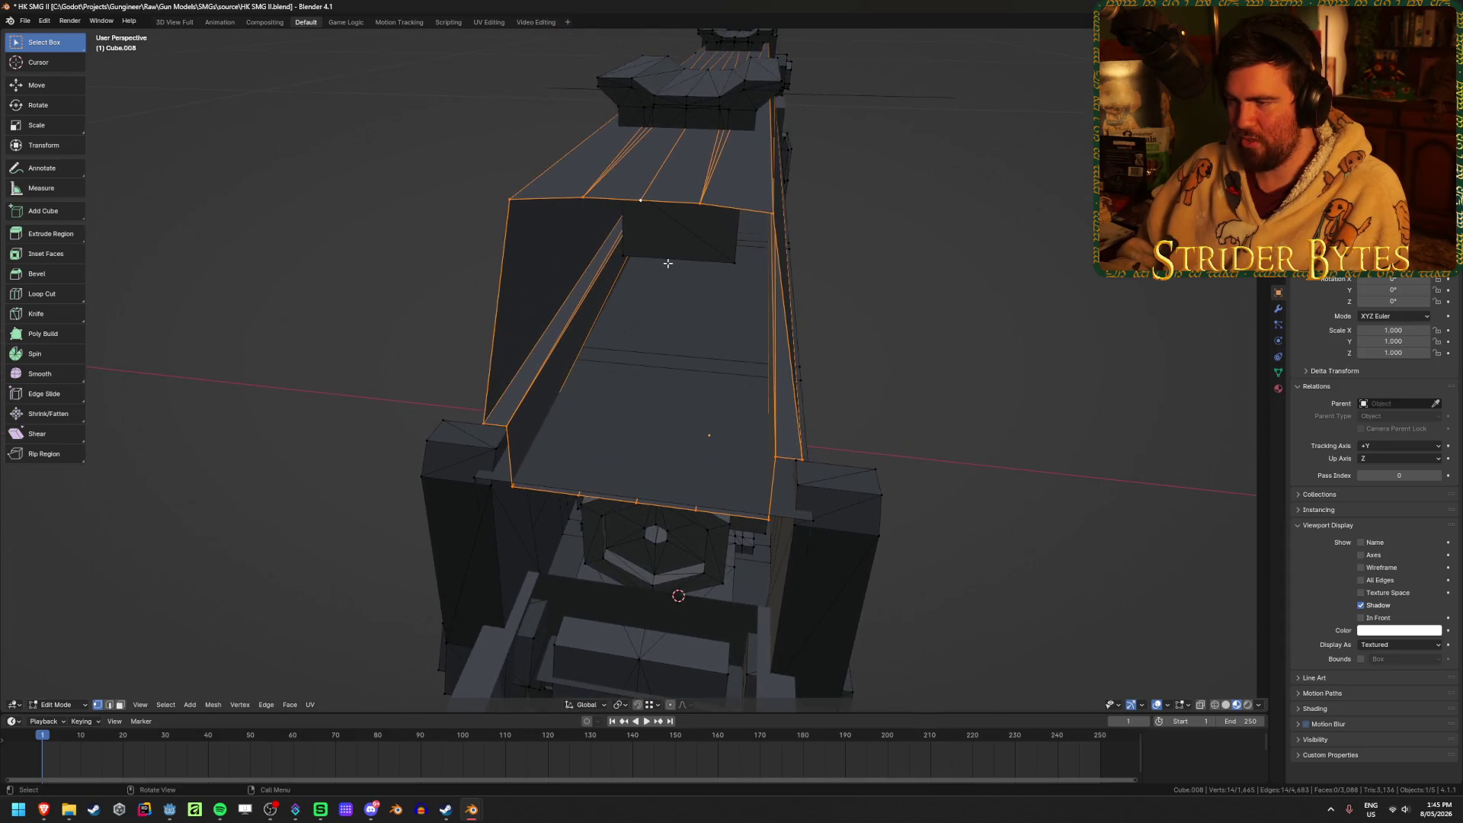
{"action": "key", "text": "ctrl+l"}
{"action": "key", "text": "Tab"}
{"action": "mouse_move", "coordinate": [1052, 290]}
{"action": "middle_mouse_down"}
{"action": "mouse_move", "coordinate": [925, 351]}
{"action": "mouse_move", "coordinate": [826, 376]}
{"action": "mouse_move", "coordinate": [875, 369]}
{"action": "mouse_move", "coordinate": [817, 480]}
{"action": "mouse_move", "coordinate": [899, 444]}
{"action": "middle_mouse_up"}
{"action": "left_click", "coordinate": [842, 469]}
Hide the barrel piece.
{"action": "key", "text": "h"}
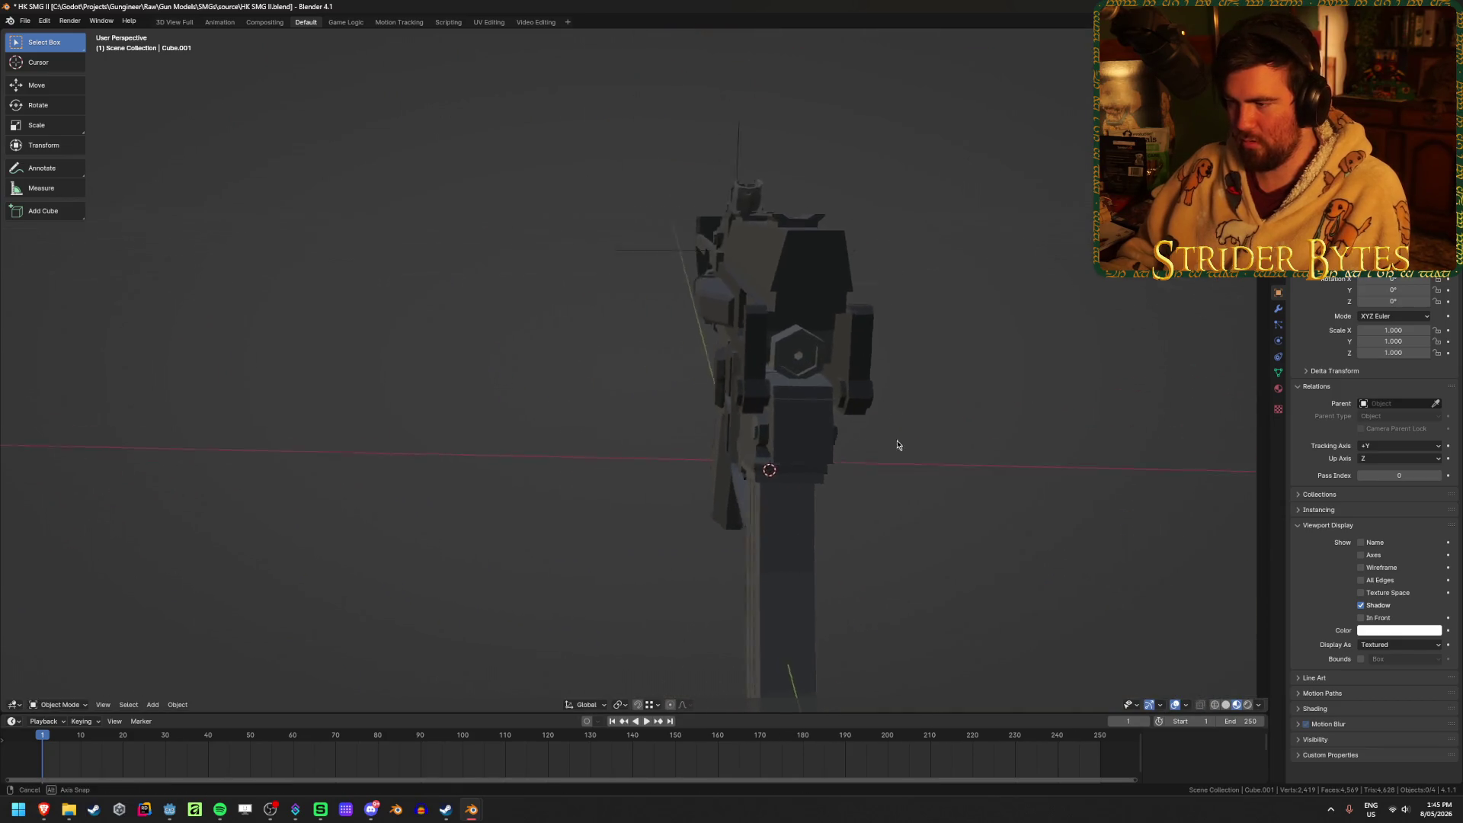
{"action": "scroll", "coordinate": [838, 438], "scroll_direction": "up", "scroll_amount": 4}
{"action": "mouse_move", "coordinate": [770, 431]}
{"action": "middle_mouse_down"}
{"action": "mouse_move", "coordinate": [1022, 441]}
{"action": "mouse_move", "coordinate": [819, 448]}
{"action": "mouse_move", "coordinate": [1000, 415]}
{"action": "mouse_move", "coordinate": [724, 381]}
{"action": "mouse_move", "coordinate": [663, 358]}
{"action": "mouse_move", "coordinate": [558, 281]}
{"action": "middle_mouse_up"}
{"action": "scroll", "coordinate": [655, 355], "scroll_direction": "up", "scroll_amount": 2}
Snap the 3D cursor to the selected hexagon-opening vertex on the receiver.
{"action": "left_click", "coordinate": [652, 353]}
{"action": "key", "text": "Tab"}
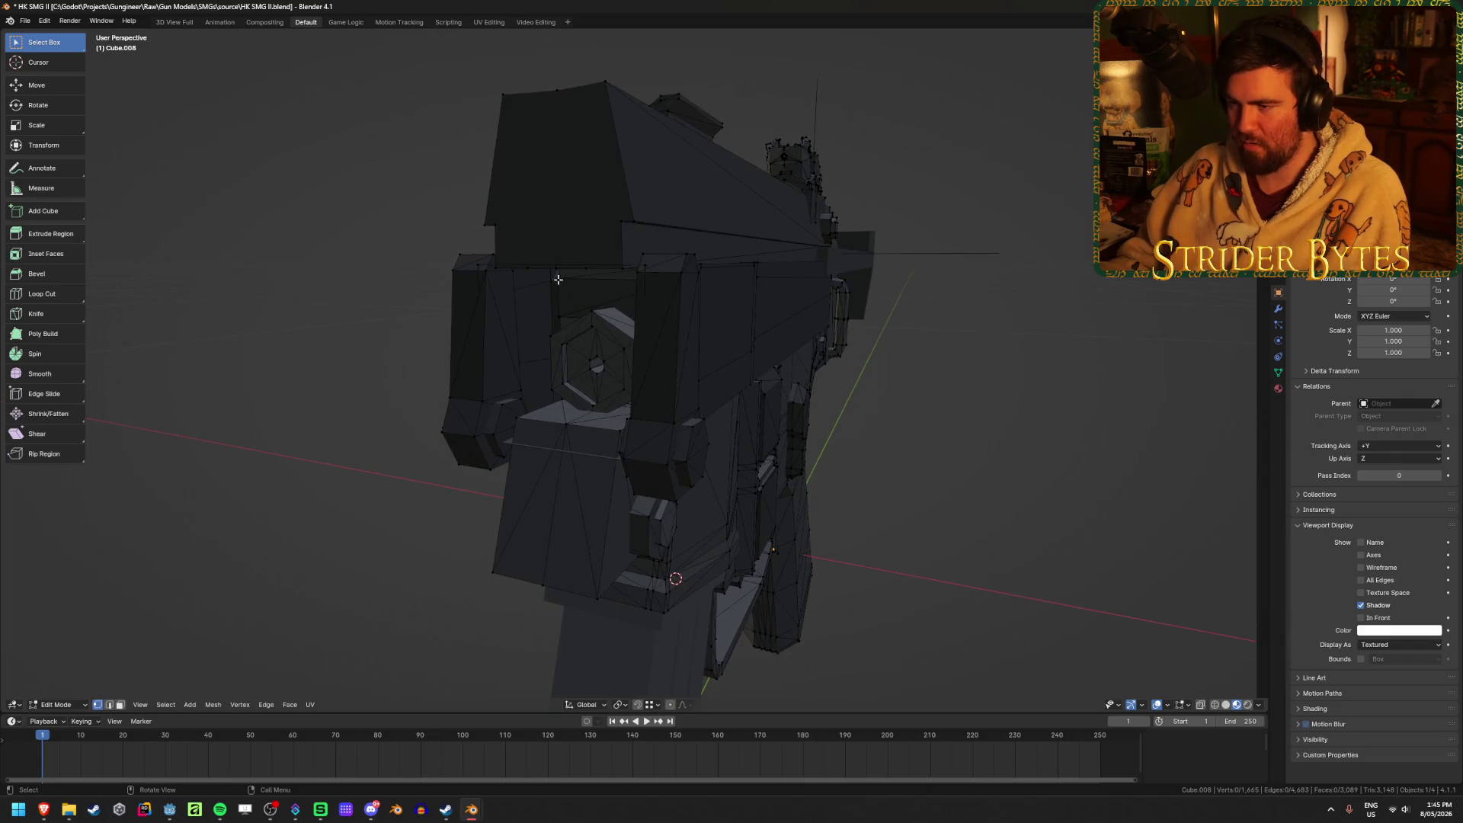
{"action": "left_click", "coordinate": [565, 425], "text": "shift"}
{"action": "key", "text": "shift+s"}
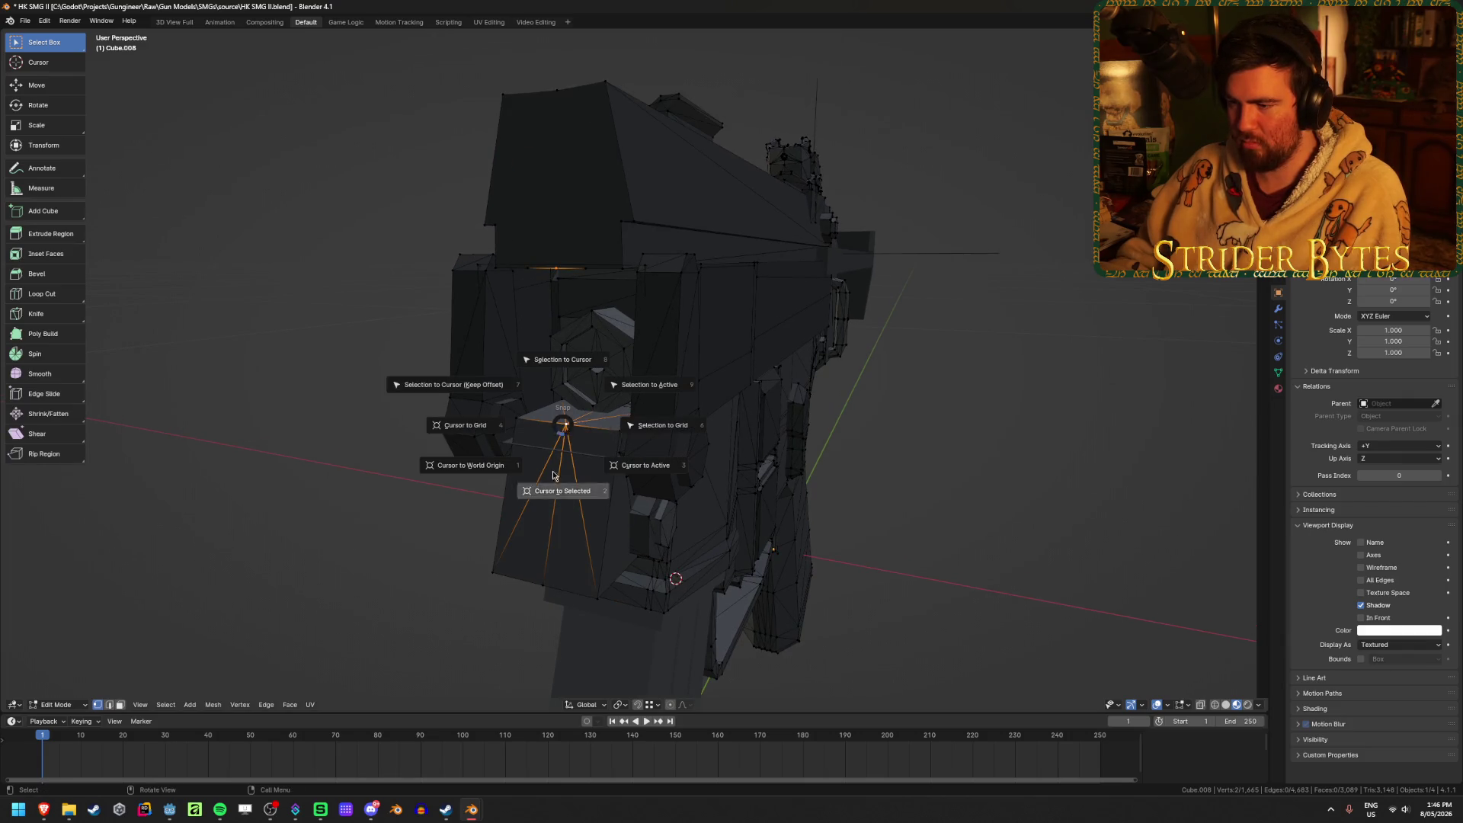
{"action": "left_click", "coordinate": [936, 425]}
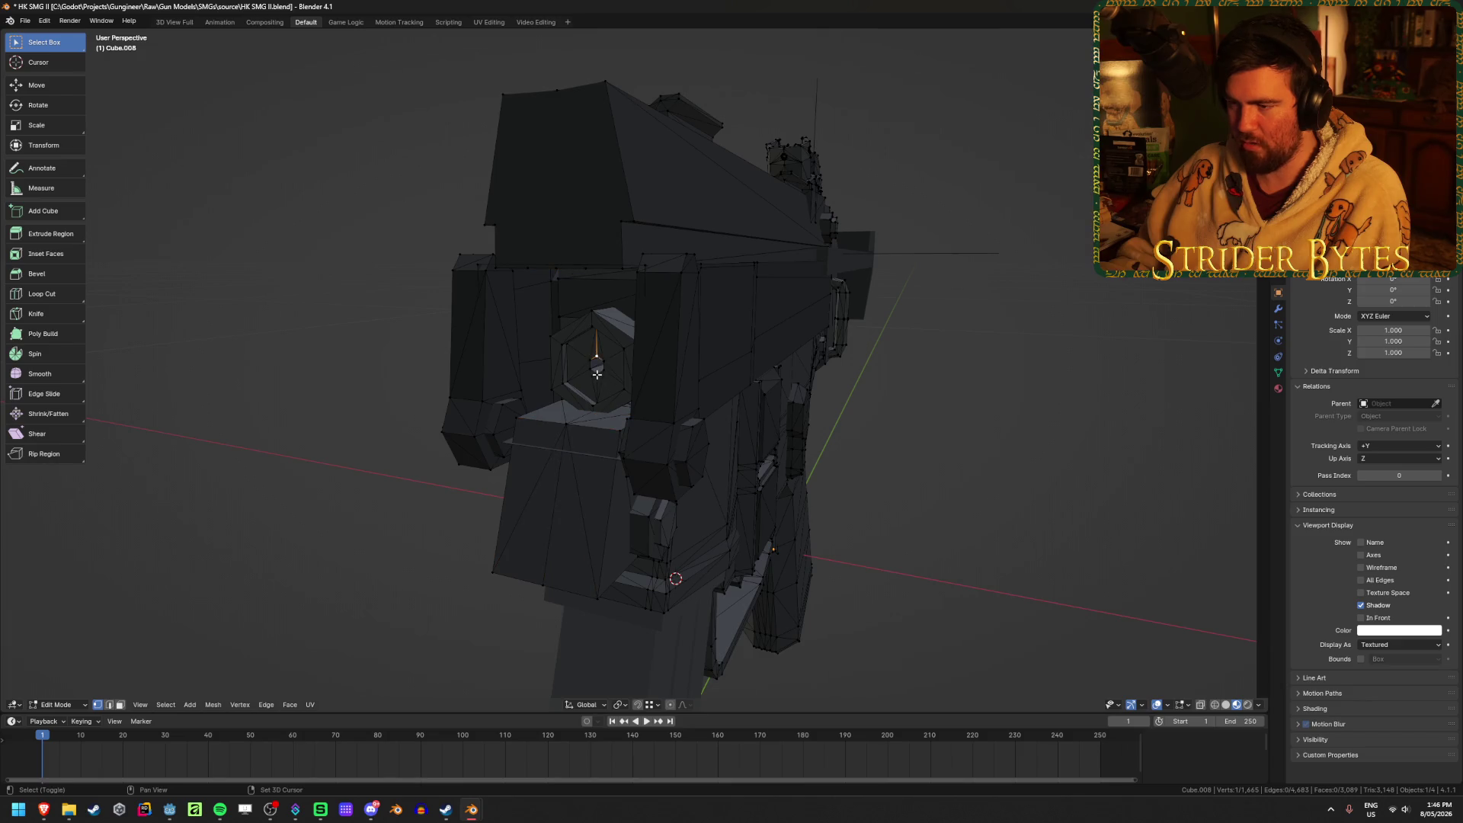
{"action": "left_click", "coordinate": [611, 458]}
{"action": "middle_click_drag", "start_coordinate": [611, 458], "coordinate": [592, 443]}
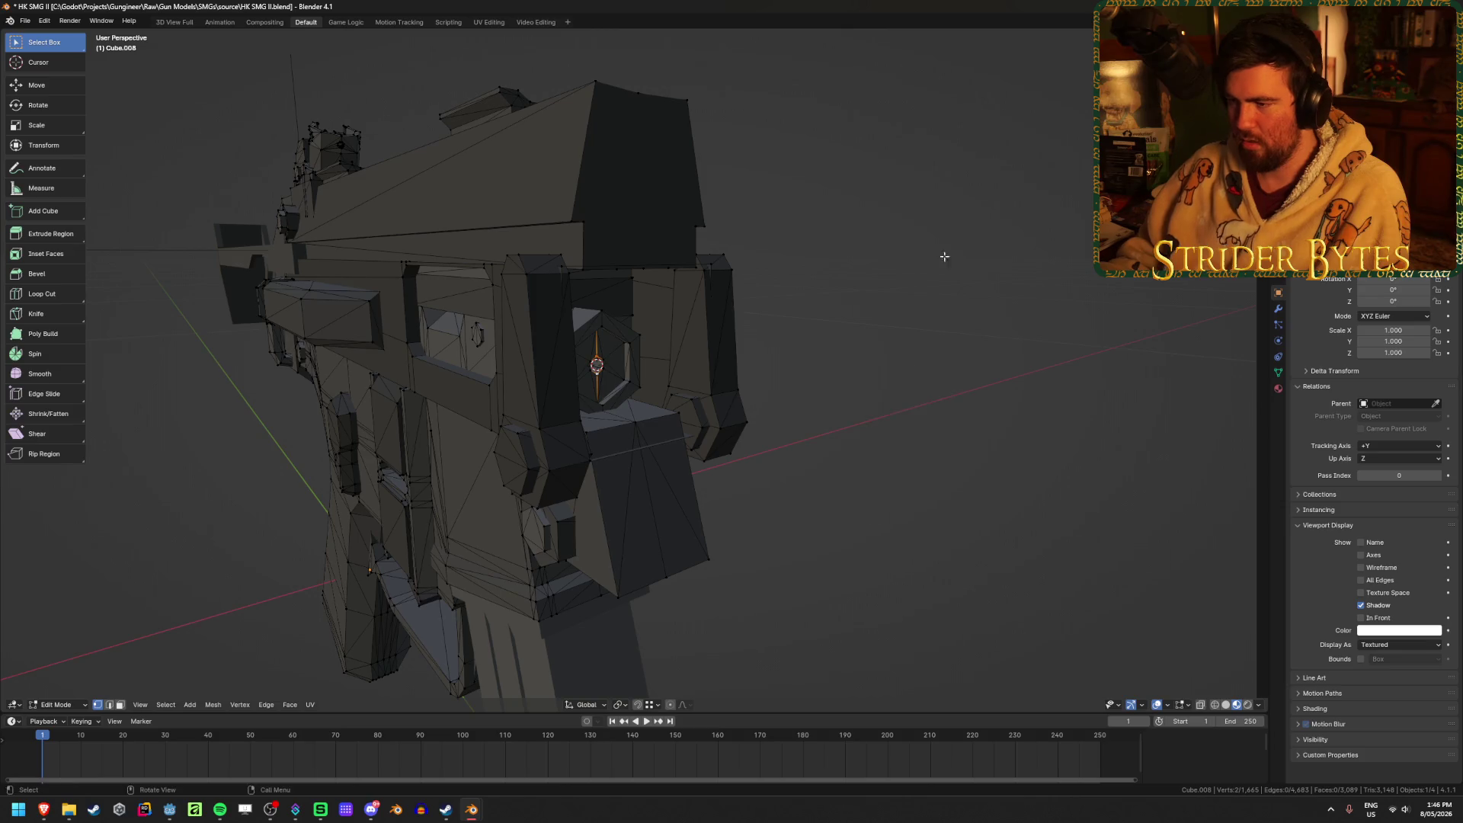
Add a Plain Axes empty at the 3D cursor and adjust its position from the side view.
{"action": "key", "text": "Tab"}
{"action": "key", "text": "shift+a"}
{"action": "left_click", "coordinate": [919, 387]}
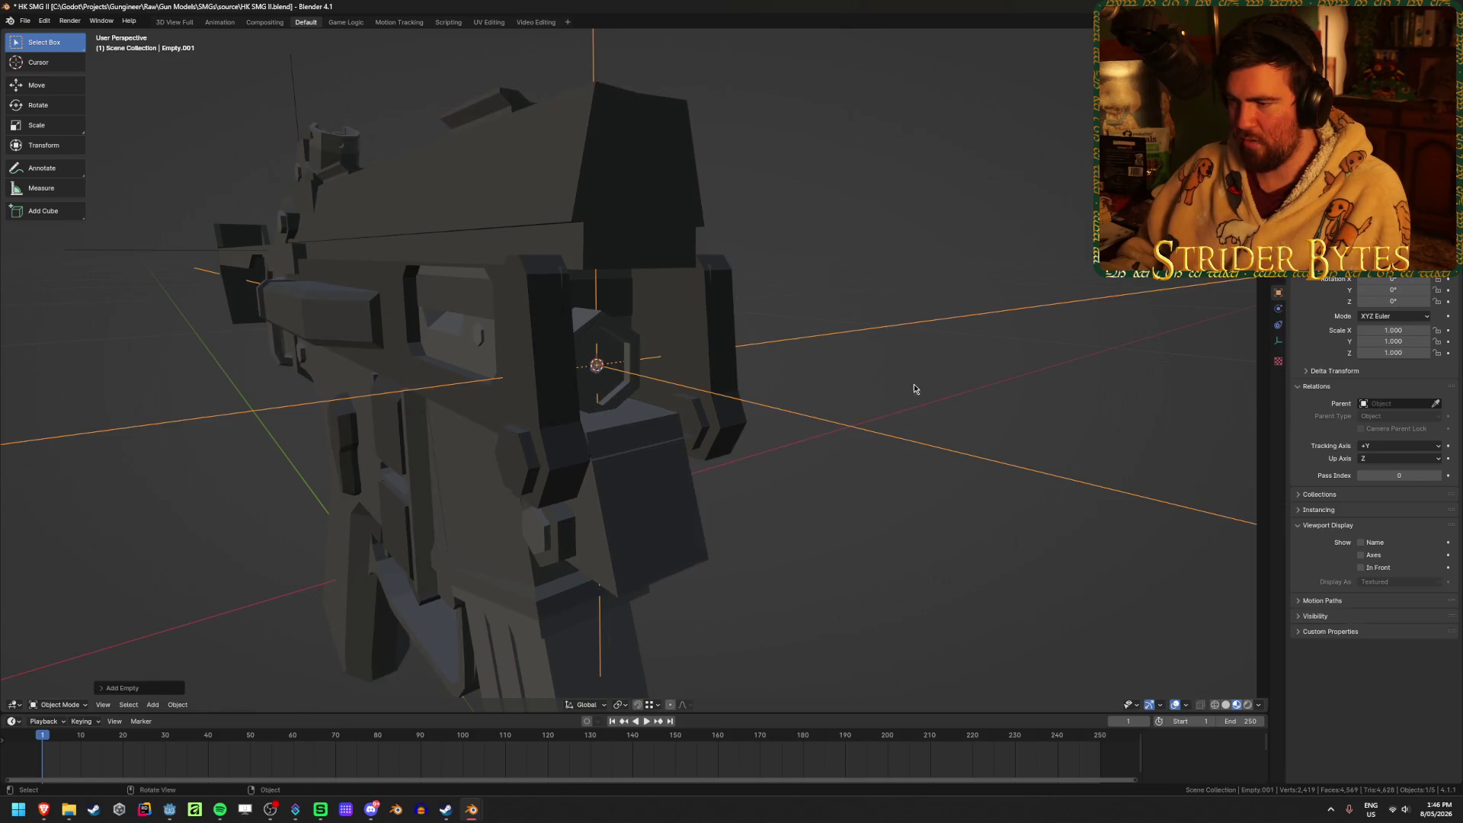
{"action": "key", "text": "KP_3"}
{"action": "key", "text": "shift+z"}
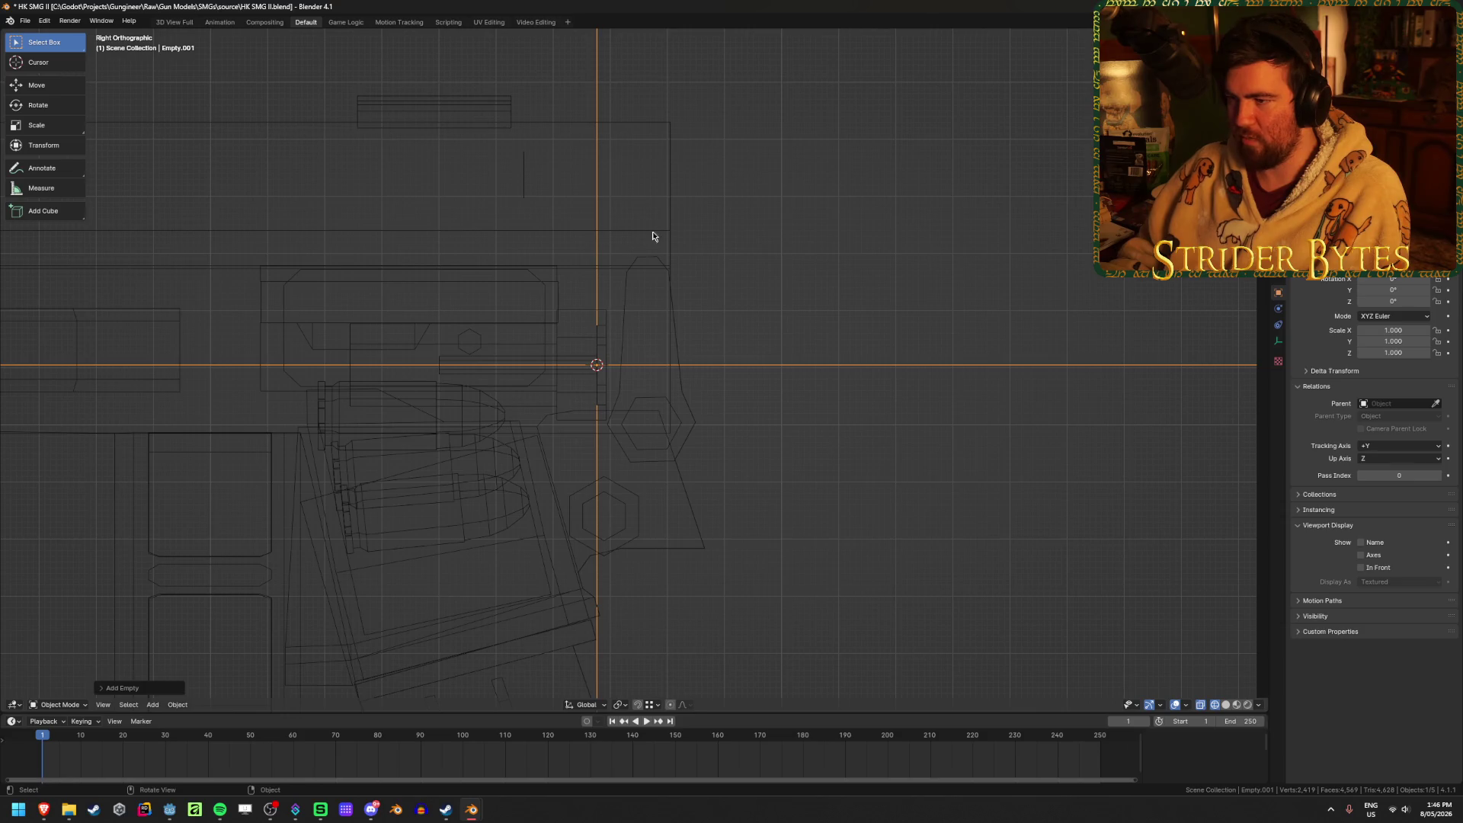
{"action": "key", "text": "g"}
{"action": "left_click", "coordinate": [882, 317]}
Shrink the empty, Empty.001, to 0.088 and apply its scale.
{"action": "middle_click_drag", "start_coordinate": [882, 317], "coordinate": [834, 321]}
{"action": "key", "text": "shift+z"}
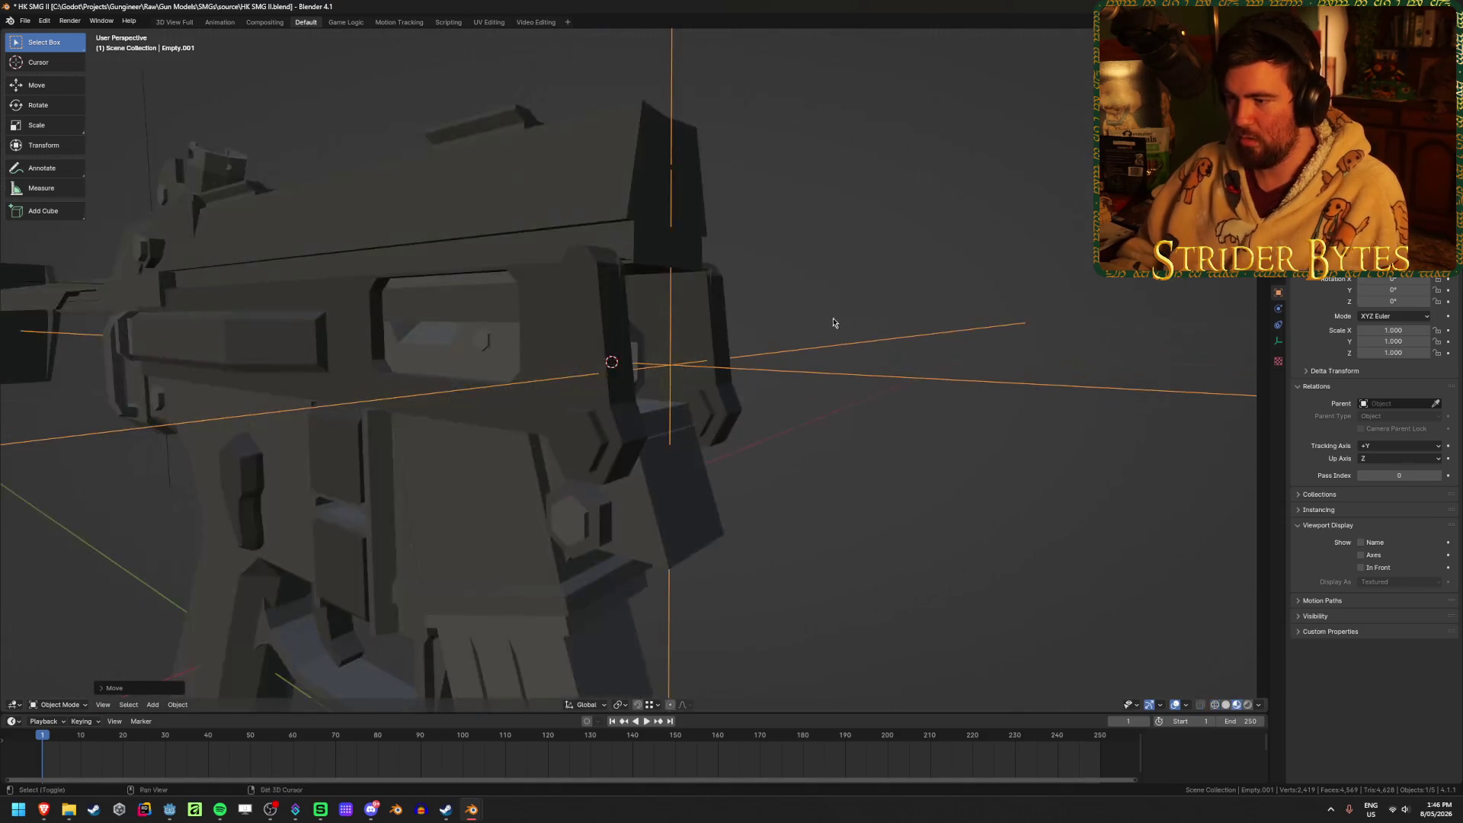
{"action": "middle_click_drag", "start_coordinate": [670, 303], "coordinate": [743, 309]}
{"action": "scroll", "coordinate": [743, 309], "scroll_direction": "down", "scroll_amount": 6}
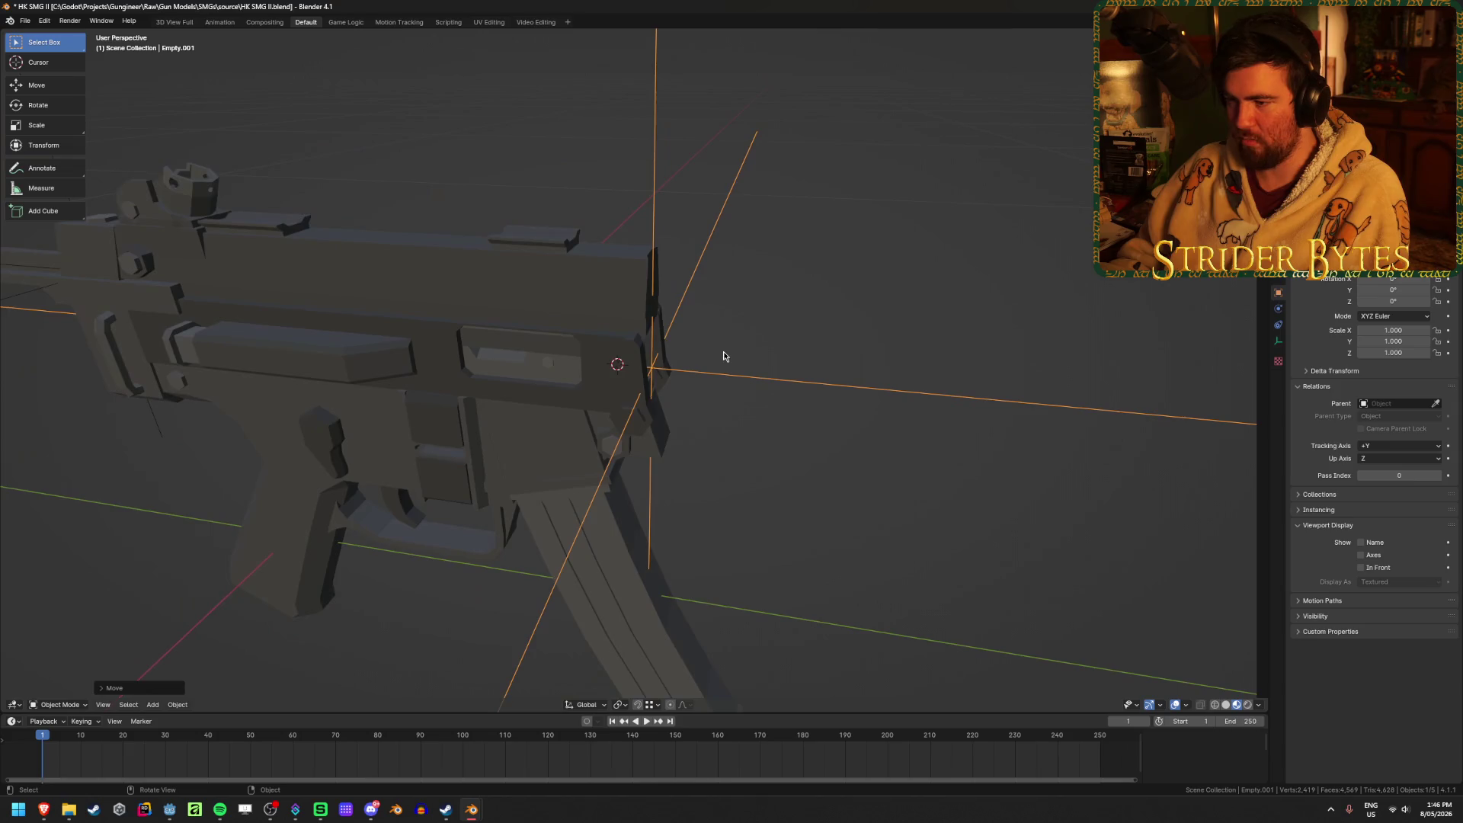
{"action": "middle_click_drag", "start_coordinate": [951, 311], "coordinate": [749, 370]}
{"action": "key", "text": "s"}
{"action": "left_click", "coordinate": [669, 375]}
{"action": "key", "text": "s"}
{"action": "left_click", "coordinate": [777, 405]}
{"action": "key", "text": "ctrl+a"}
{"action": "left_click", "coordinate": [777, 405]}
Select the handguard piece and enter its Edit Mode.
{"action": "mouse_move", "coordinate": [778, 405]}
{"action": "middle_mouse_down"}
{"action": "mouse_move", "coordinate": [738, 344]}
{"action": "mouse_move", "coordinate": [826, 396]}
{"action": "mouse_move", "coordinate": [827, 467]}
{"action": "mouse_move", "coordinate": [862, 457]}
{"action": "mouse_move", "coordinate": [799, 414]}
{"action": "mouse_move", "coordinate": [785, 457]}
{"action": "mouse_move", "coordinate": [598, 483]}
{"action": "mouse_move", "coordinate": [757, 441]}
{"action": "mouse_move", "coordinate": [753, 411]}
{"action": "mouse_move", "coordinate": [784, 404]}
{"action": "mouse_move", "coordinate": [803, 421]}
{"action": "mouse_move", "coordinate": [711, 409]}
{"action": "middle_mouse_up"}
{"action": "left_click", "coordinate": [719, 402]}
{"action": "scroll", "coordinate": [785, 446], "scroll_direction": "up", "scroll_amount": 3}
{"action": "left_click", "coordinate": [784, 445]}
{"action": "key", "text": "Tab"}
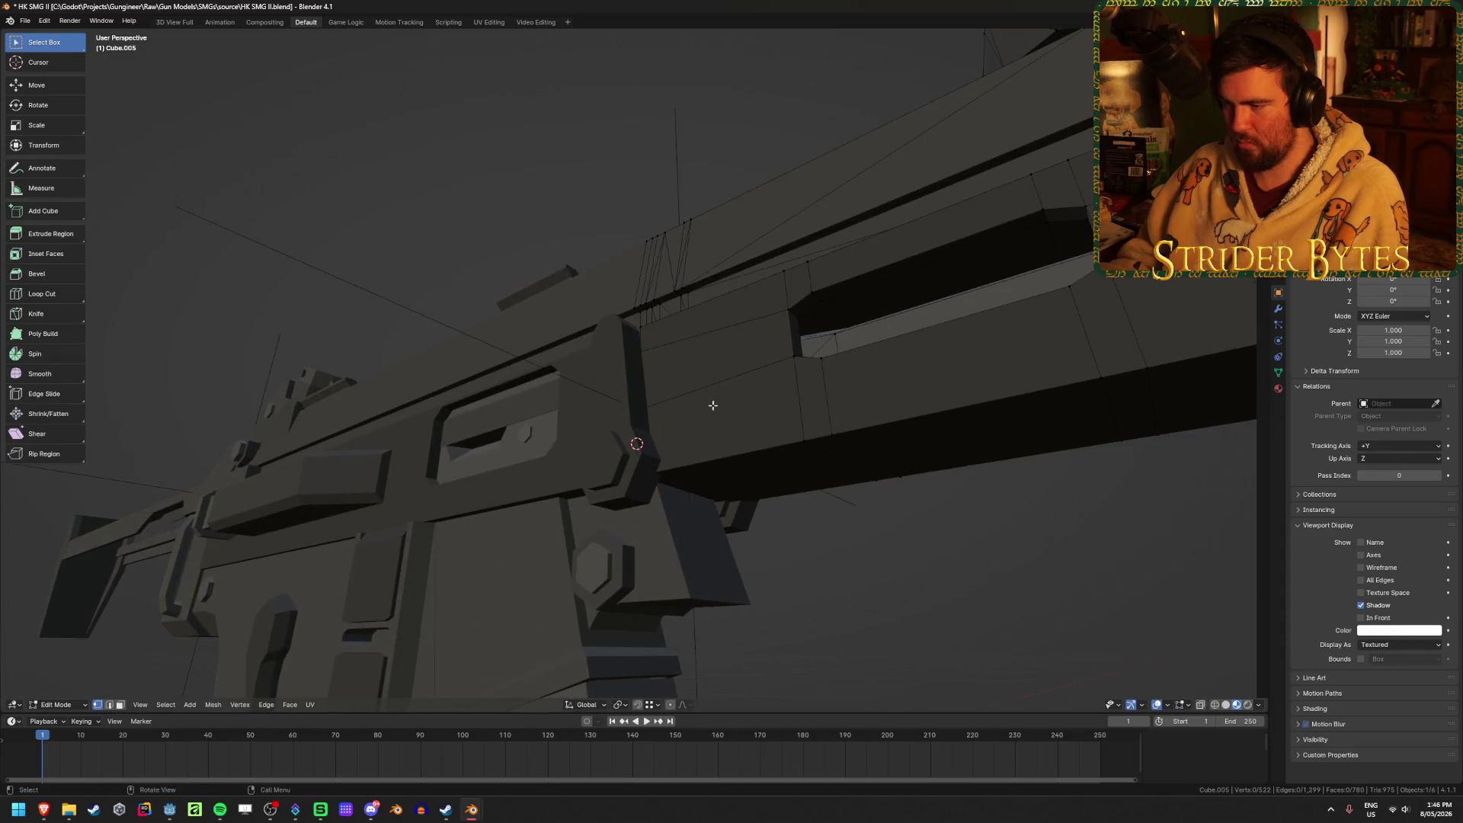
Snap the 3D cursor to the handguard point where it meets the receiver.
{"action": "key", "text": "shift+z"}
{"action": "middle_click_drag", "start_coordinate": [749, 454], "coordinate": [749, 467]}
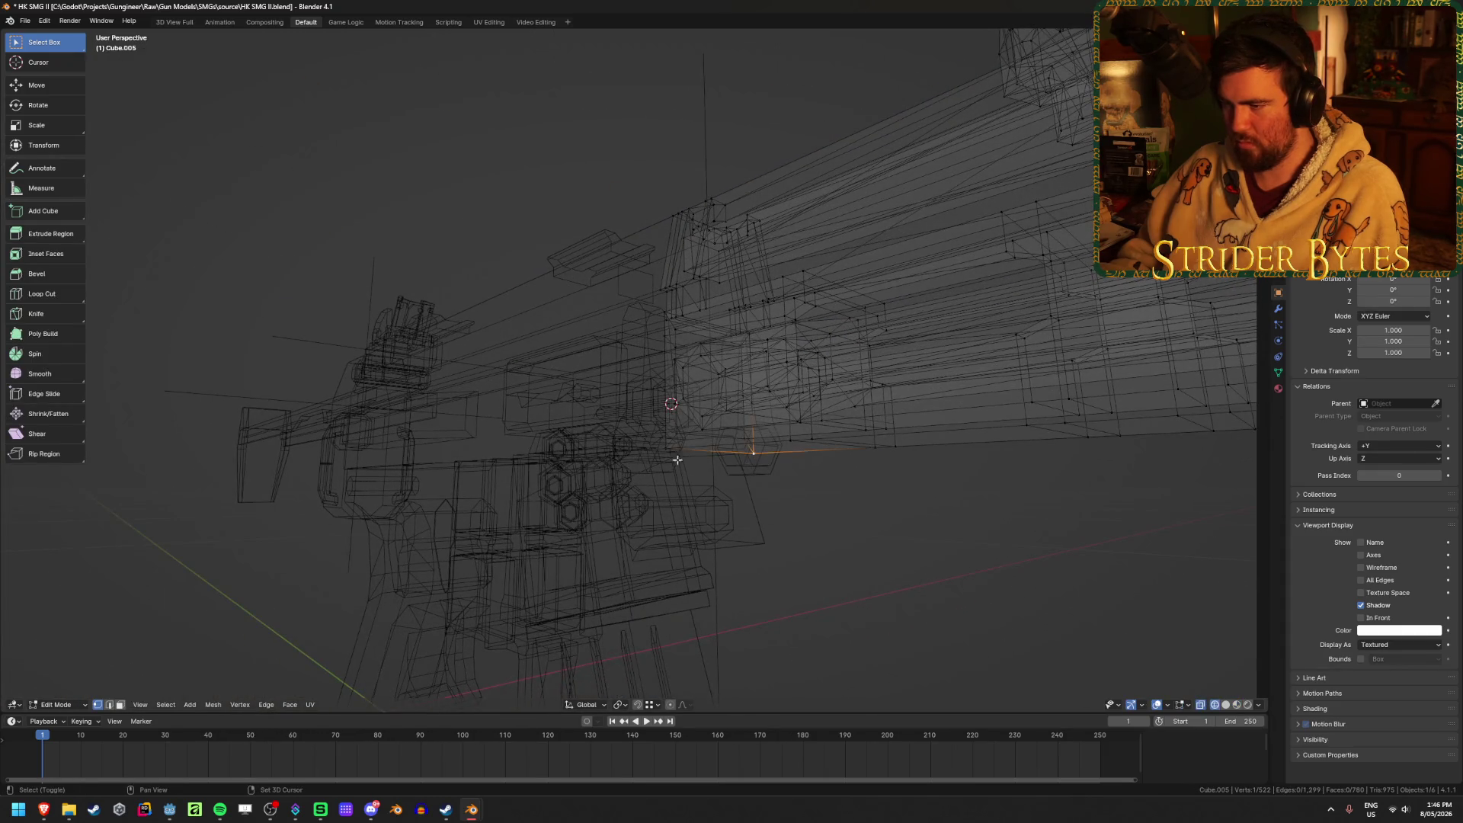
{"action": "key", "text": "Tab"}
{"action": "key", "text": "shift+z"}
{"action": "scroll", "coordinate": [771, 538], "scroll_direction": "up", "scroll_amount": 5}
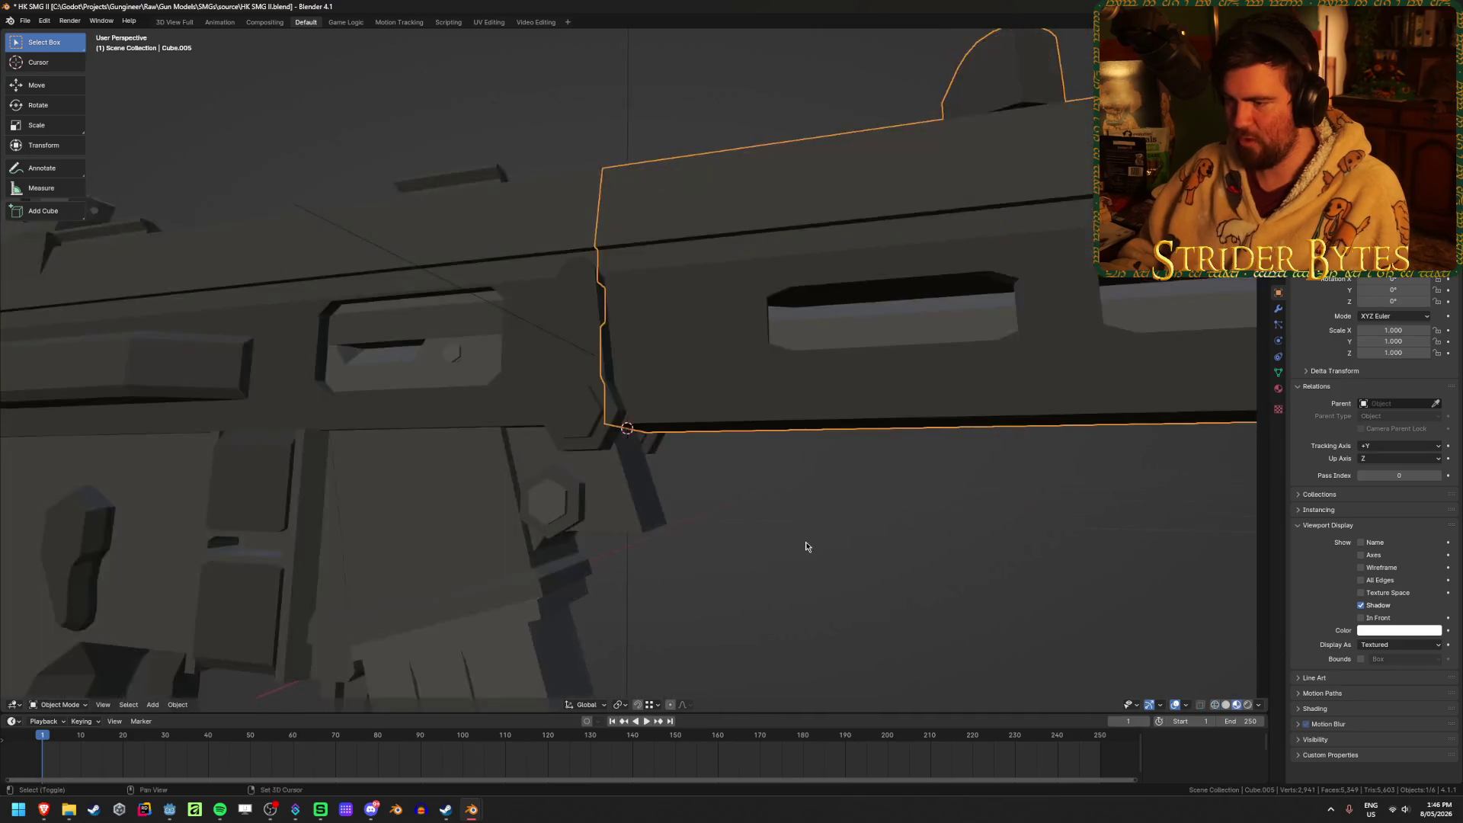
{"action": "middle_click_drag", "start_coordinate": [749, 520], "coordinate": [774, 523]}
{"action": "scroll", "coordinate": [770, 527], "scroll_direction": "down", "scroll_amount": 3}
Reveal the hidden parts, then undo so they stay hidden.
{"action": "key", "text": "alt+h"}
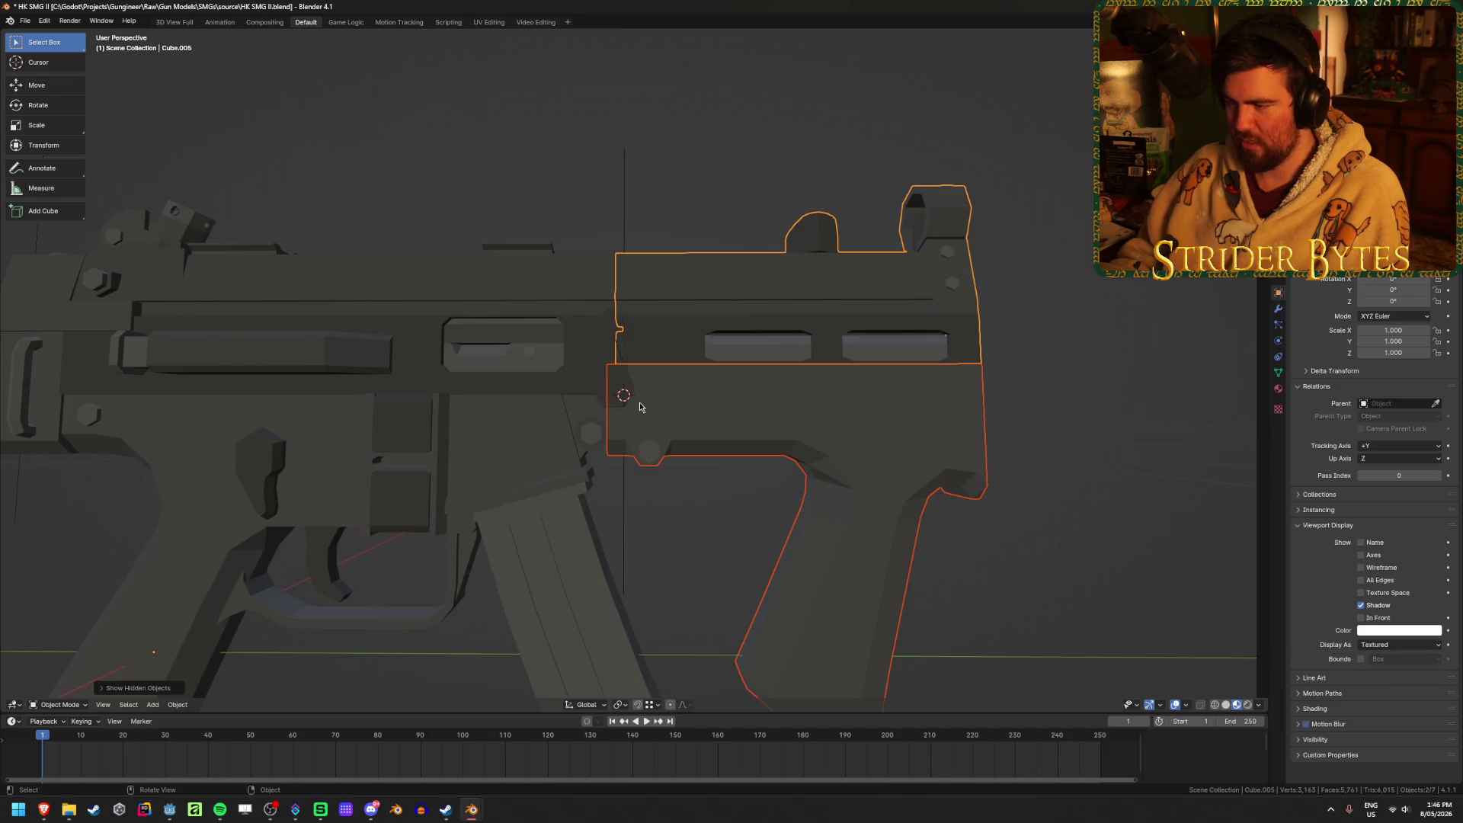
{"action": "mouse_move", "coordinate": [612, 412]}
{"action": "middle_mouse_down"}
{"action": "mouse_move", "coordinate": [744, 506]}
{"action": "mouse_move", "coordinate": [663, 529]}
{"action": "mouse_move", "coordinate": [761, 473]}
{"action": "mouse_move", "coordinate": [800, 509]}
{"action": "mouse_move", "coordinate": [738, 483]}
{"action": "middle_mouse_up"}
{"action": "scroll", "coordinate": [751, 481], "scroll_direction": "up", "scroll_amount": 3}
{"action": "key", "text": "ctrl+z"}
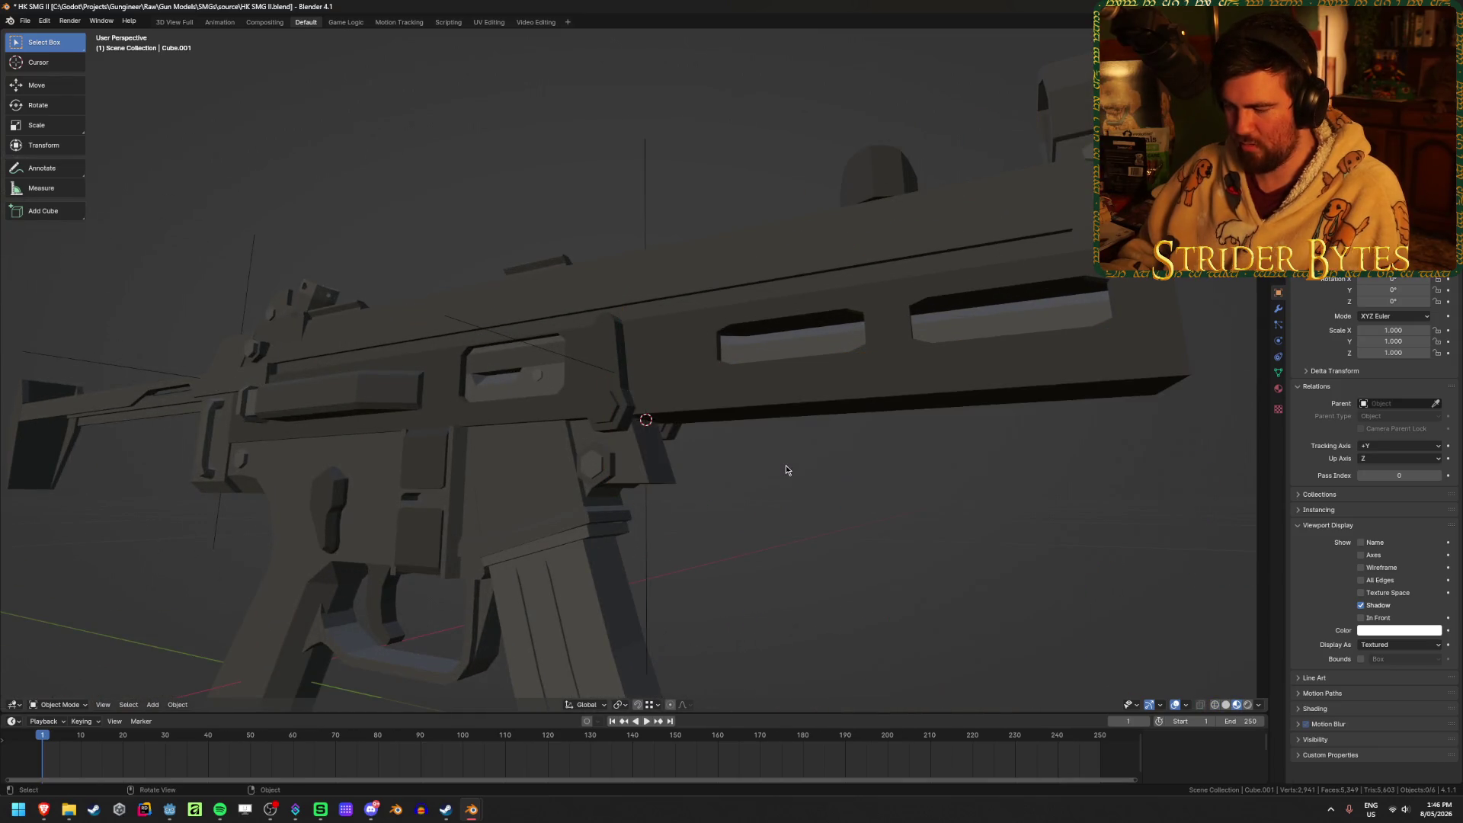
Add a Plain Axes empty at the 3D cursor.
{"action": "left_click", "coordinate": [762, 425]}
{"action": "key", "text": "shift+a"}
{"action": "mouse_move", "coordinate": [762, 427]}
{"action": "left_click", "coordinate": [811, 430]}
{"action": "scroll", "coordinate": [812, 486], "scroll_direction": "down", "scroll_amount": 5}
{"action": "mouse_move", "coordinate": [933, 451]}
{"action": "middle_mouse_down"}
{"action": "mouse_move", "coordinate": [892, 500]}
{"action": "mouse_move", "coordinate": [876, 488]}
{"action": "middle_mouse_up"}
Scale the new empty down and apply its scale.
{"action": "key", "text": "s"}
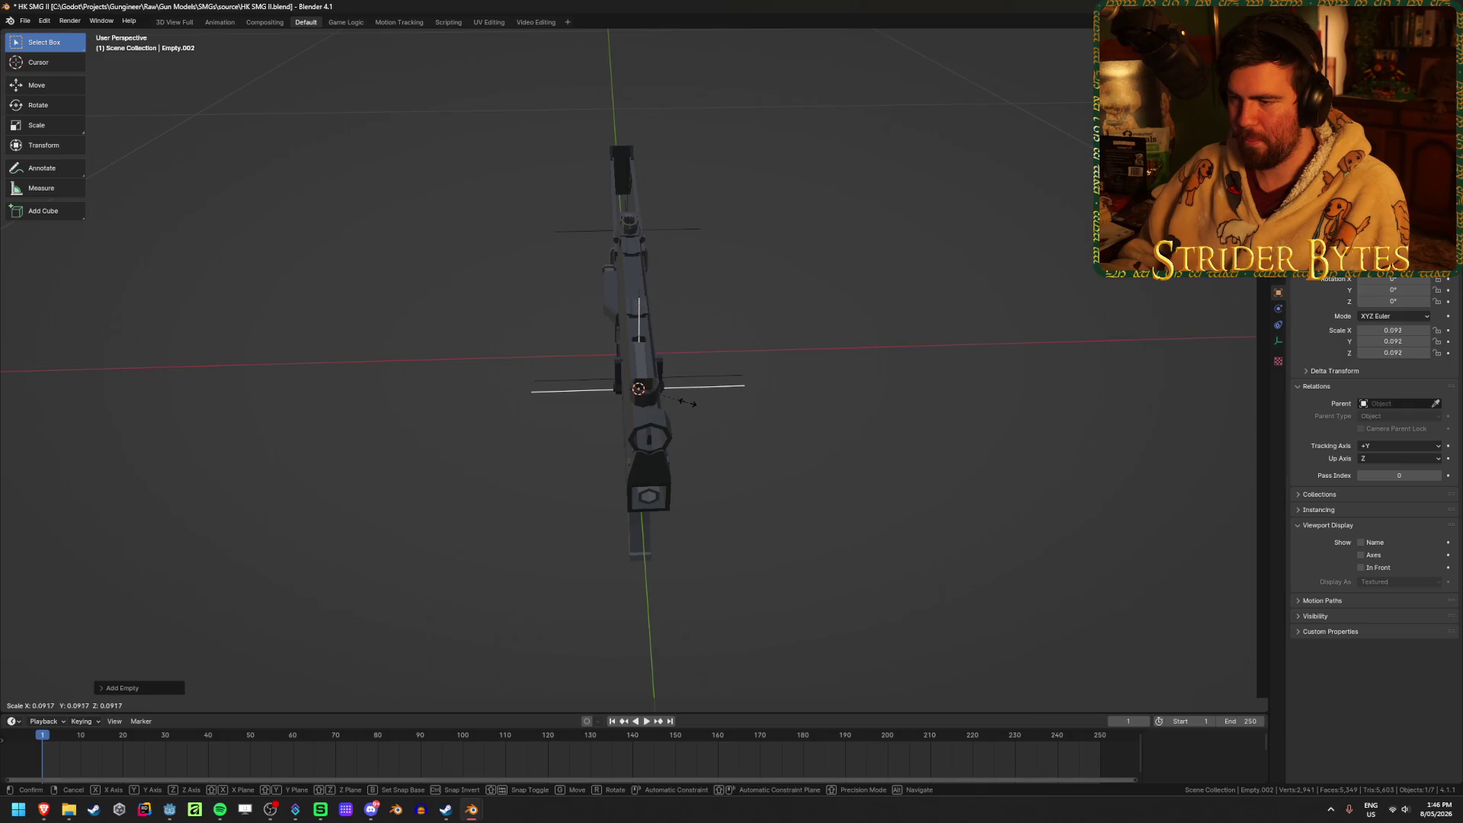
{"action": "left_click", "coordinate": [688, 403]}
{"action": "key", "text": "ctrl+a"}
{"action": "left_click", "coordinate": [685, 403]}
{"action": "middle_click_drag", "start_coordinate": [686, 403], "coordinate": [821, 451]}
{"action": "scroll", "coordinate": [822, 451], "scroll_direction": "up", "scroll_amount": 3}
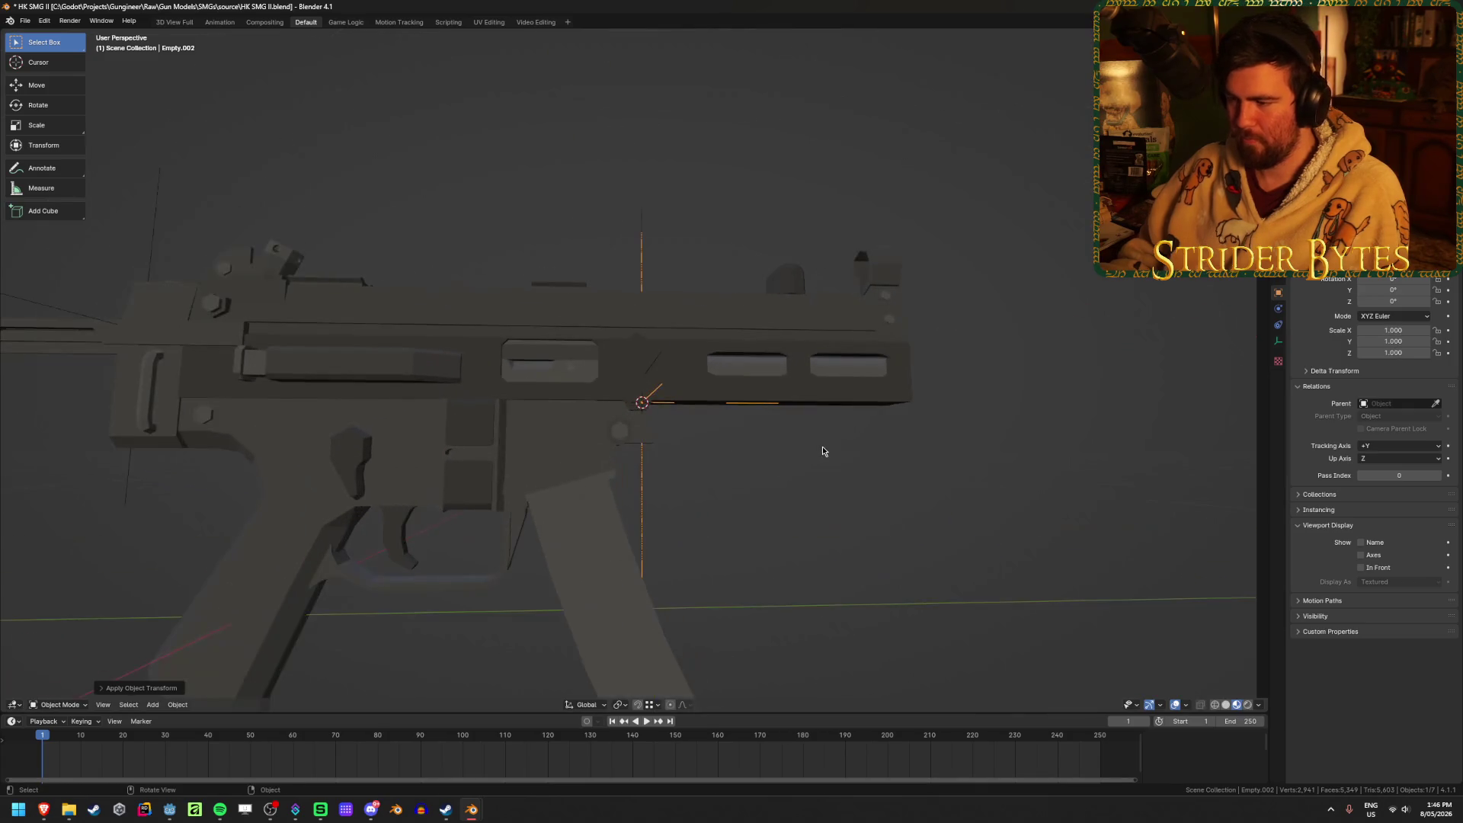
Set the foregrip piece's origin to the 3D cursor.
{"action": "left_click", "coordinate": [822, 451]}
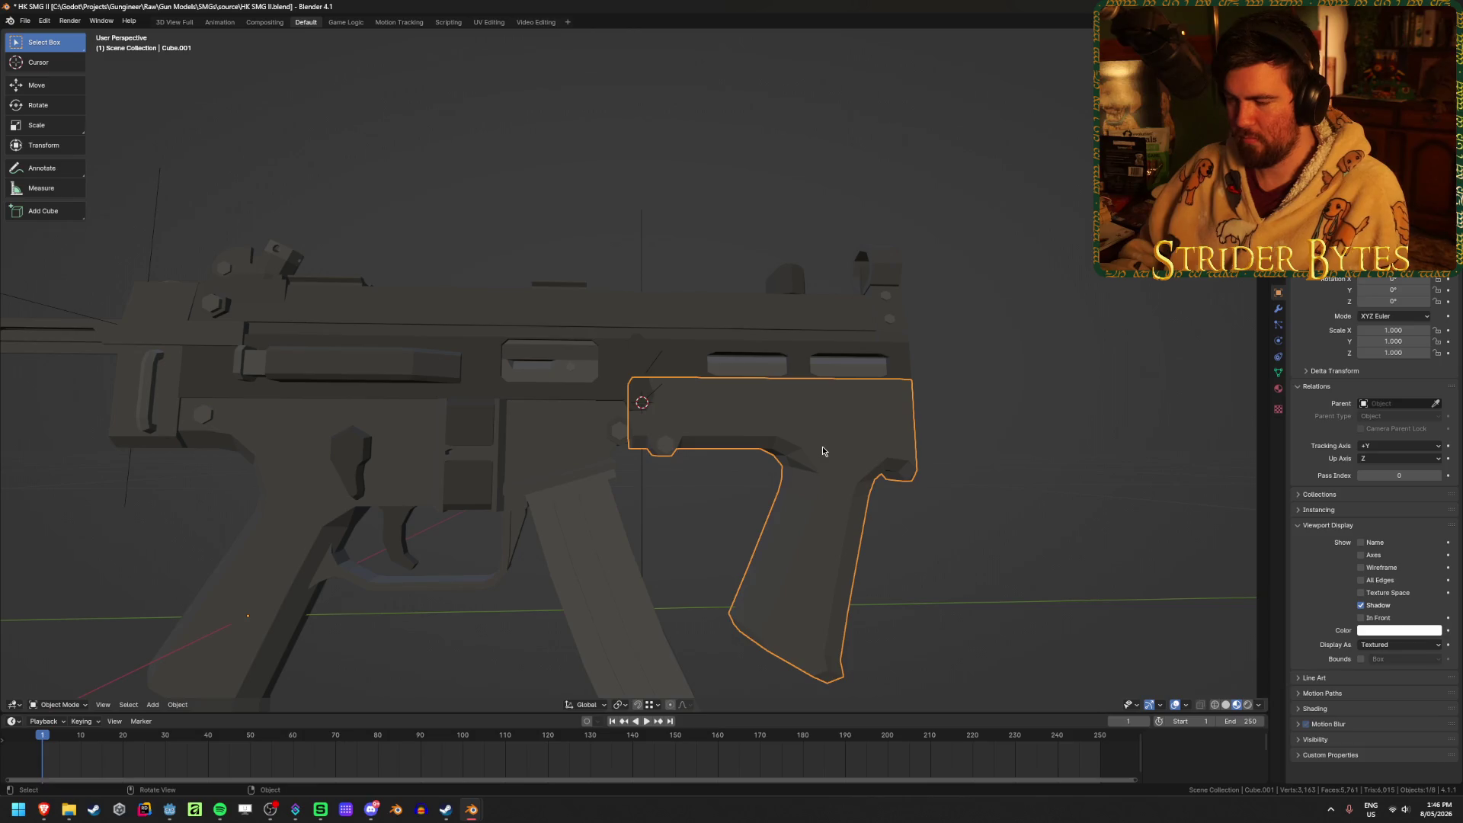
{"action": "right_click", "coordinate": [822, 451]}
{"action": "mouse_move", "coordinate": [822, 452]}
{"action": "left_click", "coordinate": [895, 471]}
Select the upper part carrying the front sight and enter its Edit Mode.
{"action": "left_click", "coordinate": [1012, 441]}
{"action": "middle_click_drag", "start_coordinate": [1012, 442], "coordinate": [1011, 463]}
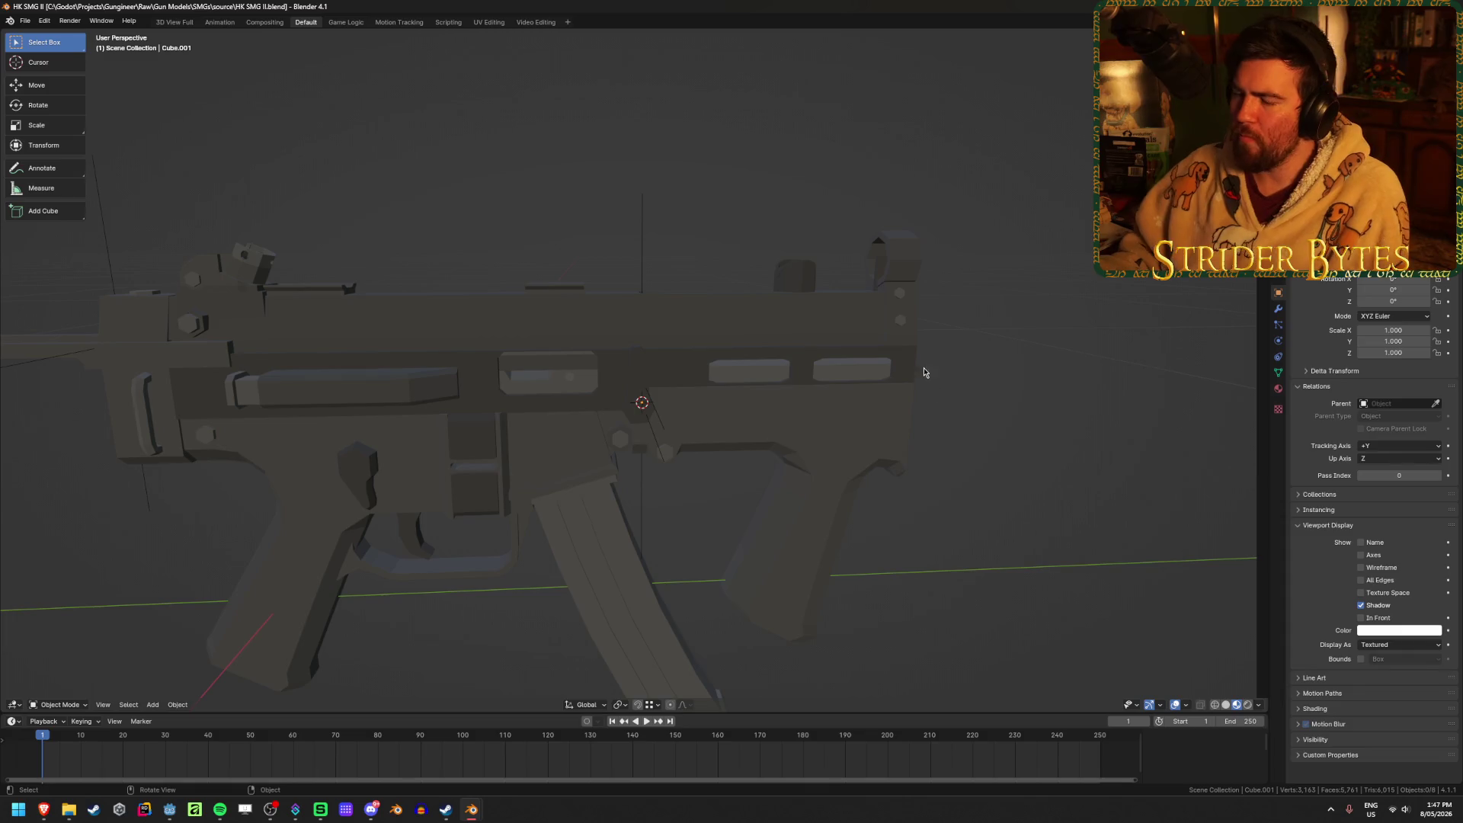
{"action": "mouse_move", "coordinate": [458, 320]}
{"action": "middle_mouse_down"}
{"action": "mouse_move", "coordinate": [545, 209]}
{"action": "mouse_move", "coordinate": [784, 267]}
{"action": "mouse_move", "coordinate": [830, 304]}
{"action": "mouse_move", "coordinate": [732, 369]}
{"action": "mouse_move", "coordinate": [744, 349]}
{"action": "mouse_move", "coordinate": [631, 369]}
{"action": "mouse_move", "coordinate": [681, 377]}
{"action": "mouse_move", "coordinate": [655, 366]}
{"action": "middle_mouse_up"}
{"action": "left_click", "coordinate": [328, 209]}
{"action": "key", "text": "Tab"}
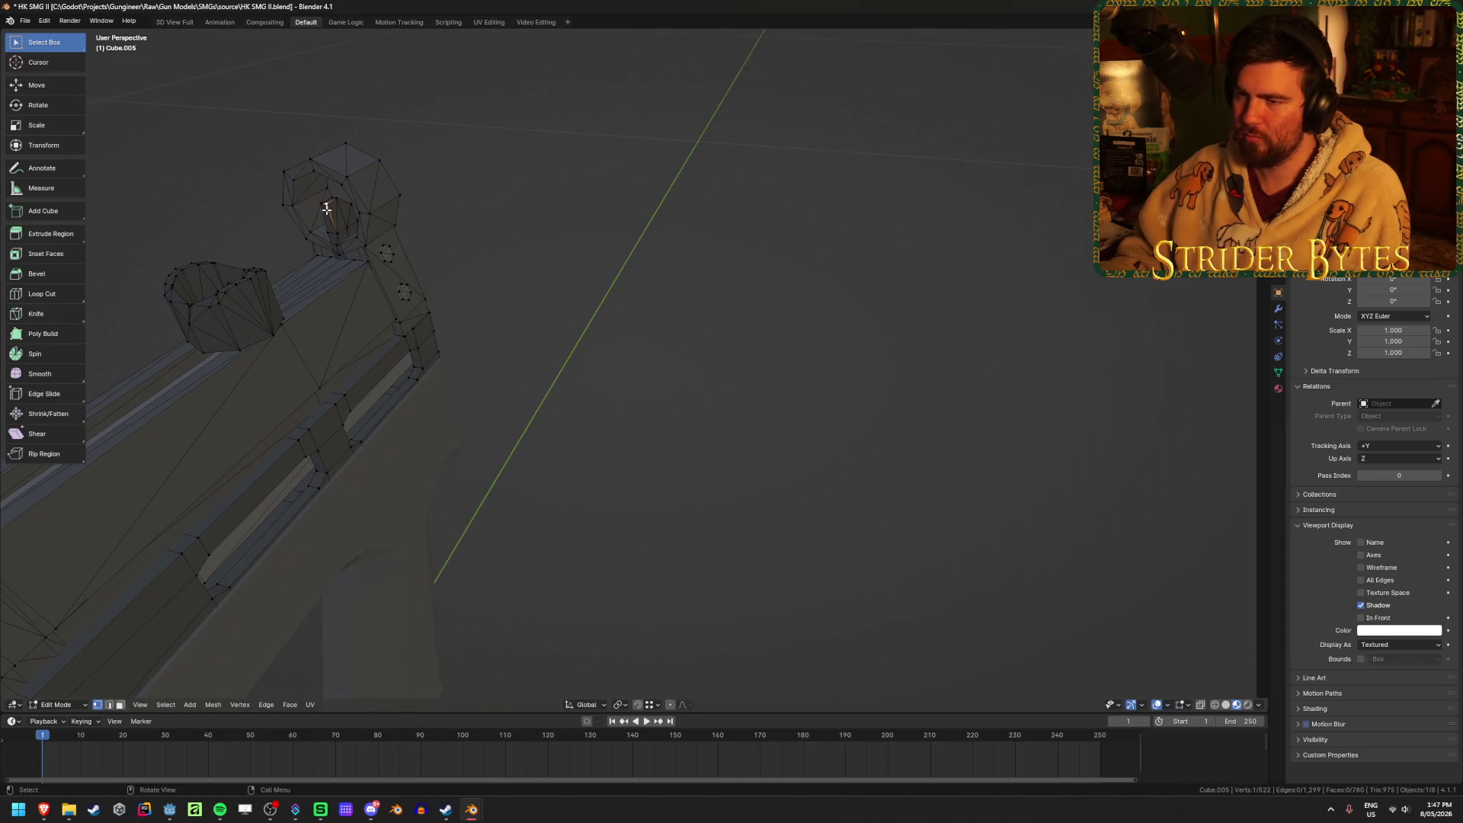
Add a Plain Axes empty at the front sight ring.
{"action": "key", "text": "ctrl+Tab"}
{"action": "key", "text": "Tab"}
{"action": "right_click", "coordinate": [611, 333]}
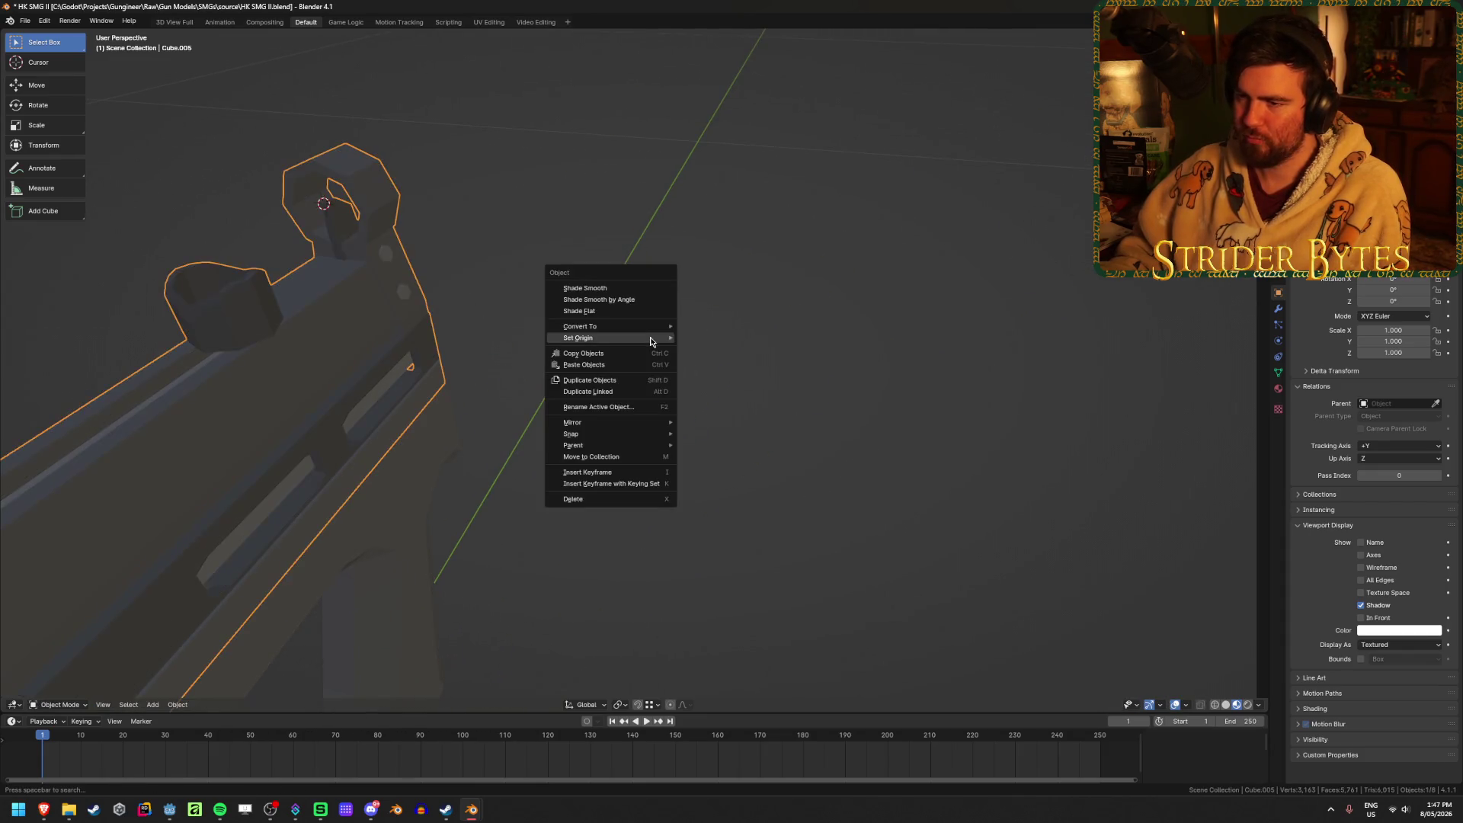
{"action": "key", "text": "shift+a"}
{"action": "mouse_move", "coordinate": [747, 299]}
{"action": "left_click", "coordinate": [806, 298]}
{"action": "mouse_move", "coordinate": [806, 298]}
{"action": "middle_mouse_down"}
{"action": "mouse_move", "coordinate": [630, 361]}
{"action": "mouse_move", "coordinate": [570, 364]}
{"action": "middle_mouse_up"}
Shrink the sight empty and apply its scale.
{"action": "key", "text": "s"}
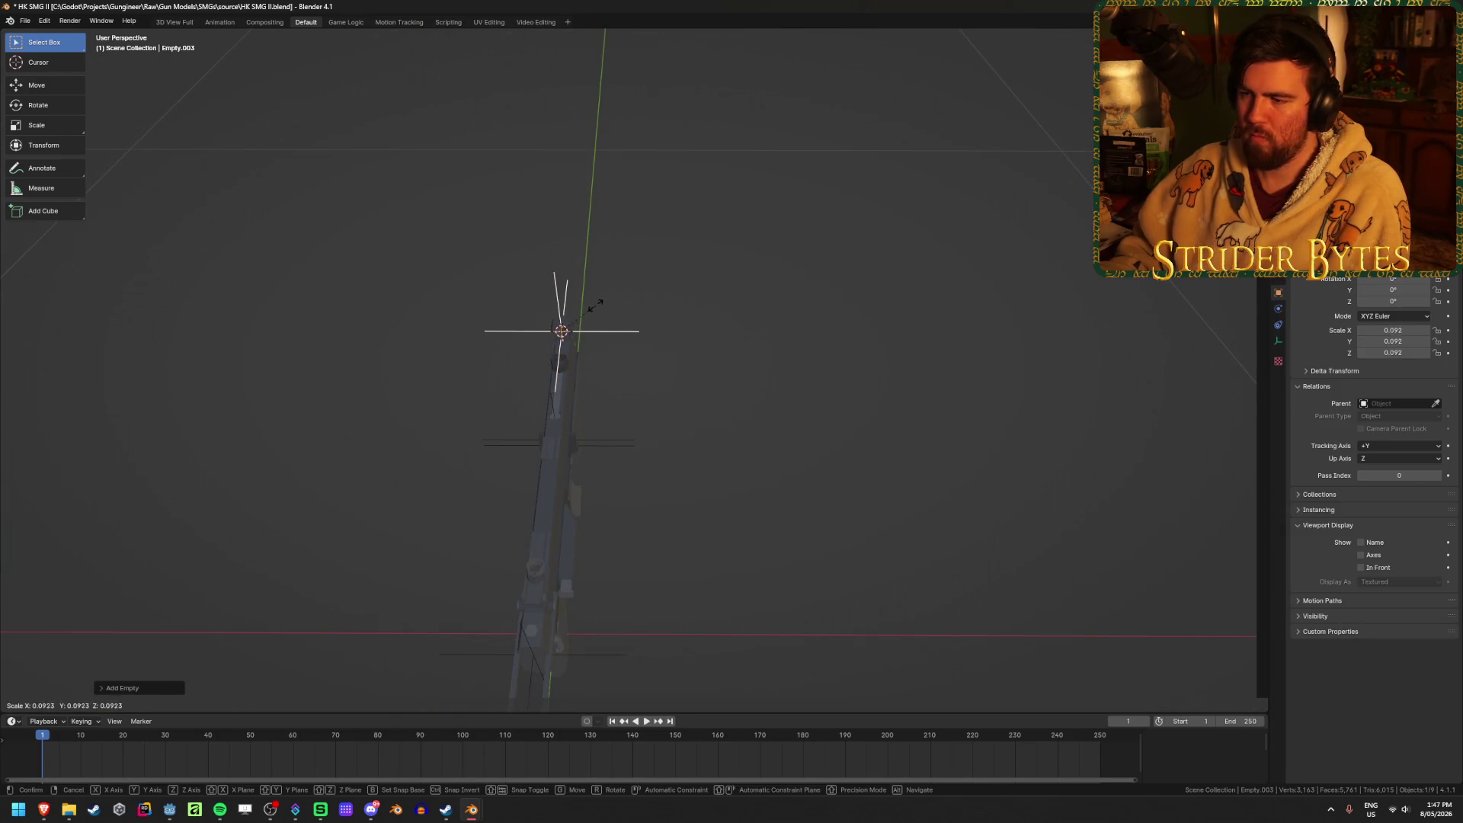
{"action": "left_click", "coordinate": [596, 304]}
{"action": "key", "text": "ctrl+a"}
{"action": "left_click", "coordinate": [670, 316]}
Save HK SMG II.blend.
{"action": "mouse_move", "coordinate": [881, 307]}
{"action": "middle_mouse_down"}
{"action": "mouse_move", "coordinate": [648, 316]}
{"action": "mouse_move", "coordinate": [707, 276]}
{"action": "mouse_move", "coordinate": [902, 280]}
{"action": "mouse_move", "coordinate": [794, 337]}
{"action": "mouse_move", "coordinate": [913, 259]}
{"action": "middle_mouse_up"}
{"action": "scroll", "coordinate": [645, 310], "scroll_direction": "up", "scroll_amount": 3}
{"action": "mouse_move", "coordinate": [935, 388]}
{"action": "middle_mouse_down"}
{"action": "mouse_move", "coordinate": [849, 379]}
{"action": "mouse_move", "coordinate": [894, 366]}
{"action": "mouse_move", "coordinate": [693, 347]}
{"action": "mouse_move", "coordinate": [807, 359]}
{"action": "mouse_move", "coordinate": [690, 317]}
{"action": "middle_mouse_up"}
{"action": "key", "text": "ctrl+s"}
Snap the 3D cursor to the hexagon piece's centre.
{"action": "key", "text": "Home"}
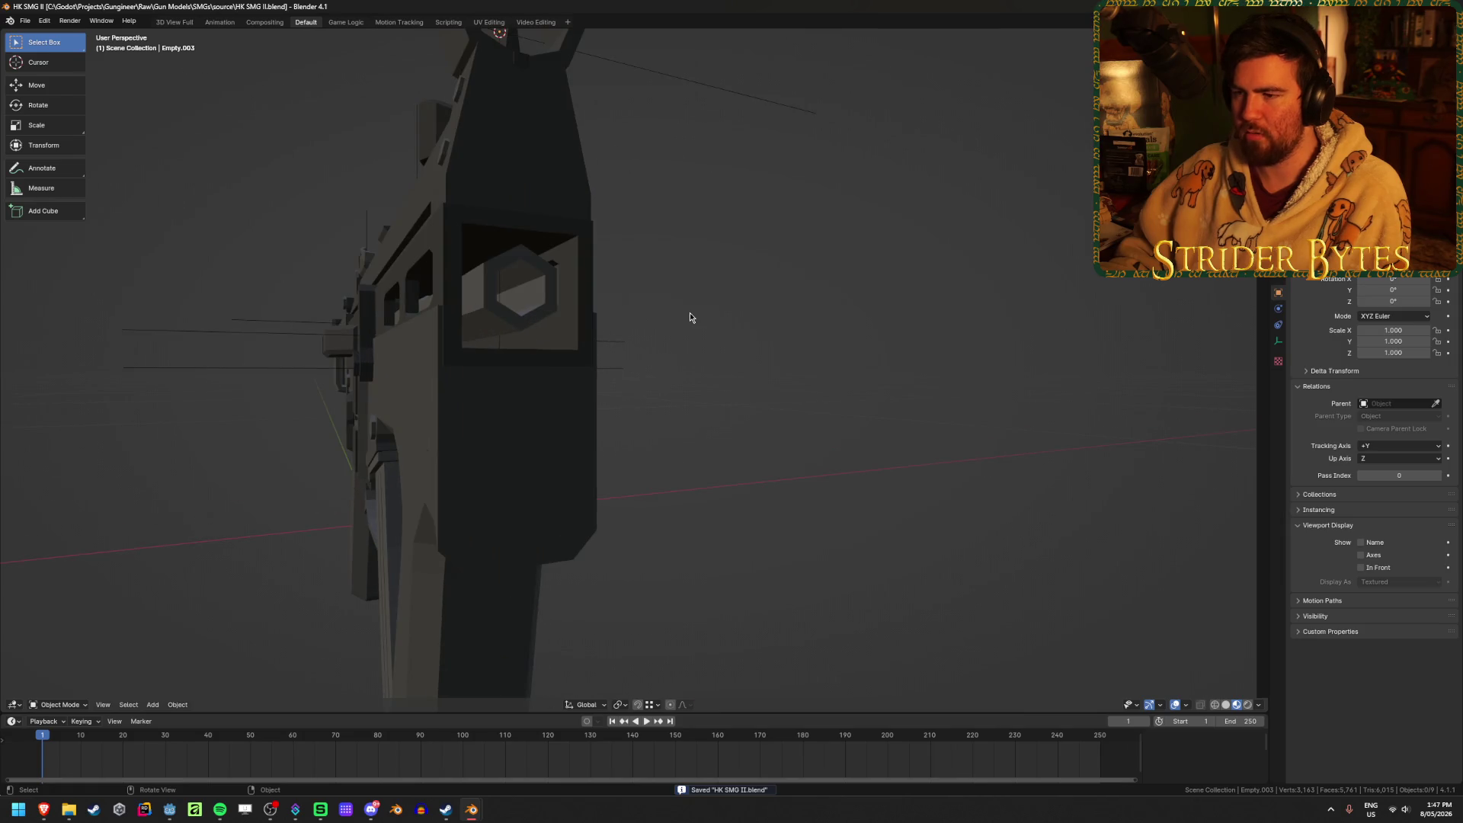
{"action": "left_click", "coordinate": [540, 282]}
{"action": "key", "text": "Tab"}
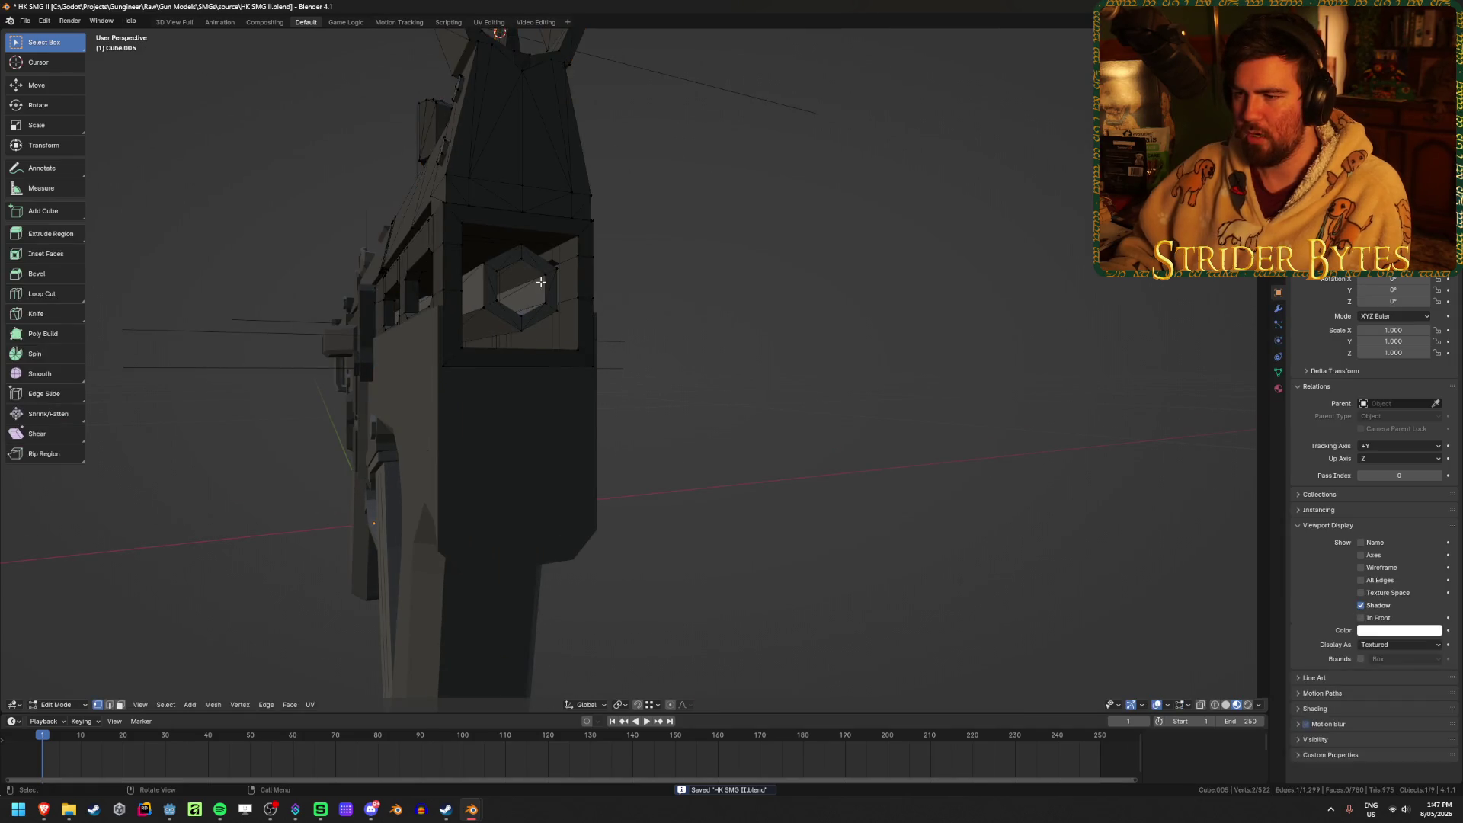
{"action": "key", "text": "ctrl+Tab"}
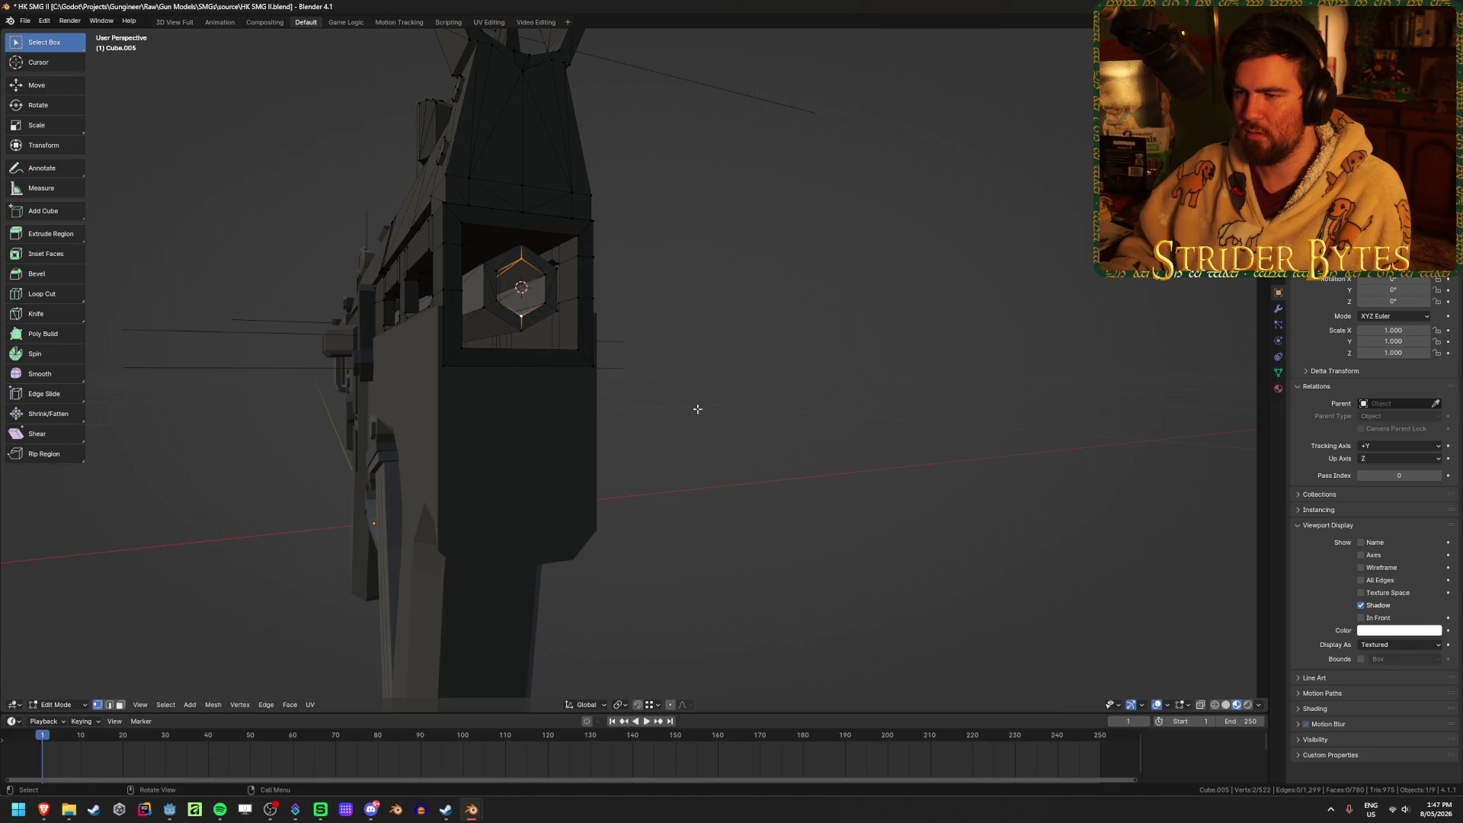
{"action": "key", "text": "Tab"}
Add Empty.004 at the hexagonal muzzle and start scaling it down to about 0.113.
{"action": "key", "text": "shift+a"}
{"action": "left_click", "coordinate": [769, 379]}
{"action": "mouse_move", "coordinate": [770, 379]}
{"action": "middle_mouse_down"}
{"action": "mouse_move", "coordinate": [679, 392]}
{"action": "mouse_move", "coordinate": [973, 372]}
{"action": "mouse_move", "coordinate": [856, 457]}
{"action": "mouse_move", "coordinate": [931, 431]}
{"action": "middle_mouse_up"}
{"action": "key", "text": "s"}
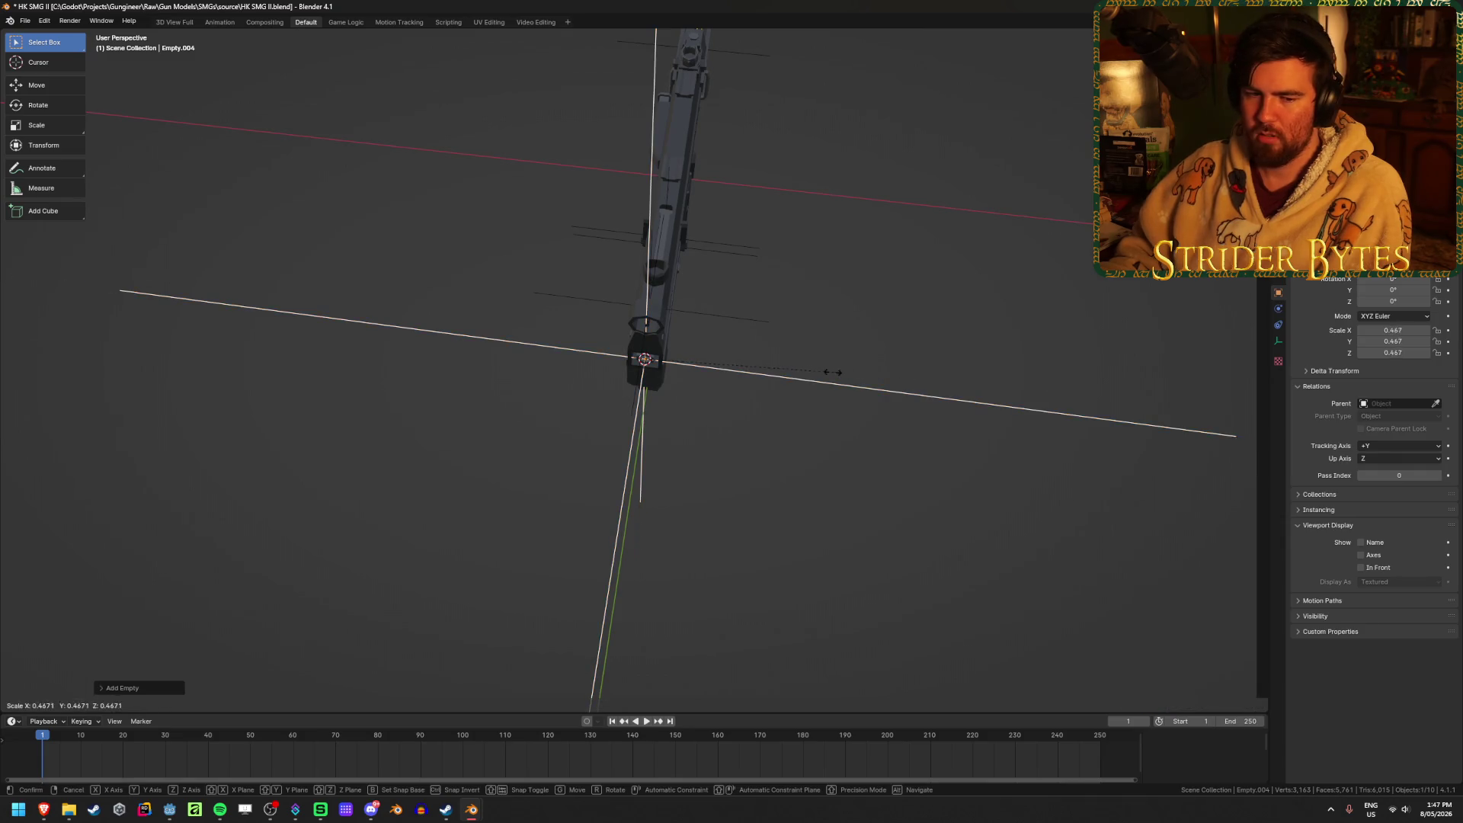
Confirm the hexagon empty's smaller size and apply its scale.
{"action": "left_click", "coordinate": [684, 372]}
{"action": "key", "text": "ctrl+a"}
{"action": "left_click", "coordinate": [735, 386]}
{"action": "mouse_move", "coordinate": [734, 386]}
{"action": "middle_mouse_down"}
{"action": "mouse_move", "coordinate": [294, 411]}
{"action": "mouse_move", "coordinate": [887, 272]}
{"action": "middle_mouse_up"}
{"action": "left_click_drag", "start_coordinate": [1381, 160], "coordinate": [1381, 344]}
{"action": "middle_click_drag", "start_coordinate": [554, 462], "coordinate": [942, 418]}
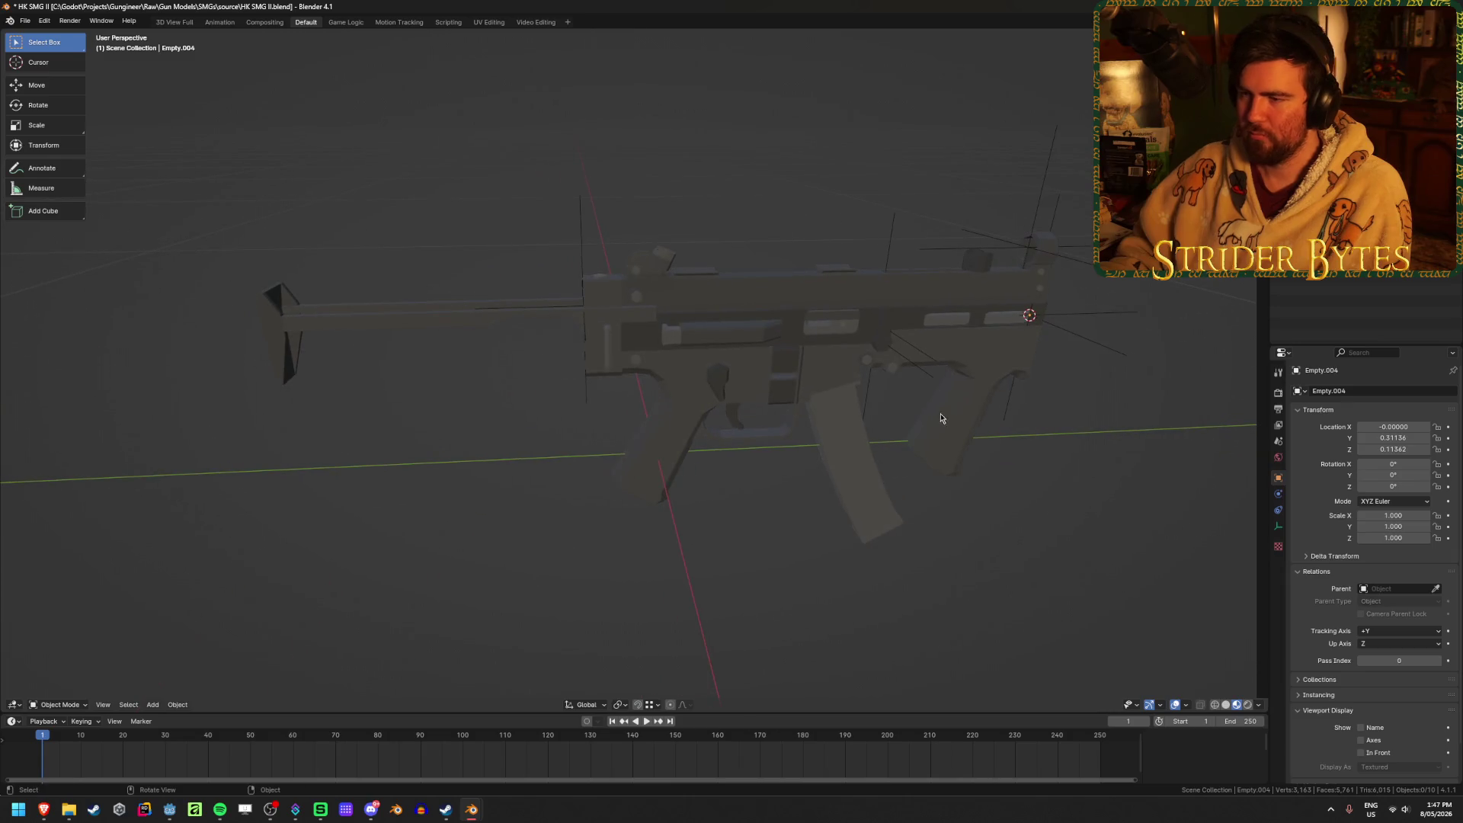
{"action": "middle_click_drag", "start_coordinate": [802, 343], "coordinate": [784, 368]}
{"action": "scroll", "coordinate": [670, 399], "scroll_direction": "up", "scroll_amount": 3}
Inspect the receiver's mesh in edit mode, using wireframe, to locate the spot on its top.
{"action": "left_click", "coordinate": [549, 294]}
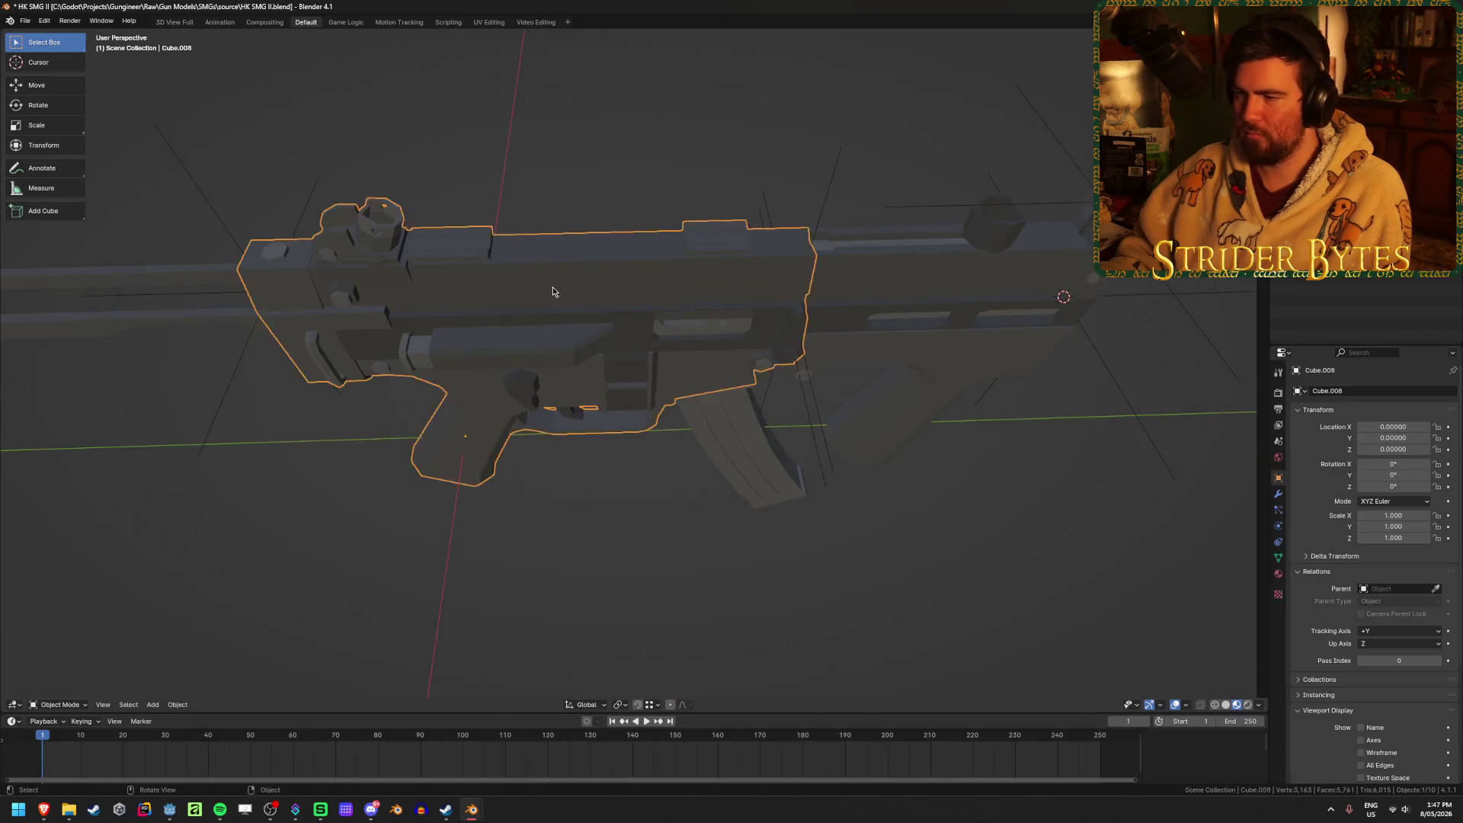
{"action": "key", "text": "Tab"}
{"action": "mouse_move", "coordinate": [548, 284]}
{"action": "middle_mouse_down"}
{"action": "mouse_move", "coordinate": [496, 235]}
{"action": "mouse_move", "coordinate": [686, 241]}
{"action": "middle_mouse_up"}
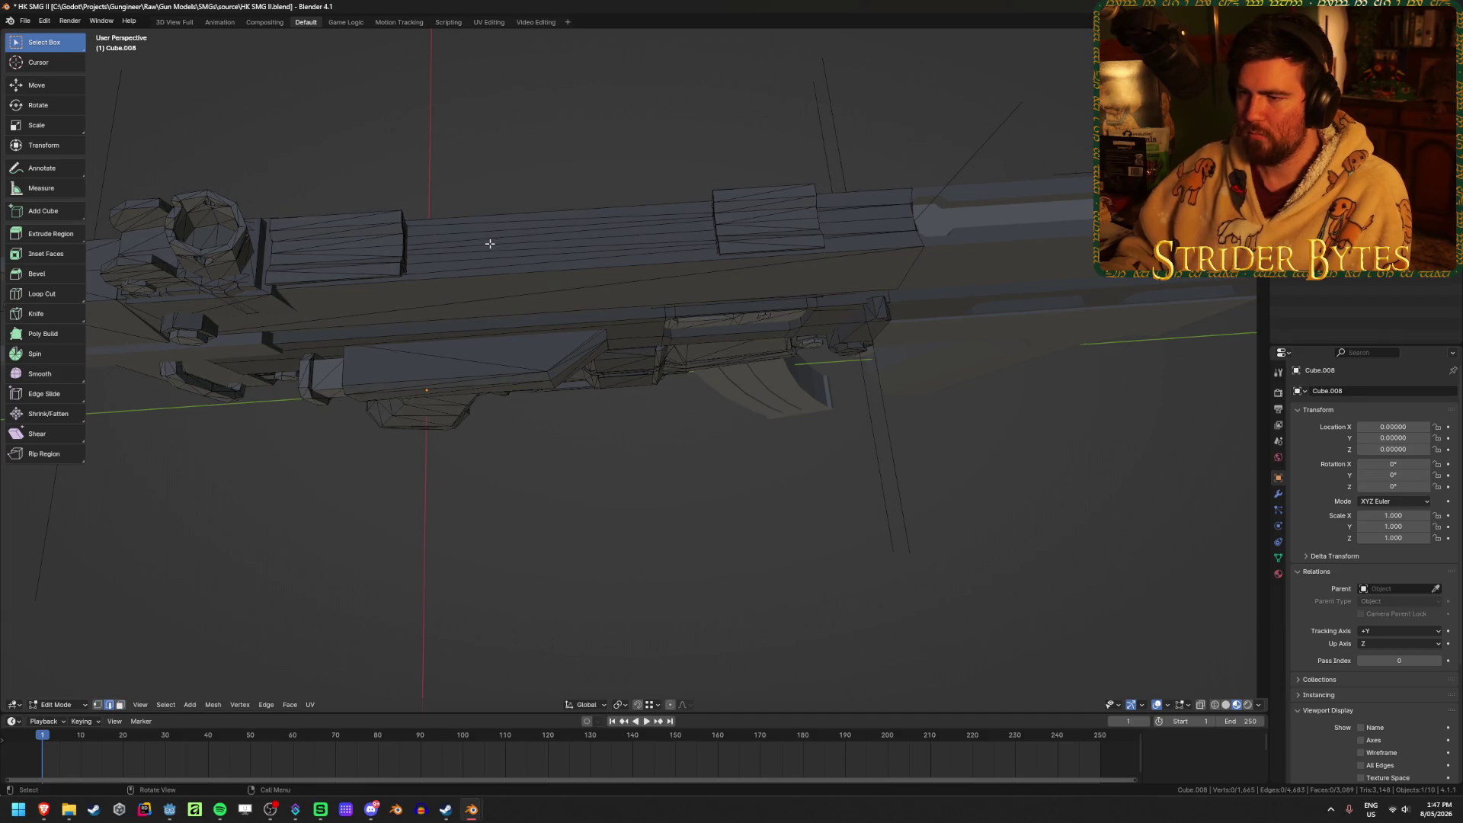
{"action": "scroll", "coordinate": [578, 245], "scroll_direction": "down", "scroll_amount": 3}
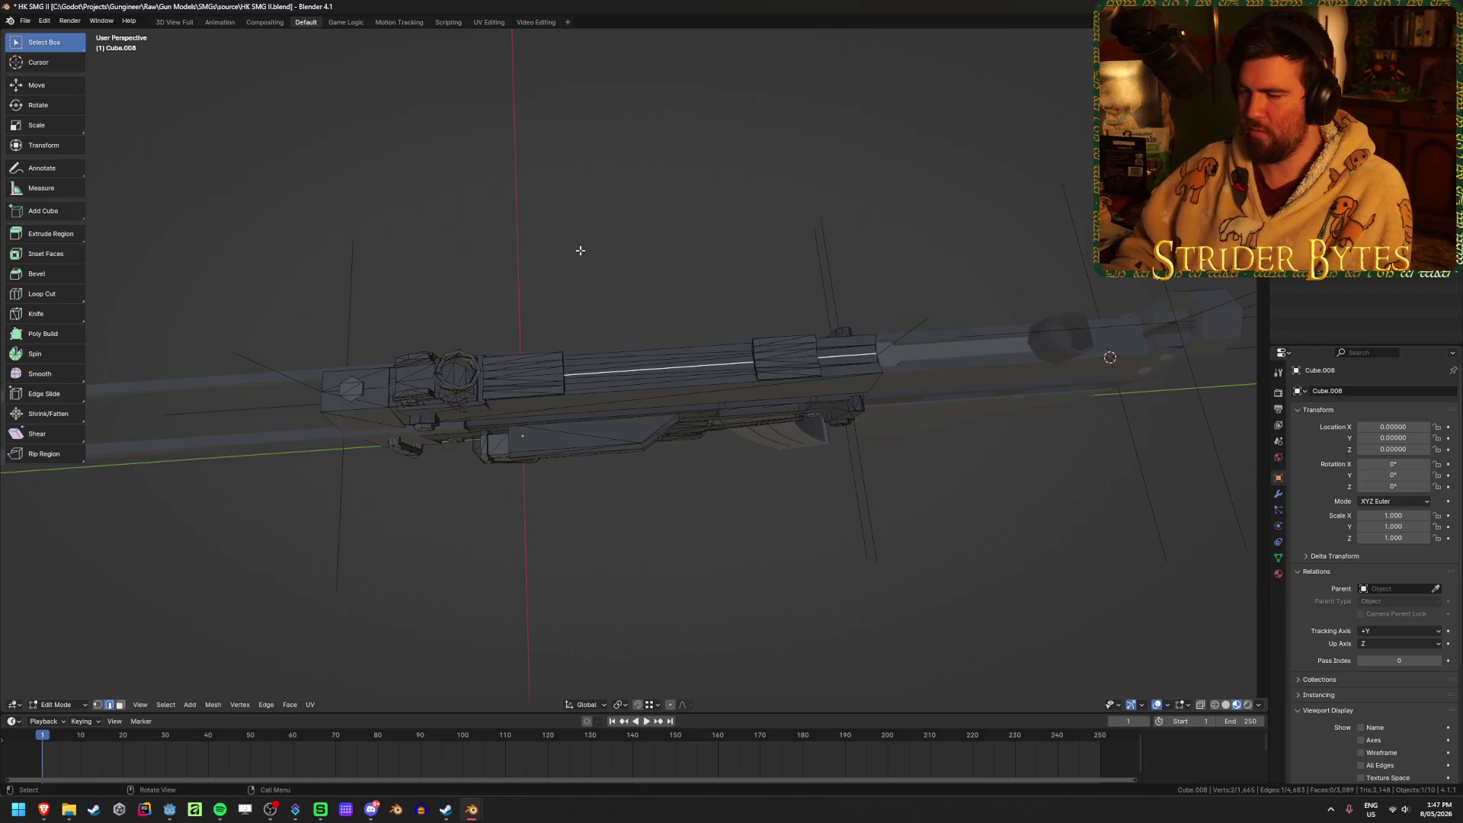
{"action": "key", "text": "shift+z"}
{"action": "mouse_move", "coordinate": [594, 284]}
{"action": "middle_mouse_down", "text": "shift"}
{"action": "mouse_move", "coordinate": [593, 249]}
{"action": "mouse_move", "coordinate": [712, 284]}
{"action": "mouse_move", "coordinate": [963, 271]}
{"action": "mouse_move", "coordinate": [1121, 288]}
{"action": "middle_mouse_up", "text": "shift"}
{"action": "key", "text": "z"}
{"action": "left_click", "coordinate": [594, 299]}
{"action": "scroll", "coordinate": [598, 263], "scroll_direction": "up", "scroll_amount": 4}
{"action": "key", "text": "Tab"}
Add a small Plain Axes empty on the receiver and apply its scale.
{"action": "key", "text": "shift+a"}
{"action": "mouse_move", "coordinate": [717, 285]}
{"action": "left_click", "coordinate": [762, 285]}
{"action": "key", "text": "s"}
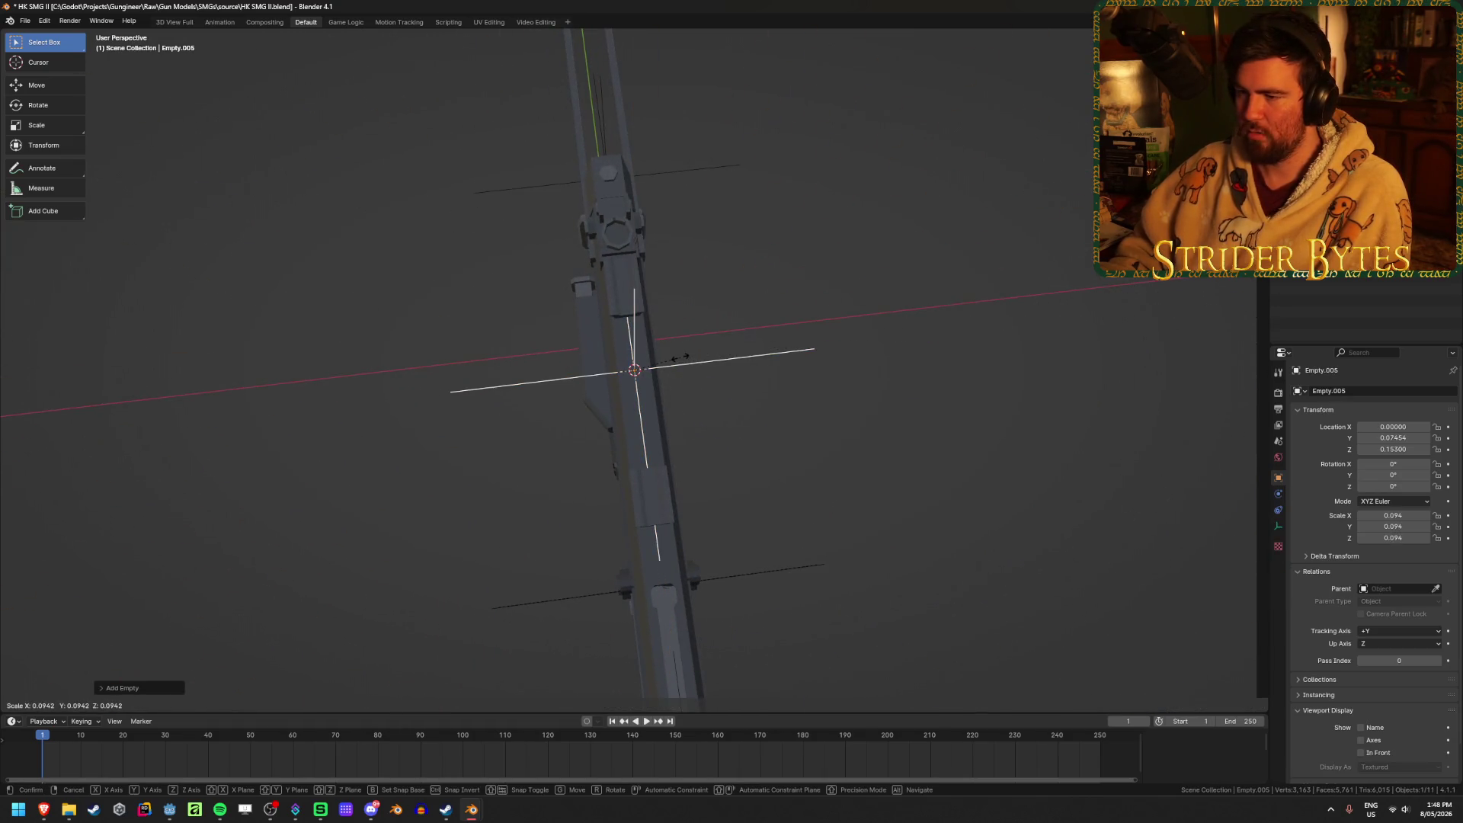
{"action": "left_click", "coordinate": [684, 357]}
{"action": "key", "text": "ctrl+a"}
{"action": "left_click", "coordinate": [868, 361]}
Move the new empty along Y to 0.05028 and apply its transform.
{"action": "mouse_move", "coordinate": [868, 361]}
{"action": "middle_mouse_down"}
{"action": "mouse_move", "coordinate": [758, 333]}
{"action": "mouse_move", "coordinate": [819, 304]}
{"action": "middle_mouse_up"}
{"action": "scroll", "coordinate": [804, 305], "scroll_direction": "up", "scroll_amount": 5}
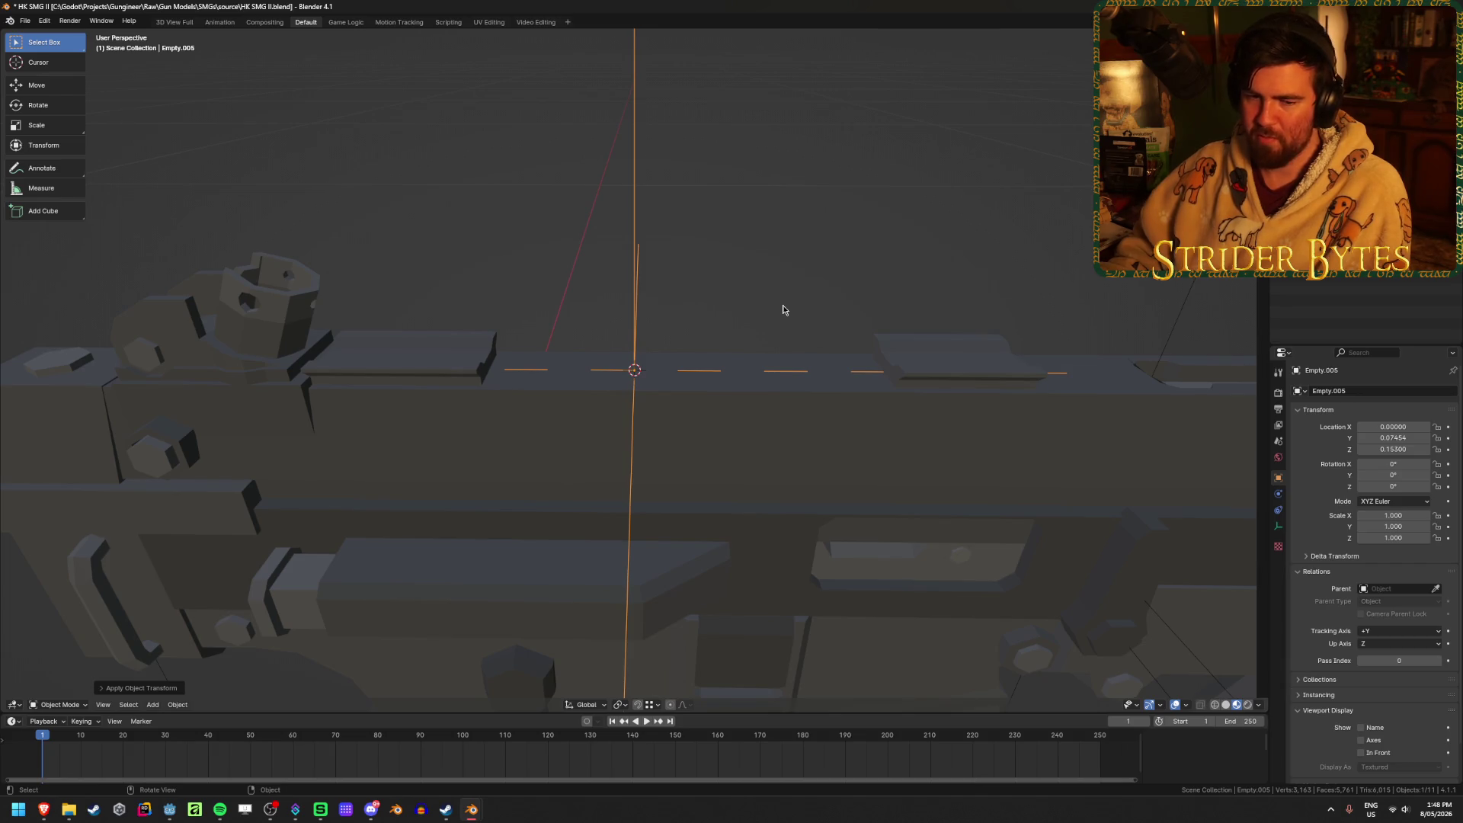
{"action": "key", "text": "g"}
{"action": "key", "text": "y"}
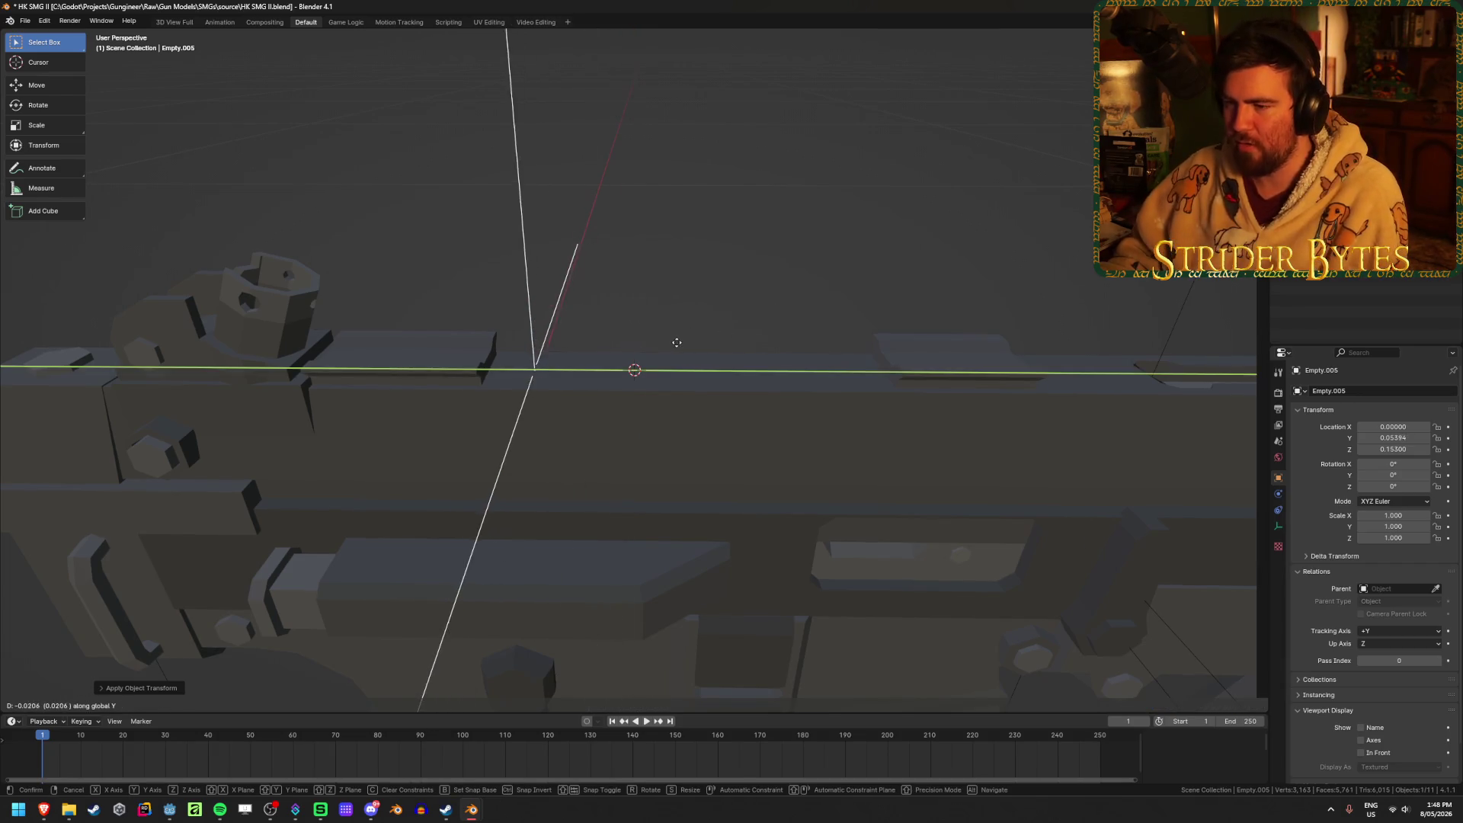
{"action": "left_click", "coordinate": [655, 343]}
{"action": "mouse_move", "coordinate": [653, 343]}
{"action": "middle_mouse_down"}
{"action": "mouse_move", "coordinate": [705, 300]}
{"action": "mouse_move", "coordinate": [669, 298]}
{"action": "mouse_move", "coordinate": [404, 390]}
{"action": "mouse_move", "coordinate": [493, 379]}
{"action": "middle_mouse_up"}
{"action": "key", "text": "ctrl+a"}
{"action": "left_click", "coordinate": [669, 297]}
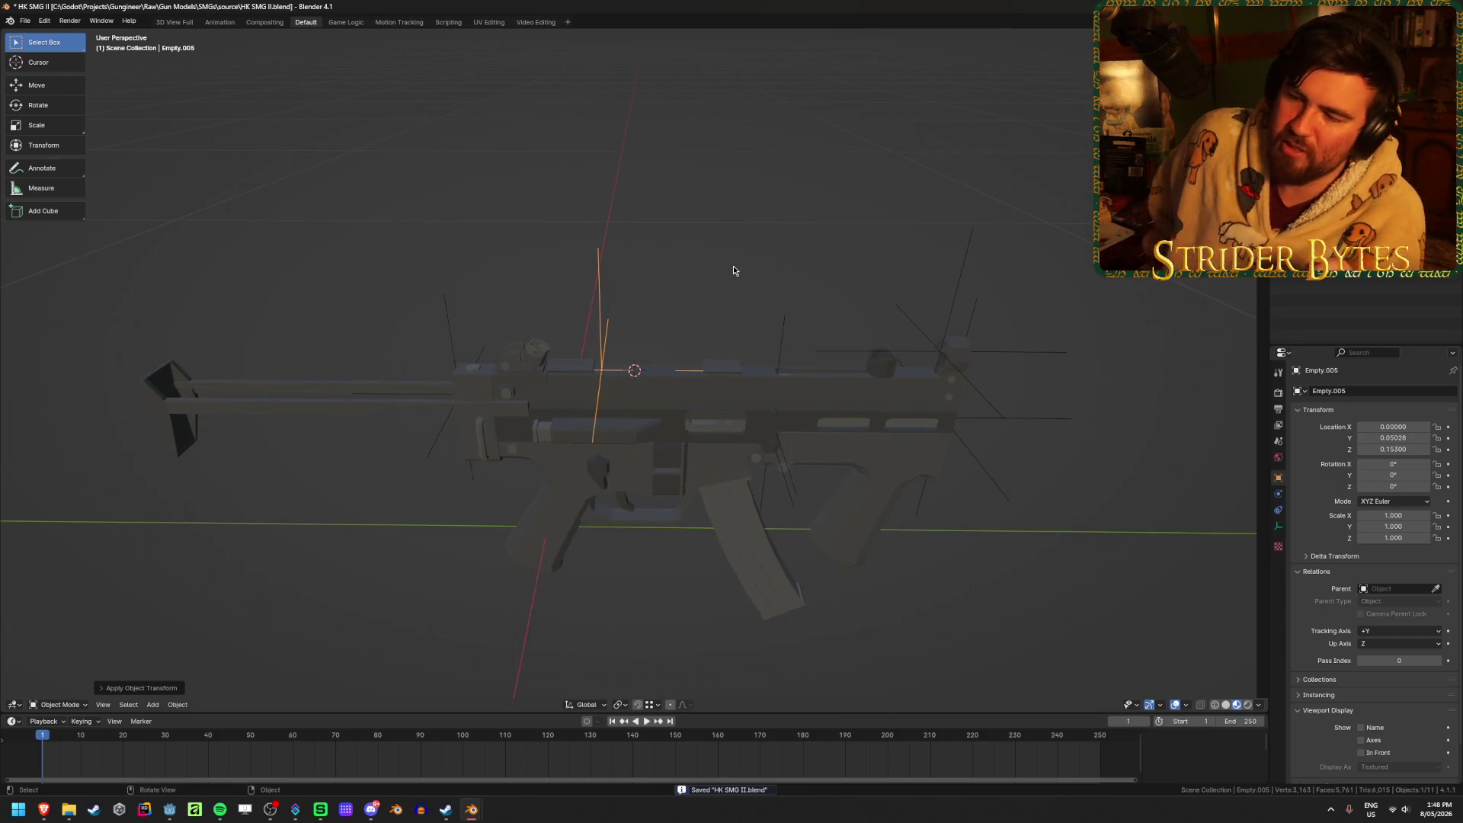
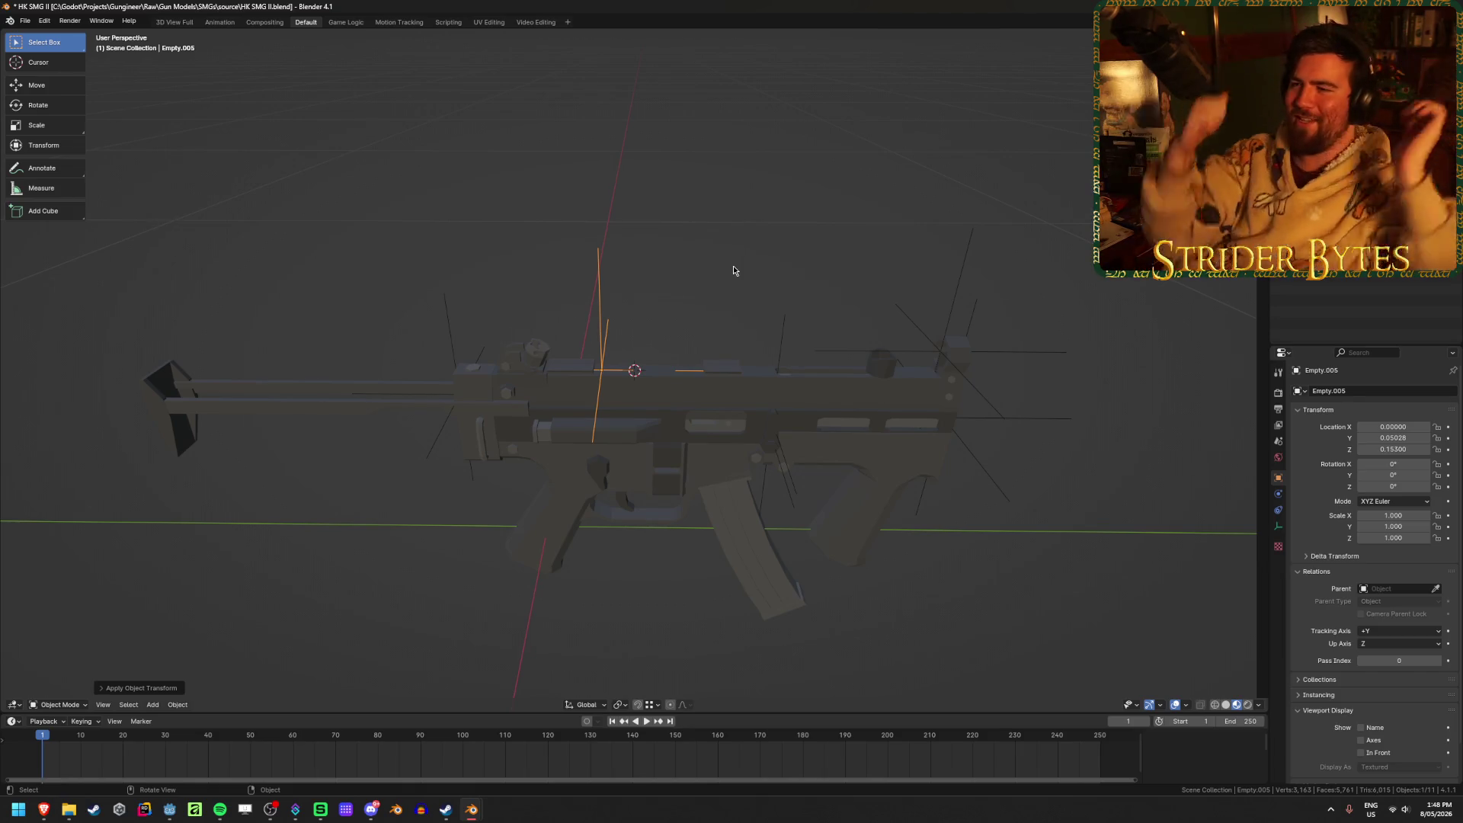
Rename the first two attachment empties SightAttach and StockAttach.
{"action": "scroll", "coordinate": [733, 270], "scroll_direction": "up", "scroll_amount": 2}
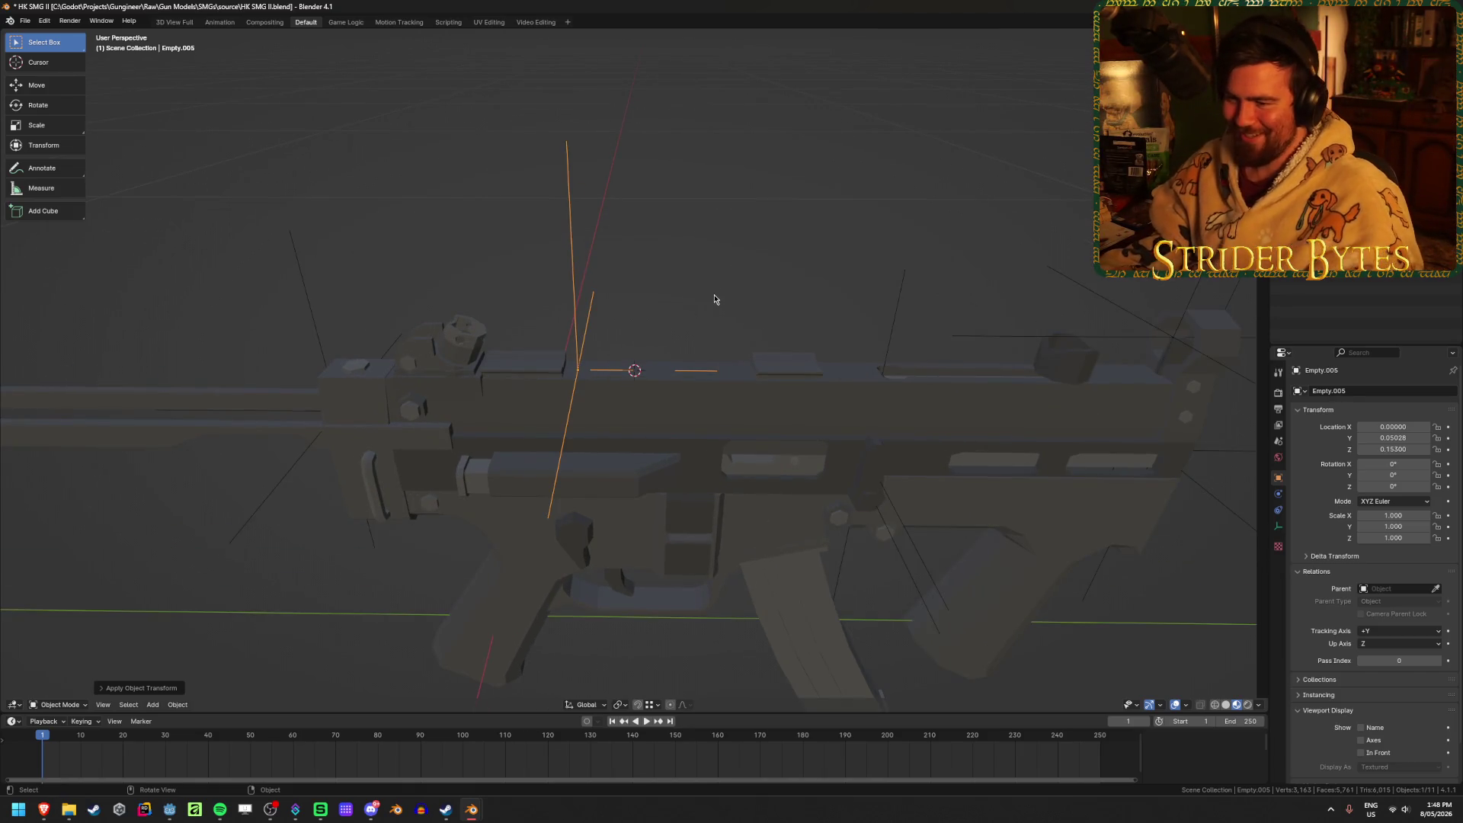
{"action": "key", "text": "F2"}
{"action": "type", "text": "SightAttach"}
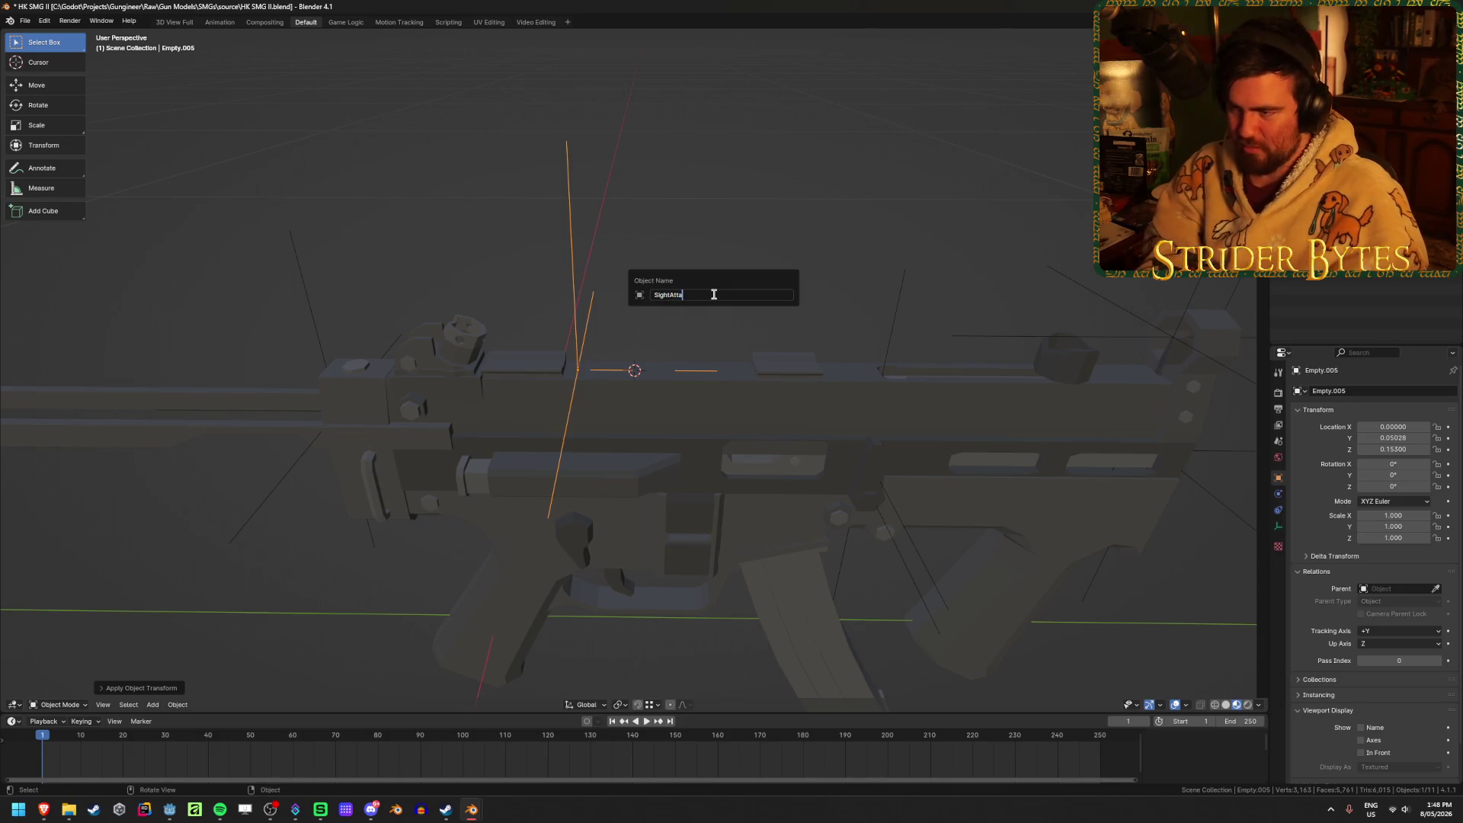
{"action": "key", "text": "Return"}
{"action": "mouse_move", "coordinate": [690, 304]}
{"action": "middle_mouse_down"}
{"action": "mouse_move", "coordinate": [571, 215]}
{"action": "mouse_move", "coordinate": [497, 239]}
{"action": "mouse_move", "coordinate": [585, 223]}
{"action": "middle_mouse_up"}
{"action": "left_click", "coordinate": [497, 238]}
{"action": "key", "text": "F2"}
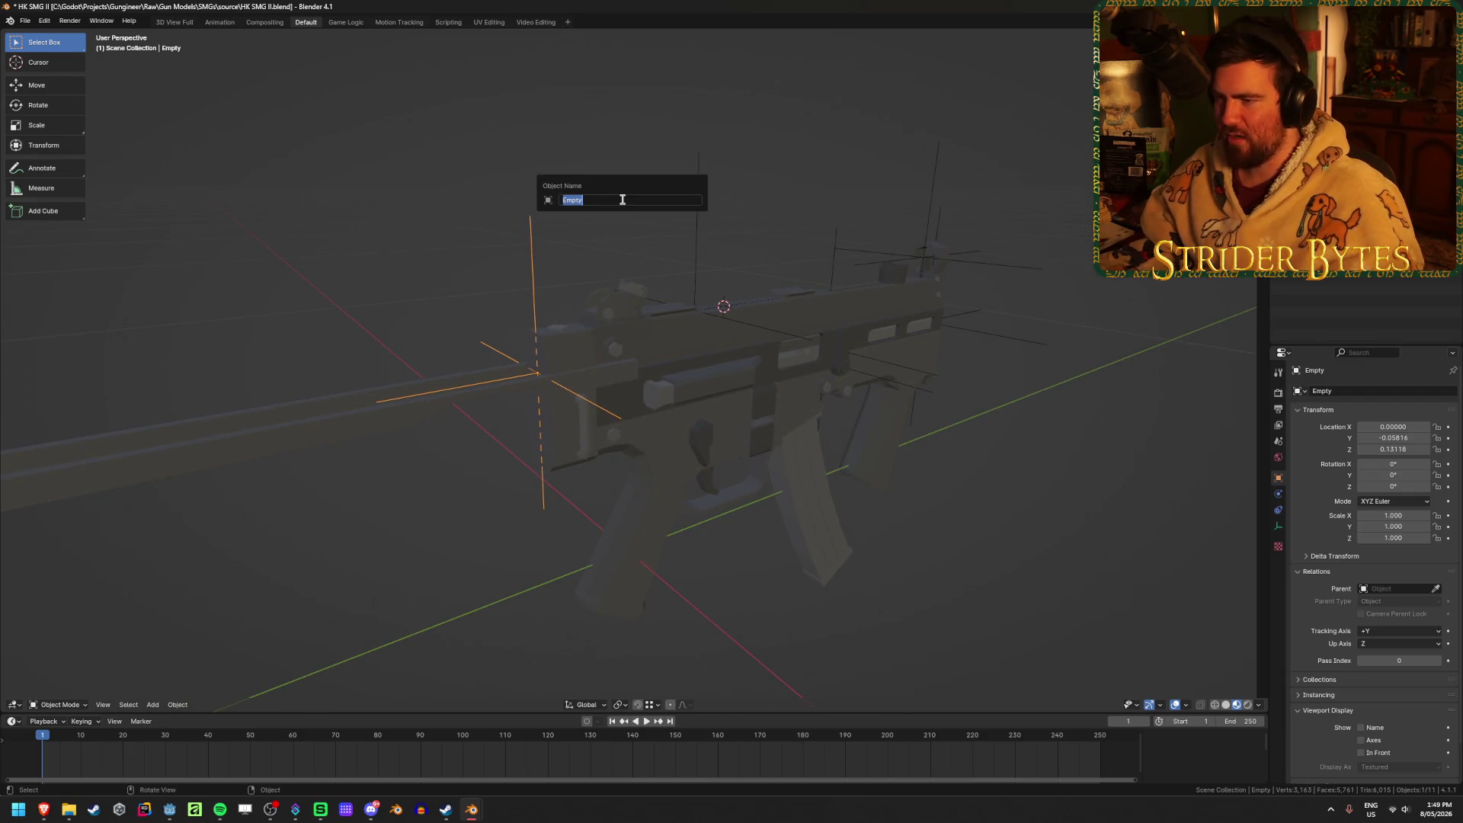
{"action": "type", "text": "StockAttach"}
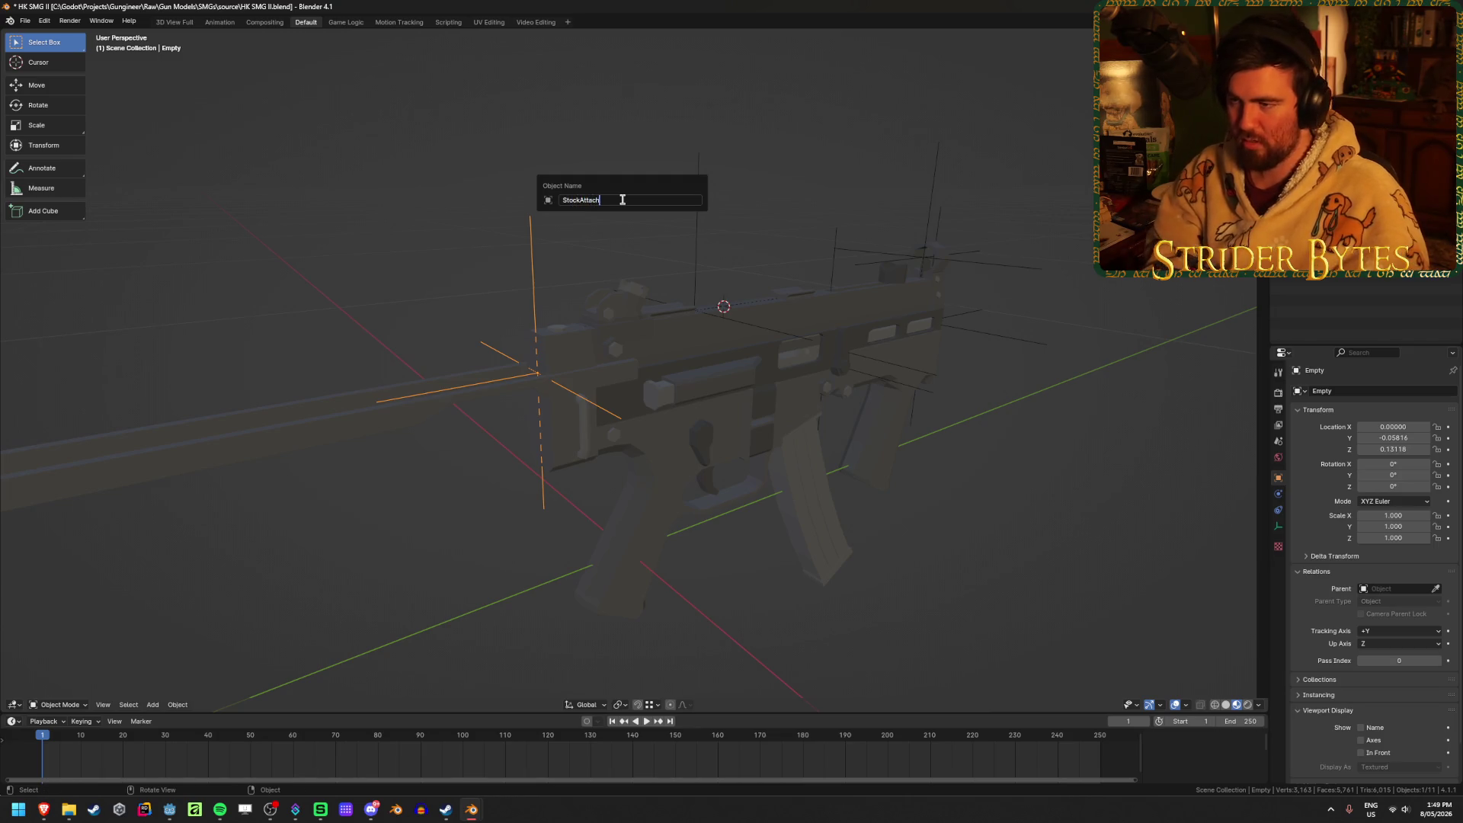
{"action": "key", "text": "Return"}
Rename the Empty.002 attachment point to ForegripAttach.
{"action": "mouse_move", "coordinate": [623, 199]}
{"action": "middle_mouse_down"}
{"action": "mouse_move", "coordinate": [633, 305]}
{"action": "mouse_move", "coordinate": [637, 282]}
{"action": "middle_mouse_up"}
{"action": "scroll", "coordinate": [638, 282], "scroll_direction": "up", "scroll_amount": 3}
{"action": "left_click", "coordinate": [677, 416]}
{"action": "mouse_move", "coordinate": [678, 415]}
{"action": "middle_mouse_down"}
{"action": "mouse_move", "coordinate": [708, 419]}
{"action": "mouse_move", "coordinate": [697, 431]}
{"action": "middle_mouse_up"}
{"action": "left_click", "coordinate": [612, 383]}
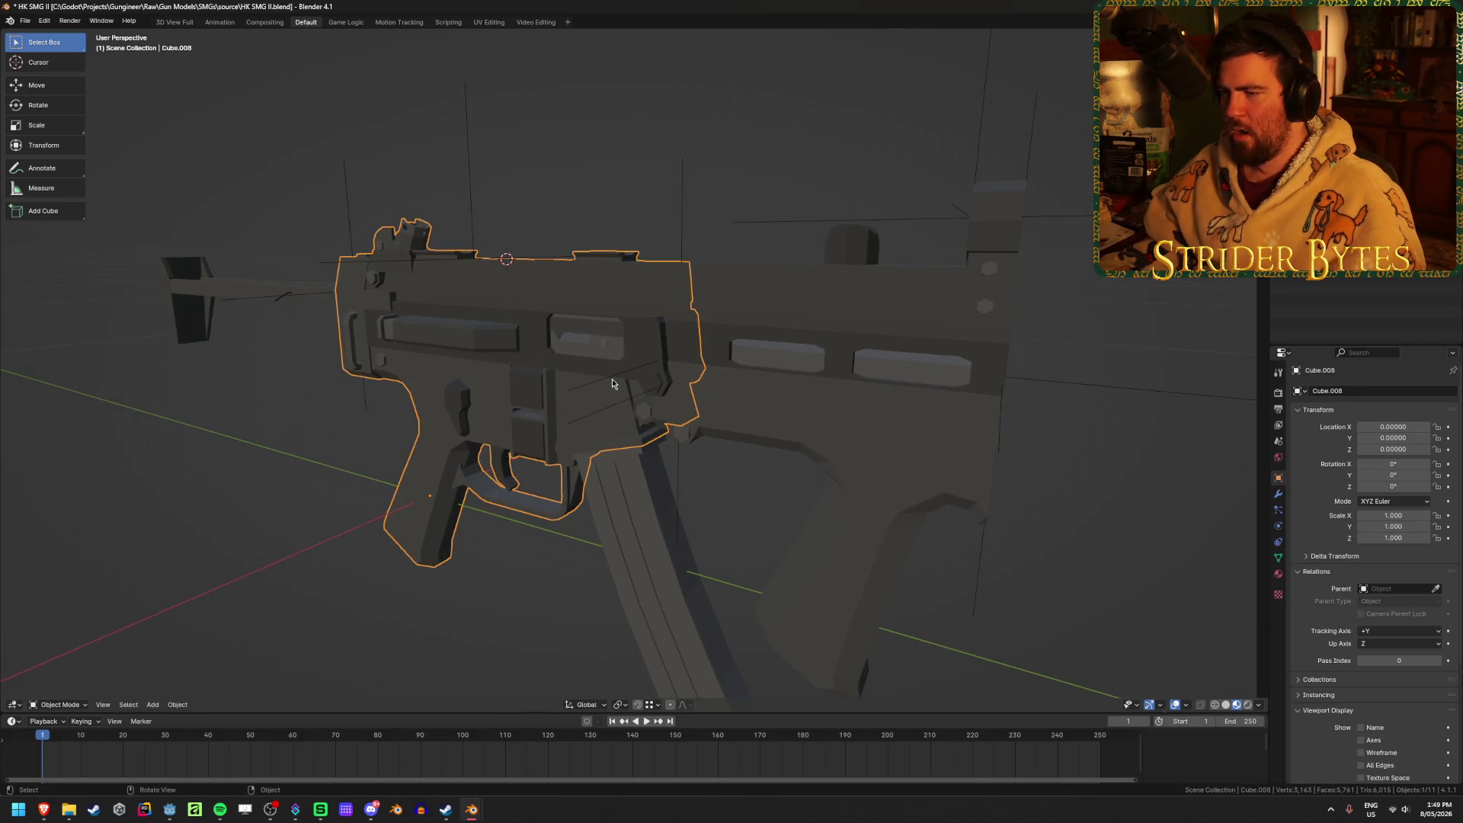
{"action": "left_click", "coordinate": [609, 411]}
{"action": "key", "text": "F2"}
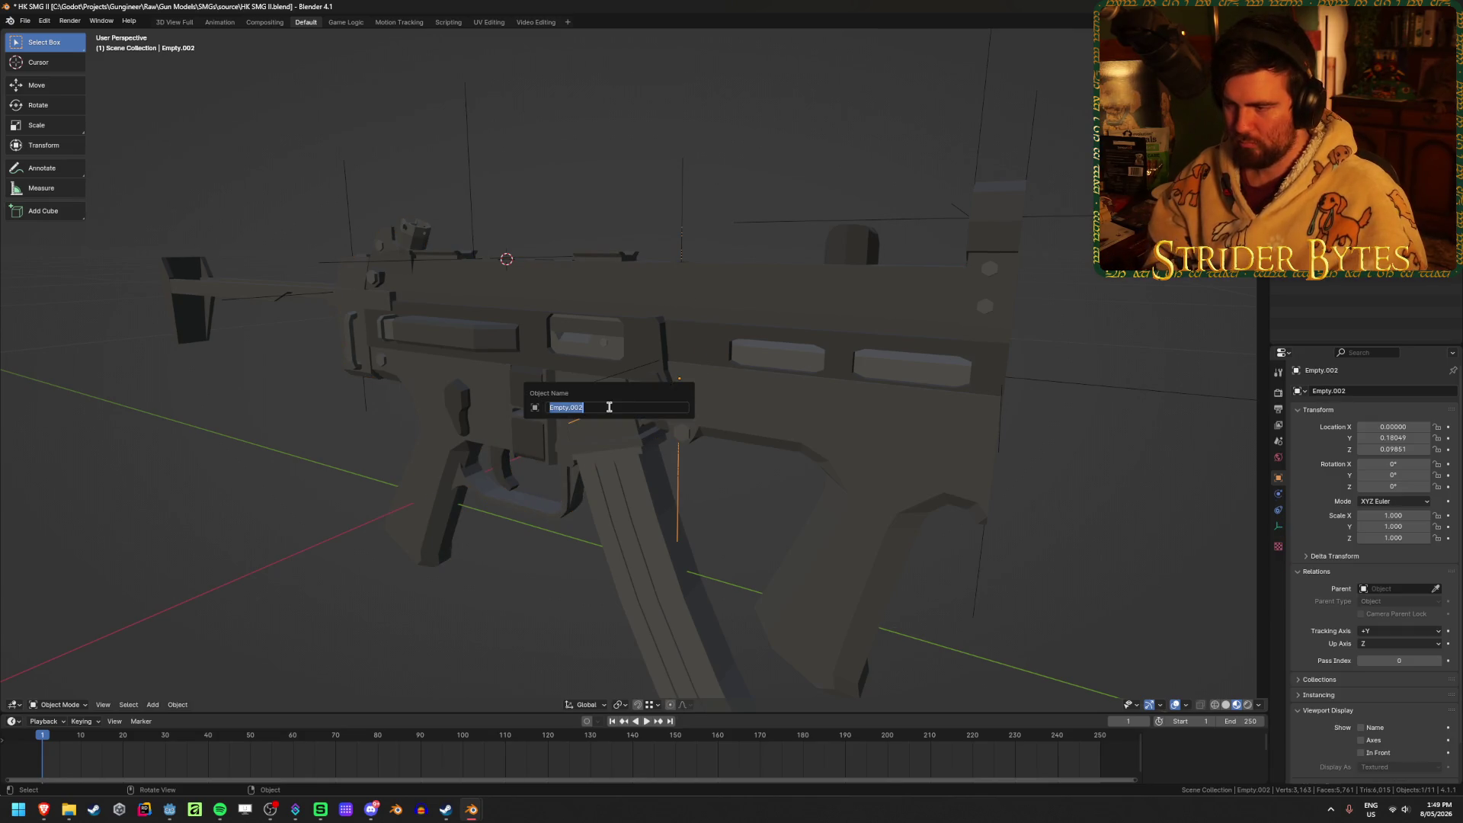
{"action": "type", "text": "ForegripAttach"}
{"action": "key", "text": "Return"}
Hide the foregrip mesh and reselect the ForegripAttach empty.
{"action": "left_click", "coordinate": [771, 418]}
{"action": "left_click", "coordinate": [718, 263]}
{"action": "left_click", "coordinate": [732, 419]}
{"action": "key", "text": "h"}
{"action": "left_click", "coordinate": [770, 408]}
{"action": "mouse_move", "coordinate": [770, 408]}
{"action": "middle_mouse_down"}
{"action": "mouse_move", "coordinate": [826, 385]}
{"action": "mouse_move", "coordinate": [831, 359]}
{"action": "mouse_move", "coordinate": [851, 402]}
{"action": "mouse_move", "coordinate": [844, 437]}
{"action": "middle_mouse_up"}
{"action": "mouse_move", "coordinate": [695, 440]}
{"action": "middle_mouse_down"}
{"action": "mouse_move", "coordinate": [784, 395]}
{"action": "mouse_move", "coordinate": [640, 432]}
{"action": "middle_mouse_up"}
{"action": "left_click", "coordinate": [639, 431]}
{"action": "middle_click_drag", "start_coordinate": [934, 468], "coordinate": [880, 465]}
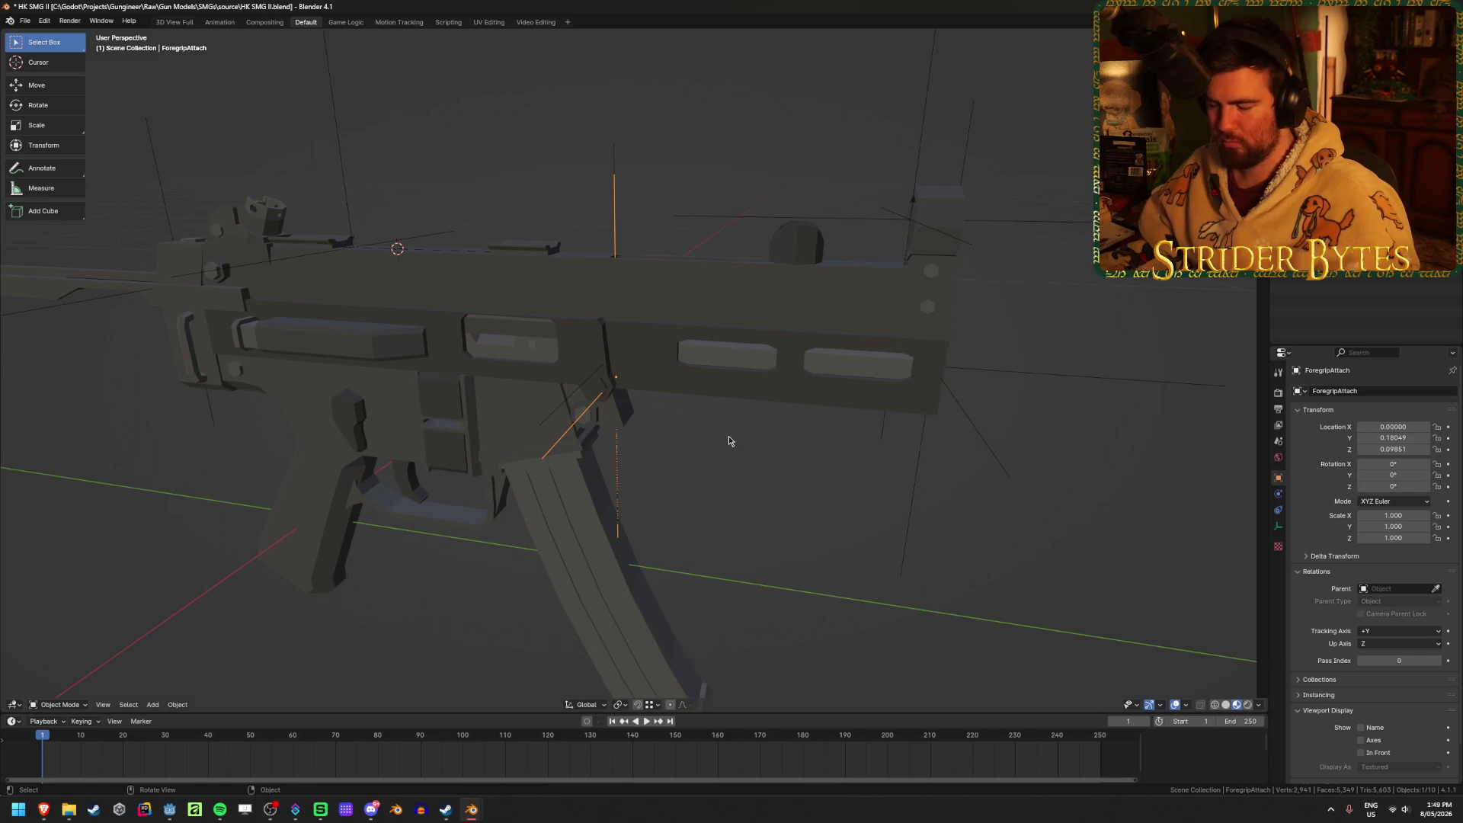
Nudge the ForegripAttach empty slightly along the Y axis.
{"action": "middle_click_drag", "start_coordinate": [729, 441], "coordinate": [737, 398]}
{"action": "key", "text": "g"}
{"action": "key", "text": "y"}
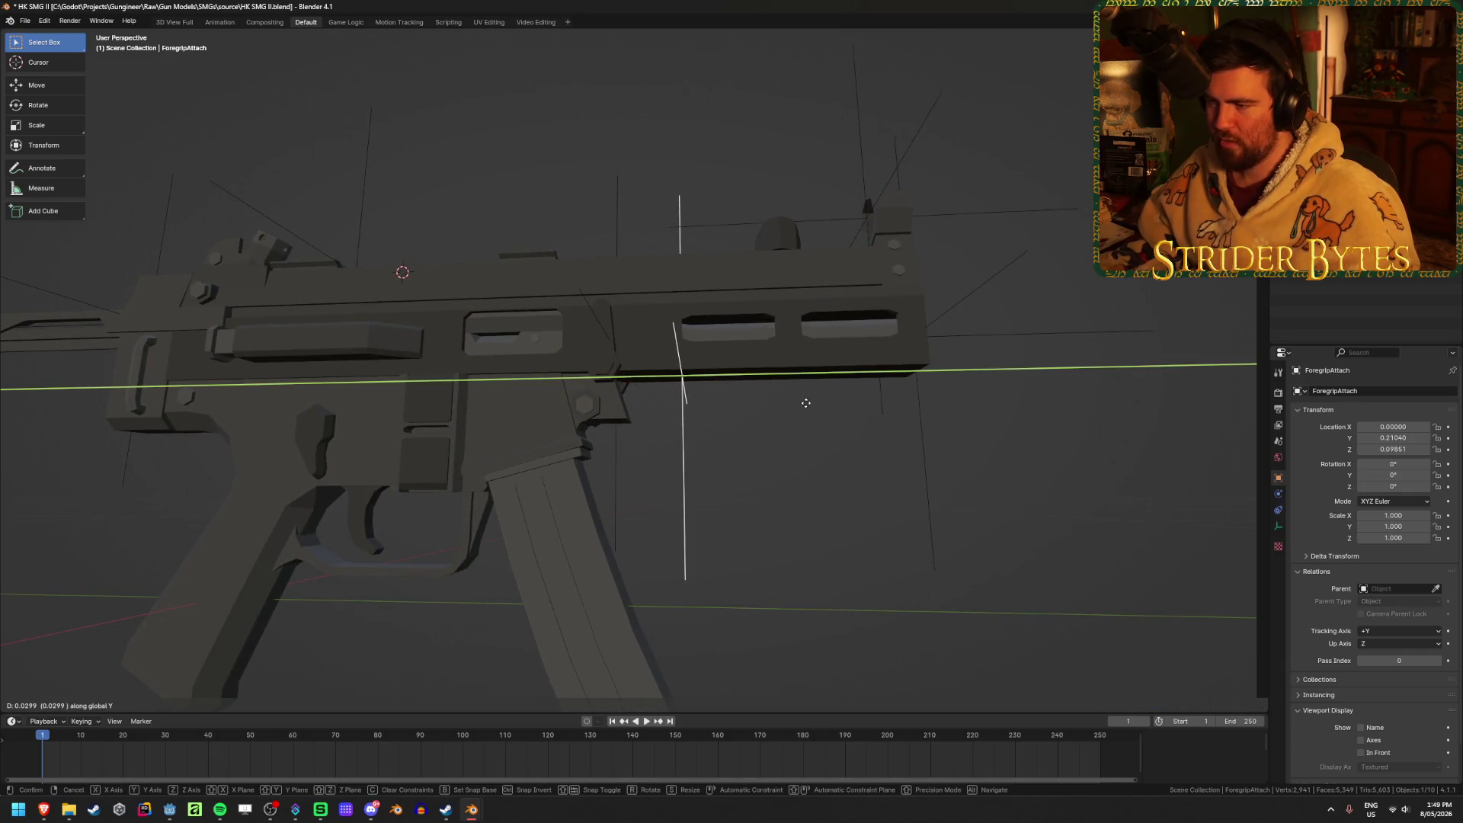
{"action": "left_click", "coordinate": [806, 404]}
{"action": "middle_click_drag", "start_coordinate": [806, 404], "coordinate": [780, 551]}
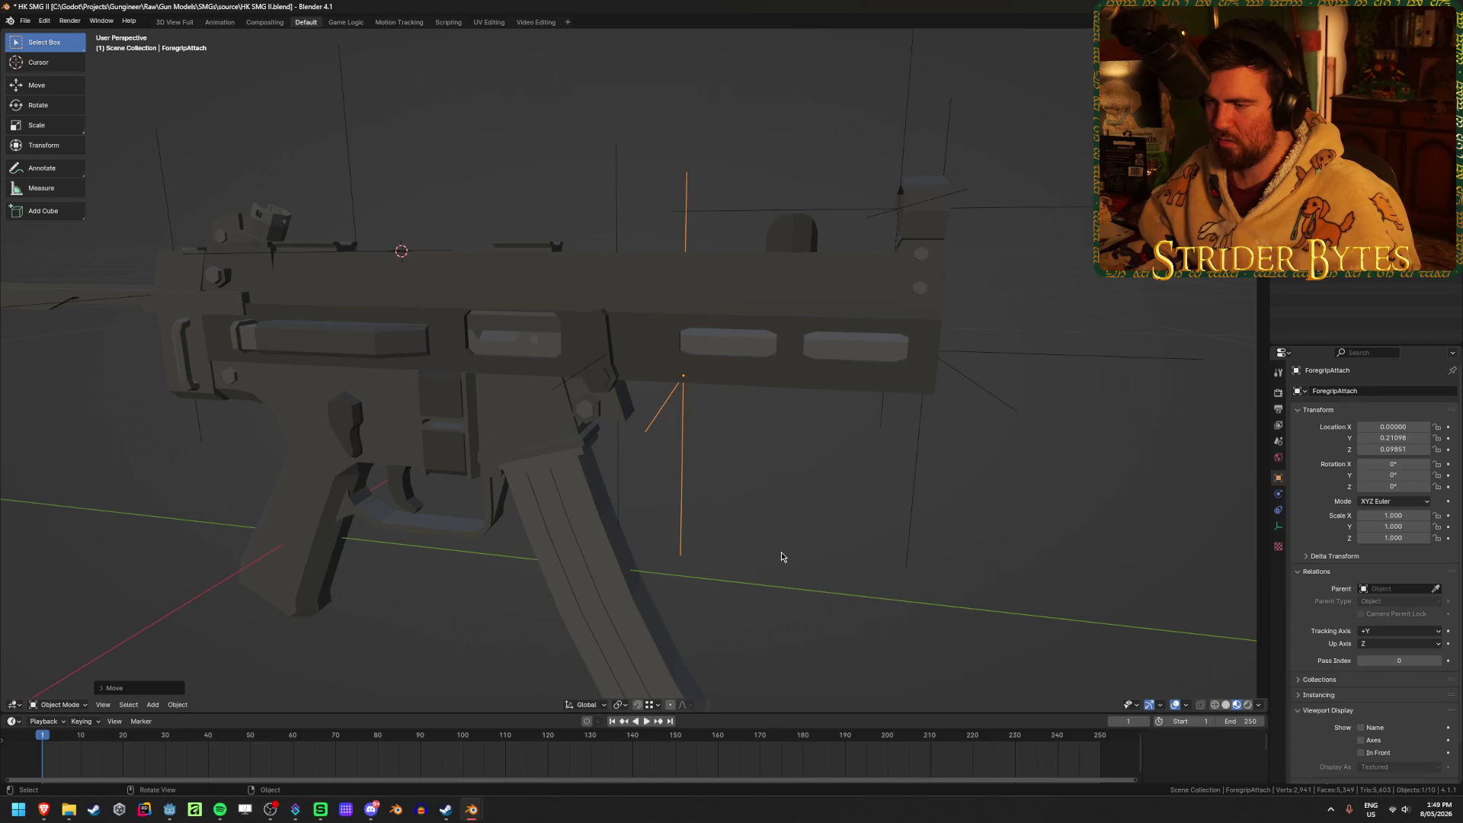
Unhide the foregrip and try moving it along Y, then undo the move.
{"action": "key", "text": "alt+h"}
{"action": "left_click", "coordinate": [776, 419]}
{"action": "mouse_move", "coordinate": [696, 442]}
{"action": "middle_mouse_down"}
{"action": "mouse_move", "coordinate": [708, 424]}
{"action": "mouse_move", "coordinate": [982, 506]}
{"action": "mouse_move", "coordinate": [989, 477]}
{"action": "middle_mouse_up"}
{"action": "key", "text": "g"}
{"action": "key", "text": "y"}
{"action": "left_click", "coordinate": [779, 446]}
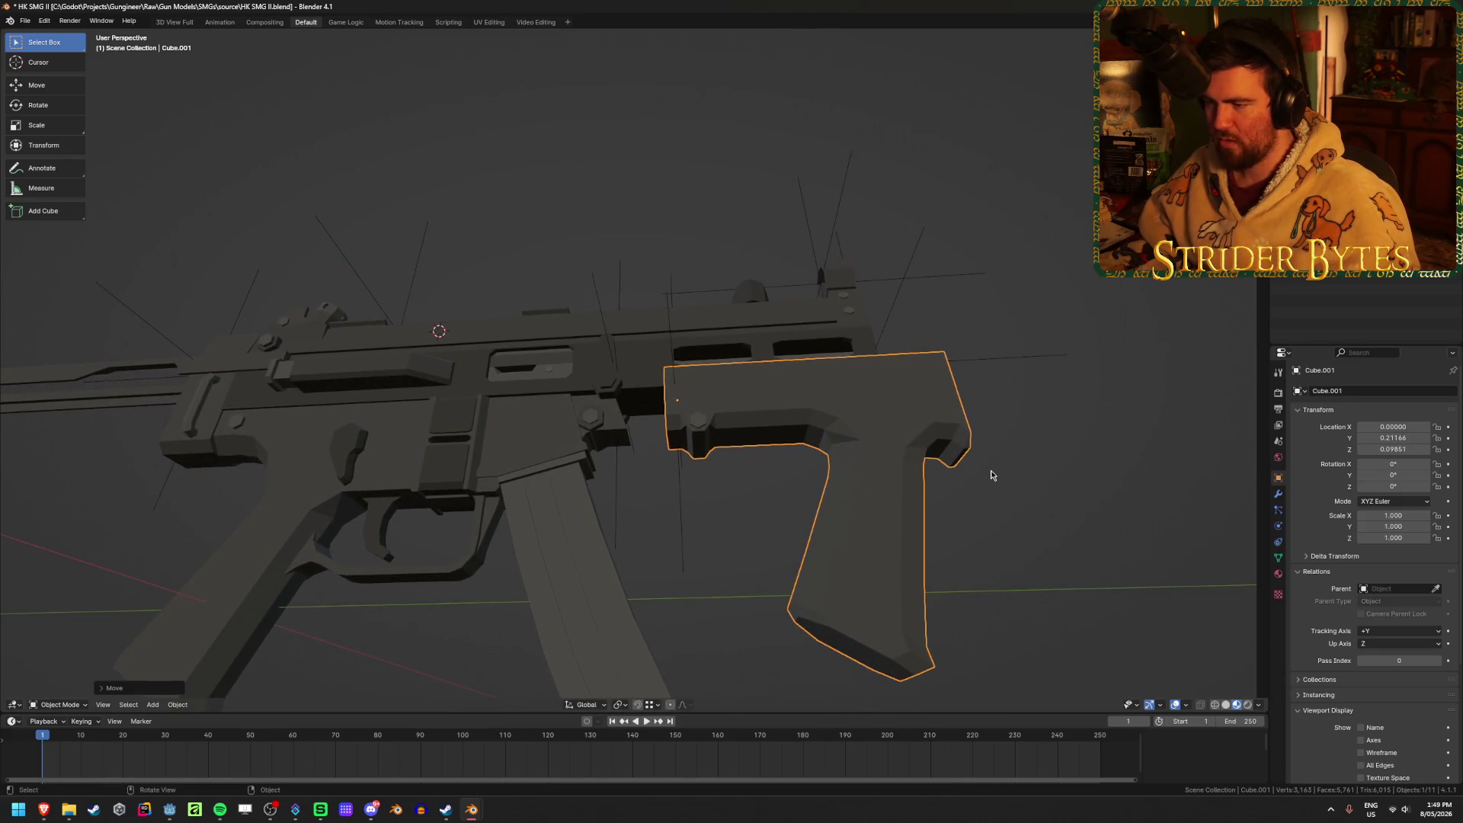
{"action": "key", "text": "ctrl+z"}
Snap the 3D cursor to ForegripAttach and set the foregrip's origin to the cursor.
{"action": "mouse_move", "coordinate": [991, 475]}
{"action": "middle_mouse_down"}
{"action": "mouse_move", "coordinate": [891, 506]}
{"action": "mouse_move", "coordinate": [889, 533]}
{"action": "mouse_move", "coordinate": [673, 409]}
{"action": "middle_mouse_up"}
{"action": "left_click", "coordinate": [664, 409]}
{"action": "key", "text": "z"}
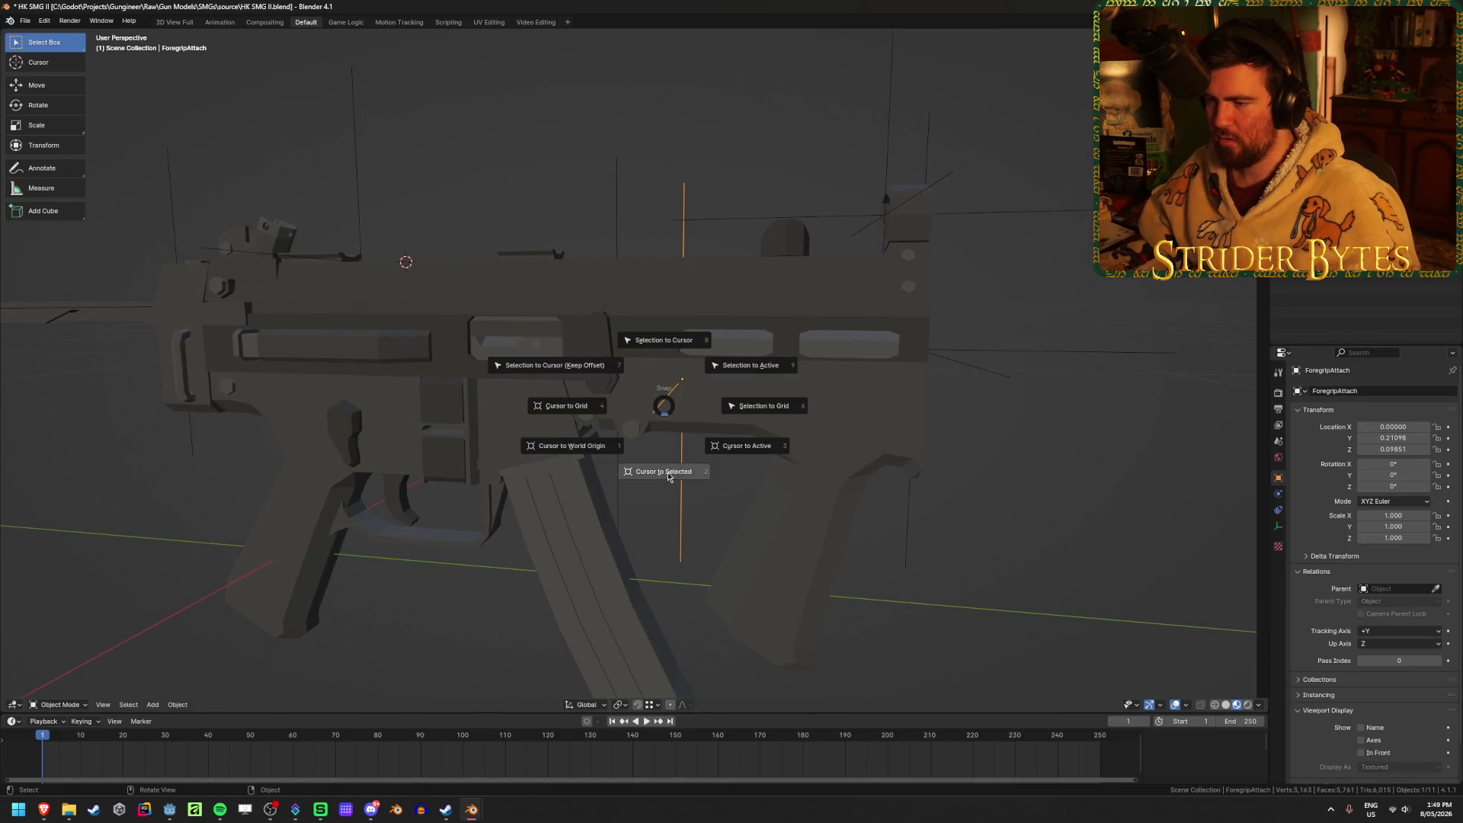
{"action": "mouse_move", "coordinate": [973, 483]}
{"action": "middle_mouse_down"}
{"action": "mouse_move", "coordinate": [986, 431]}
{"action": "mouse_move", "coordinate": [981, 449]}
{"action": "middle_mouse_up"}
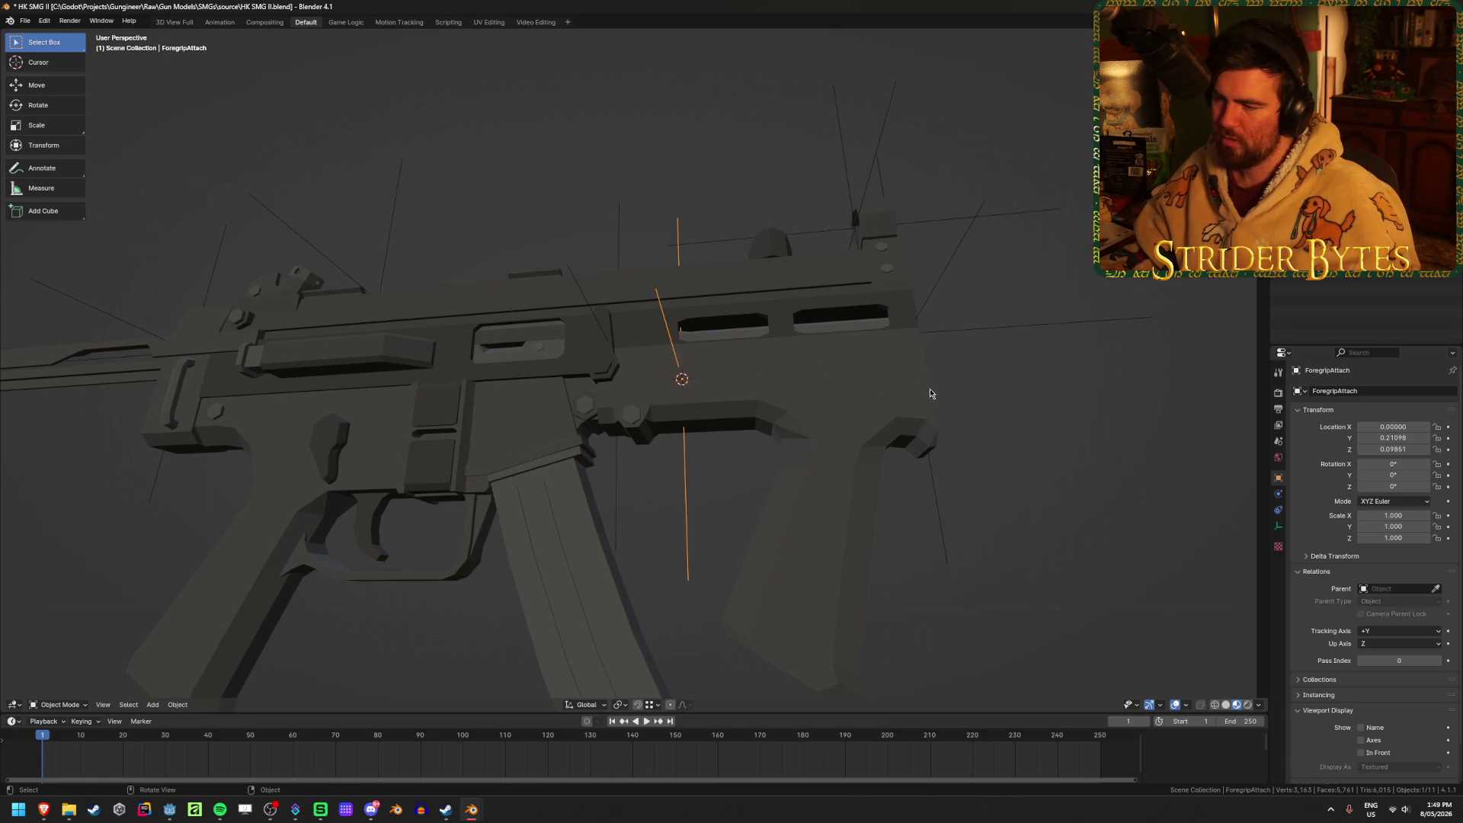
{"action": "middle_click_drag", "start_coordinate": [930, 392], "coordinate": [797, 421]}
{"action": "left_click", "coordinate": [797, 422]}
{"action": "right_click", "coordinate": [798, 422]}
{"action": "mouse_move", "coordinate": [771, 432]}
{"action": "left_click", "coordinate": [905, 456]}
Deselect the foregrip and select the empty at the muzzle end.
{"action": "left_click", "coordinate": [1076, 477]}
{"action": "middle_click_drag", "start_coordinate": [1076, 477], "coordinate": [956, 386]}
{"action": "left_click", "coordinate": [955, 385]}
{"action": "middle_click_drag", "start_coordinate": [1004, 446], "coordinate": [993, 441]}
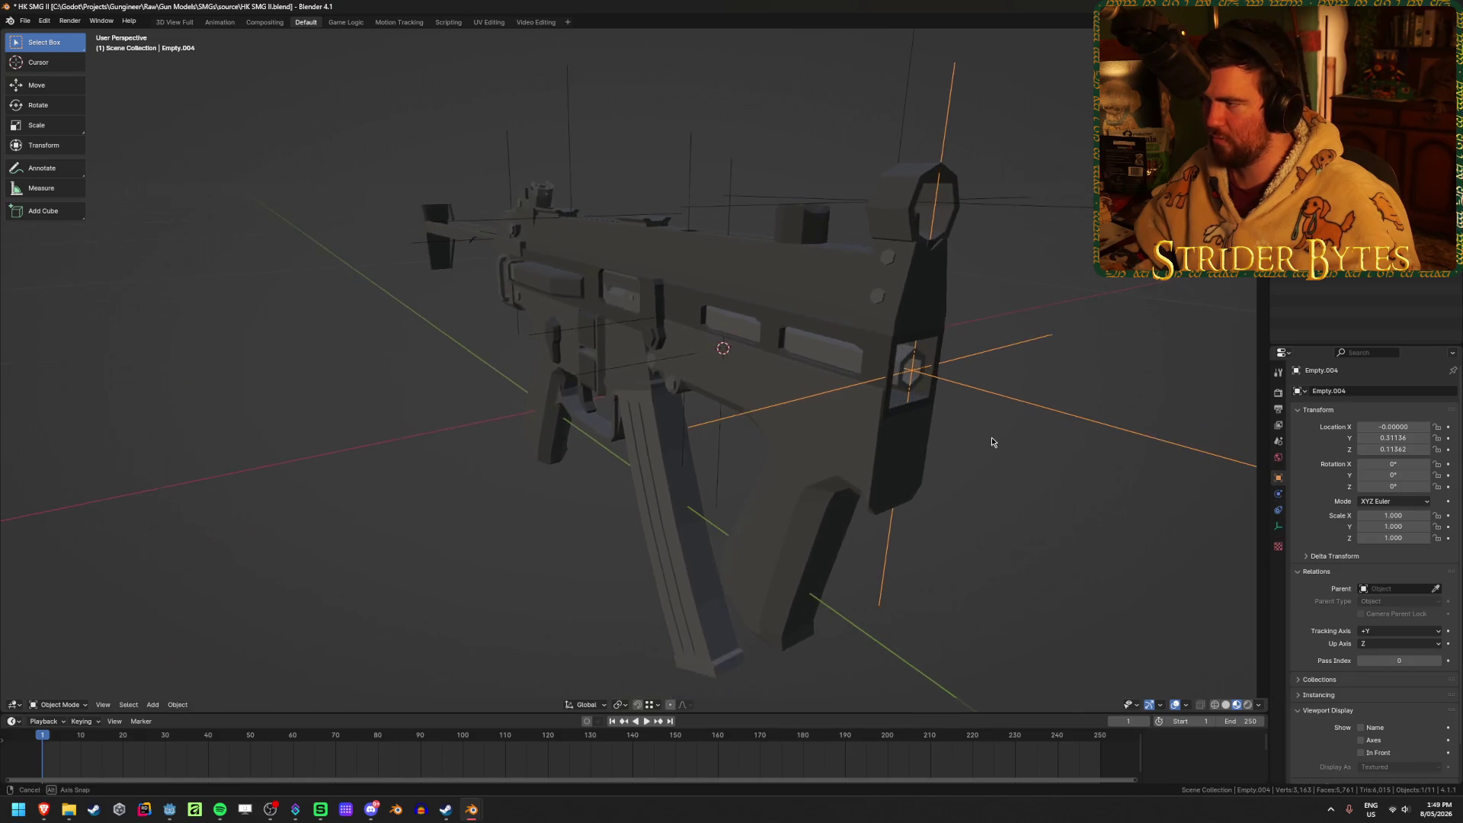
Rename the muzzle empty MuzzleAttach and Empty.003 AimPoint, then save.
{"action": "key", "text": "F2"}
{"action": "type", "text": "MuzzleAttach"}
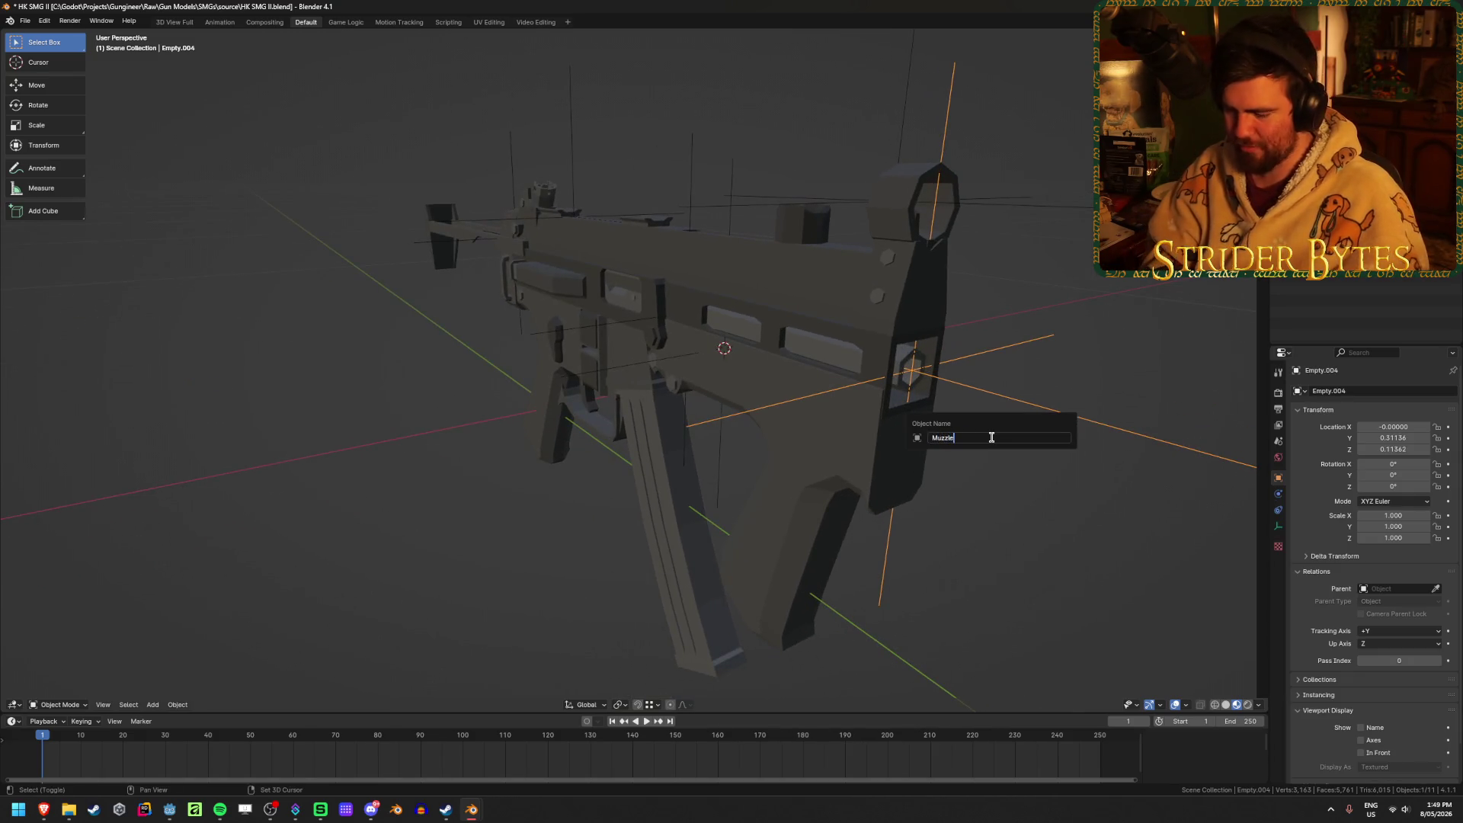
{"action": "key", "text": "Return"}
{"action": "middle_click_drag", "start_coordinate": [993, 442], "coordinate": [800, 373]}
{"action": "left_click", "coordinate": [690, 323]}
{"action": "key", "text": "F2"}
{"action": "type", "text": "AimPoint"}
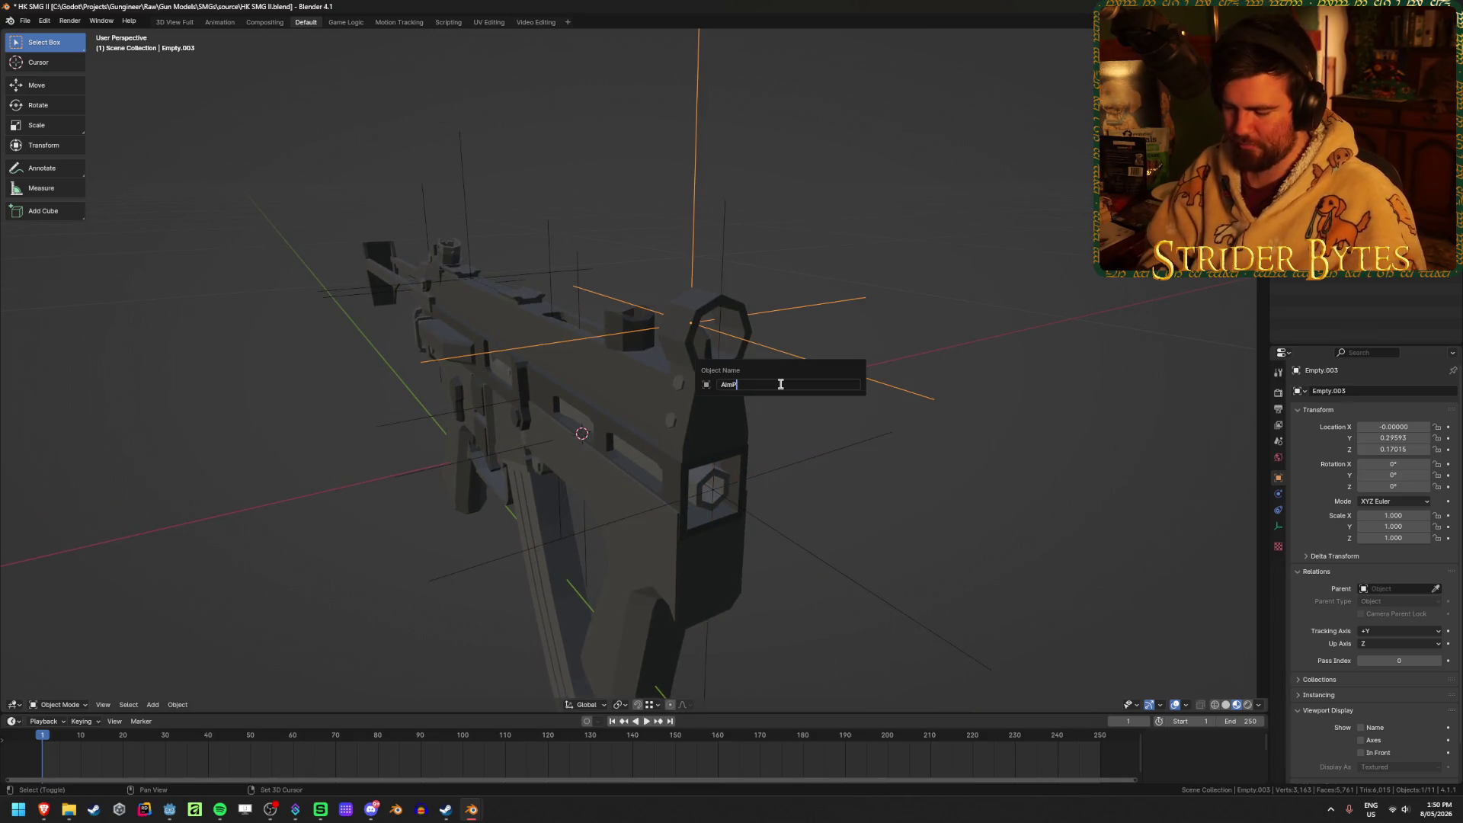
{"action": "key", "text": "Return"}
{"action": "key", "text": "ctrl+s"}
Rename Empty.001 to BarrelAttach and save the file.
{"action": "mouse_move", "coordinate": [481, 432]}
{"action": "middle_mouse_down"}
{"action": "mouse_move", "coordinate": [457, 496]}
{"action": "mouse_move", "coordinate": [585, 484]}
{"action": "middle_mouse_up"}
{"action": "left_click", "coordinate": [602, 317]}
{"action": "left_click", "coordinate": [517, 321]}
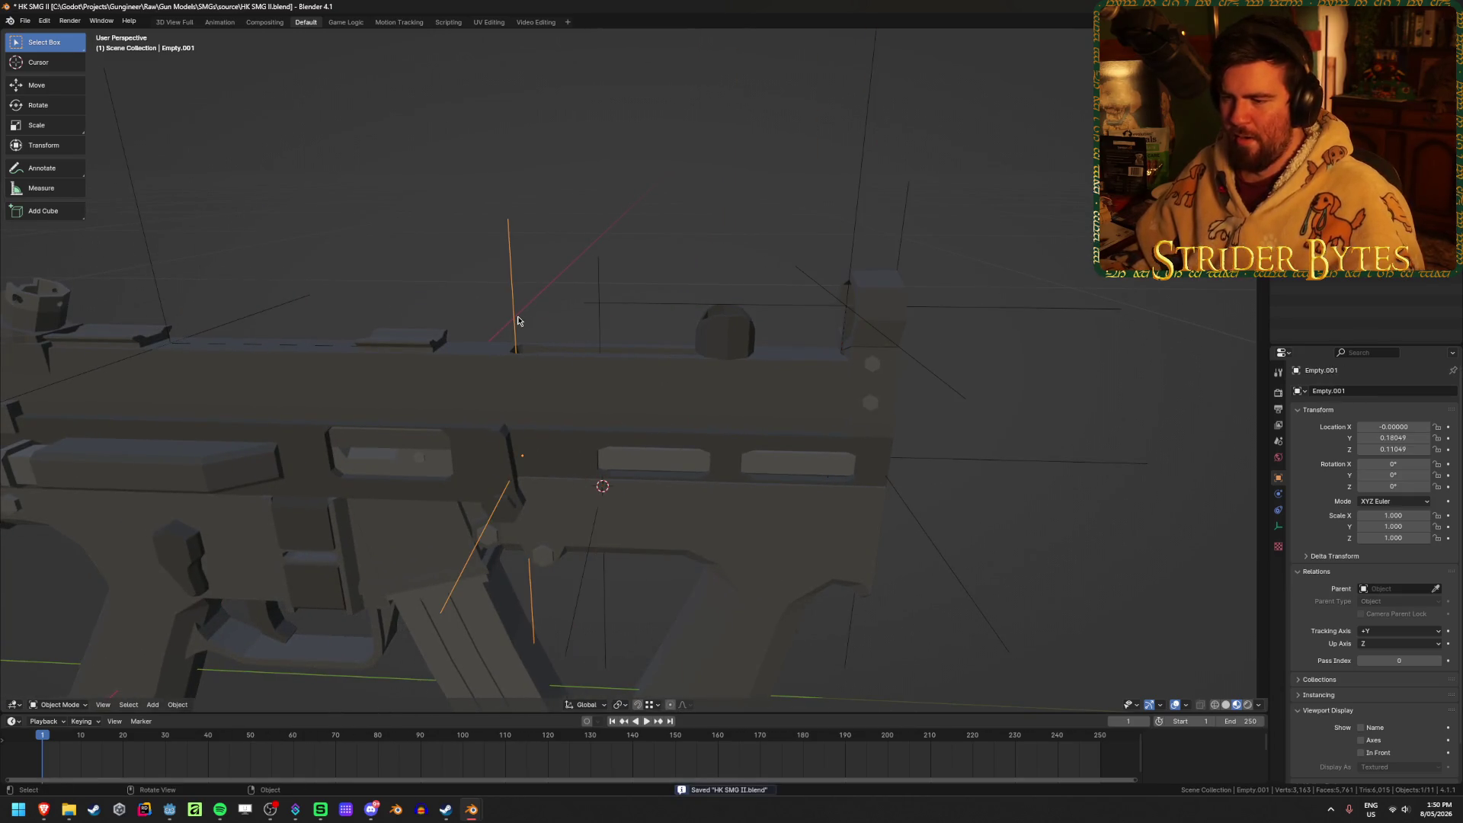
{"action": "key", "text": "F2"}
{"action": "type", "text": "Barr"}
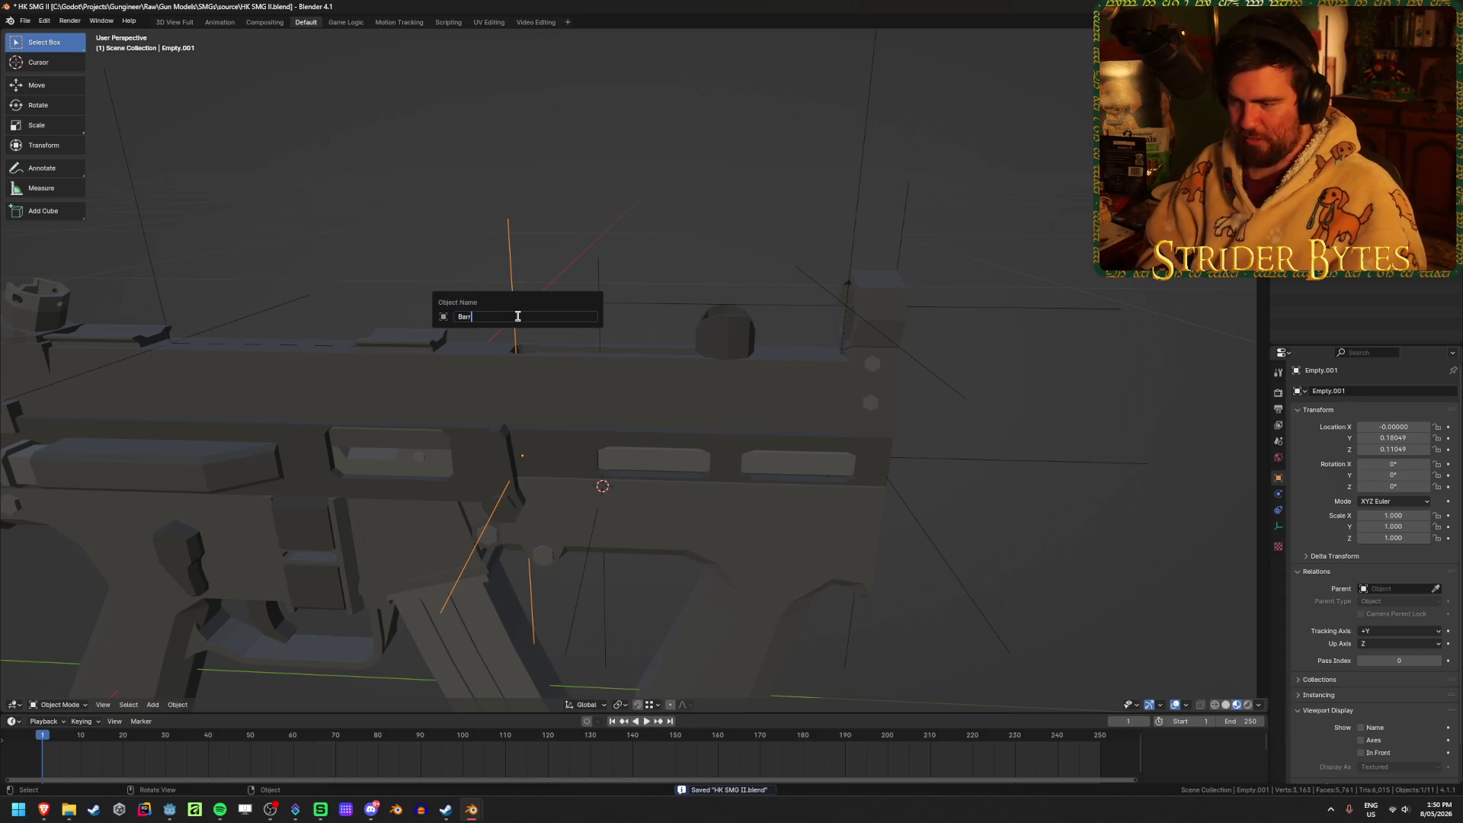
{"action": "type", "text": "elAttach"}
{"action": "key", "text": "Return"}
{"action": "scroll", "coordinate": [523, 314], "scroll_direction": "down", "scroll_amount": 3}
{"action": "mouse_move", "coordinate": [523, 314]}
{"action": "middle_mouse_down"}
{"action": "mouse_move", "coordinate": [552, 298]}
{"action": "mouse_move", "coordinate": [639, 352]}
{"action": "middle_mouse_up"}
{"action": "key", "text": "ctrl+s"}
{"action": "left_click", "coordinate": [693, 358]}
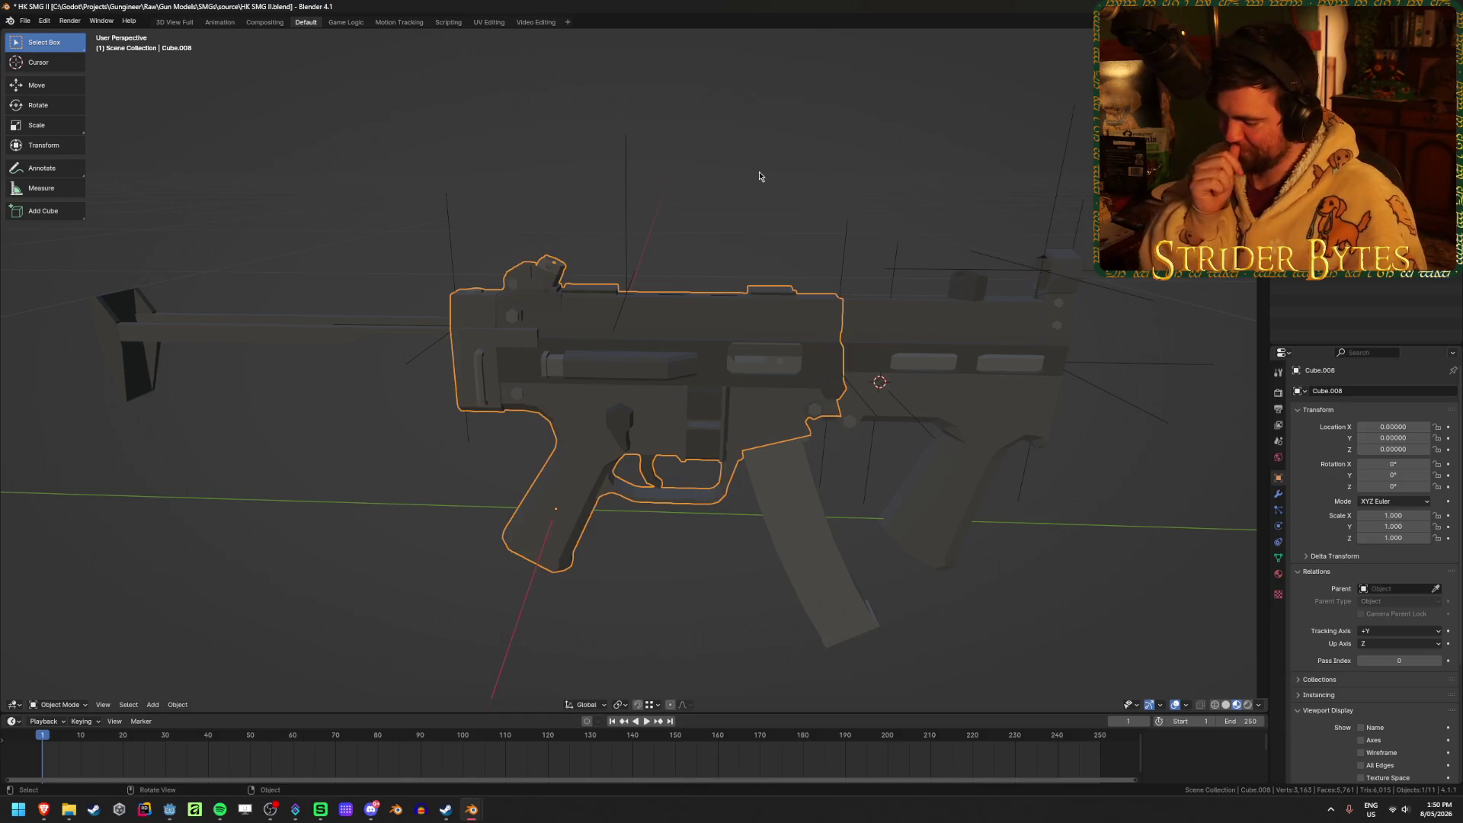
Rename the receiver SMGII_Receiver and the stock SMGII_Stock, then save.
{"action": "key", "text": "F2"}
{"action": "type", "text": "SM"}
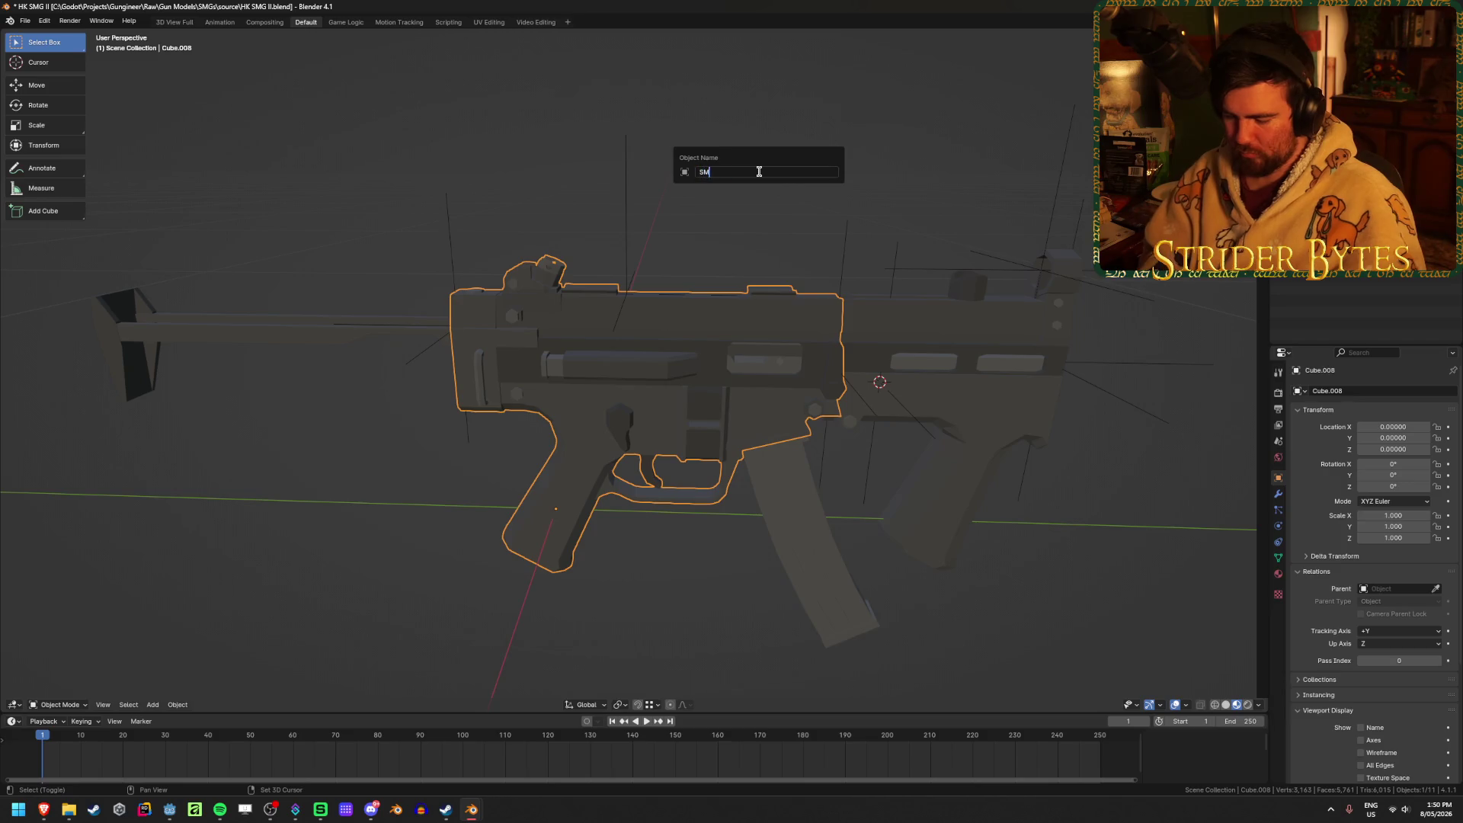
{"action": "type", "text": "GII_Receiver"}
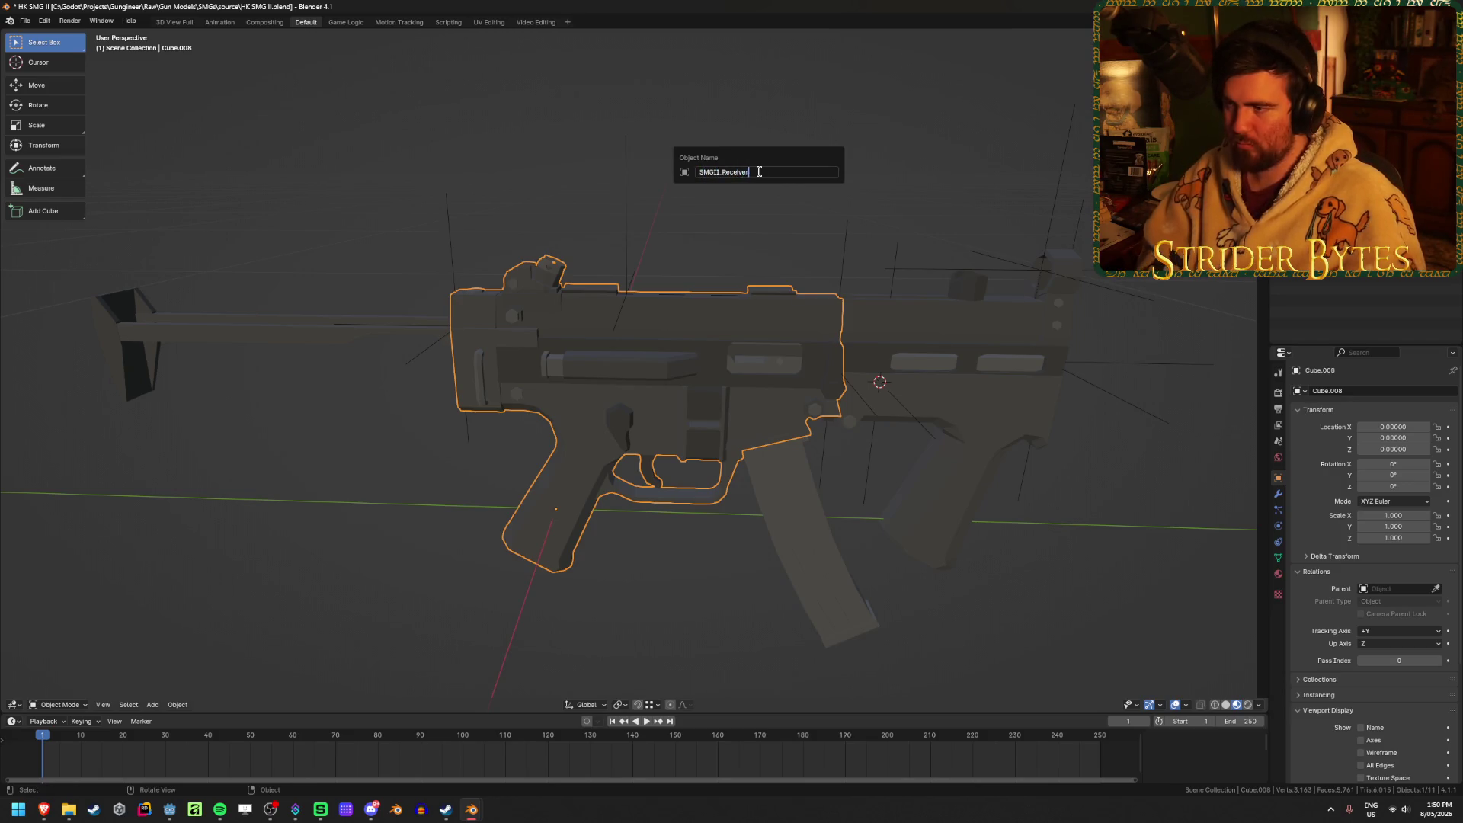
{"action": "key", "text": "Return"}
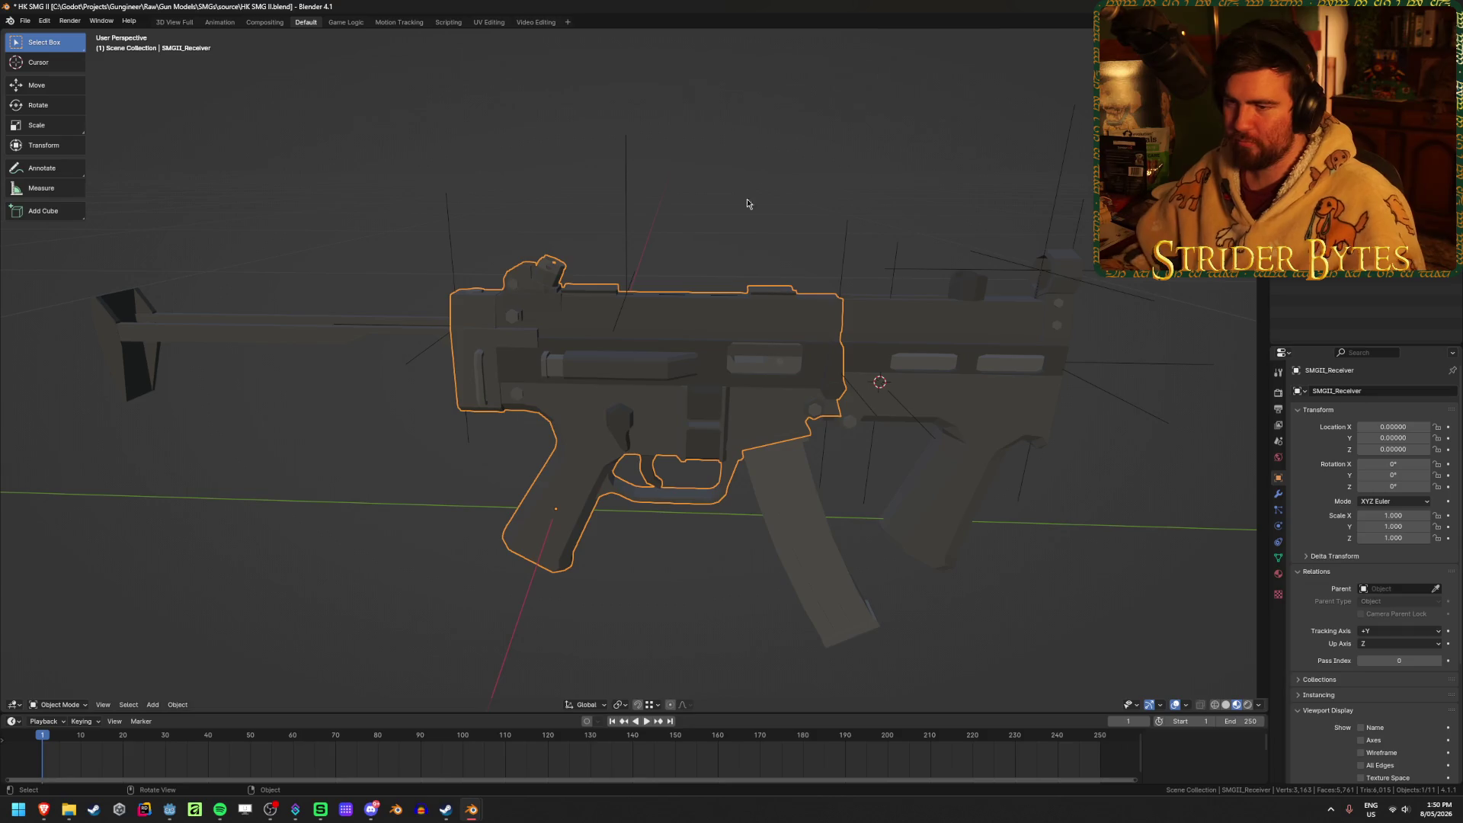
{"action": "left_click", "coordinate": [311, 337]}
{"action": "key", "text": "F2"}
{"action": "type", "text": "SMGII"}
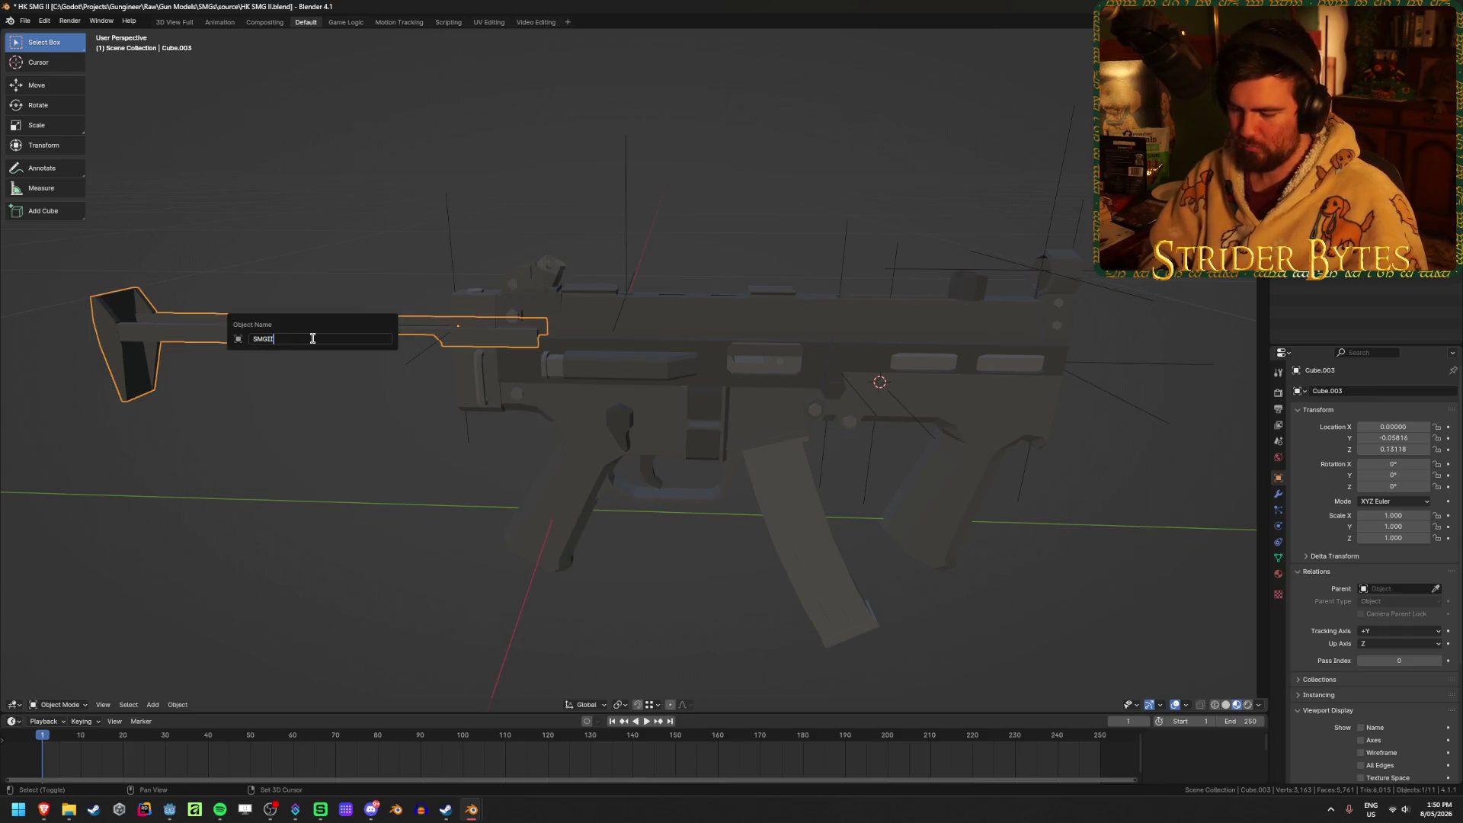
{"action": "key", "text": "Return"}
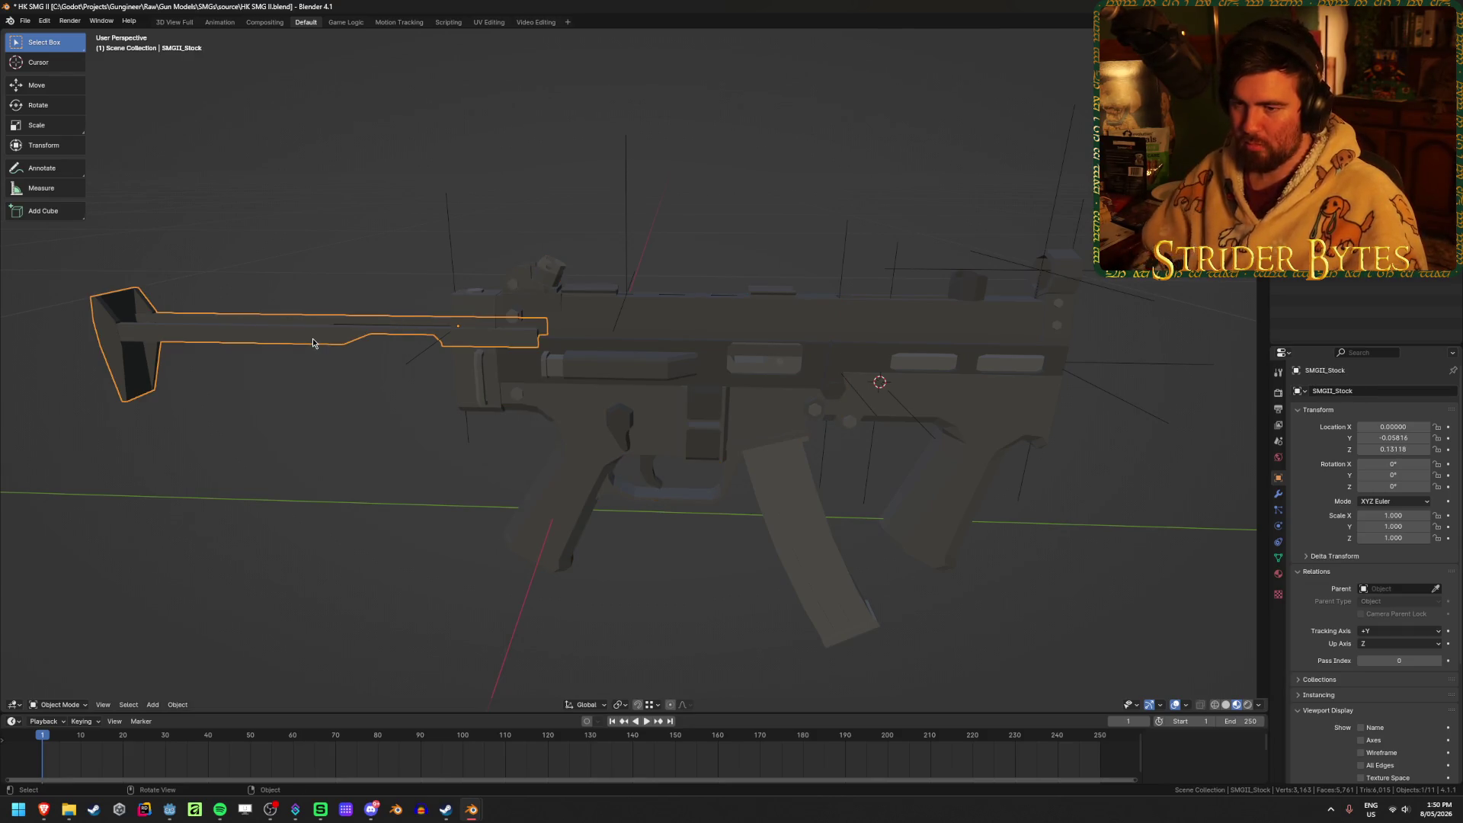
{"action": "key", "text": "ctrl+s"}
Rename the magazine SMGII_Magazine and save.
{"action": "left_click", "coordinate": [793, 534]}
{"action": "key", "text": "F2"}
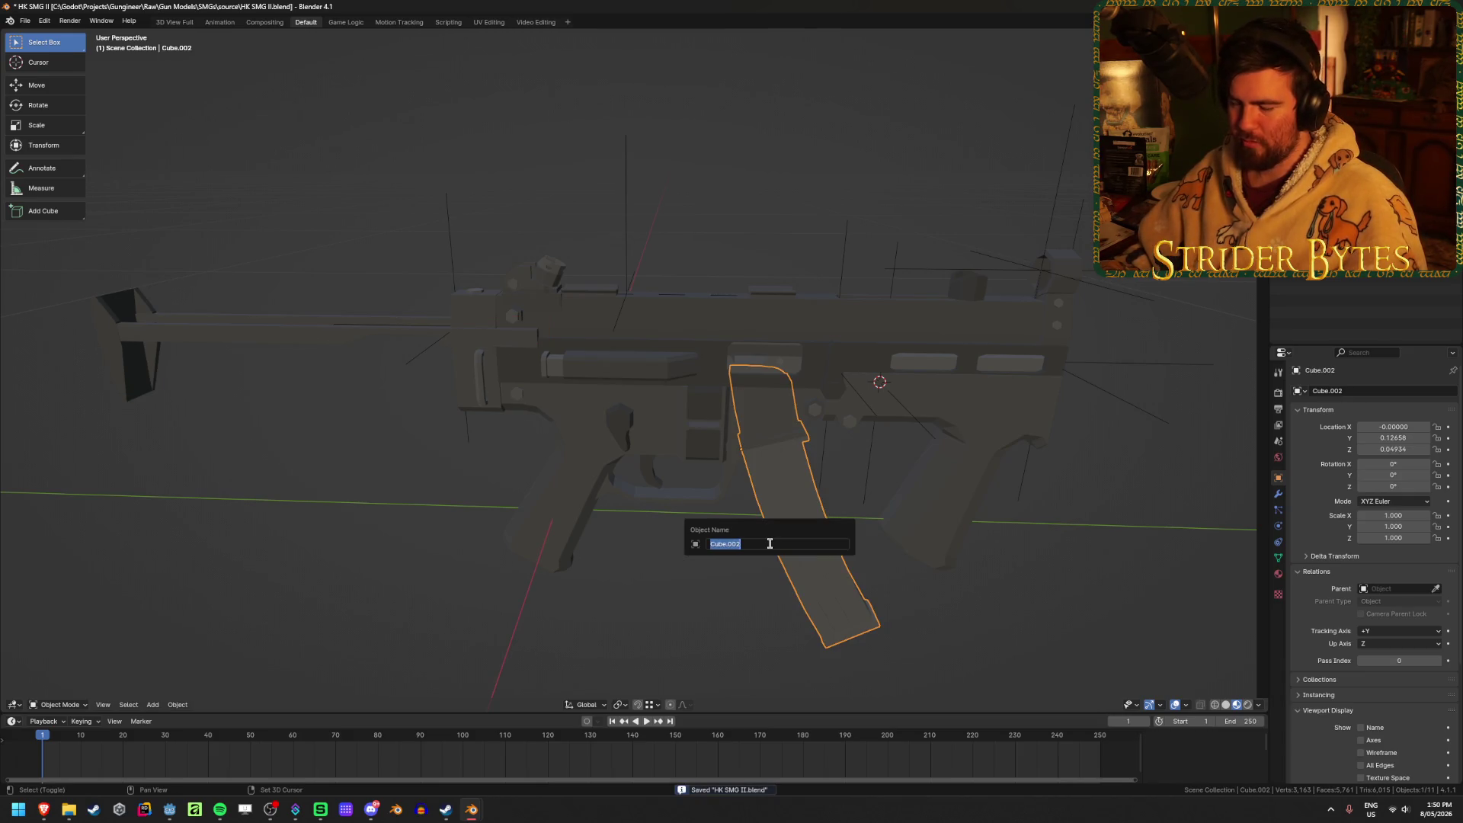
{"action": "type", "text": "SMGII_"}
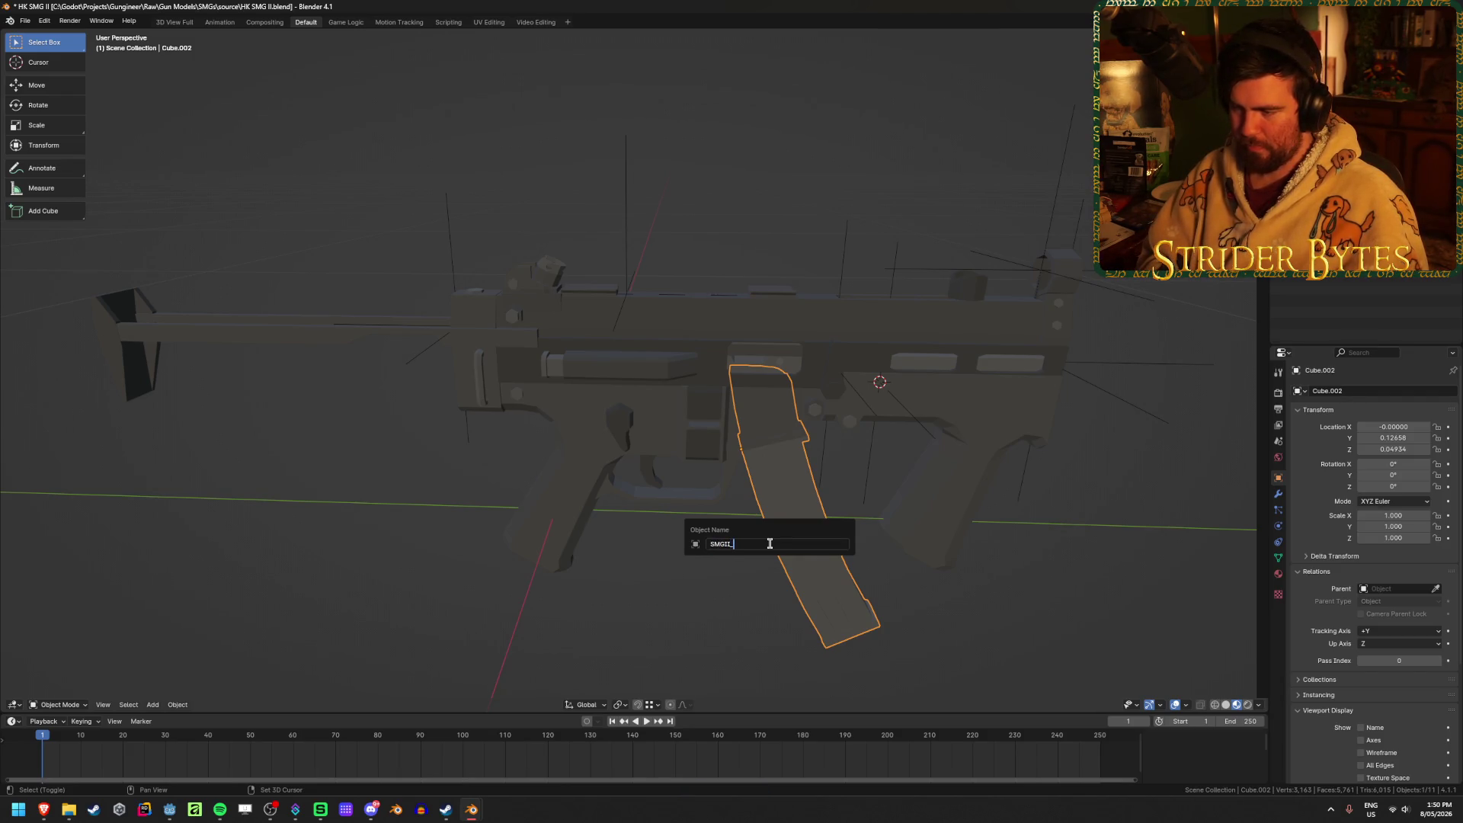
{"action": "type", "text": "Magazine"}
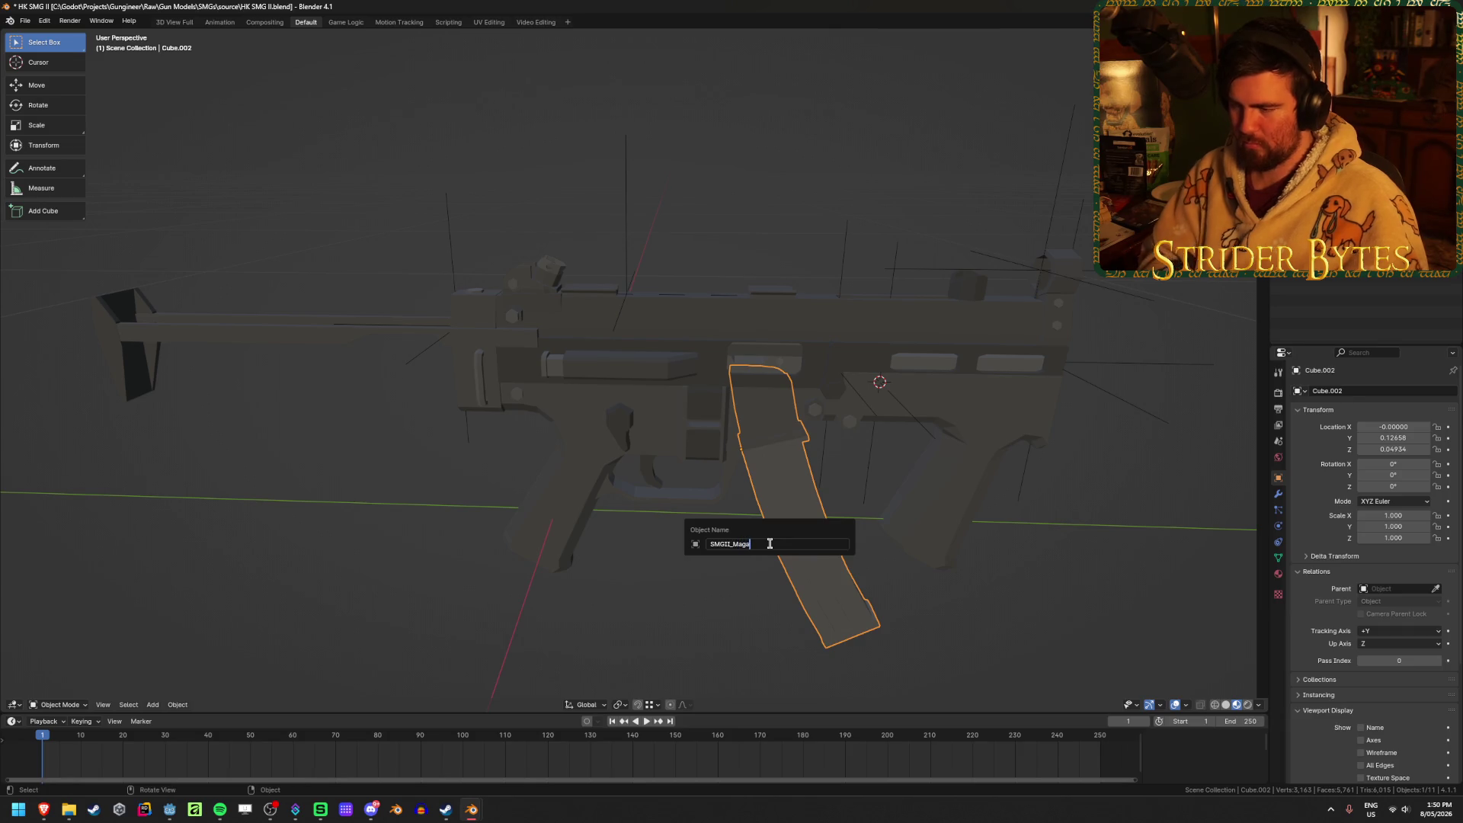
{"action": "key", "text": "Return"}
{"action": "key", "text": "ctrl+s"}
Rename the foregrip SMGII_Foregrip and the upper front receiver SMGII_Barrel, then save.
{"action": "left_click", "coordinate": [931, 509]}
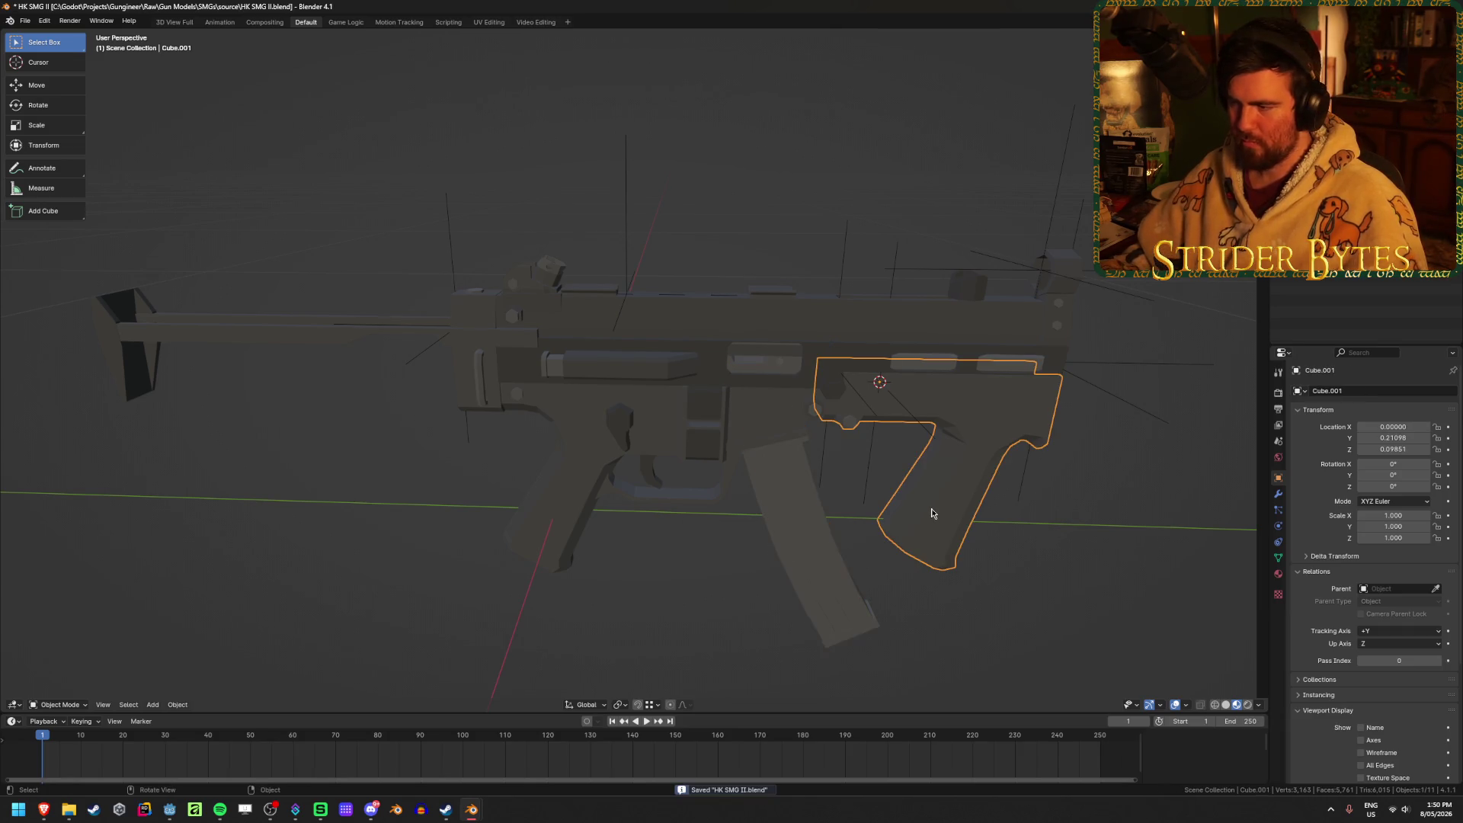
{"action": "key", "text": "F2"}
{"action": "type", "text": "SMG"}
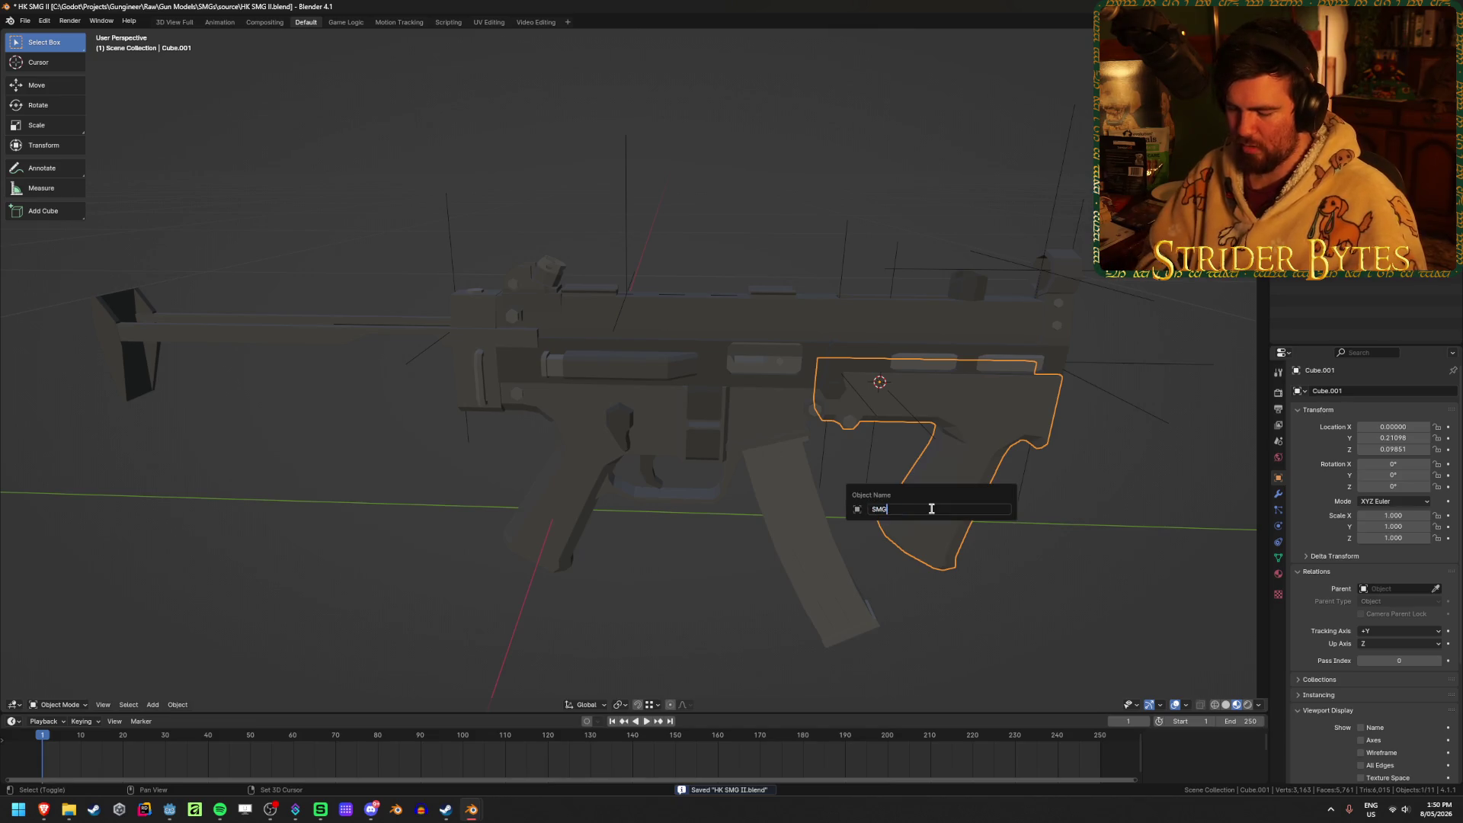
{"action": "type", "text": "II_"}
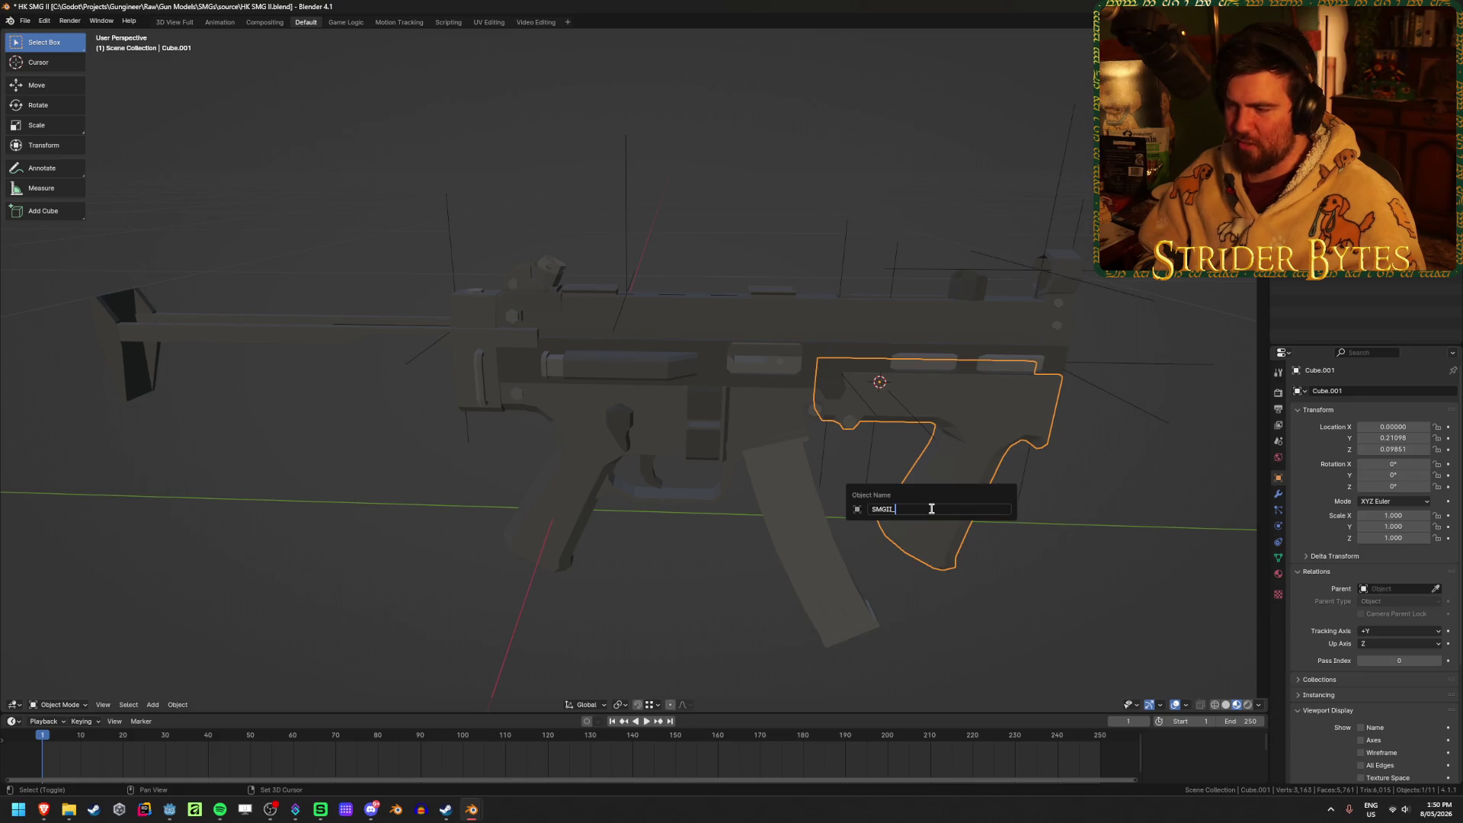
{"action": "type", "text": "Foregrip"}
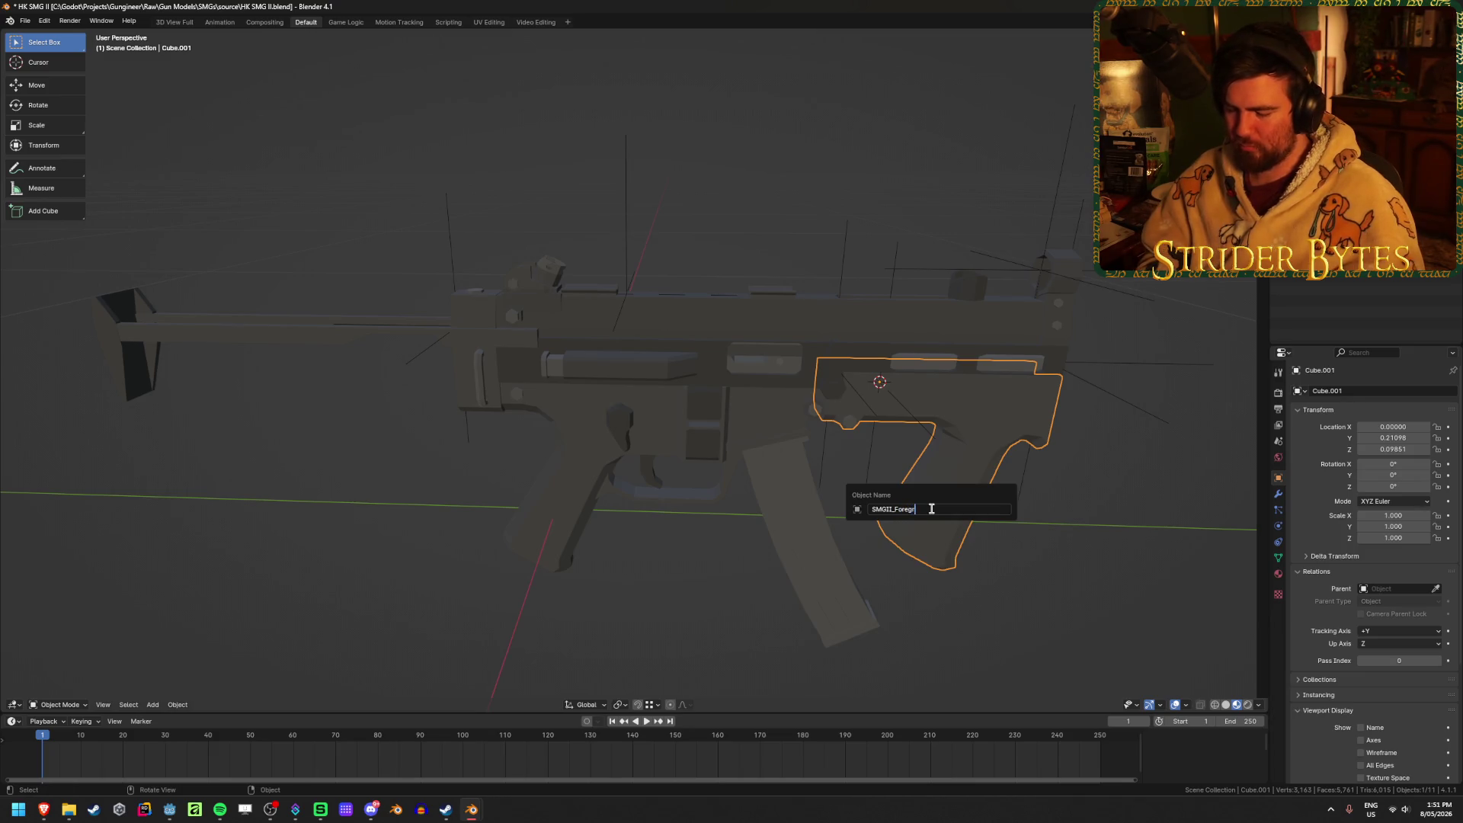
{"action": "key", "text": "Return"}
{"action": "left_click", "coordinate": [918, 333]}
{"action": "key", "text": "F2"}
{"action": "type", "text": "S"}
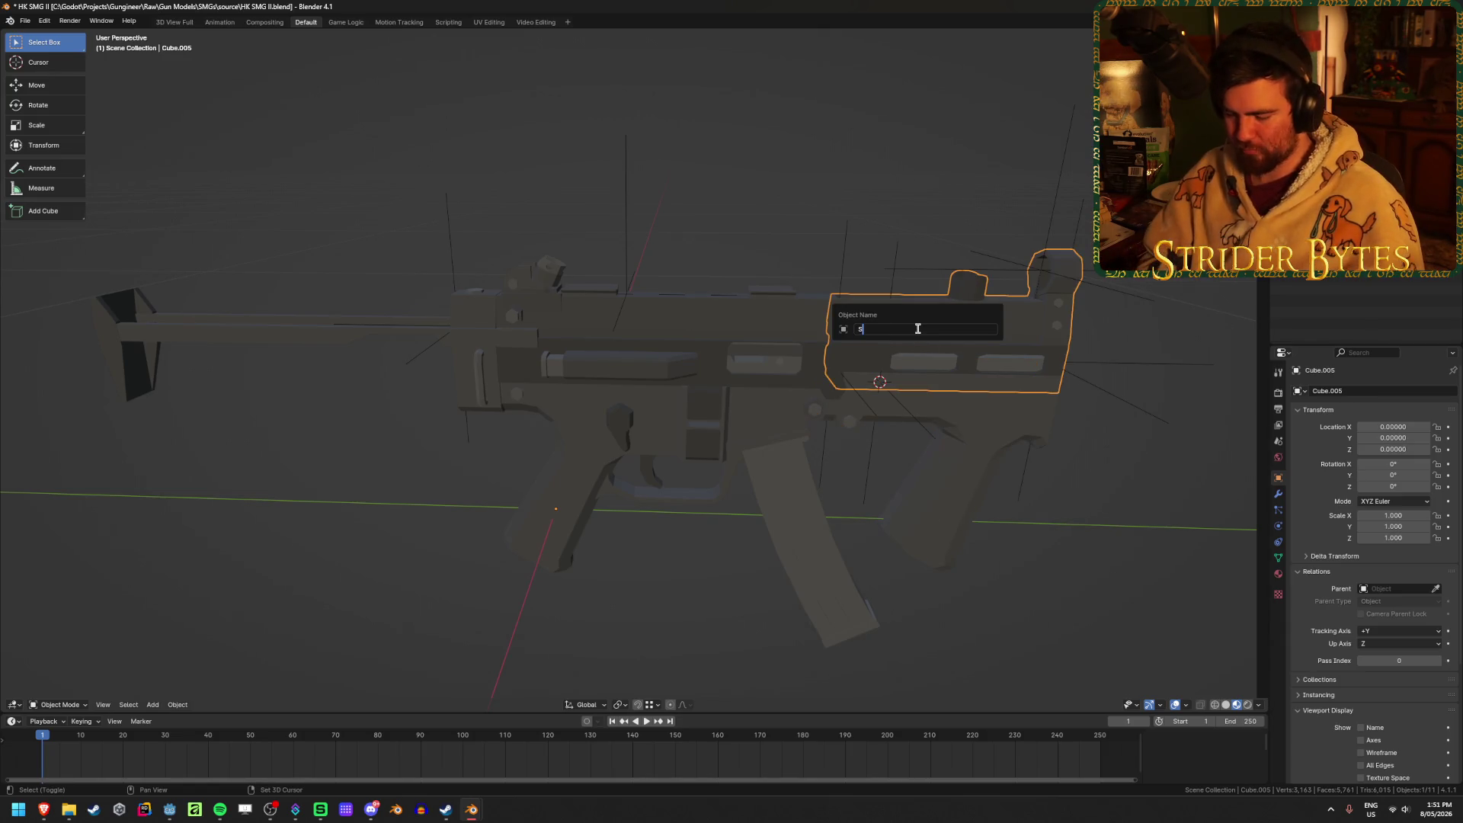
{"action": "type", "text": "MGII_Barrel"}
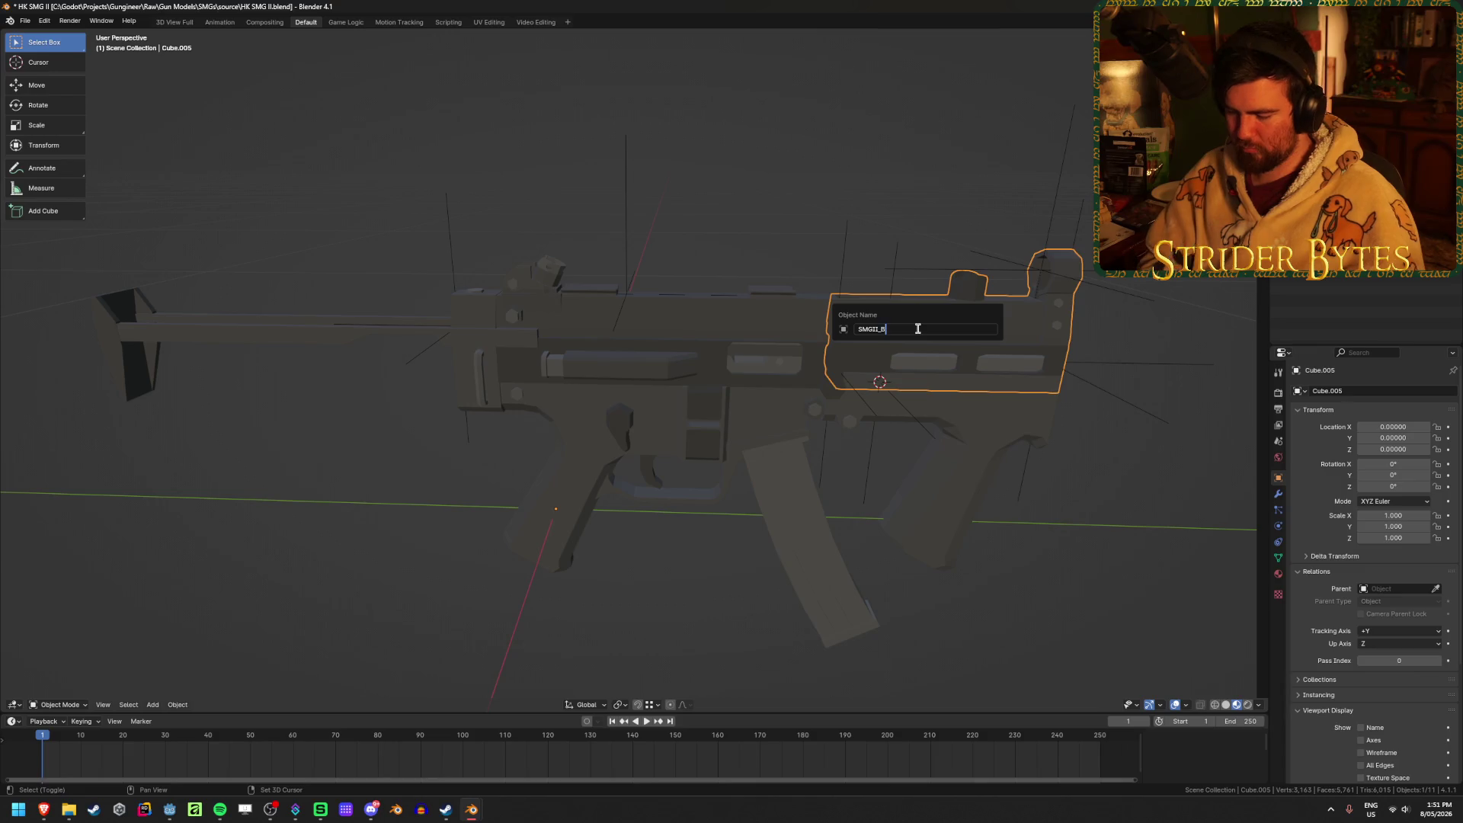
{"action": "key", "text": "Return"}
{"action": "key", "text": "ctrl+s"}
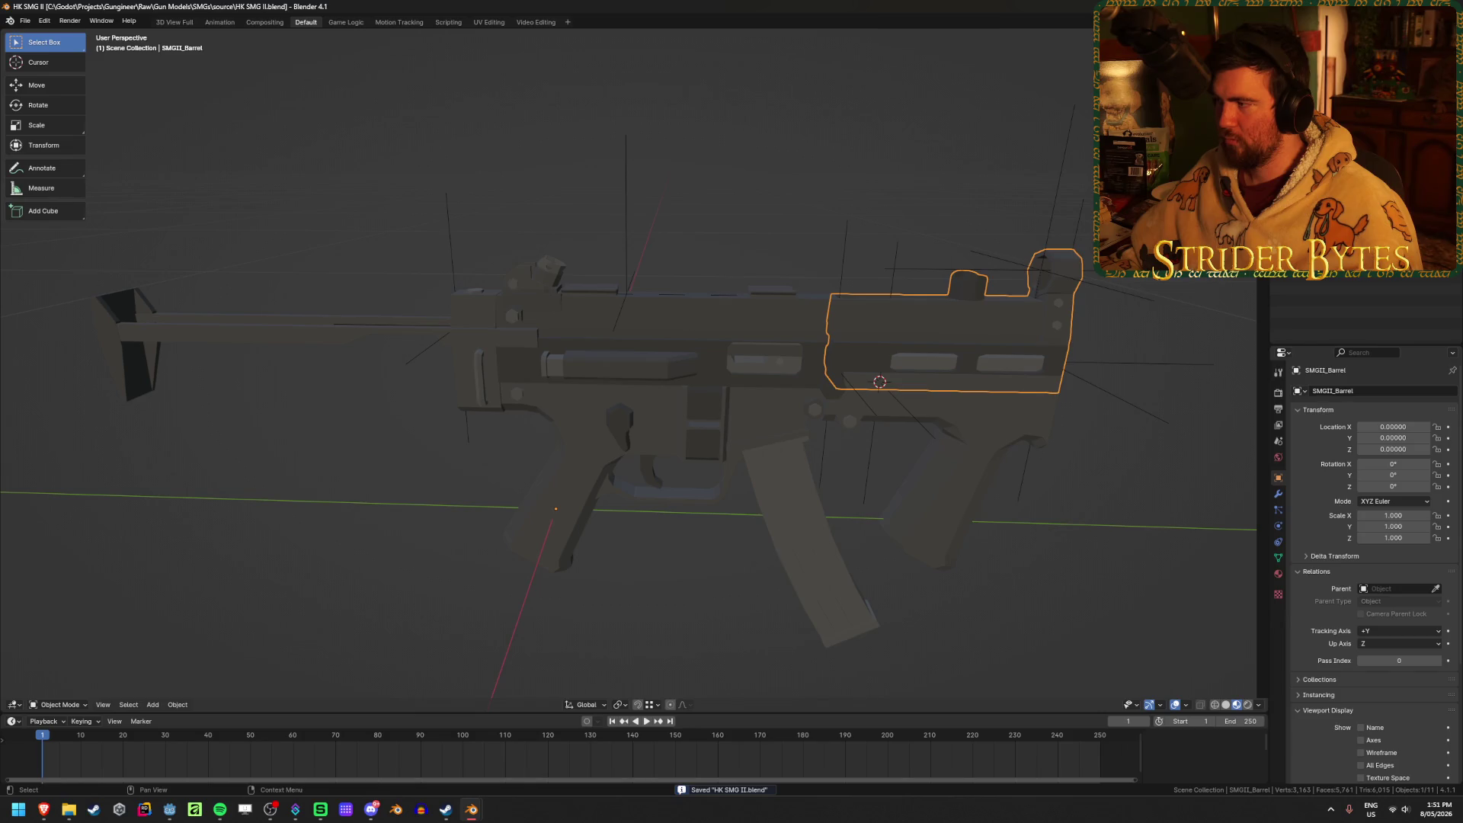
Activate each collection in turn from Collection 1 to Foregrip, then save.
{"action": "left_click", "coordinate": [1311, 57]}
{"action": "left_click", "coordinate": [1310, 76]}
{"action": "left_click", "coordinate": [1311, 96]}
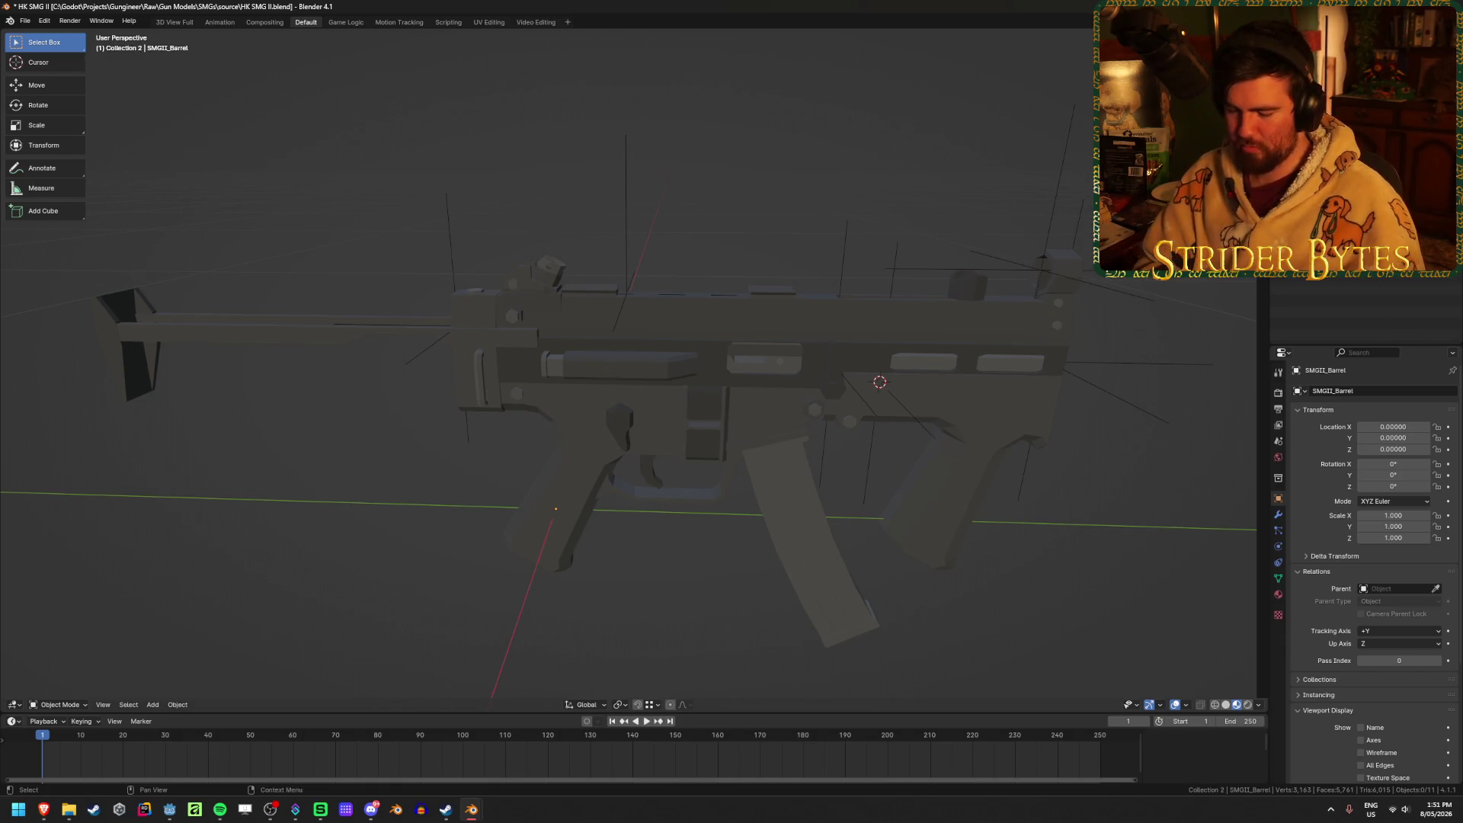
{"action": "left_click", "coordinate": [1311, 114]}
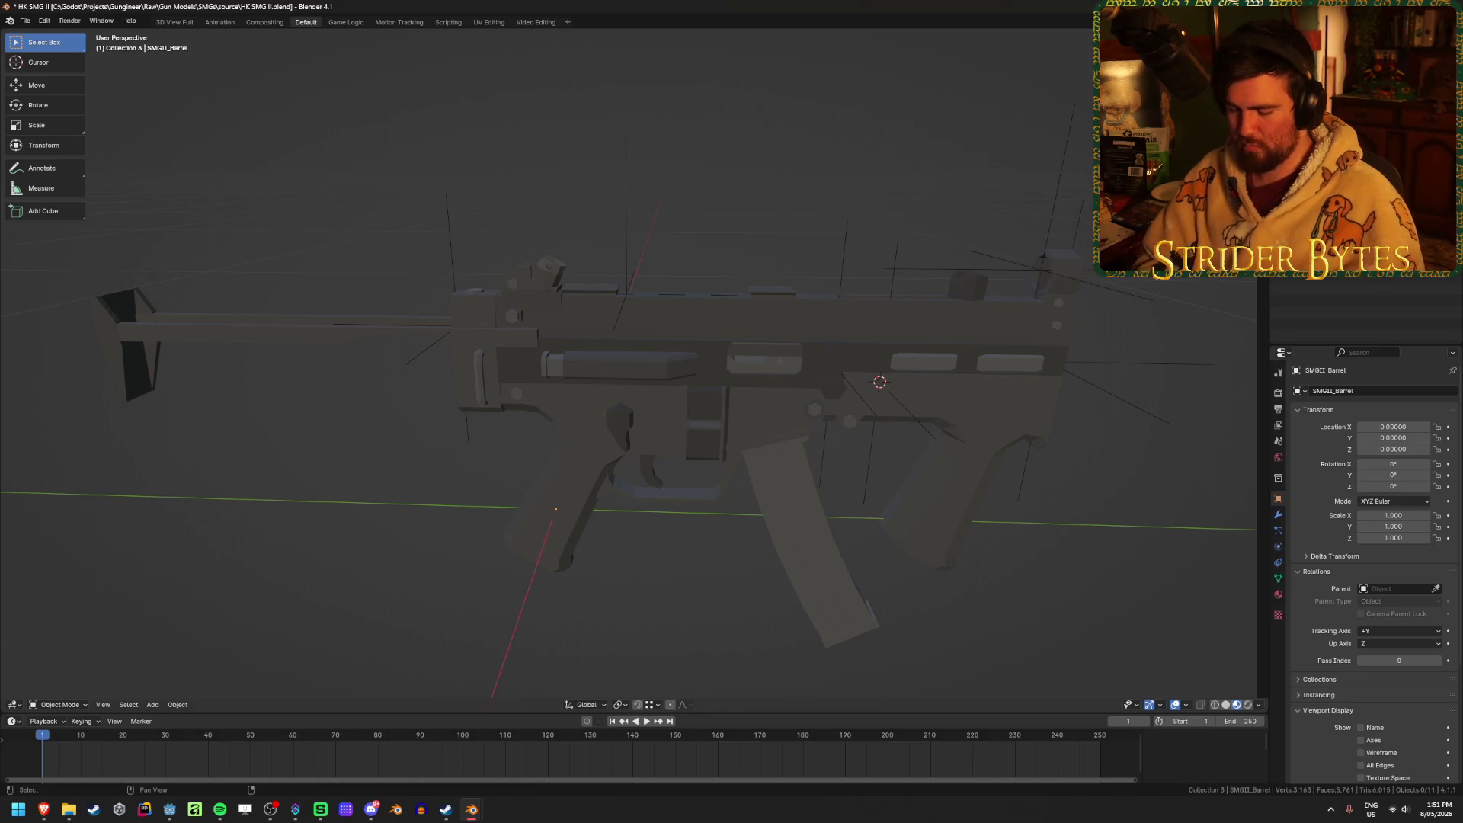
{"action": "left_click", "coordinate": [1376, 278]}
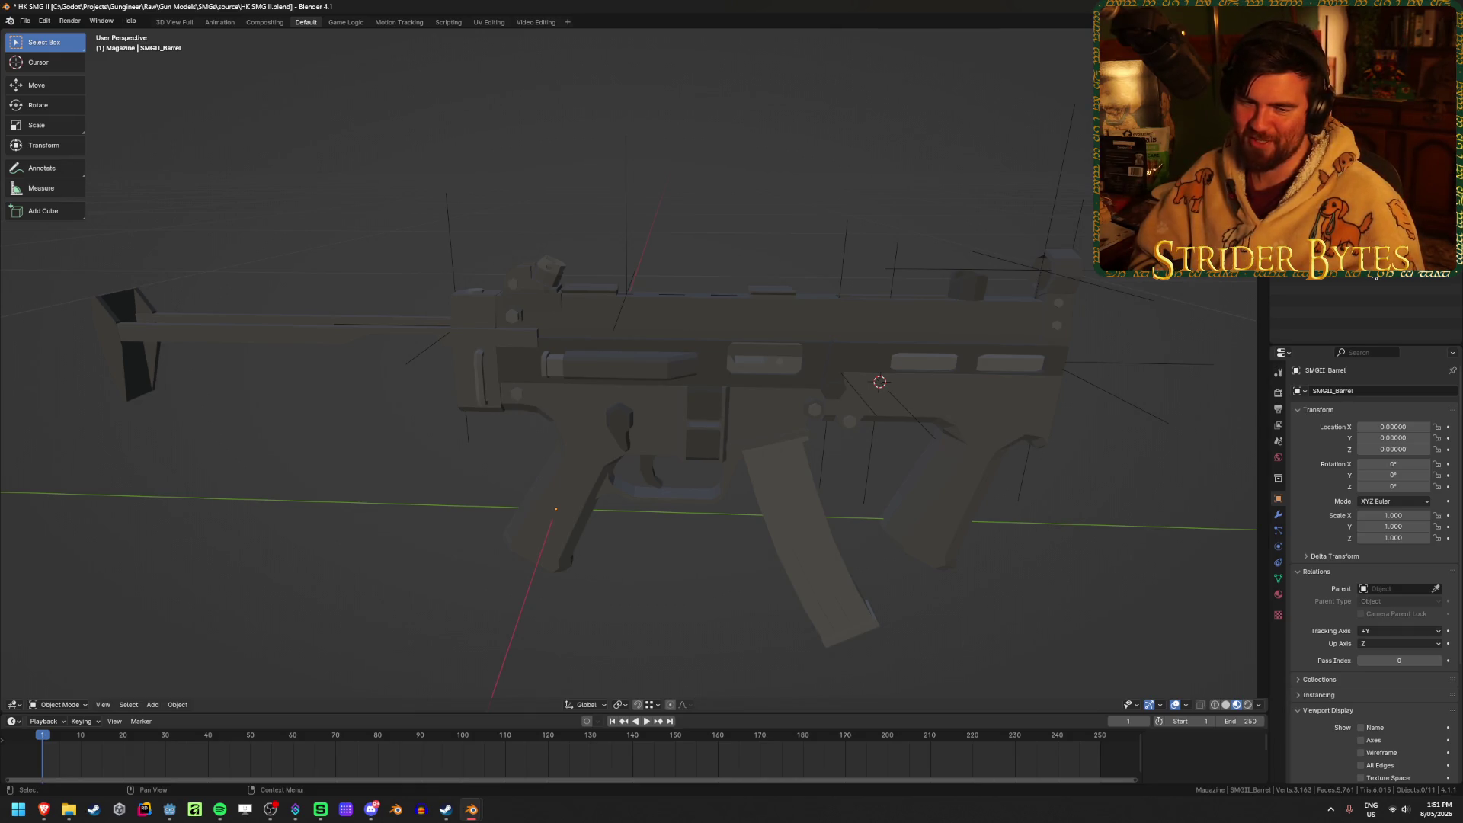
{"action": "left_click", "coordinate": [1376, 276]}
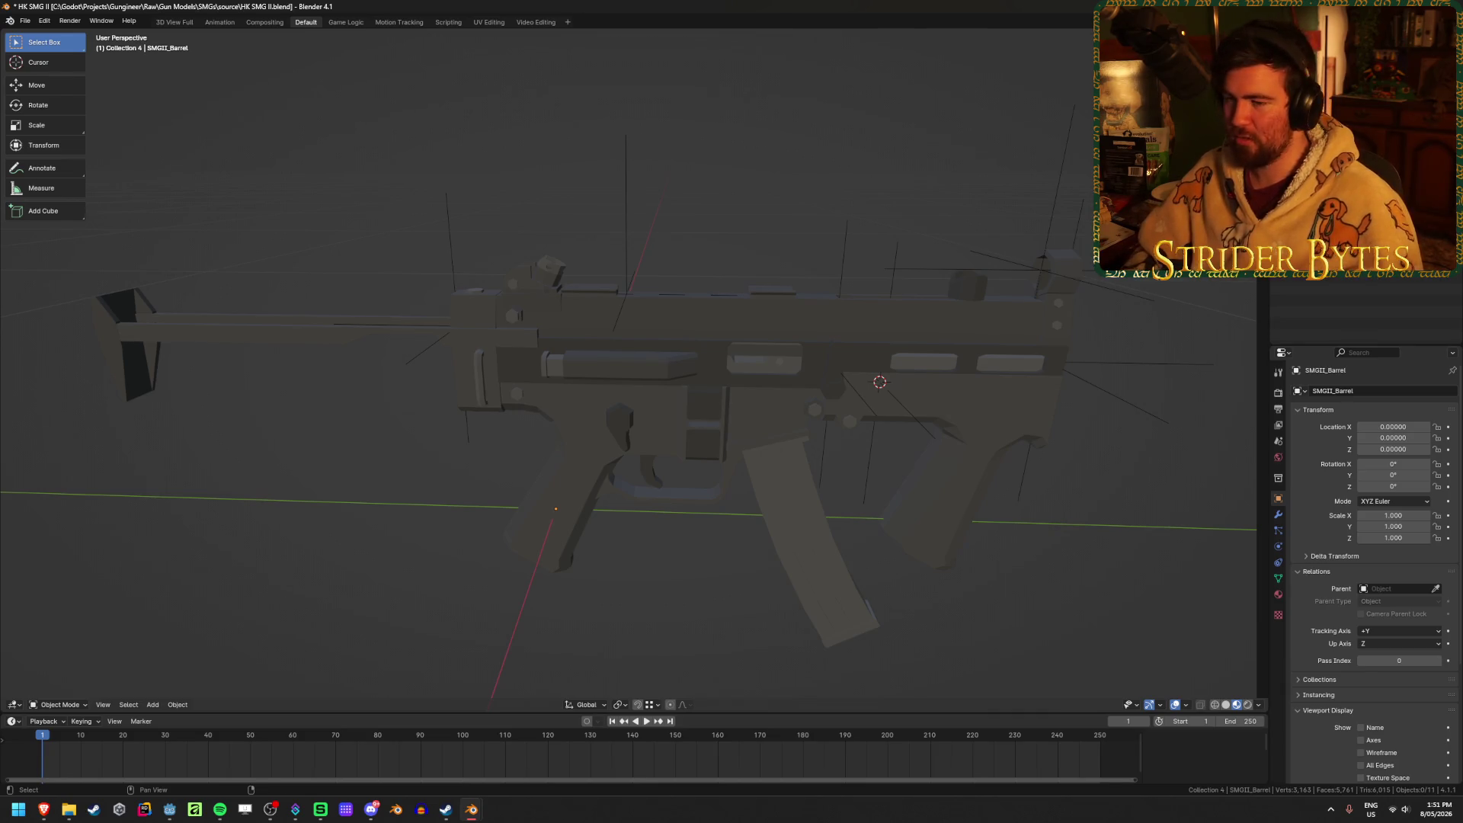
{"action": "left_click", "coordinate": [1376, 292]}
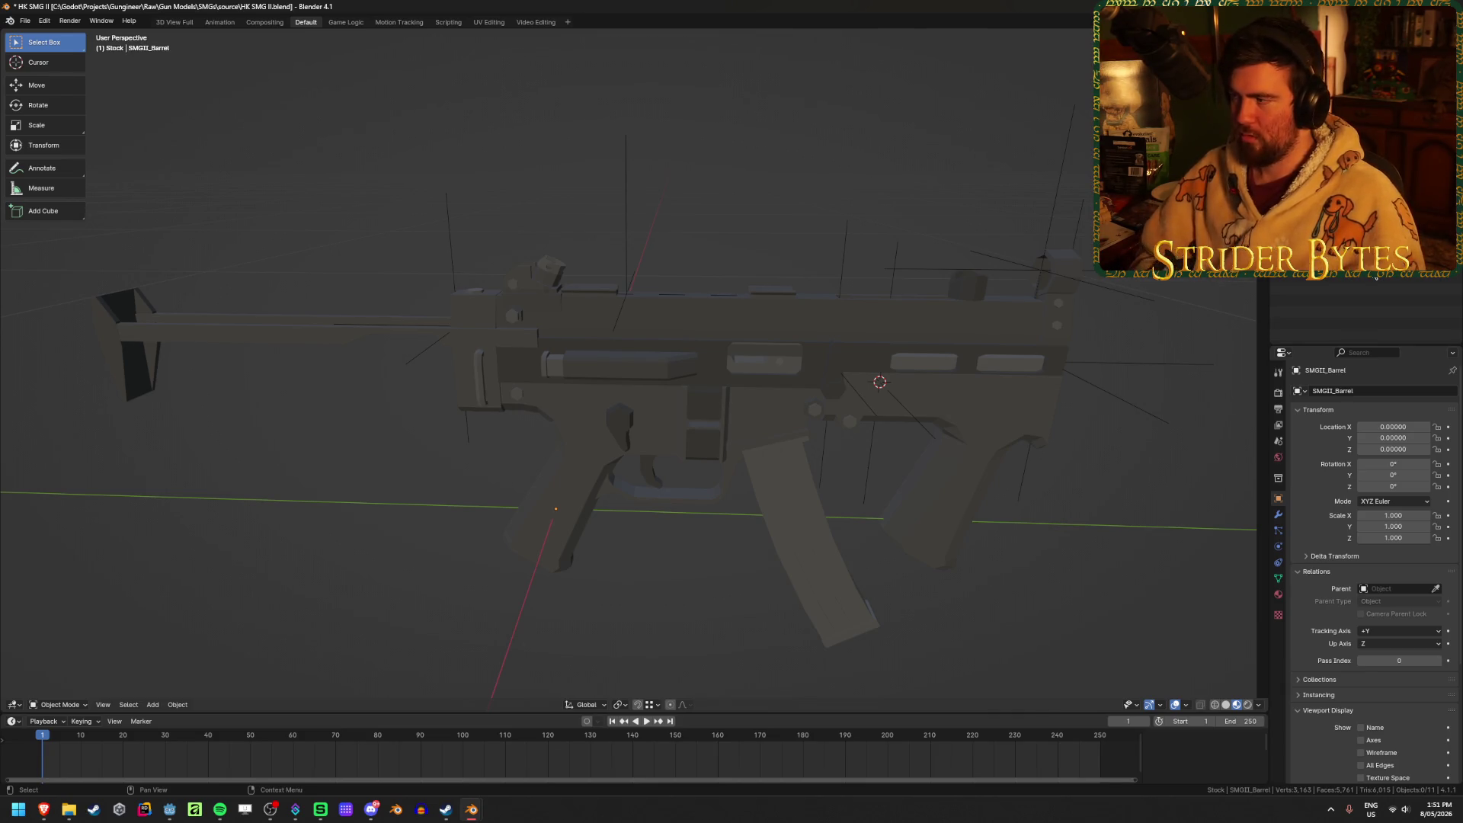
{"action": "left_click", "coordinate": [1377, 279]}
{"action": "key", "text": "ctrl+s"}
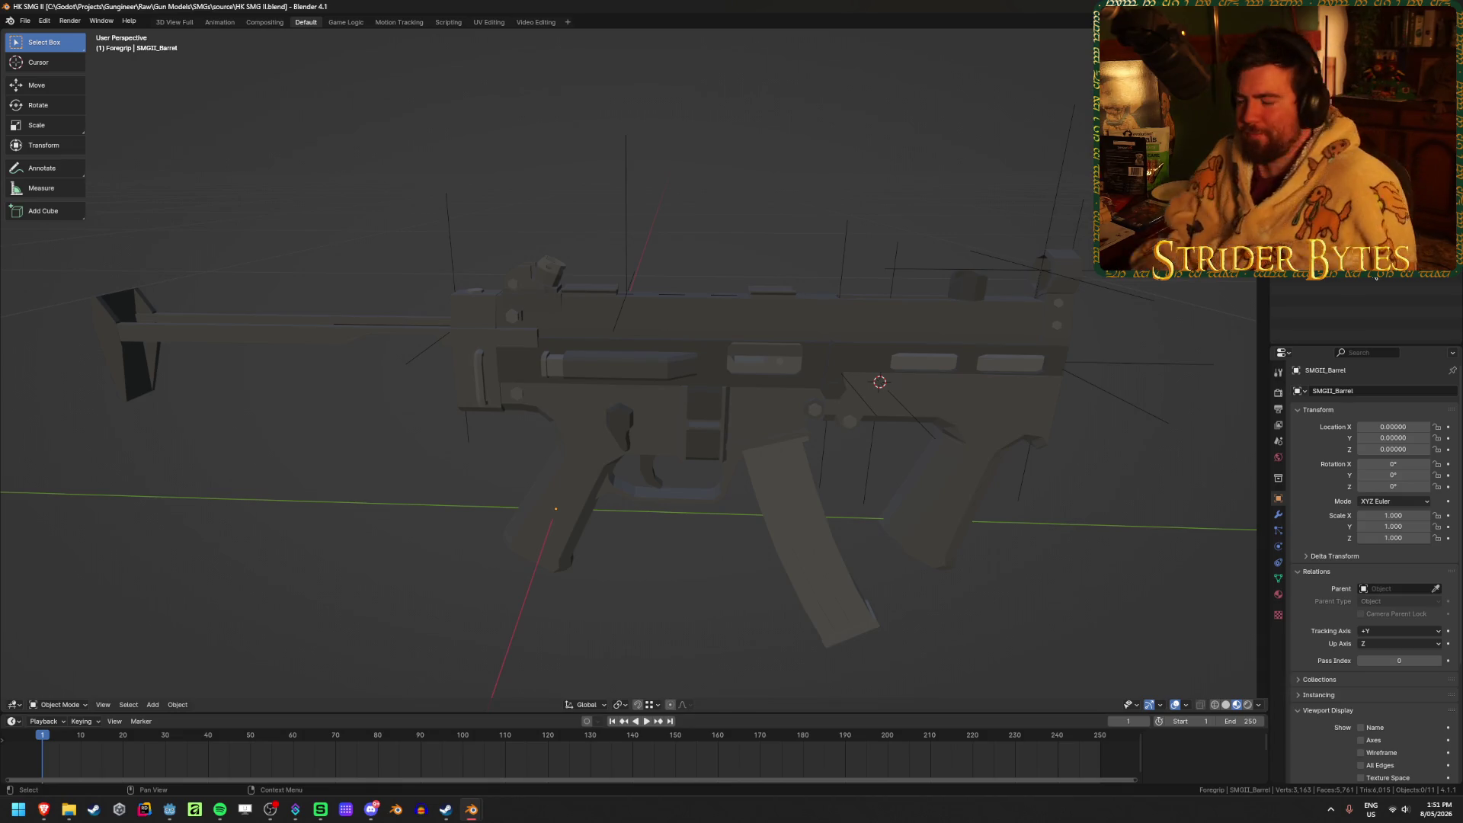
Select the AimPoint empty, deselect everything, and save HK SMG II.blend.
{"action": "left_click", "coordinate": [1040, 268]}
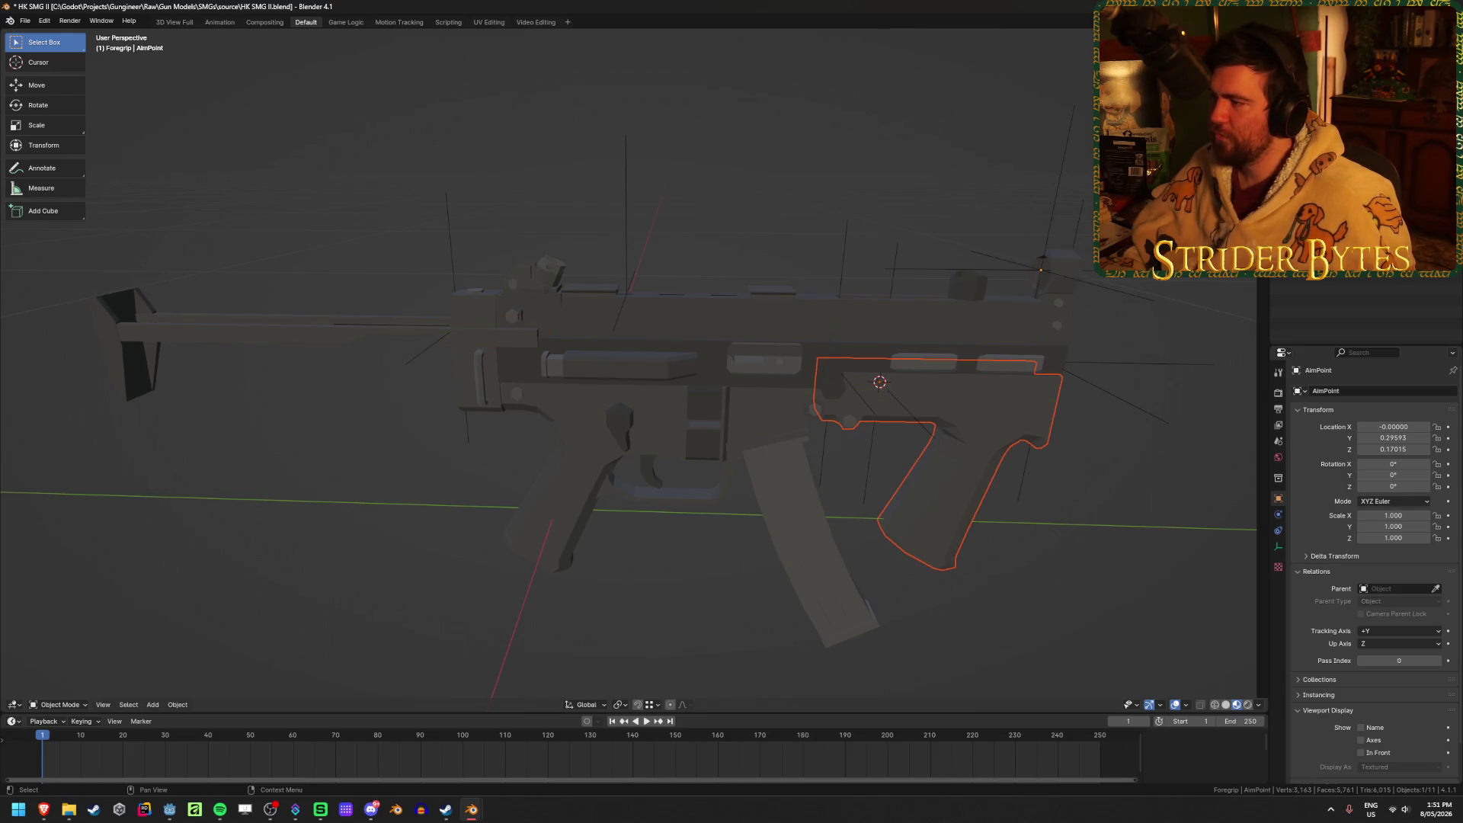
{"action": "key", "text": "alt+a"}
{"action": "key", "text": "ctrl+s"}
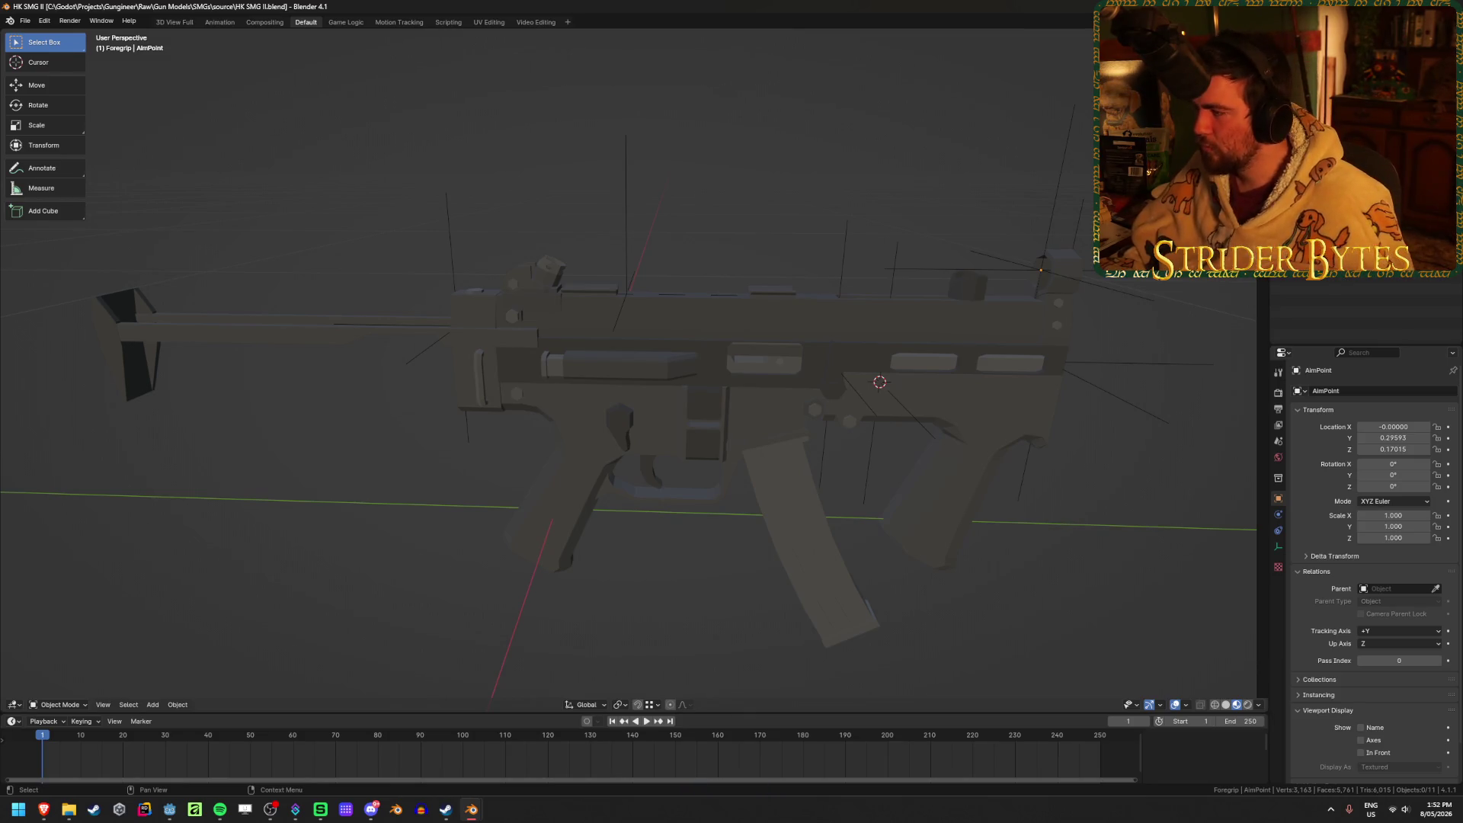
Move the AimPoint empty onto the 3D cursor, then snap the cursor to the magazine.
{"action": "left_click", "coordinate": [1048, 362]}
{"action": "key", "text": "shift+s"}
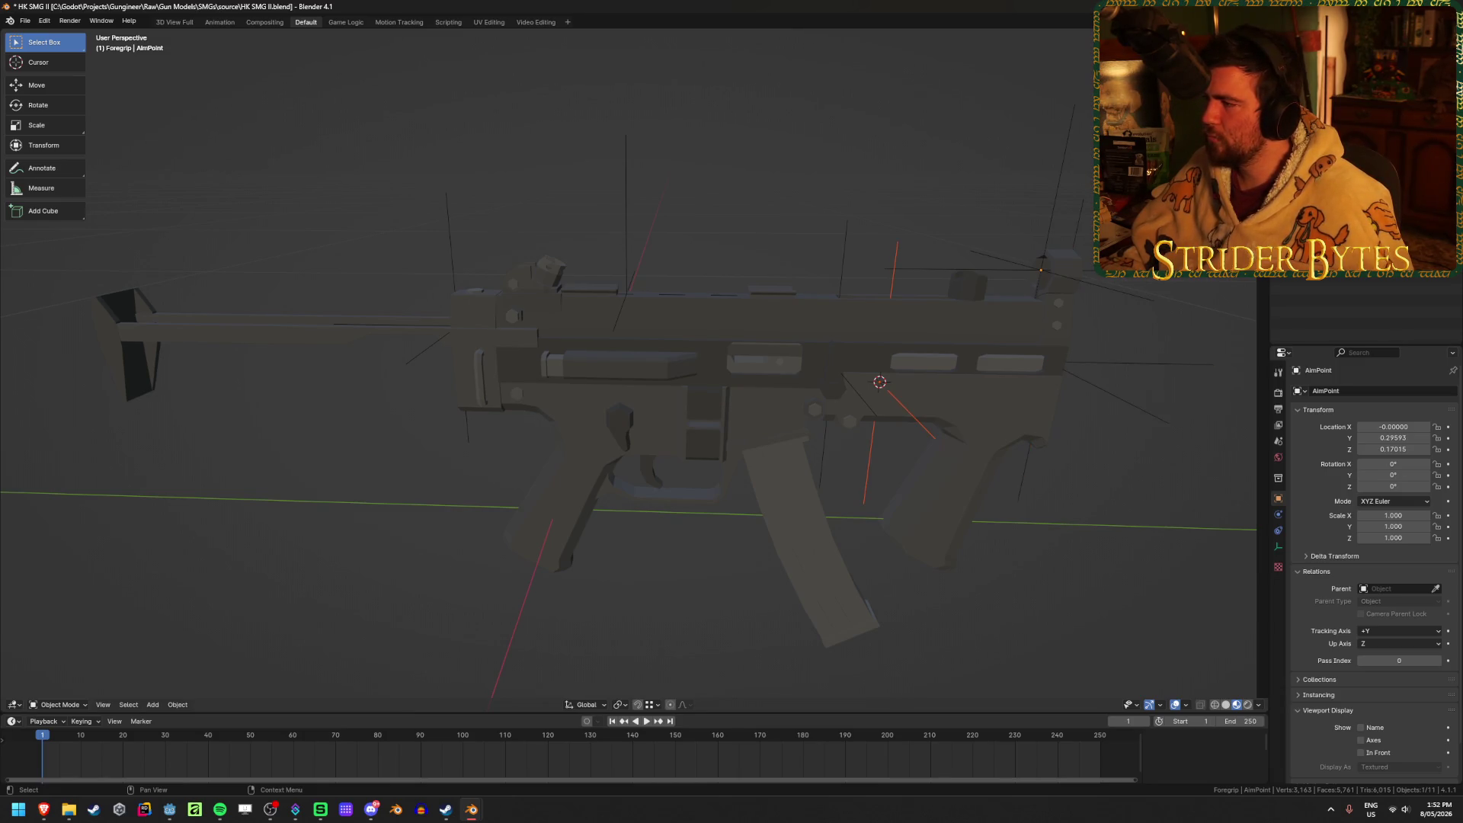
{"action": "left_click", "coordinate": [832, 362]}
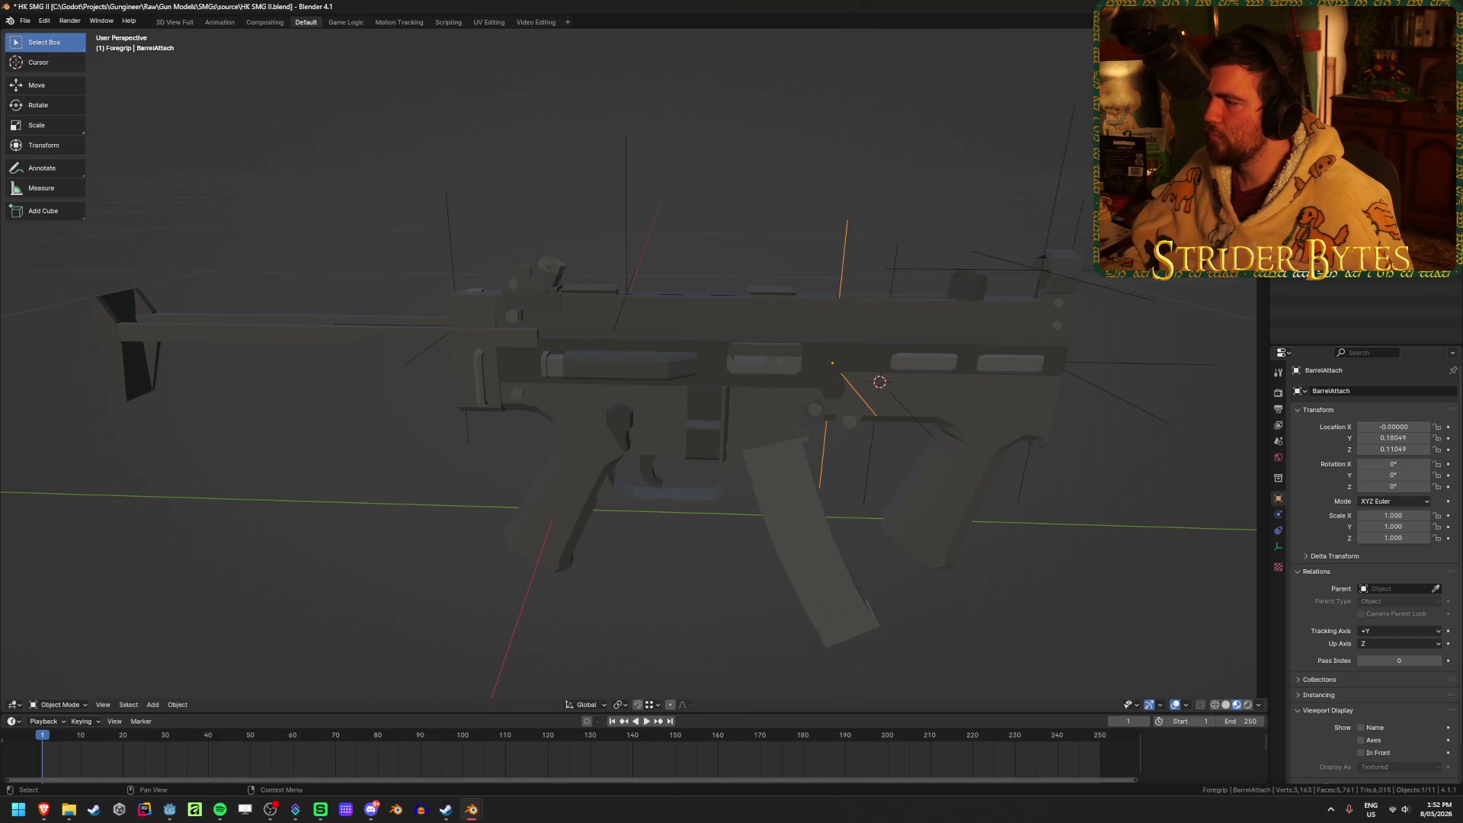
{"action": "key", "text": "shift+bracketright"}
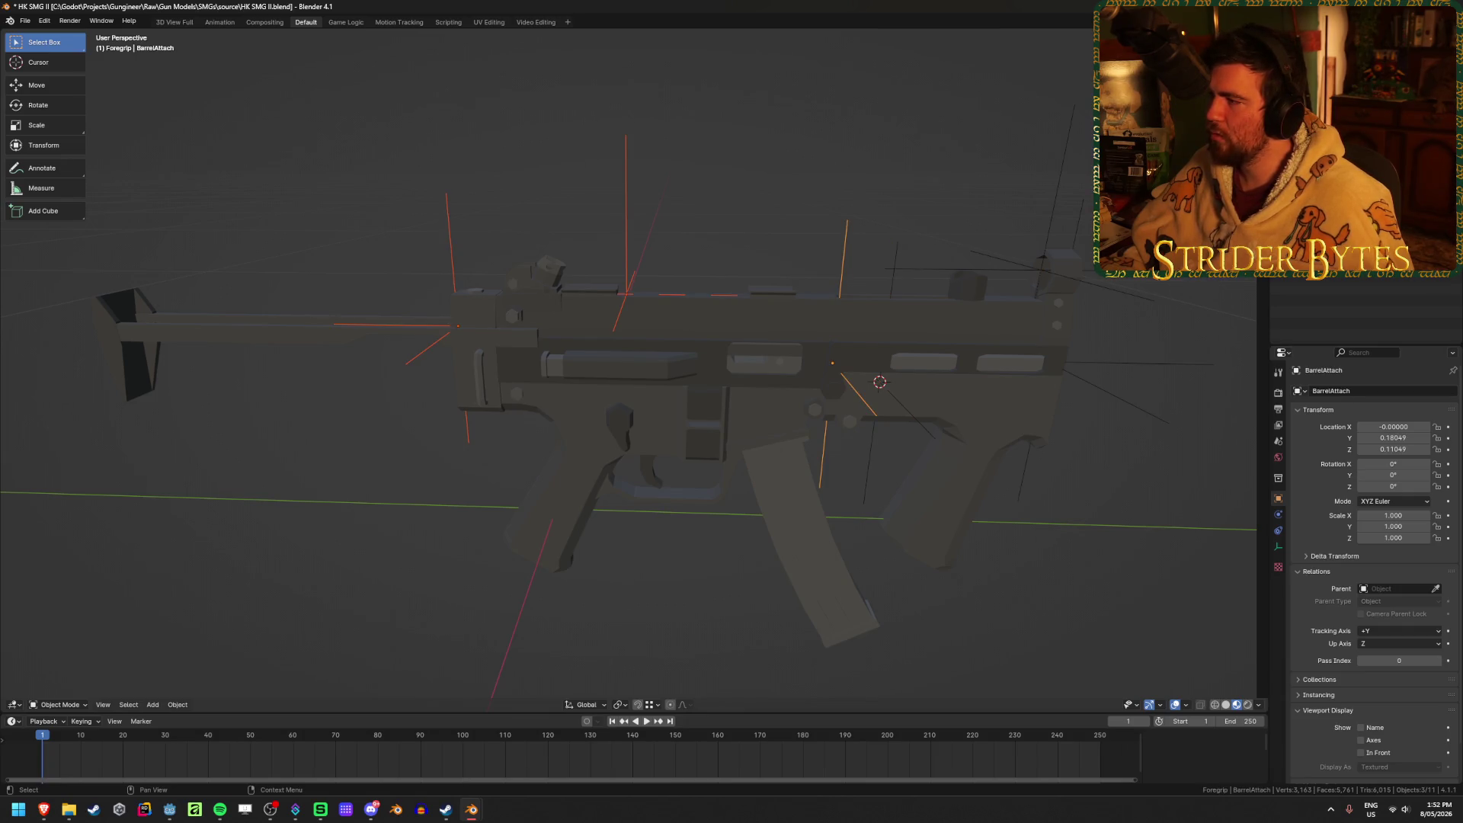
{"action": "left_click", "coordinate": [787, 480]}
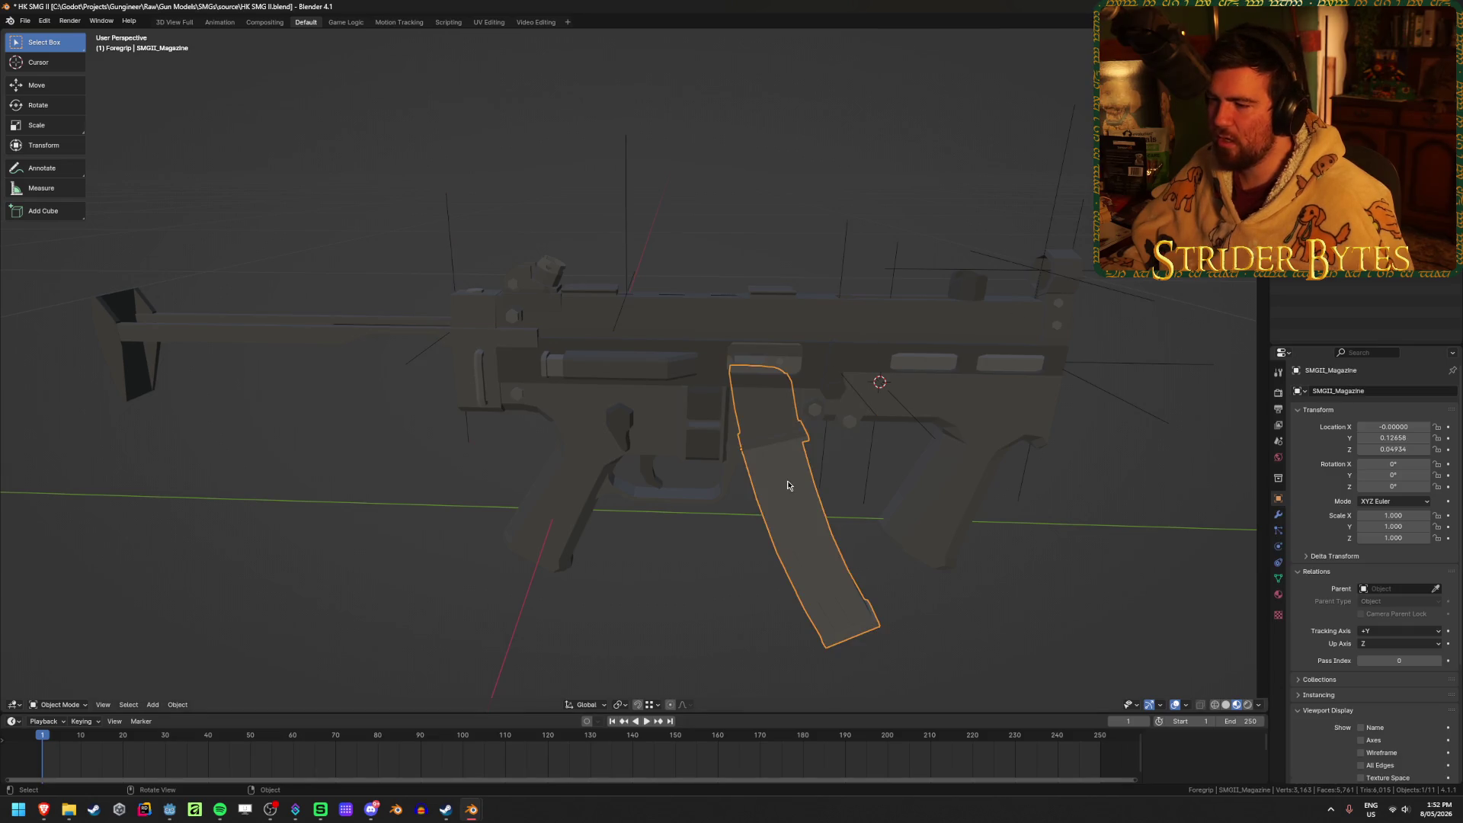
{"action": "middle_click_drag", "start_coordinate": [787, 480], "coordinate": [789, 461]}
{"action": "key", "text": "shift+s"}
{"action": "left_click", "coordinate": [791, 518]}
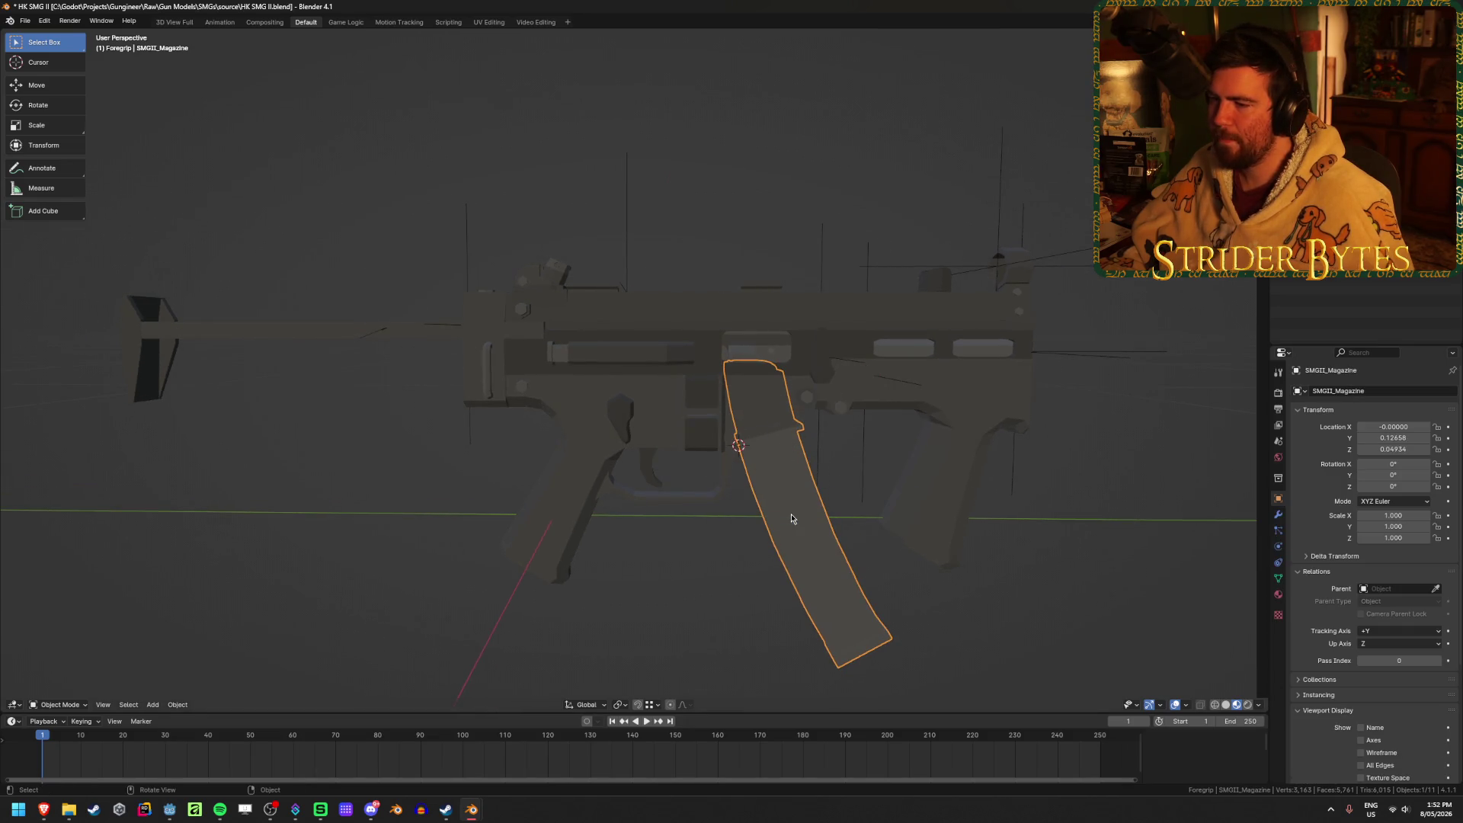
Add a plain-axes empty at the magazine, shrink it and apply its scale.
{"action": "key", "text": "shift+a"}
{"action": "mouse_move", "coordinate": [937, 562]}
{"action": "left_click", "coordinate": [1013, 564]}
{"action": "mouse_move", "coordinate": [1101, 460]}
{"action": "middle_mouse_down"}
{"action": "mouse_move", "coordinate": [951, 516]}
{"action": "mouse_move", "coordinate": [1130, 480]}
{"action": "middle_mouse_up"}
{"action": "key", "text": "s"}
{"action": "left_click", "coordinate": [721, 429]}
{"action": "key", "text": "ctrl+a"}
{"action": "left_click", "coordinate": [721, 430]}
Rename the new empty to MagazineAttach and save the file.
{"action": "mouse_move", "coordinate": [596, 446]}
{"action": "middle_mouse_down"}
{"action": "mouse_move", "coordinate": [730, 399]}
{"action": "mouse_move", "coordinate": [745, 424]}
{"action": "mouse_move", "coordinate": [728, 428]}
{"action": "middle_mouse_up"}
{"action": "scroll", "coordinate": [747, 441], "scroll_direction": "up", "scroll_amount": 3}
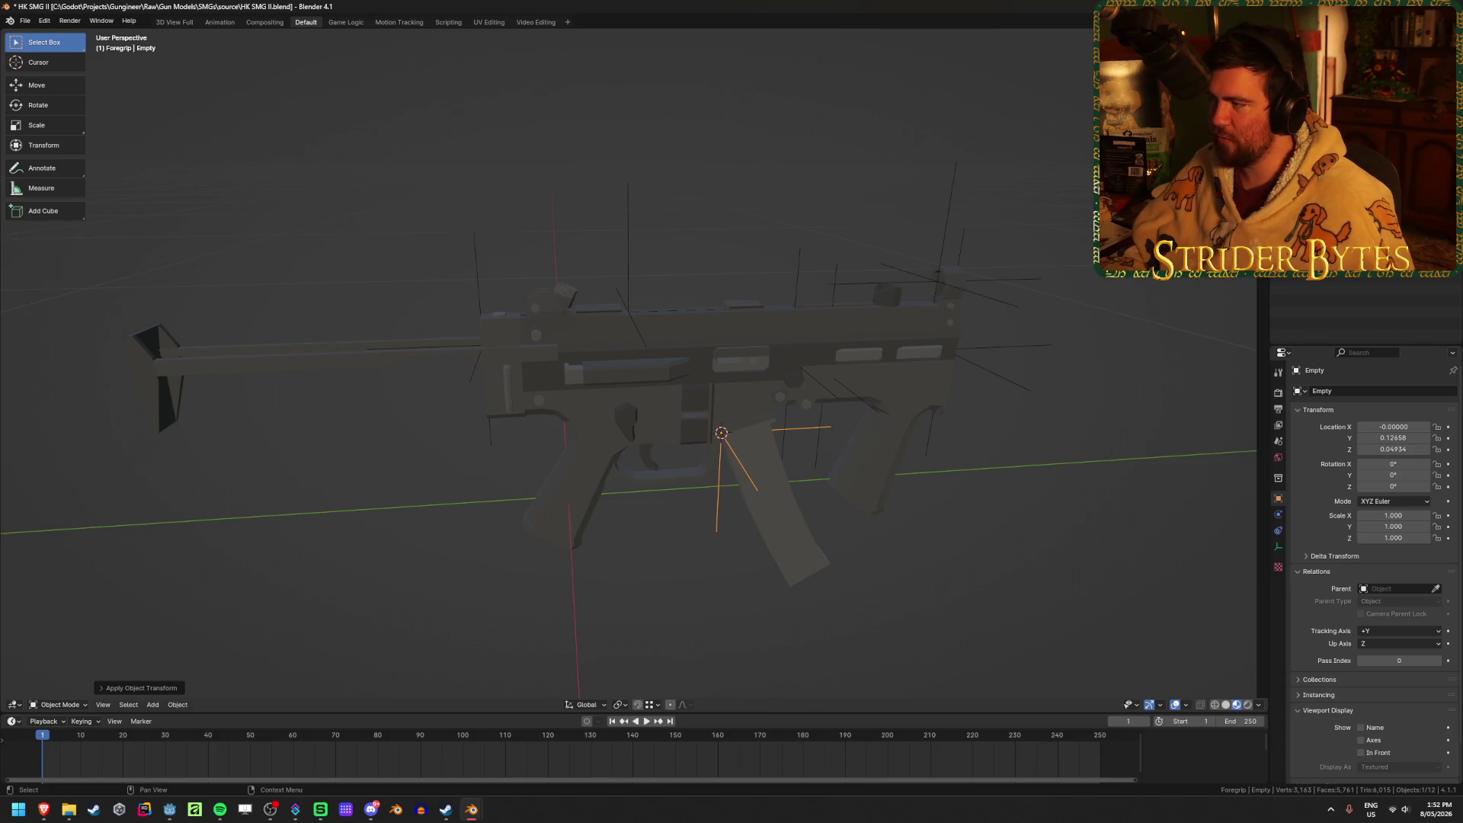
{"action": "key", "text": "F2"}
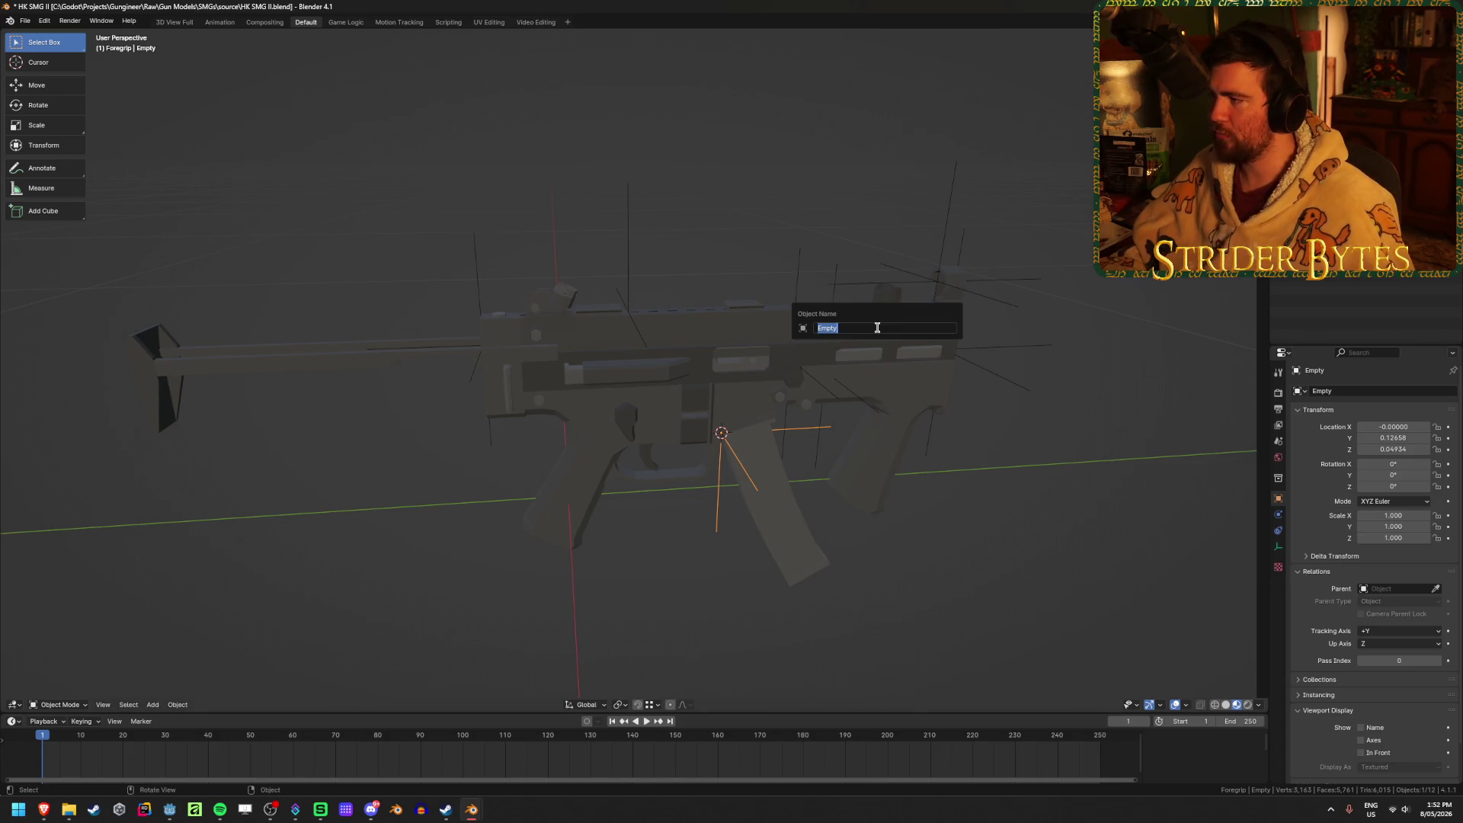
{"action": "type", "text": "Magazine"}
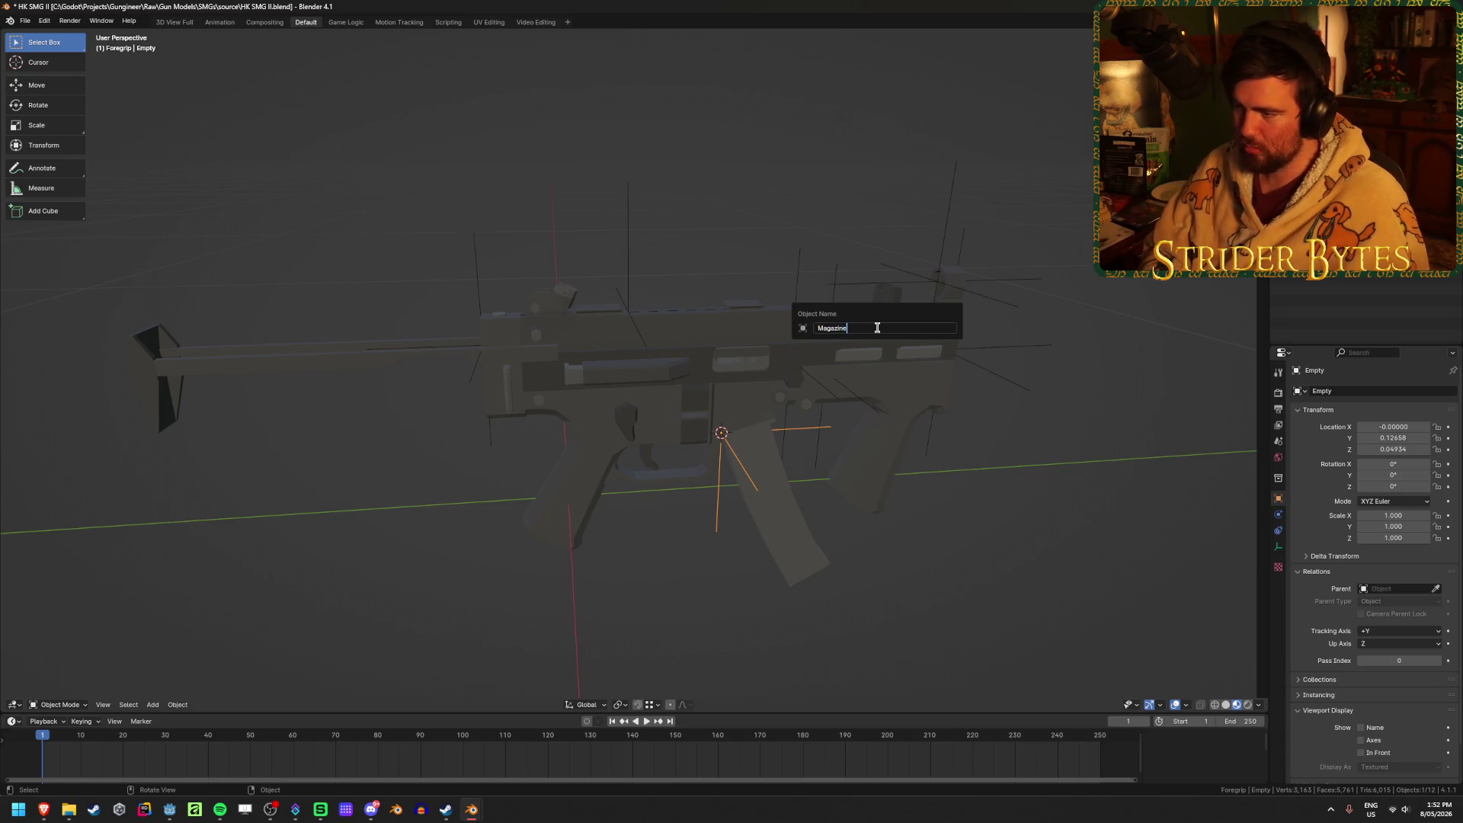
{"action": "type", "text": "Attach"}
{"action": "key", "text": "Return"}
{"action": "key", "text": "ctrl+s"}
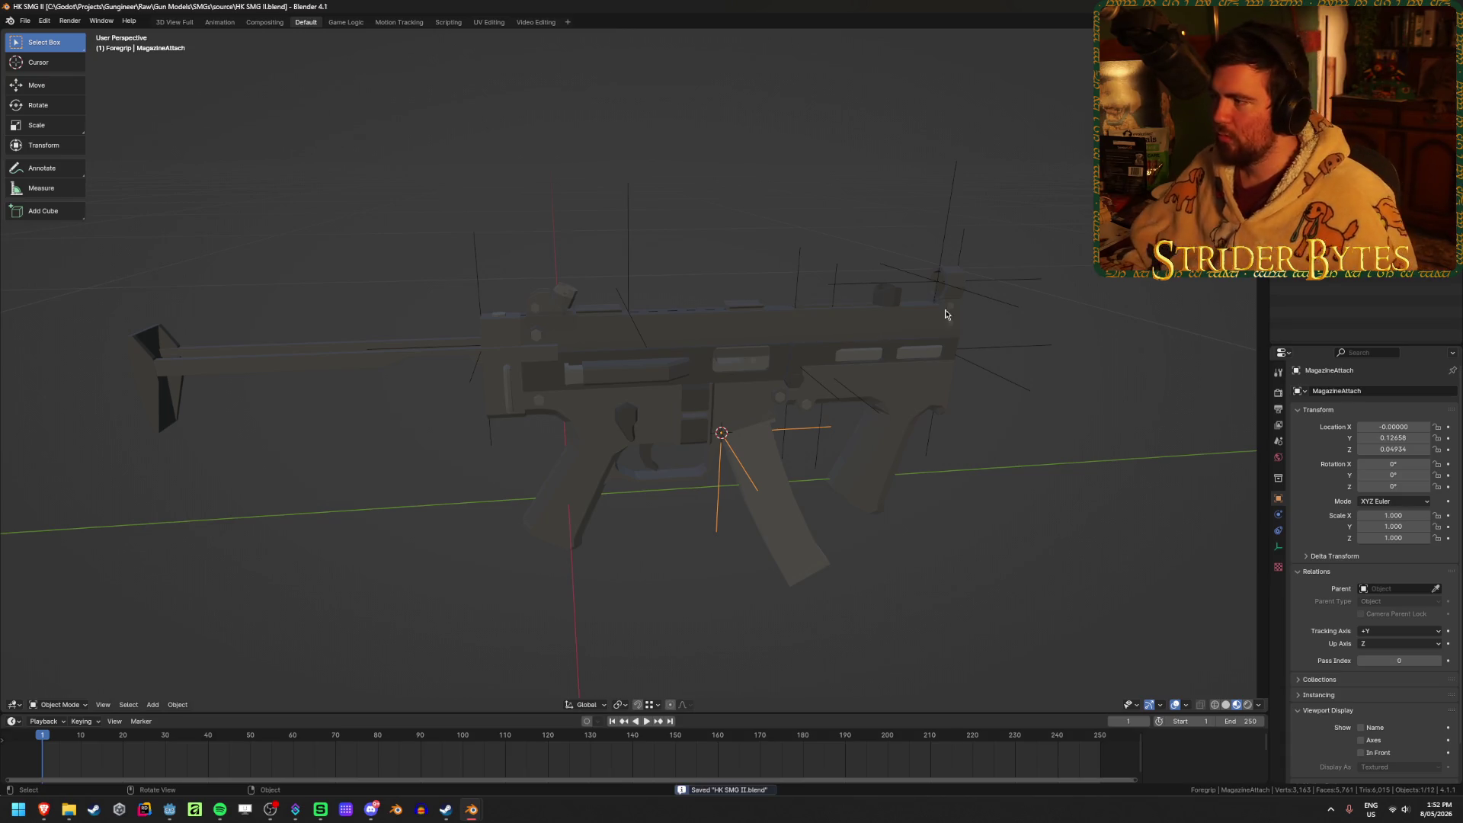
Select the attachment empties, parent them to the receiver part, then undo that parenting.
{"action": "left_click", "coordinate": [790, 359], "text": "shift"}
{"action": "left_click", "coordinate": [629, 310], "text": "shift"}
{"action": "left_click", "coordinate": [482, 345], "text": "shift"}
{"action": "left_click", "coordinate": [762, 336], "text": "shift"}
{"action": "key", "text": "ctrl+j"}
{"action": "key", "text": "ctrl+p"}
{"action": "left_click", "coordinate": [916, 264]}
{"action": "key", "text": "ctrl+z"}
Parent the attachment empties to SMGII_Barrel instead, save, and clear the selection.
{"action": "left_click", "coordinate": [938, 358], "text": "shift"}
{"action": "key", "text": "ctrl+p"}
{"action": "left_click", "coordinate": [1054, 226]}
{"action": "key", "text": "ctrl+s"}
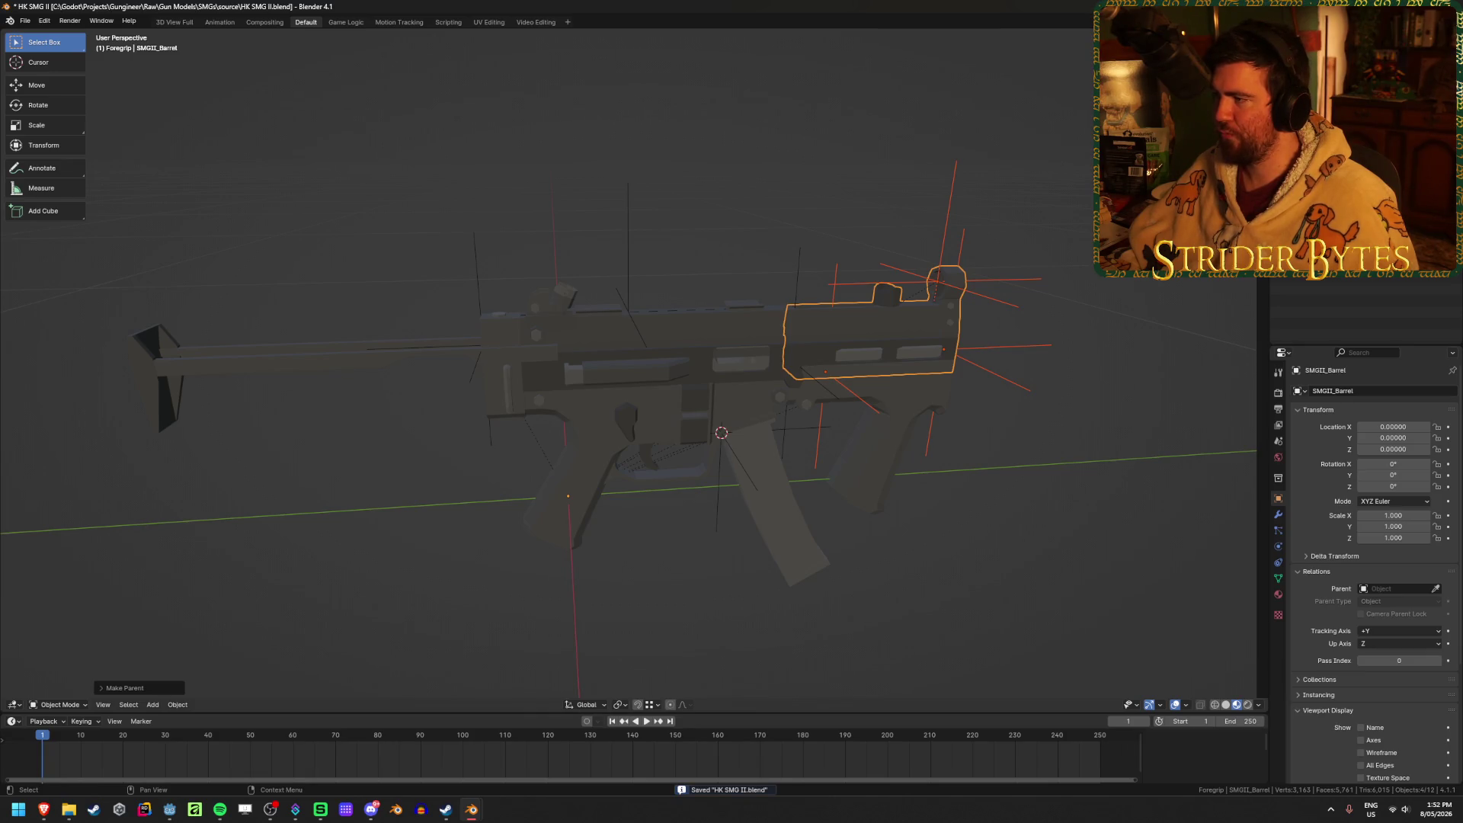
{"action": "left_click", "coordinate": [972, 144]}
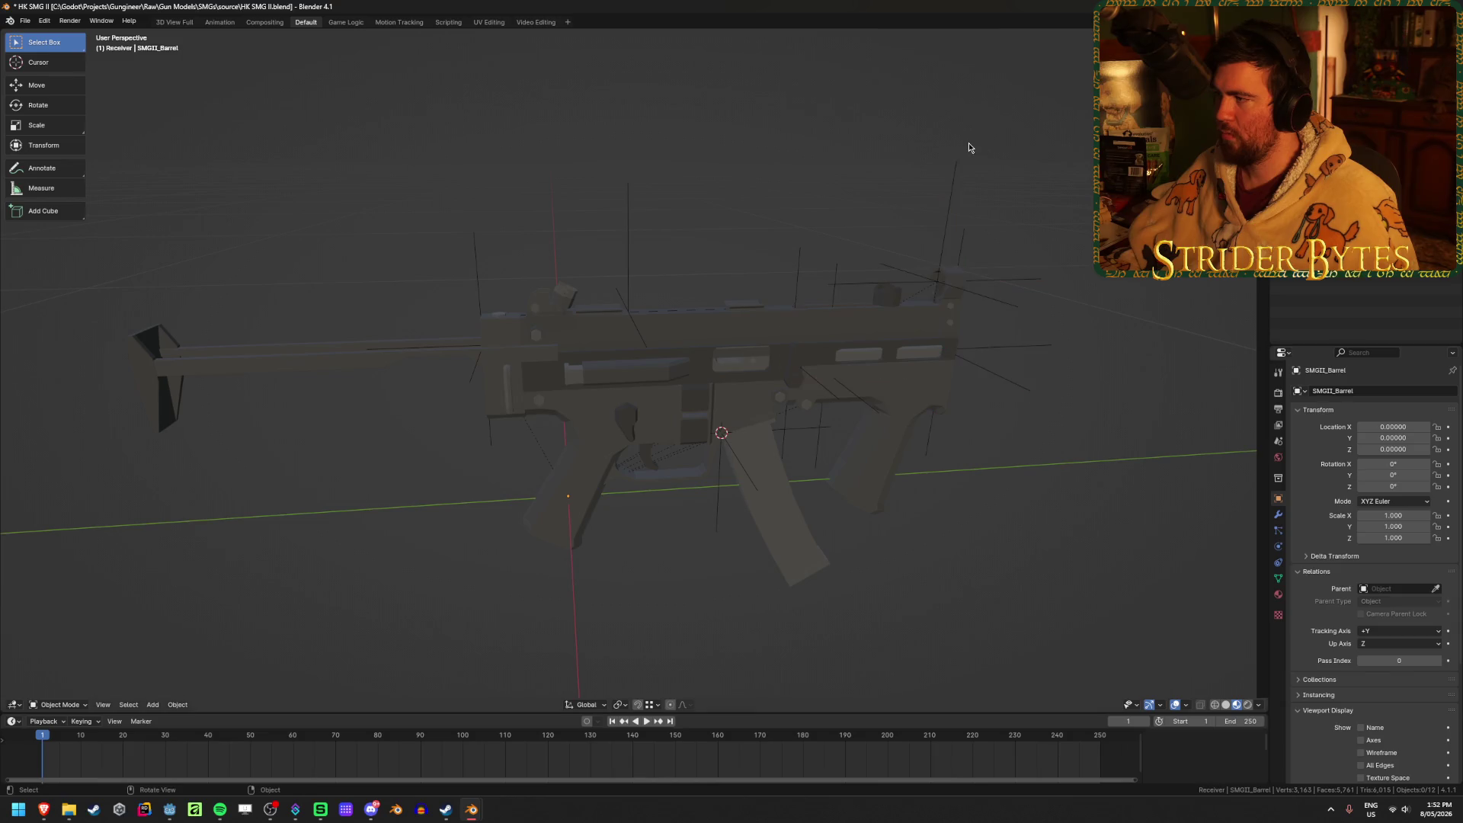
Start a glTF export and browse to the Gungineer > Meshes > GunParts > SMGs folder.
{"action": "key", "text": "ctrl+e"}
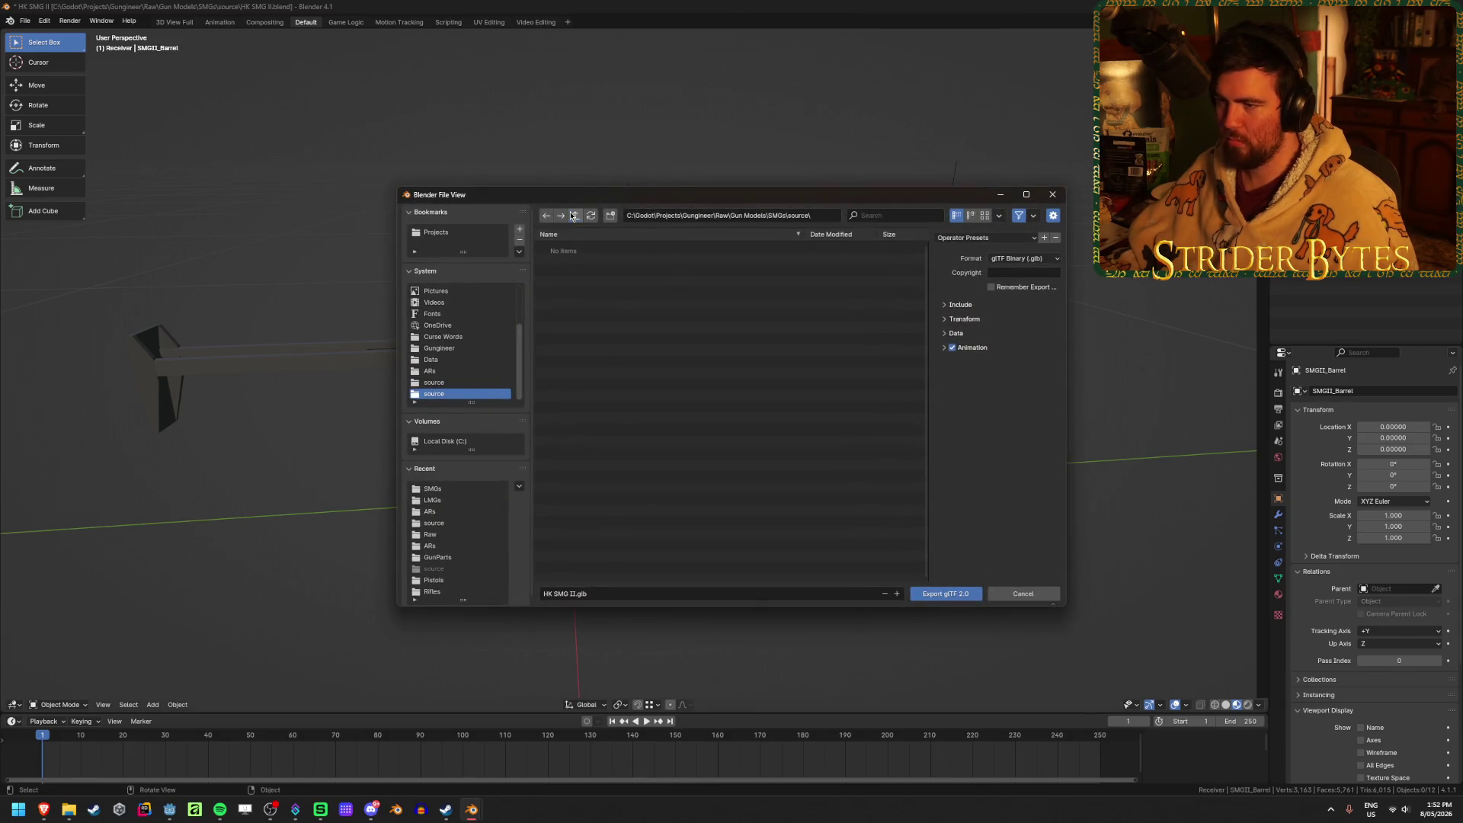
{"action": "left_click", "coordinate": [573, 212]}
{"action": "left_click", "coordinate": [573, 212]}
{"action": "left_click", "coordinate": [573, 212]}
{"action": "left_click", "coordinate": [573, 212]}
{"action": "left_click", "coordinate": [564, 338]}
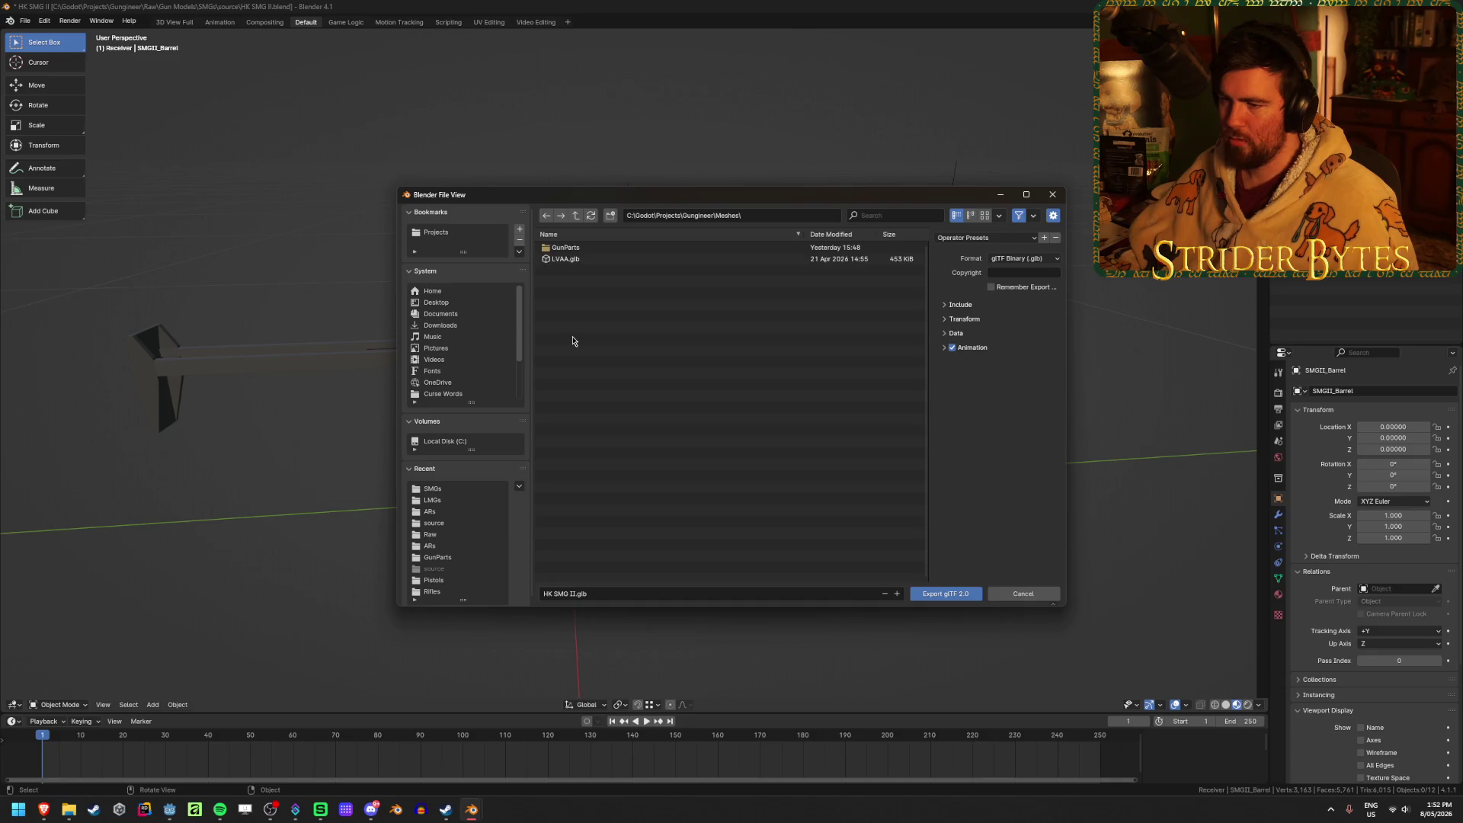
{"action": "left_click", "coordinate": [564, 250]}
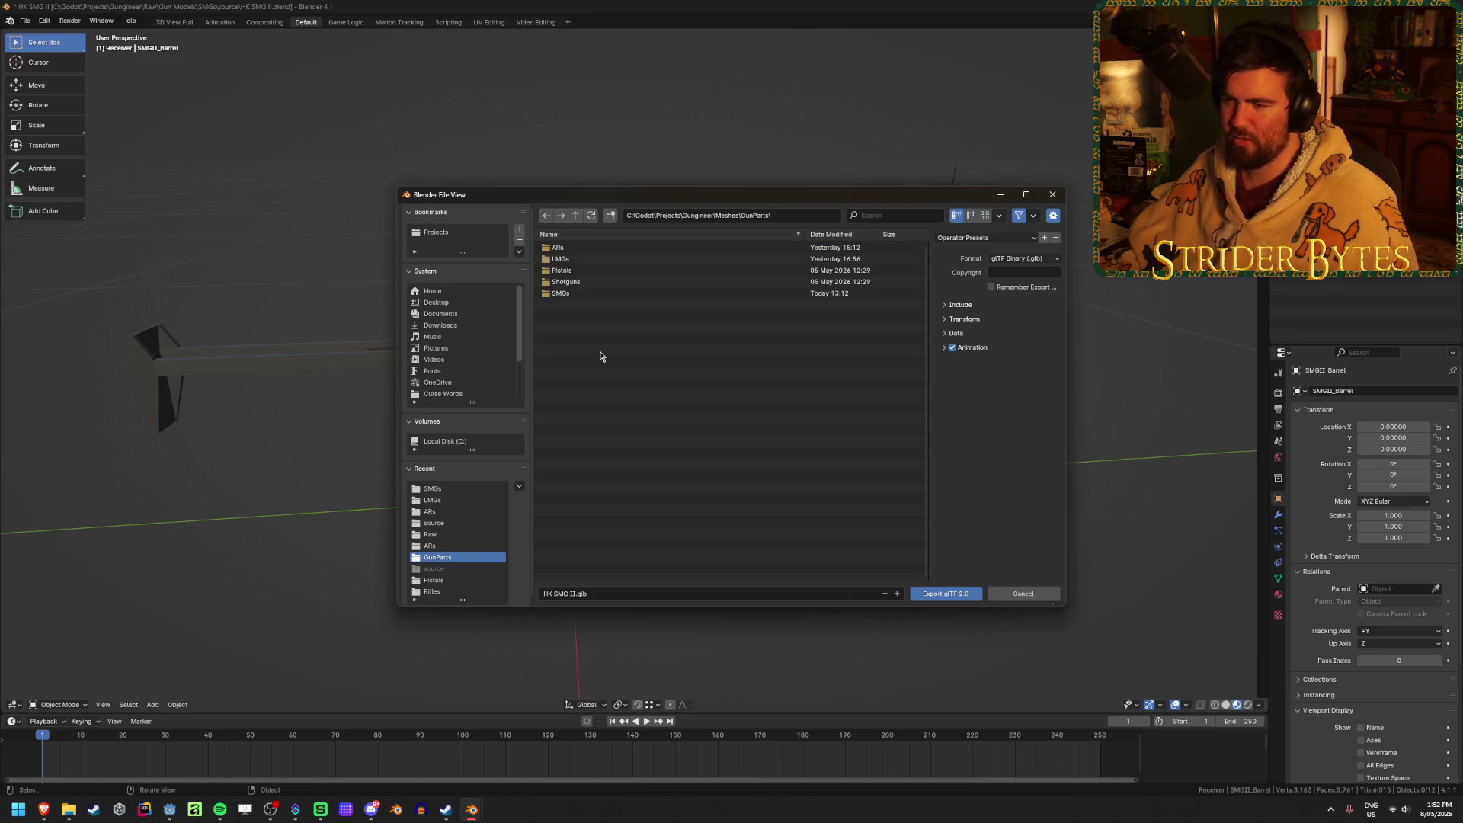
{"action": "left_click", "coordinate": [564, 294]}
Export Receiver_SMGII.glb with animation export turned off.
{"action": "left_click", "coordinate": [574, 595]}
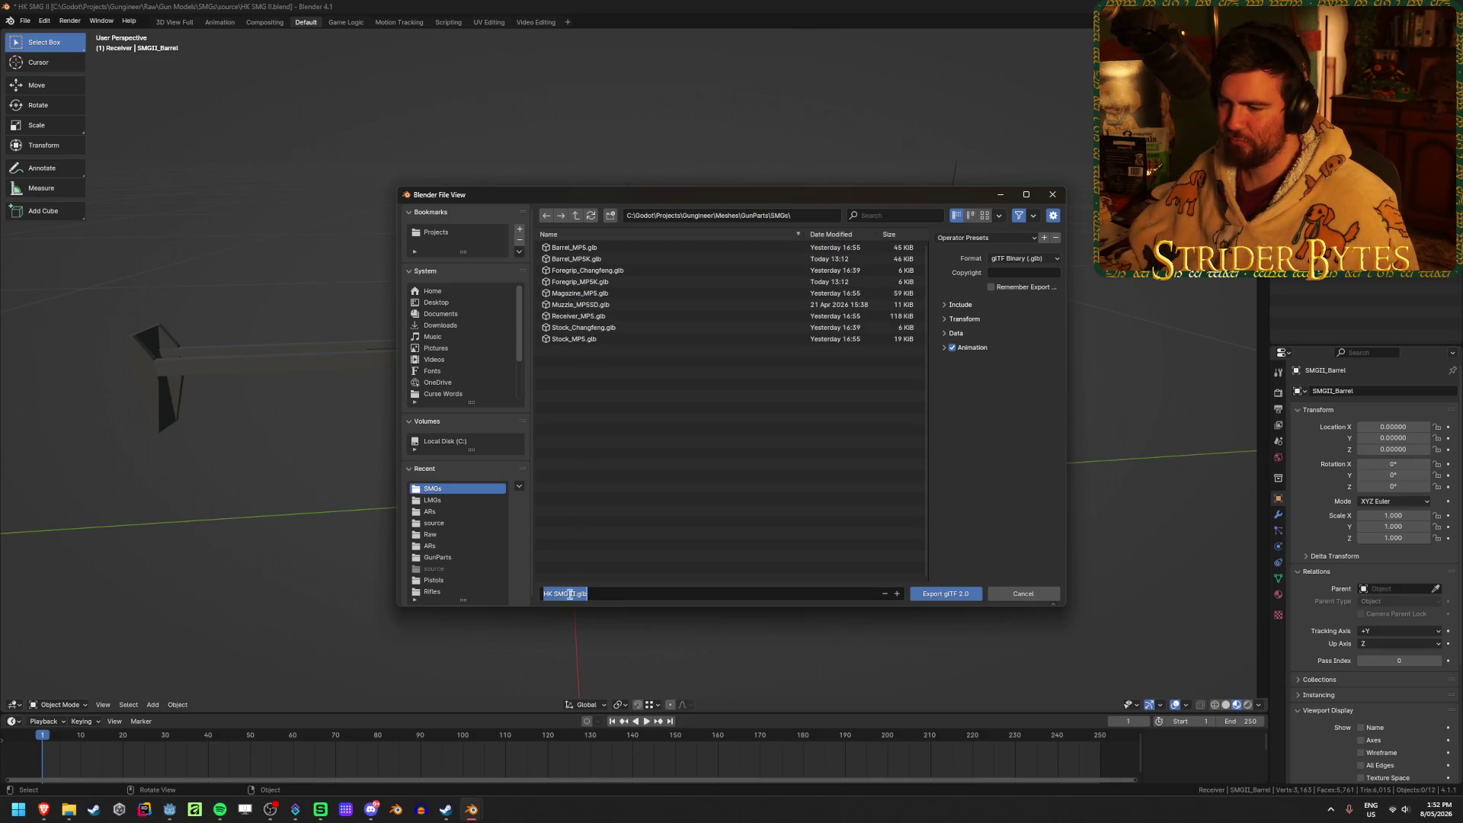
{"action": "key", "text": "Home"}
{"action": "key", "text": "Right"}
{"action": "key", "text": "Delete"}
{"action": "key", "text": "Delete"}
{"action": "key", "text": "BackSpace"}
{"action": "type", "text": "Receiver"}
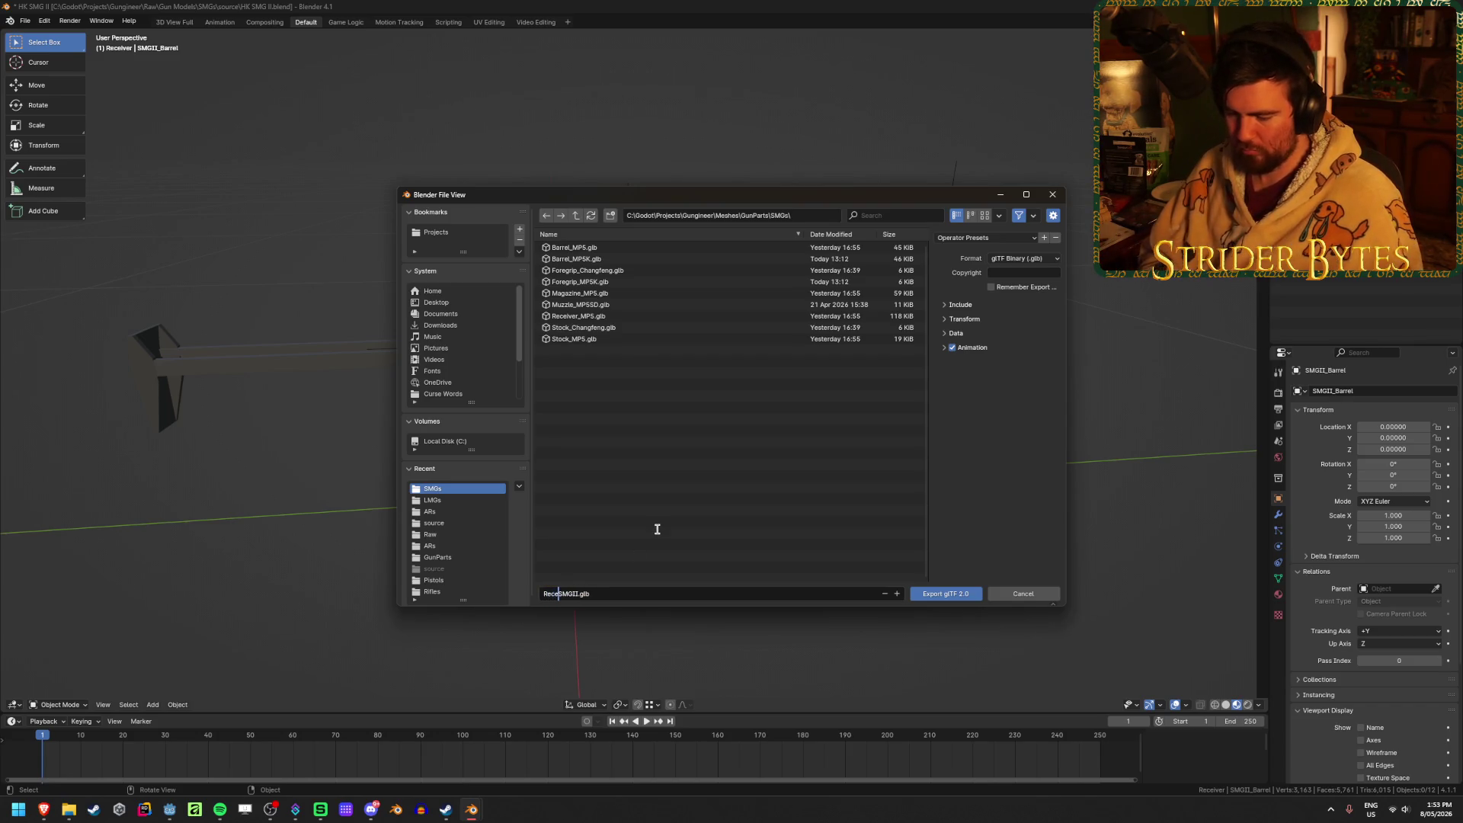
{"action": "key", "text": "Left"}
{"action": "key", "text": "Left"}
{"action": "key", "text": "Left"}
{"action": "type", "text": "_"}
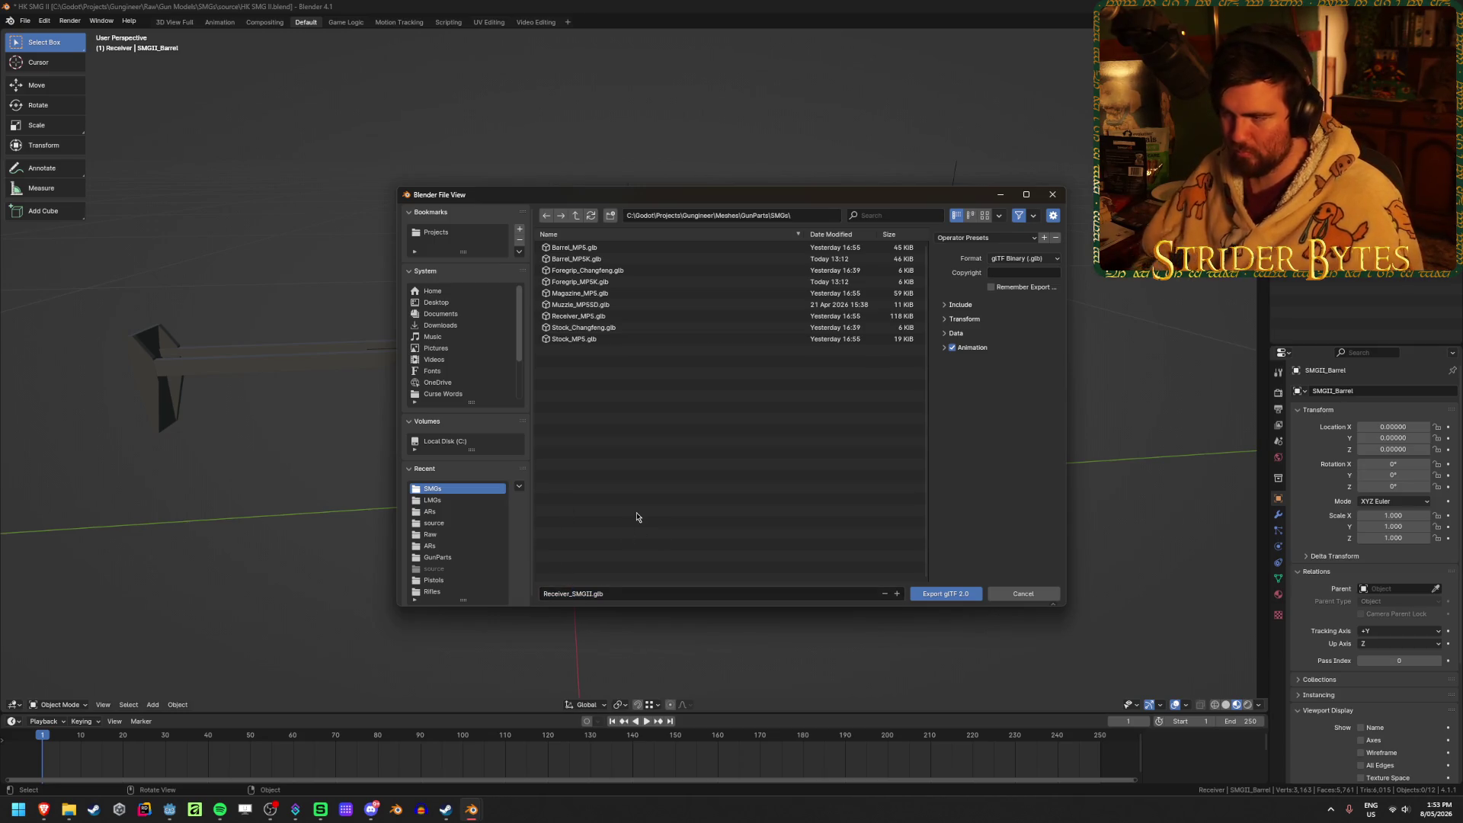
{"action": "left_click", "coordinate": [952, 348]}
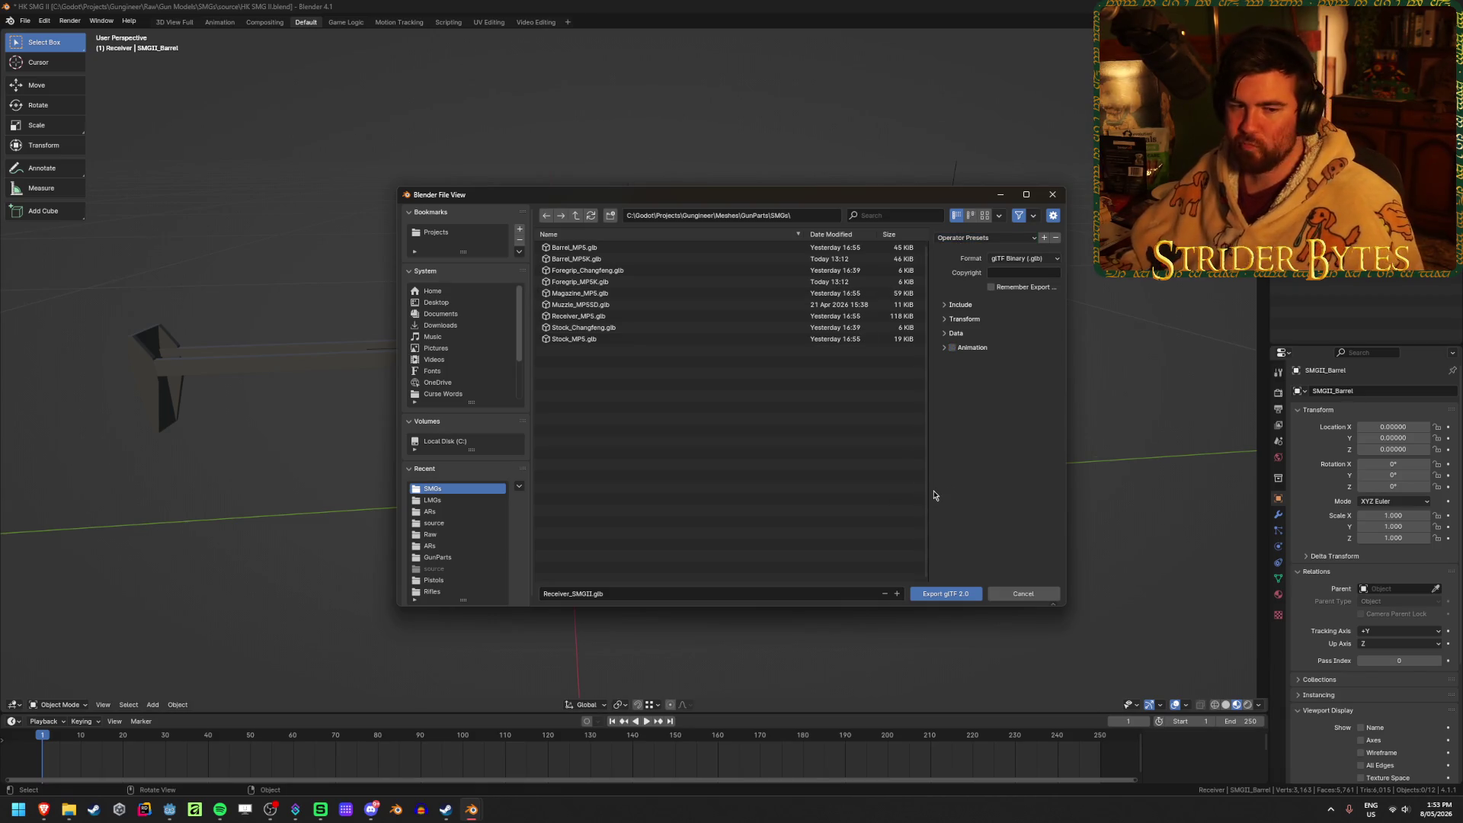
{"action": "key", "text": "Return"}
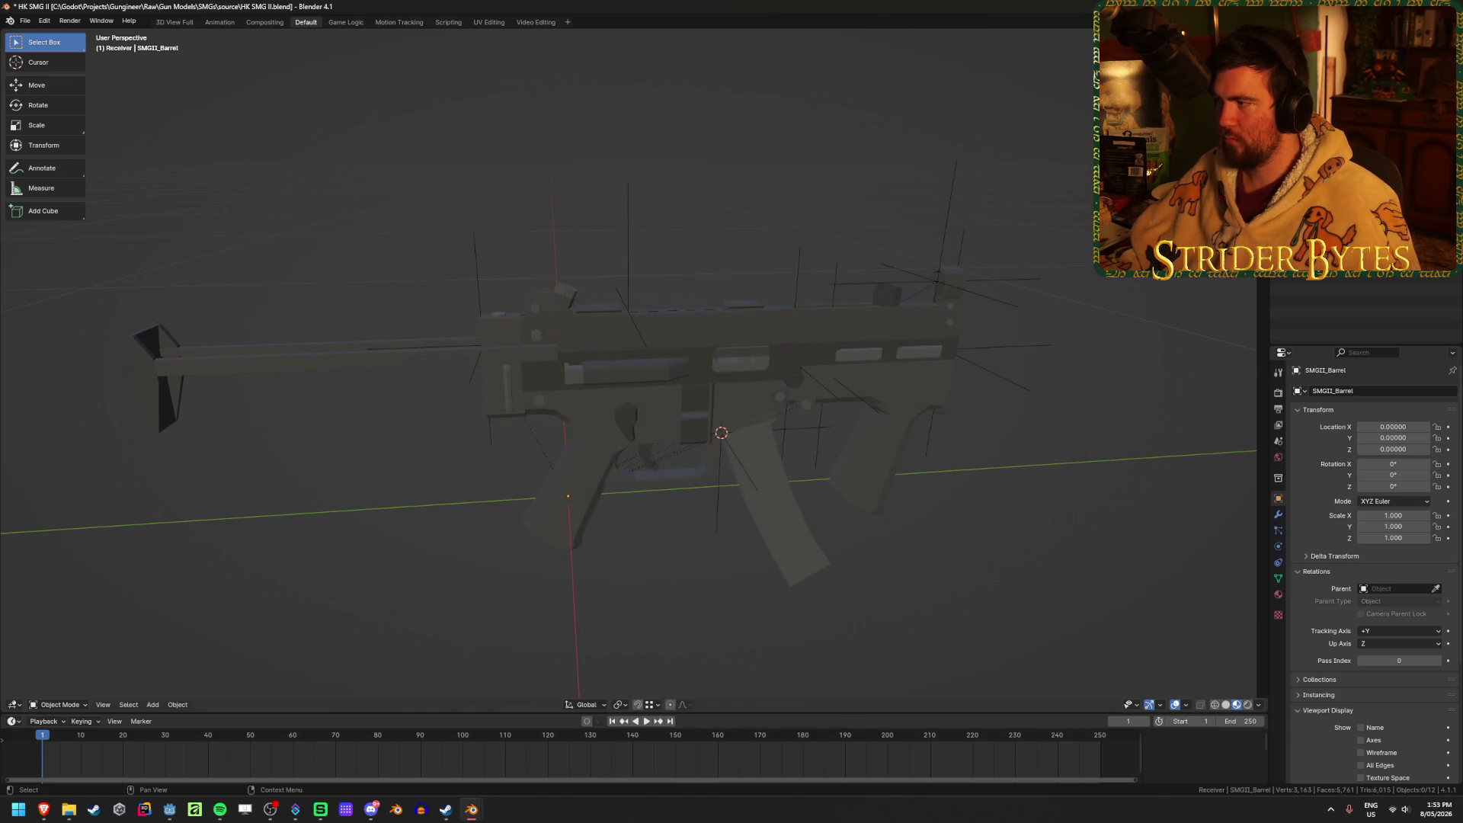
Export the barrel as Barrel_SMGII.glb.
{"action": "key", "text": "shift+r"}
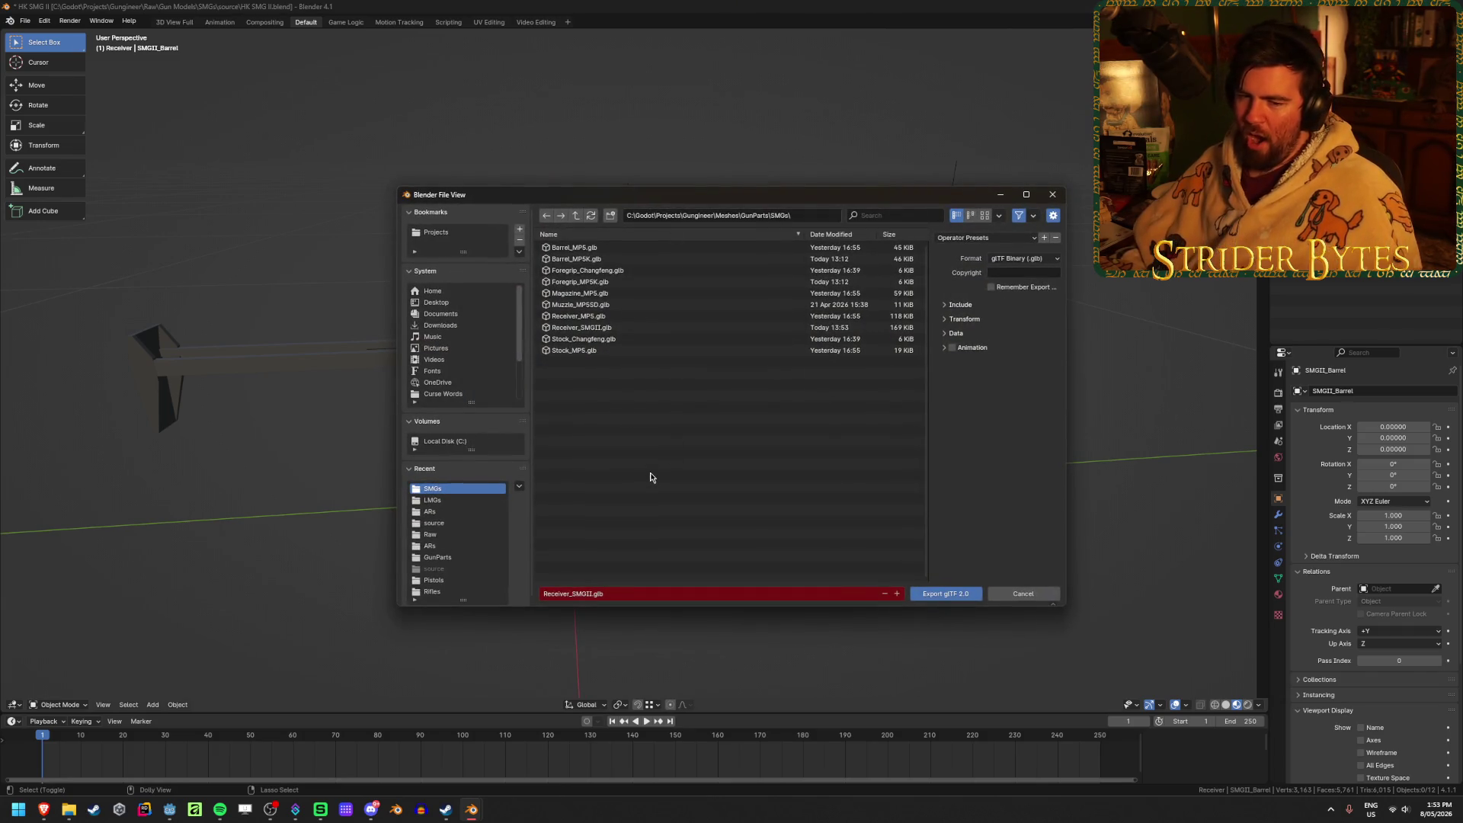
{"action": "left_click", "coordinate": [559, 592]}
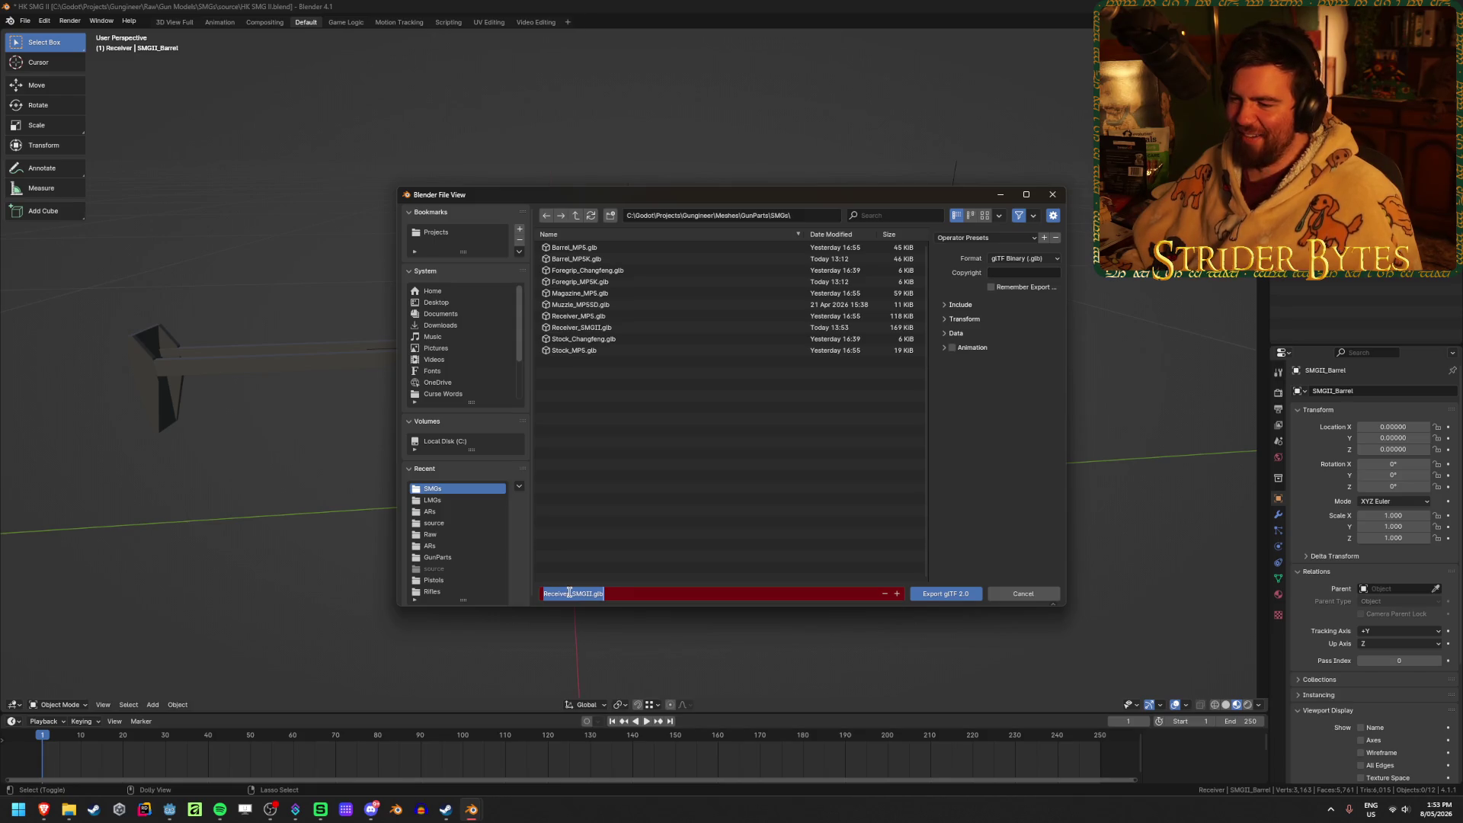
{"action": "left_click_drag", "start_coordinate": [569, 592], "coordinate": [542, 593]}
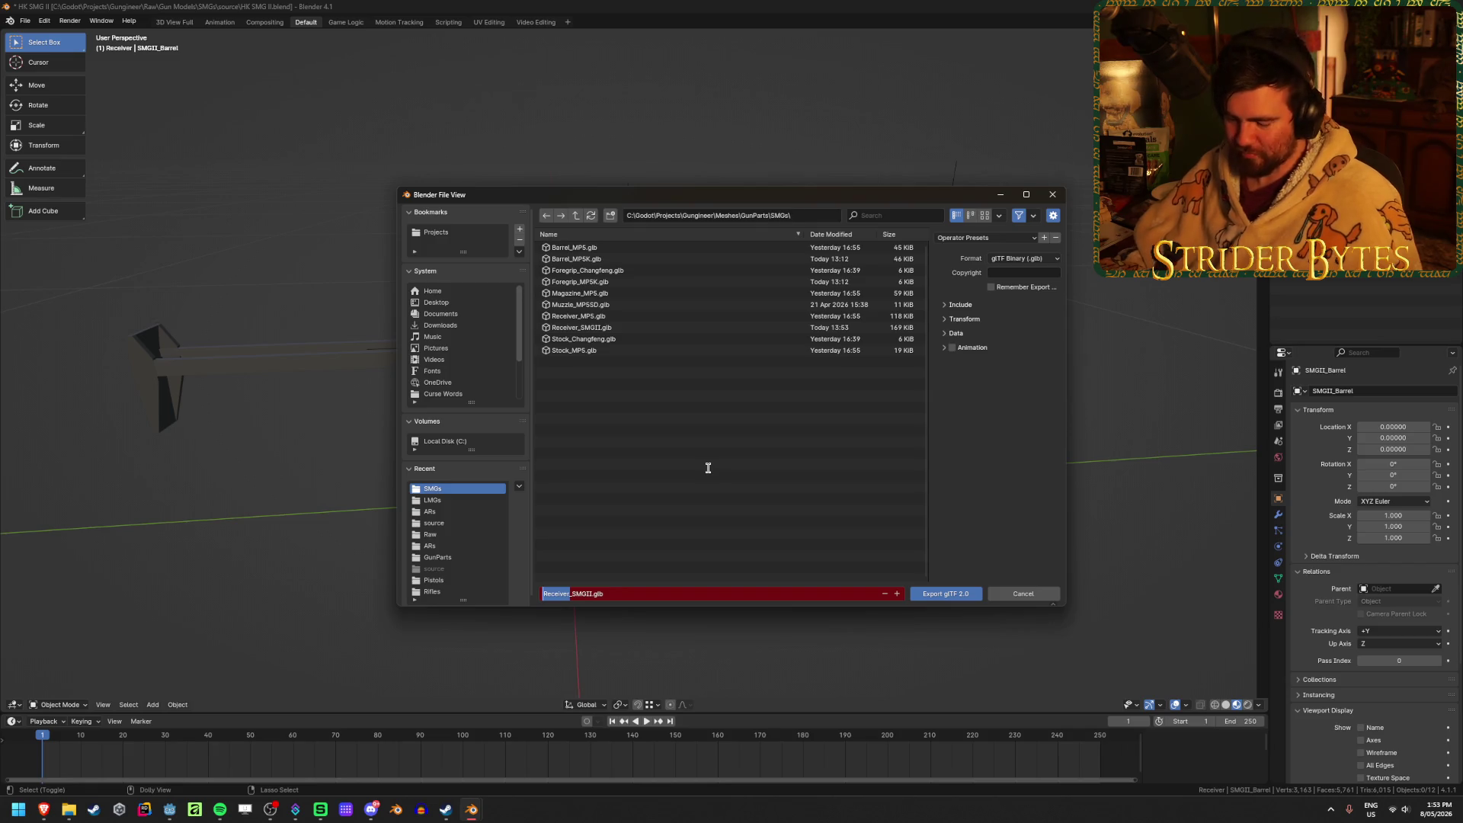
{"action": "type", "text": "Barr"}
{"action": "type", "text": "el"}
{"action": "left_click", "coordinate": [707, 468]}
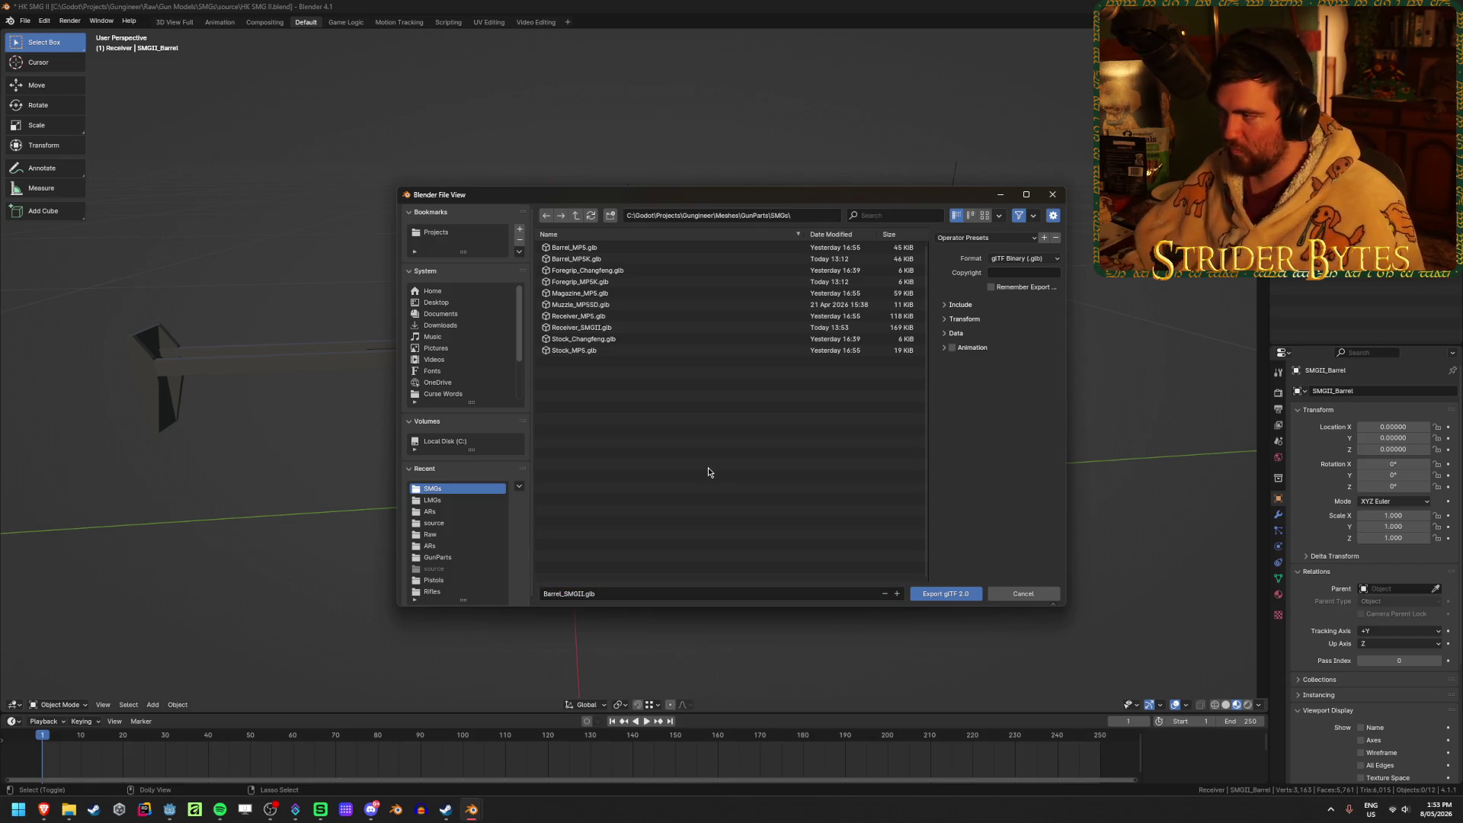
{"action": "left_click", "coordinate": [964, 596]}
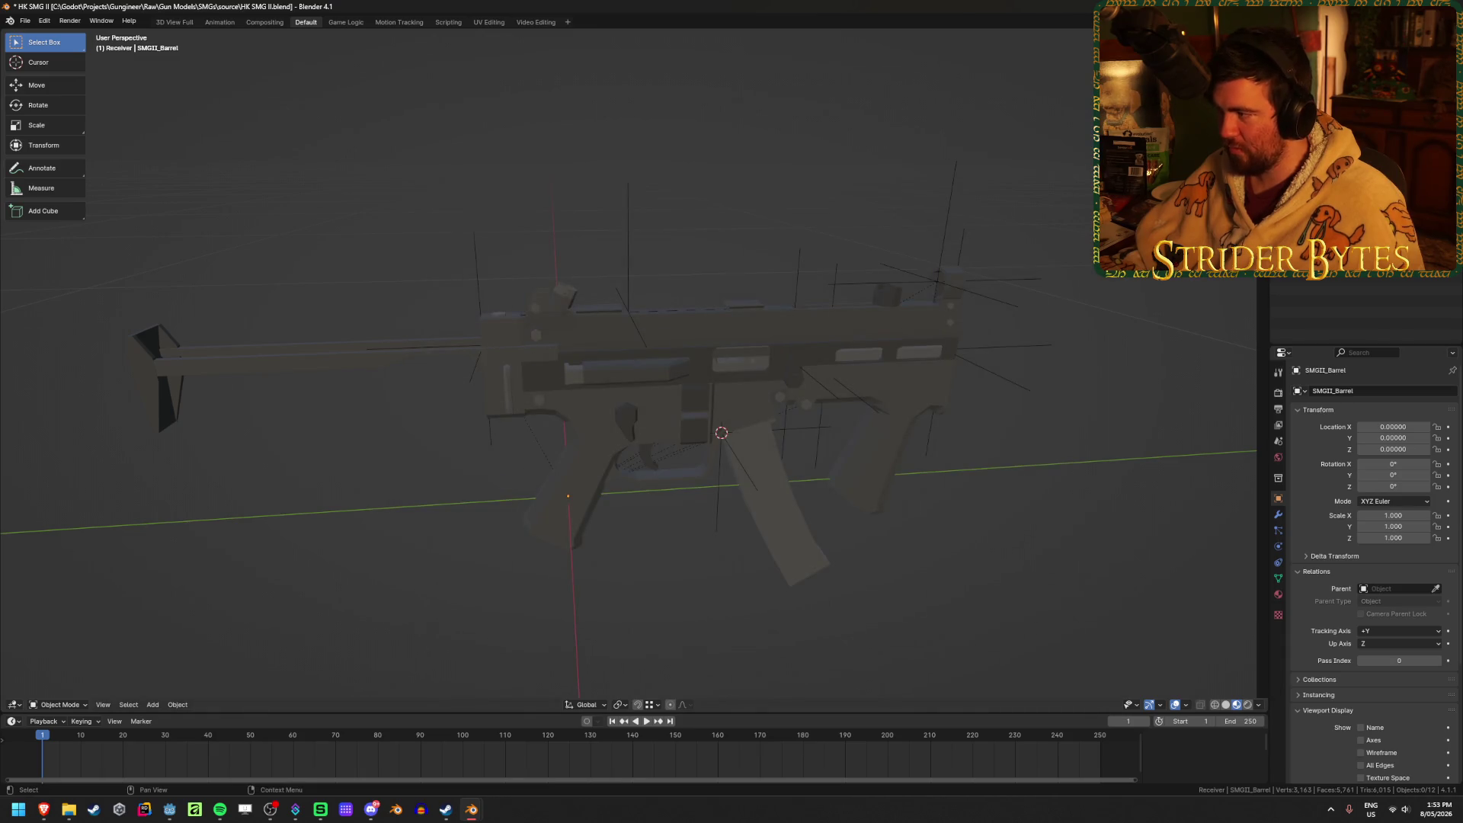
Export the magazine as Magazine_SMGII.glb.
{"action": "key", "text": "shift+r"}
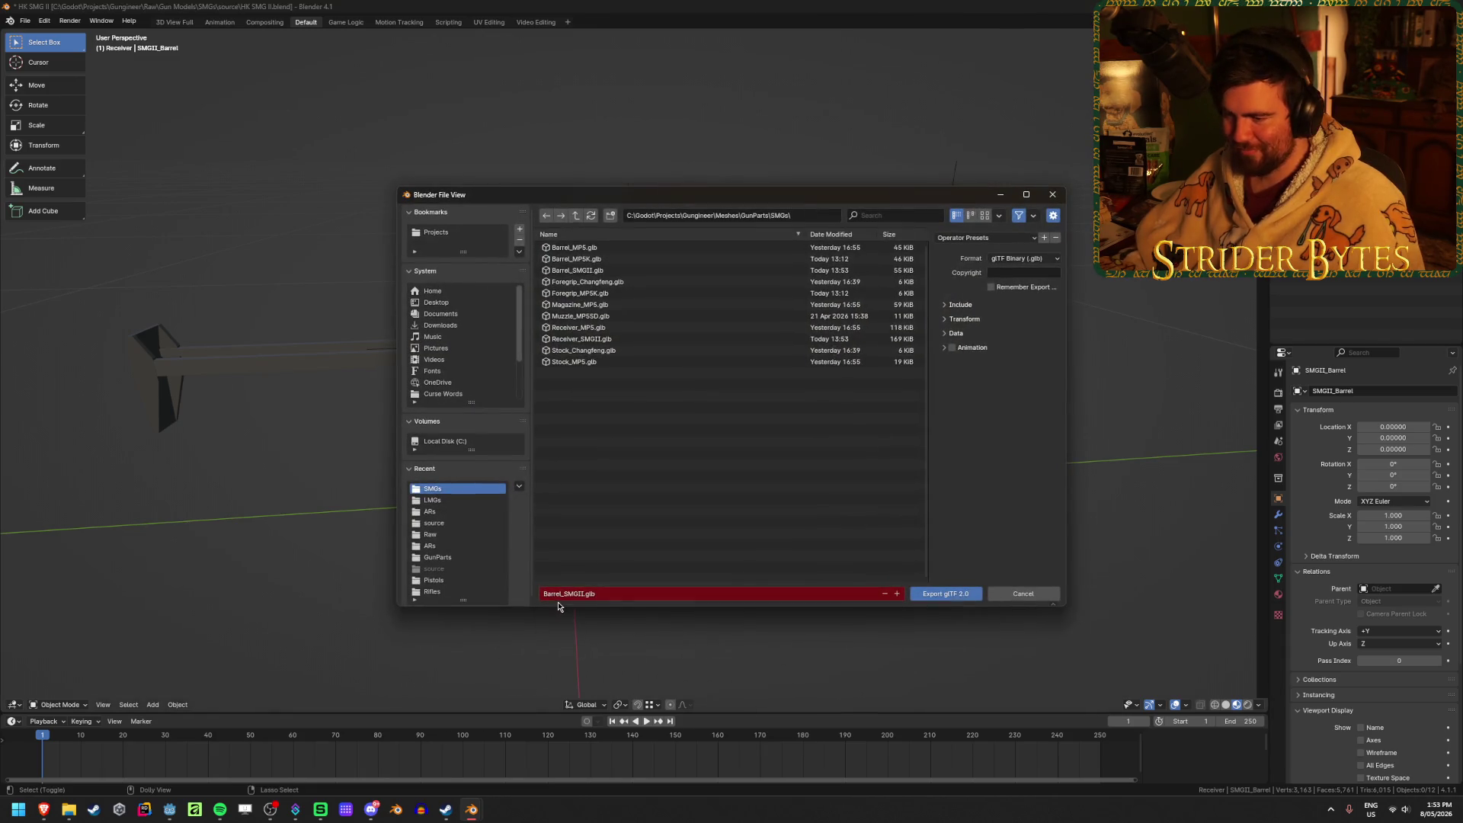
{"action": "left_click", "coordinate": [563, 593]}
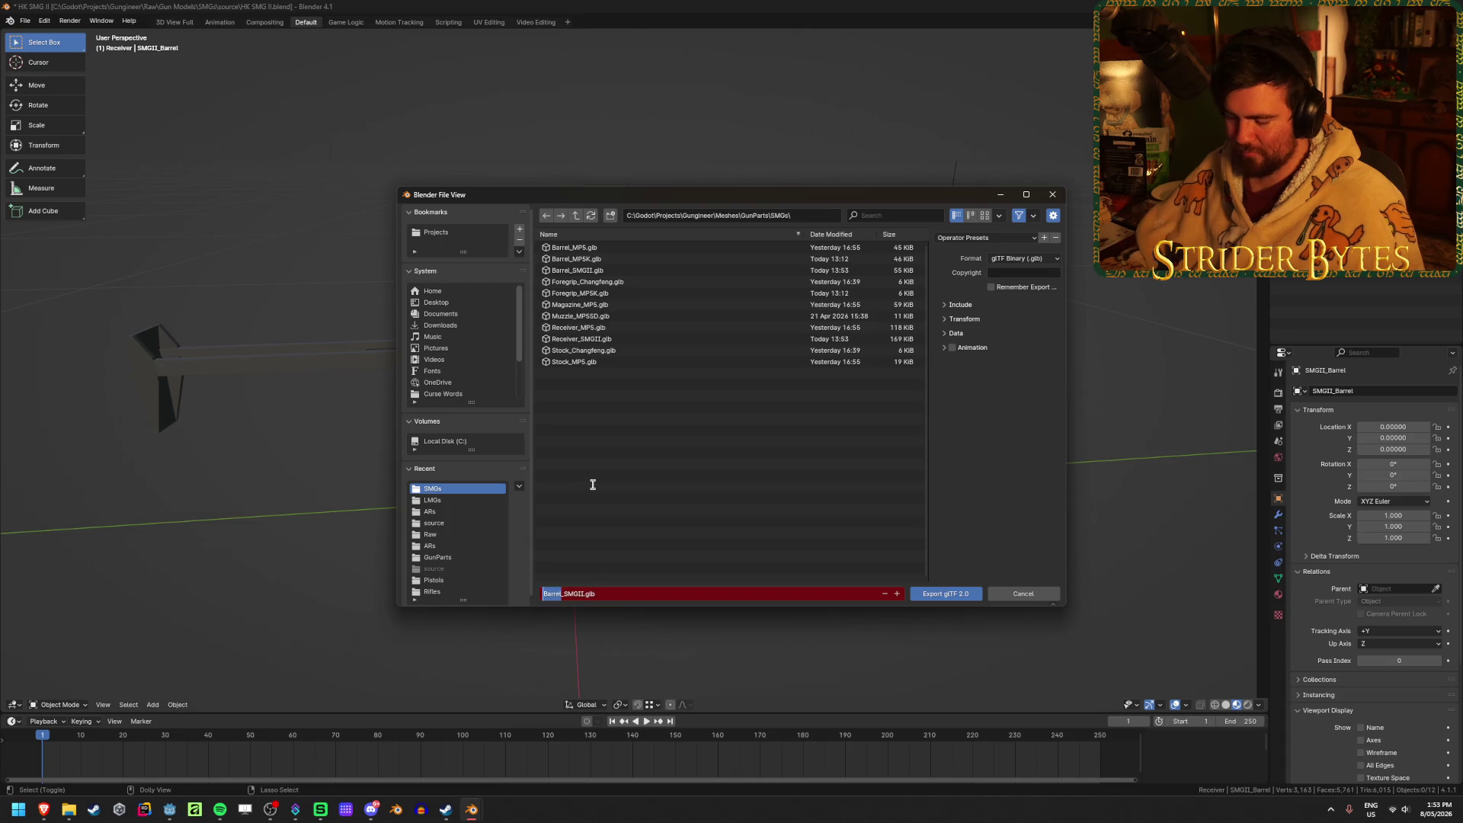
{"action": "type", "text": "Magazine_SMGII.glb"}
{"action": "key", "text": "Return"}
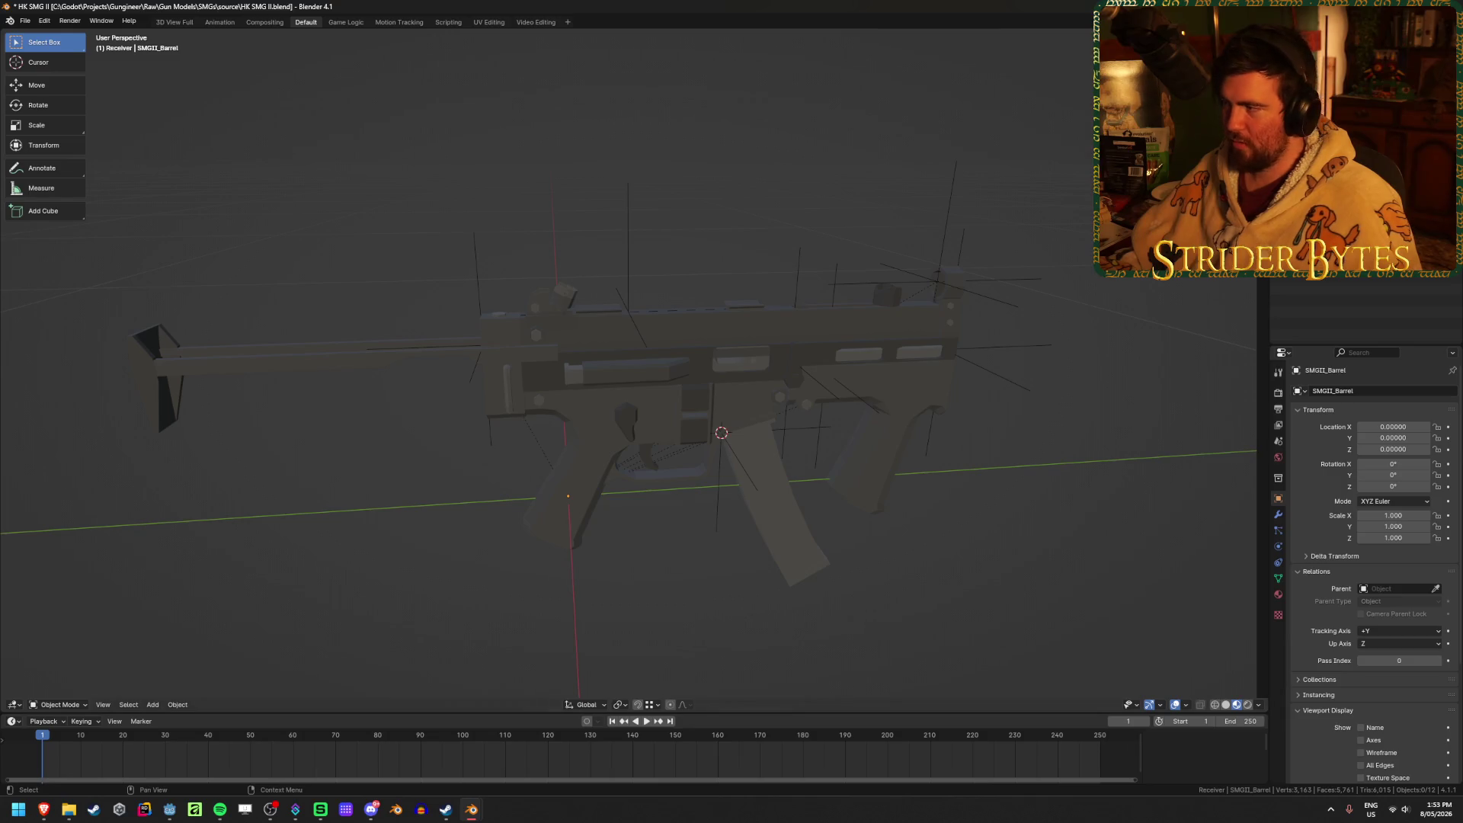
Export the foregrip as Foregrip_SMGII.glb.
{"action": "key", "text": "shift+r"}
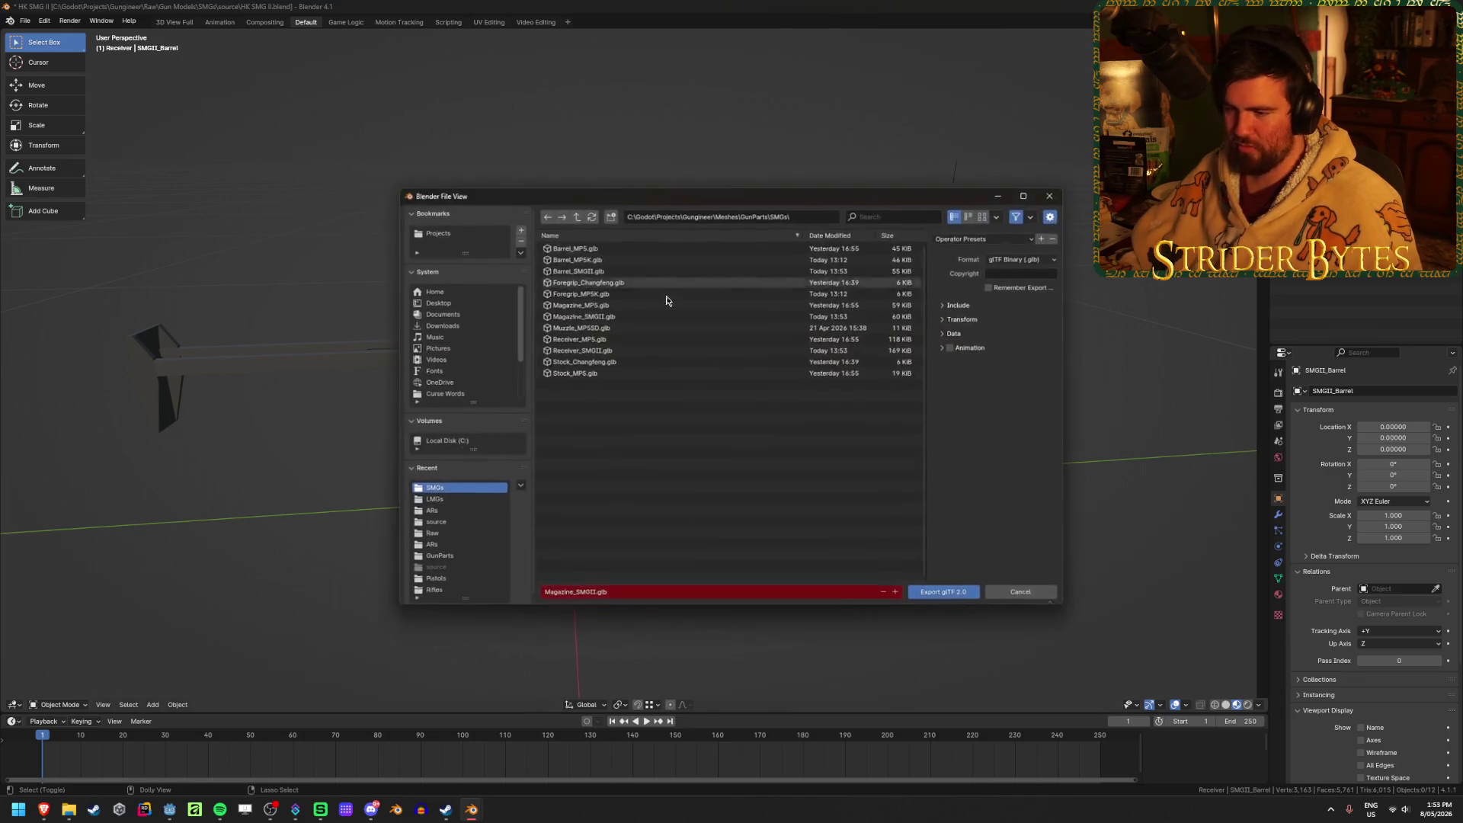
{"action": "left_click", "coordinate": [571, 594]}
{"action": "type", "text": "Foregrip_SMGII"}
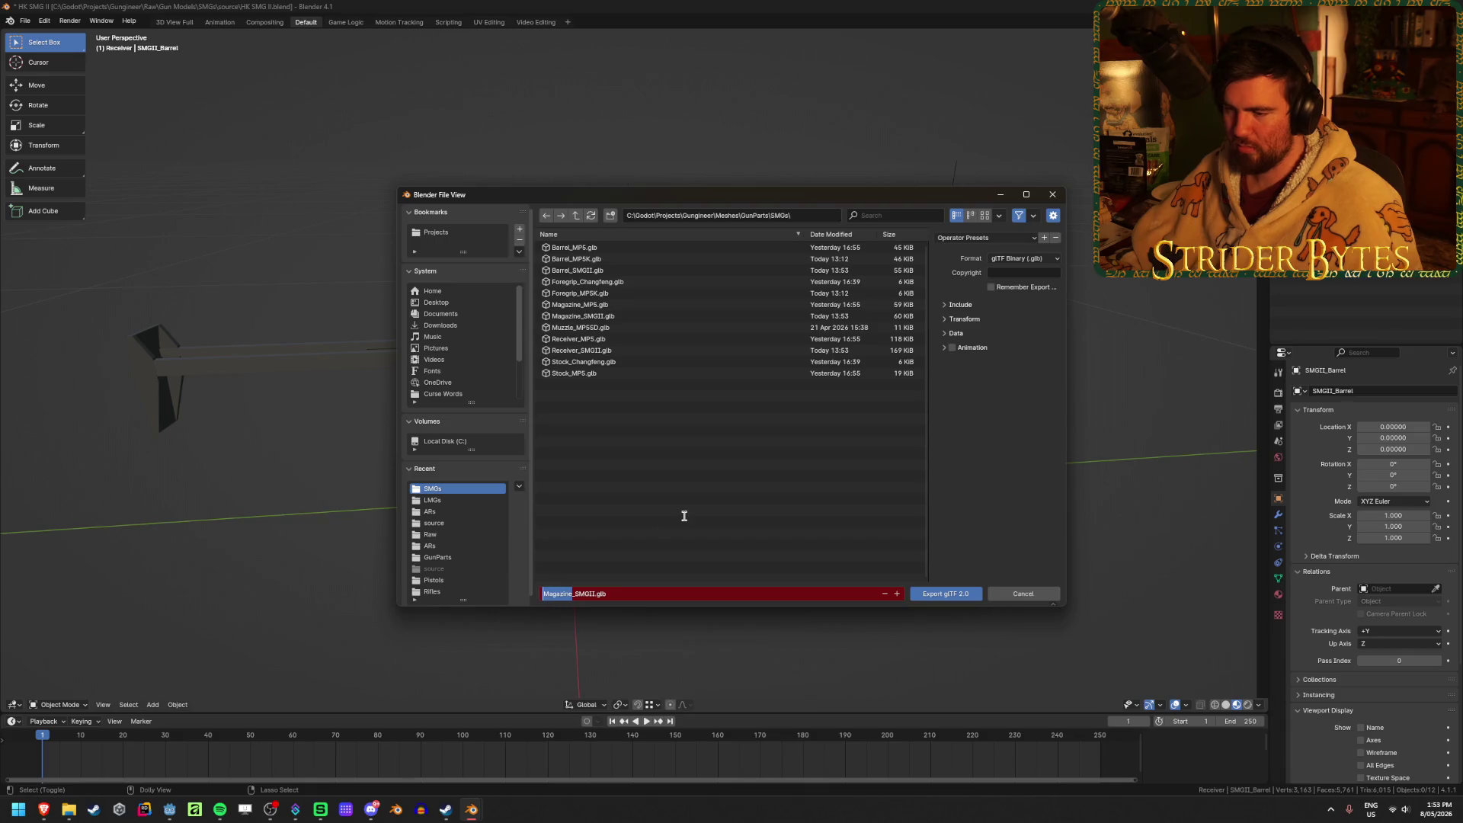
{"action": "key", "text": "Return"}
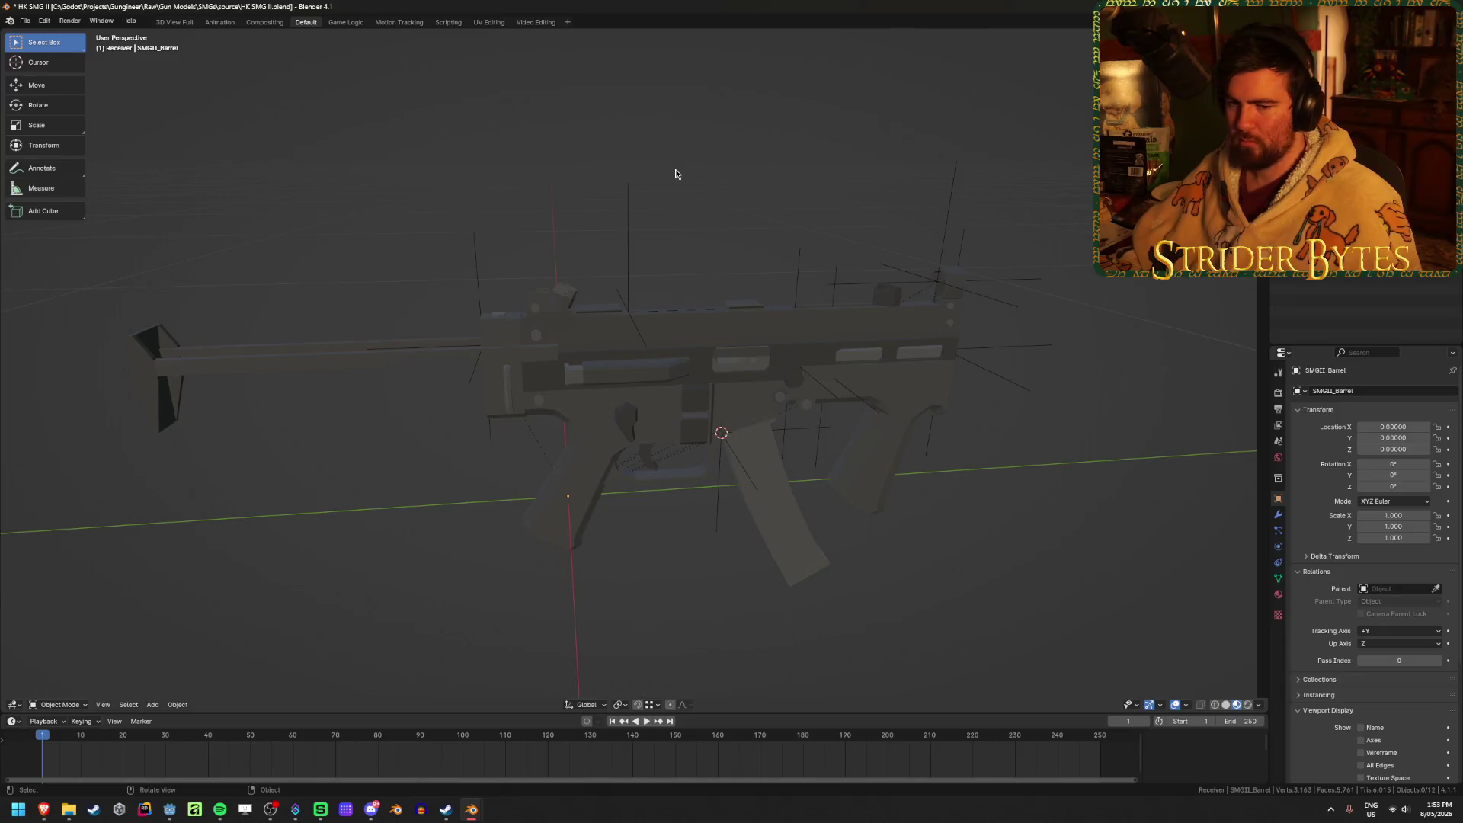
Set the barrel's origin to the 3D cursor at the barrel attachment point and save.
{"action": "left_click", "coordinate": [853, 343]}
{"action": "key", "text": "g"}
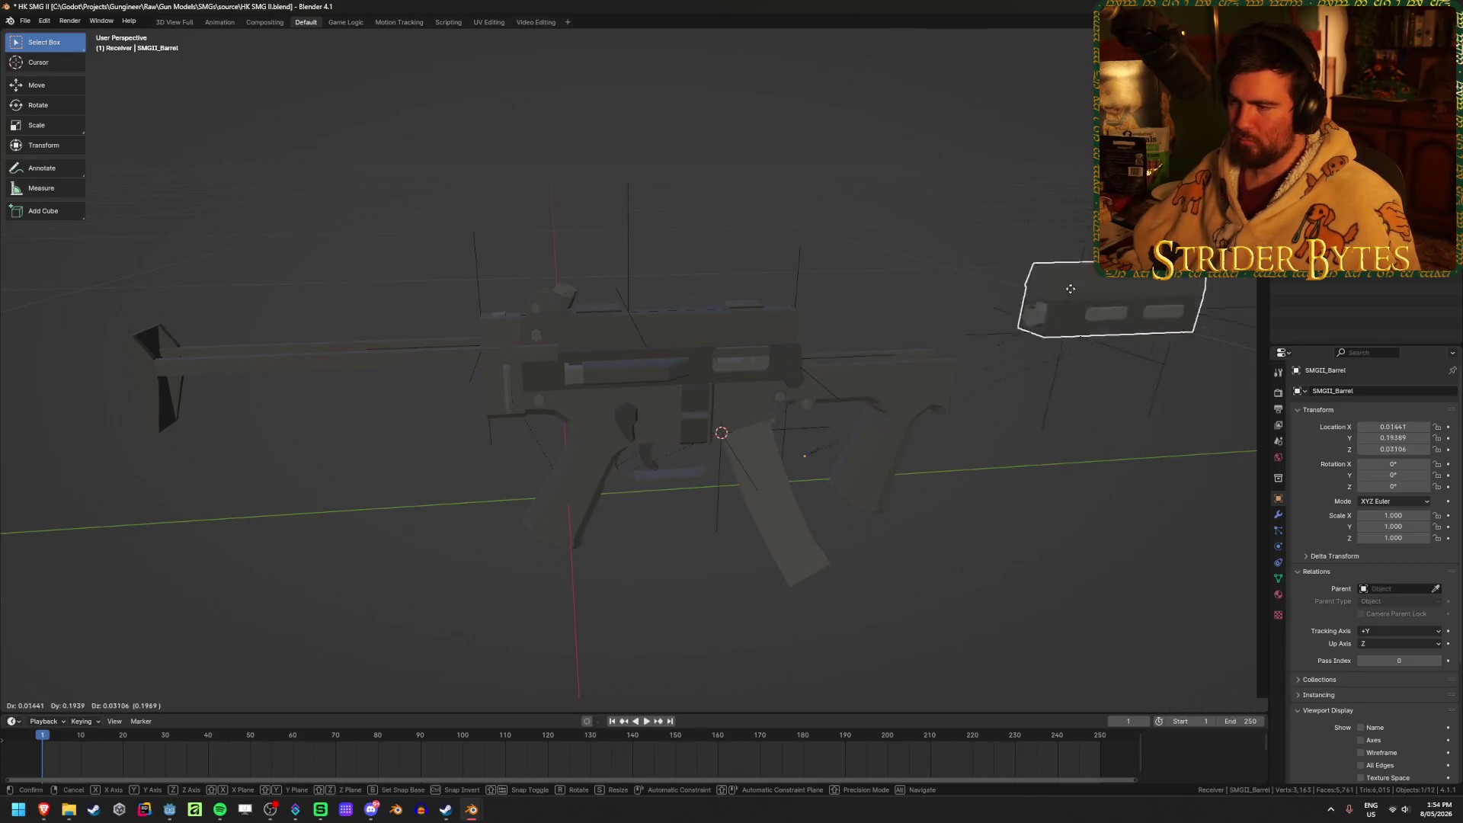
{"action": "key", "text": "Escape"}
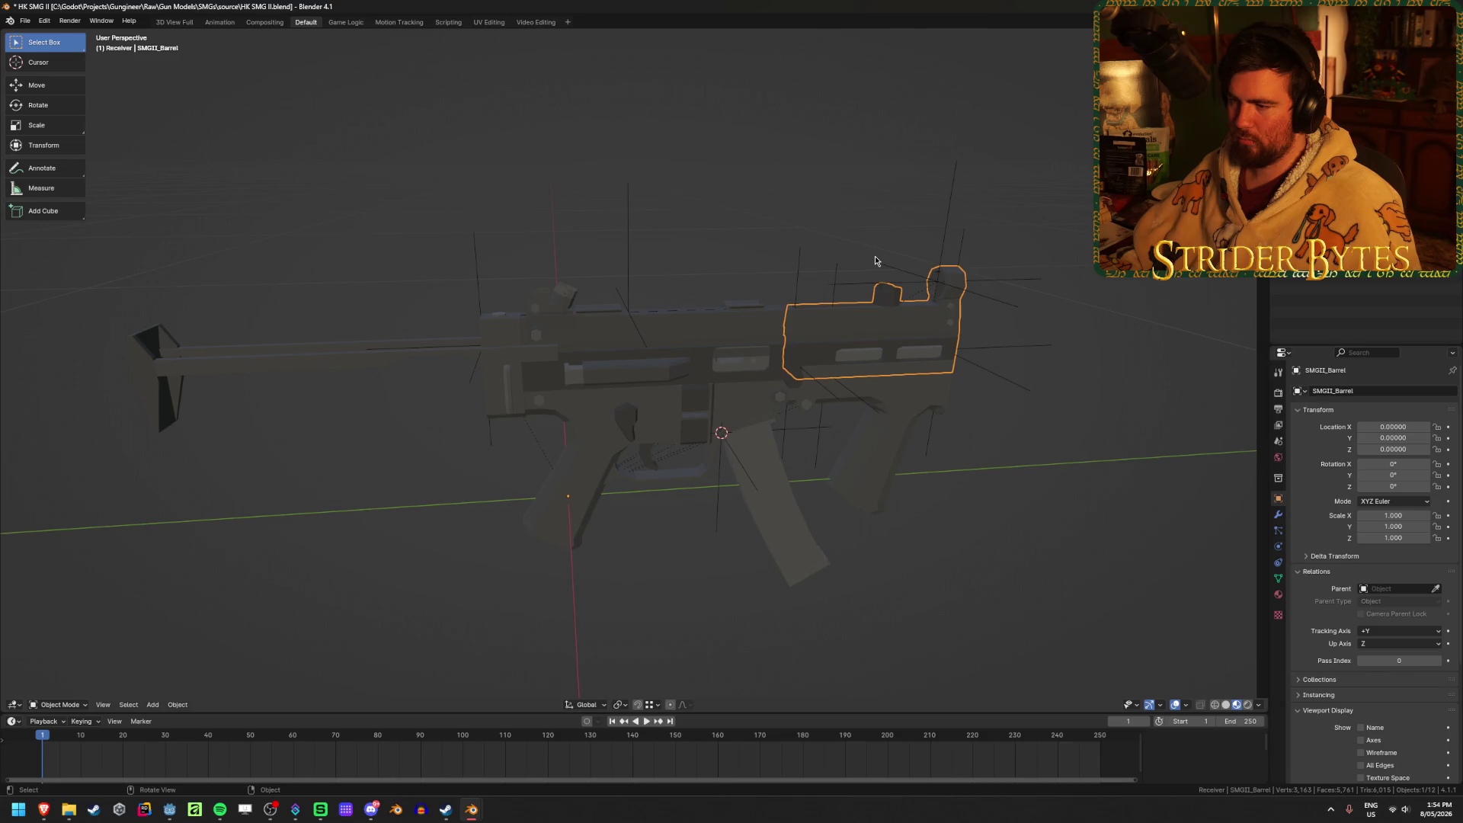
{"action": "right_click", "coordinate": [790, 359], "text": "shift"}
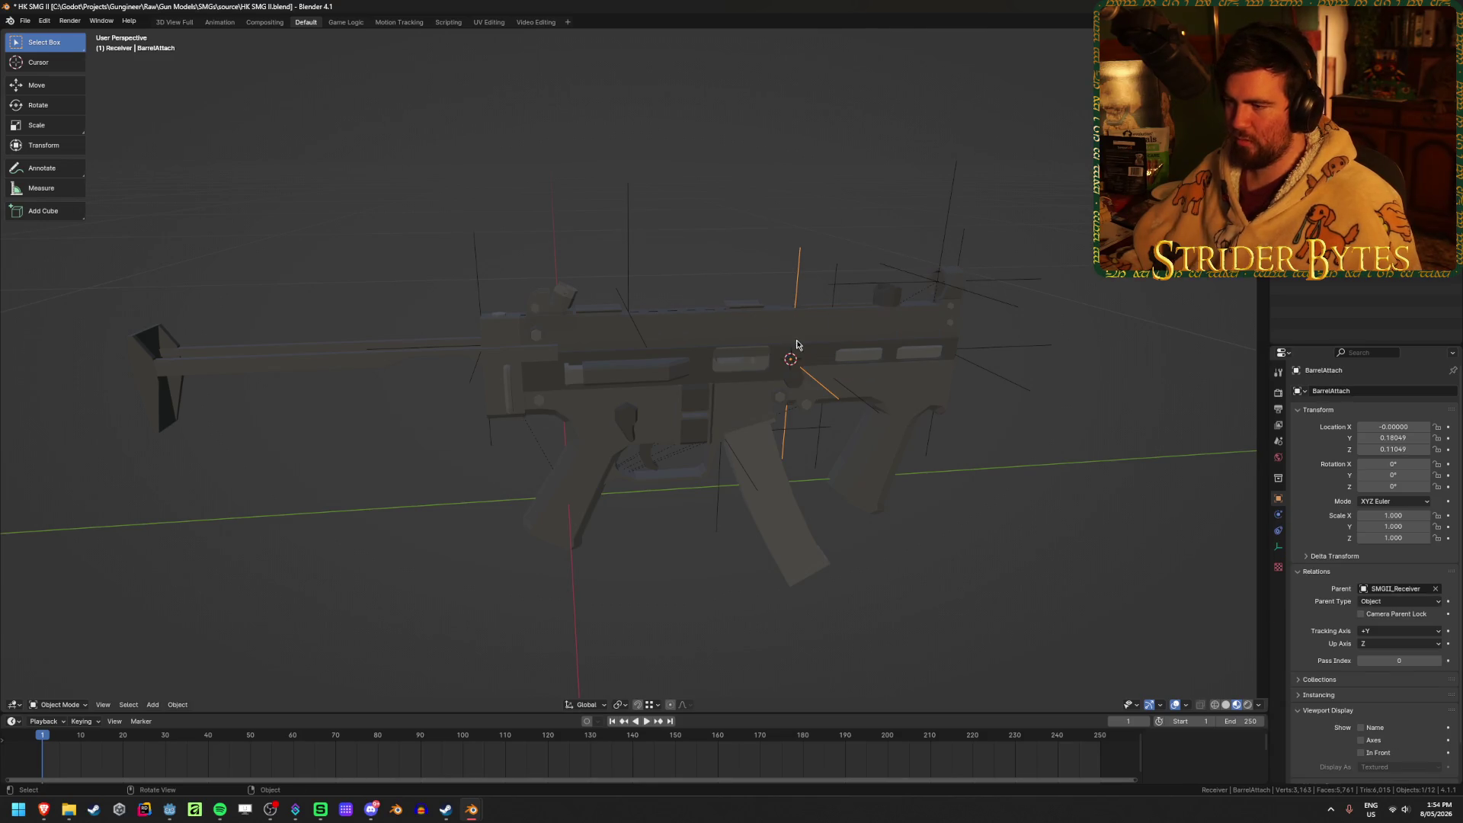
{"action": "right_click", "coordinate": [850, 351]}
{"action": "left_click", "coordinate": [914, 373]}
{"action": "key", "text": "ctrl+s"}
Check the grip, magazine, receiver, stock and barrel one by one, then deselect all.
{"action": "left_click", "coordinate": [906, 399]}
{"action": "left_click", "coordinate": [762, 455]}
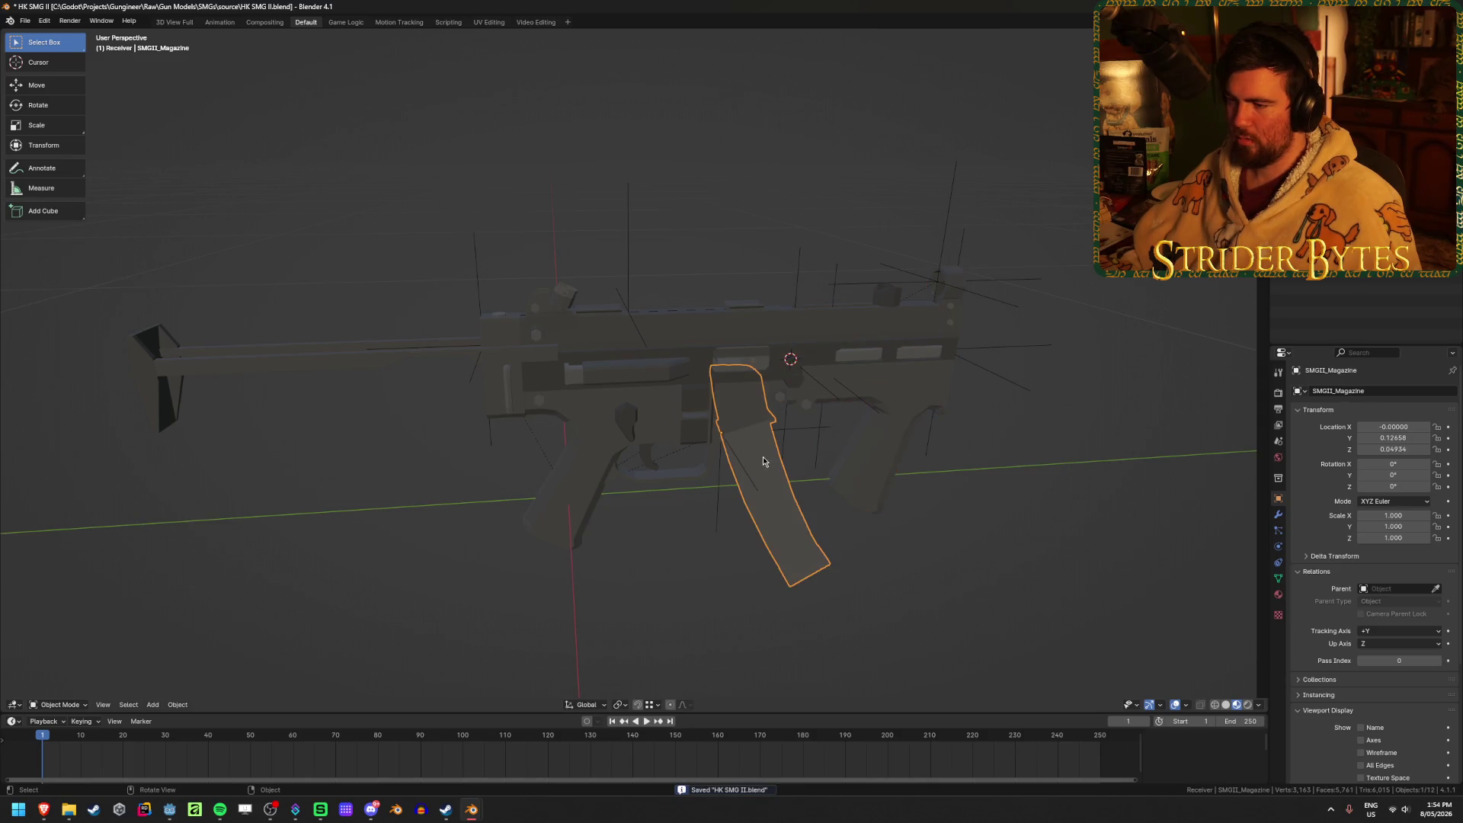
{"action": "left_click", "coordinate": [656, 351]}
{"action": "left_click", "coordinate": [404, 355]}
{"action": "left_click", "coordinate": [861, 335]}
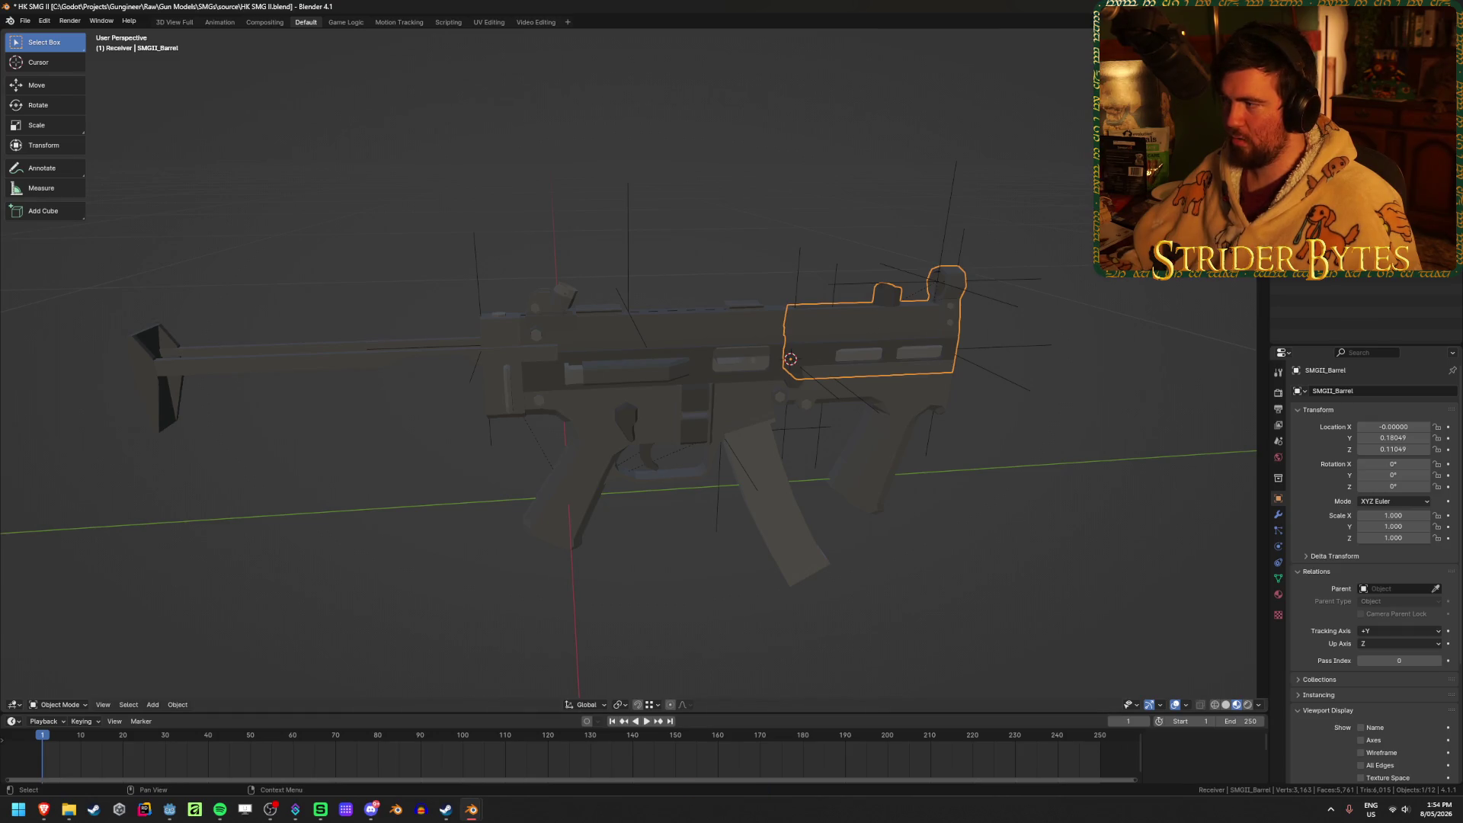
{"action": "left_click", "coordinate": [936, 518]}
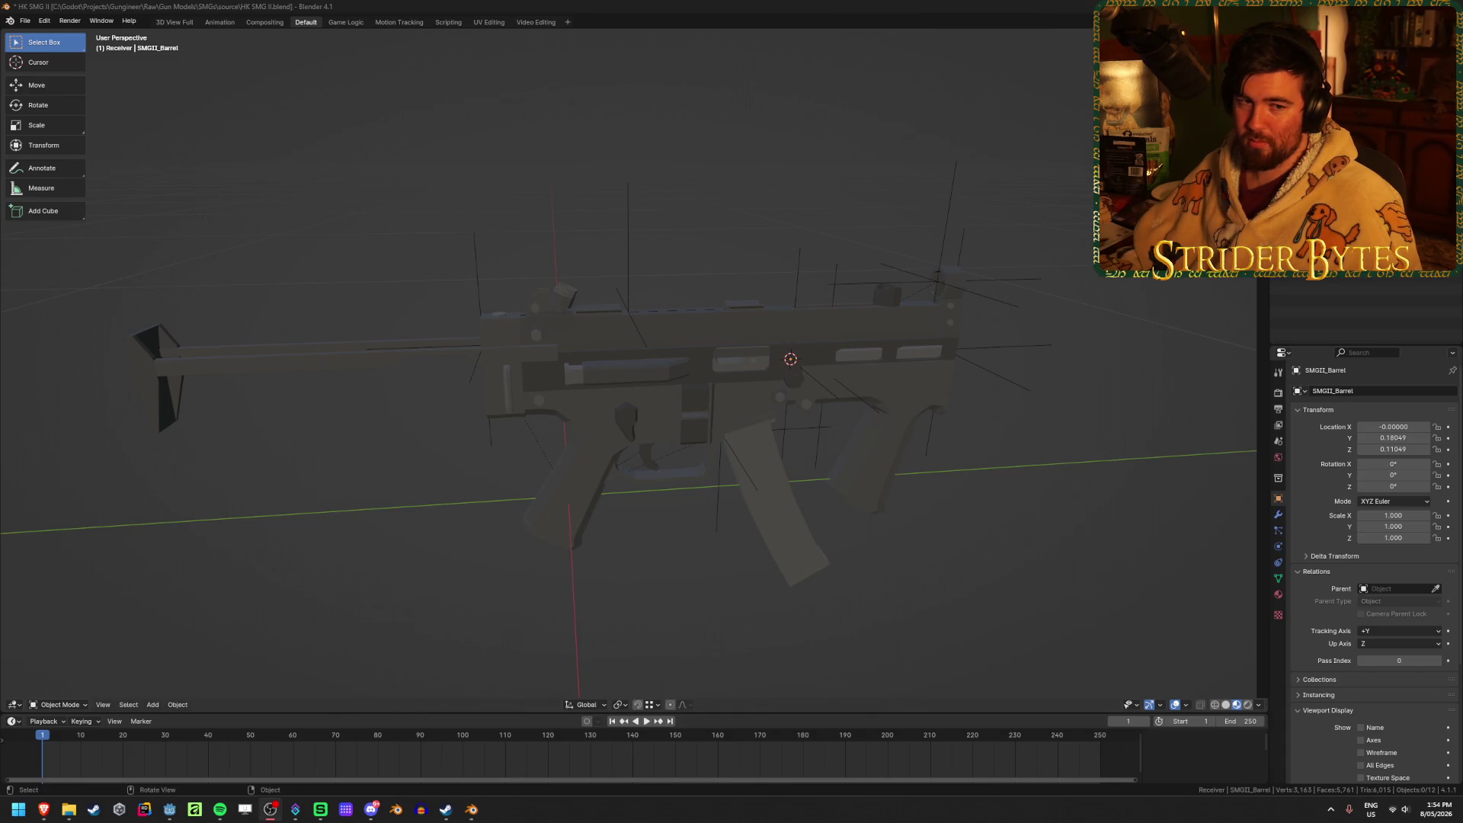
Re-export the barrel over Barrel_SMGII.glb and save HK SMG II.blend.
{"action": "left_click", "coordinate": [378, 576]}
{"action": "key", "text": "ctrl+e"}
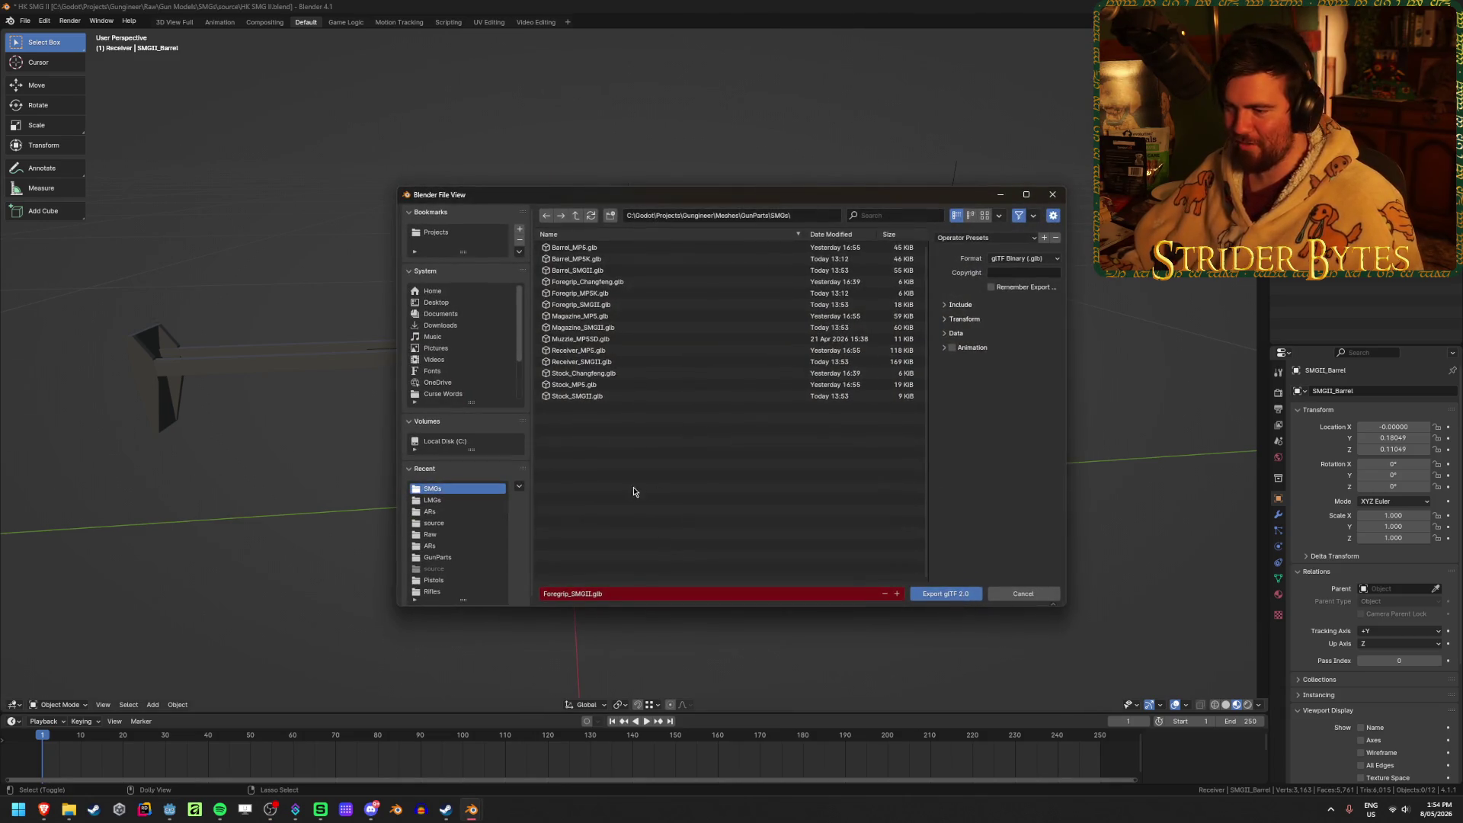
{"action": "left_click", "coordinate": [567, 594]}
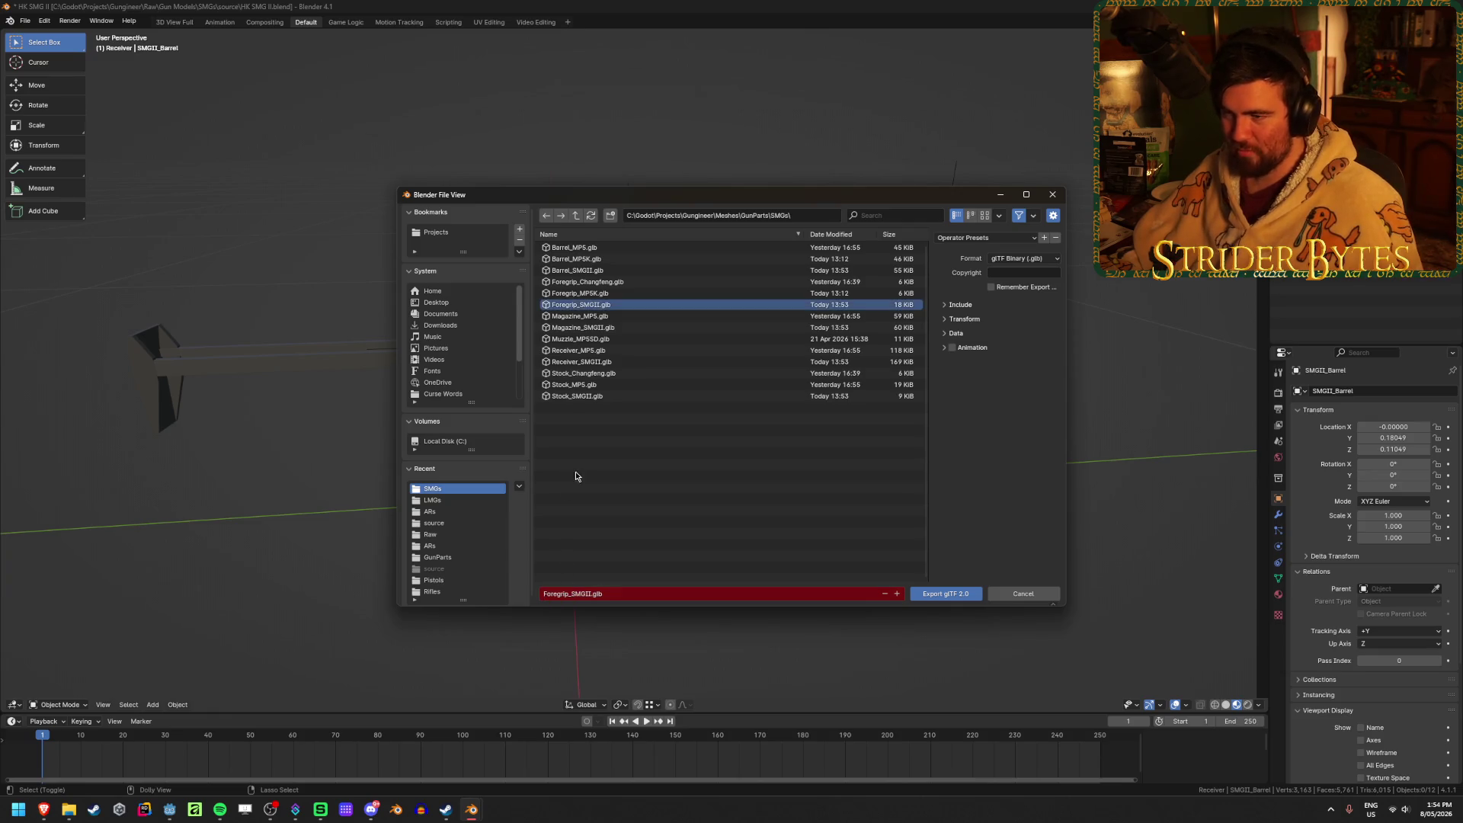
{"action": "left_click", "coordinate": [579, 270]}
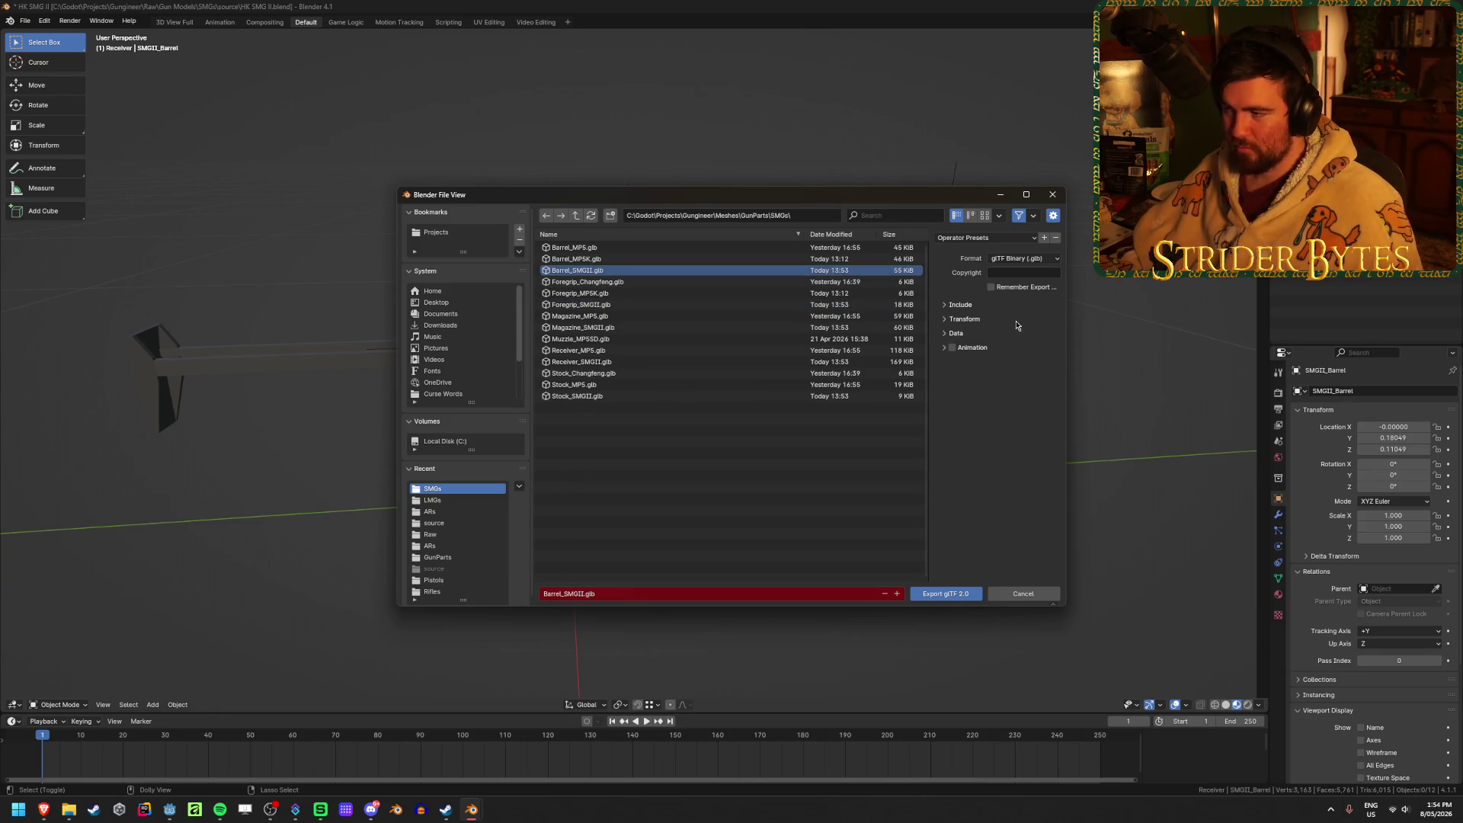
{"action": "left_click", "coordinate": [946, 594]}
{"action": "key", "text": "ctrl+s"}
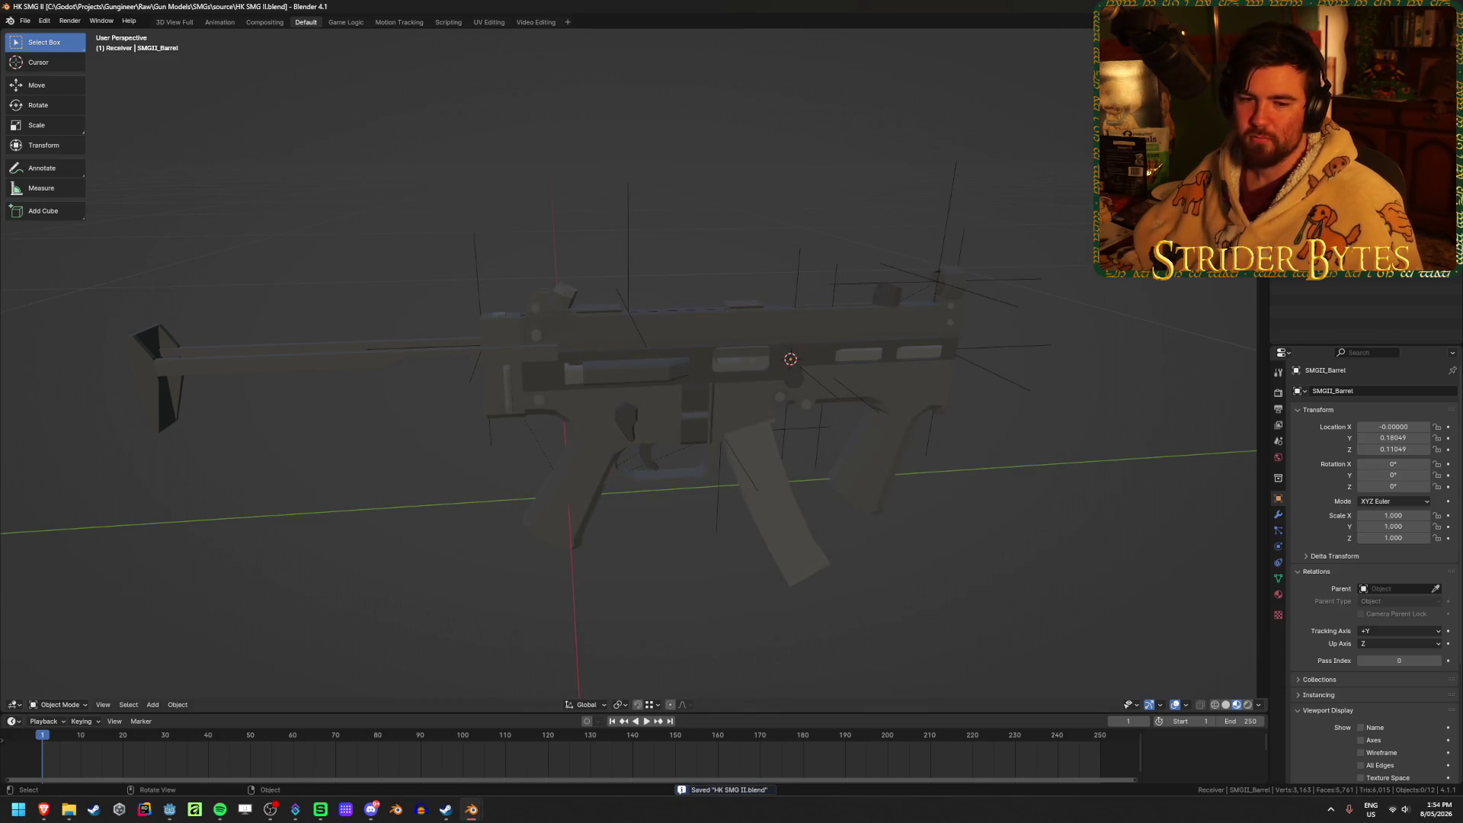
Switch to another window, then return and save HK SMG II.blend.
{"action": "key", "text": "alt+Tab"}
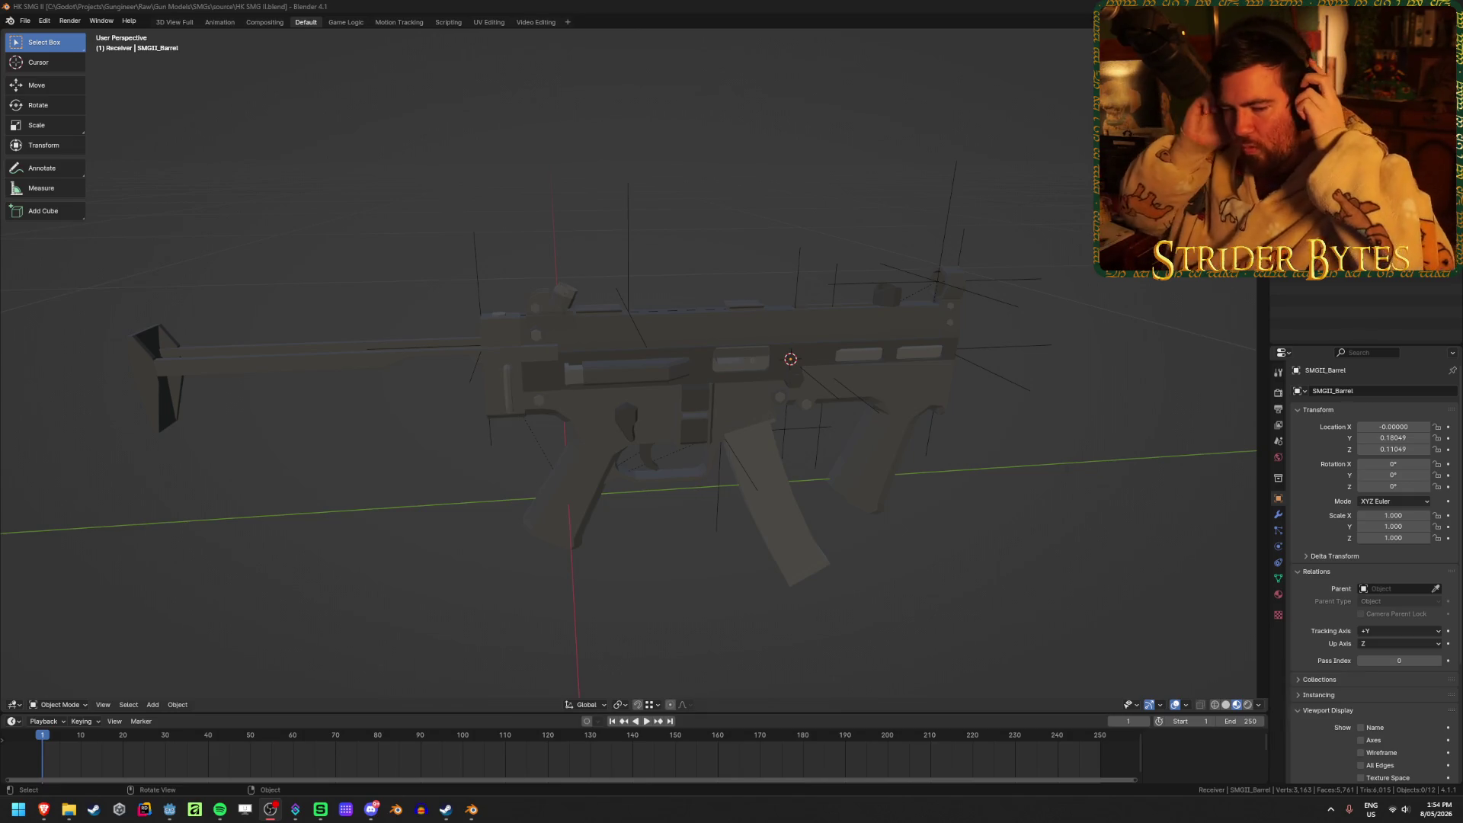
{"action": "key", "text": "ctrl+s"}
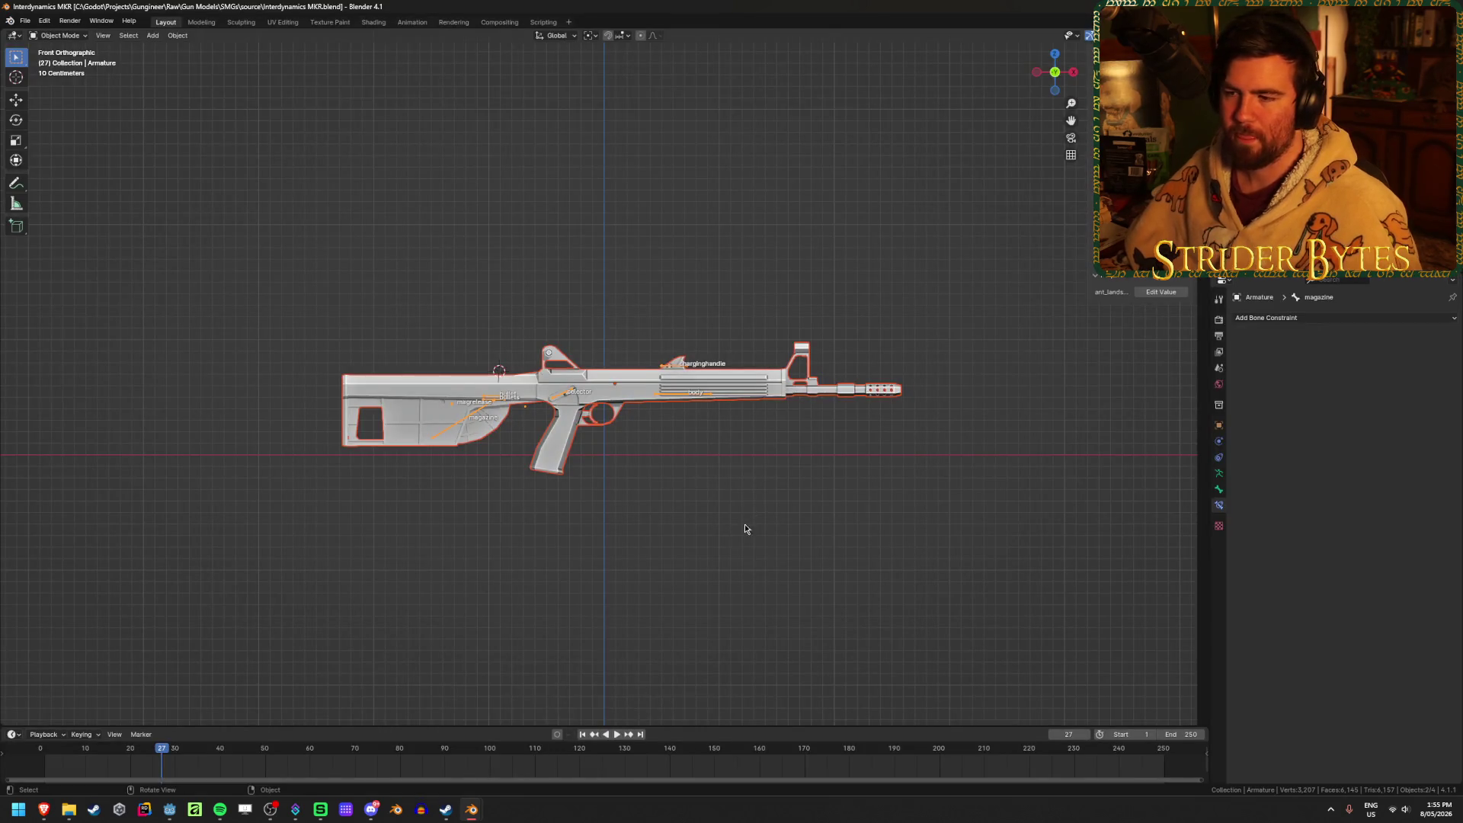
Zoom in on the MKR rifle and switch the viewport to Material Preview shading.
{"action": "mouse_move", "coordinate": [672, 458]}
{"action": "middle_mouse_down"}
{"action": "mouse_move", "coordinate": [689, 490]}
{"action": "mouse_move", "coordinate": [686, 463]}
{"action": "middle_mouse_up"}
{"action": "scroll", "coordinate": [686, 458], "scroll_direction": "up", "scroll_amount": 4}
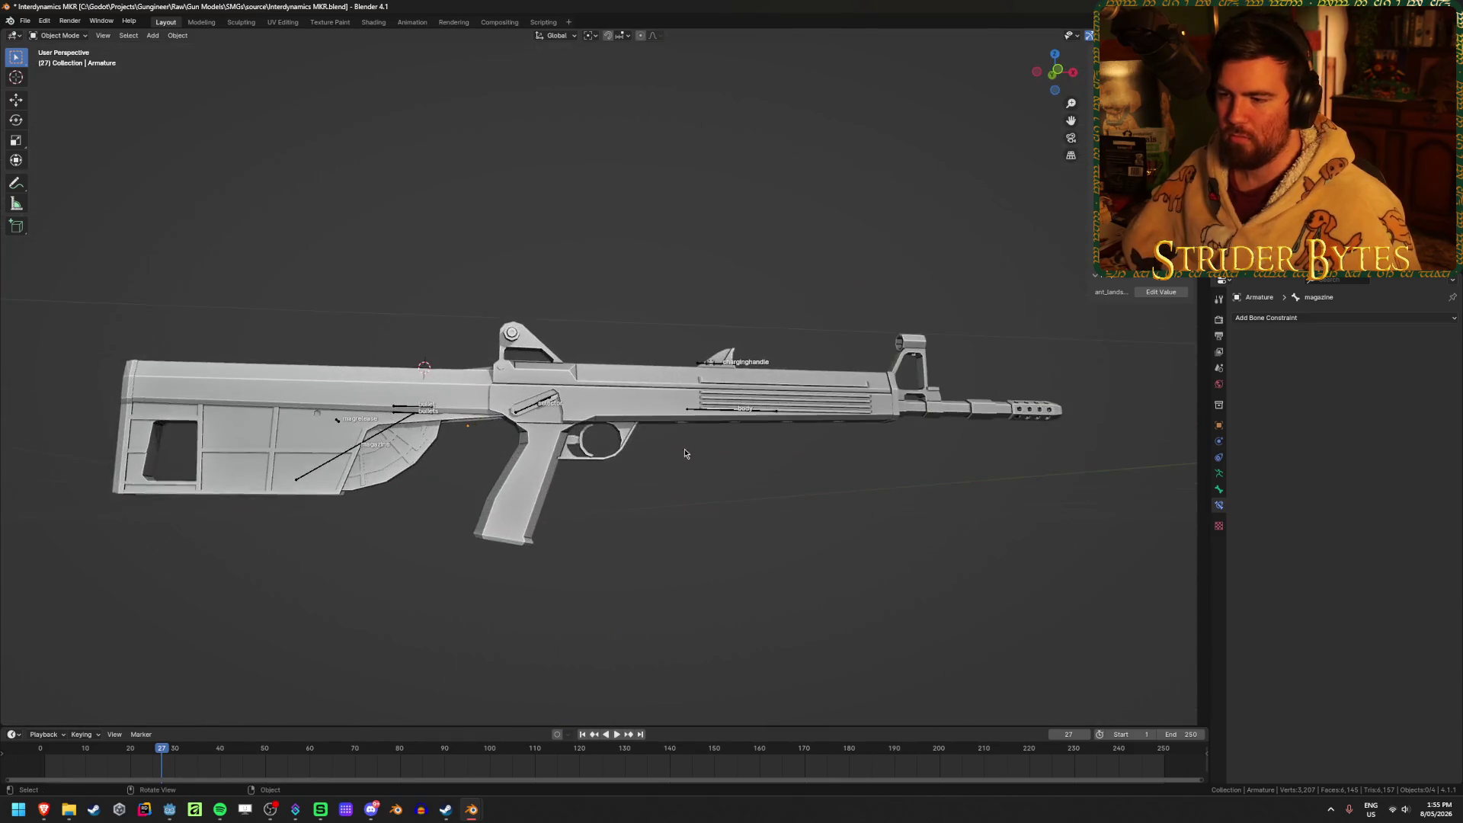
{"action": "key", "text": "z"}
{"action": "left_click", "coordinate": [701, 541]}
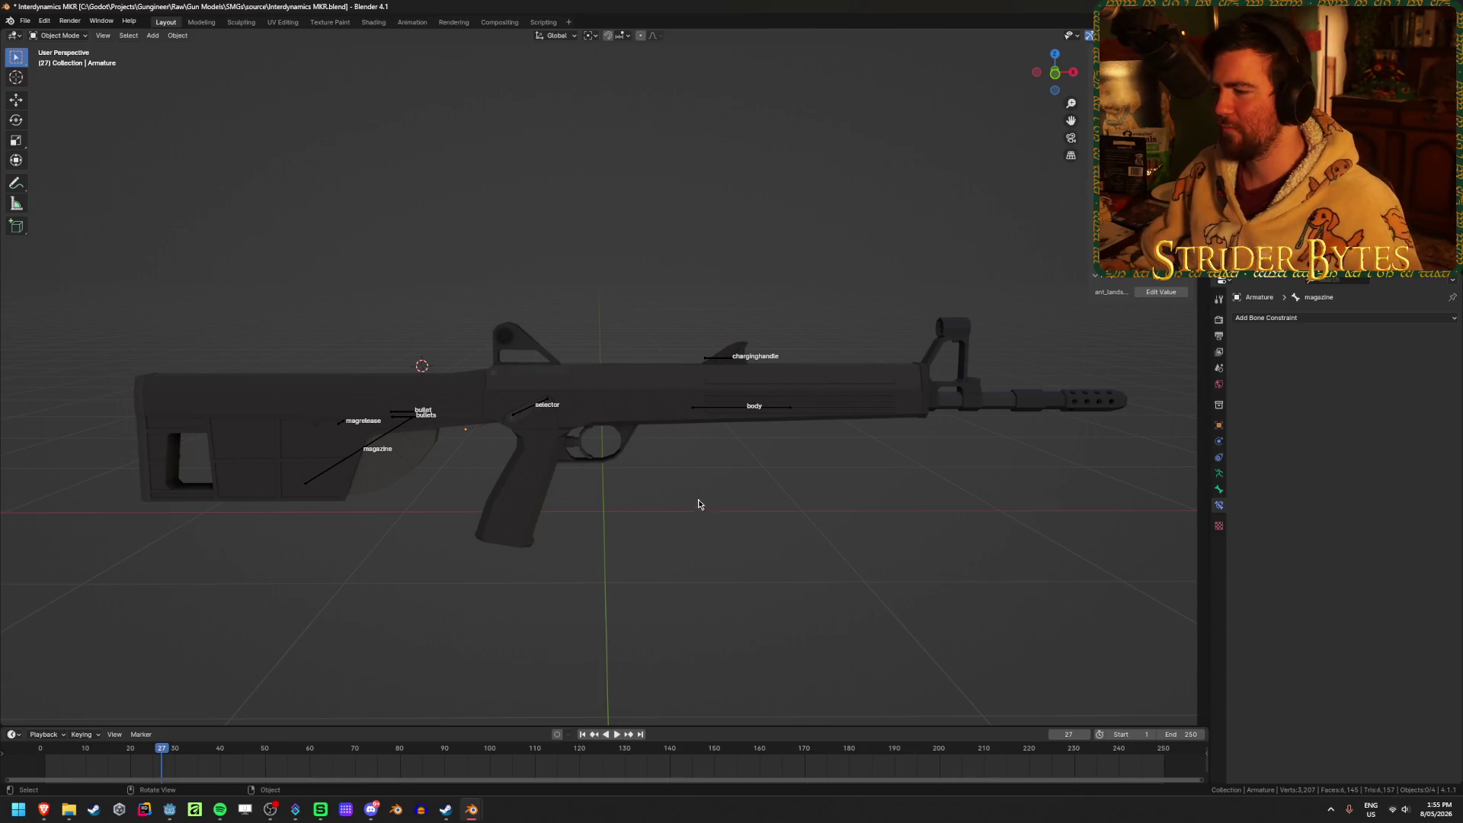
{"action": "left_click", "coordinate": [652, 378]}
{"action": "left_click", "coordinate": [708, 454]}
Reapply Material Preview and line up a flat side view showing the stock and grip.
{"action": "mouse_move", "coordinate": [474, 511]}
{"action": "middle_mouse_down"}
{"action": "mouse_move", "coordinate": [411, 496]}
{"action": "mouse_move", "coordinate": [910, 478]}
{"action": "mouse_move", "coordinate": [907, 509]}
{"action": "mouse_move", "coordinate": [859, 401]}
{"action": "mouse_move", "coordinate": [743, 452]}
{"action": "mouse_move", "coordinate": [719, 424]}
{"action": "mouse_move", "coordinate": [755, 398]}
{"action": "mouse_move", "coordinate": [867, 419]}
{"action": "mouse_move", "coordinate": [867, 466]}
{"action": "mouse_move", "coordinate": [651, 472]}
{"action": "middle_mouse_up"}
{"action": "key", "text": "z"}
{"action": "left_click", "coordinate": [759, 451]}
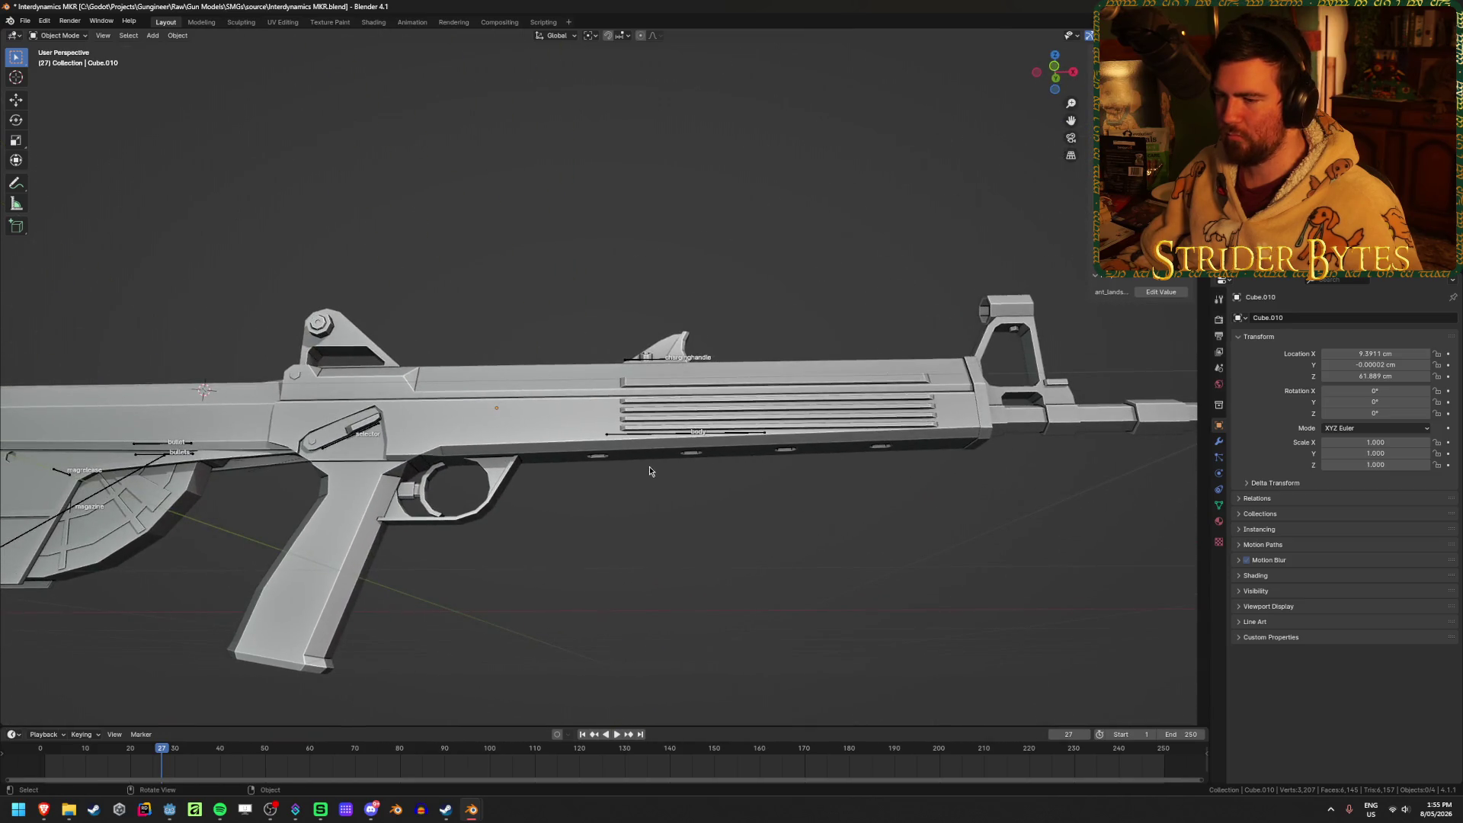
{"action": "middle_click_drag", "start_coordinate": [602, 404], "coordinate": [863, 461]}
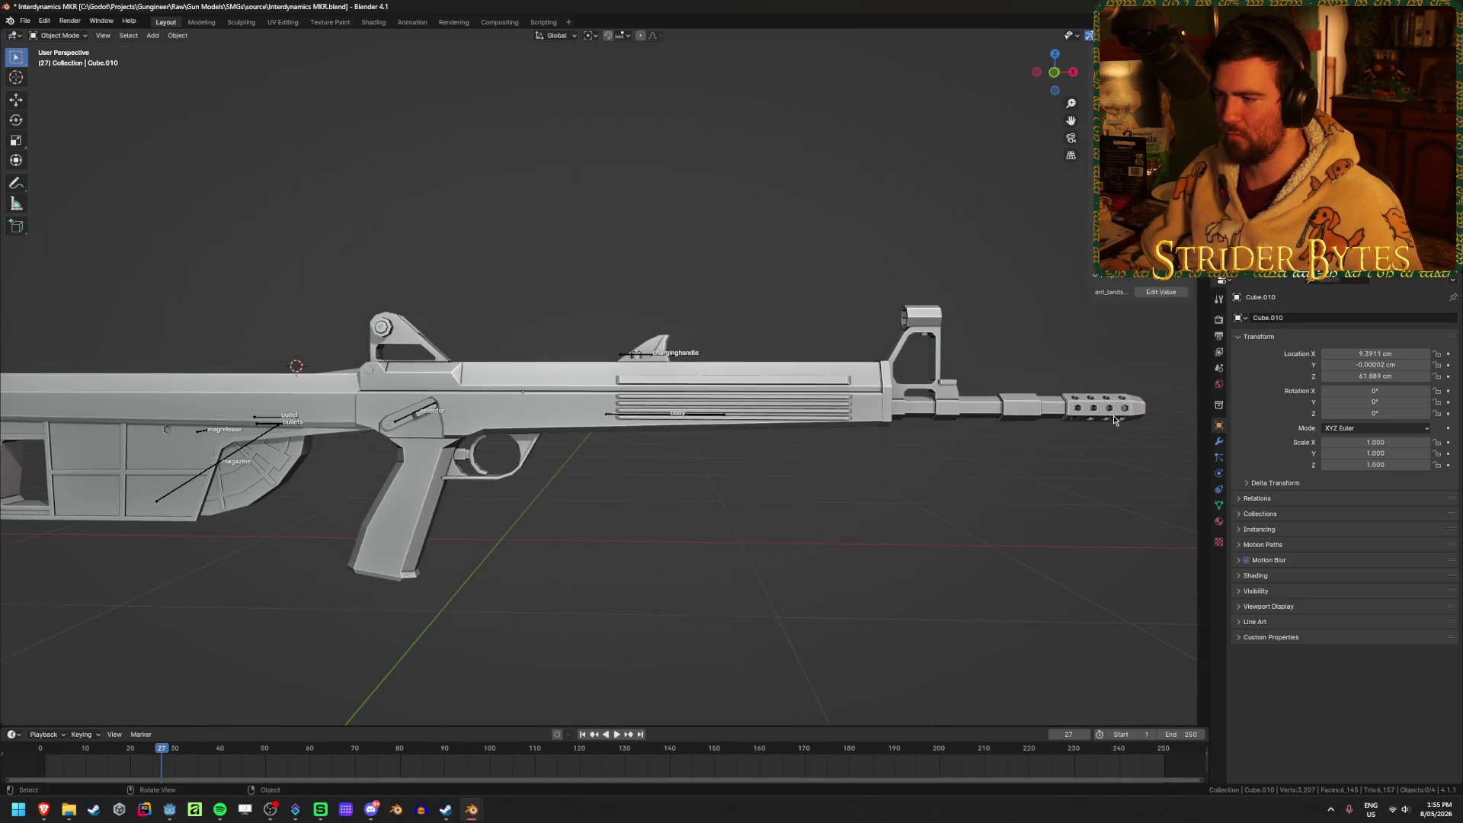
{"action": "middle_click_drag", "start_coordinate": [230, 508], "coordinate": [497, 508], "text": "shift"}
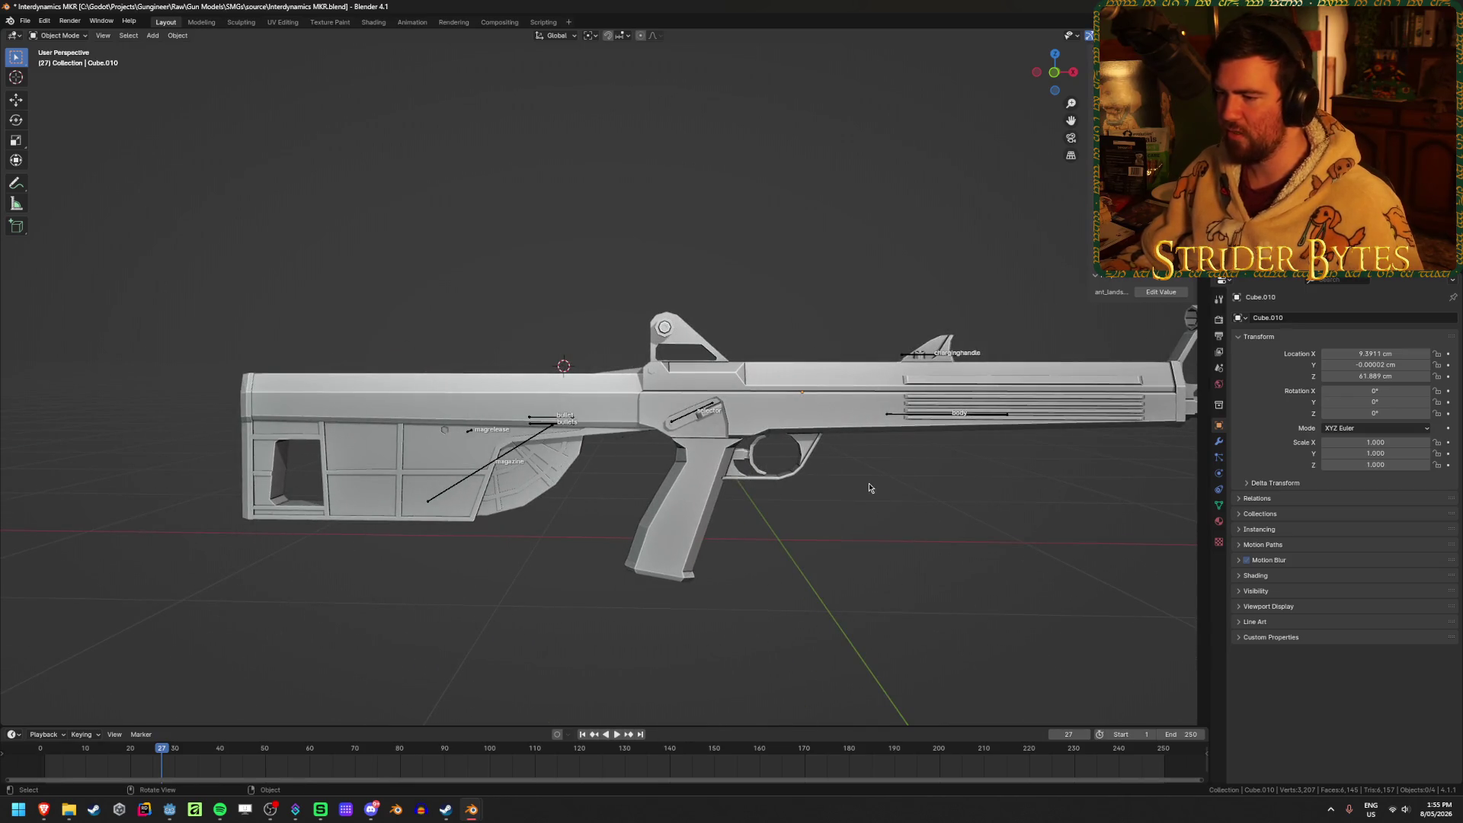
Clear the rifle body's parent and switch to darker rendered shading facing the muzzle.
{"action": "left_click", "coordinate": [864, 375]}
{"action": "key", "text": "alt+p"}
{"action": "left_click", "coordinate": [863, 374]}
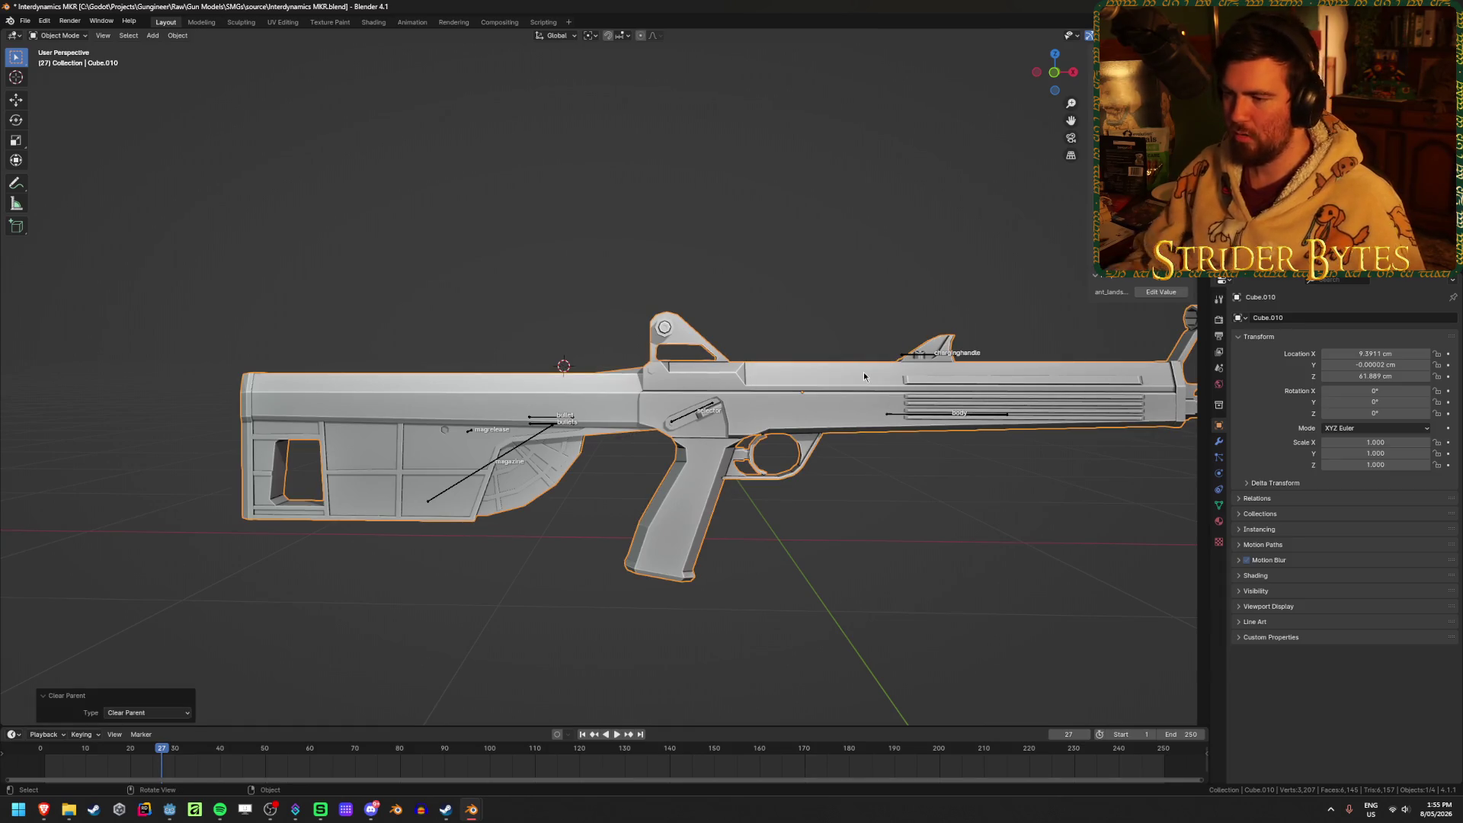
{"action": "left_click", "coordinate": [808, 562]}
{"action": "middle_click_drag", "start_coordinate": [808, 567], "coordinate": [693, 584]}
{"action": "key", "text": "z"}
{"action": "left_click", "coordinate": [693, 583]}
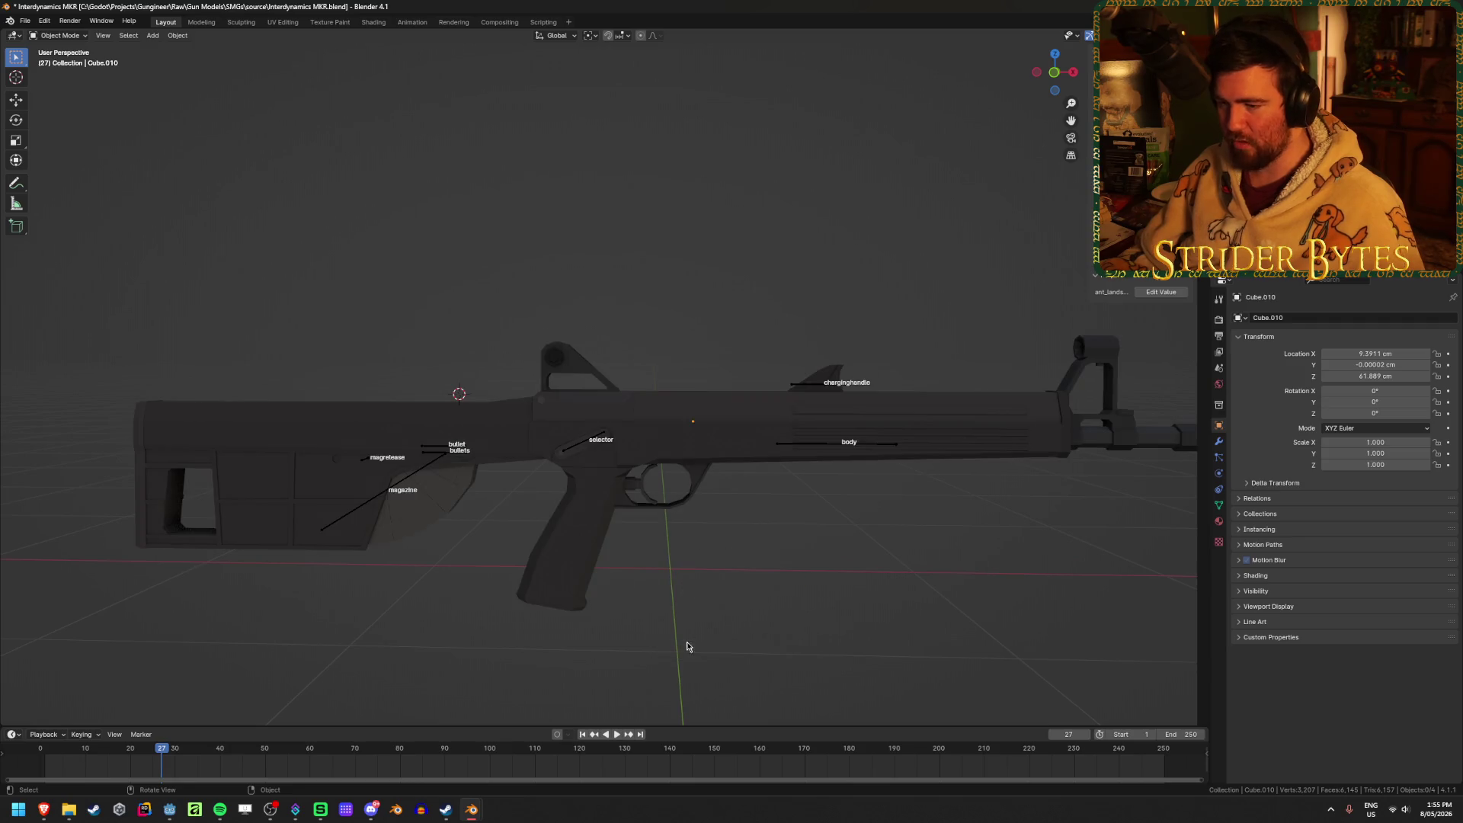
Delete the part label objects and a leftover object, then select the whole rifle.
{"action": "left_click", "coordinate": [406, 481]}
{"action": "key", "text": "Delete"}
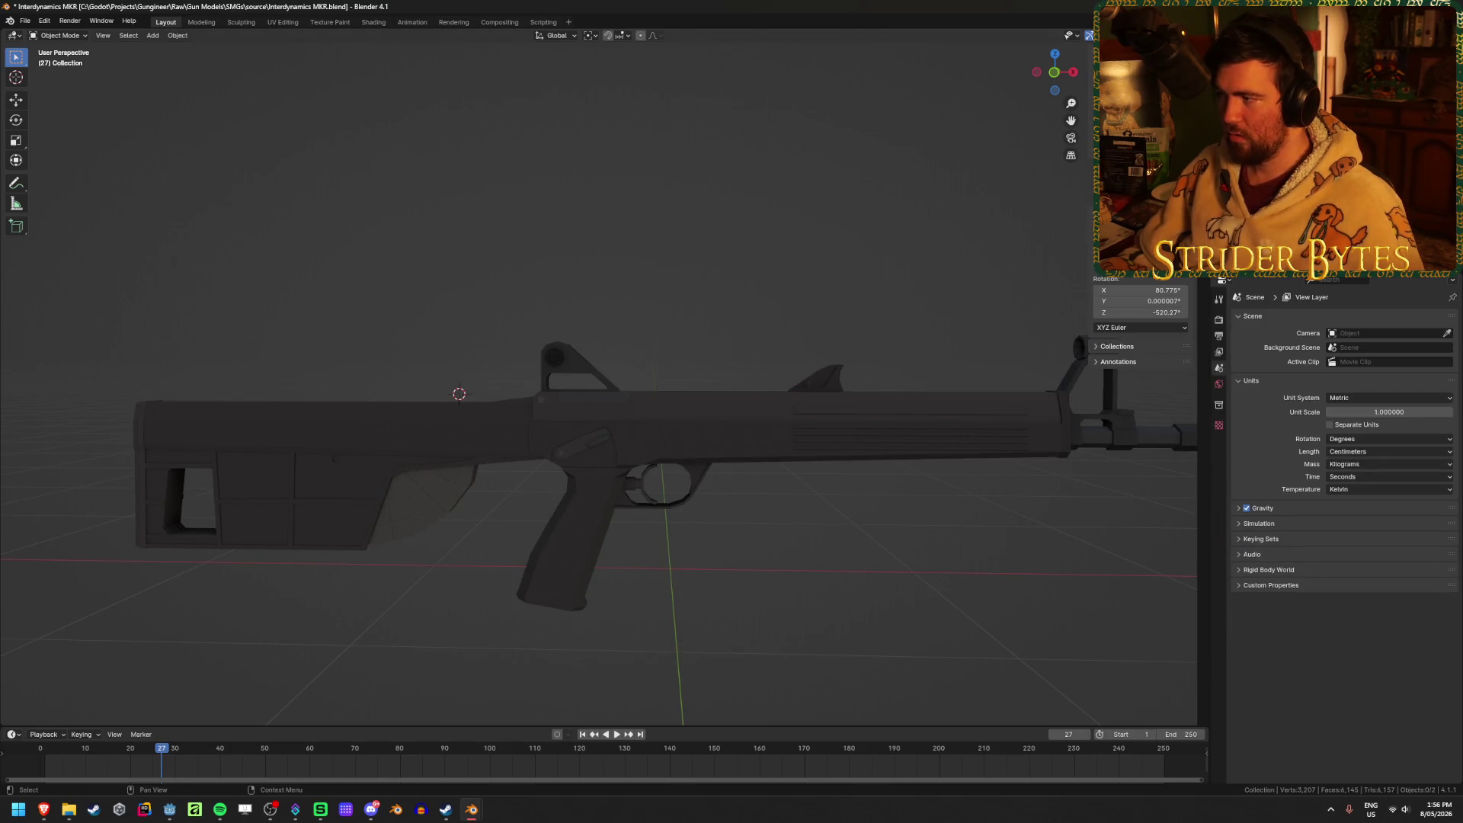
{"action": "key", "text": "Delete"}
{"action": "key", "text": "a"}
{"action": "mouse_move", "coordinate": [770, 353]}
{"action": "middle_mouse_down"}
{"action": "mouse_move", "coordinate": [467, 434]}
{"action": "mouse_move", "coordinate": [595, 409]}
{"action": "mouse_move", "coordinate": [520, 405]}
{"action": "middle_mouse_up"}
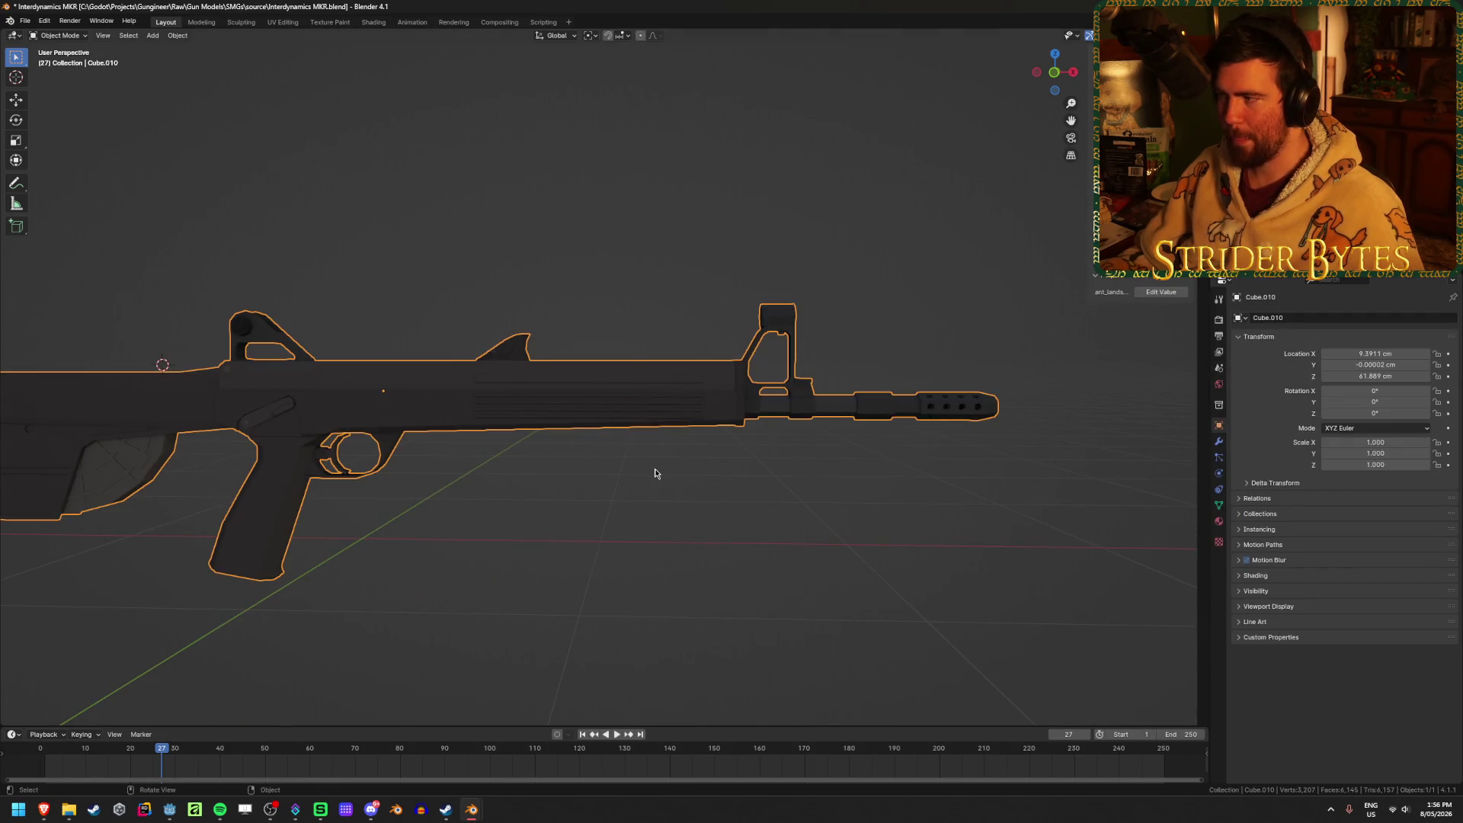
{"action": "scroll", "coordinate": [503, 453], "scroll_direction": "down", "scroll_amount": 2}
{"action": "scroll", "coordinate": [503, 454], "scroll_direction": "up", "scroll_amount": 4}
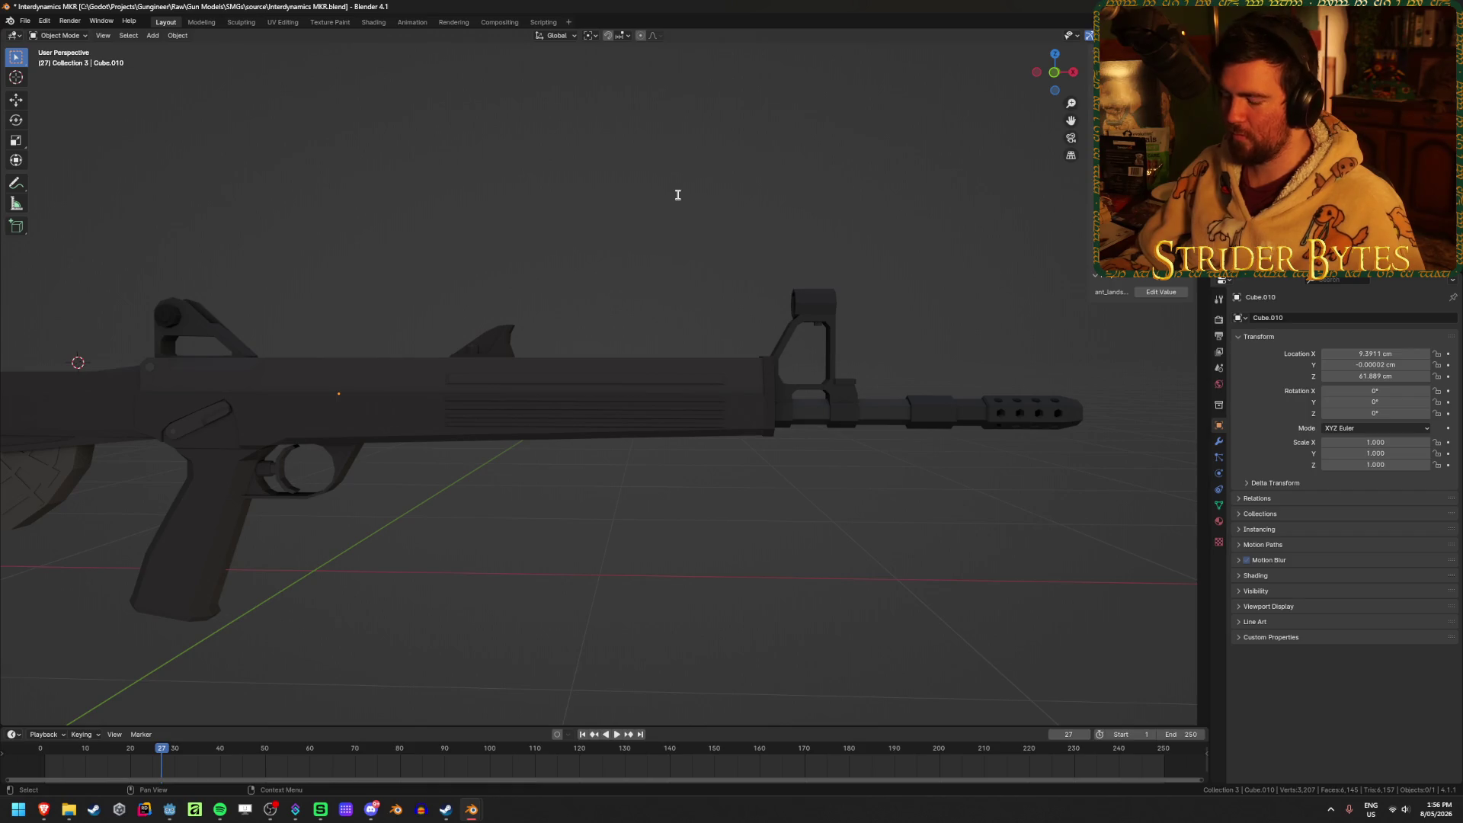
Name the collections Stock and Muzzle, save the file, and select the rifle.
{"action": "key", "text": "Return"}
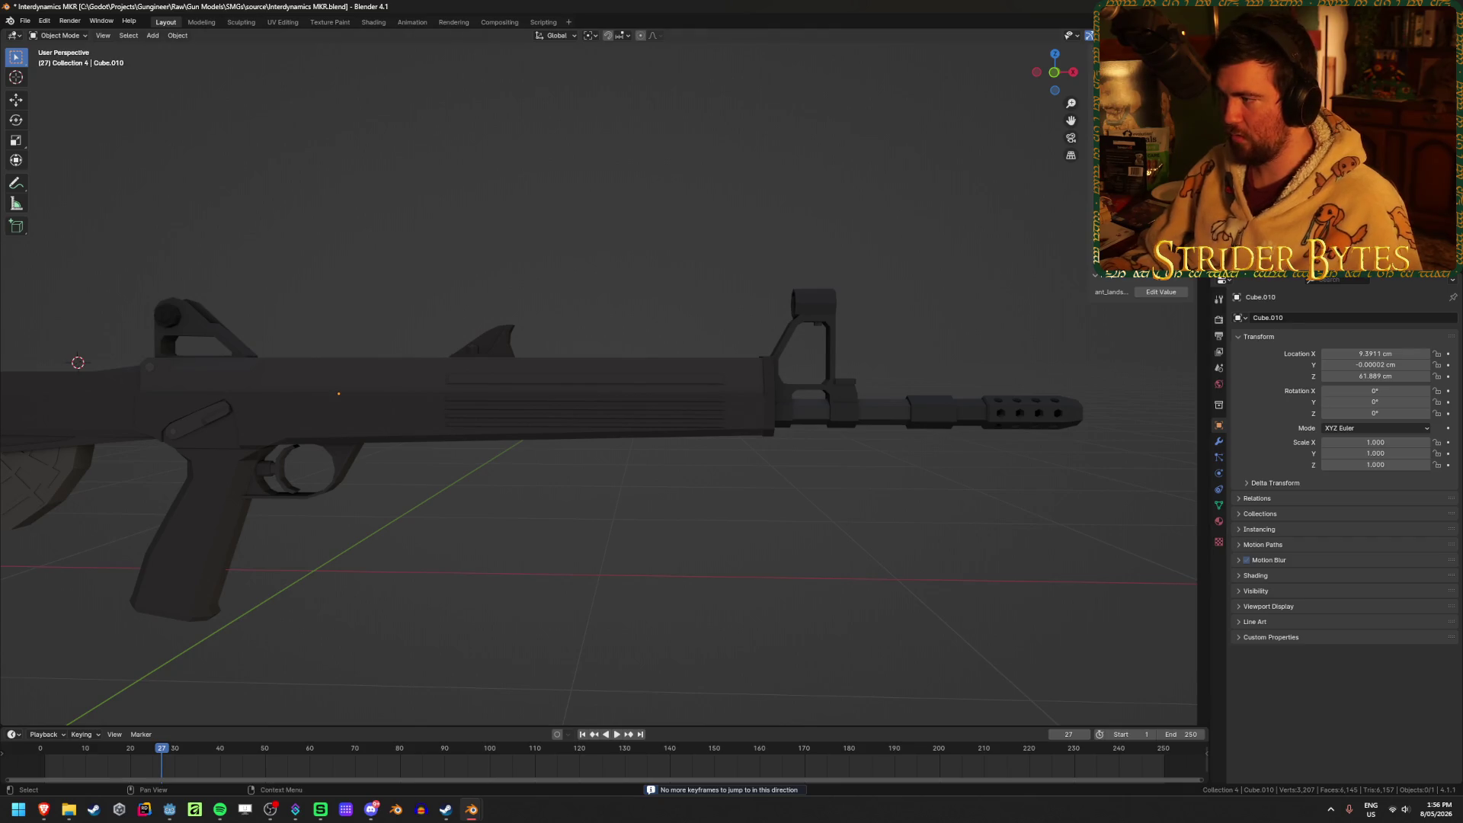
{"action": "key", "text": "Return"}
{"action": "key", "text": "ctrl+s"}
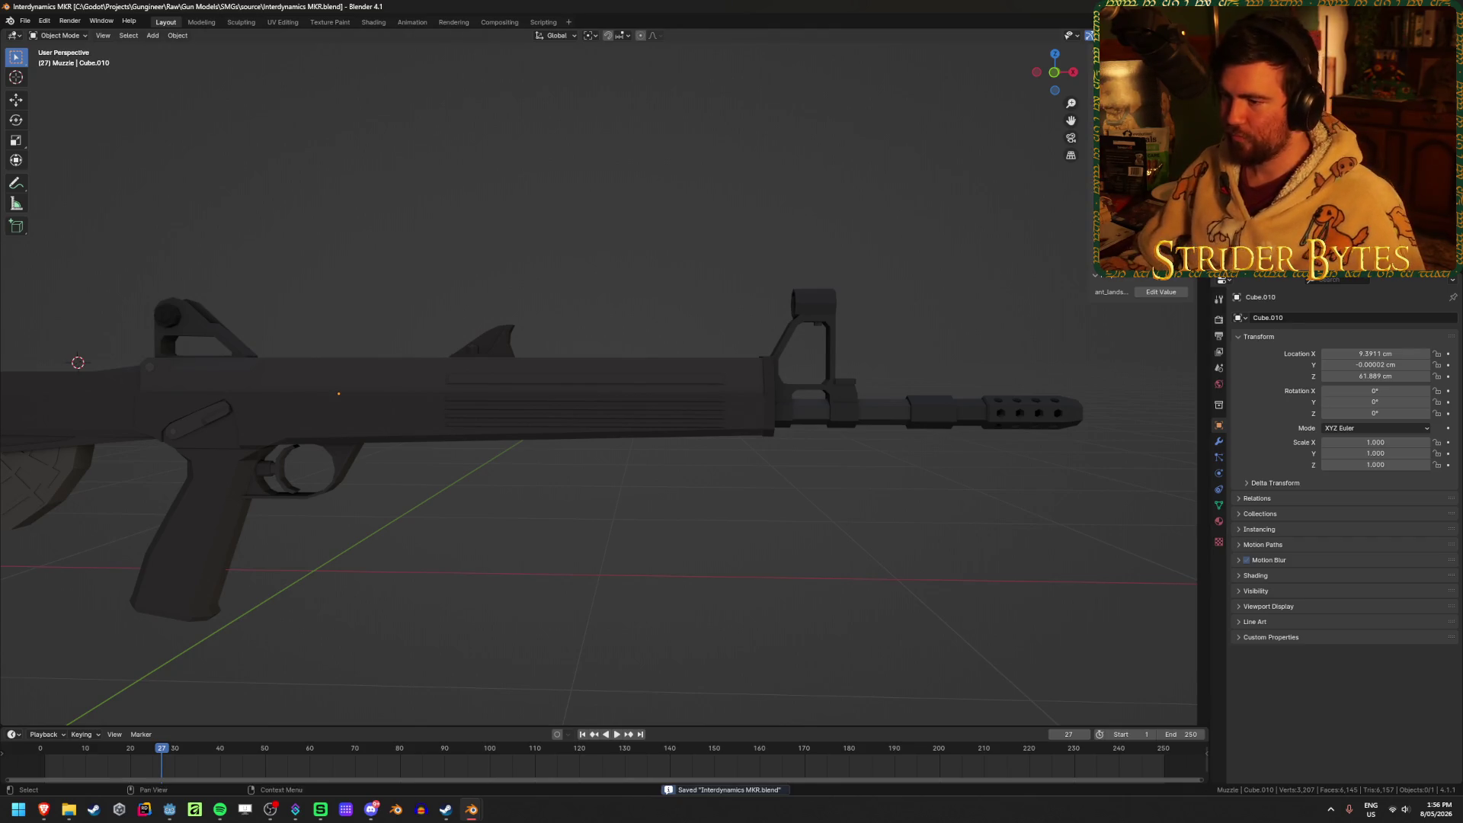
{"action": "left_click", "coordinate": [575, 372]}
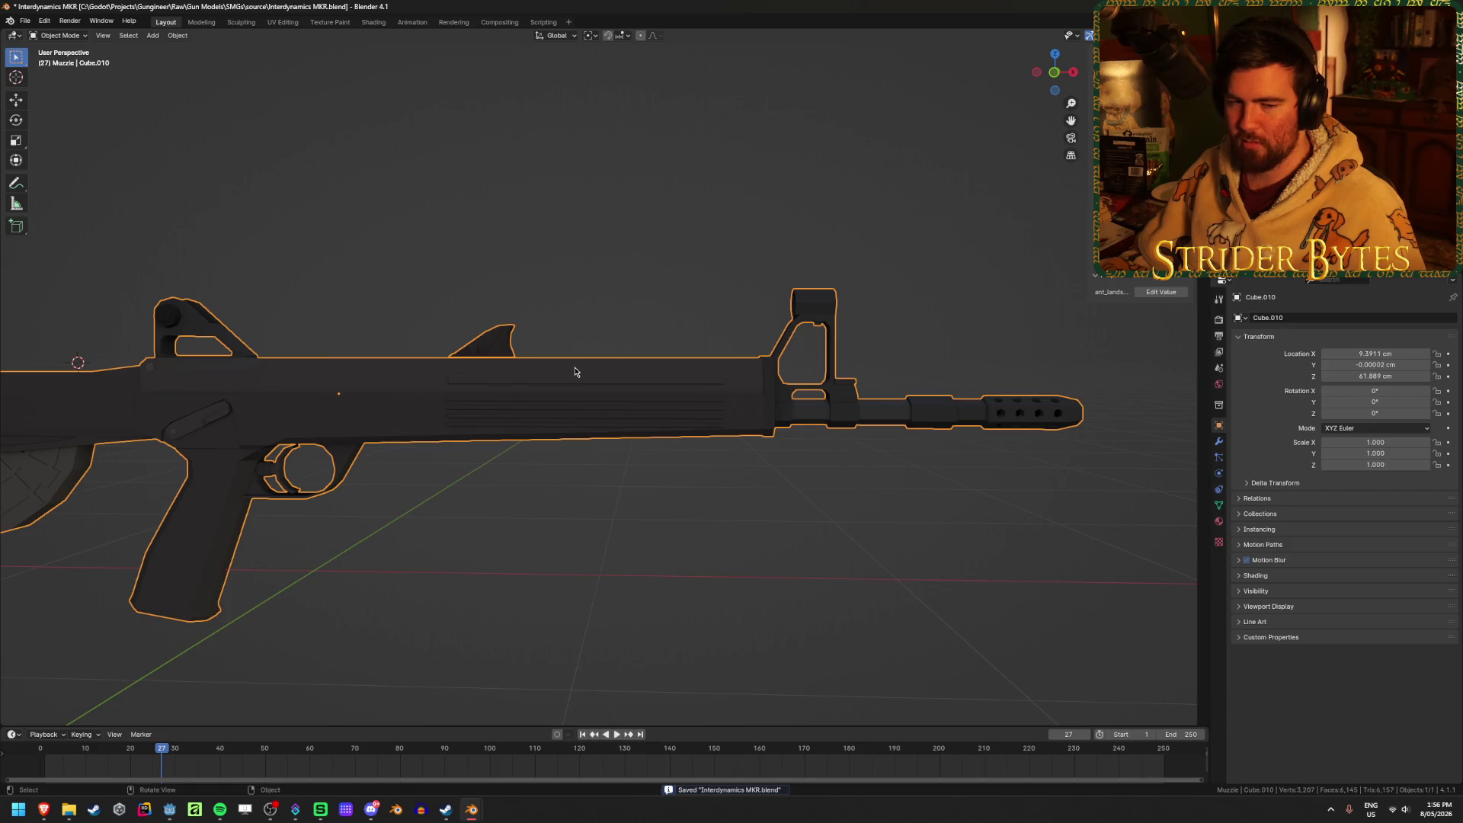
From a right-side three-quarter view, enter Edit Mode and pick edges on the grip.
{"action": "mouse_move", "coordinate": [509, 406]}
{"action": "middle_mouse_down", "text": "shift"}
{"action": "mouse_move", "coordinate": [722, 414]}
{"action": "mouse_move", "coordinate": [854, 358]}
{"action": "mouse_move", "coordinate": [170, 389]}
{"action": "middle_mouse_up", "text": "shift"}
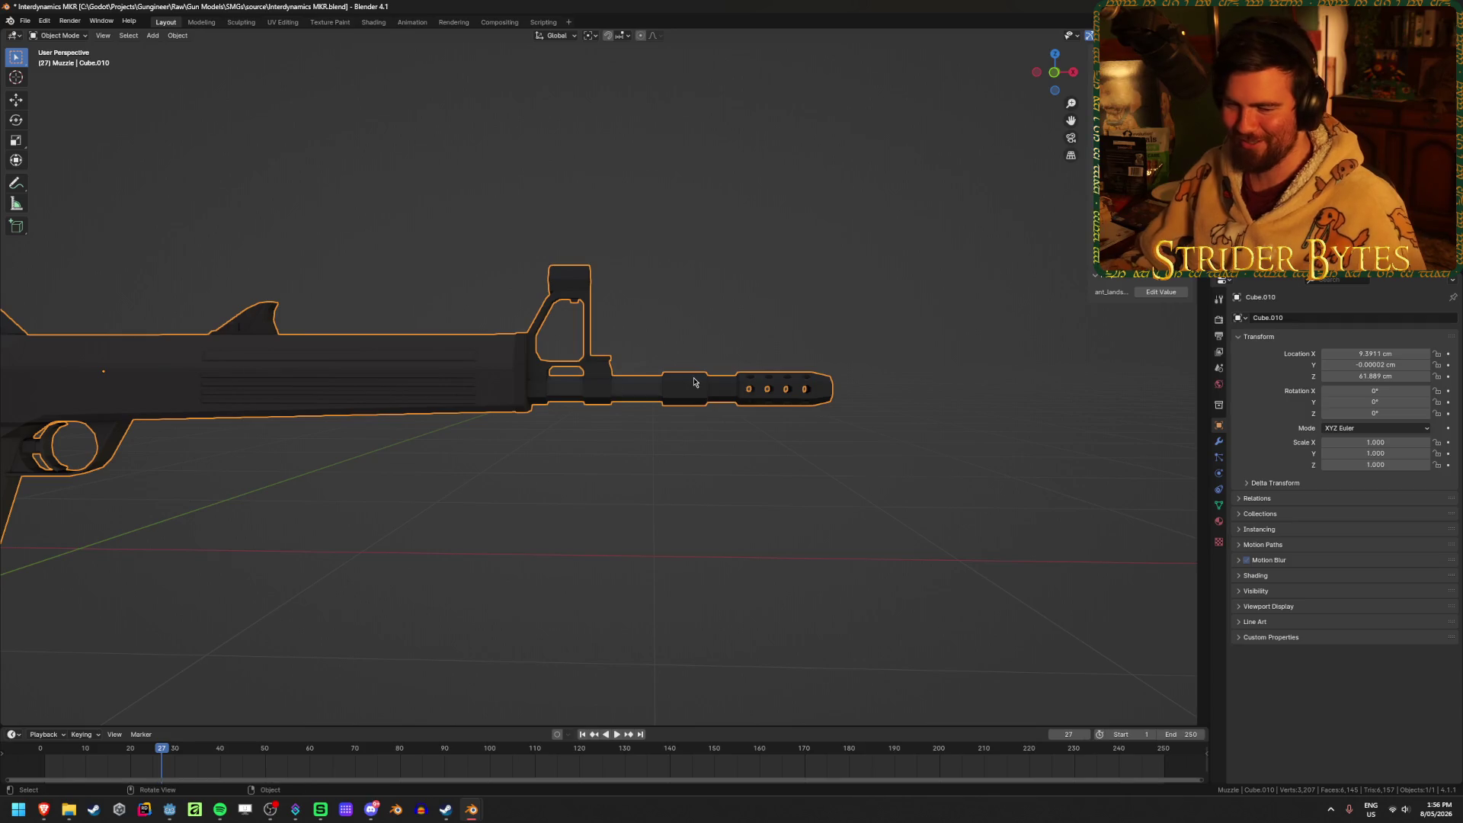
{"action": "key", "text": "KP_3"}
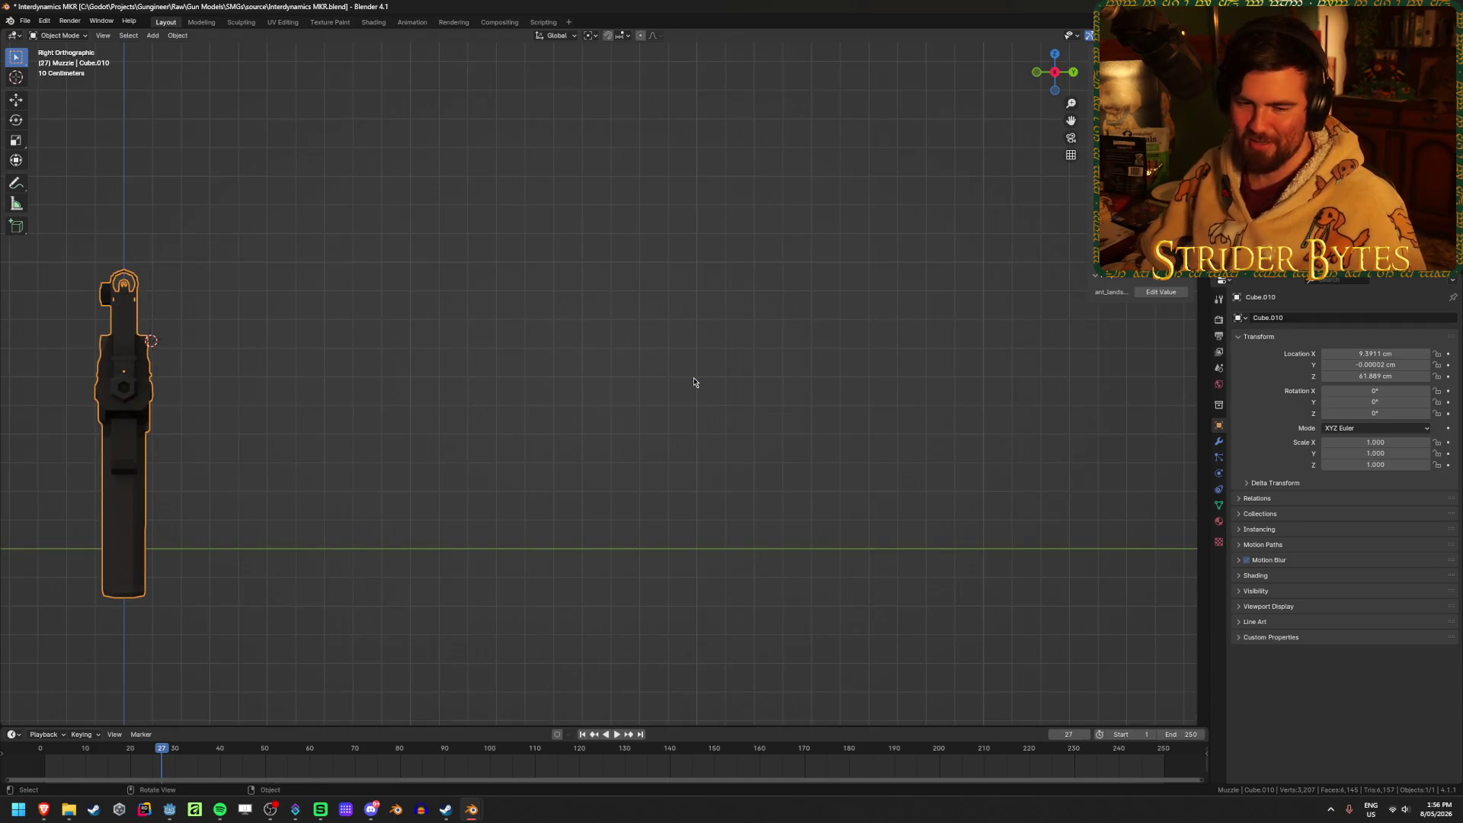
{"action": "mouse_move", "coordinate": [328, 517]}
{"action": "middle_mouse_down", "text": "shift"}
{"action": "mouse_move", "coordinate": [768, 500]}
{"action": "mouse_move", "coordinate": [575, 539]}
{"action": "middle_mouse_up", "text": "shift"}
{"action": "scroll", "coordinate": [583, 551], "scroll_direction": "up", "scroll_amount": 2}
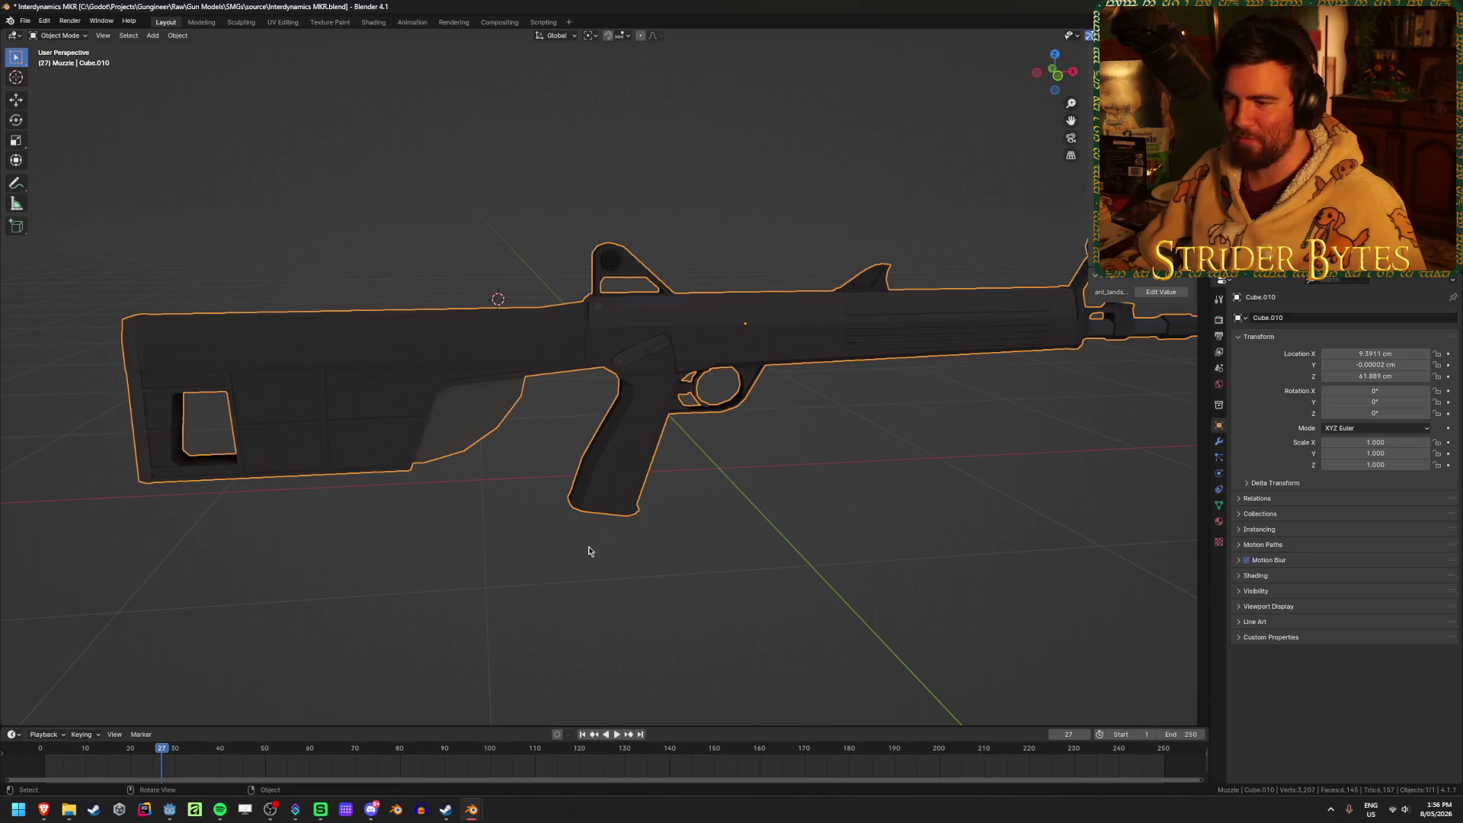
{"action": "key", "text": "Tab"}
{"action": "scroll", "coordinate": [621, 457], "scroll_direction": "up", "scroll_amount": 3}
{"action": "left_click", "coordinate": [588, 496]}
{"action": "left_click", "coordinate": [640, 505]}
{"action": "scroll", "coordinate": [727, 509], "scroll_direction": "down", "scroll_amount": 3}
{"action": "key", "text": "w"}
{"action": "mouse_move", "coordinate": [727, 509]}
{"action": "middle_mouse_down"}
{"action": "mouse_move", "coordinate": [566, 369]}
{"action": "mouse_move", "coordinate": [549, 555]}
{"action": "mouse_move", "coordinate": [569, 585]}
{"action": "middle_mouse_up"}
Snap the 3D cursor to the selected grip edge loops and return to Object Mode.
{"action": "left_click", "coordinate": [692, 582], "text": "alt"}
{"action": "left_click", "coordinate": [694, 581], "text": "alt+shift"}
{"action": "key", "text": "shift+s"}
{"action": "left_click", "coordinate": [694, 634]}
{"action": "key", "text": "Tab"}
{"action": "scroll", "coordinate": [721, 458], "scroll_direction": "down", "scroll_amount": 3}
{"action": "mouse_move", "coordinate": [722, 457]}
{"action": "middle_mouse_down"}
{"action": "mouse_move", "coordinate": [829, 470]}
{"action": "mouse_move", "coordinate": [625, 524]}
{"action": "middle_mouse_up"}
{"action": "right_click", "coordinate": [625, 524]}
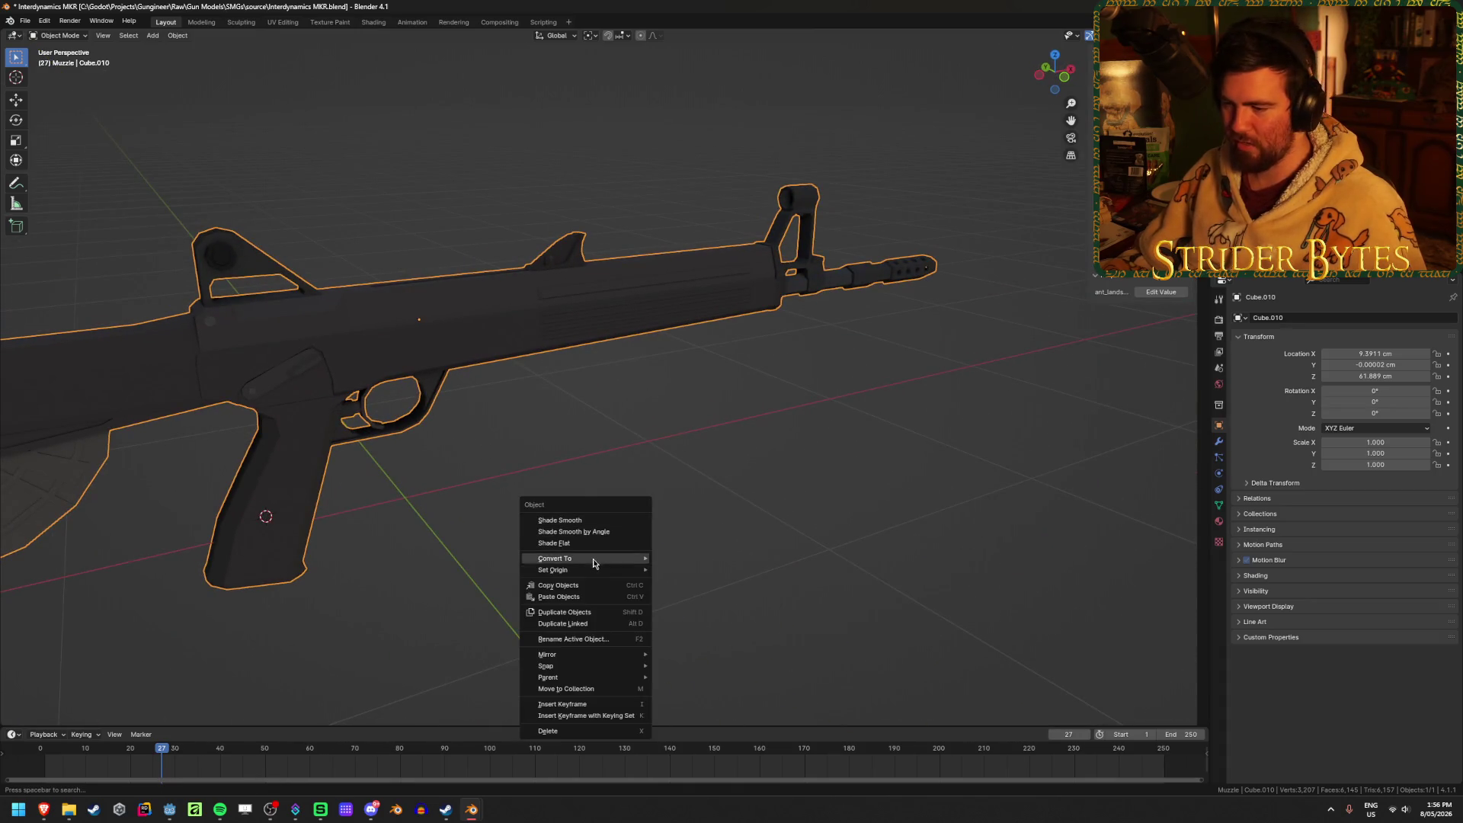
Set the rifle's origin to the 3D cursor at the grip, move it to world origin, and save.
{"action": "mouse_move", "coordinate": [610, 570]}
{"action": "left_click", "coordinate": [720, 594]}
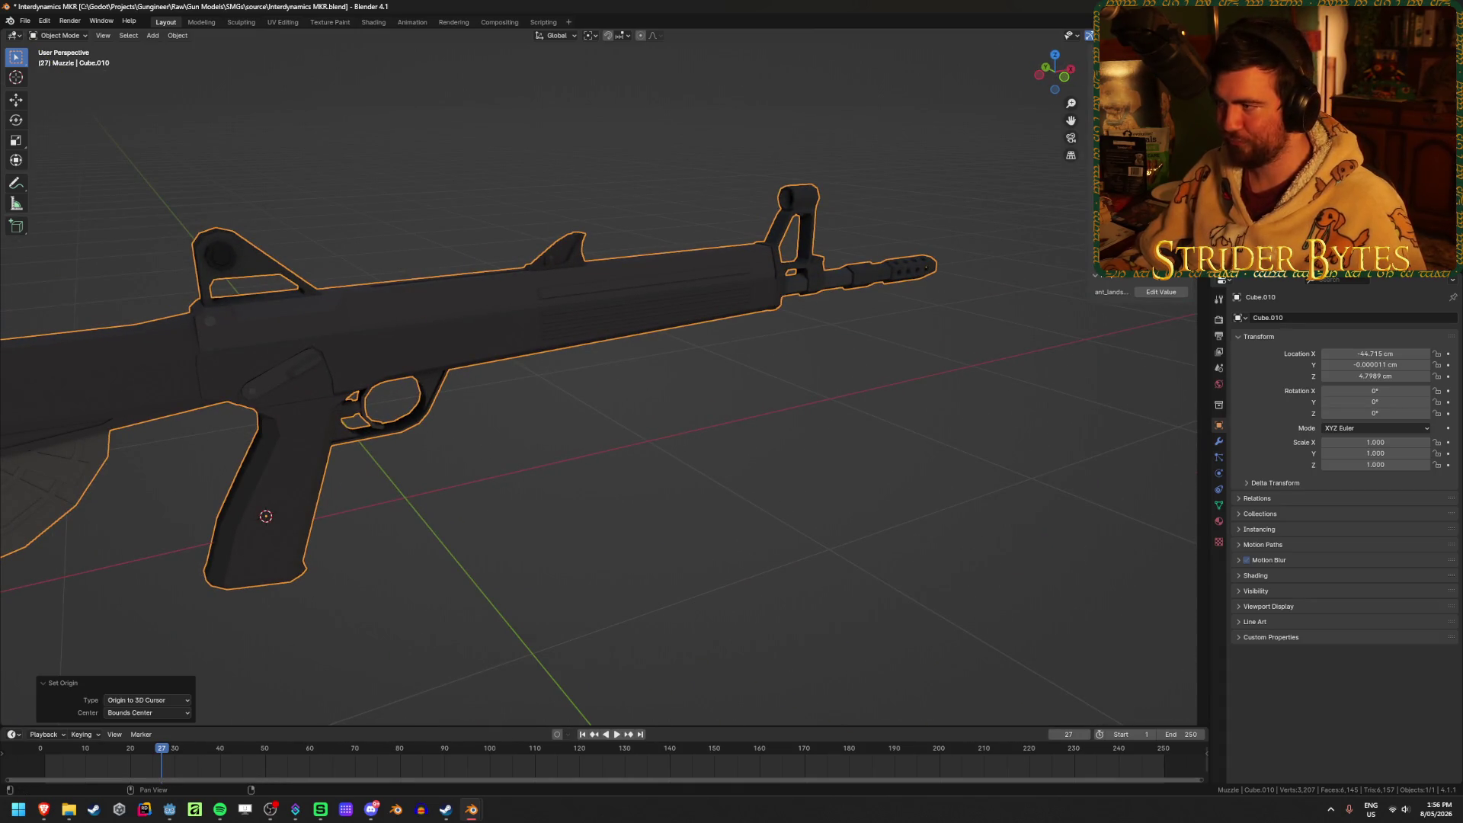
{"action": "key", "text": "alt+g"}
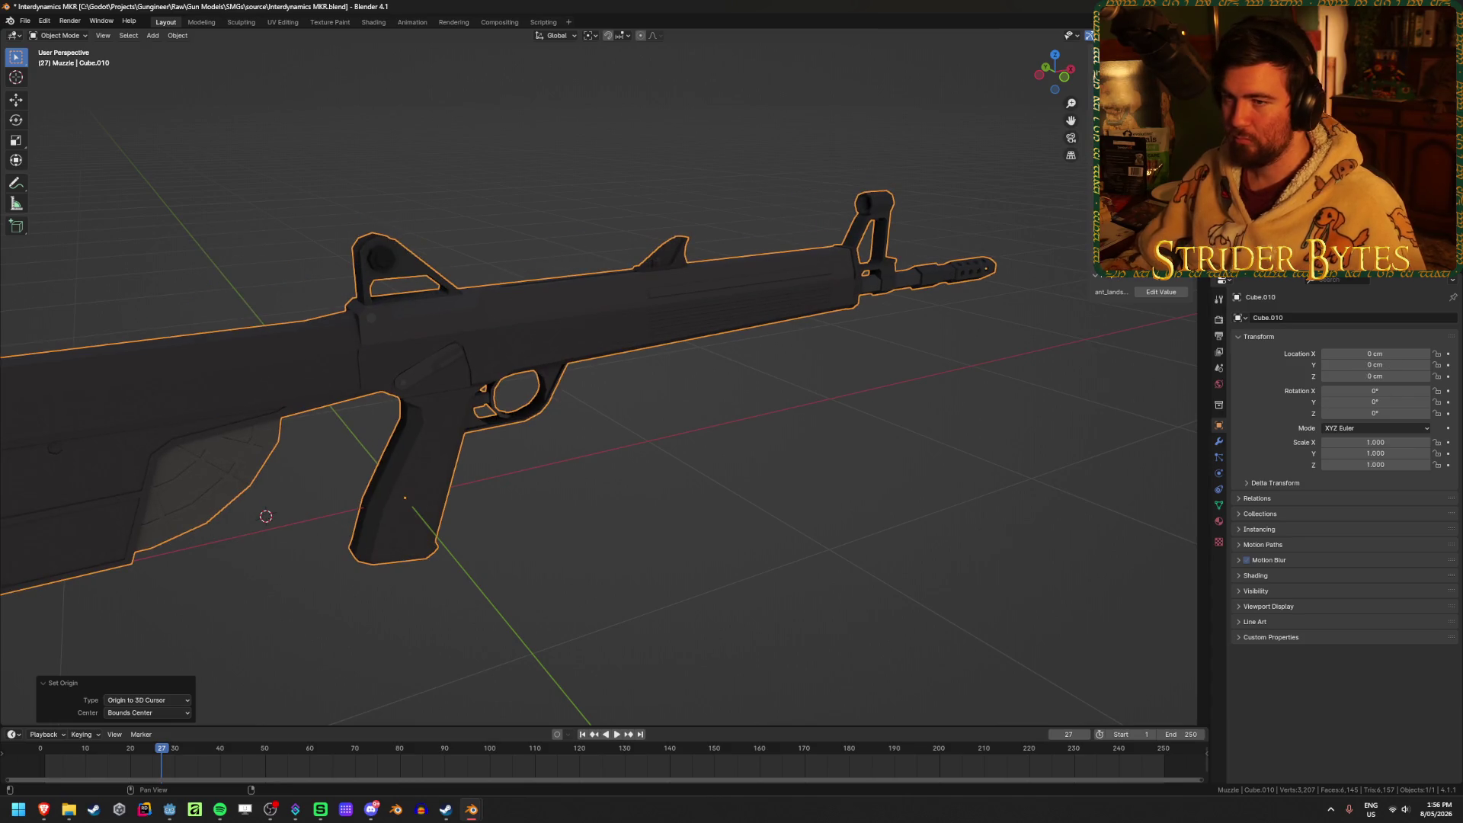
{"action": "key", "text": "ctrl+s"}
{"action": "key", "text": "alt+Tab"}
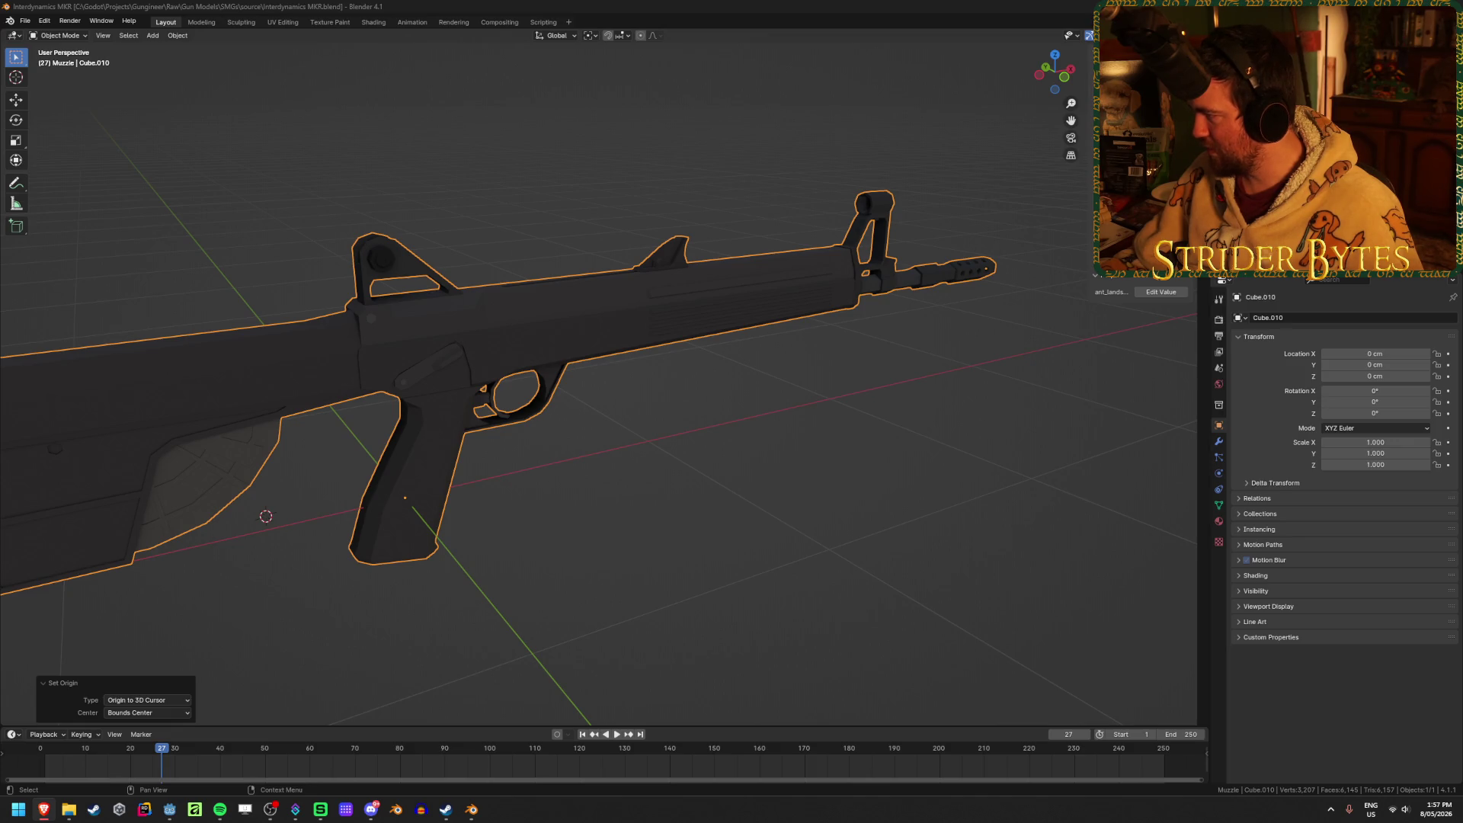
Rotate the rifle 90° around Z and apply the rotation.
{"action": "scroll", "coordinate": [777, 506], "scroll_direction": "down", "scroll_amount": 4}
{"action": "middle_click_drag", "start_coordinate": [778, 506], "coordinate": [875, 396]}
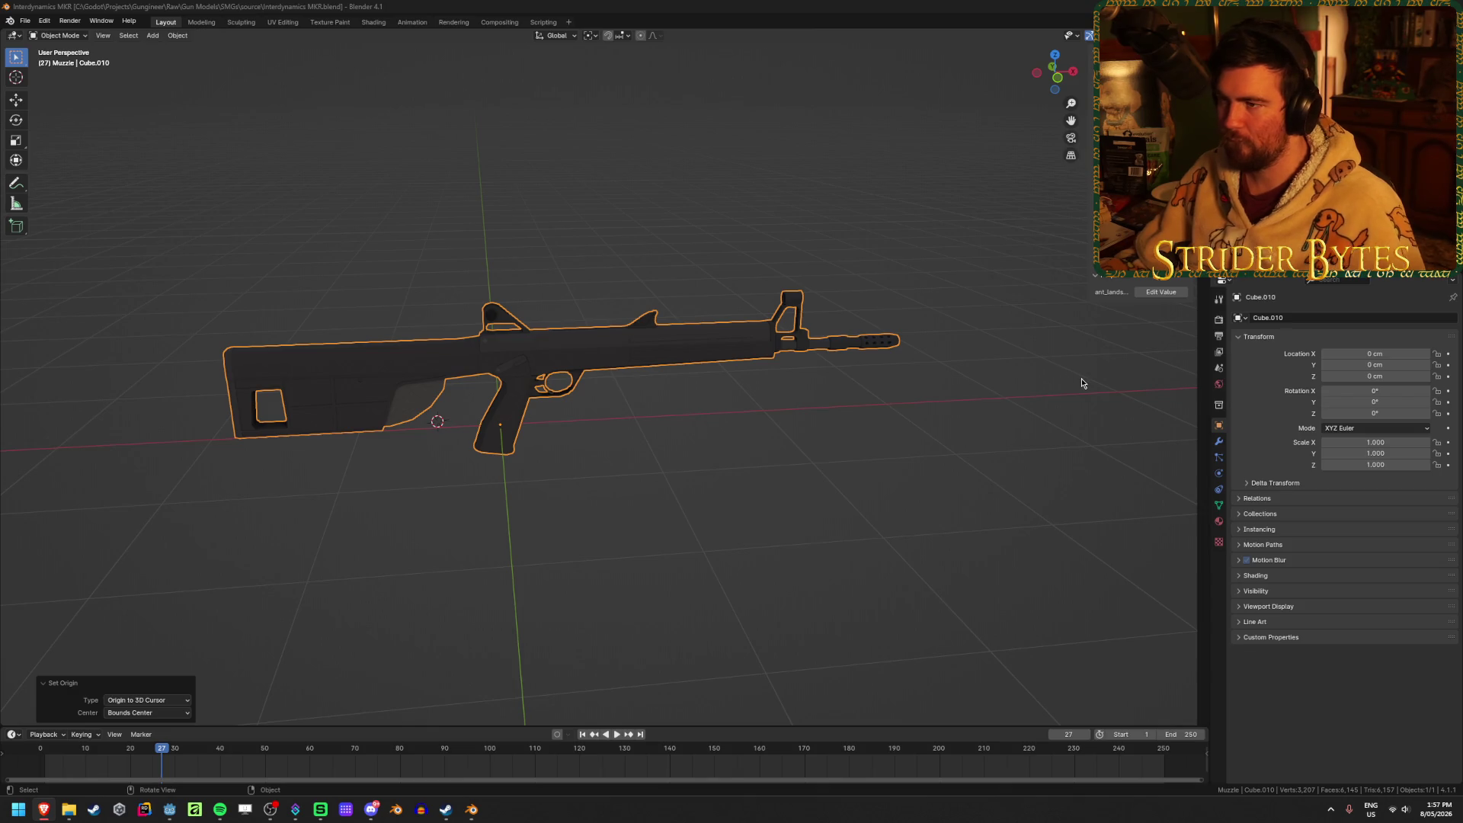
{"action": "middle_click_drag", "start_coordinate": [852, 514], "coordinate": [825, 537]}
{"action": "key", "text": "r"}
{"action": "key", "text": "z"}
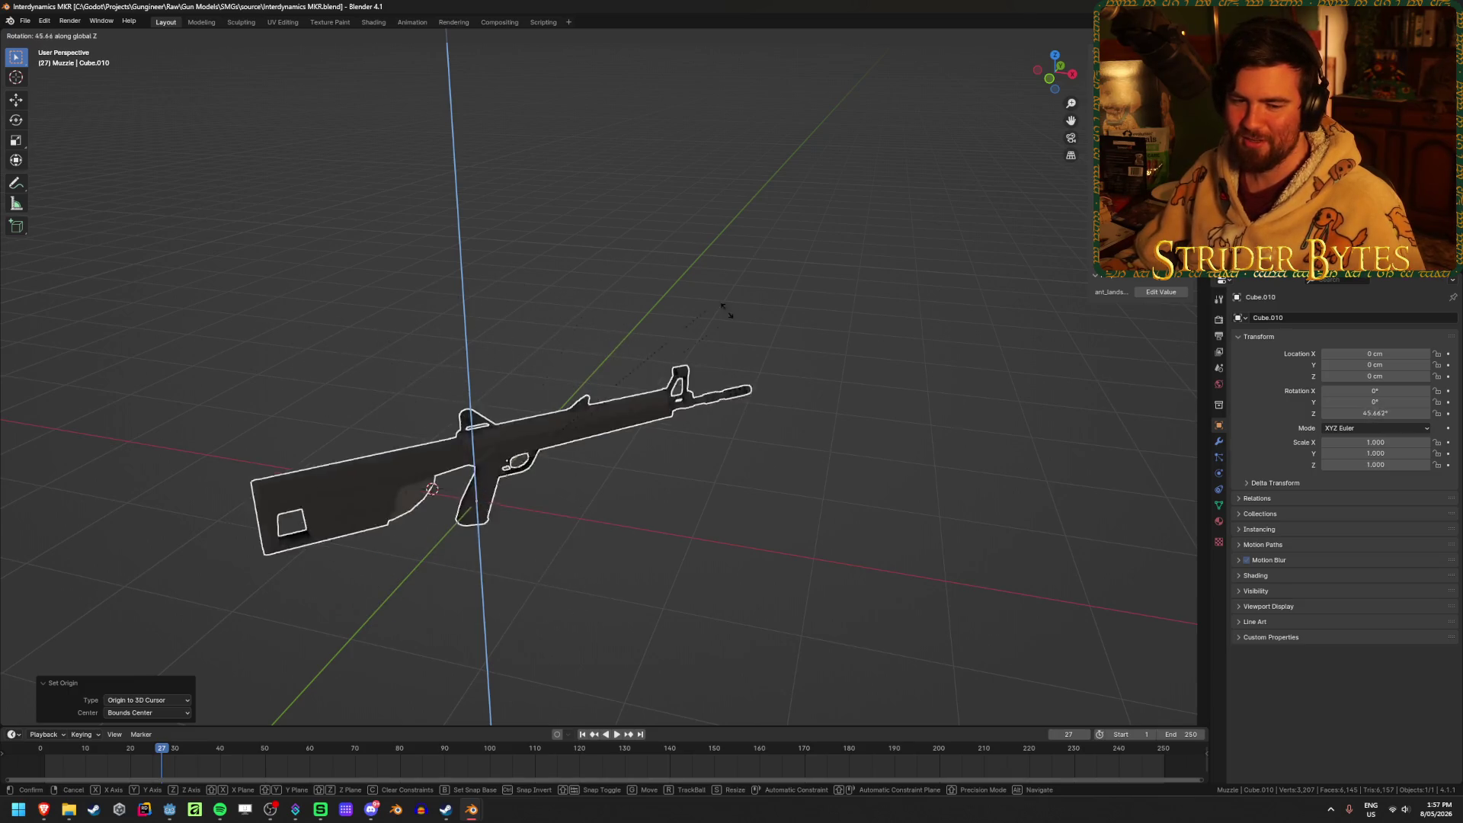
{"action": "type", "text": "90"}
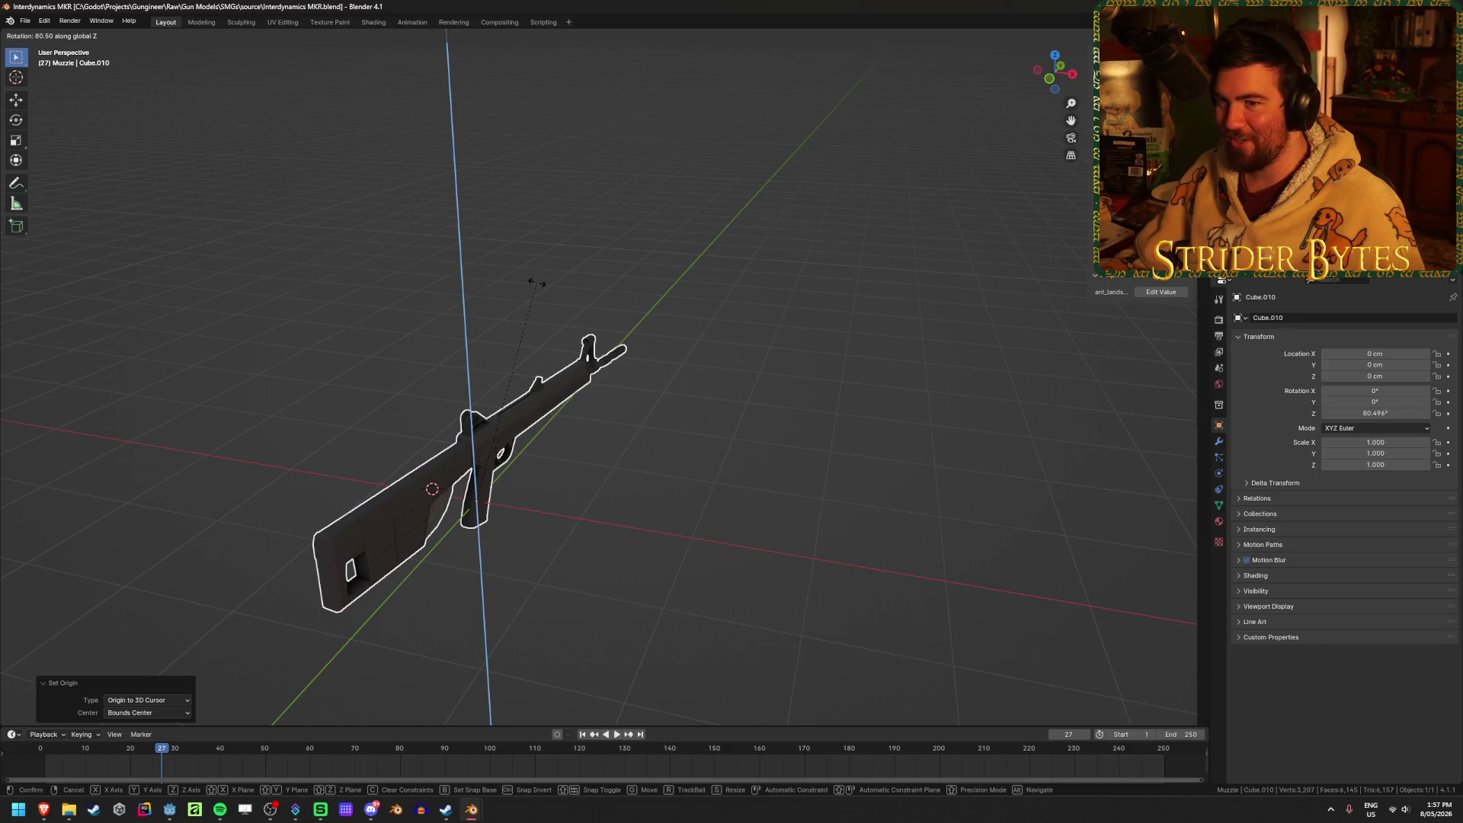
{"action": "key", "text": "Return"}
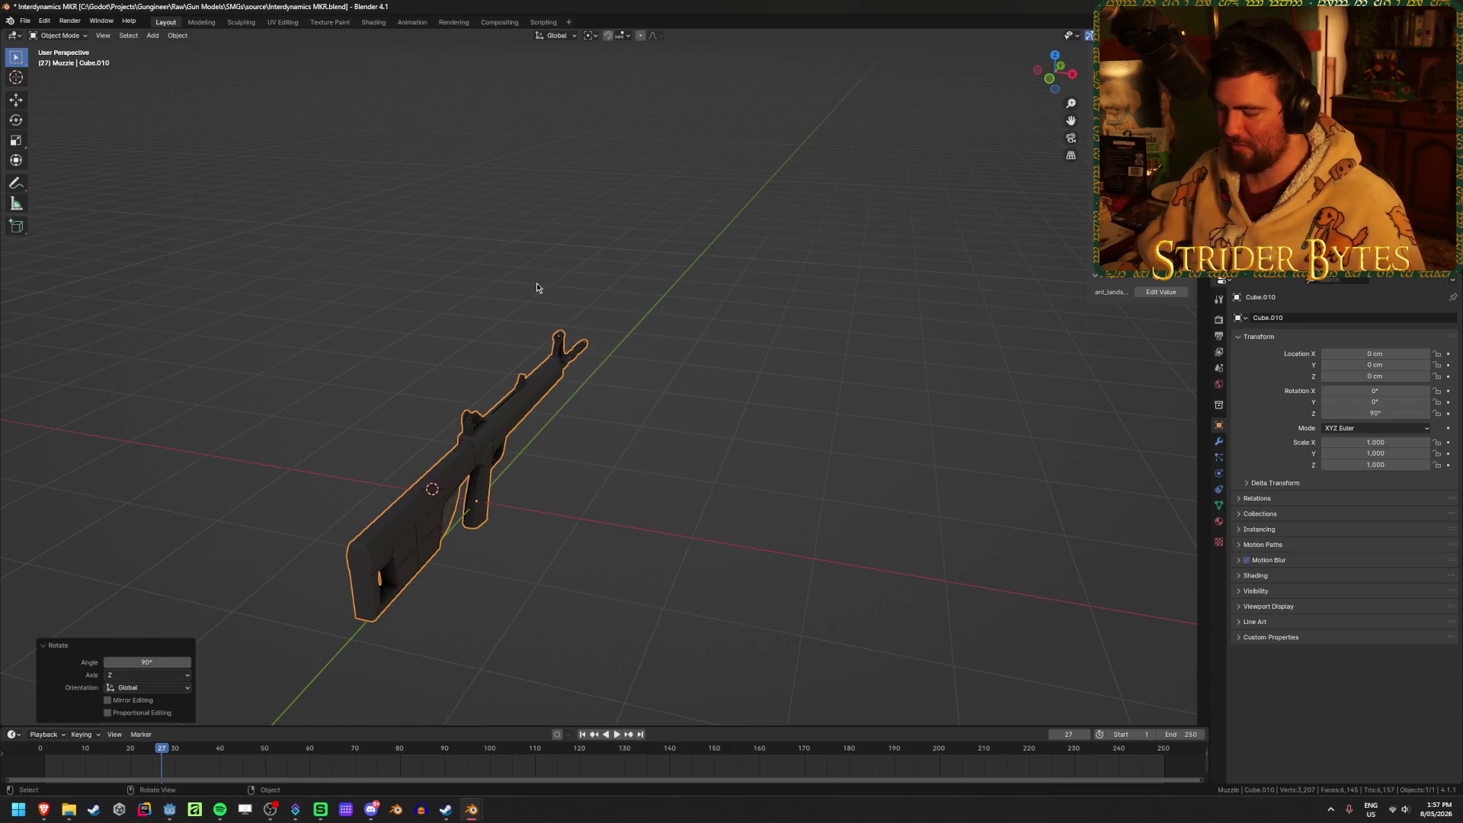
{"action": "key", "text": "KP_3"}
{"action": "key", "text": "ctrl+a"}
{"action": "left_click", "coordinate": [534, 295]}
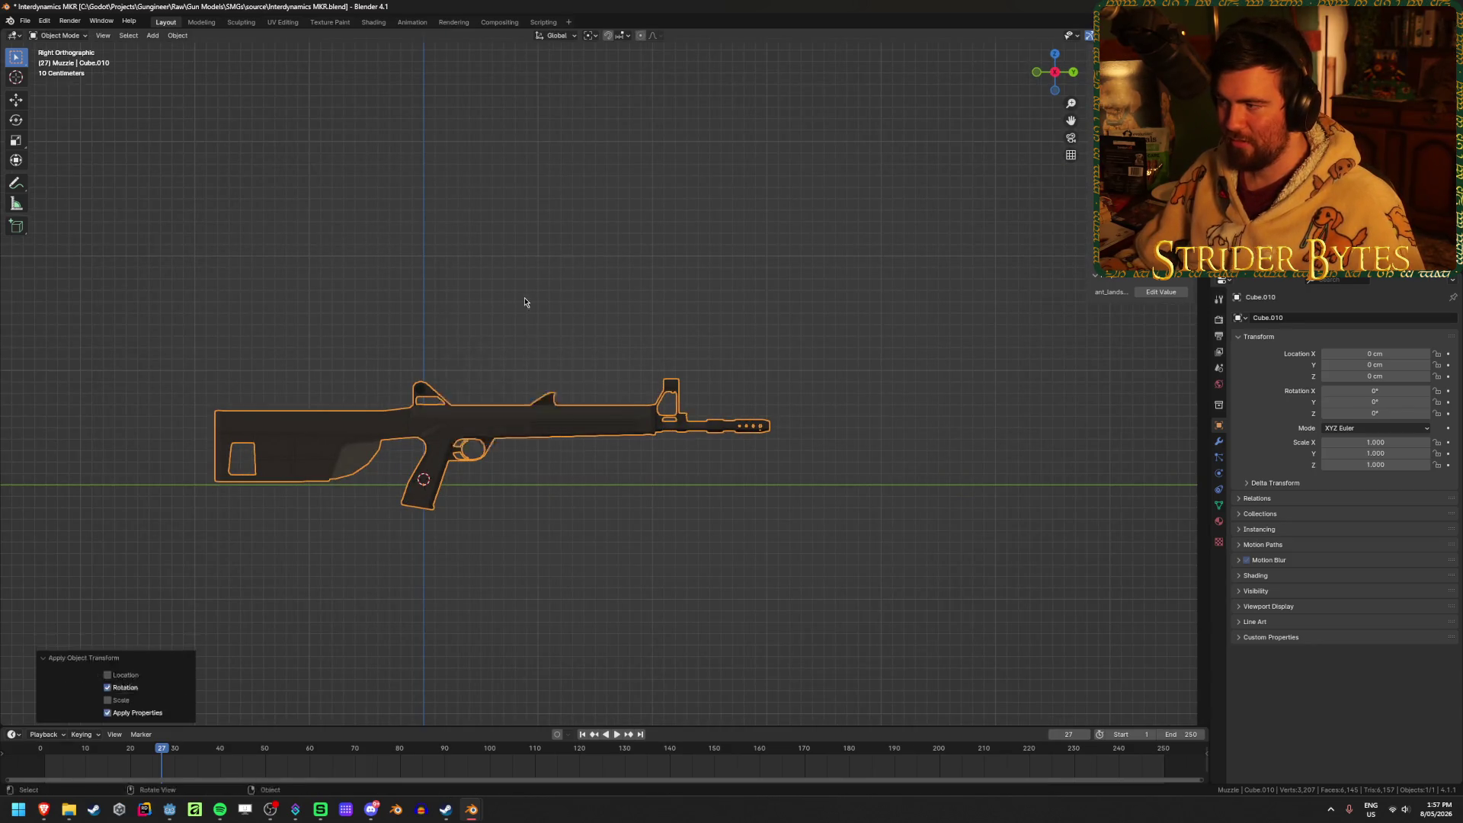
Scale the rifle down to about 0.173 and apply the scale so it reads 1.000.
{"action": "key", "text": "s"}
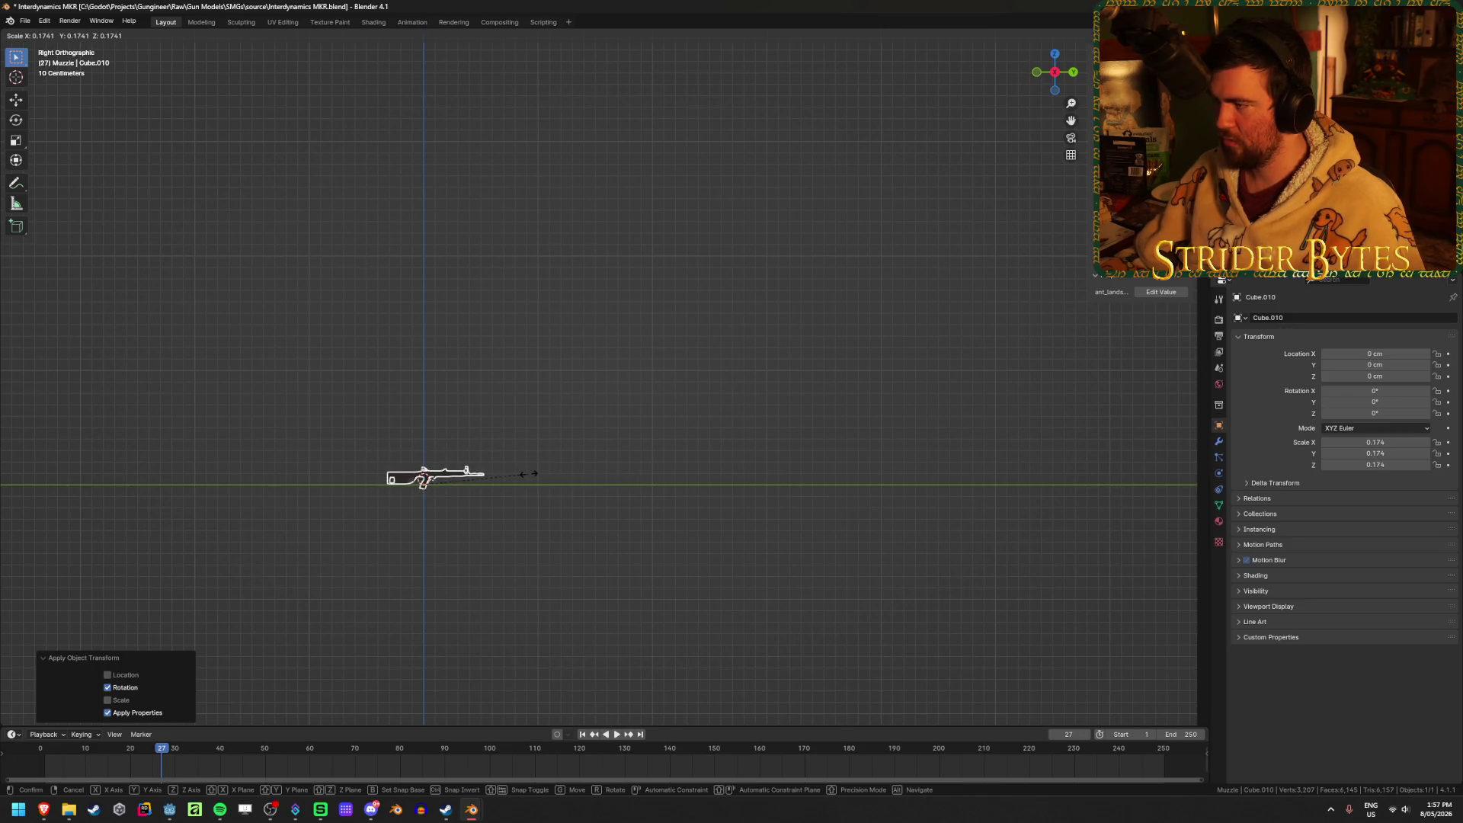
{"action": "left_click", "coordinate": [523, 474]}
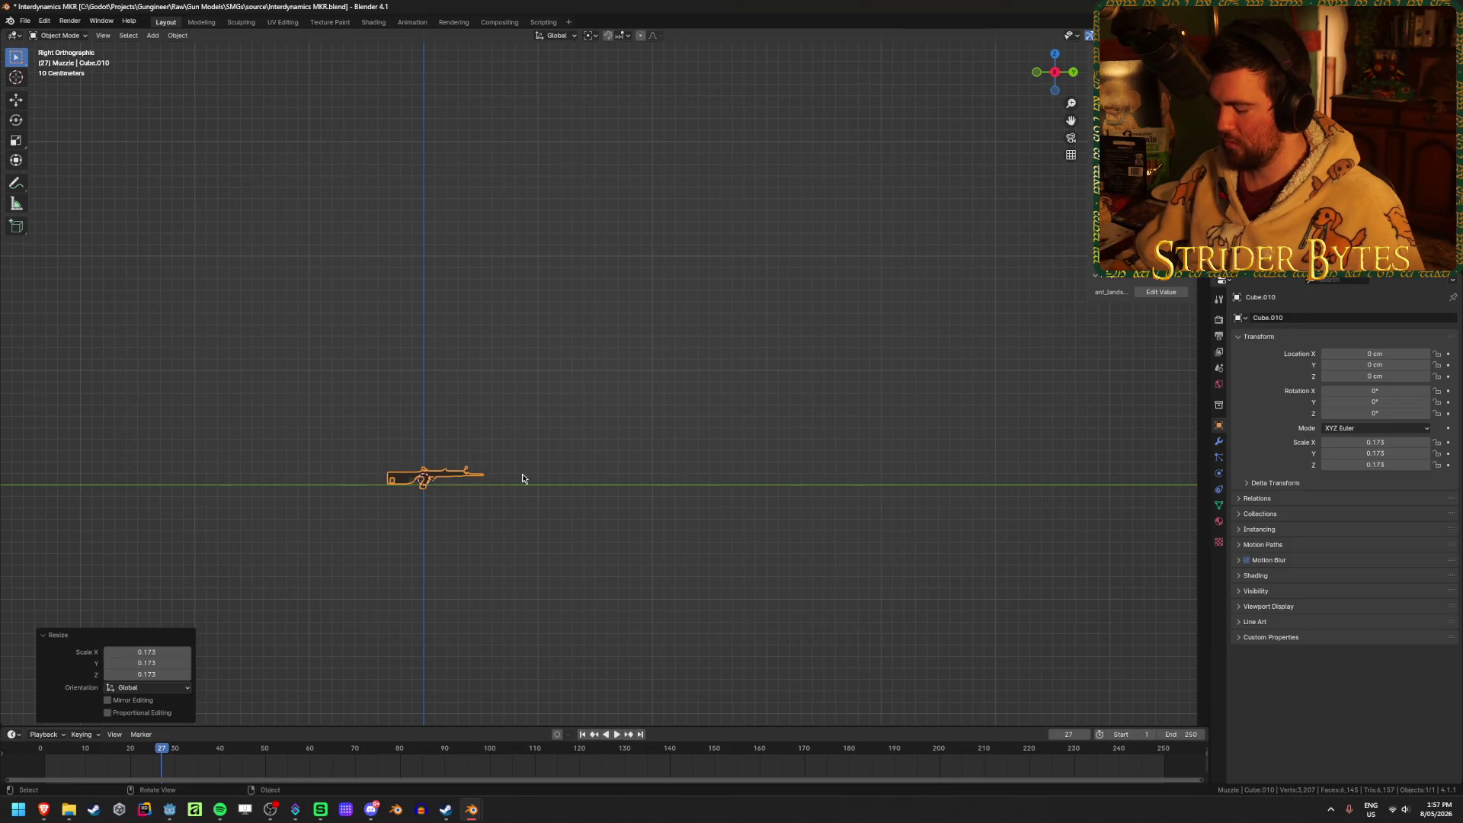
{"action": "key", "text": "KP_Decimal"}
{"action": "key", "text": "ctrl+a"}
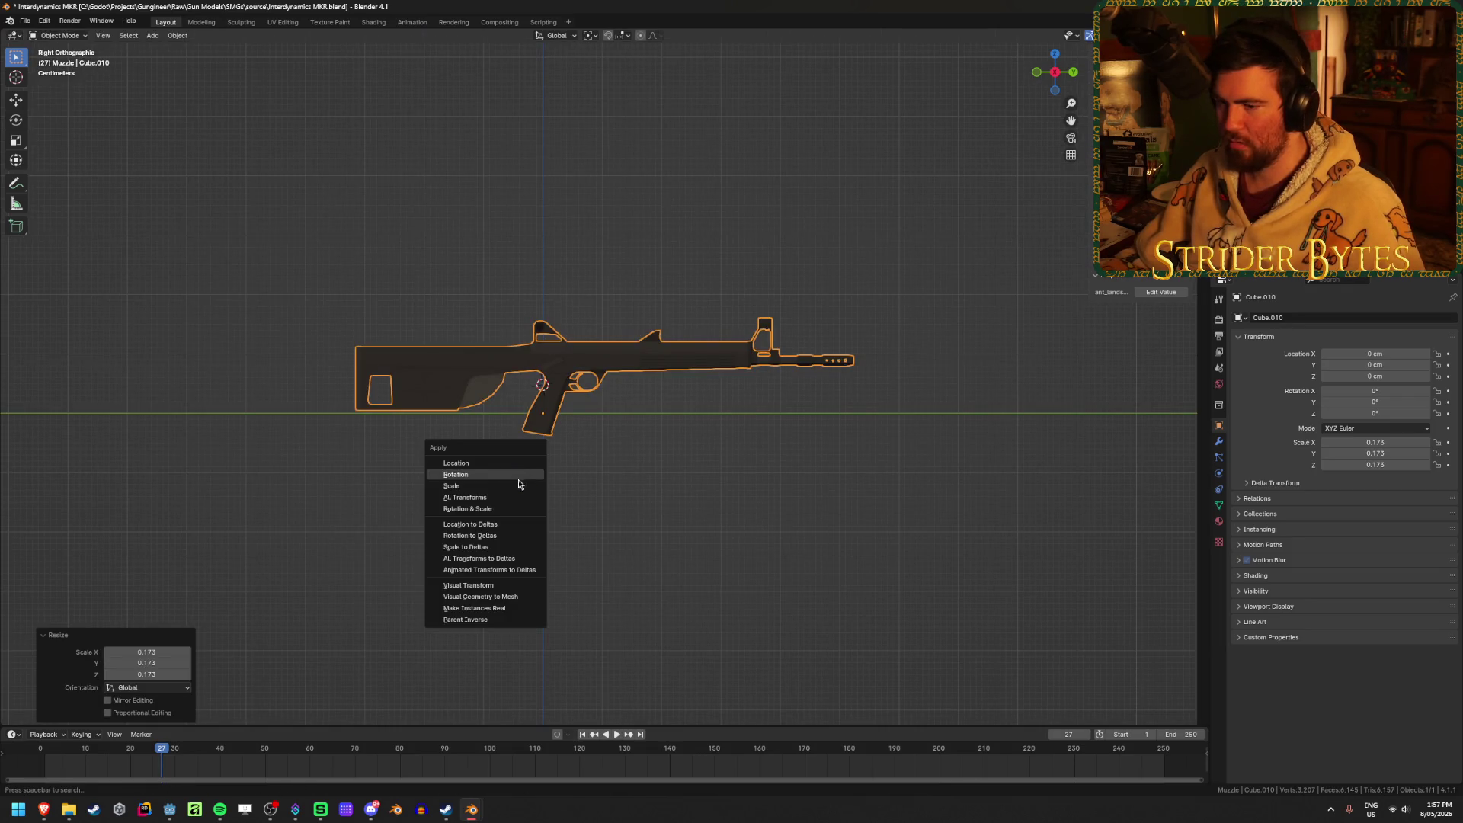
{"action": "left_click", "coordinate": [519, 485]}
{"action": "mouse_move", "coordinate": [536, 483]}
{"action": "middle_mouse_down"}
{"action": "mouse_move", "coordinate": [610, 496]}
{"action": "mouse_move", "coordinate": [609, 522]}
{"action": "middle_mouse_up"}
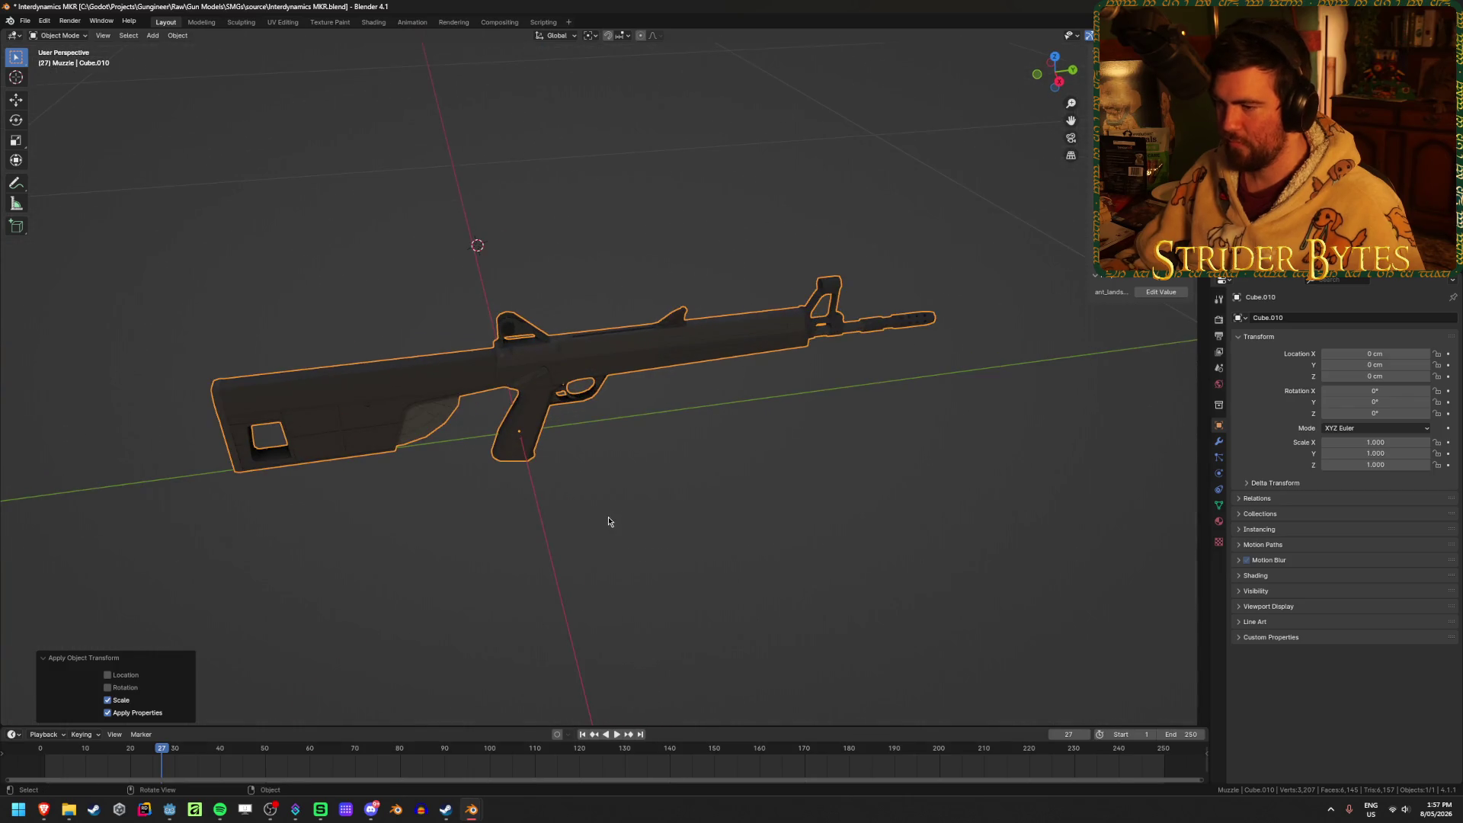
{"action": "scroll", "coordinate": [640, 495], "scroll_direction": "up", "scroll_amount": 5}
{"action": "mouse_move", "coordinate": [673, 470]}
{"action": "middle_mouse_down"}
{"action": "mouse_move", "coordinate": [585, 399]}
{"action": "mouse_move", "coordinate": [634, 395]}
{"action": "mouse_move", "coordinate": [620, 451]}
{"action": "mouse_move", "coordinate": [601, 460]}
{"action": "middle_mouse_up"}
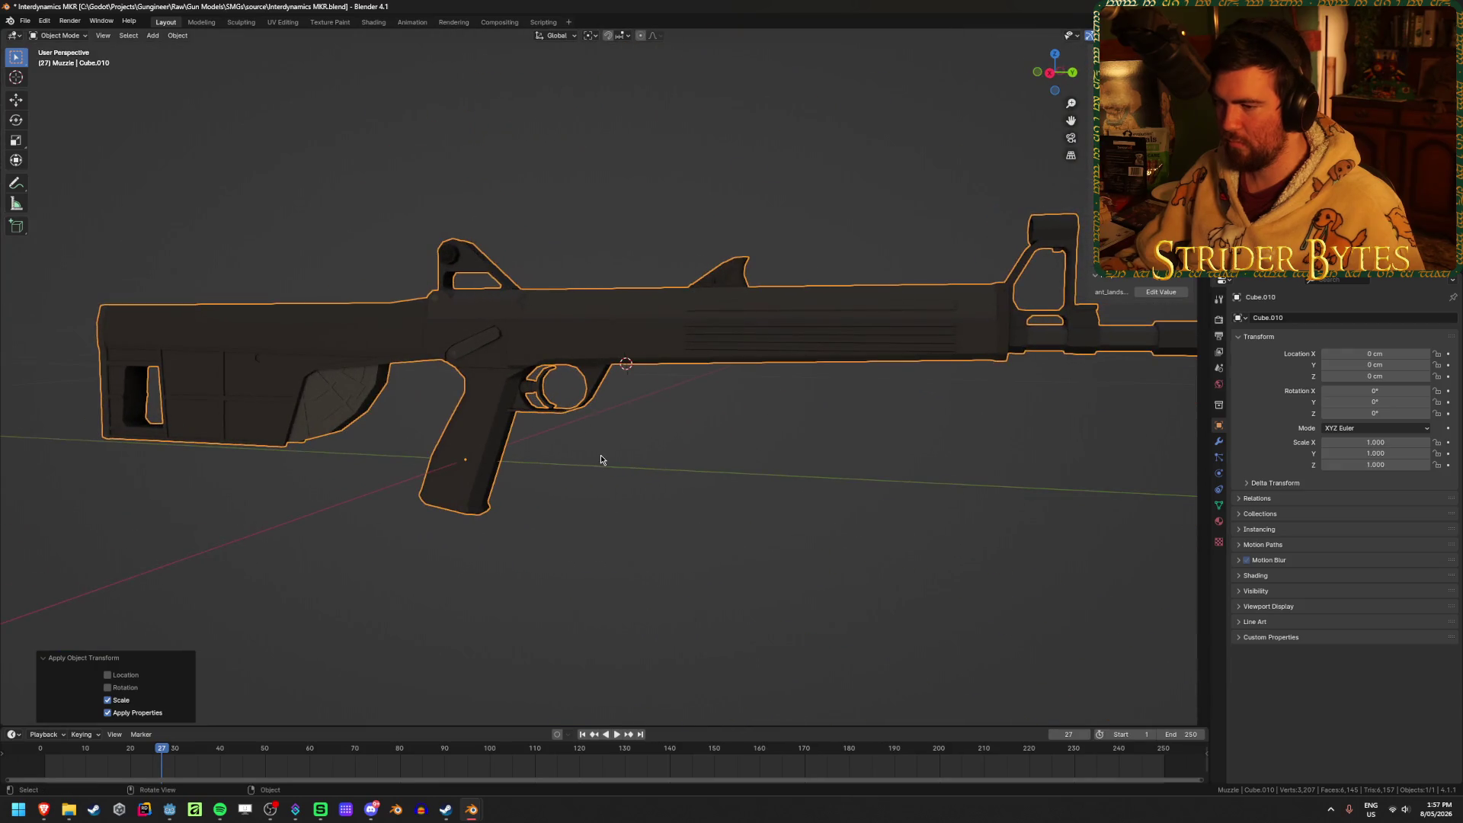
{"action": "key", "text": "KP_3"}
{"action": "middle_click_drag", "start_coordinate": [685, 431], "coordinate": [432, 478], "text": "shift"}
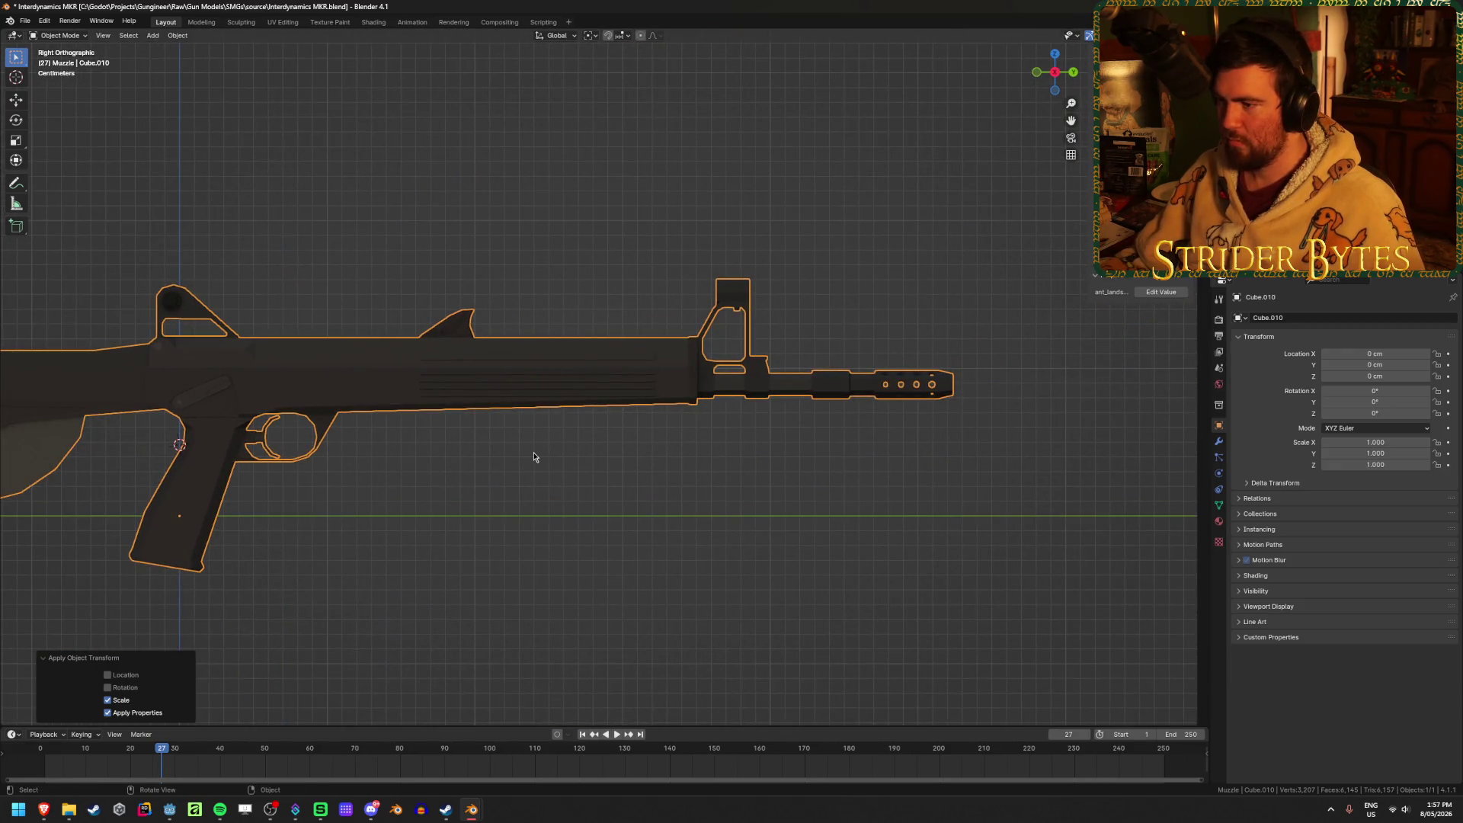
{"action": "key", "text": "Tab"}
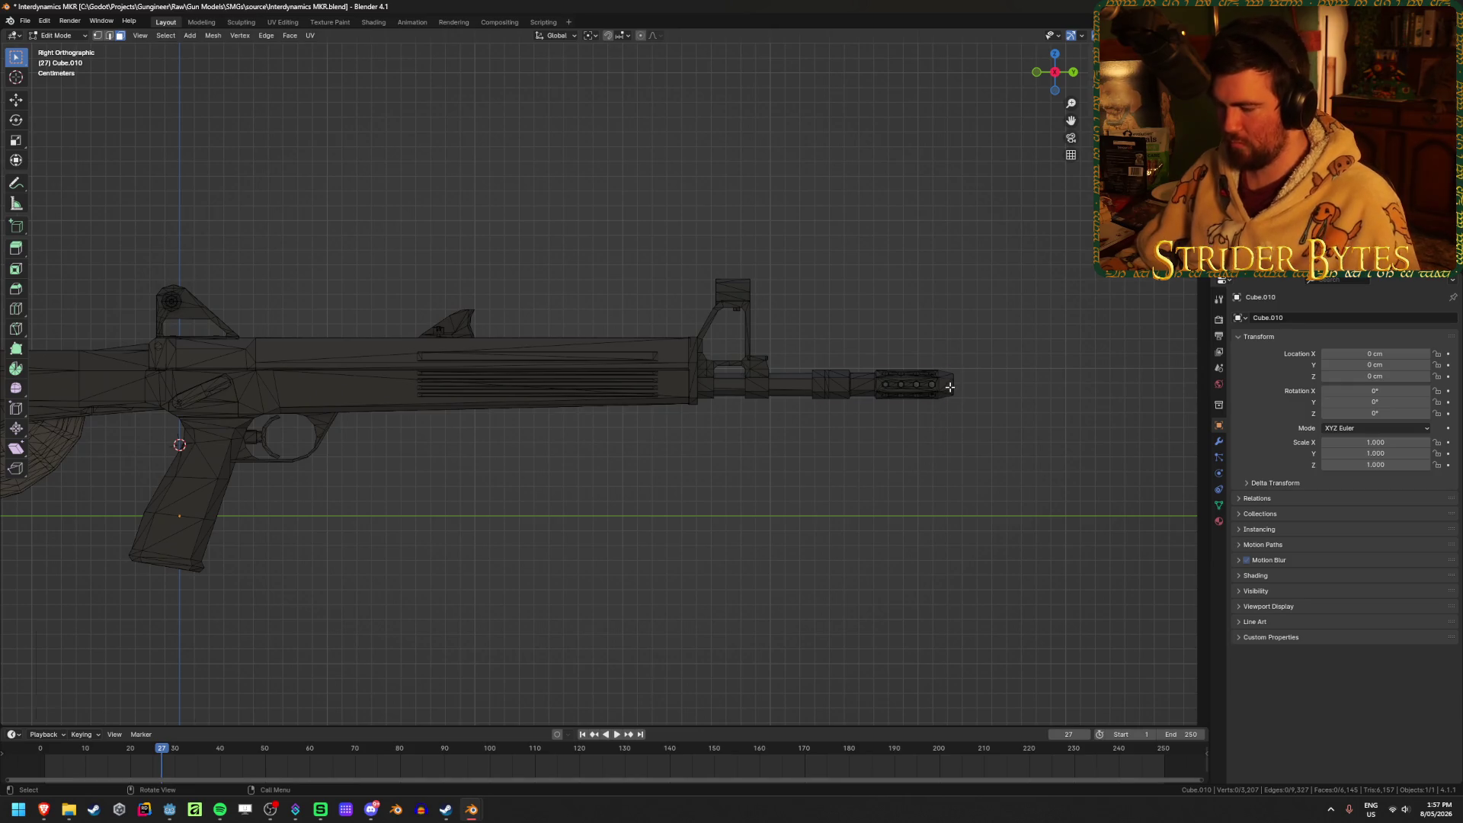
Select the linked muzzle brake geometry and check it by hiding and revealing it.
{"action": "key", "text": "l"}
{"action": "scroll", "coordinate": [947, 458], "scroll_direction": "up", "scroll_amount": 3}
{"action": "mouse_move", "coordinate": [970, 463]}
{"action": "middle_mouse_down"}
{"action": "mouse_move", "coordinate": [663, 428]}
{"action": "mouse_move", "coordinate": [666, 467]}
{"action": "mouse_move", "coordinate": [578, 461]}
{"action": "middle_mouse_up"}
{"action": "key", "text": "h"}
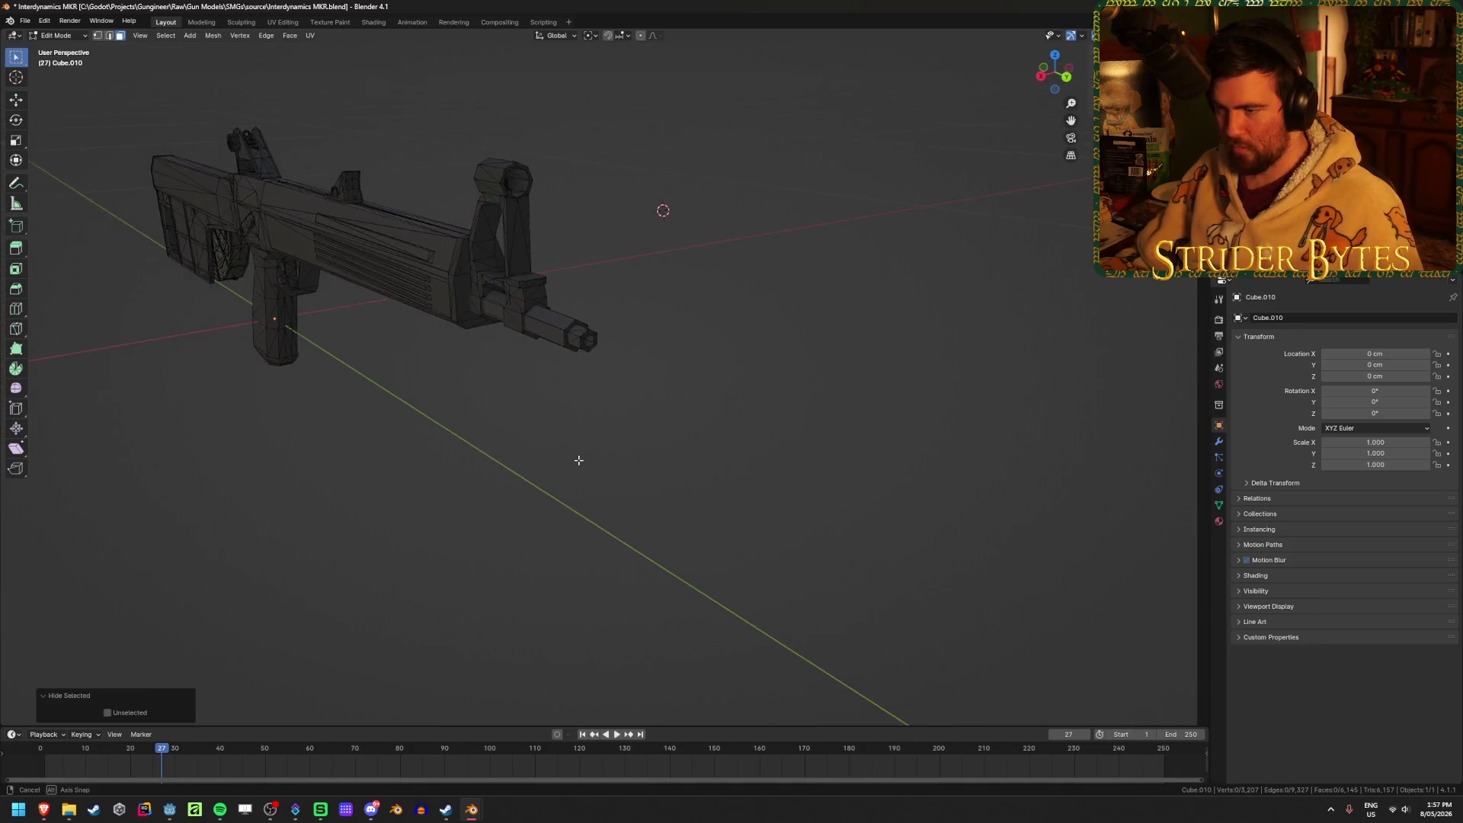
{"action": "key", "text": "alt+h"}
{"action": "key", "text": "Tab"}
{"action": "key", "text": "a"}
{"action": "left_click", "coordinate": [758, 378]}
{"action": "scroll", "coordinate": [621, 510], "scroll_direction": "up", "scroll_amount": 2}
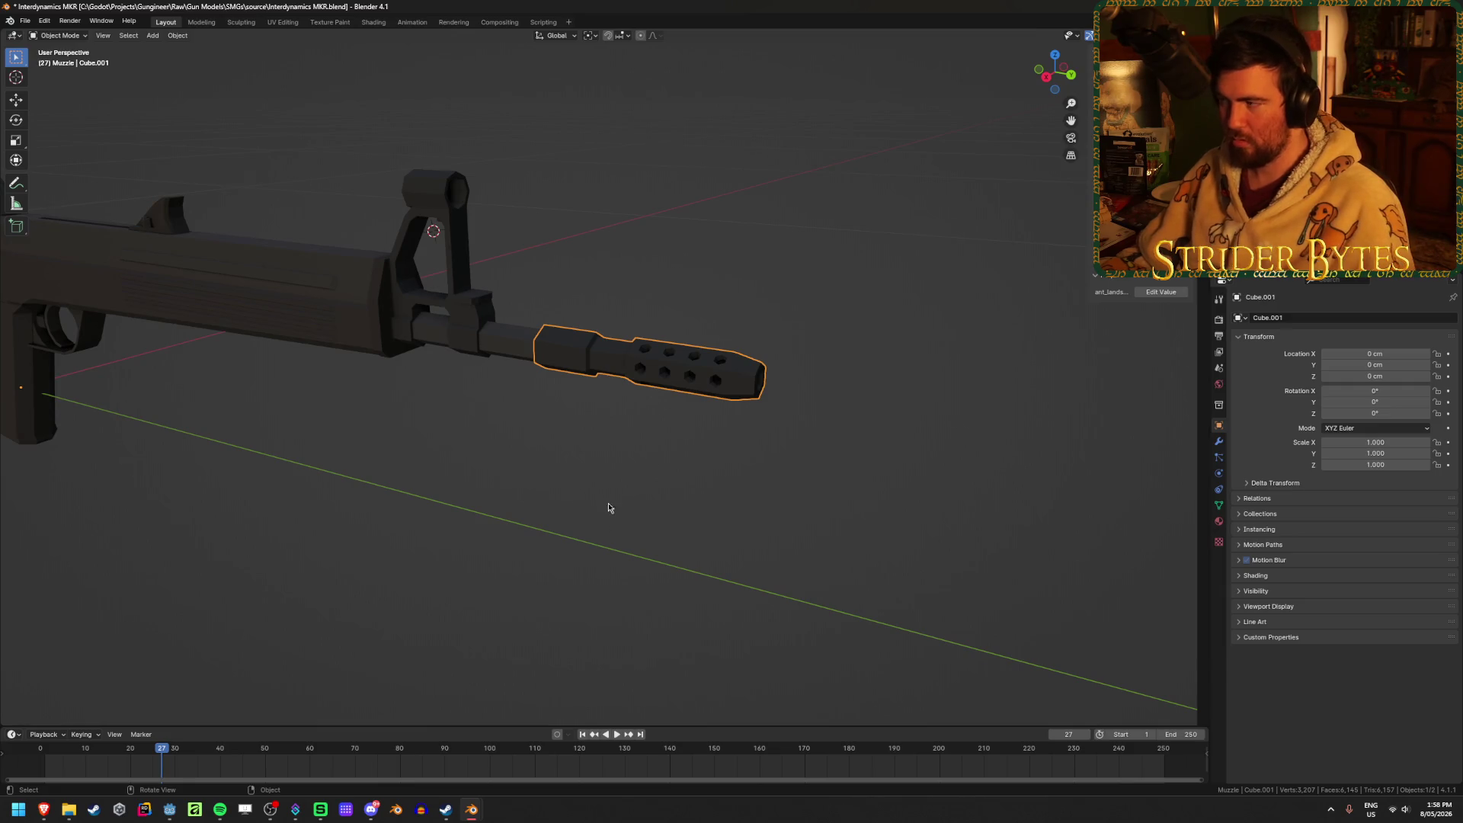
{"action": "left_click", "coordinate": [596, 544]}
{"action": "mouse_move", "coordinate": [336, 568]}
{"action": "middle_mouse_down"}
{"action": "mouse_move", "coordinate": [660, 587]}
{"action": "mouse_move", "coordinate": [359, 575]}
{"action": "mouse_move", "coordinate": [405, 591]}
{"action": "middle_mouse_up"}
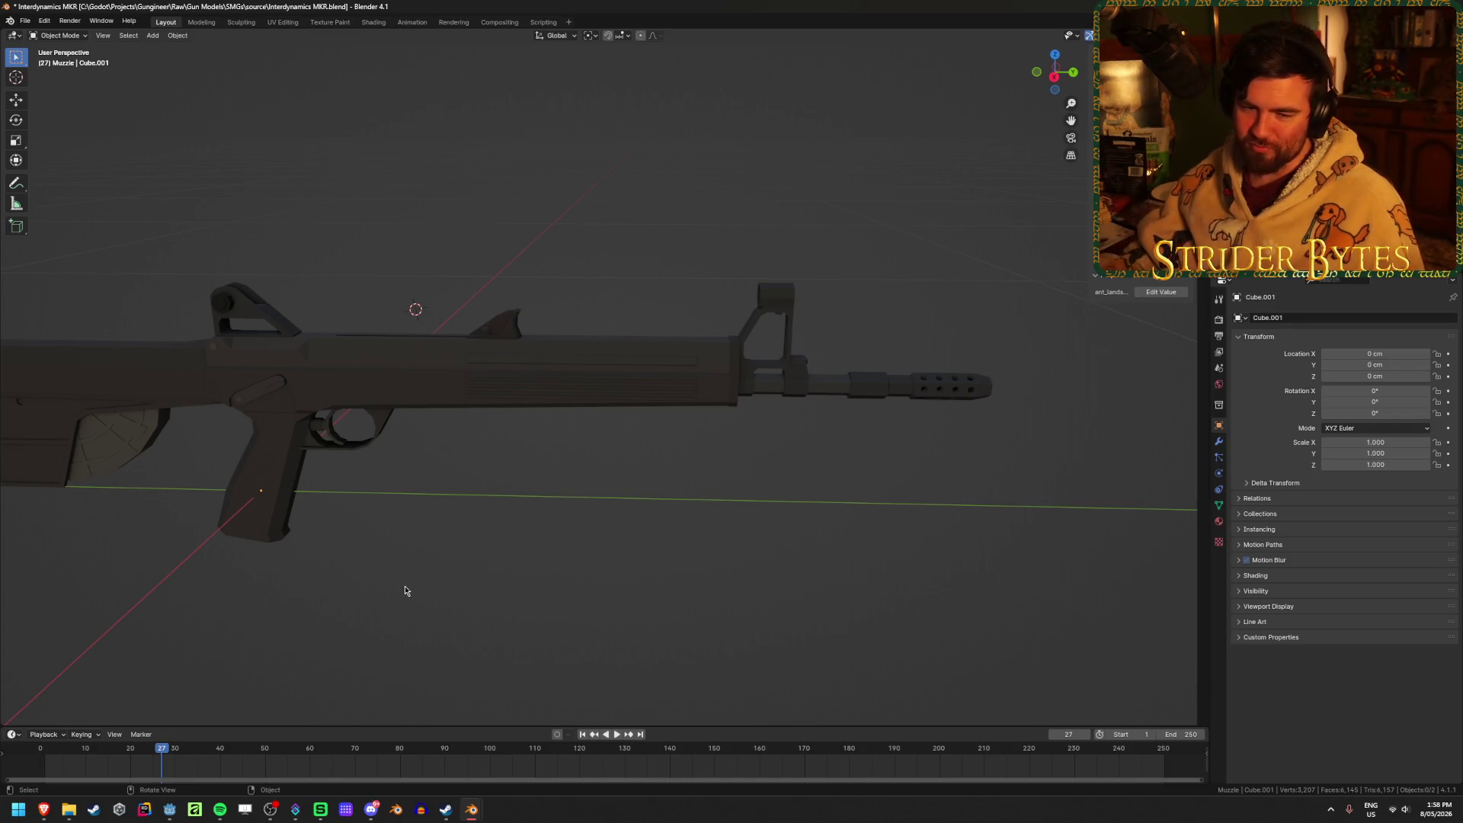
Select the rifle body in Edit Mode and frame its right side toward the grip.
{"action": "left_click", "coordinate": [427, 381]}
{"action": "key", "text": "Tab"}
{"action": "scroll", "coordinate": [499, 483], "scroll_direction": "up", "scroll_amount": 3}
{"action": "scroll", "coordinate": [490, 486], "scroll_direction": "down", "scroll_amount": 1}
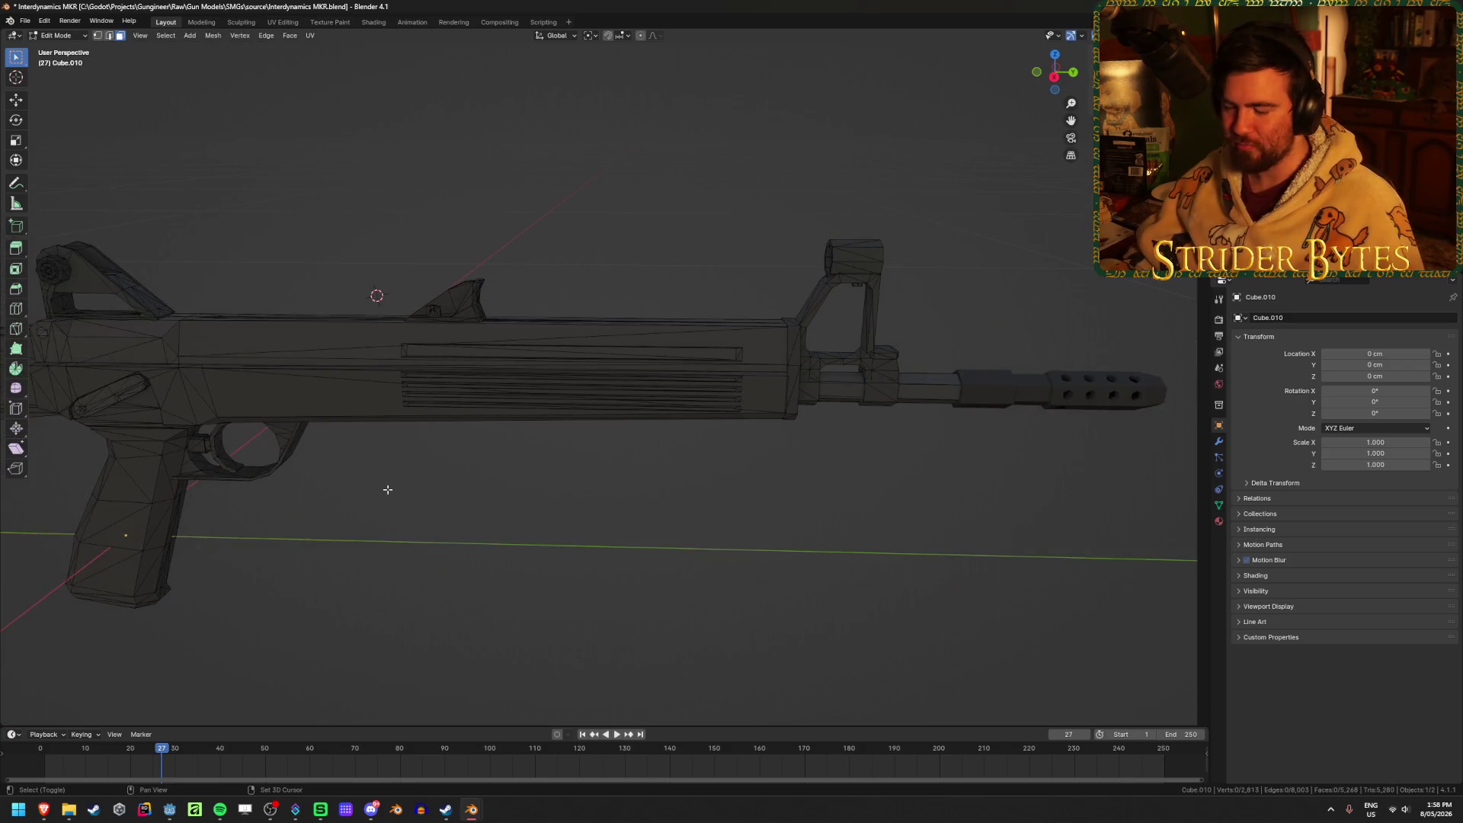
{"action": "key", "text": "KP_3"}
{"action": "scroll", "coordinate": [297, 526], "scroll_direction": "up", "scroll_amount": 2}
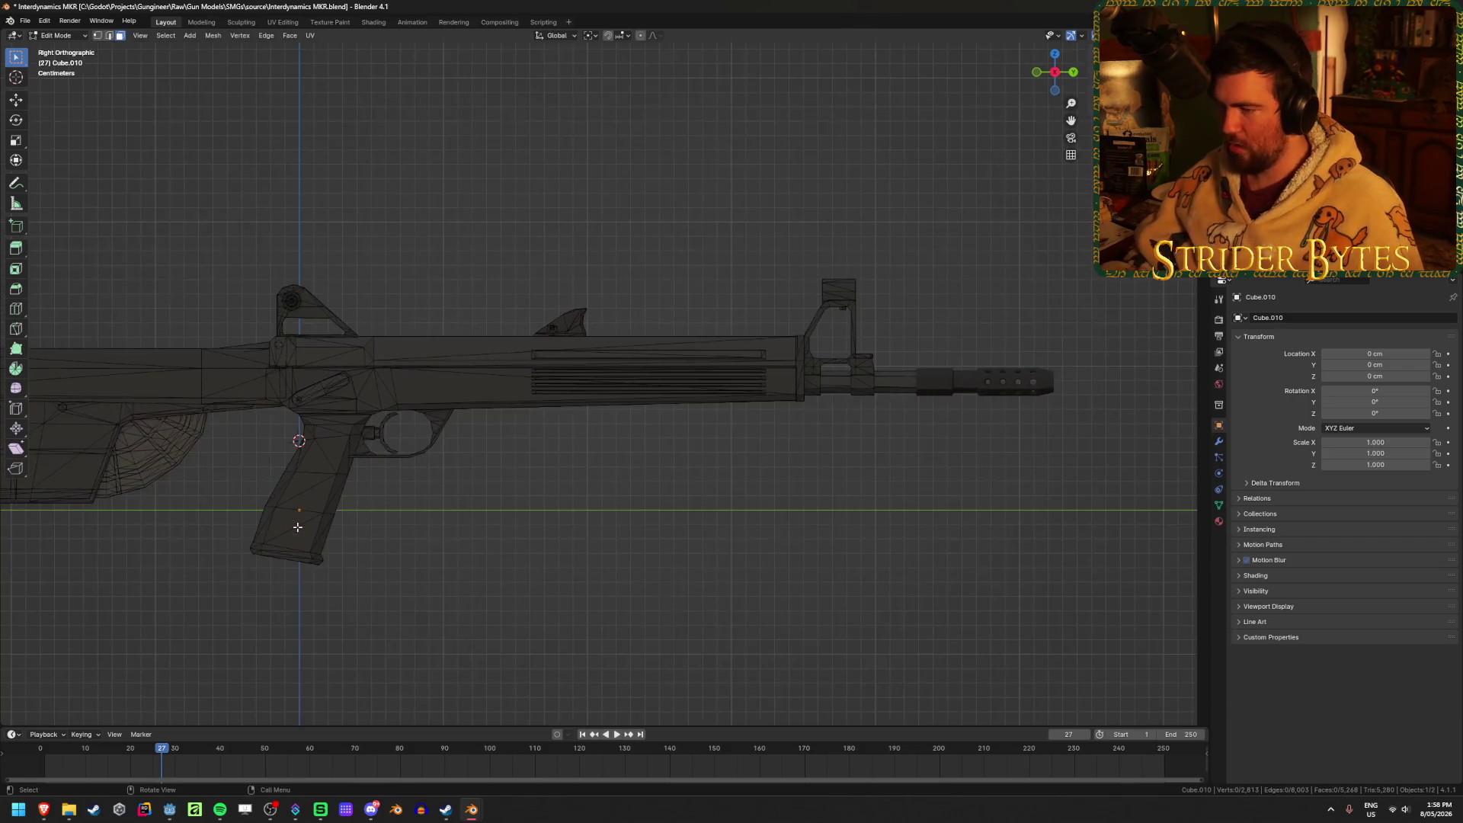
{"action": "scroll", "coordinate": [356, 329], "scroll_direction": "up", "scroll_amount": 4}
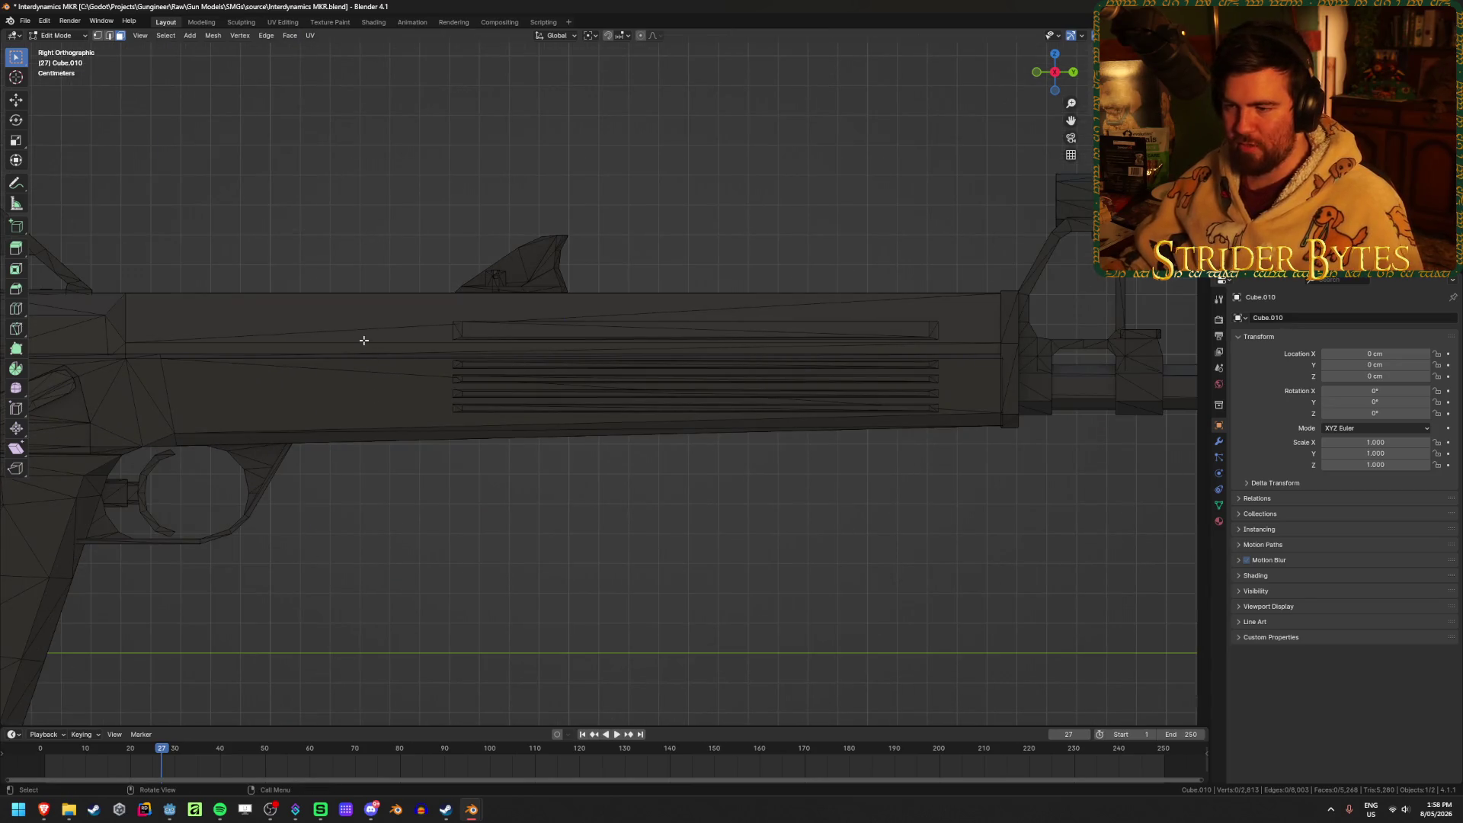
{"action": "mouse_move", "coordinate": [350, 405]}
{"action": "middle_mouse_down", "text": "shift"}
{"action": "mouse_move", "coordinate": [702, 395]}
{"action": "mouse_move", "coordinate": [620, 457]}
{"action": "mouse_move", "coordinate": [601, 516]}
{"action": "mouse_move", "coordinate": [610, 569]}
{"action": "mouse_move", "coordinate": [617, 483]}
{"action": "middle_mouse_up", "text": "shift"}
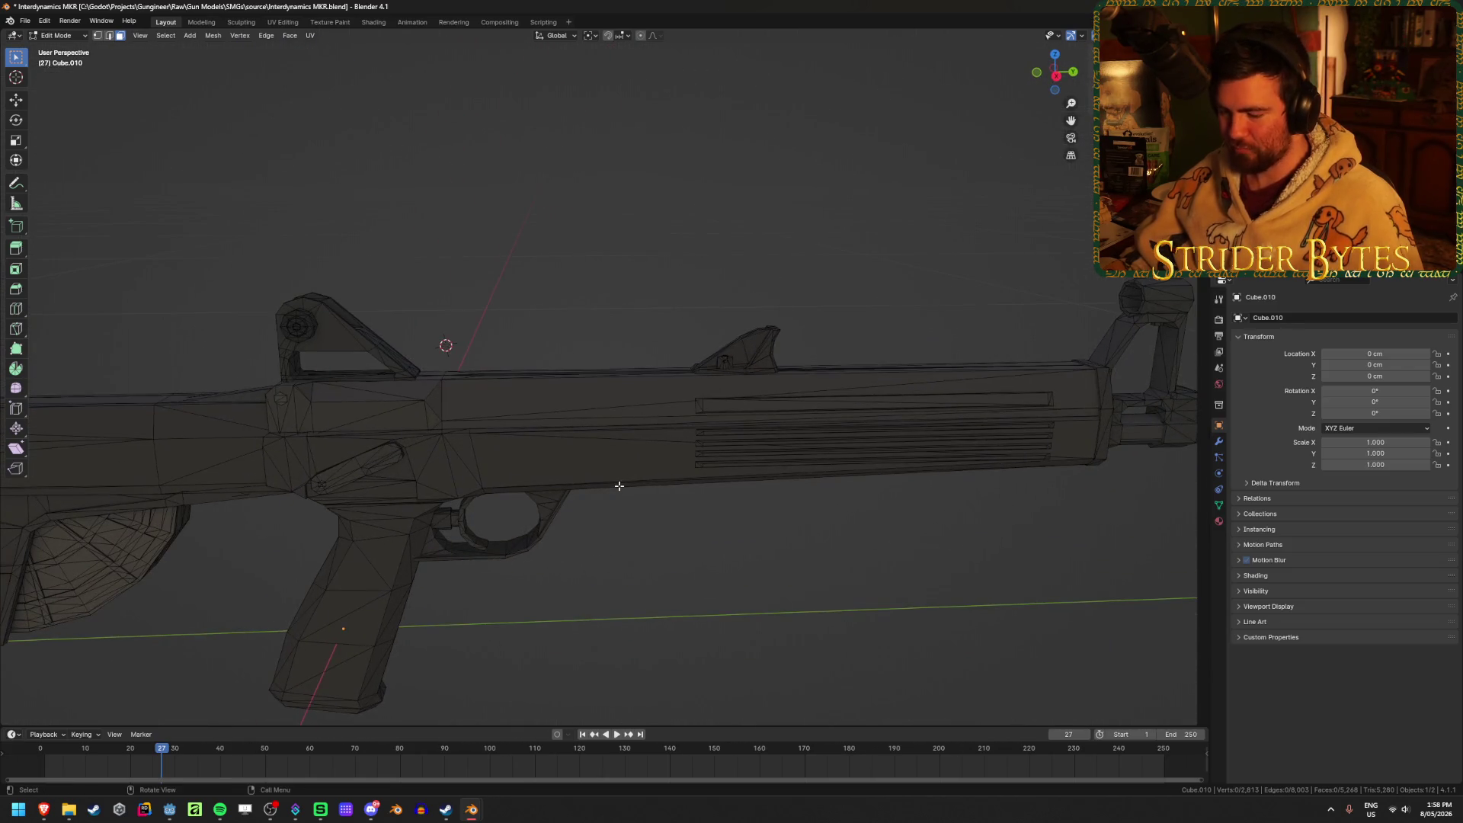
Trial-select the receiver's connected side pieces with L, then clear the selection.
{"action": "key", "text": "l"}
{"action": "key", "text": "l"}
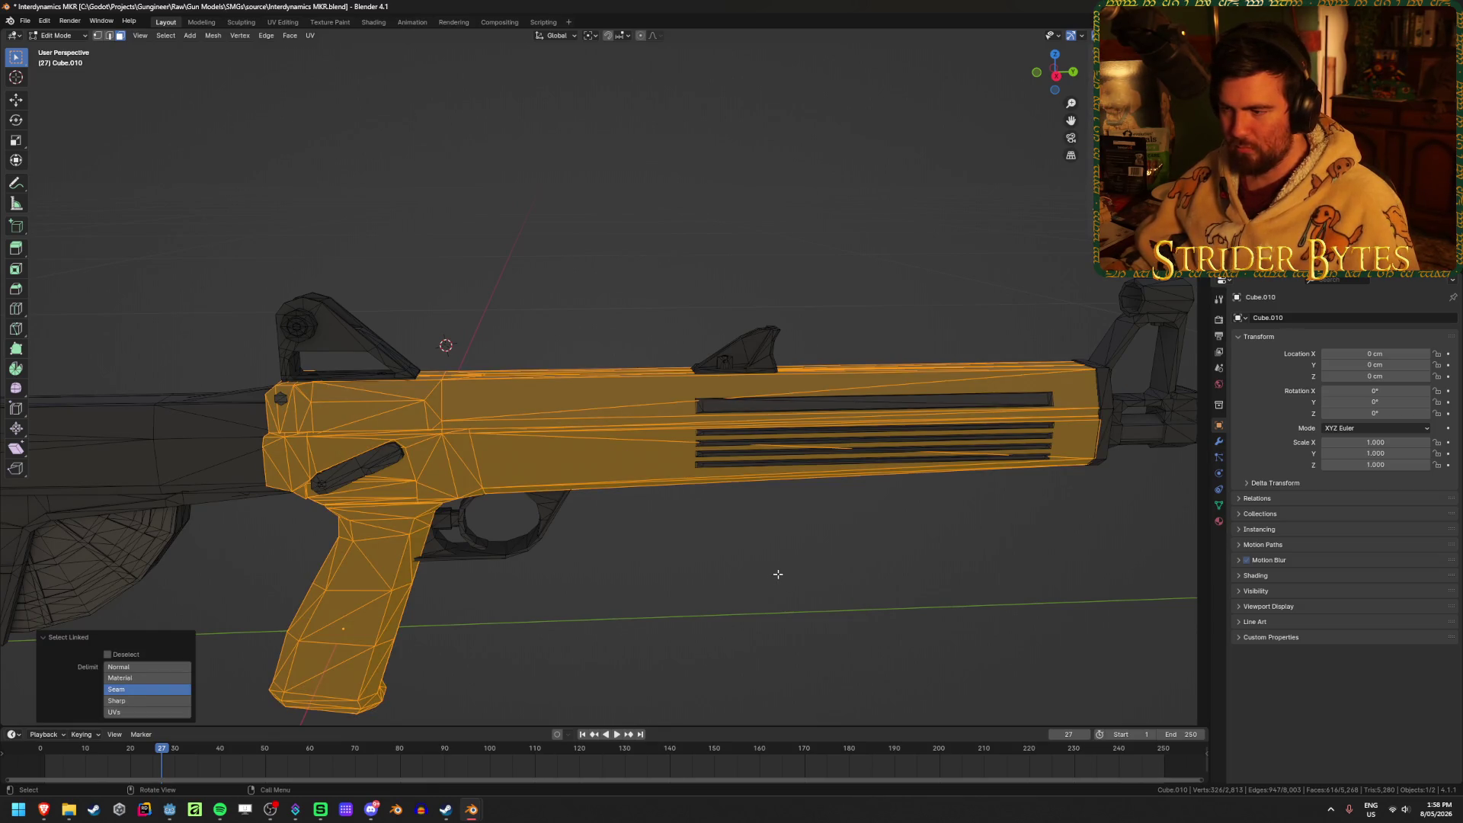
{"action": "key", "text": "alt+a"}
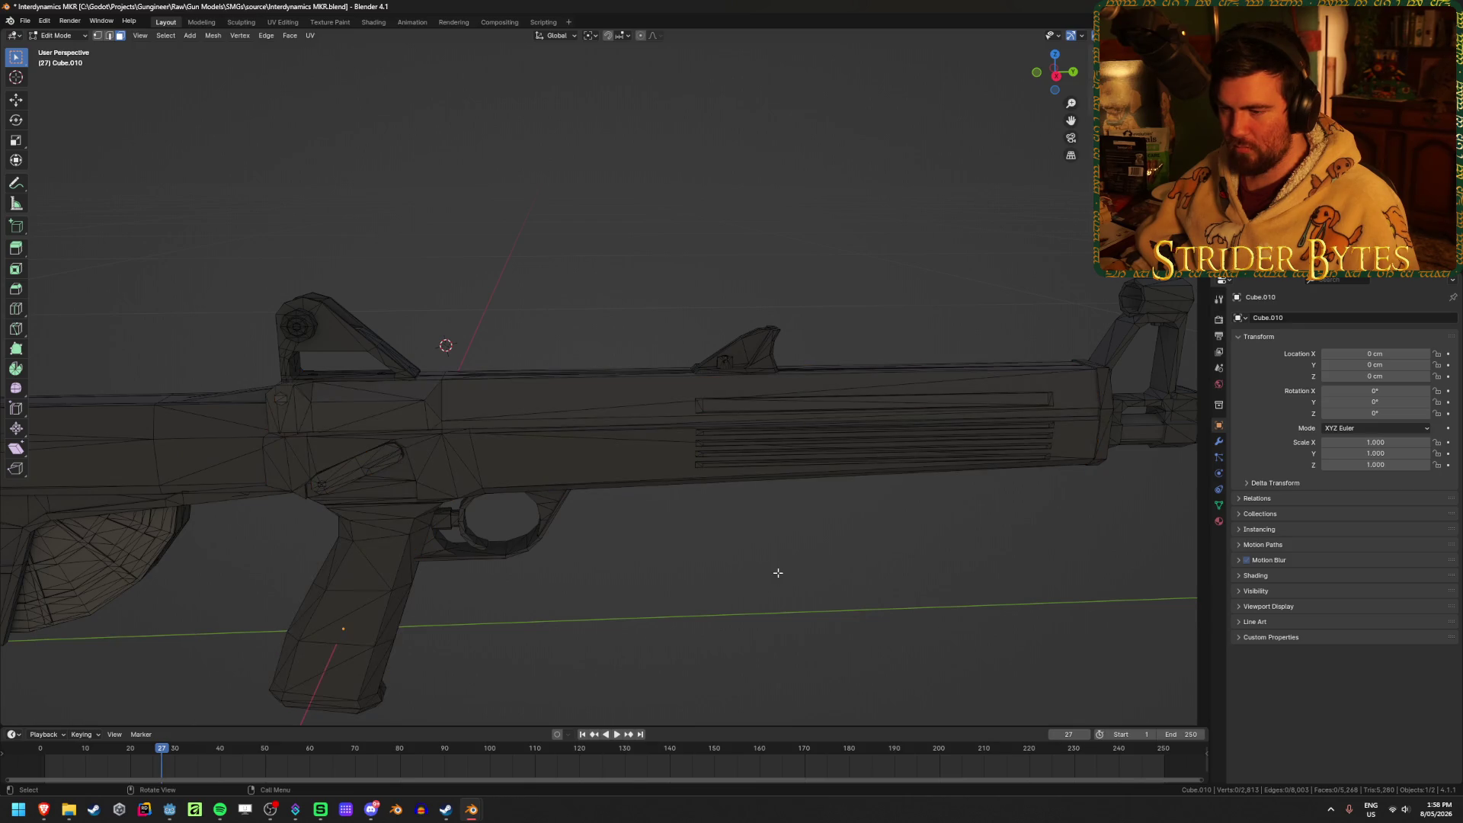
{"action": "scroll", "coordinate": [778, 572], "scroll_direction": "down", "scroll_amount": 2}
{"action": "scroll", "coordinate": [778, 572], "scroll_direction": "up", "scroll_amount": 5}
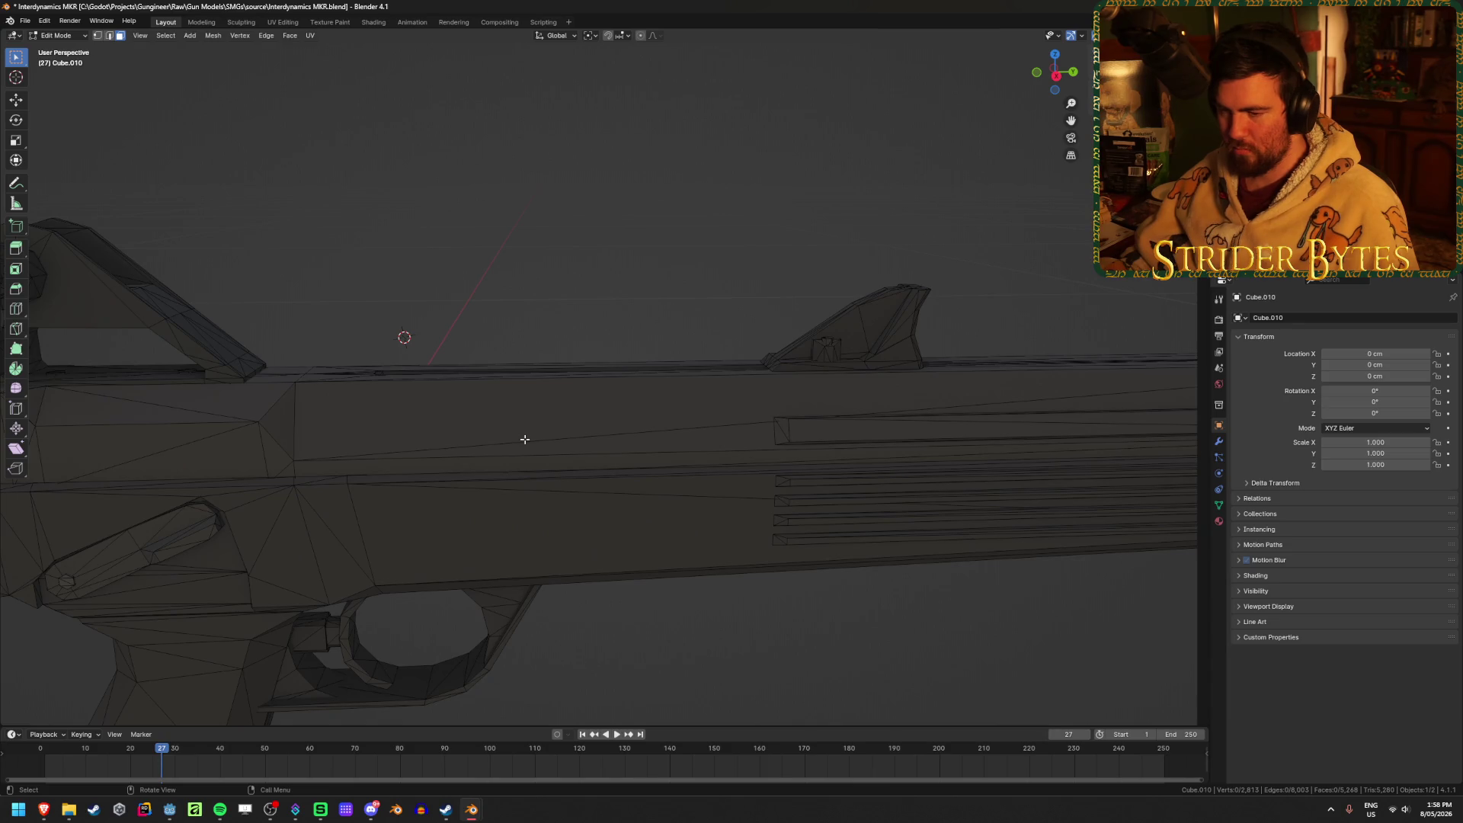
{"action": "scroll", "coordinate": [524, 439], "scroll_direction": "down", "scroll_amount": 2}
{"action": "scroll", "coordinate": [524, 439], "scroll_direction": "up", "scroll_amount": 3}
{"action": "key", "text": "l"}
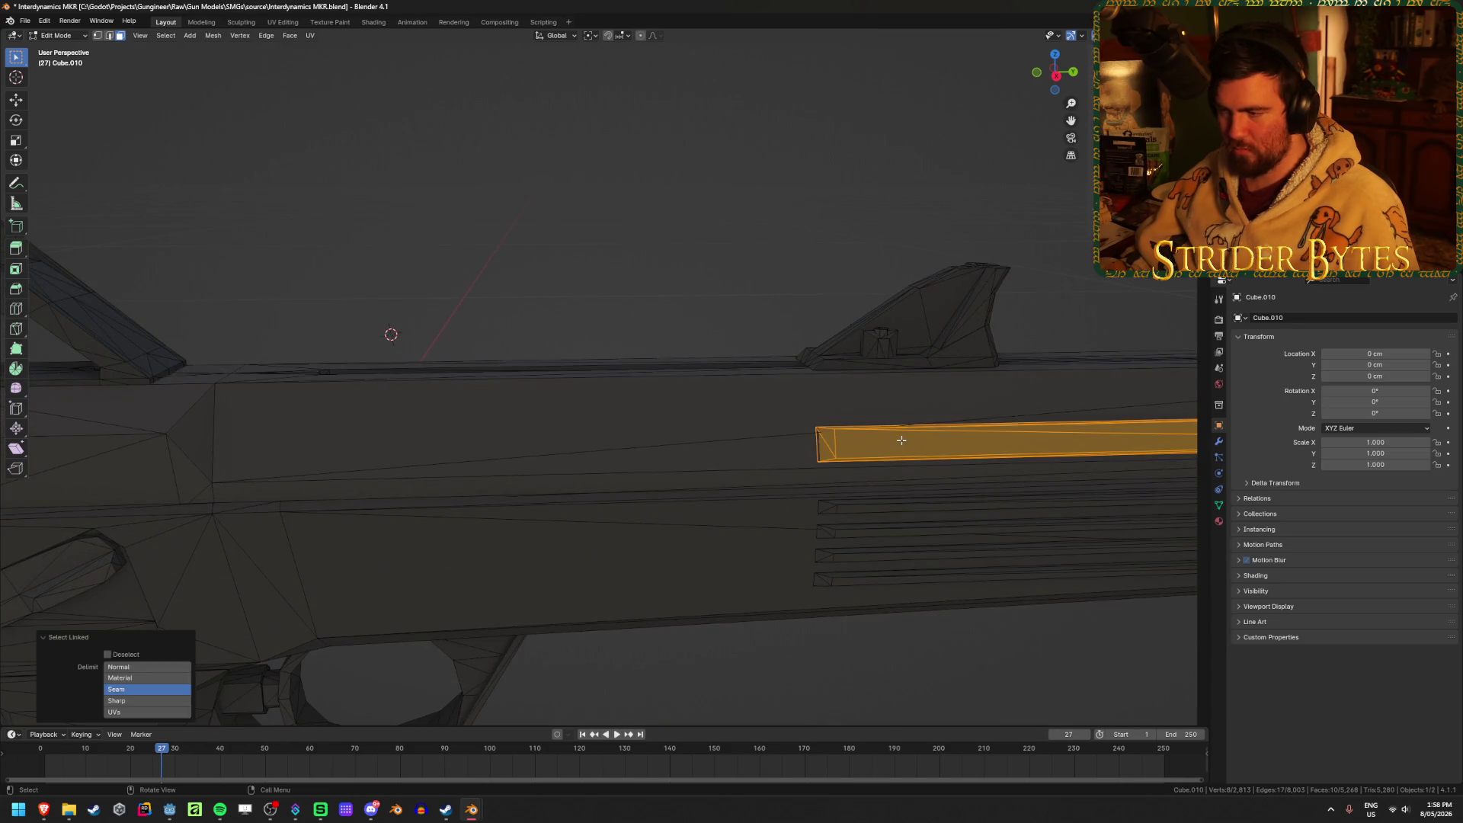
{"action": "scroll", "coordinate": [822, 615], "scroll_direction": "down", "scroll_amount": 2}
{"action": "left_click", "coordinate": [849, 630]}
{"action": "left_click", "coordinate": [546, 423]}
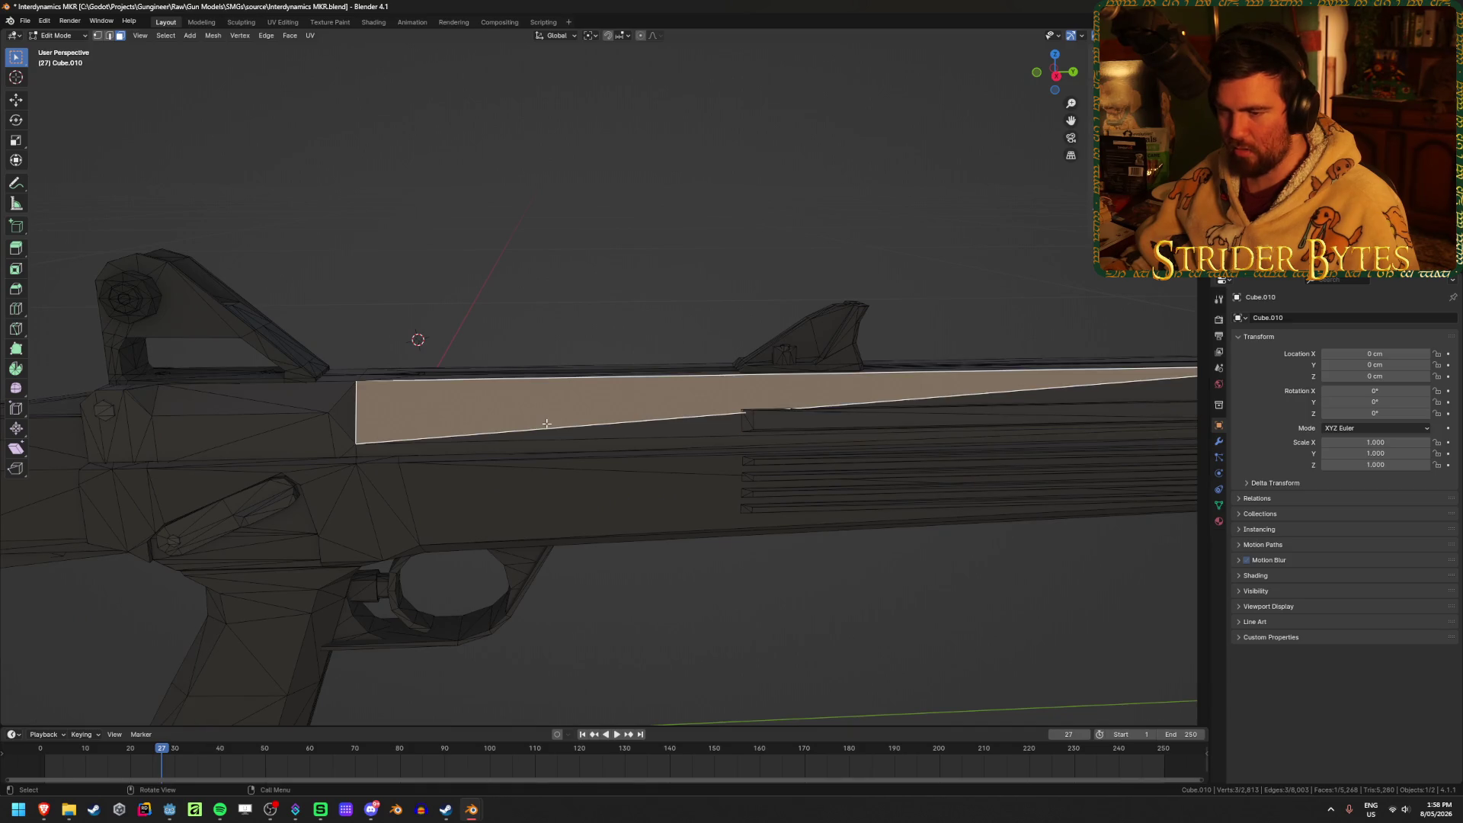
{"action": "key", "text": "l"}
{"action": "mouse_move", "coordinate": [564, 435]}
{"action": "middle_mouse_down"}
{"action": "mouse_move", "coordinate": [587, 434]}
{"action": "mouse_move", "coordinate": [584, 466]}
{"action": "middle_mouse_up"}
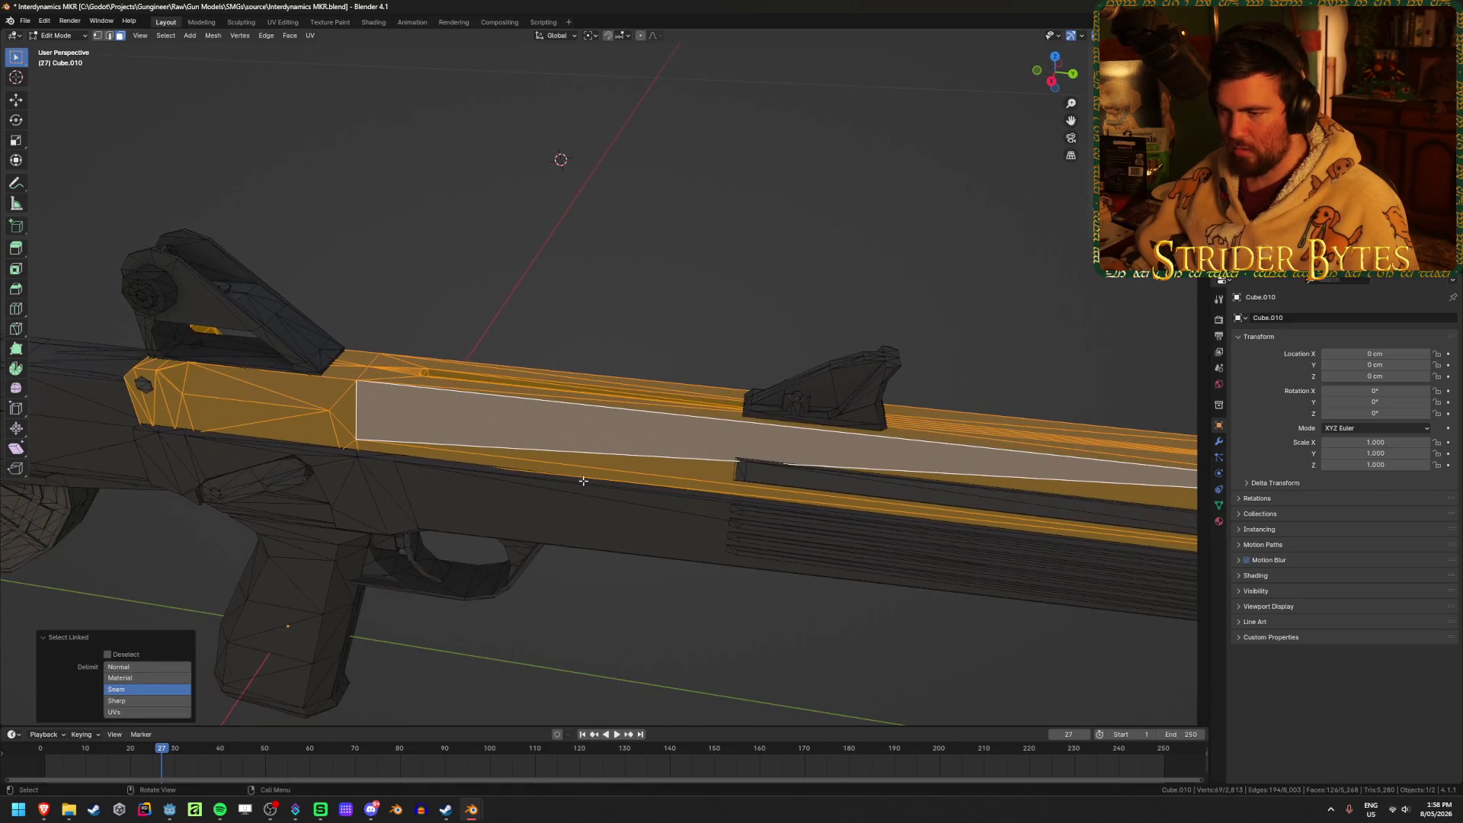
{"action": "left_click", "coordinate": [646, 637]}
{"action": "mouse_move", "coordinate": [646, 637]}
{"action": "middle_mouse_down"}
{"action": "mouse_move", "coordinate": [506, 561]}
{"action": "mouse_move", "coordinate": [529, 541]}
{"action": "middle_mouse_up"}
Select the curved drum magazine piece with L and test it with a cancelled grab.
{"action": "mouse_move", "coordinate": [428, 589]}
{"action": "middle_mouse_down"}
{"action": "mouse_move", "coordinate": [641, 547]}
{"action": "mouse_move", "coordinate": [715, 598]}
{"action": "mouse_move", "coordinate": [590, 537]}
{"action": "middle_mouse_up"}
{"action": "key", "text": "alt+z"}
{"action": "scroll", "coordinate": [642, 546], "scroll_direction": "up", "scroll_amount": 5}
{"action": "key", "text": "alt+z"}
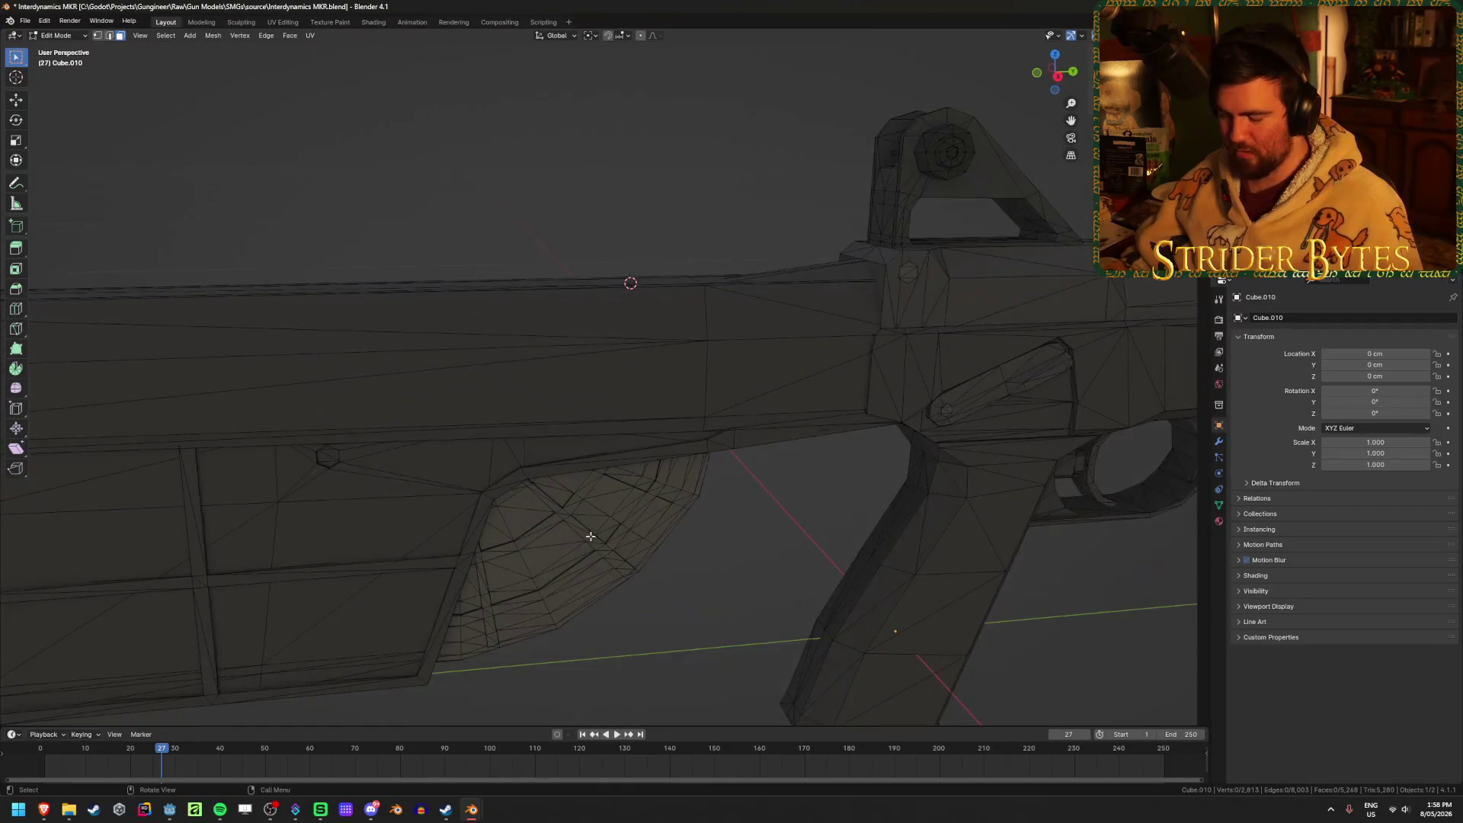
{"action": "key", "text": "l"}
{"action": "scroll", "coordinate": [591, 537], "scroll_direction": "down", "scroll_amount": 5}
{"action": "key", "text": "g"}
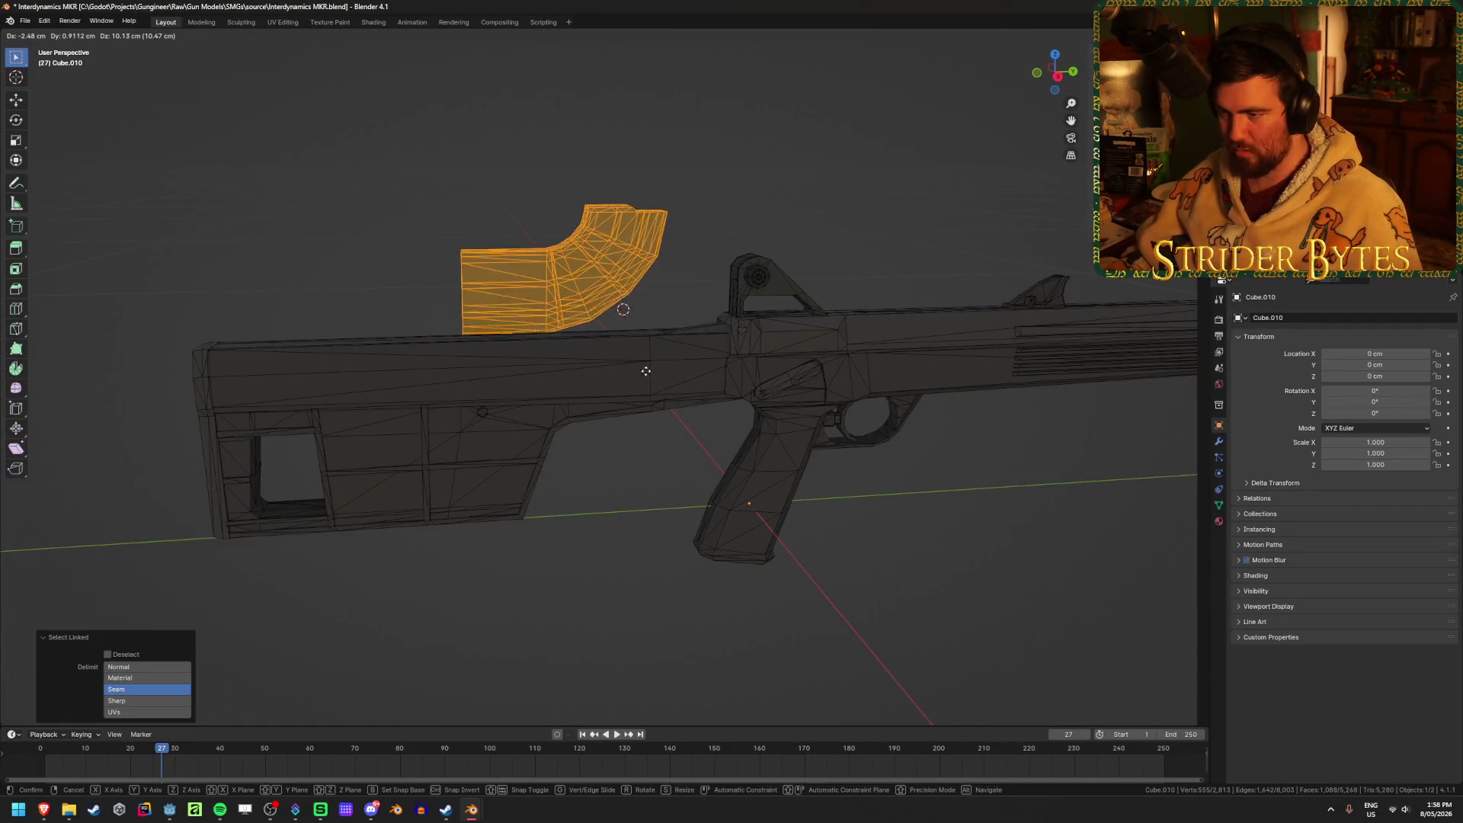
{"action": "key", "text": "Escape"}
Check the magazine from underneath and add its remaining connected faces using X-ray.
{"action": "mouse_move", "coordinate": [587, 397]}
{"action": "middle_mouse_down"}
{"action": "mouse_move", "coordinate": [545, 419]}
{"action": "mouse_move", "coordinate": [632, 526]}
{"action": "middle_mouse_up"}
{"action": "key", "text": "g"}
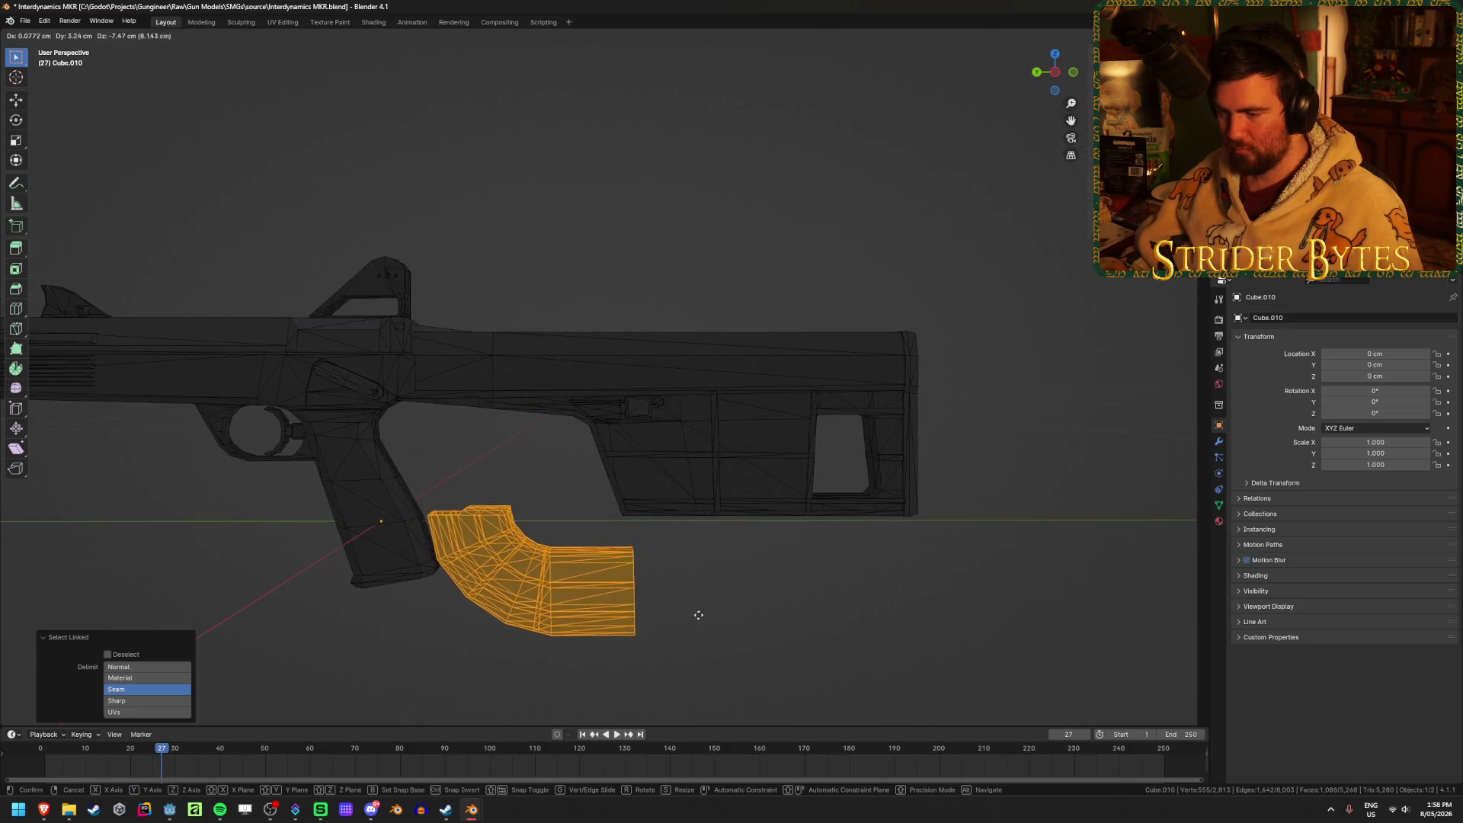
{"action": "key", "text": "Escape"}
{"action": "mouse_move", "coordinate": [670, 623]}
{"action": "middle_mouse_down"}
{"action": "mouse_move", "coordinate": [718, 582]}
{"action": "mouse_move", "coordinate": [833, 578]}
{"action": "middle_mouse_up"}
{"action": "key", "text": "h"}
{"action": "mouse_move", "coordinate": [662, 549]}
{"action": "middle_mouse_down"}
{"action": "mouse_move", "coordinate": [586, 513]}
{"action": "mouse_move", "coordinate": [659, 443]}
{"action": "mouse_move", "coordinate": [609, 472]}
{"action": "mouse_move", "coordinate": [559, 561]}
{"action": "mouse_move", "coordinate": [597, 549]}
{"action": "middle_mouse_up"}
{"action": "key", "text": "alt+h"}
{"action": "scroll", "coordinate": [614, 496], "scroll_direction": "up", "scroll_amount": 5}
{"action": "key", "text": "alt+z"}
{"action": "scroll", "coordinate": [621, 491], "scroll_direction": "up", "scroll_amount": 2}
{"action": "key", "text": "l"}
{"action": "key", "text": "l"}
{"action": "key", "text": "alt+z"}
Separate the magazine into its own object, Cube.002, and save Interdynamics MKR.blend.
{"action": "key", "text": "p"}
{"action": "left_click", "coordinate": [587, 504]}
{"action": "key", "text": "Tab"}
{"action": "key", "text": "ctrl+s"}
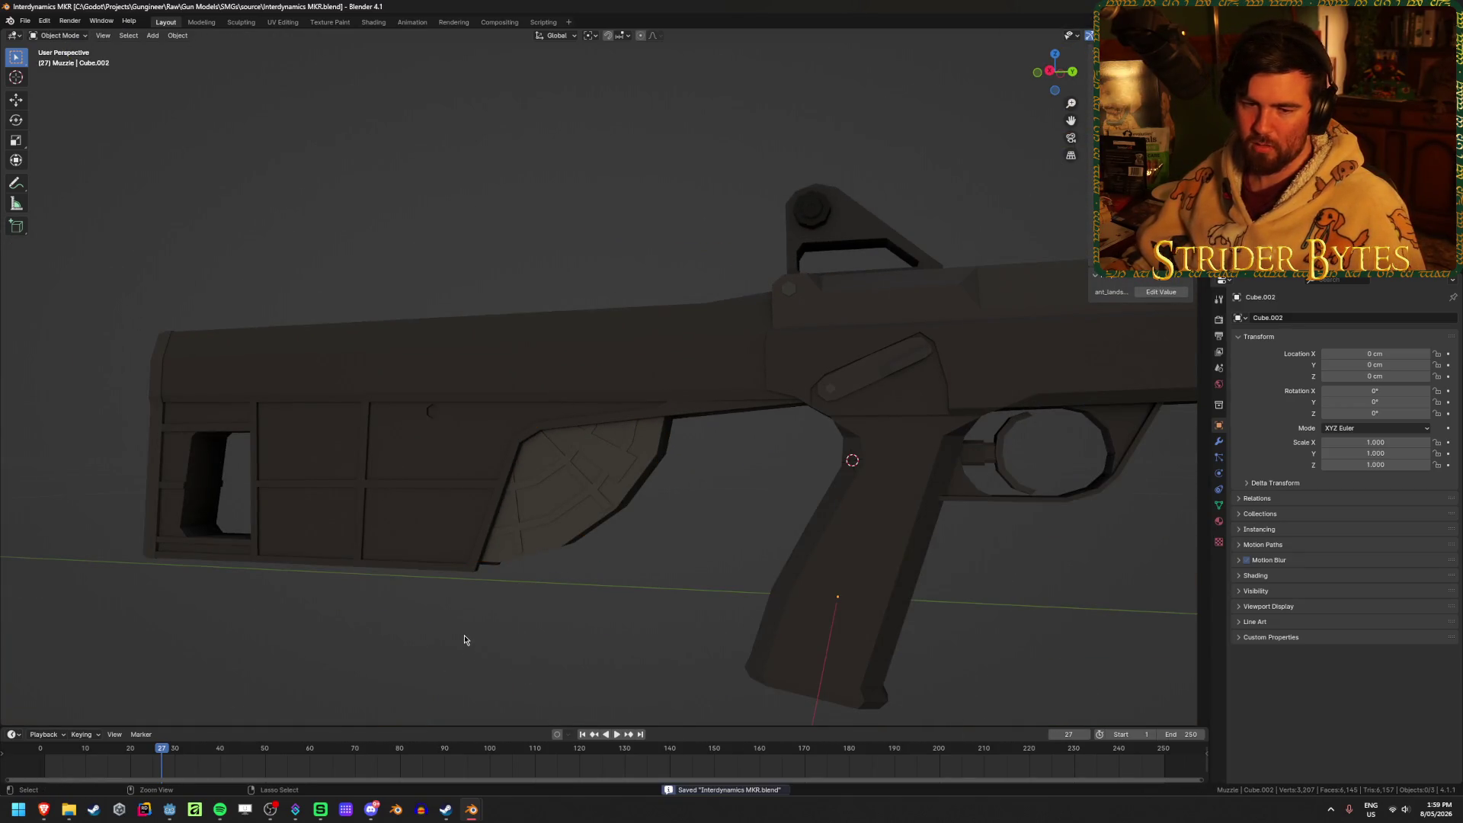
Inspect the gun from several angles, switching between wireframe and grey solid shading.
{"action": "mouse_move", "coordinate": [412, 630]}
{"action": "middle_mouse_down"}
{"action": "mouse_move", "coordinate": [555, 621]}
{"action": "mouse_move", "coordinate": [497, 577]}
{"action": "mouse_move", "coordinate": [571, 595]}
{"action": "mouse_move", "coordinate": [662, 583]}
{"action": "mouse_move", "coordinate": [670, 610]}
{"action": "mouse_move", "coordinate": [942, 609]}
{"action": "mouse_move", "coordinate": [1013, 575]}
{"action": "mouse_move", "coordinate": [994, 534]}
{"action": "mouse_move", "coordinate": [870, 609]}
{"action": "mouse_move", "coordinate": [895, 633]}
{"action": "mouse_move", "coordinate": [955, 607]}
{"action": "mouse_move", "coordinate": [962, 573]}
{"action": "middle_mouse_up"}
{"action": "key", "text": "shift+z"}
{"action": "key", "text": "shift+z"}
{"action": "key", "text": "z"}
{"action": "left_click", "coordinate": [644, 583]}
{"action": "mouse_move", "coordinate": [729, 410]}
{"action": "middle_mouse_down"}
{"action": "mouse_move", "coordinate": [673, 368]}
{"action": "mouse_move", "coordinate": [620, 425]}
{"action": "mouse_move", "coordinate": [674, 437]}
{"action": "mouse_move", "coordinate": [634, 448]}
{"action": "mouse_move", "coordinate": [696, 462]}
{"action": "mouse_move", "coordinate": [725, 425]}
{"action": "mouse_move", "coordinate": [549, 460]}
{"action": "mouse_move", "coordinate": [499, 506]}
{"action": "middle_mouse_up"}
{"action": "key", "text": "shift+z"}
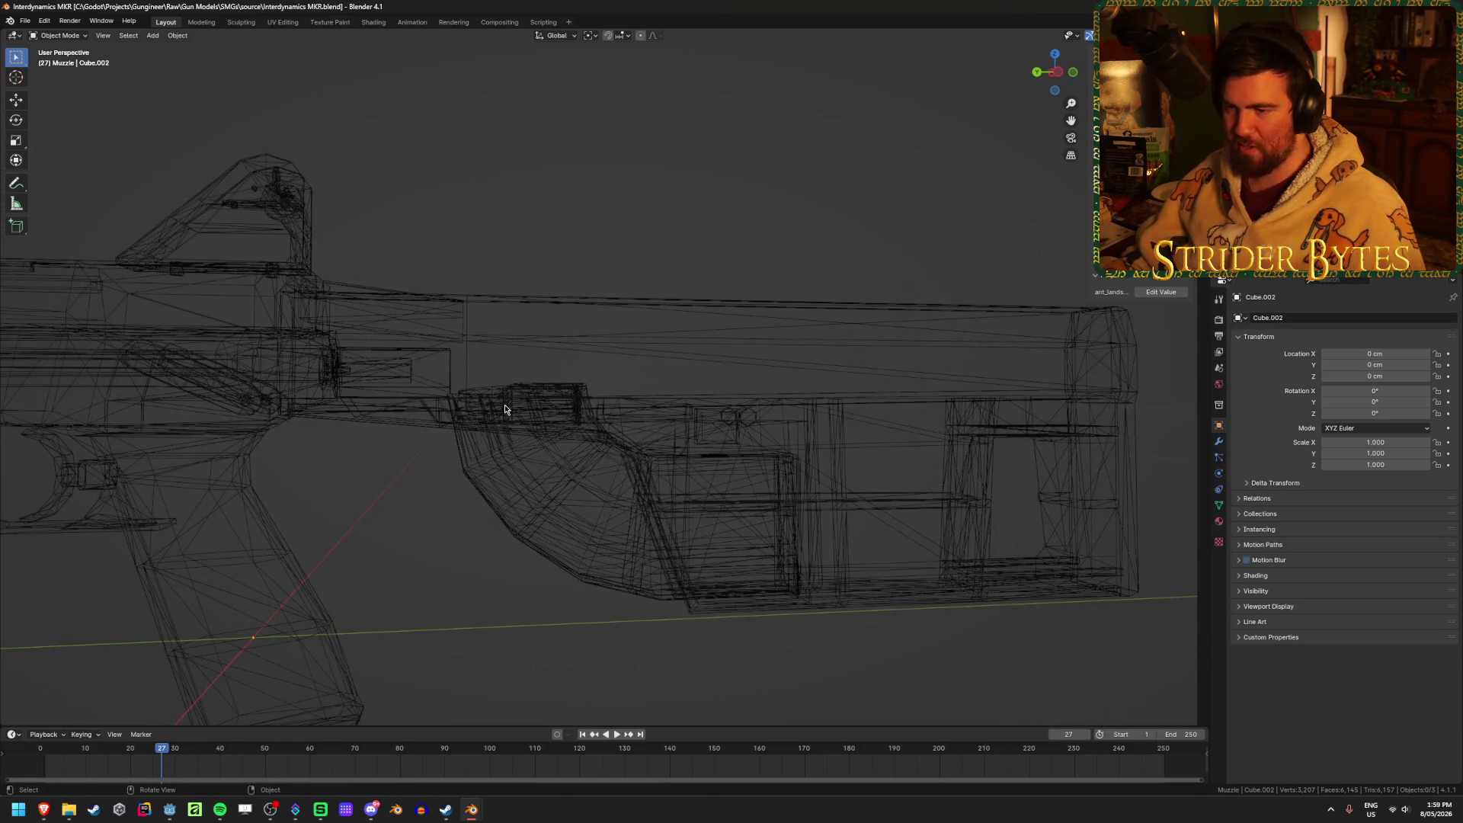
{"action": "key", "text": "shift+z"}
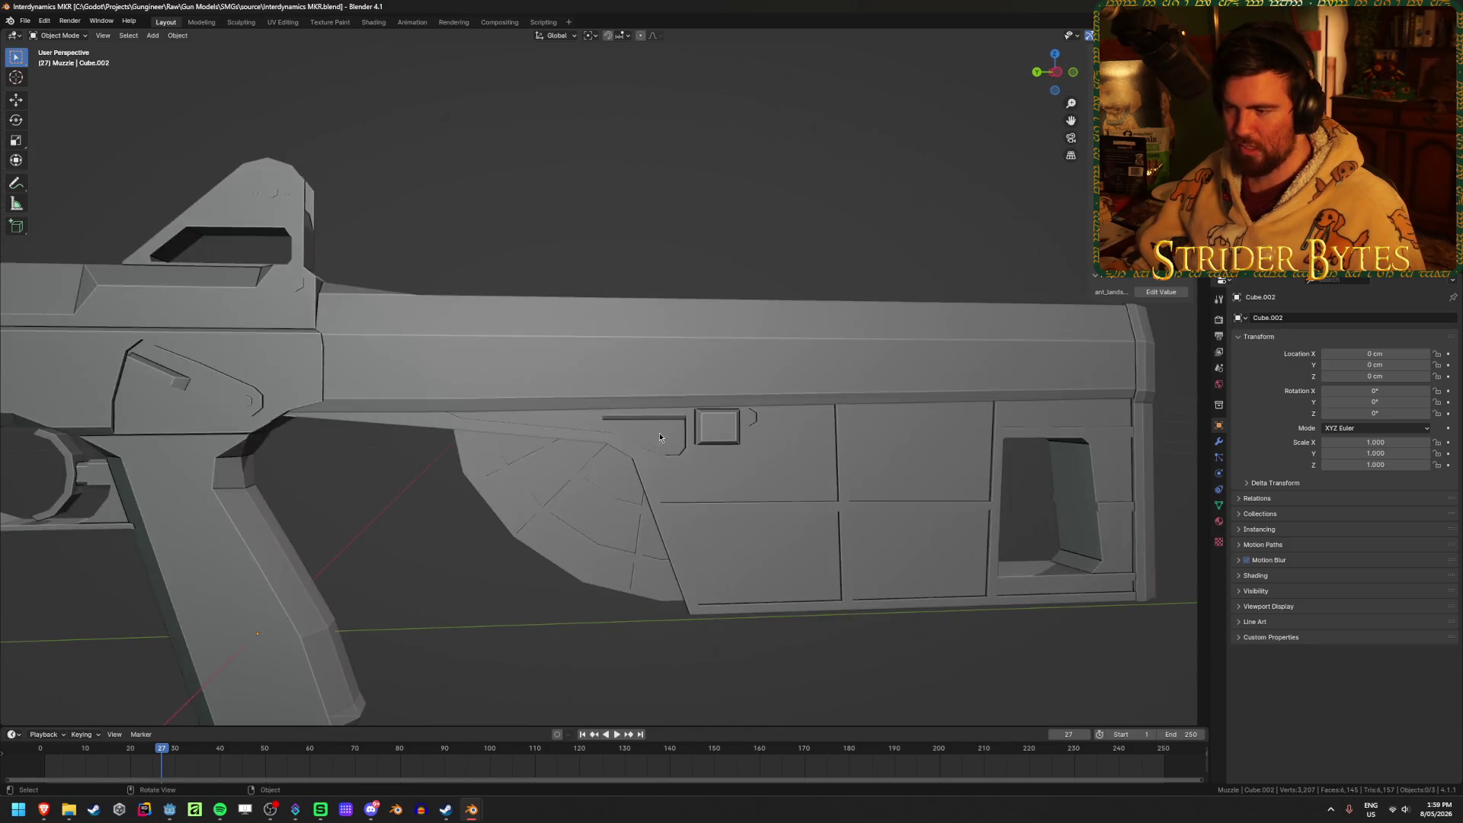
{"action": "middle_click_drag", "start_coordinate": [734, 466], "coordinate": [682, 445]}
{"action": "mouse_move", "coordinate": [468, 454]}
{"action": "middle_mouse_down"}
{"action": "mouse_move", "coordinate": [662, 512]}
{"action": "mouse_move", "coordinate": [656, 466]}
{"action": "middle_mouse_up"}
{"action": "mouse_move", "coordinate": [759, 594]}
{"action": "middle_mouse_down"}
{"action": "mouse_move", "coordinate": [679, 532]}
{"action": "mouse_move", "coordinate": [539, 611]}
{"action": "mouse_move", "coordinate": [422, 634]}
{"action": "middle_mouse_up"}
{"action": "key", "text": "shift+z"}
Select the magazine object, cancel a trial Z move, hide it, then select Cube.010.
{"action": "left_click", "coordinate": [574, 537]}
{"action": "key", "text": "shift+z"}
{"action": "key", "text": "g"}
{"action": "key", "text": "z"}
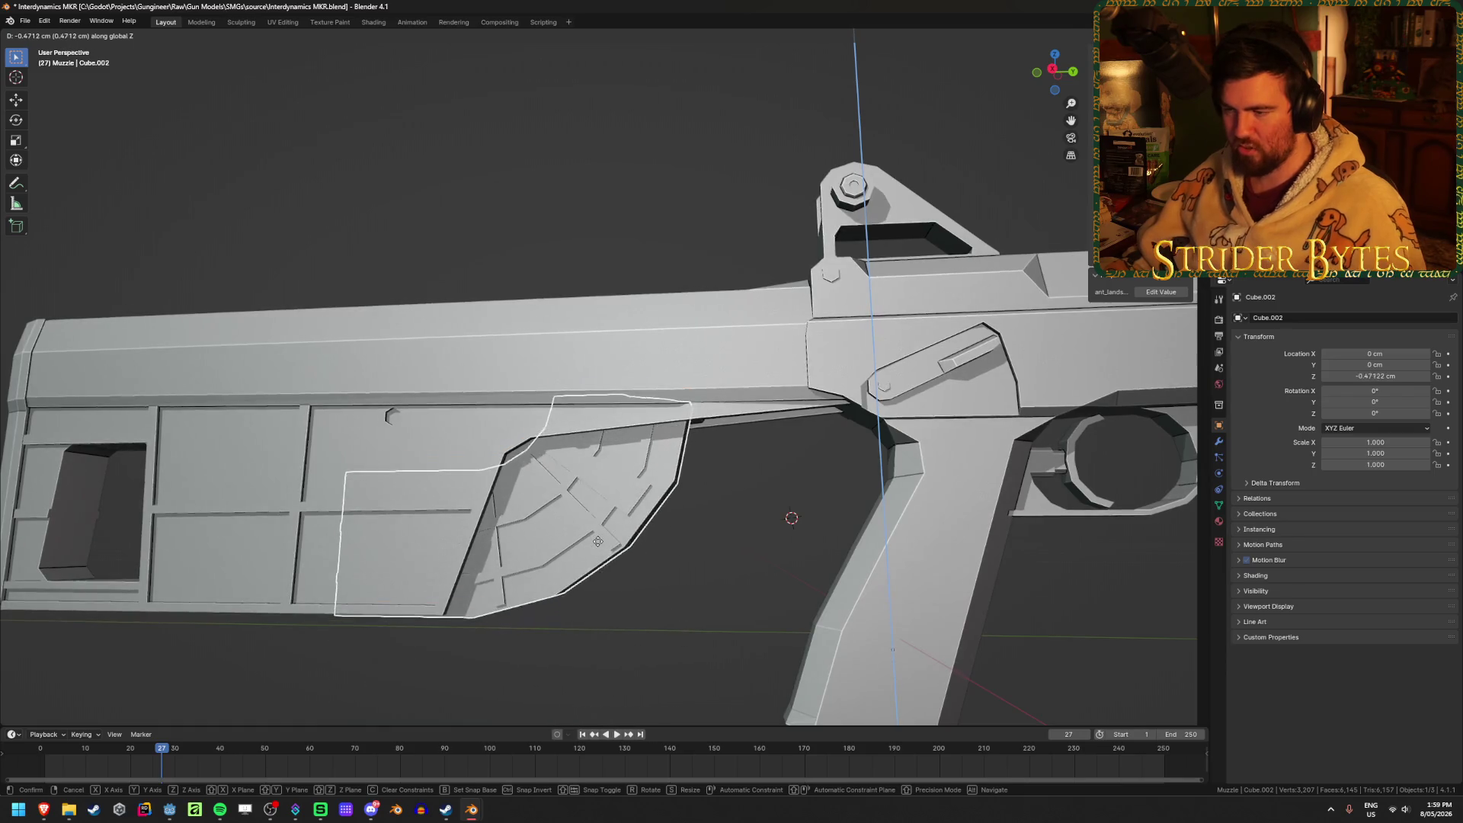
{"action": "right_click", "coordinate": [598, 541]}
{"action": "scroll", "coordinate": [598, 541], "scroll_direction": "down", "scroll_amount": 5}
{"action": "key", "text": "Delete"}
{"action": "mouse_move", "coordinate": [615, 536]}
{"action": "middle_mouse_down"}
{"action": "mouse_move", "coordinate": [621, 423]}
{"action": "mouse_move", "coordinate": [614, 589]}
{"action": "middle_mouse_up"}
{"action": "scroll", "coordinate": [592, 569], "scroll_direction": "up", "scroll_amount": 5}
{"action": "scroll", "coordinate": [592, 569], "scroll_direction": "down", "scroll_amount": 4}
{"action": "left_click", "coordinate": [509, 419]}
{"action": "key", "text": "shift+z"}
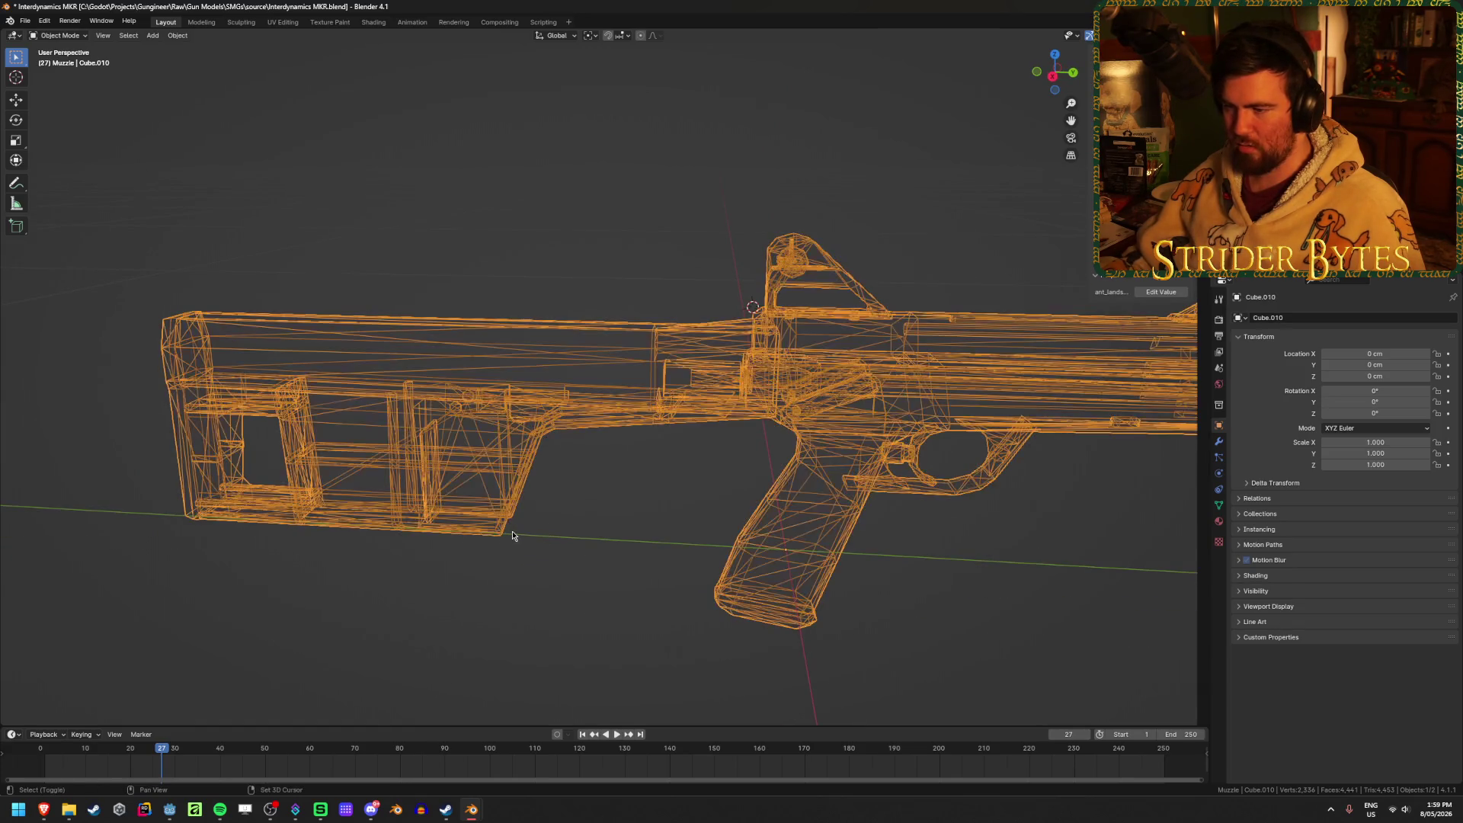
Select the connected stock islands, including inner faces, and verify by hiding and revealing them.
{"action": "key", "text": "shift+z"}
{"action": "key", "text": "Tab"}
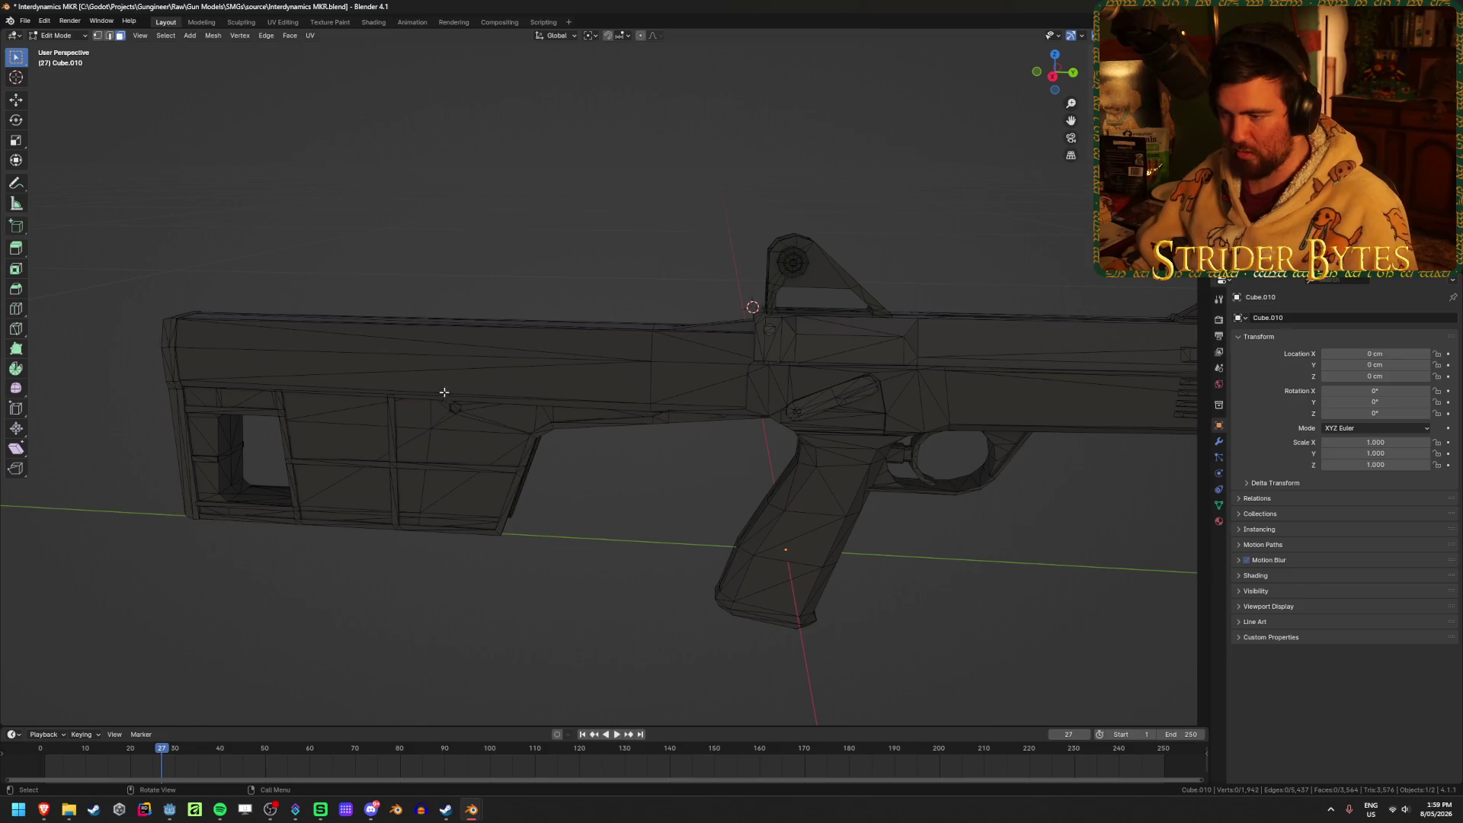
{"action": "key", "text": "l"}
{"action": "key", "text": "l"}
{"action": "key", "text": "l"}
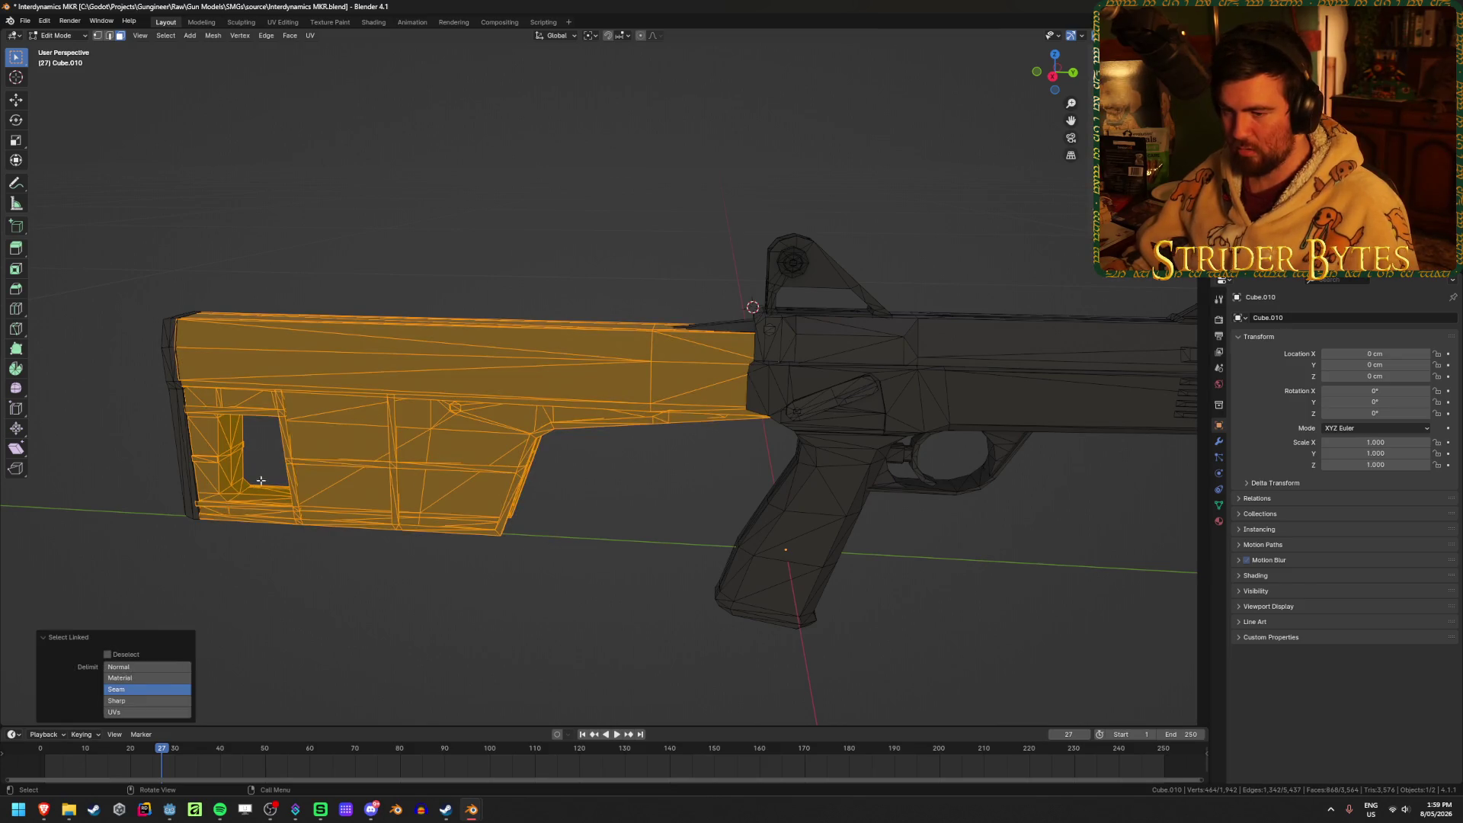
{"action": "middle_click_drag", "start_coordinate": [181, 459], "coordinate": [438, 453]}
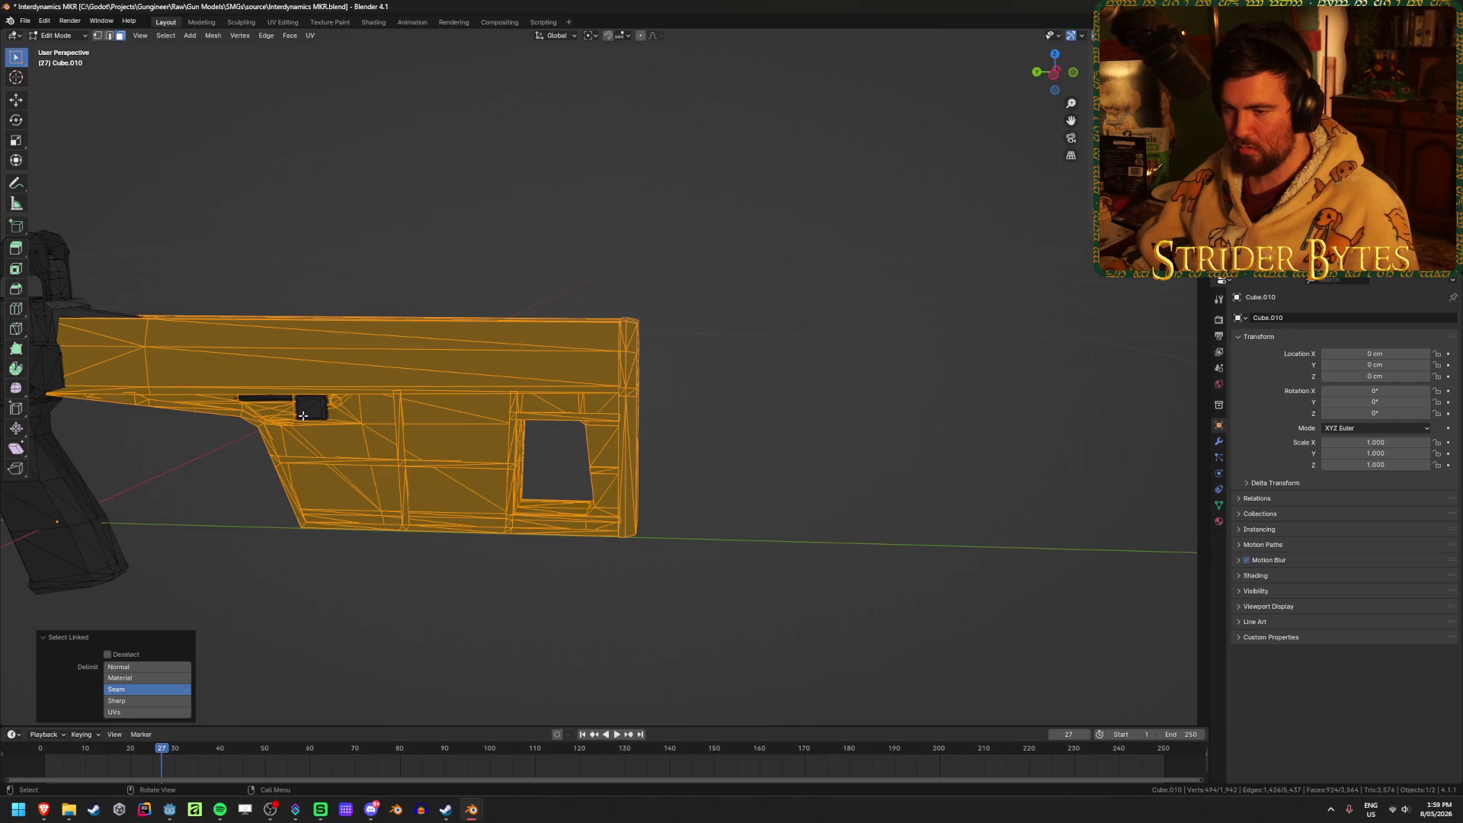
{"action": "mouse_move", "coordinate": [272, 398]}
{"action": "middle_mouse_down"}
{"action": "mouse_move", "coordinate": [490, 448]}
{"action": "mouse_move", "coordinate": [549, 445]}
{"action": "mouse_move", "coordinate": [387, 460]}
{"action": "mouse_move", "coordinate": [683, 391]}
{"action": "middle_mouse_up"}
{"action": "key", "text": "h"}
{"action": "key", "text": "alt+h"}
{"action": "key", "text": "l"}
{"action": "scroll", "coordinate": [684, 392], "scroll_direction": "up", "scroll_amount": 4}
{"action": "mouse_move", "coordinate": [973, 326]}
{"action": "middle_mouse_down"}
{"action": "mouse_move", "coordinate": [823, 414]}
{"action": "mouse_move", "coordinate": [826, 206]}
{"action": "mouse_move", "coordinate": [765, 474]}
{"action": "mouse_move", "coordinate": [724, 466]}
{"action": "middle_mouse_up"}
{"action": "key", "text": "h"}
{"action": "key", "text": "alt+h"}
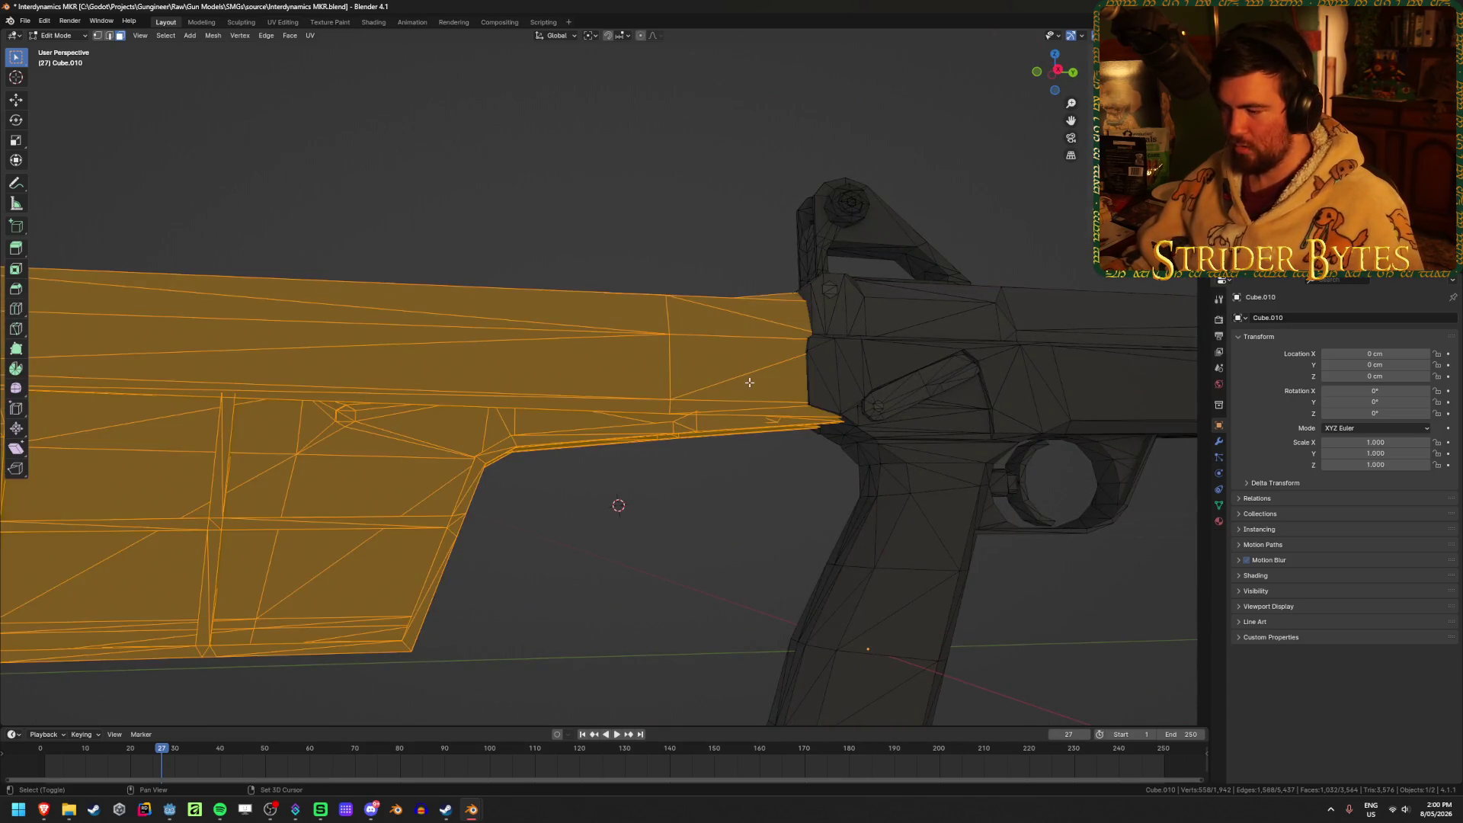
Inspect the stock joint in X-ray, hiding and revealing the stock to confirm the selection.
{"action": "key", "text": "alt+z"}
{"action": "middle_click_drag", "start_coordinate": [744, 382], "coordinate": [597, 513]}
{"action": "scroll", "coordinate": [602, 509], "scroll_direction": "up", "scroll_amount": 2}
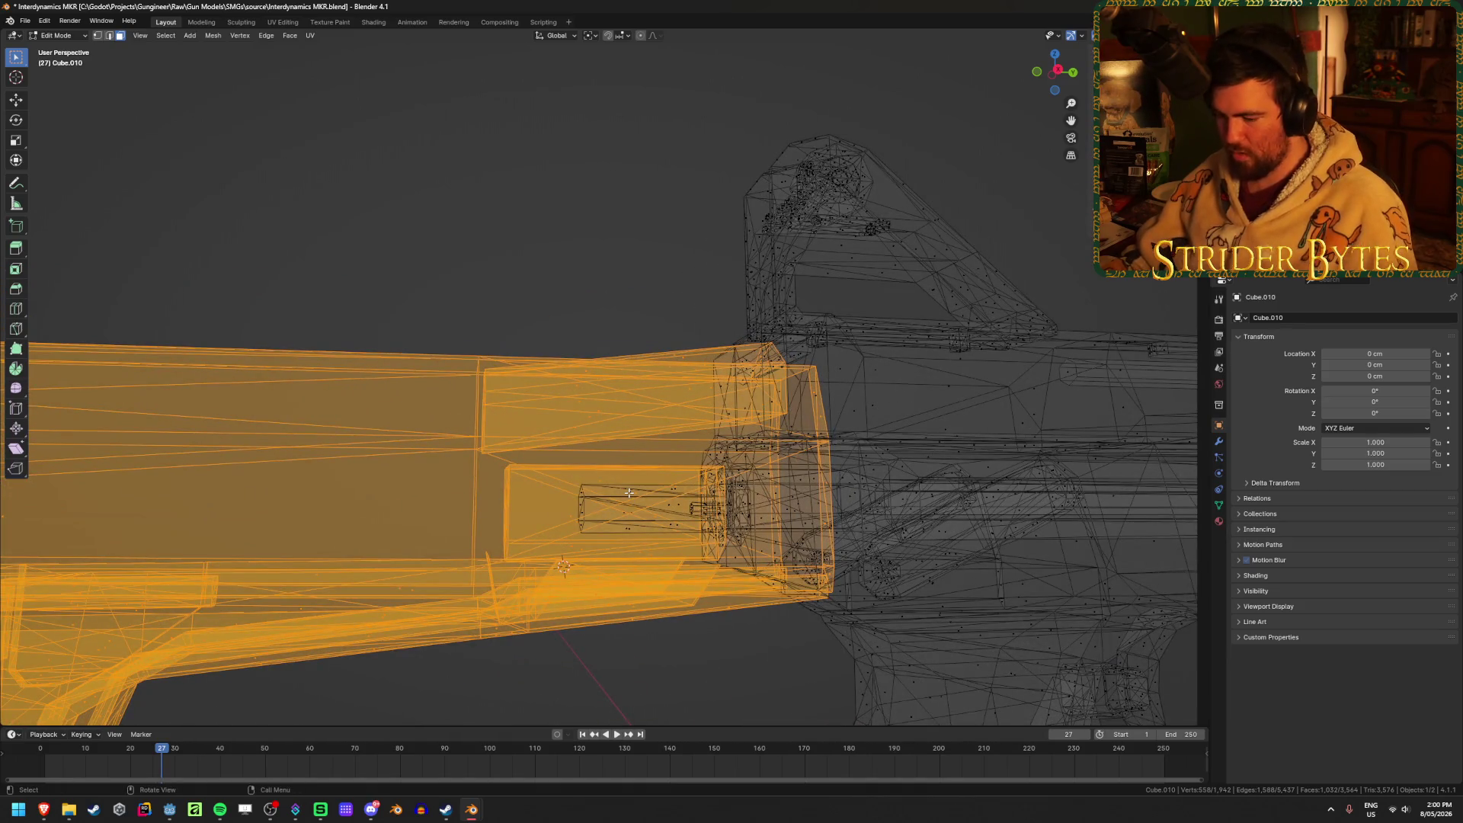
{"action": "mouse_move", "coordinate": [629, 493]}
{"action": "middle_mouse_down"}
{"action": "mouse_move", "coordinate": [602, 501]}
{"action": "mouse_move", "coordinate": [619, 510]}
{"action": "middle_mouse_up"}
{"action": "key", "text": "alt+z"}
{"action": "key", "text": "h"}
{"action": "scroll", "coordinate": [615, 497], "scroll_direction": "down", "scroll_amount": 3}
{"action": "scroll", "coordinate": [617, 516], "scroll_direction": "up", "scroll_amount": 3}
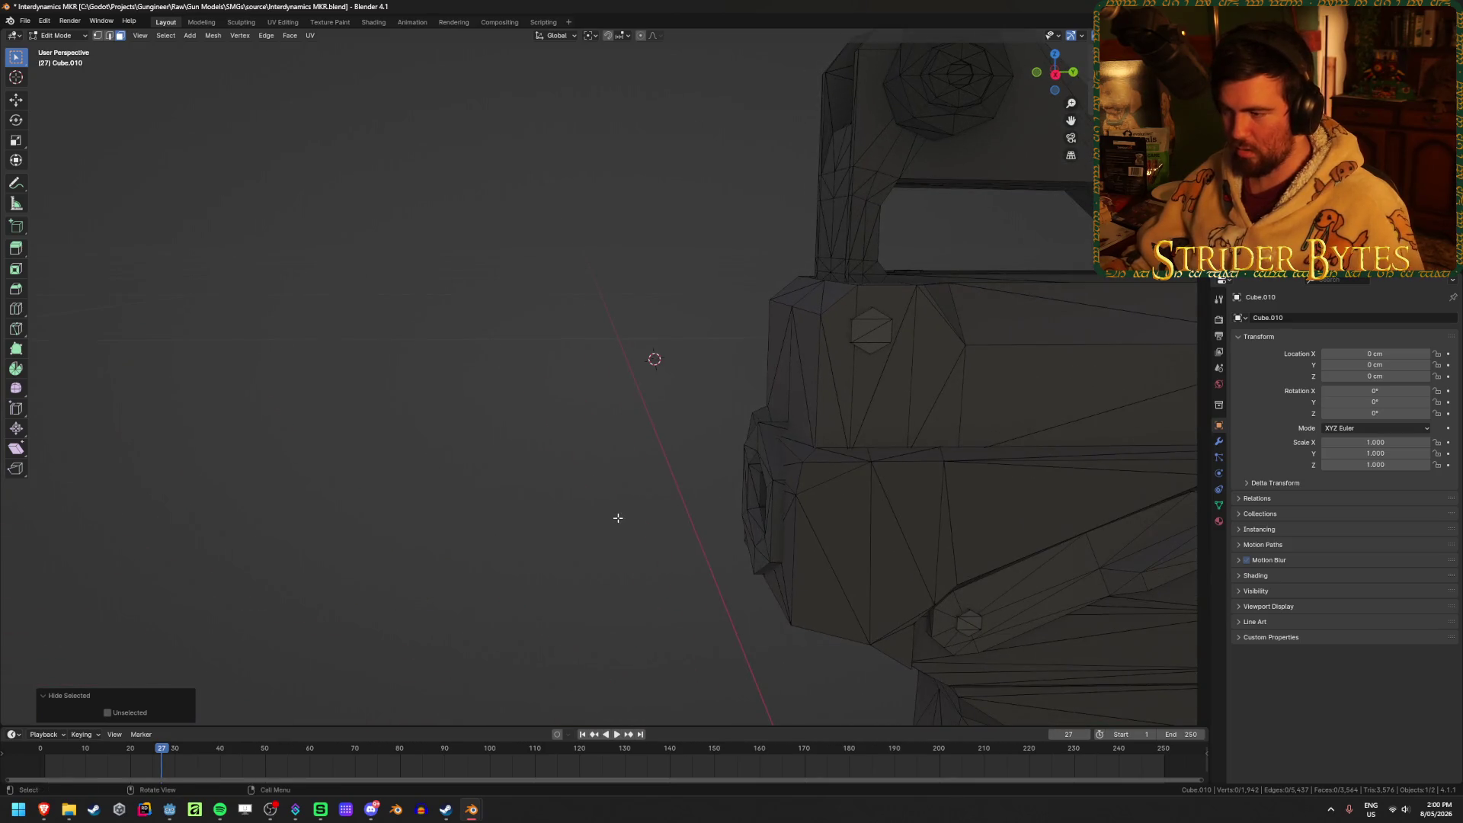
{"action": "key", "text": "alt+h"}
{"action": "scroll", "coordinate": [618, 517], "scroll_direction": "down", "scroll_amount": 3}
Separate the stock into its own object, Cube.003, and hide the rifle body.
{"action": "key", "text": "alt+z"}
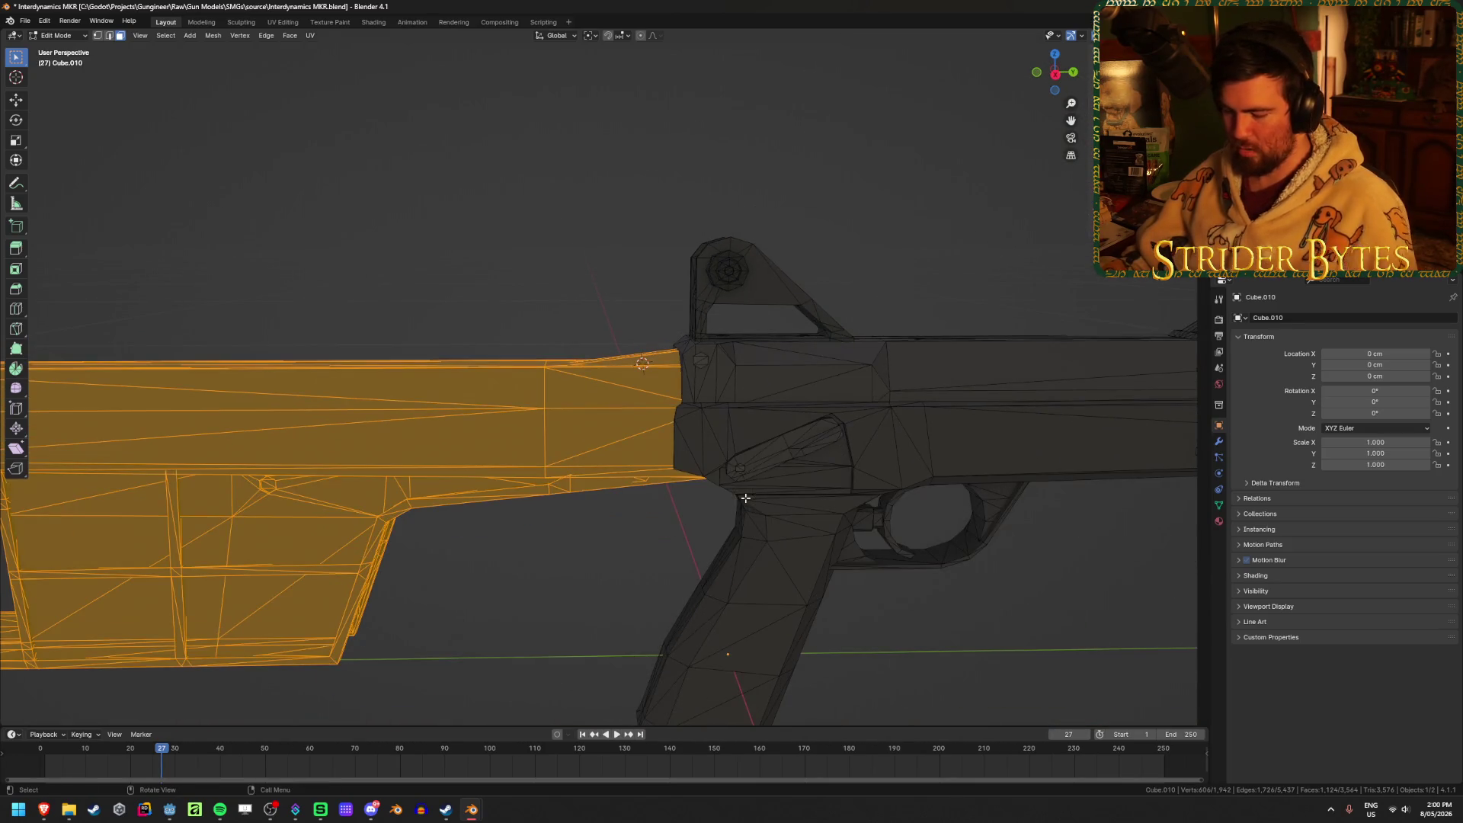
{"action": "key", "text": "Tab"}
{"action": "left_click", "coordinate": [831, 416]}
{"action": "key", "text": "h"}
{"action": "mouse_move", "coordinate": [829, 418]}
{"action": "middle_mouse_down"}
{"action": "mouse_move", "coordinate": [744, 412]}
{"action": "mouse_move", "coordinate": [305, 482]}
{"action": "middle_mouse_up"}
{"action": "left_click", "coordinate": [509, 486]}
{"action": "mouse_move", "coordinate": [509, 486]}
{"action": "middle_mouse_down"}
{"action": "mouse_move", "coordinate": [549, 477]}
{"action": "mouse_move", "coordinate": [620, 500]}
{"action": "mouse_move", "coordinate": [576, 497]}
{"action": "middle_mouse_up"}
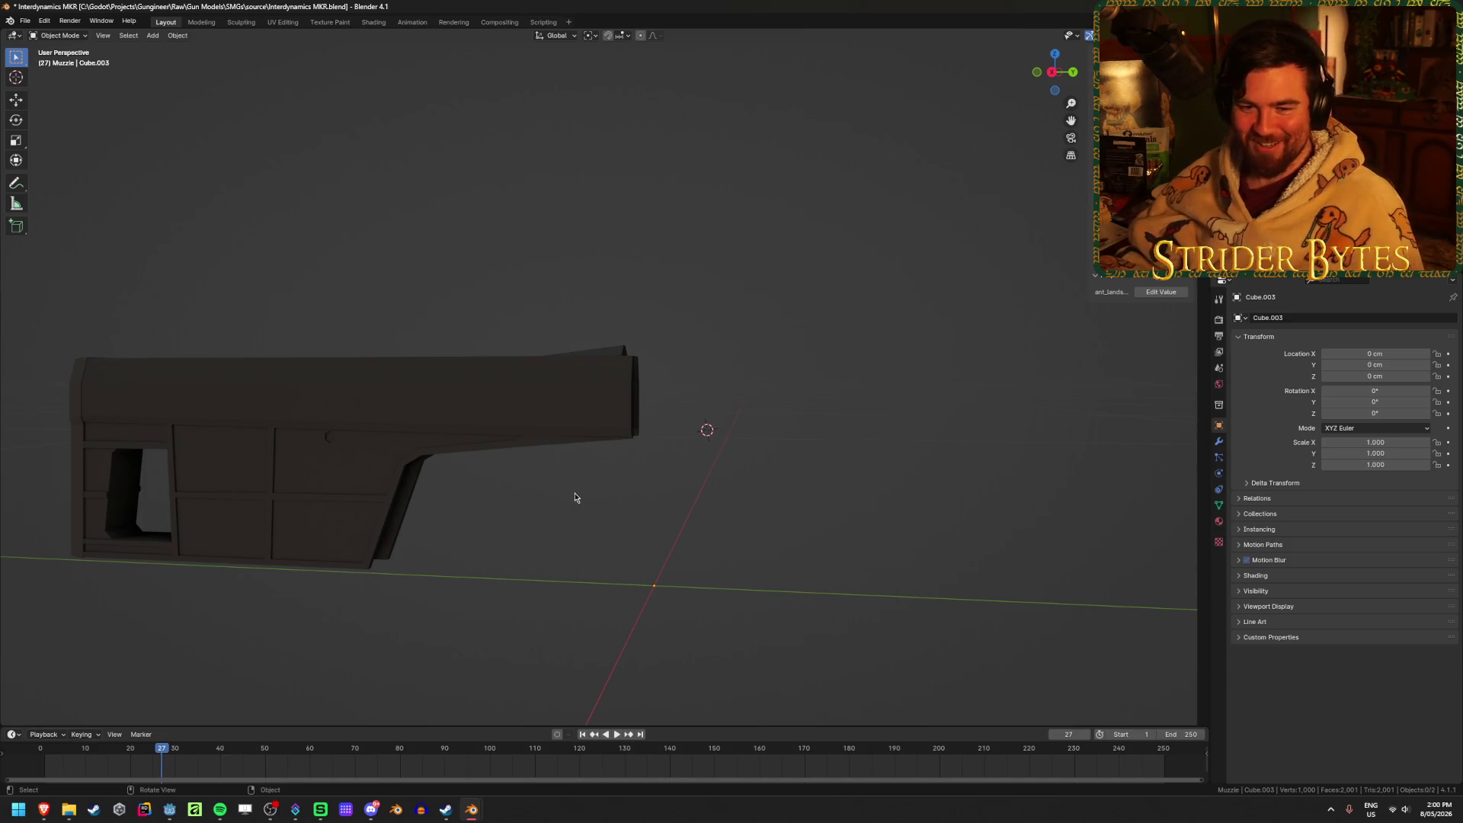
Unhide all parts of the rifle and select the main body, Cube.010.
{"action": "key", "text": "alt+h"}
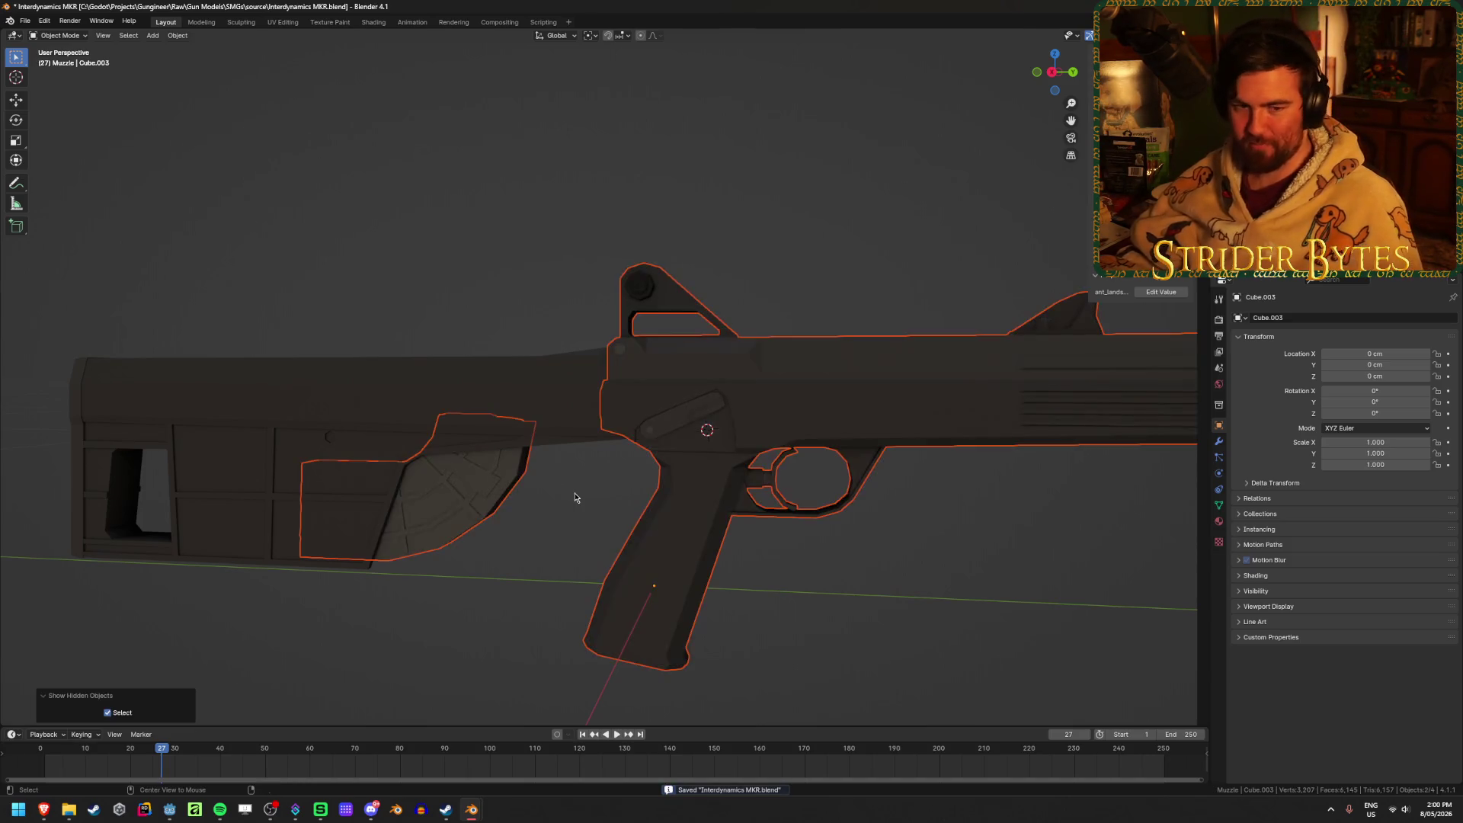
{"action": "left_click", "coordinate": [873, 601]}
{"action": "mouse_move", "coordinate": [816, 597]}
{"action": "middle_mouse_down"}
{"action": "mouse_move", "coordinate": [615, 556]}
{"action": "mouse_move", "coordinate": [693, 317]}
{"action": "middle_mouse_up"}
{"action": "left_click", "coordinate": [692, 318]}
Zoom into the right side view and orbit along the barrel to inspect the trigger guard.
{"action": "scroll", "coordinate": [583, 497], "scroll_direction": "up", "scroll_amount": 3}
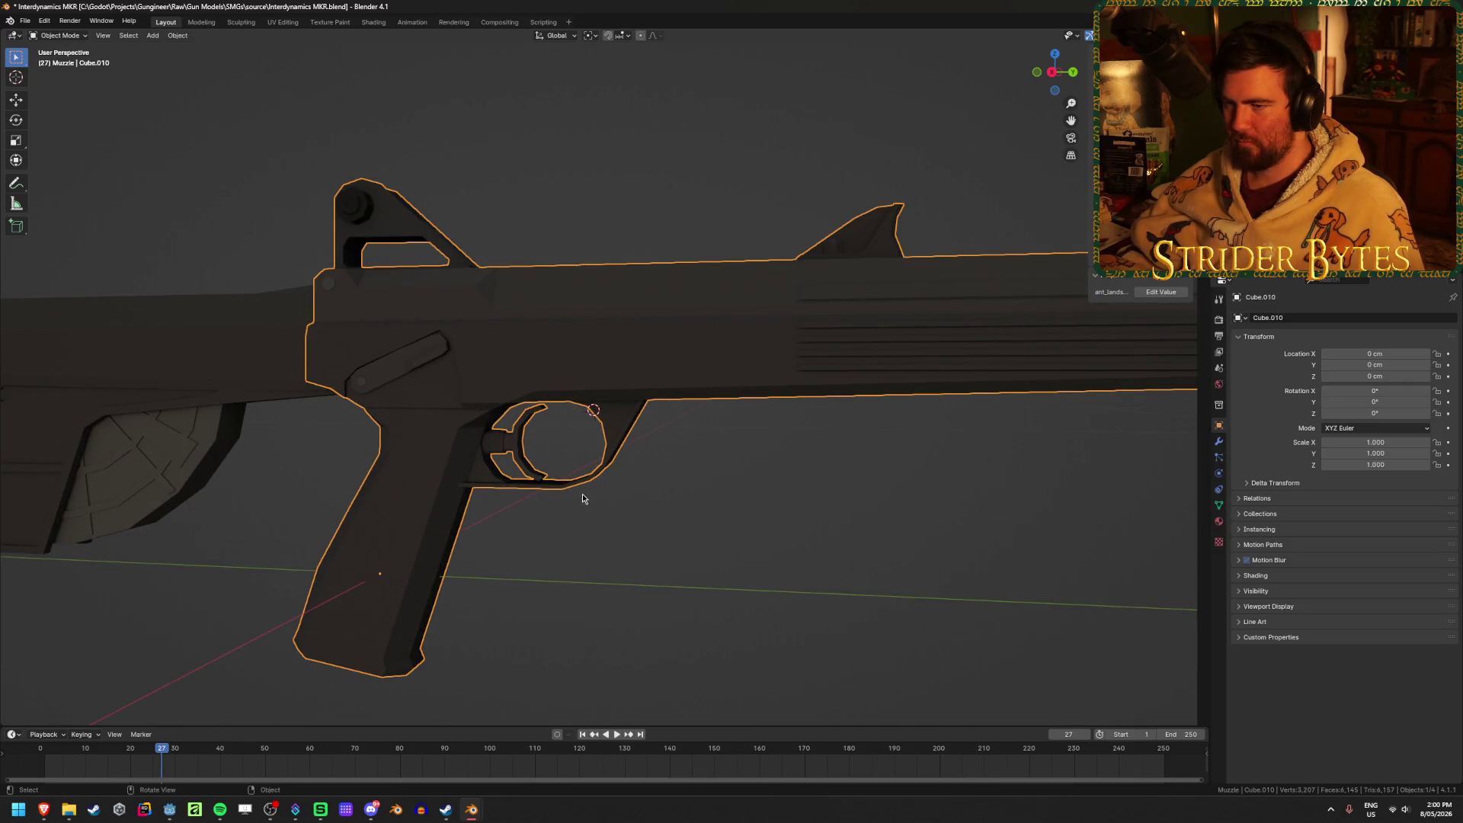
{"action": "key", "text": "KP_3"}
{"action": "scroll", "coordinate": [586, 499], "scroll_direction": "up", "scroll_amount": 3}
{"action": "mouse_move", "coordinate": [529, 483]}
{"action": "middle_mouse_down"}
{"action": "mouse_move", "coordinate": [777, 516]}
{"action": "mouse_move", "coordinate": [531, 492]}
{"action": "middle_mouse_up"}
{"action": "scroll", "coordinate": [531, 492], "scroll_direction": "up", "scroll_amount": 2}
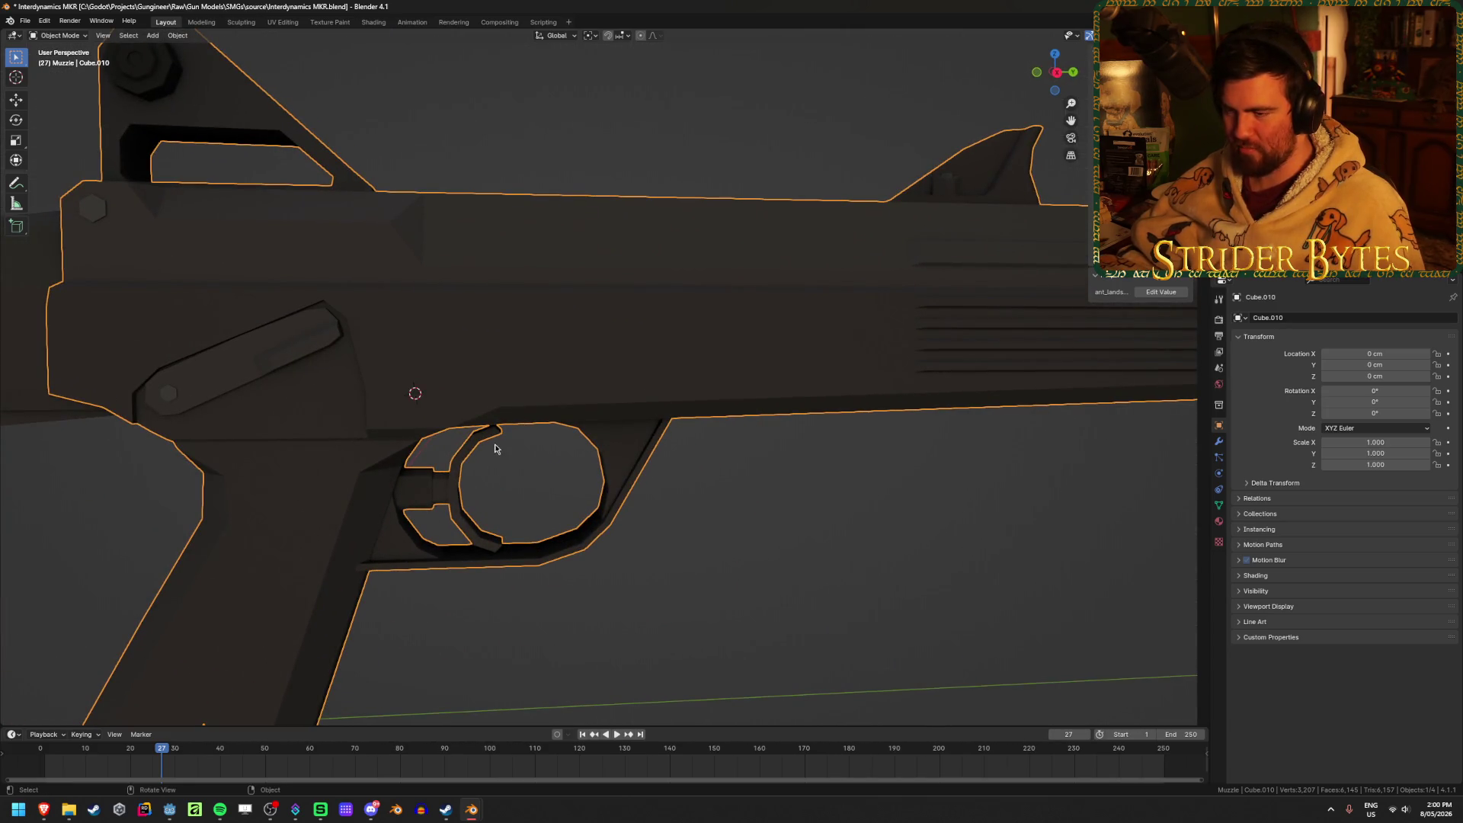
{"action": "scroll", "coordinate": [408, 495], "scroll_direction": "down", "scroll_amount": 5}
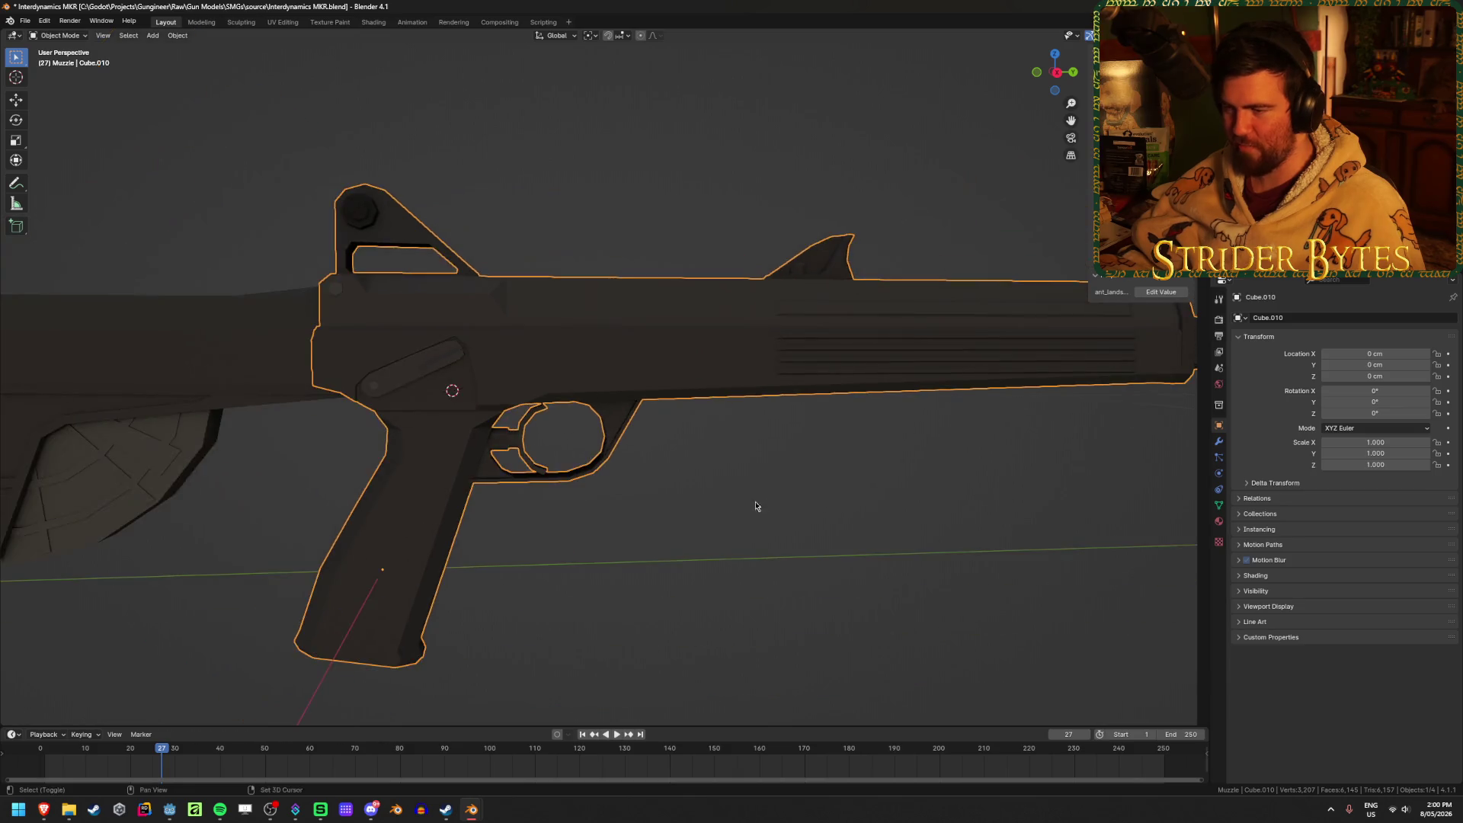
{"action": "scroll", "coordinate": [520, 466], "scroll_direction": "up", "scroll_amount": 3}
{"action": "scroll", "coordinate": [483, 418], "scroll_direction": "down", "scroll_amount": 2}
{"action": "mouse_move", "coordinate": [330, 275]}
{"action": "middle_mouse_down"}
{"action": "mouse_move", "coordinate": [506, 595]}
{"action": "mouse_move", "coordinate": [491, 419]}
{"action": "mouse_move", "coordinate": [483, 509]}
{"action": "mouse_move", "coordinate": [490, 445]}
{"action": "mouse_move", "coordinate": [486, 496]}
{"action": "mouse_move", "coordinate": [517, 528]}
{"action": "mouse_move", "coordinate": [587, 522]}
{"action": "mouse_move", "coordinate": [542, 547]}
{"action": "mouse_move", "coordinate": [601, 506]}
{"action": "mouse_move", "coordinate": [596, 564]}
{"action": "mouse_move", "coordinate": [588, 512]}
{"action": "mouse_move", "coordinate": [575, 529]}
{"action": "mouse_move", "coordinate": [582, 562]}
{"action": "mouse_move", "coordinate": [856, 526]}
{"action": "mouse_move", "coordinate": [536, 369]}
{"action": "mouse_move", "coordinate": [539, 330]}
{"action": "mouse_move", "coordinate": [531, 381]}
{"action": "mouse_move", "coordinate": [532, 232]}
{"action": "mouse_move", "coordinate": [507, 412]}
{"action": "mouse_move", "coordinate": [538, 333]}
{"action": "middle_mouse_up"}
Check the receiver's linked mesh pieces in Edit Mode, then clear the selection.
{"action": "key", "text": "Tab"}
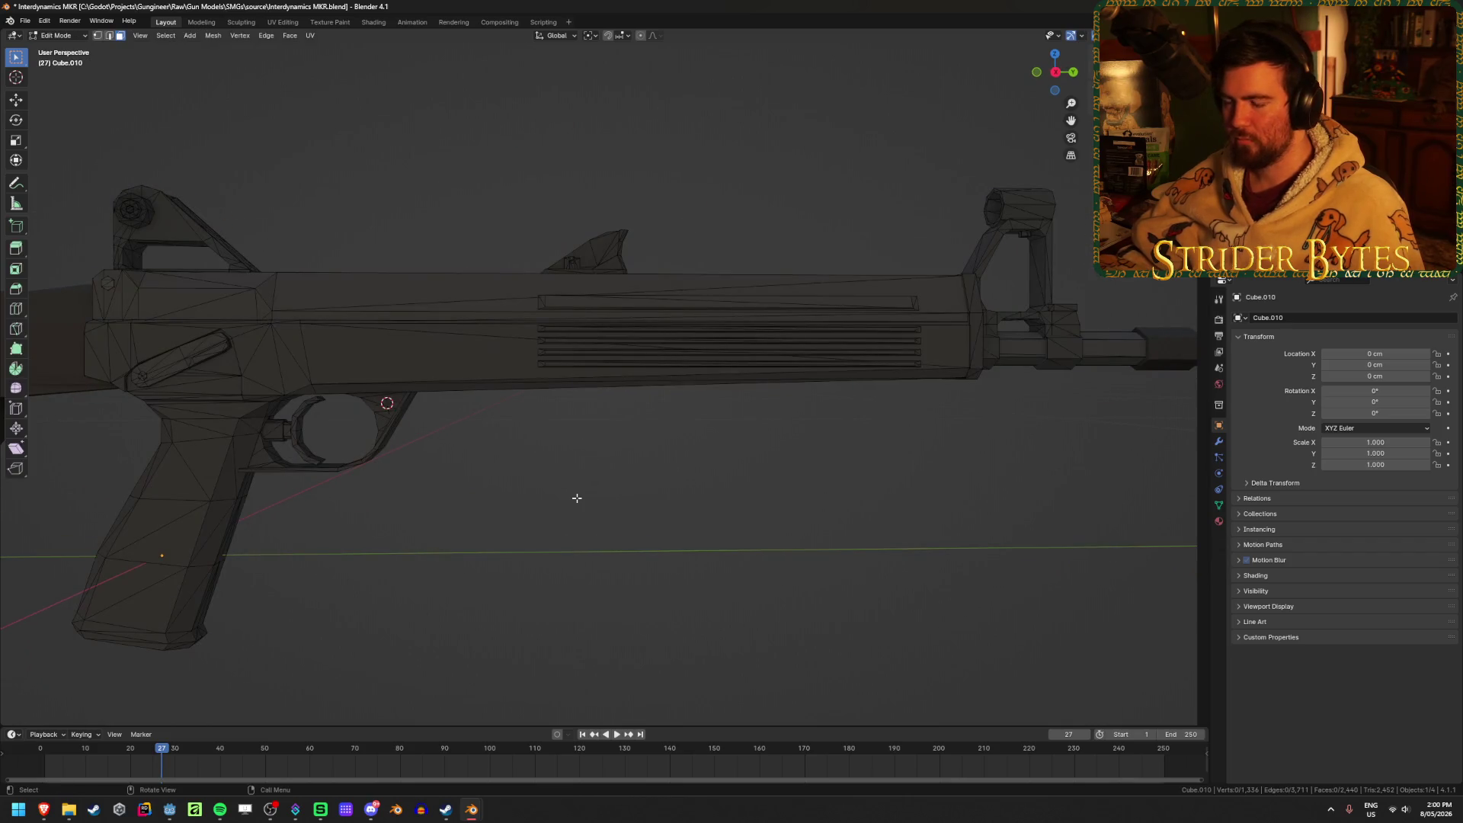
{"action": "key", "text": "l"}
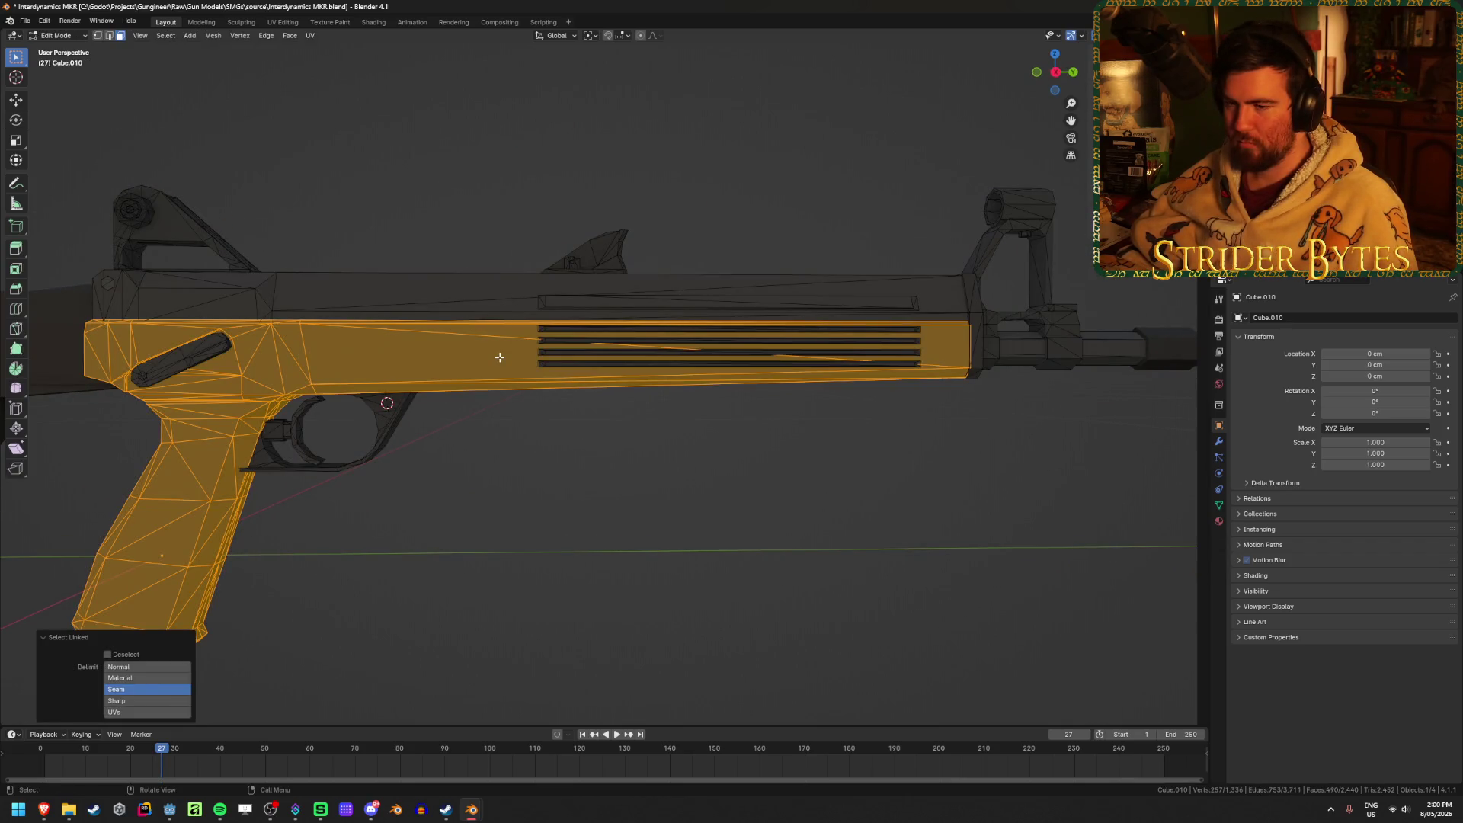
{"action": "key", "text": "l"}
{"action": "left_click", "coordinate": [563, 552]}
{"action": "middle_click_drag", "start_coordinate": [396, 403], "coordinate": [771, 474], "text": "shift"}
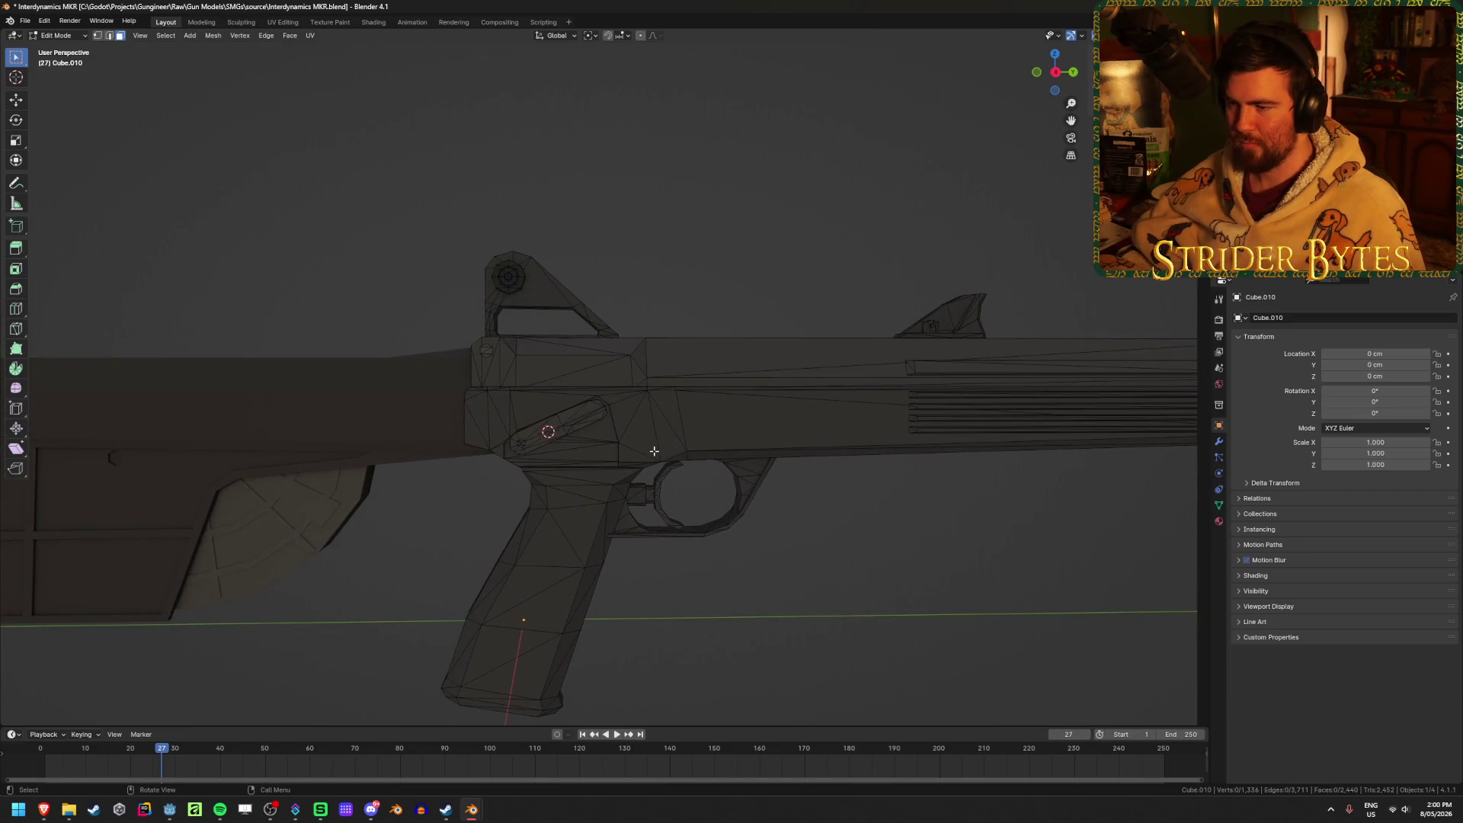
Hide the stock in Object Mode to reveal the magazine, then select Cube.010.
{"action": "key", "text": "Tab"}
{"action": "left_click", "coordinate": [320, 405]}
{"action": "key", "text": "h"}
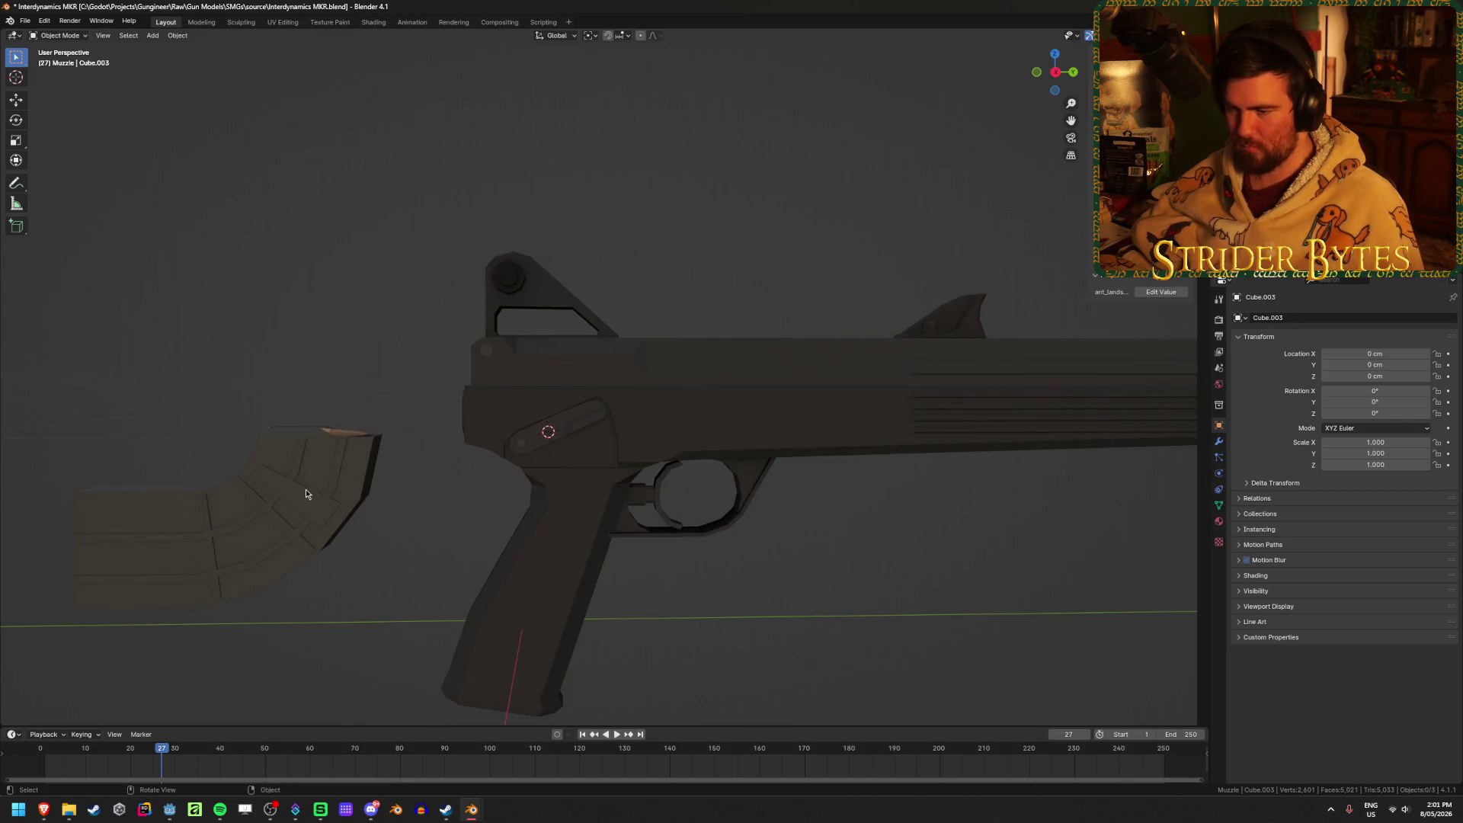
{"action": "left_click", "coordinate": [561, 467]}
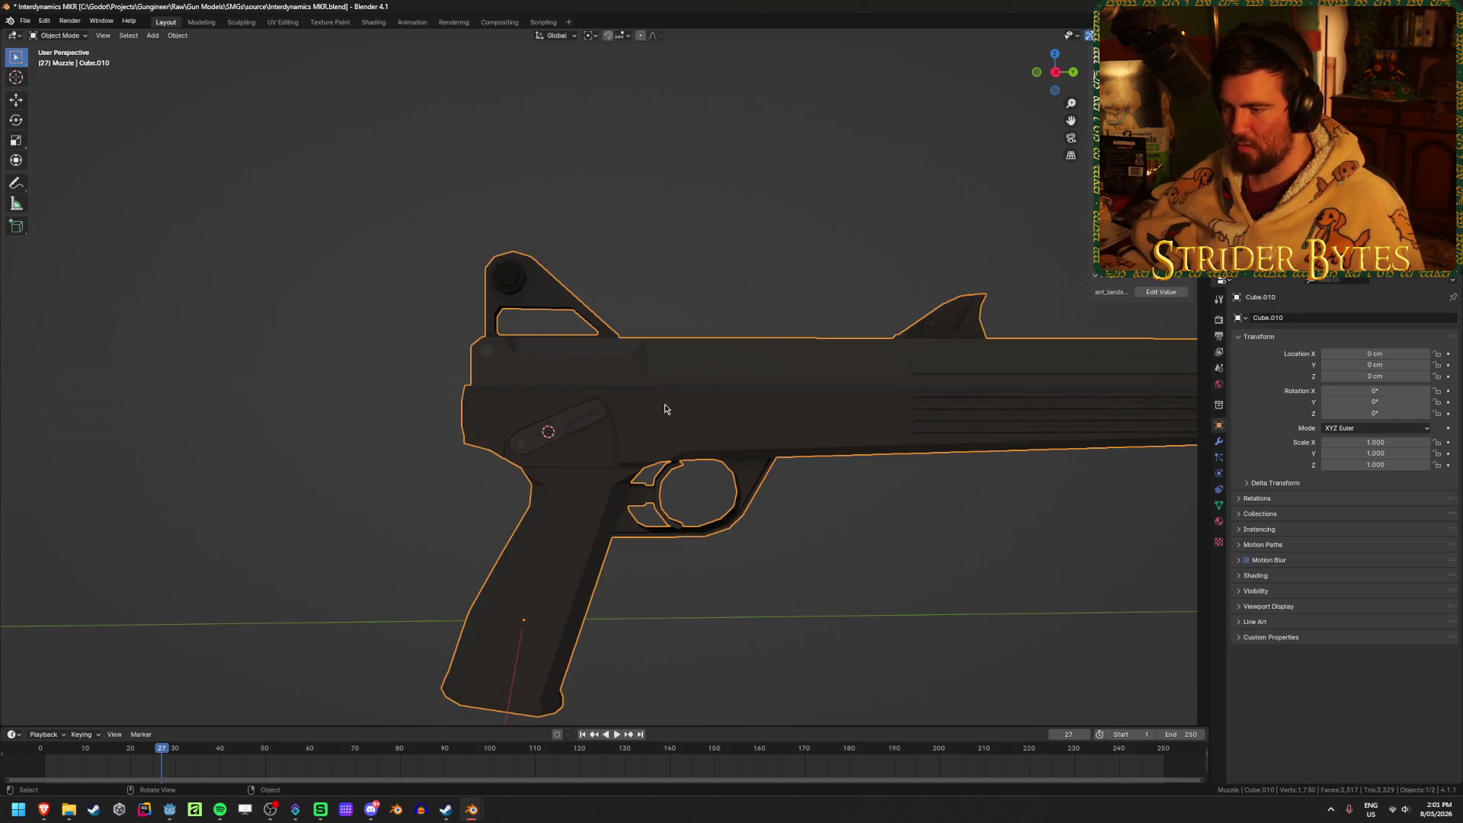
Hide the trigger guard piece of the receiver mesh.
{"action": "key", "text": "Tab"}
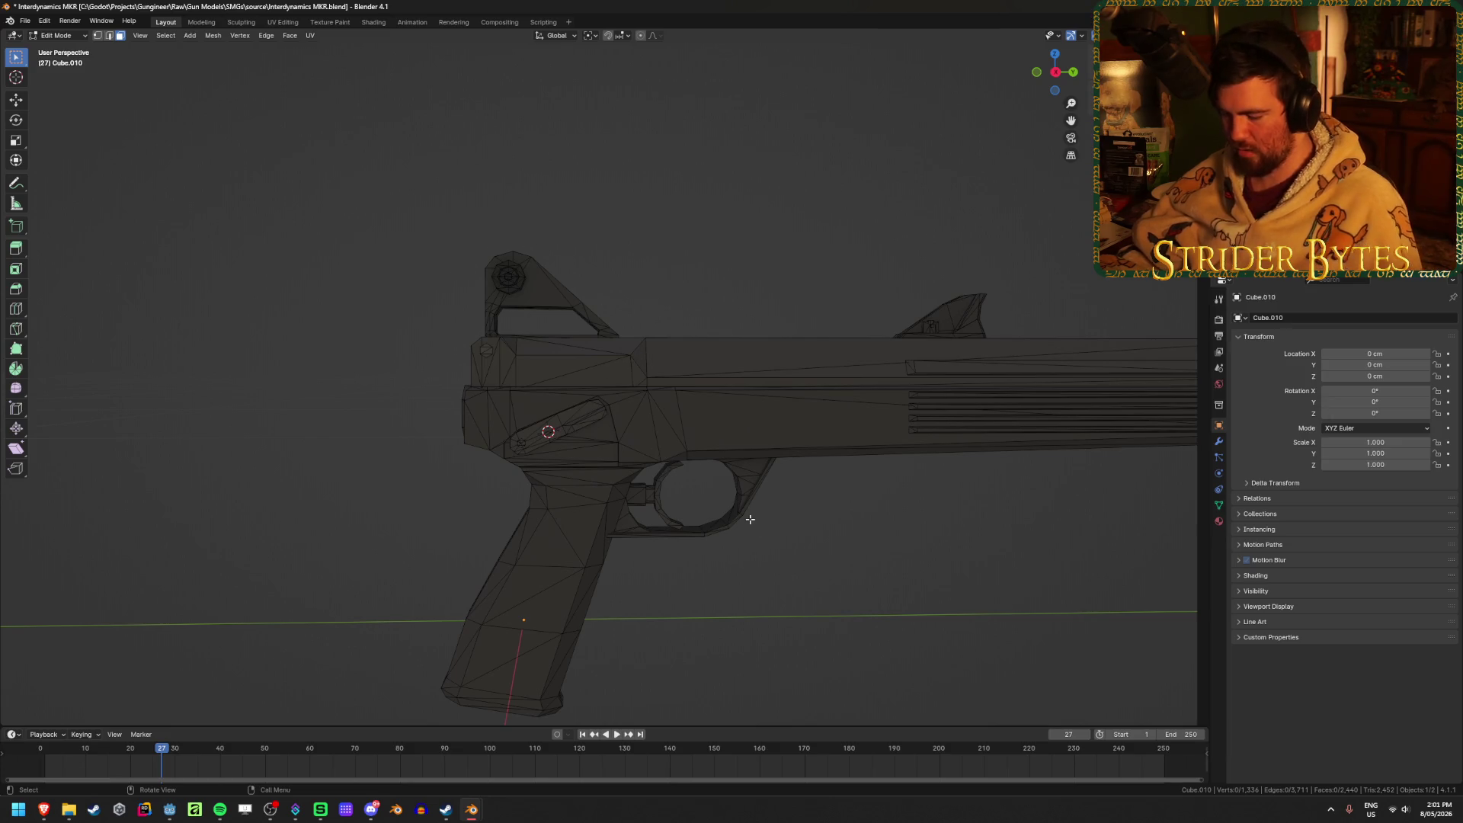
{"action": "key", "text": "l"}
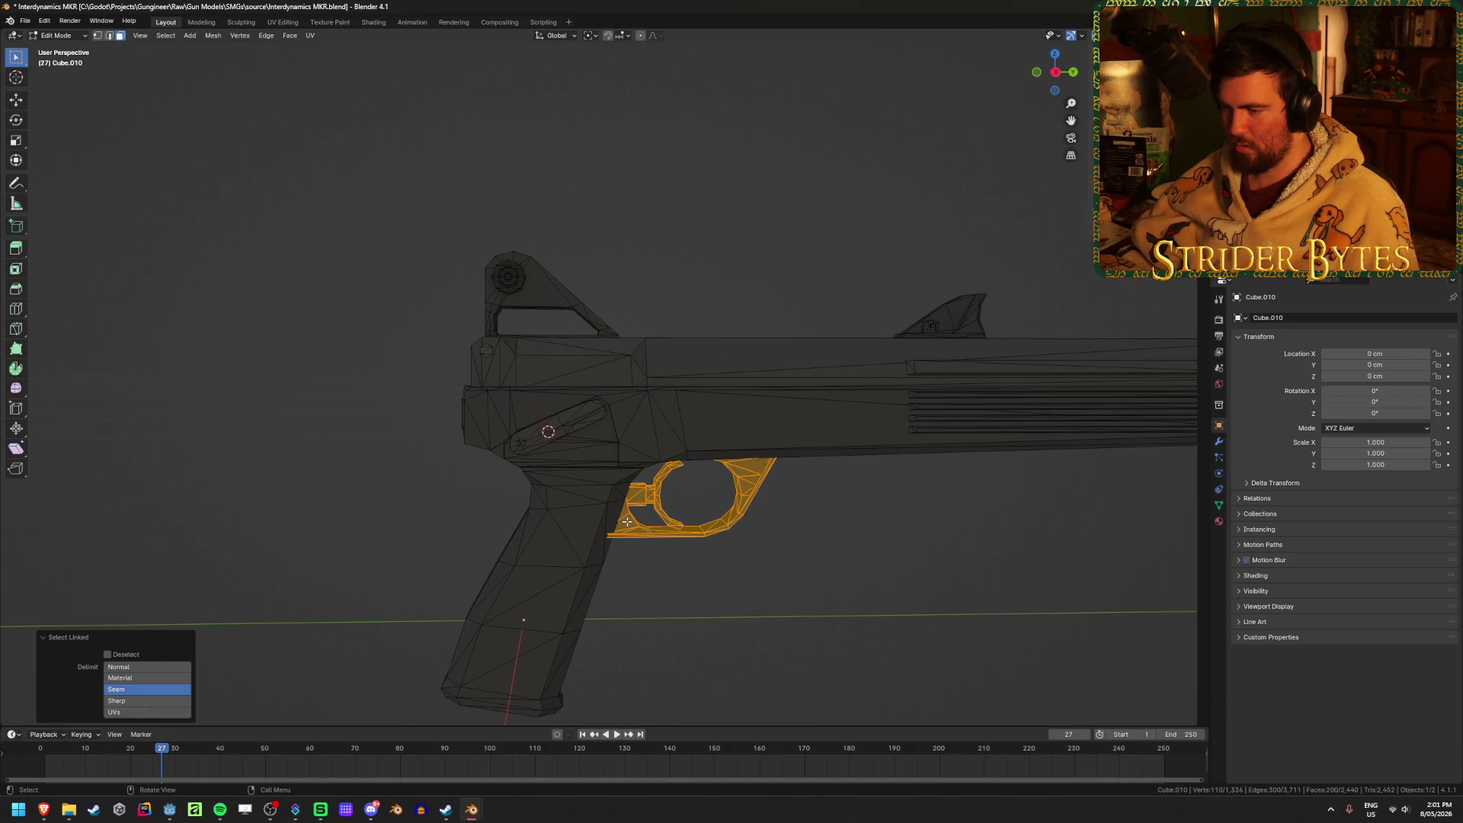
{"action": "key", "text": "l"}
{"action": "key", "text": "ctrl+z"}
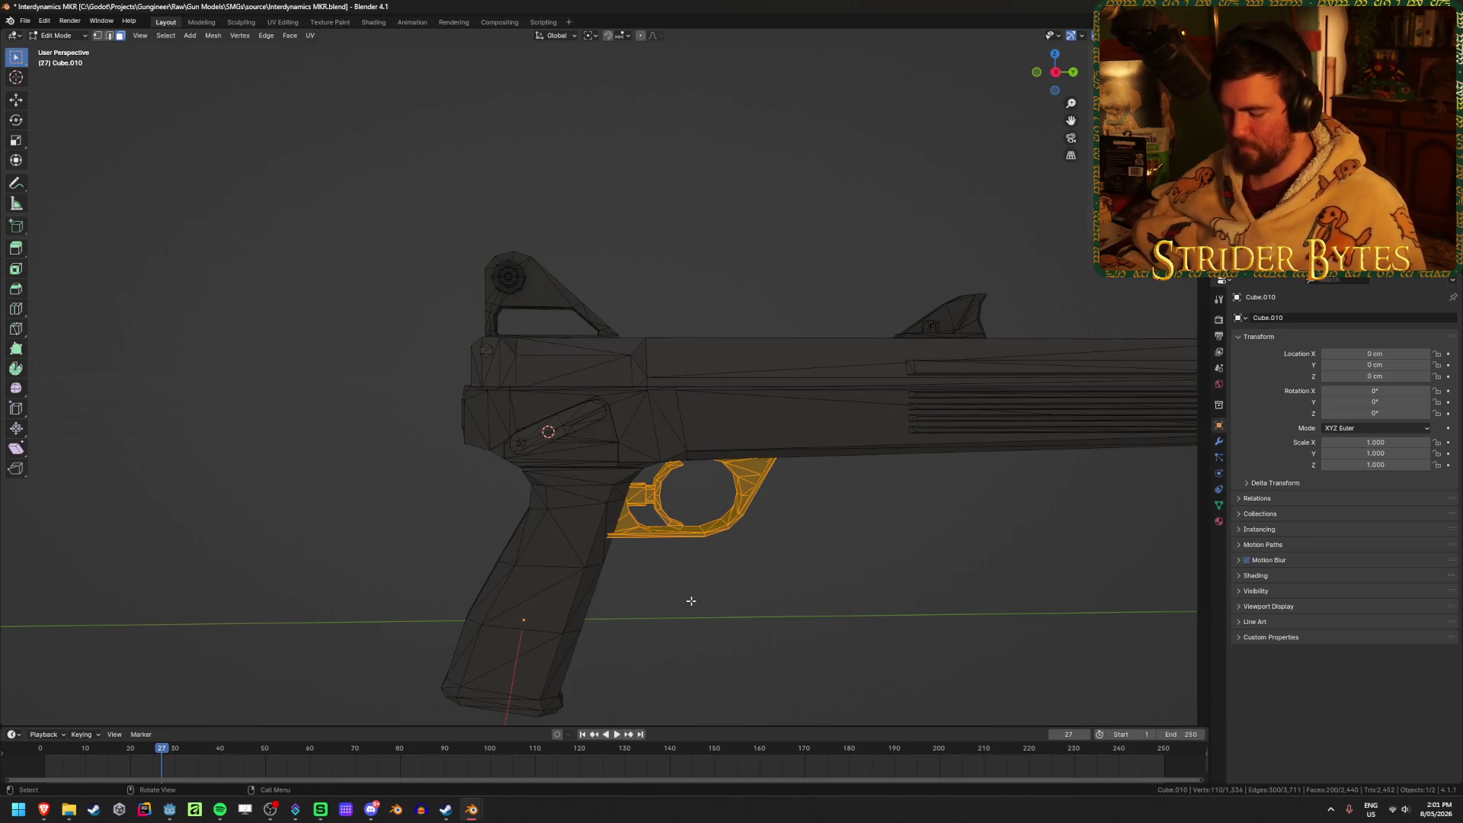
{"action": "key", "text": "h"}
Try hiding the grip and frame, then undo so they stay visible.
{"action": "mouse_move", "coordinate": [755, 513]}
{"action": "middle_mouse_down"}
{"action": "mouse_move", "coordinate": [846, 631]}
{"action": "mouse_move", "coordinate": [722, 419]}
{"action": "mouse_move", "coordinate": [736, 403]}
{"action": "mouse_move", "coordinate": [744, 483]}
{"action": "middle_mouse_up"}
{"action": "key", "text": "l"}
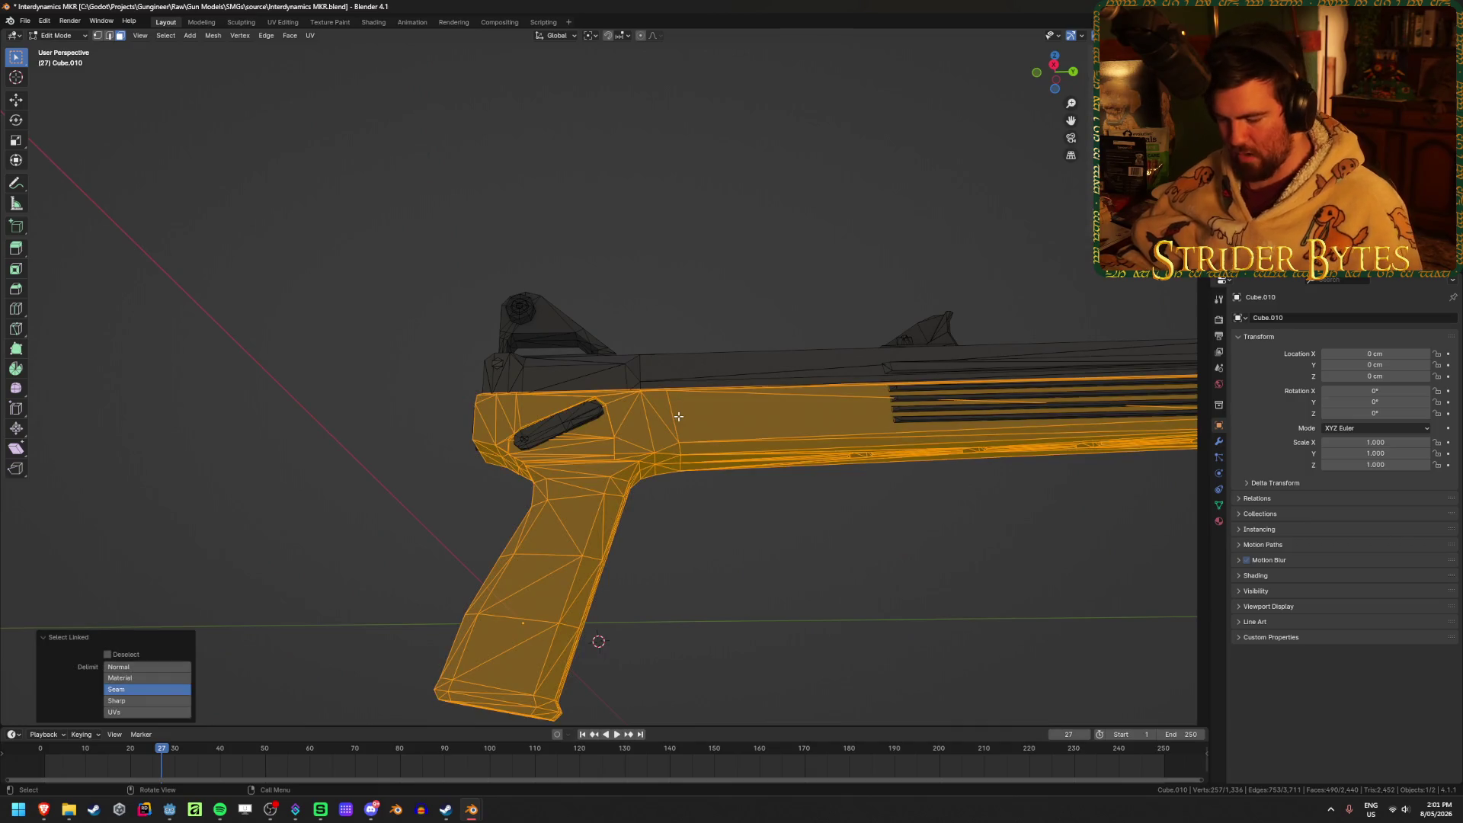
{"action": "key", "text": "h"}
{"action": "key", "text": "ctrl+z"}
{"action": "middle_click_drag", "start_coordinate": [678, 417], "coordinate": [709, 521]}
{"action": "left_click", "coordinate": [708, 521]}
Hide the small side lever on the receiver.
{"action": "key", "text": "l"}
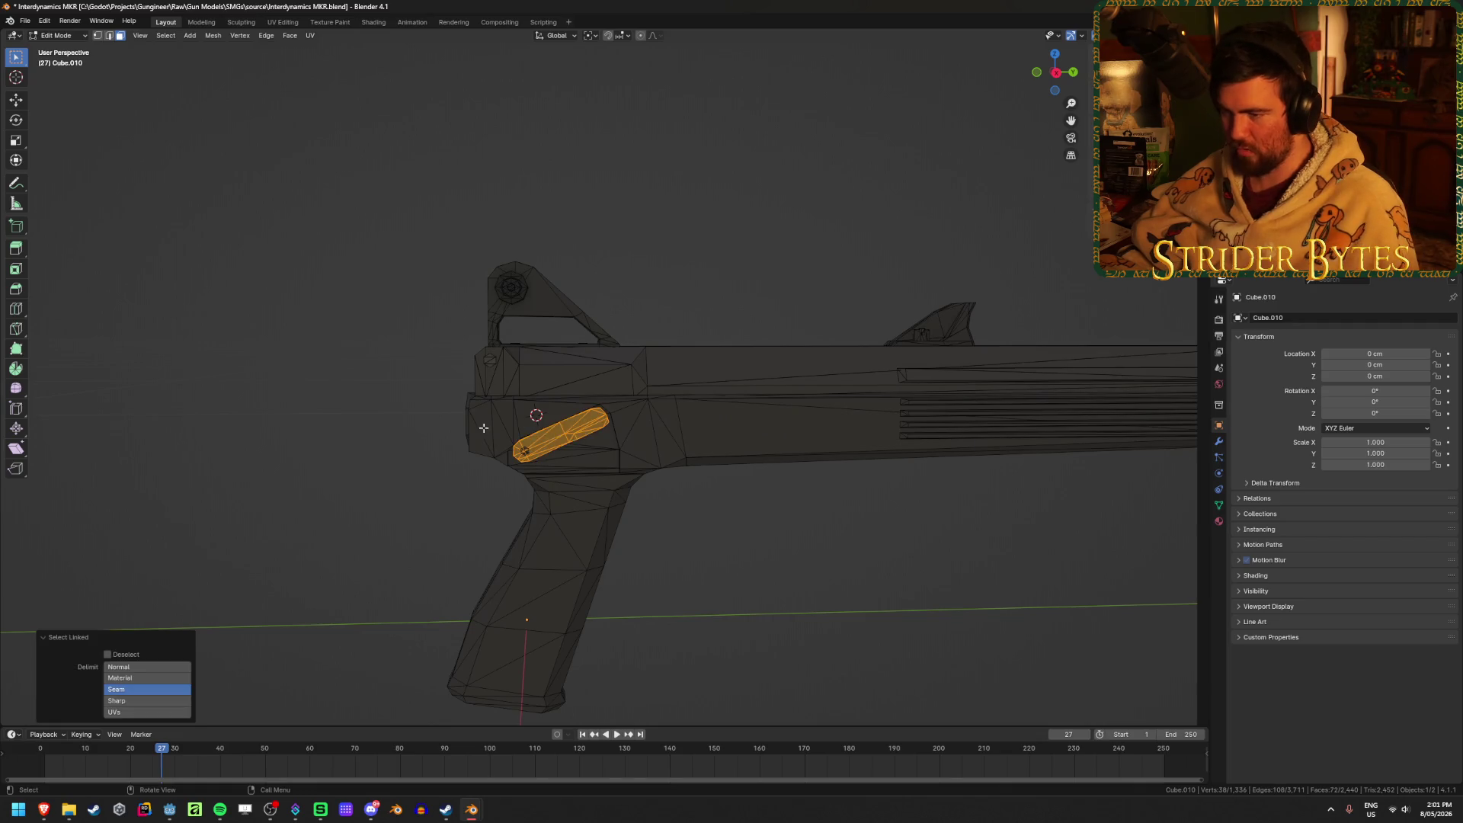
{"action": "middle_click_drag", "start_coordinate": [572, 435], "coordinate": [685, 428]}
{"action": "mouse_move", "coordinate": [773, 465]}
{"action": "middle_mouse_down"}
{"action": "mouse_move", "coordinate": [650, 473]}
{"action": "mouse_move", "coordinate": [768, 501]}
{"action": "middle_mouse_up"}
{"action": "key", "text": "h"}
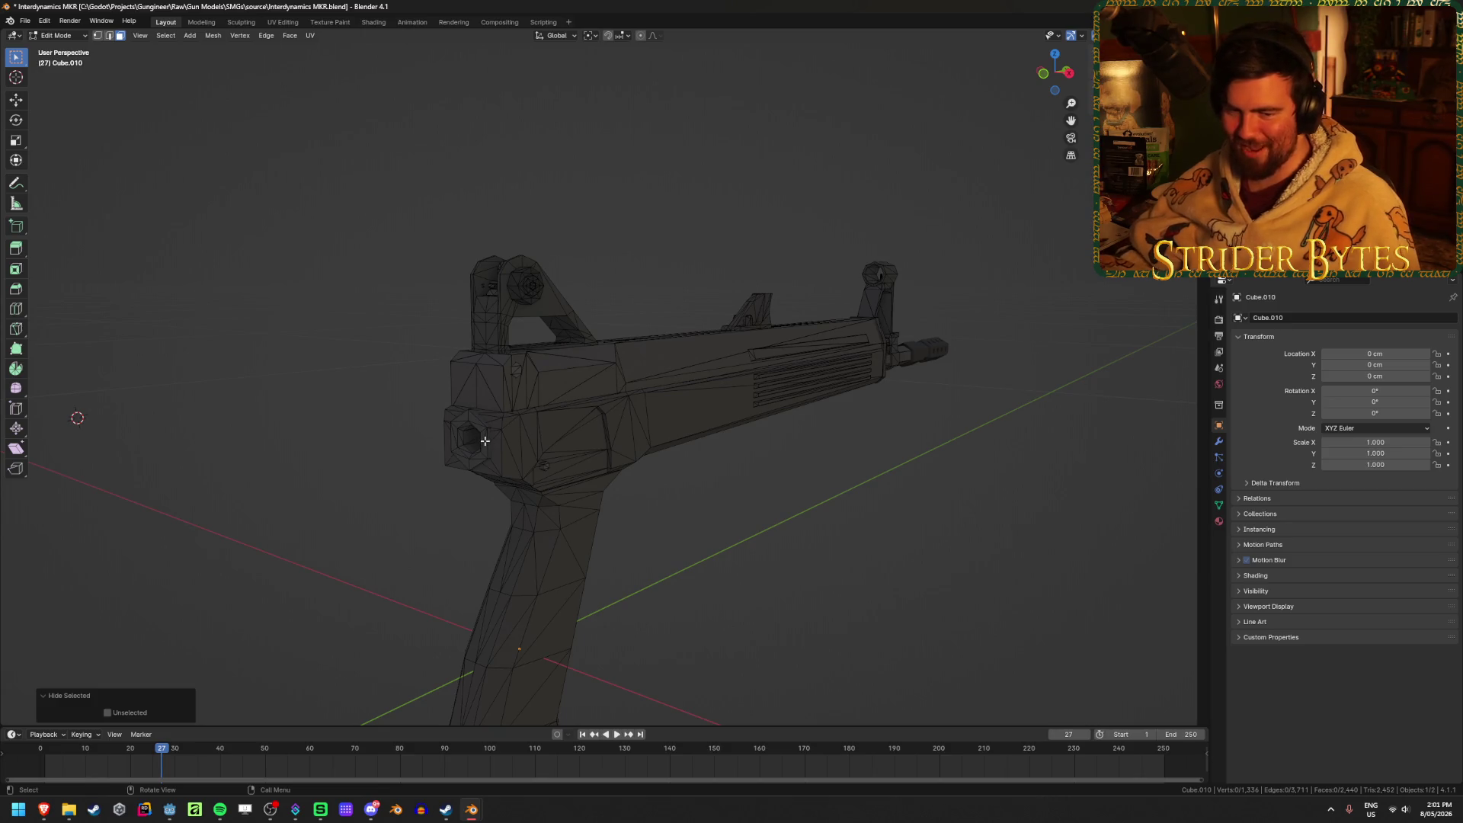
Hide the hexagonal pin pieces on the receiver.
{"action": "key", "text": "l"}
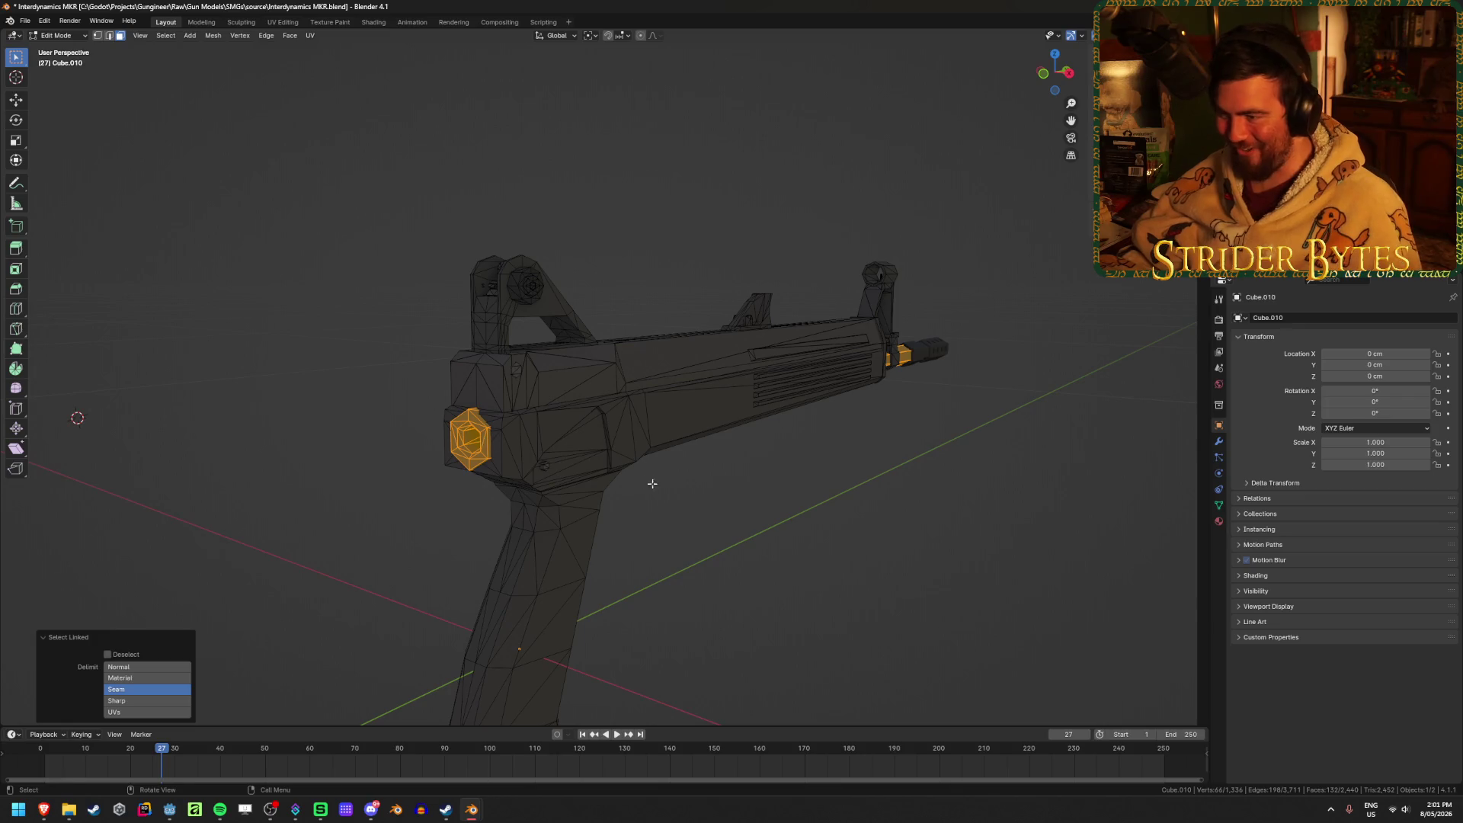
{"action": "key", "text": "h"}
{"action": "mouse_move", "coordinate": [682, 497]}
{"action": "middle_mouse_down"}
{"action": "mouse_move", "coordinate": [644, 510]}
{"action": "mouse_move", "coordinate": [594, 494]}
{"action": "mouse_move", "coordinate": [525, 541]}
{"action": "middle_mouse_up"}
{"action": "scroll", "coordinate": [506, 561], "scroll_direction": "up", "scroll_amount": 3}
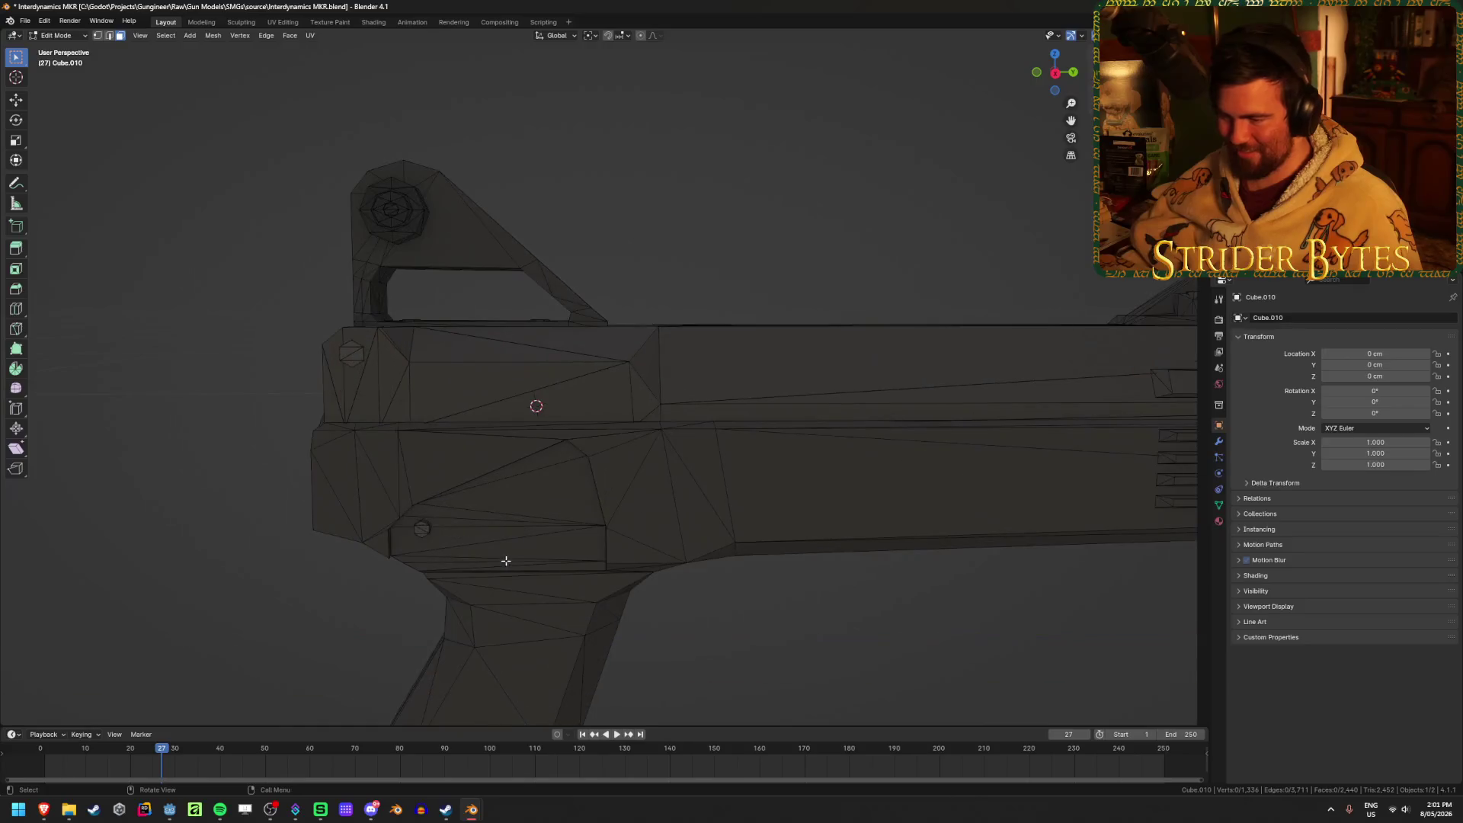
{"action": "key", "text": "l"}
{"action": "key", "text": "l"}
{"action": "mouse_move", "coordinate": [350, 350]}
{"action": "middle_mouse_down"}
{"action": "mouse_move", "coordinate": [356, 450]}
{"action": "mouse_move", "coordinate": [513, 444]}
{"action": "mouse_move", "coordinate": [311, 543]}
{"action": "middle_mouse_up"}
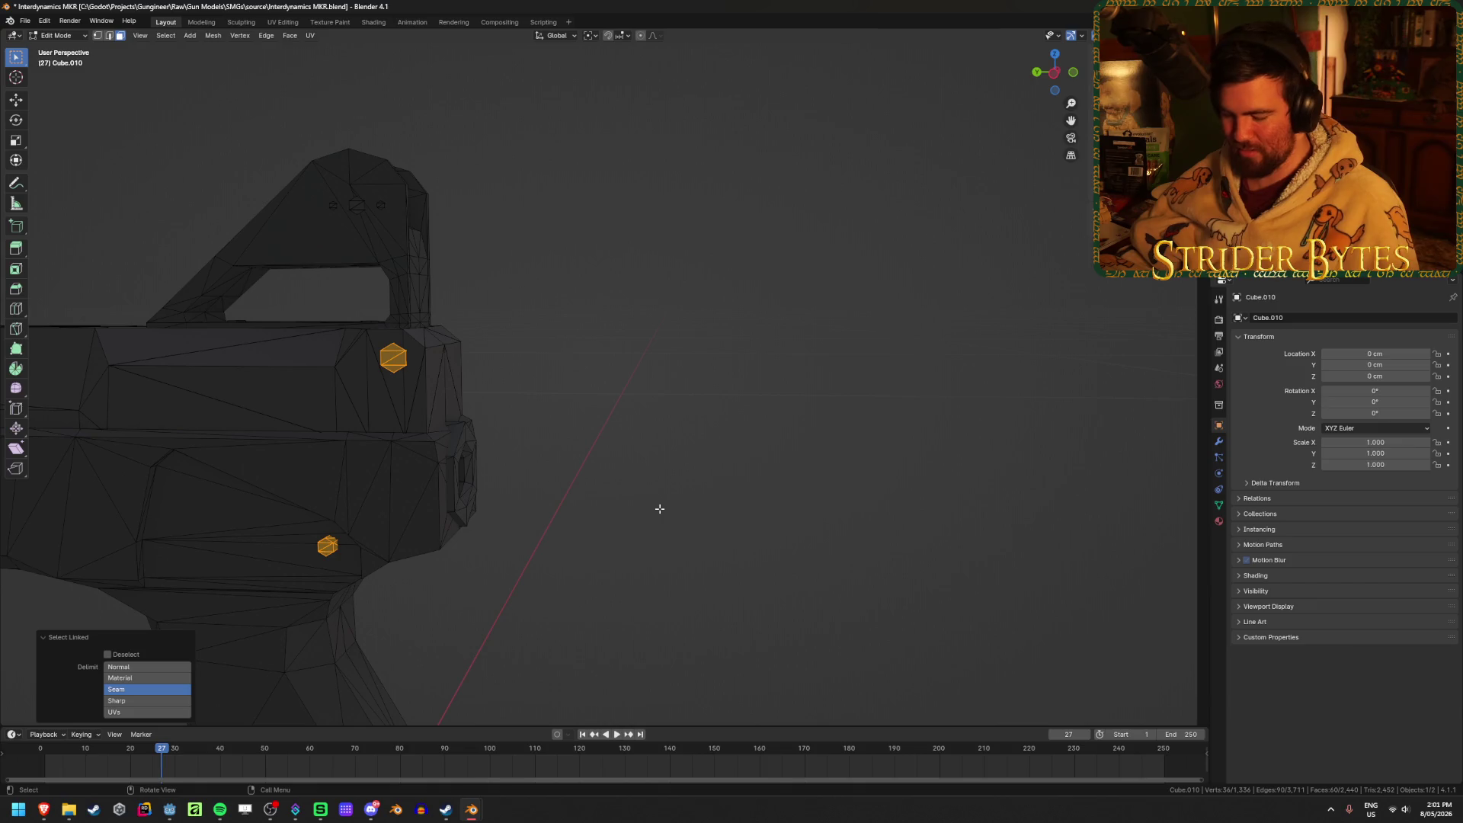
{"action": "key", "text": "h"}
Hide the sight piece and its leftover geometry using wireframe box selection.
{"action": "mouse_move", "coordinate": [686, 491]}
{"action": "middle_mouse_down"}
{"action": "mouse_move", "coordinate": [615, 509]}
{"action": "mouse_move", "coordinate": [620, 529]}
{"action": "mouse_move", "coordinate": [613, 450]}
{"action": "middle_mouse_up"}
{"action": "key", "text": "l"}
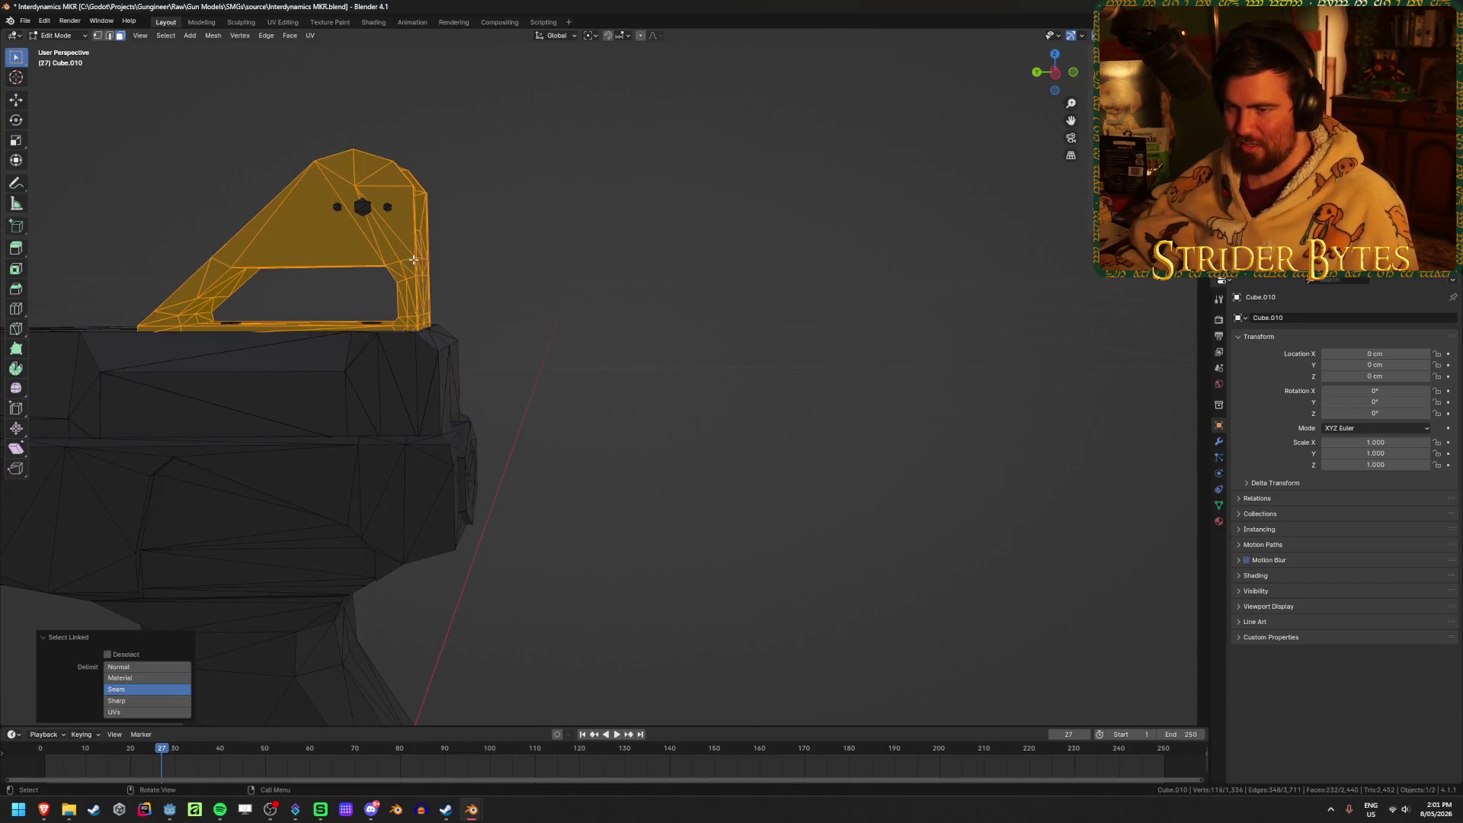
{"action": "key", "text": "h"}
{"action": "key", "text": "shift+z"}
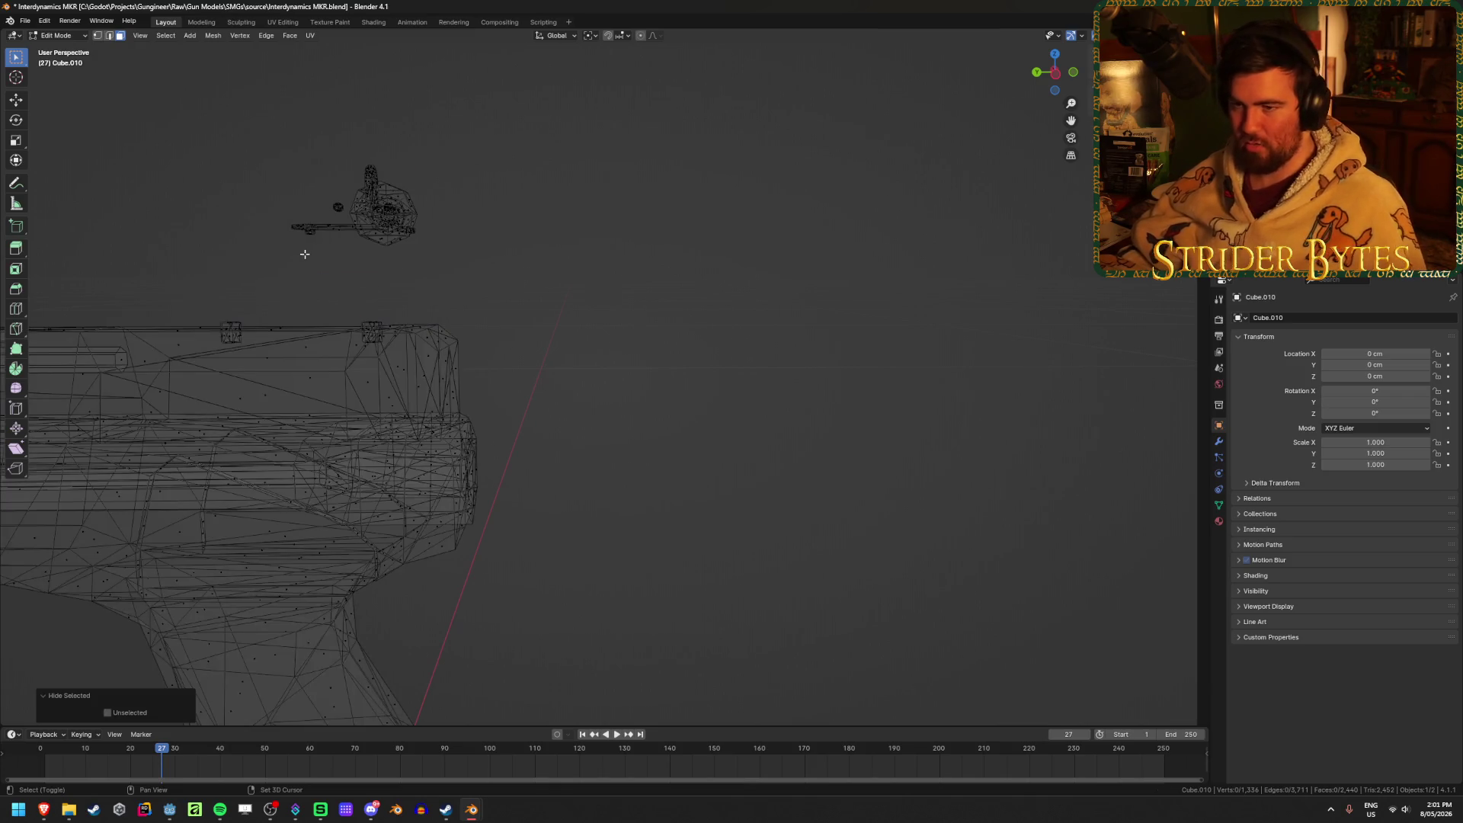
{"action": "left_click_drag", "start_coordinate": [251, 266], "coordinate": [518, 122]}
{"action": "key", "text": "h"}
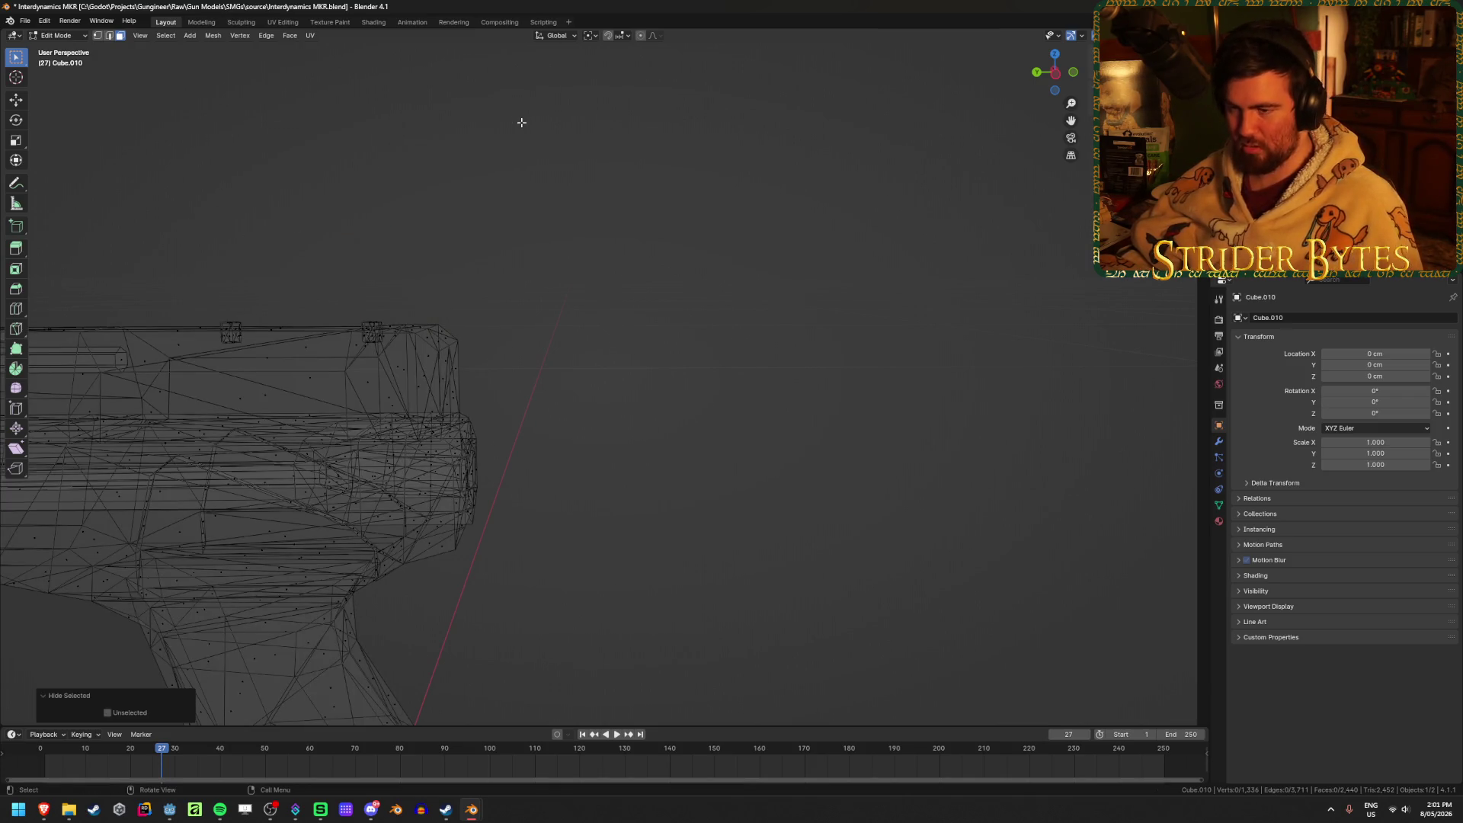
{"action": "key", "text": "shift+z"}
Hide the small hex pins near the front, keeping the gun body visible.
{"action": "mouse_move", "coordinate": [420, 210]}
{"action": "middle_mouse_down", "text": "shift"}
{"action": "mouse_move", "coordinate": [708, 221]}
{"action": "mouse_move", "coordinate": [525, 389]}
{"action": "middle_mouse_up", "text": "shift"}
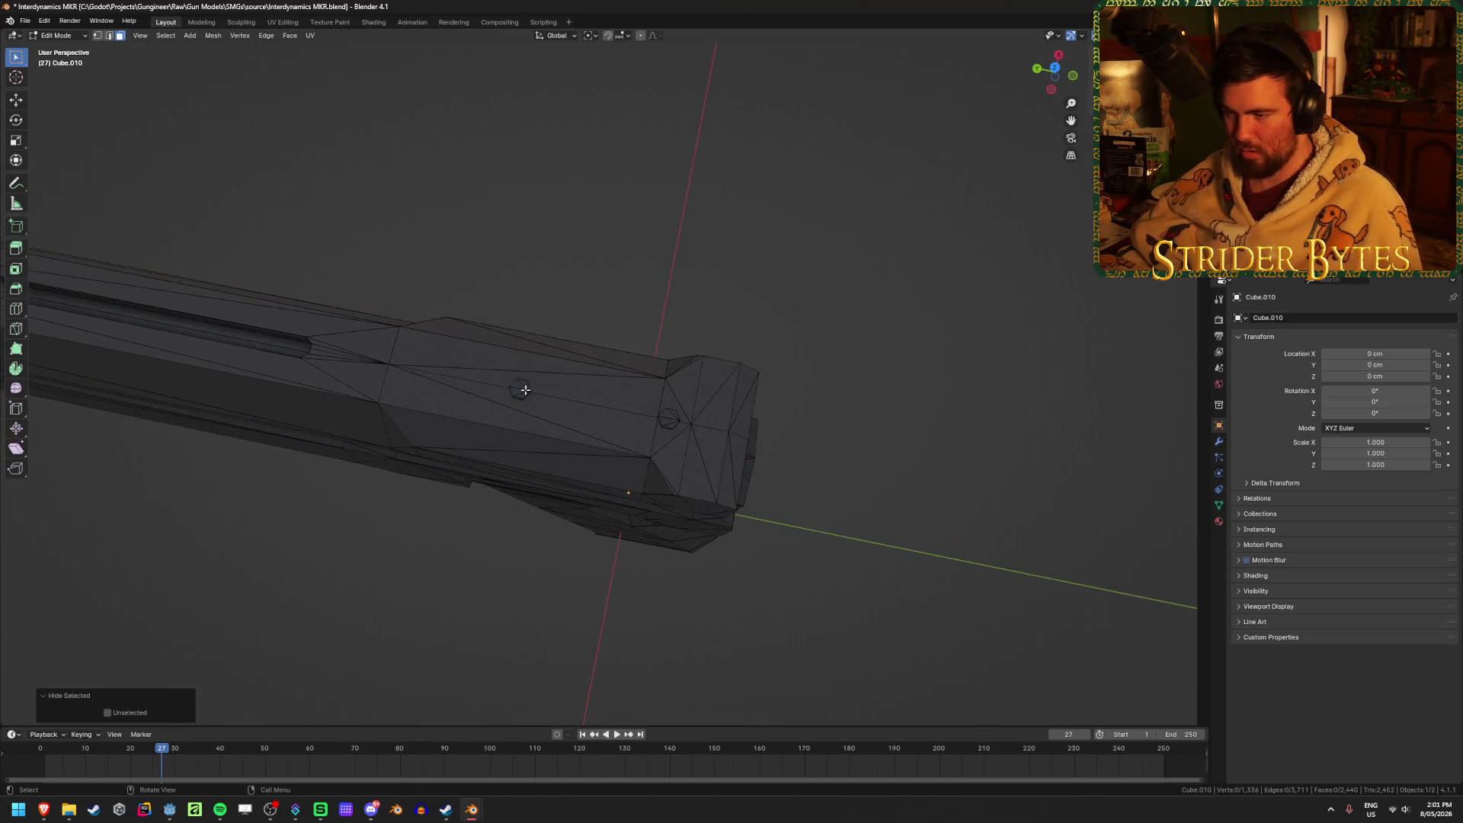
{"action": "key", "text": "l"}
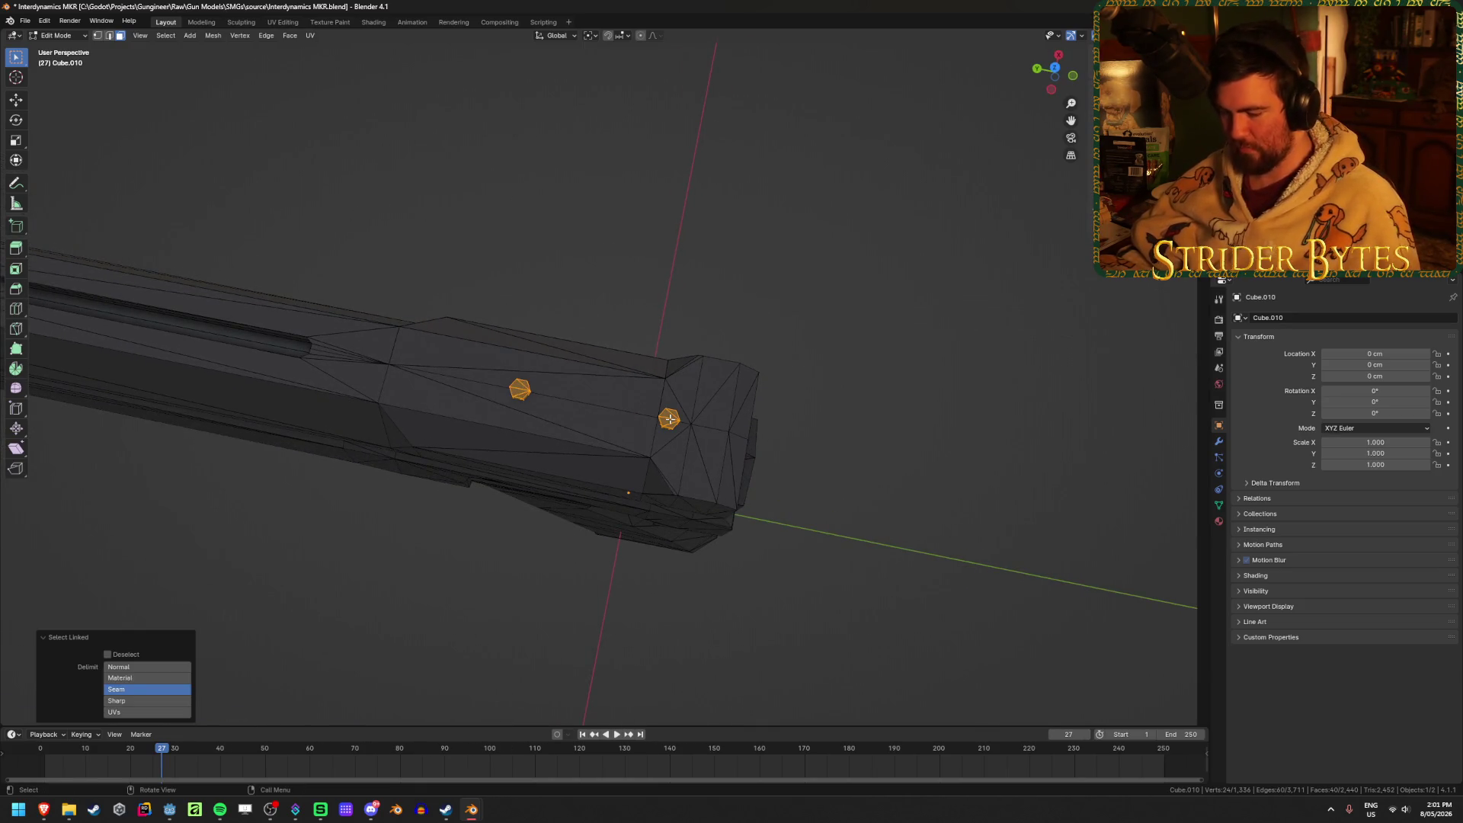
{"action": "key", "text": "h"}
{"action": "middle_click_drag", "start_coordinate": [866, 408], "coordinate": [623, 368]}
{"action": "key", "text": "l"}
{"action": "key", "text": "ctrl+z"}
{"action": "middle_click_drag", "start_coordinate": [810, 330], "coordinate": [643, 302]}
Hide the rear hex pin piece of the receiver mesh.
{"action": "key", "text": "l"}
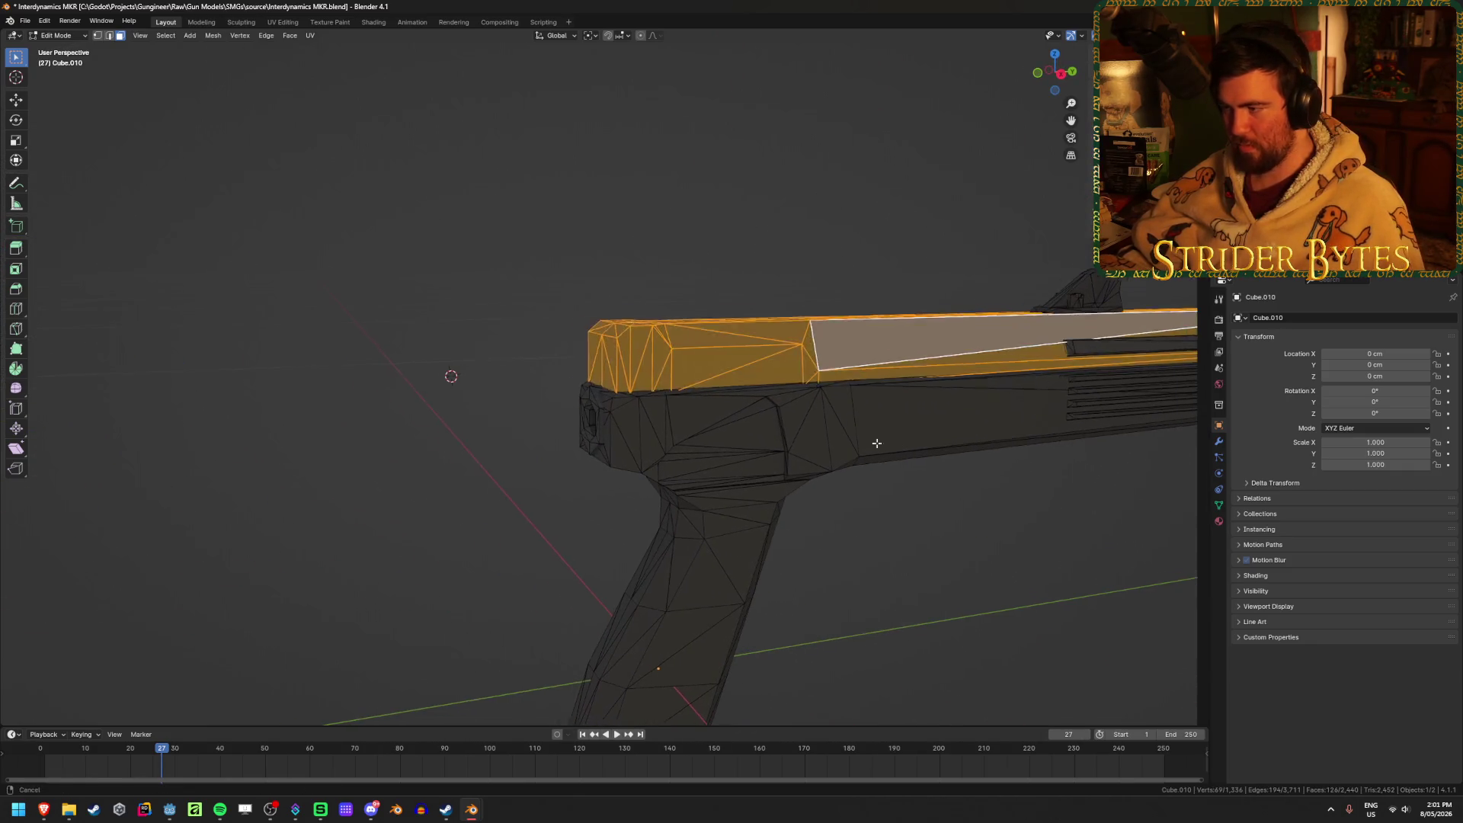
{"action": "middle_click_drag", "start_coordinate": [901, 450], "coordinate": [847, 545]}
{"action": "left_click", "coordinate": [847, 546]}
{"action": "middle_click_drag", "start_coordinate": [848, 546], "coordinate": [780, 427], "text": "shift"}
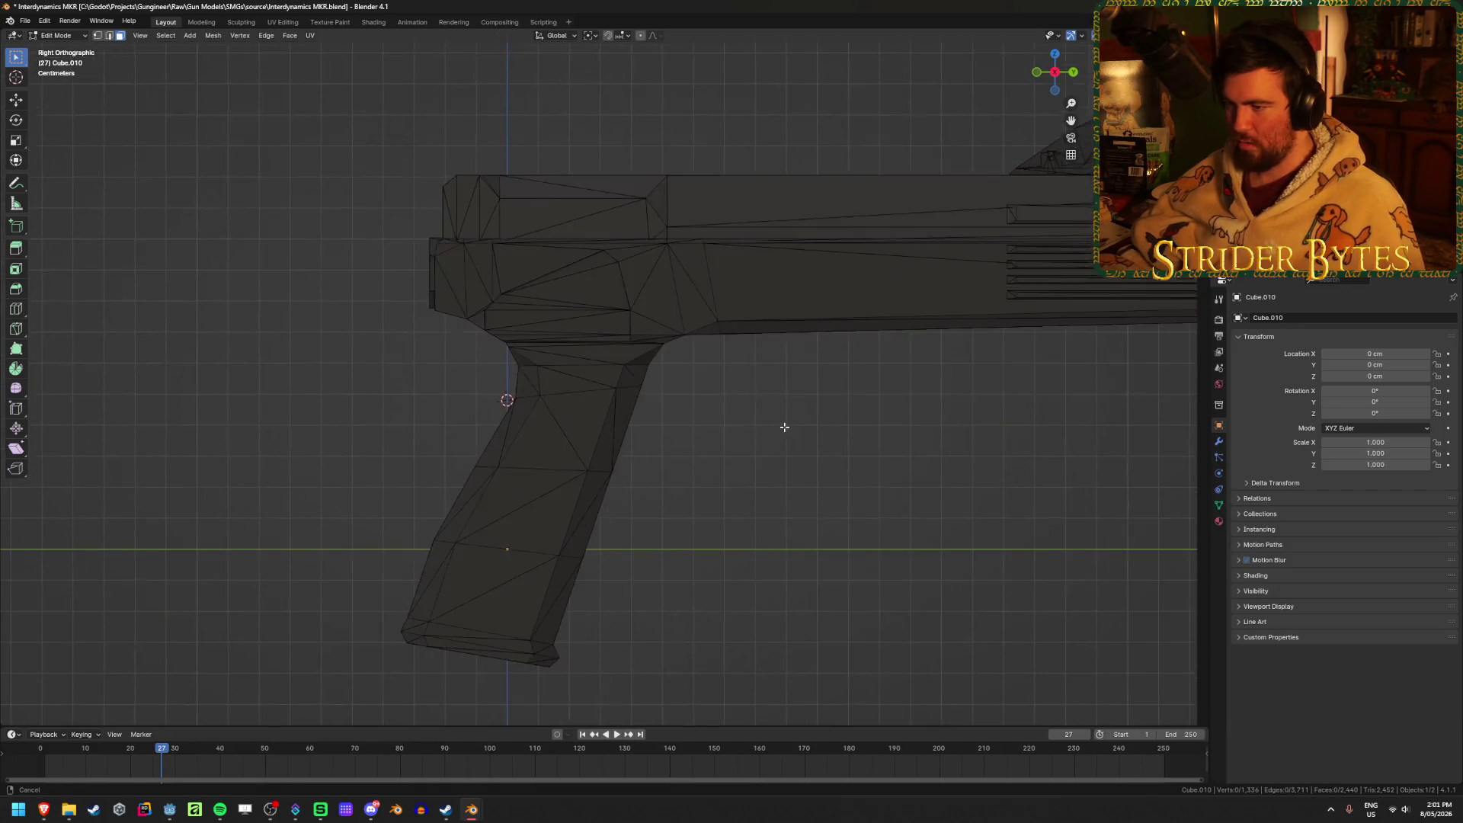
{"action": "key", "text": "shift+z"}
{"action": "mouse_move", "coordinate": [327, 130]}
{"action": "left_mouse_down"}
{"action": "mouse_move", "coordinate": [510, 542]}
{"action": "mouse_move", "coordinate": [542, 556]}
{"action": "mouse_move", "coordinate": [320, 532]}
{"action": "left_mouse_up"}
{"action": "mouse_move", "coordinate": [320, 532]}
{"action": "middle_mouse_down"}
{"action": "mouse_move", "coordinate": [375, 541]}
{"action": "mouse_move", "coordinate": [404, 518]}
{"action": "middle_mouse_up"}
{"action": "key", "text": "shift+z"}
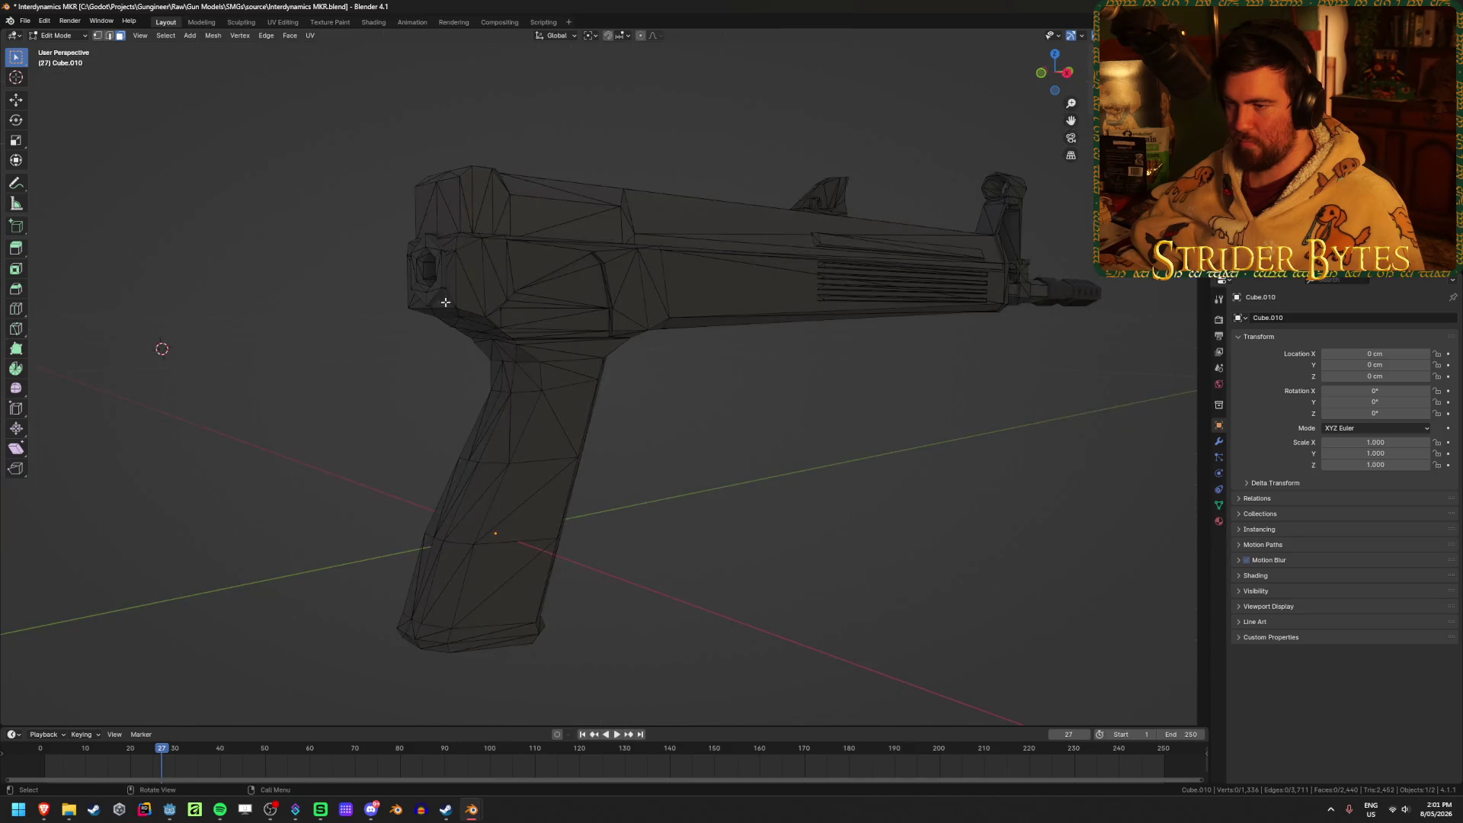
{"action": "key", "text": "l"}
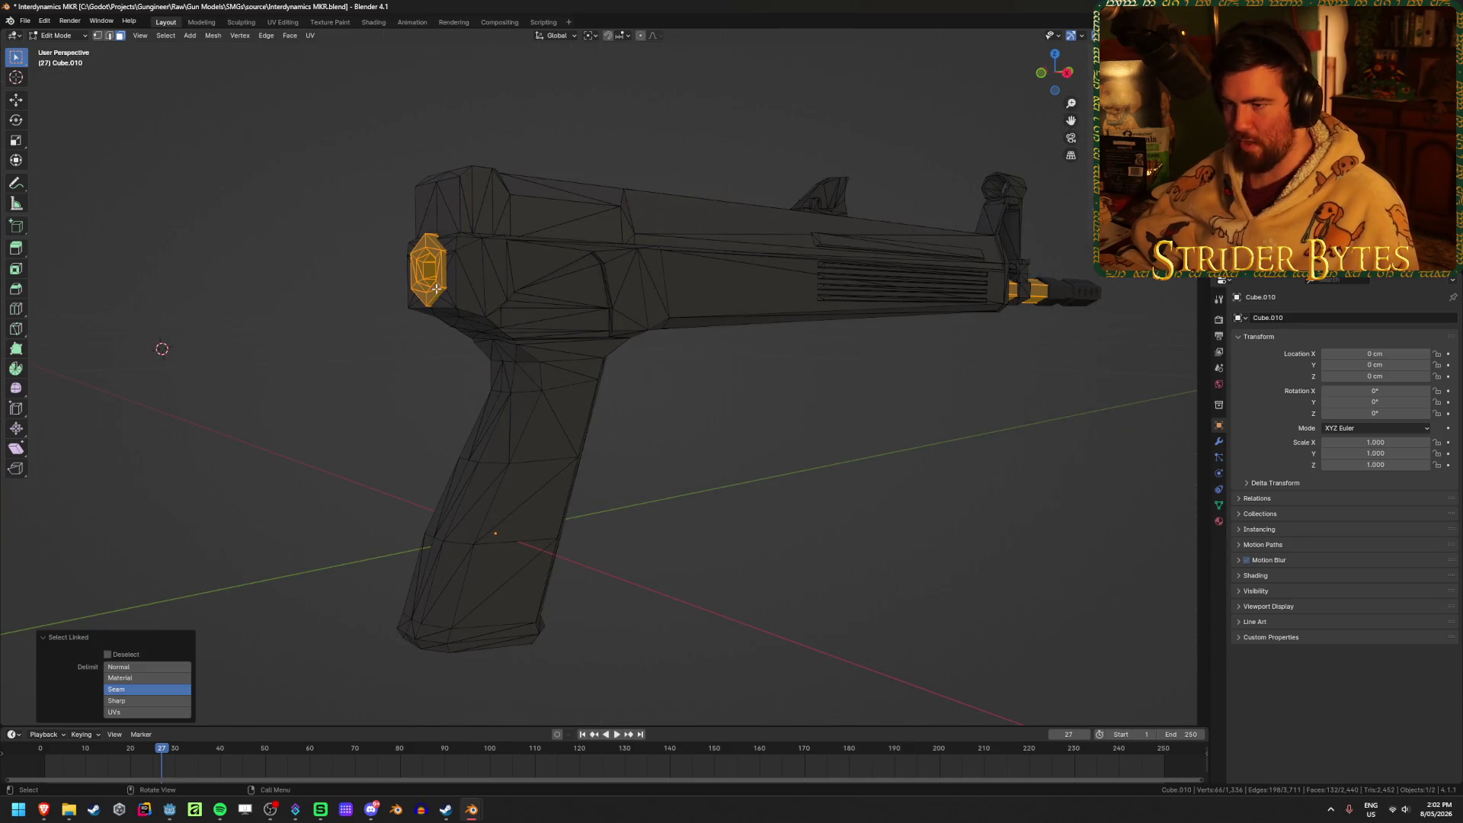
{"action": "key", "text": "h"}
In Right Ortho wireframe, box-select the grip and rear receiver, adding faces toward the barrel.
{"action": "key", "text": "KP_3"}
{"action": "key", "text": "shift+z"}
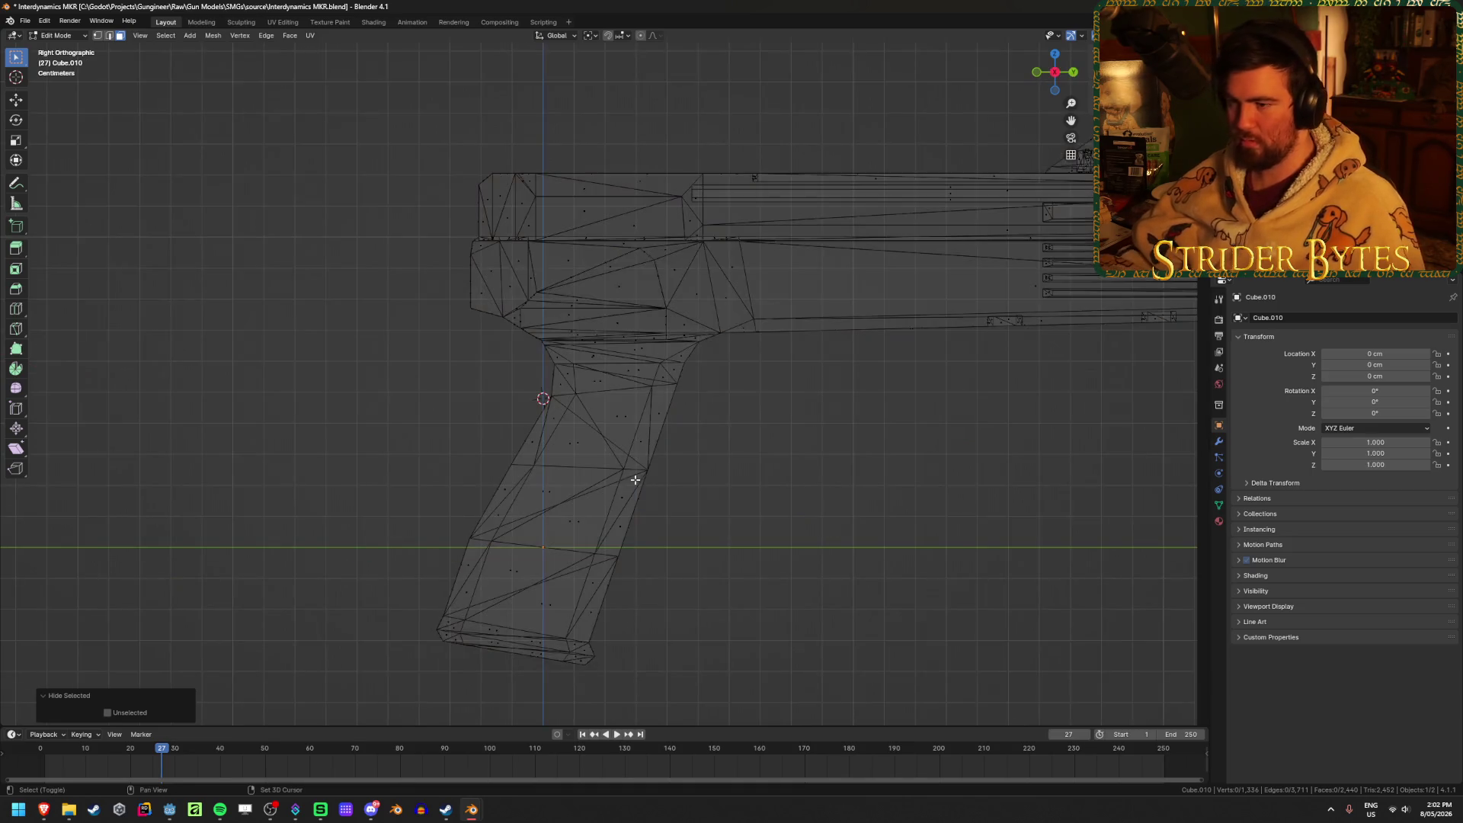
{"action": "mouse_move", "coordinate": [394, 113]}
{"action": "left_mouse_down"}
{"action": "mouse_move", "coordinate": [523, 562]}
{"action": "mouse_move", "coordinate": [620, 702]}
{"action": "mouse_move", "coordinate": [682, 687]}
{"action": "left_mouse_up"}
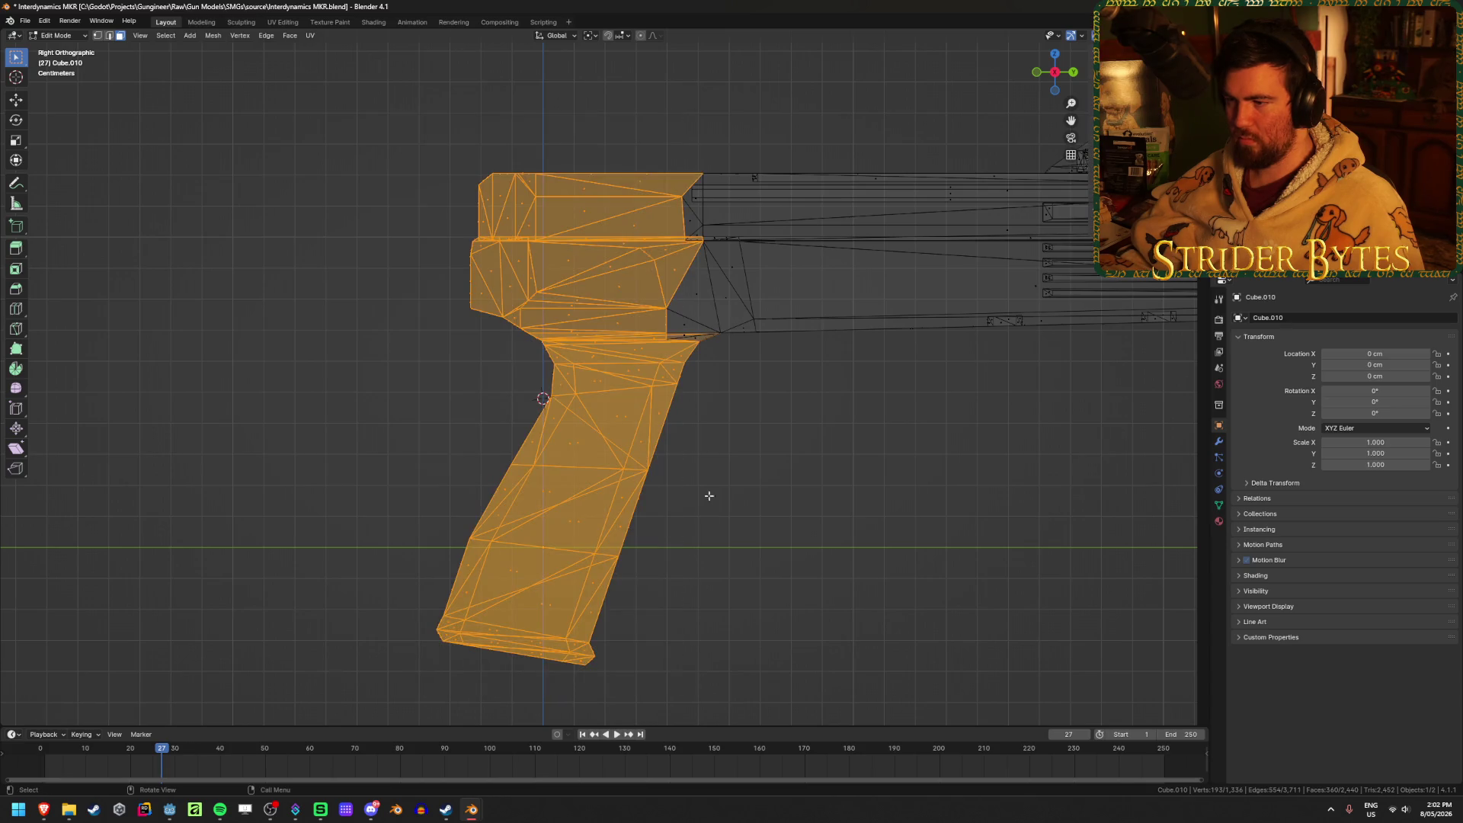
{"action": "scroll", "coordinate": [601, 497], "scroll_direction": "up", "scroll_amount": 4}
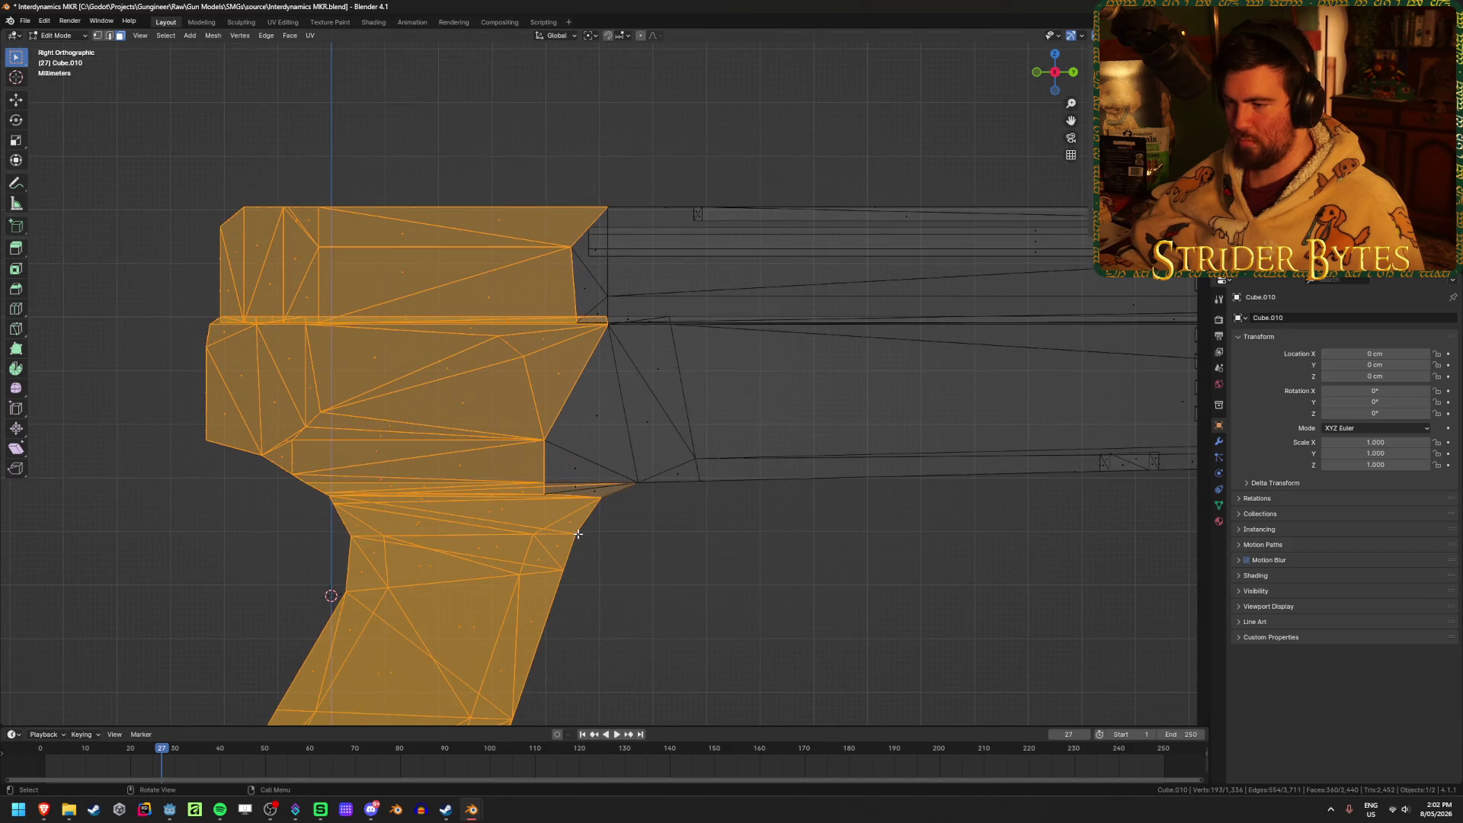
{"action": "key", "text": "c"}
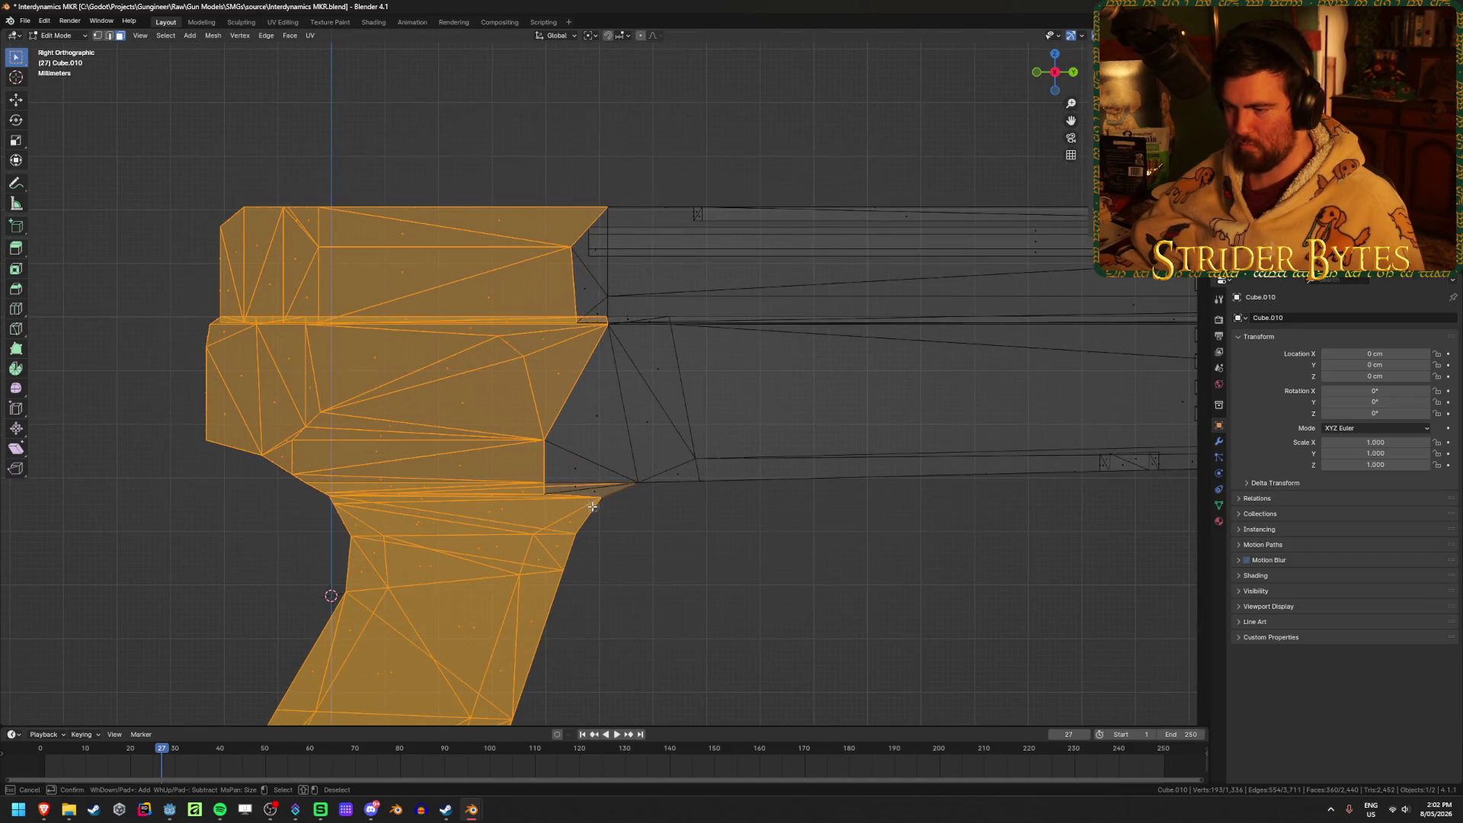
{"action": "left_click_drag", "start_coordinate": [588, 501], "coordinate": [581, 424]}
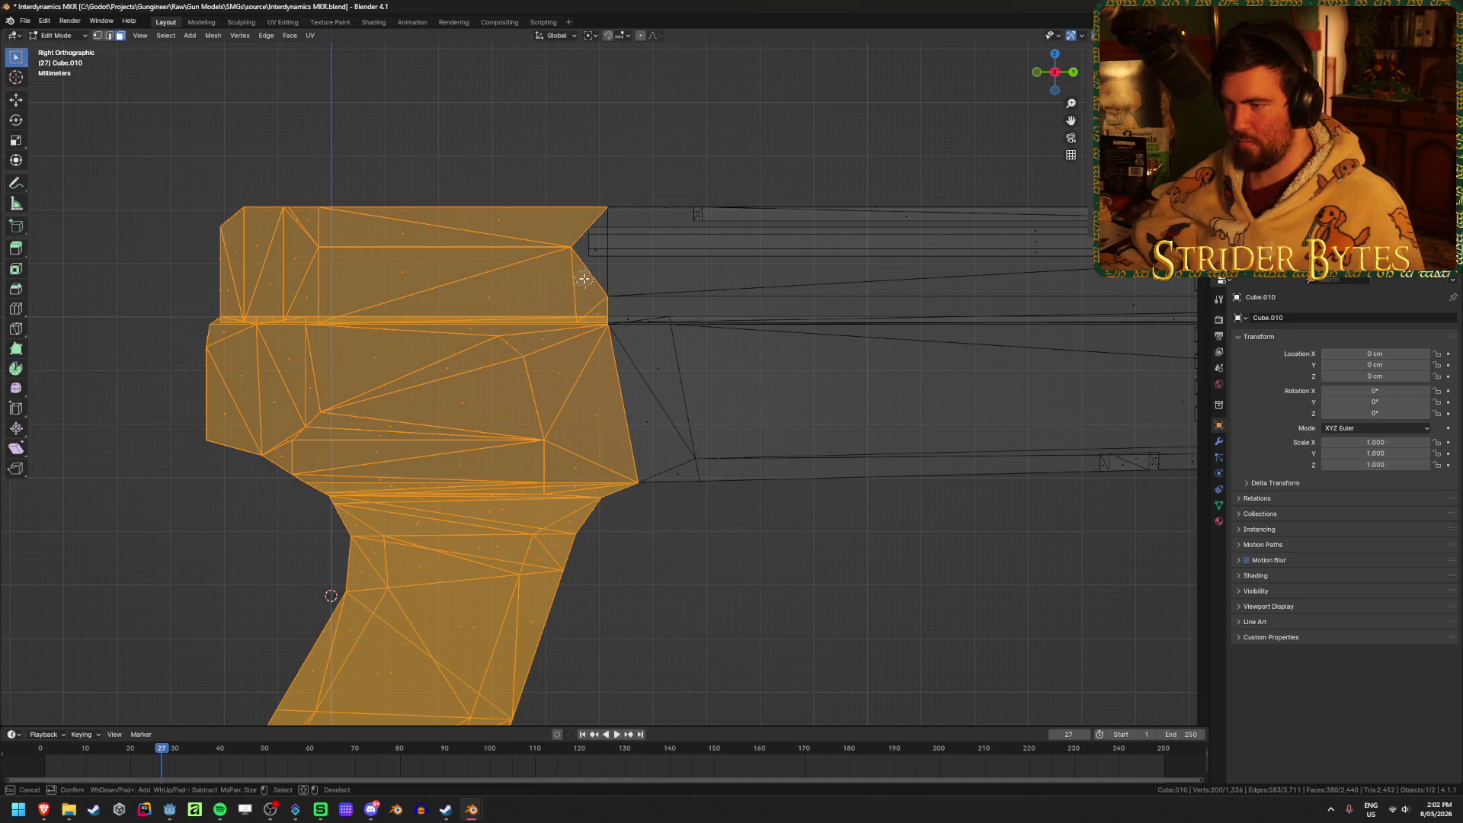
Circle-select the remaining faces atop the grip and hide the grip and rear block.
{"action": "mouse_move", "coordinate": [539, 339]}
{"action": "middle_mouse_down"}
{"action": "mouse_move", "coordinate": [650, 500]}
{"action": "mouse_move", "coordinate": [518, 518]}
{"action": "middle_mouse_up"}
{"action": "scroll", "coordinate": [475, 522], "scroll_direction": "up", "scroll_amount": 3}
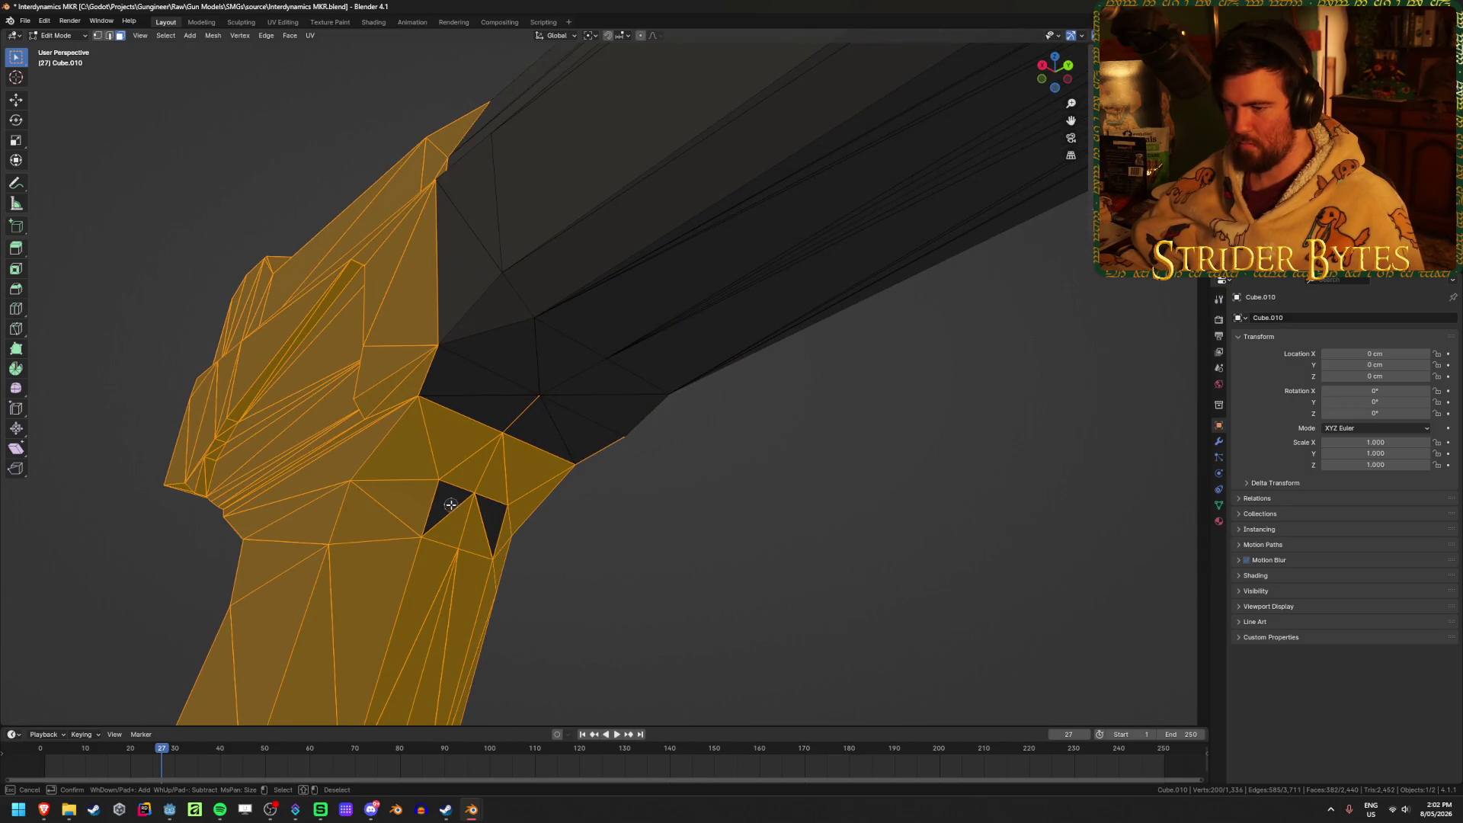
{"action": "mouse_move", "coordinate": [660, 531]}
{"action": "middle_mouse_down"}
{"action": "mouse_move", "coordinate": [735, 503]}
{"action": "mouse_move", "coordinate": [562, 542]}
{"action": "mouse_move", "coordinate": [711, 496]}
{"action": "mouse_move", "coordinate": [400, 531]}
{"action": "mouse_move", "coordinate": [526, 579]}
{"action": "mouse_move", "coordinate": [534, 602]}
{"action": "mouse_move", "coordinate": [615, 370]}
{"action": "middle_mouse_up"}
{"action": "key", "text": "c"}
{"action": "mouse_move", "coordinate": [616, 370]}
{"action": "left_mouse_down"}
{"action": "mouse_move", "coordinate": [562, 305]}
{"action": "mouse_move", "coordinate": [697, 285]}
{"action": "left_mouse_up"}
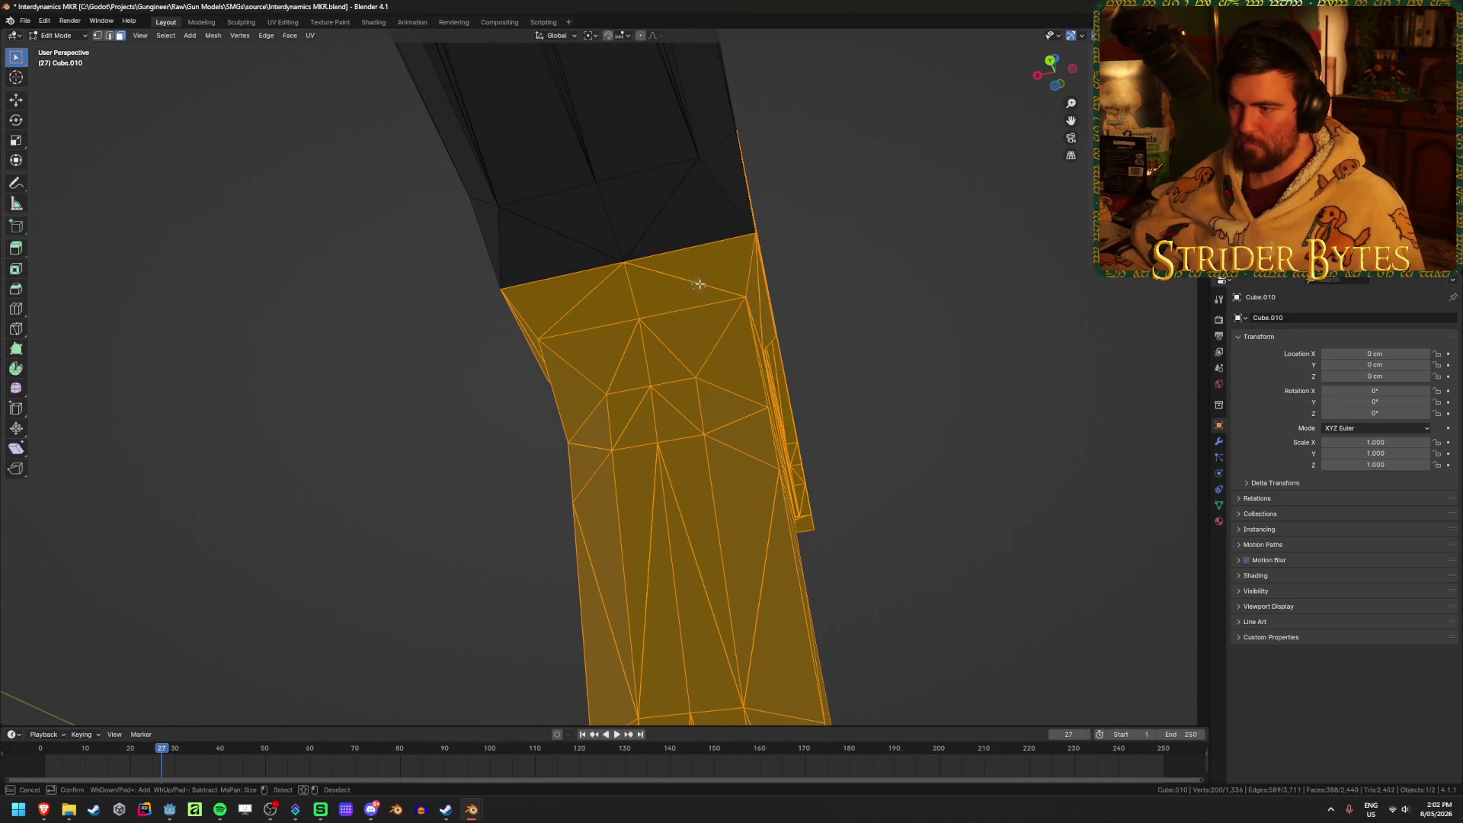
{"action": "mouse_move", "coordinate": [866, 385]}
{"action": "middle_mouse_down"}
{"action": "mouse_move", "coordinate": [745, 496]}
{"action": "mouse_move", "coordinate": [533, 458]}
{"action": "mouse_move", "coordinate": [620, 450]}
{"action": "mouse_move", "coordinate": [754, 575]}
{"action": "mouse_move", "coordinate": [741, 560]}
{"action": "mouse_move", "coordinate": [757, 533]}
{"action": "mouse_move", "coordinate": [696, 529]}
{"action": "mouse_move", "coordinate": [797, 533]}
{"action": "mouse_move", "coordinate": [730, 541]}
{"action": "middle_mouse_up"}
{"action": "scroll", "coordinate": [748, 493], "scroll_direction": "down", "scroll_amount": 3}
{"action": "key", "text": "h"}
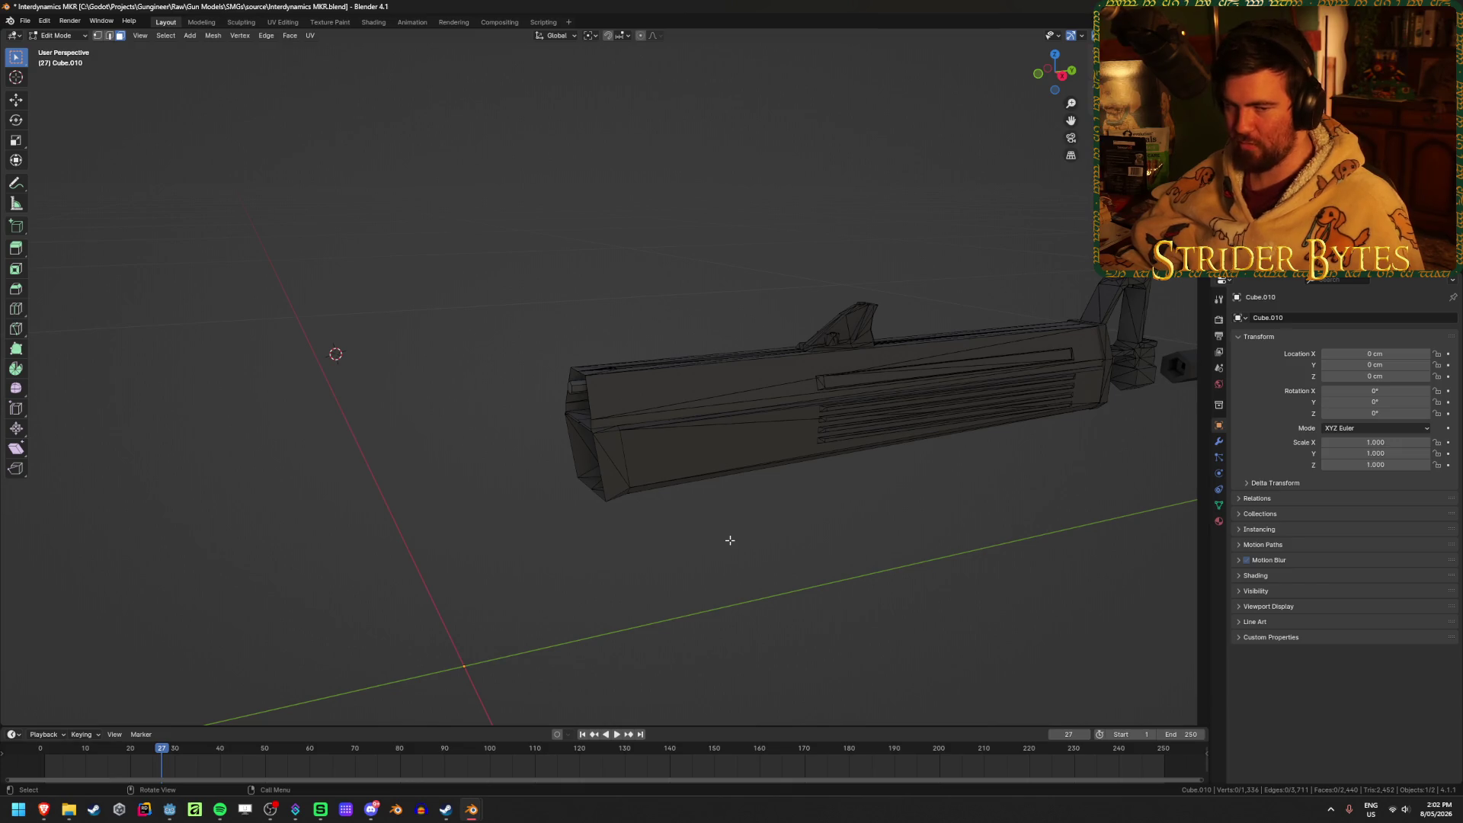
Select the linked gun body, rail strip, front sight post and top face pieces.
{"action": "mouse_move", "coordinate": [532, 513]}
{"action": "middle_mouse_down"}
{"action": "mouse_move", "coordinate": [630, 490]}
{"action": "mouse_move", "coordinate": [777, 555]}
{"action": "mouse_move", "coordinate": [741, 556]}
{"action": "middle_mouse_up"}
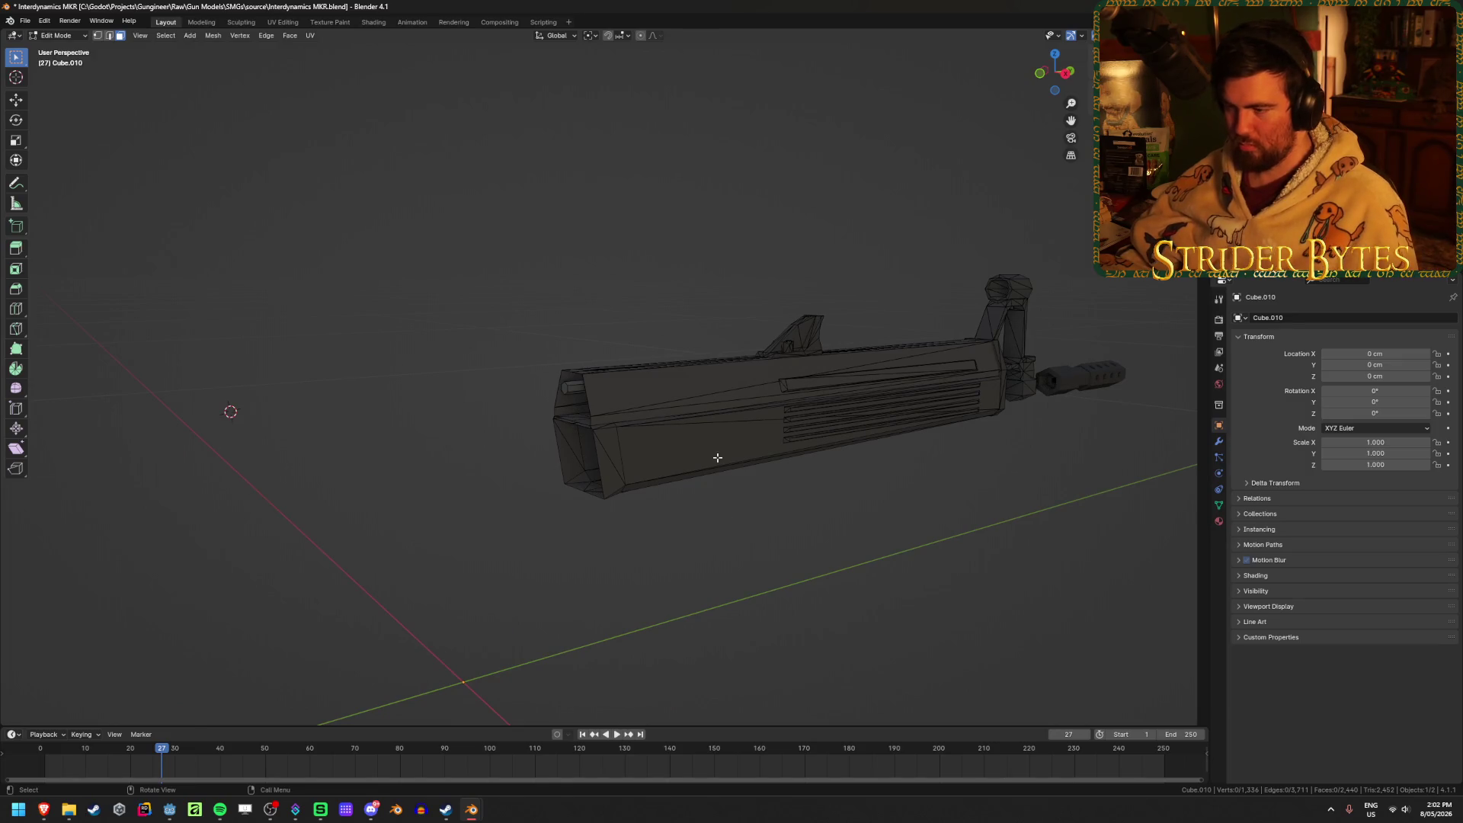
{"action": "key", "text": "l"}
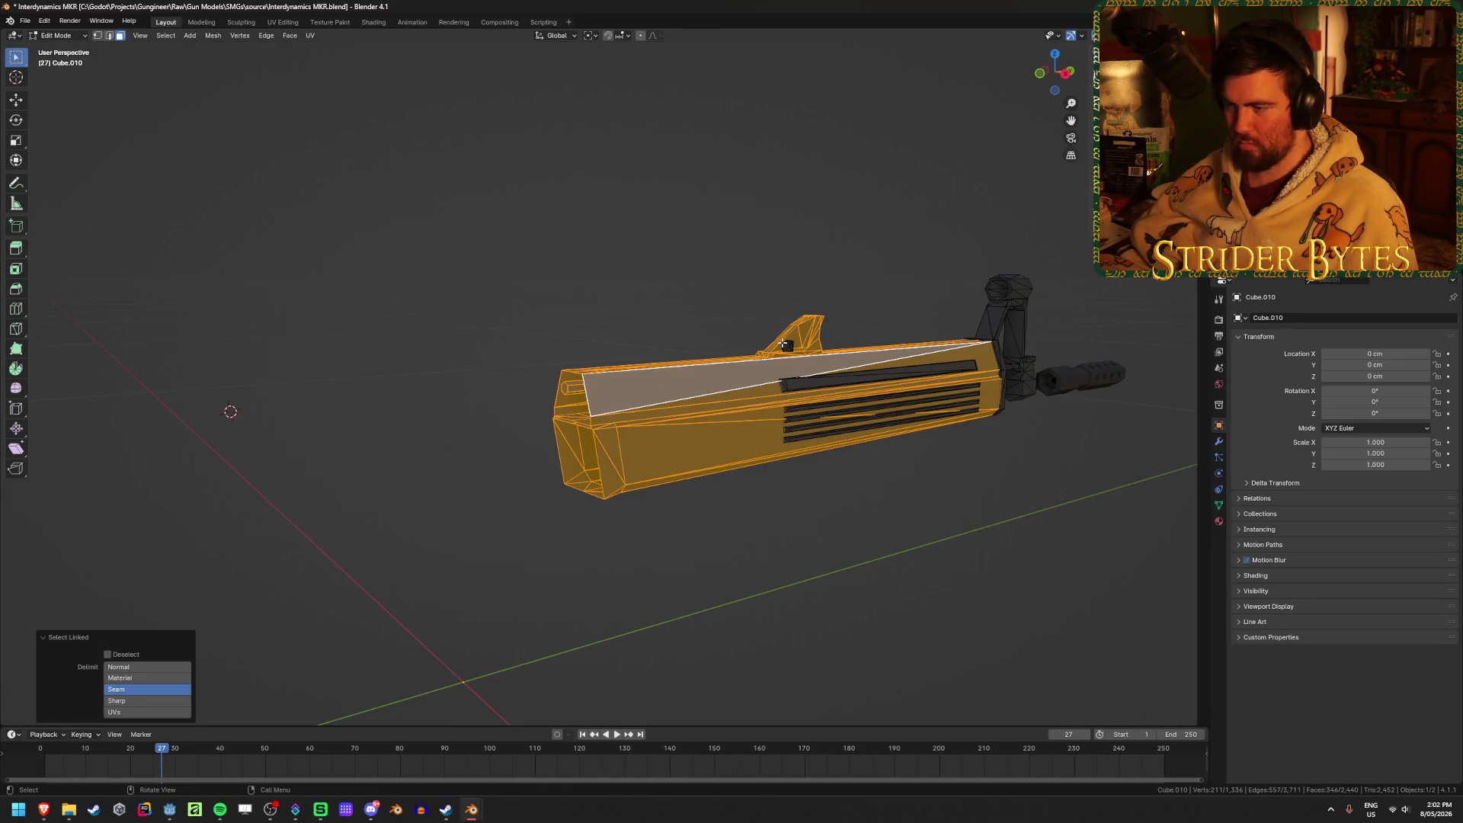
{"action": "key", "text": "l"}
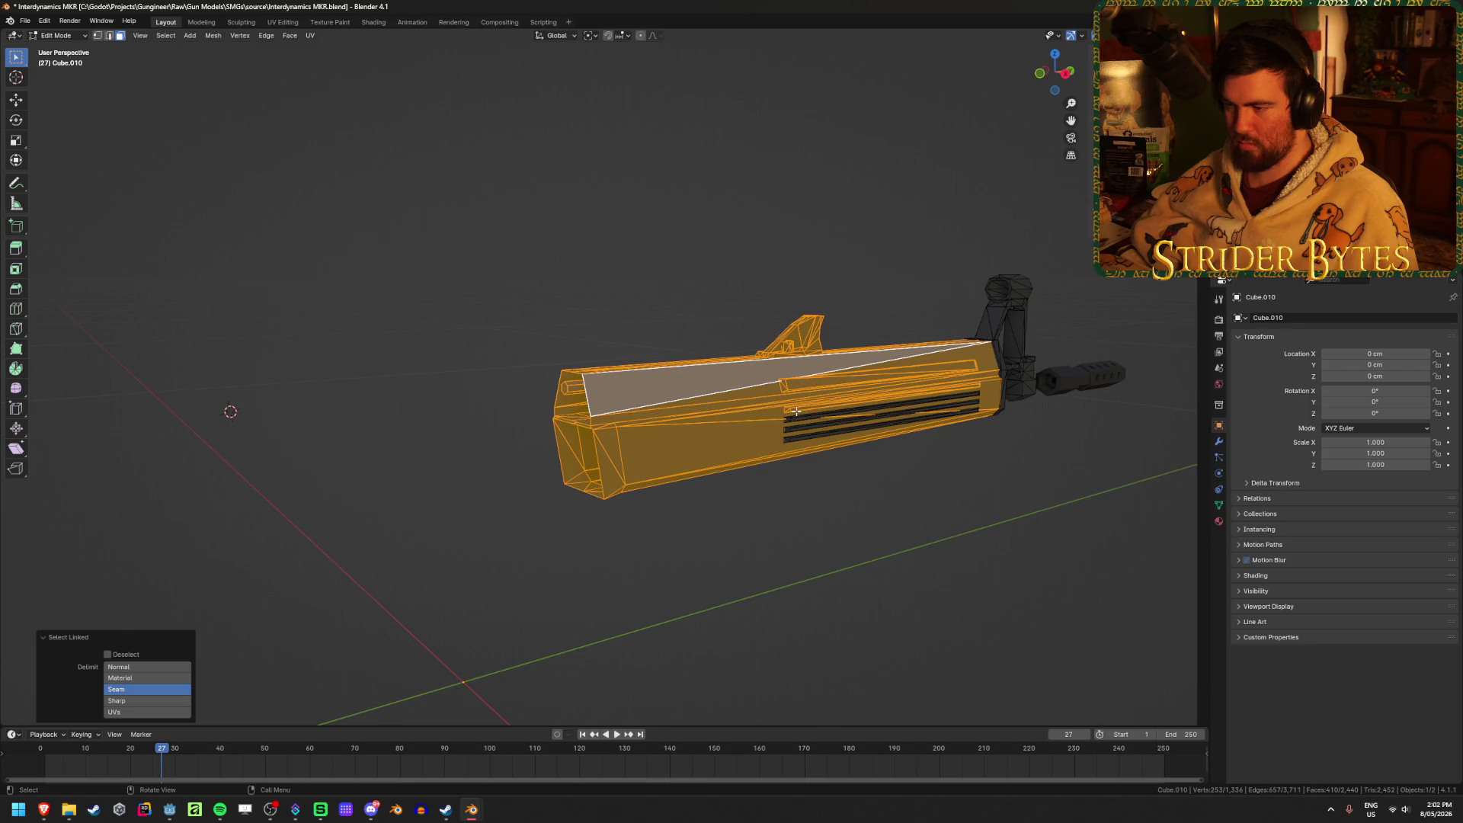
{"action": "key", "text": "l"}
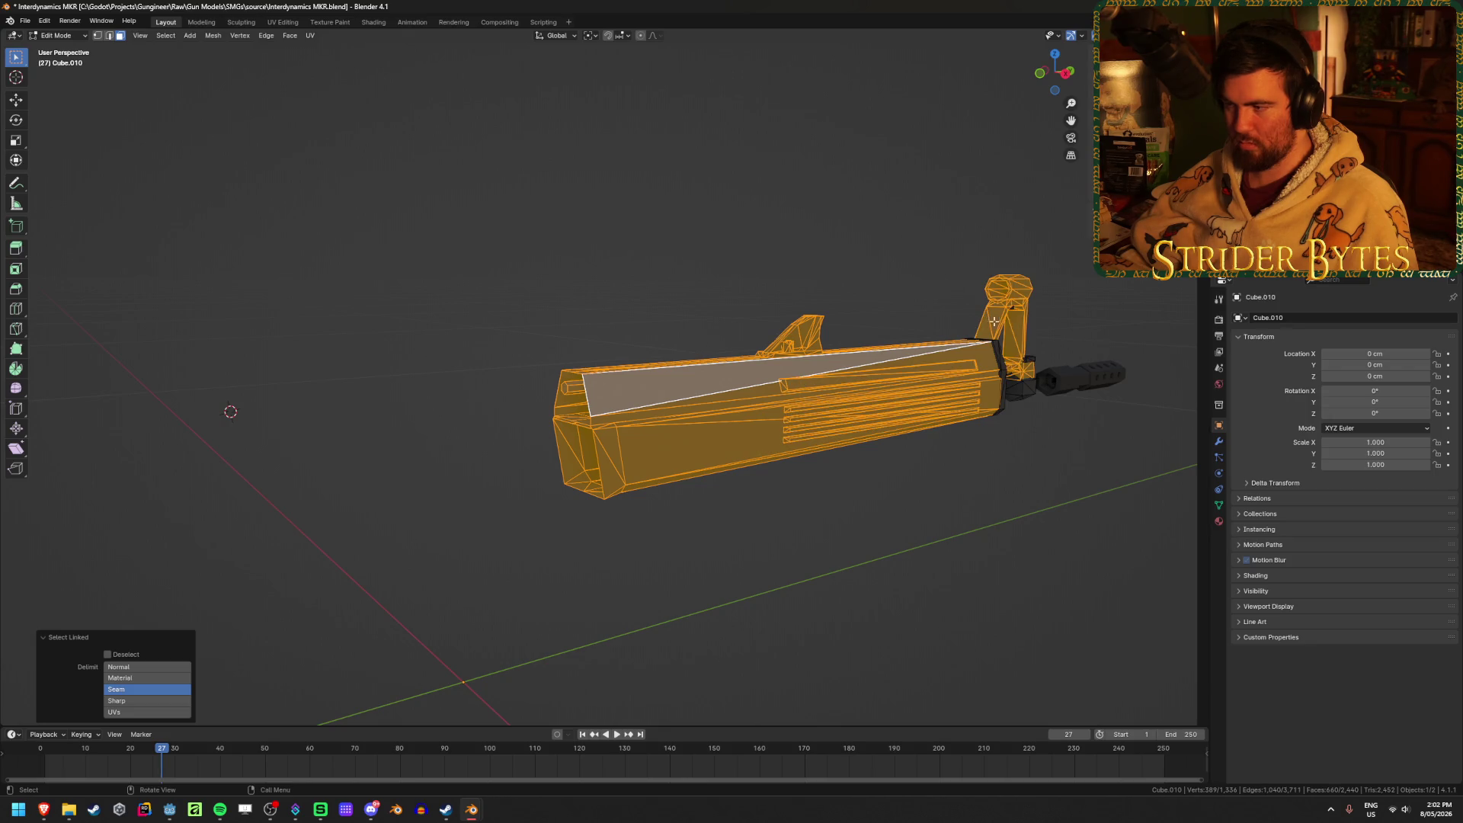
{"action": "mouse_move", "coordinate": [1002, 385]}
{"action": "middle_mouse_down"}
{"action": "mouse_move", "coordinate": [778, 415]}
{"action": "mouse_move", "coordinate": [869, 376]}
{"action": "middle_mouse_up"}
{"action": "key", "text": "l"}
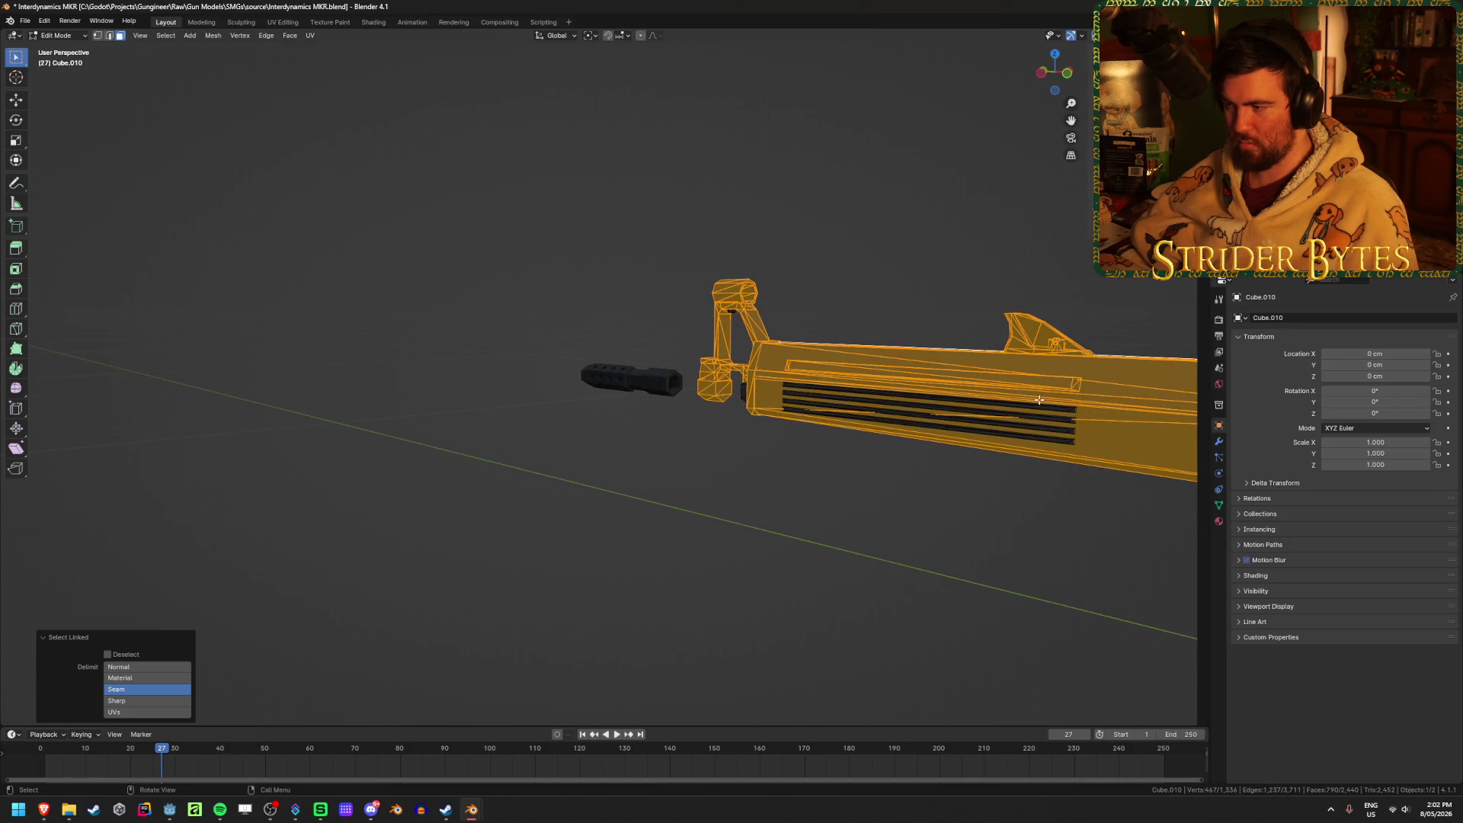
{"action": "mouse_move", "coordinate": [1051, 439]}
{"action": "middle_mouse_down"}
{"action": "mouse_move", "coordinate": [774, 442]}
{"action": "mouse_move", "coordinate": [778, 417]}
{"action": "mouse_move", "coordinate": [713, 365]}
{"action": "middle_mouse_up"}
{"action": "middle_click_drag", "start_coordinate": [708, 285], "coordinate": [830, 467]}
{"action": "key", "text": "l"}
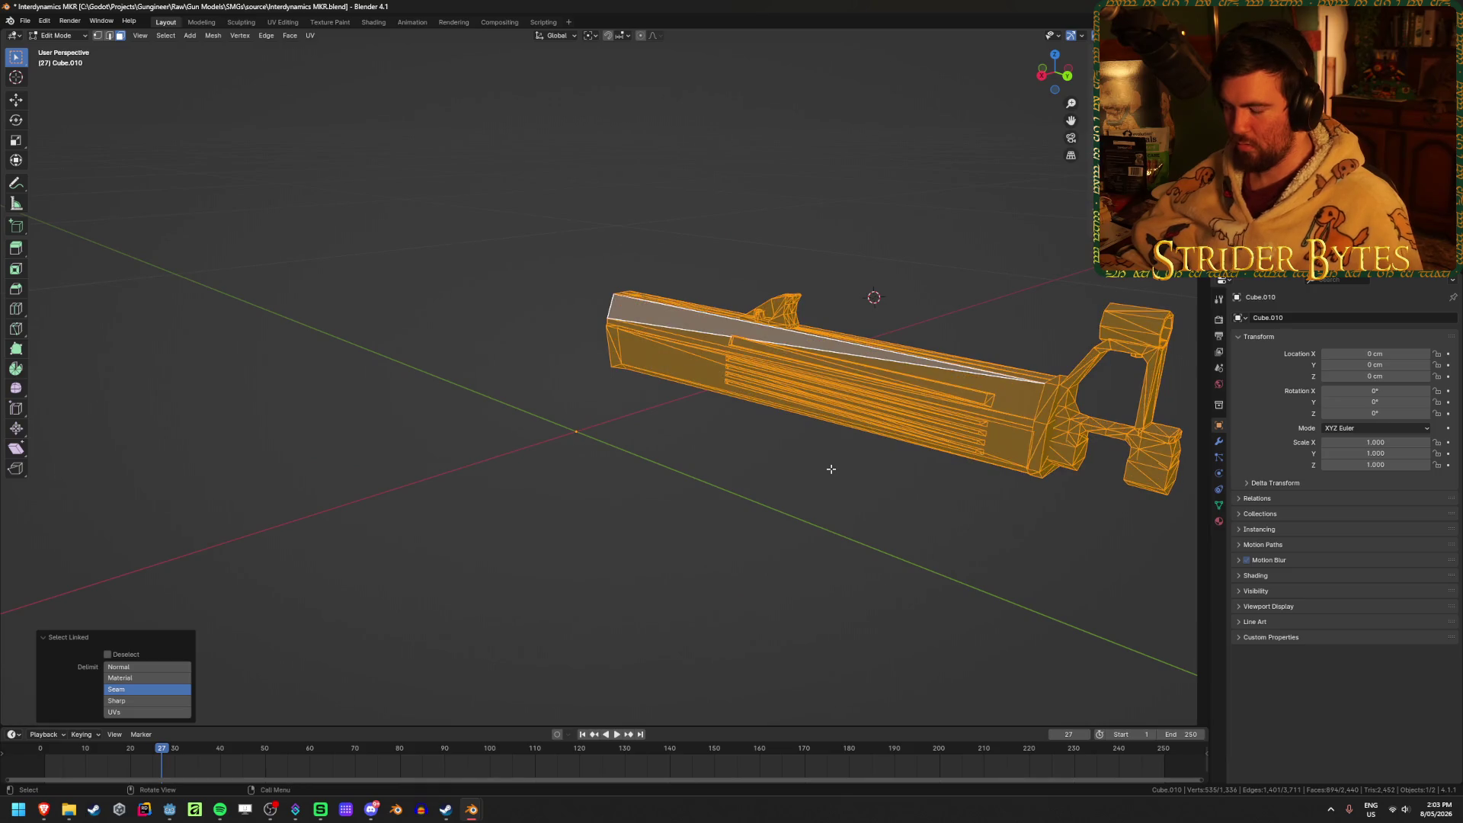
Unhide all the gun's parts and return to editing the receiver mesh.
{"action": "key", "text": "Tab"}
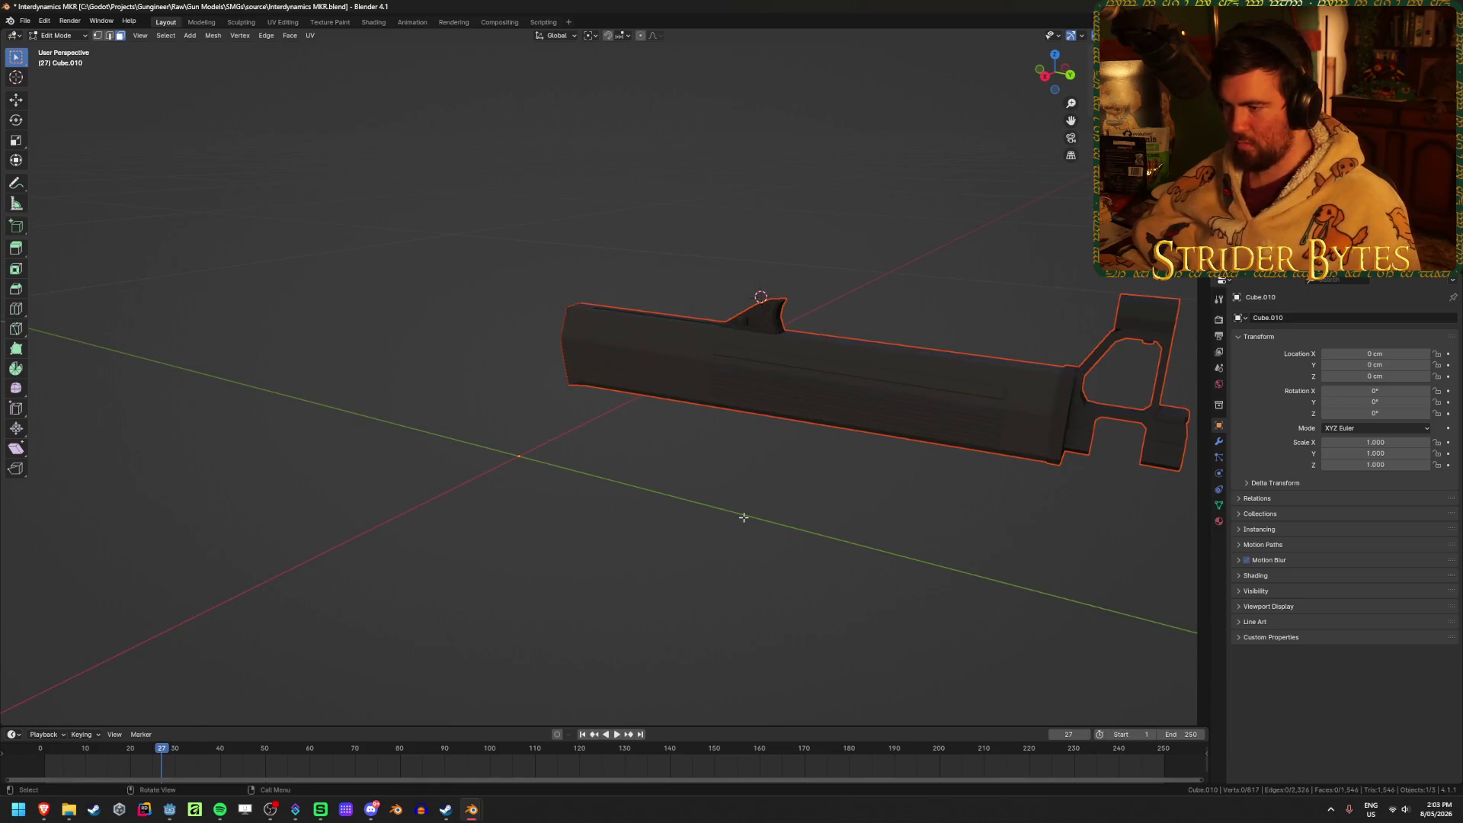
{"action": "key", "text": "alt+h"}
{"action": "key", "text": "alt+h"}
{"action": "left_click", "coordinate": [596, 497]}
{"action": "middle_click_drag", "start_coordinate": [596, 497], "coordinate": [876, 533]}
{"action": "key", "text": "Tab"}
{"action": "key", "text": "alt+h"}
{"action": "key", "text": "alt+a"}
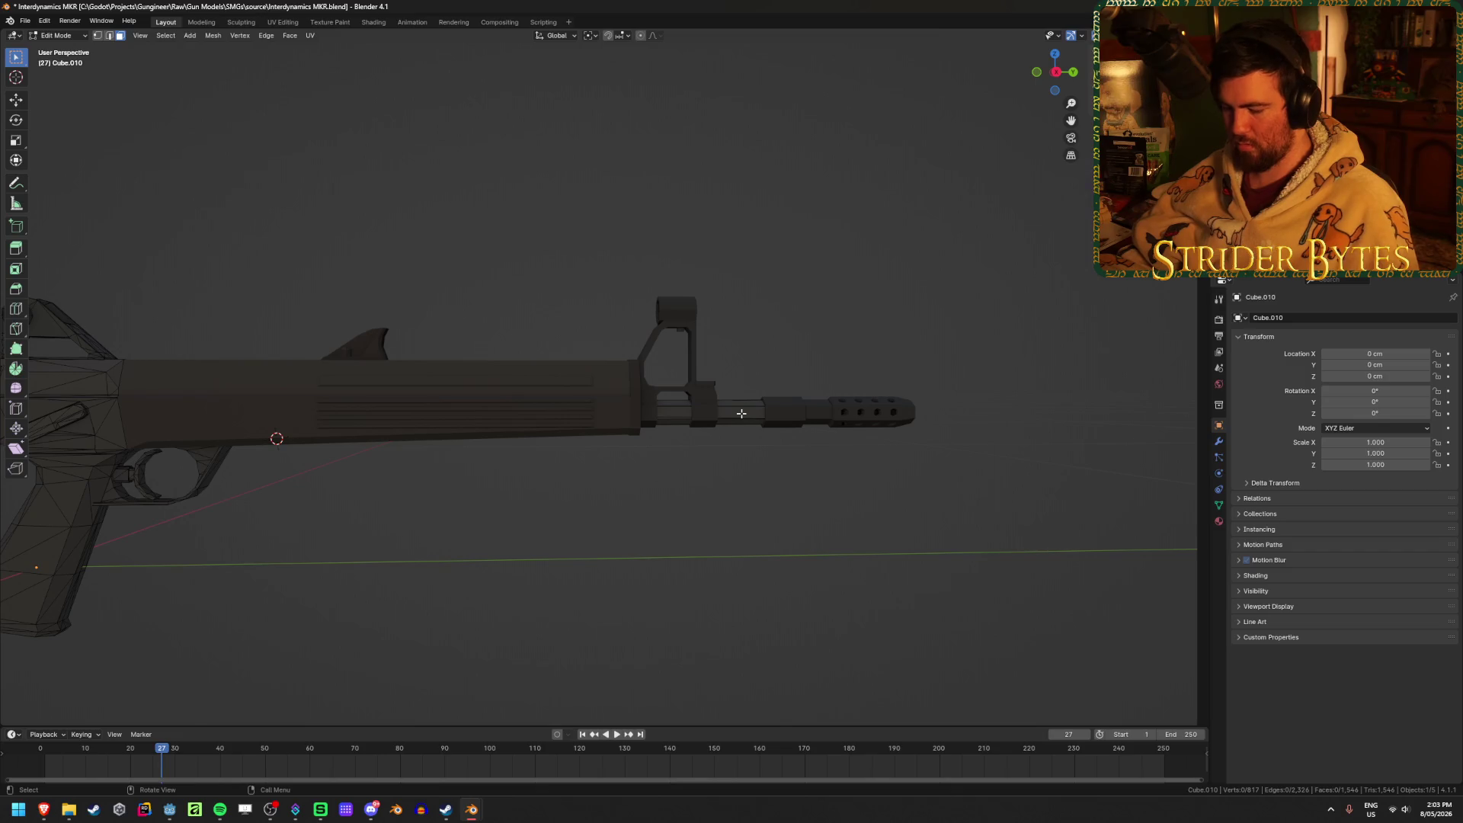
Separate the linked barrel faces into their own object with P > Selection.
{"action": "key", "text": "l"}
{"action": "key", "text": "p"}
{"action": "left_click", "coordinate": [696, 411]}
{"action": "key", "text": "Tab"}
{"action": "scroll", "coordinate": [696, 555], "scroll_direction": "down", "scroll_amount": 2}
{"action": "scroll", "coordinate": [712, 558], "scroll_direction": "up", "scroll_amount": 1}
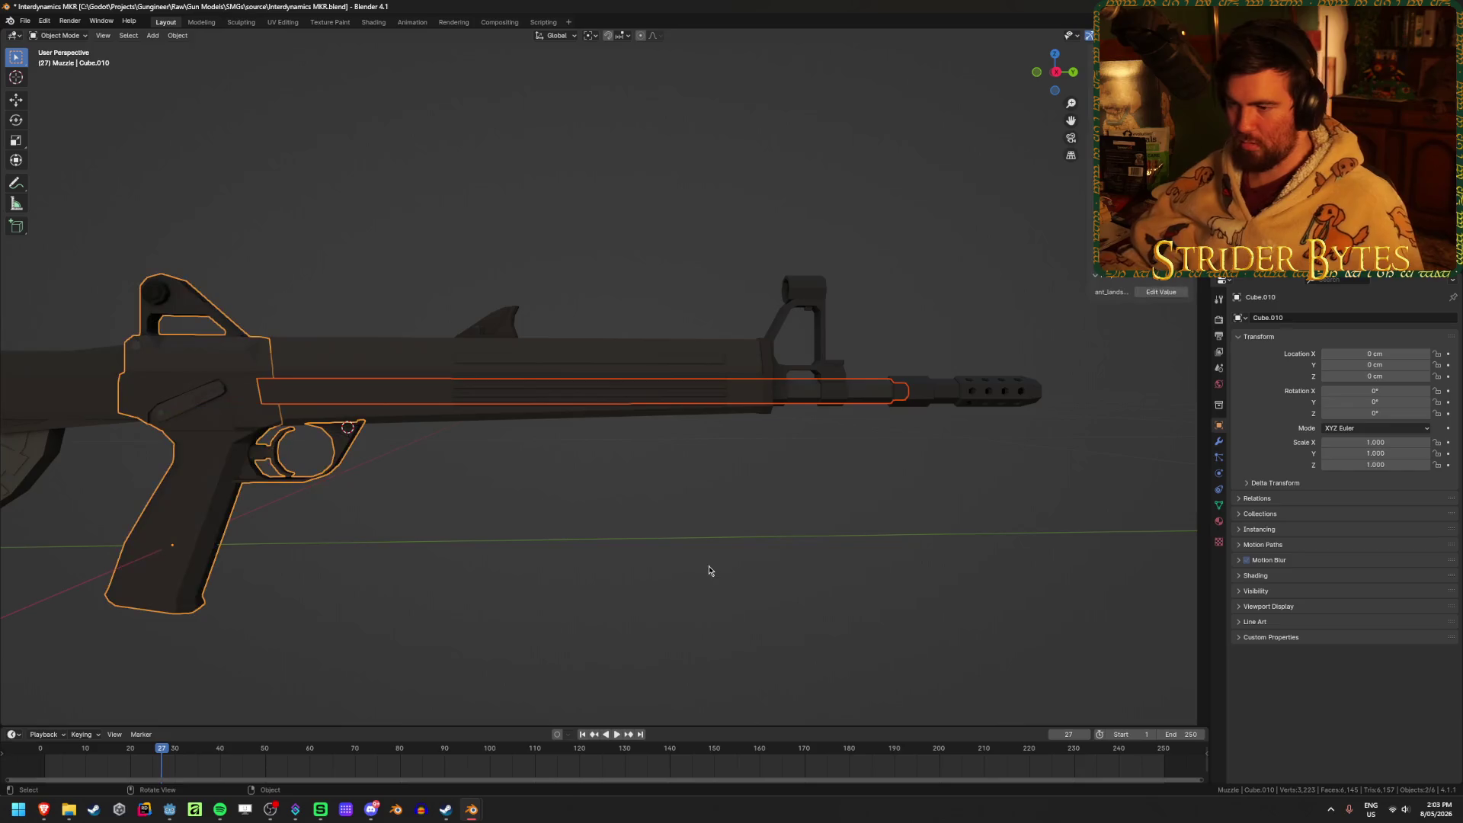
Hide the muzzle brake, barrel and handguard objects.
{"action": "left_click", "coordinate": [951, 409]}
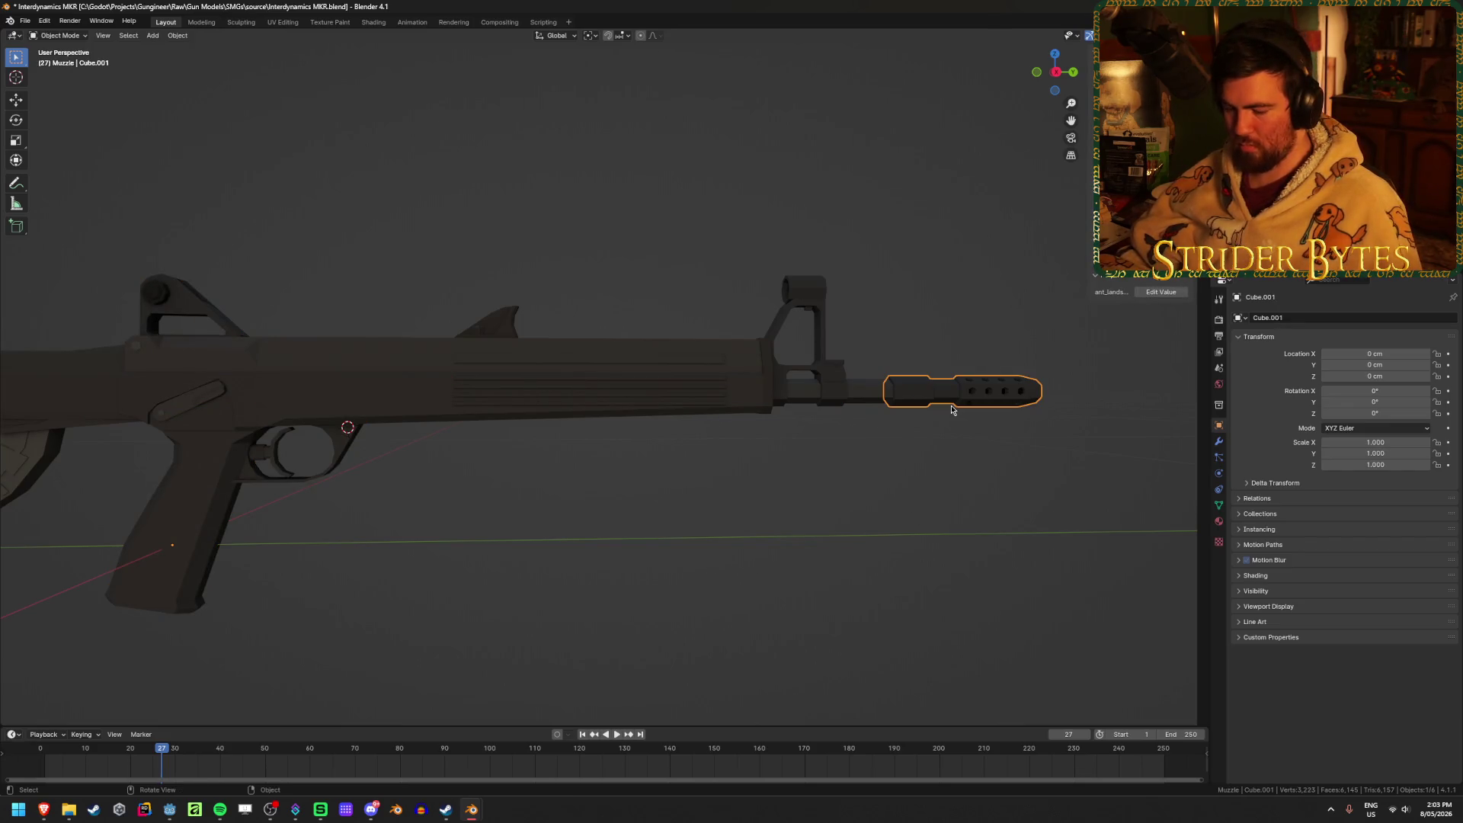
{"action": "key", "text": "h"}
{"action": "left_click", "coordinate": [875, 390]}
{"action": "key", "text": "h"}
{"action": "left_click", "coordinate": [679, 376]}
{"action": "key", "text": "h"}
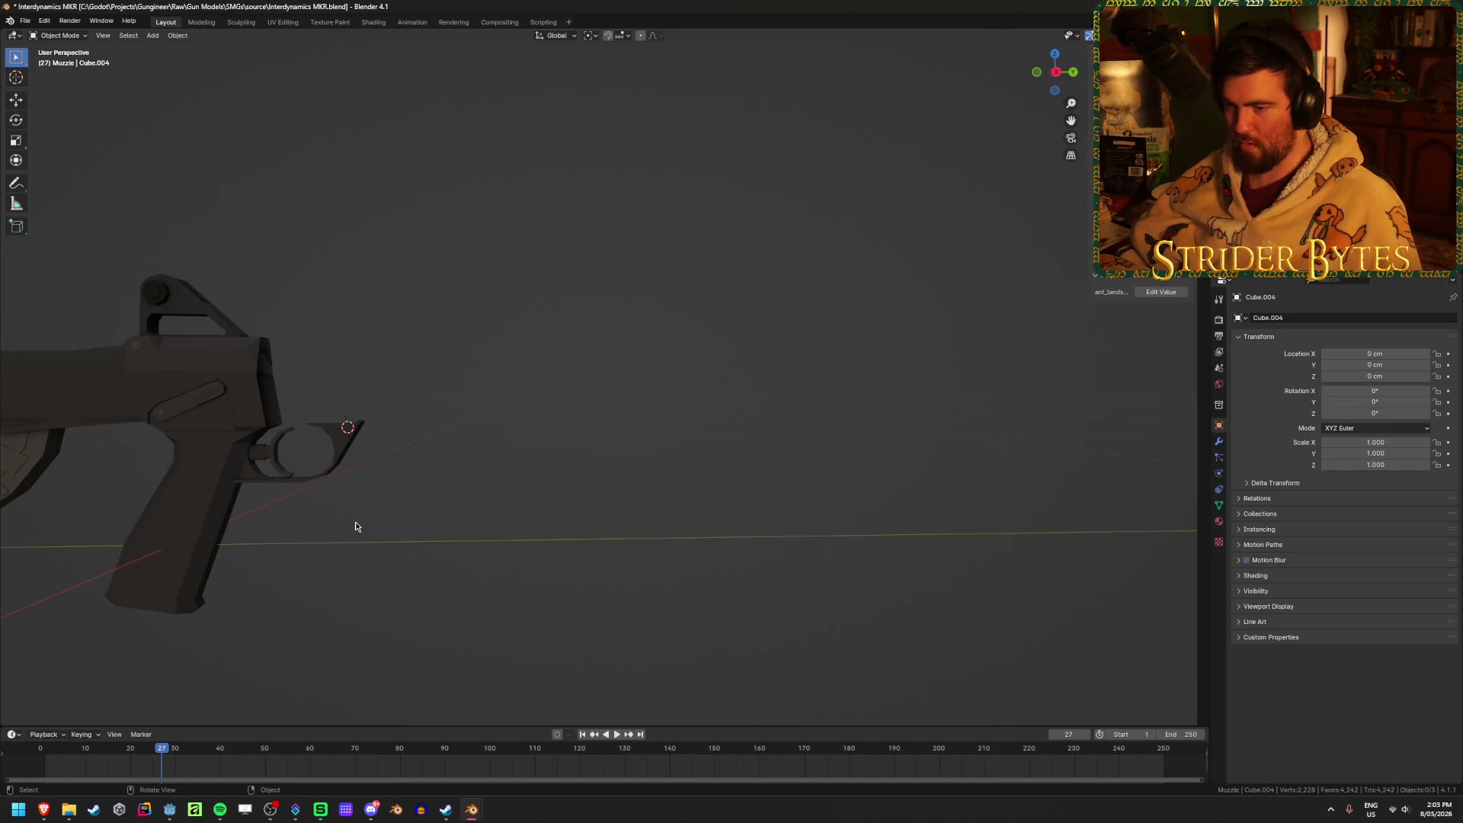
{"action": "middle_click_drag", "start_coordinate": [359, 526], "coordinate": [666, 494], "text": "shift"}
Restore the barrel and muzzle brake and frame the view on the barrel.
{"action": "key", "text": "ctrl+z"}
{"action": "left_click", "coordinate": [722, 487]}
{"action": "key", "text": "ctrl+z"}
{"action": "key", "text": "KP_Decimal"}
{"action": "left_click", "coordinate": [680, 389]}
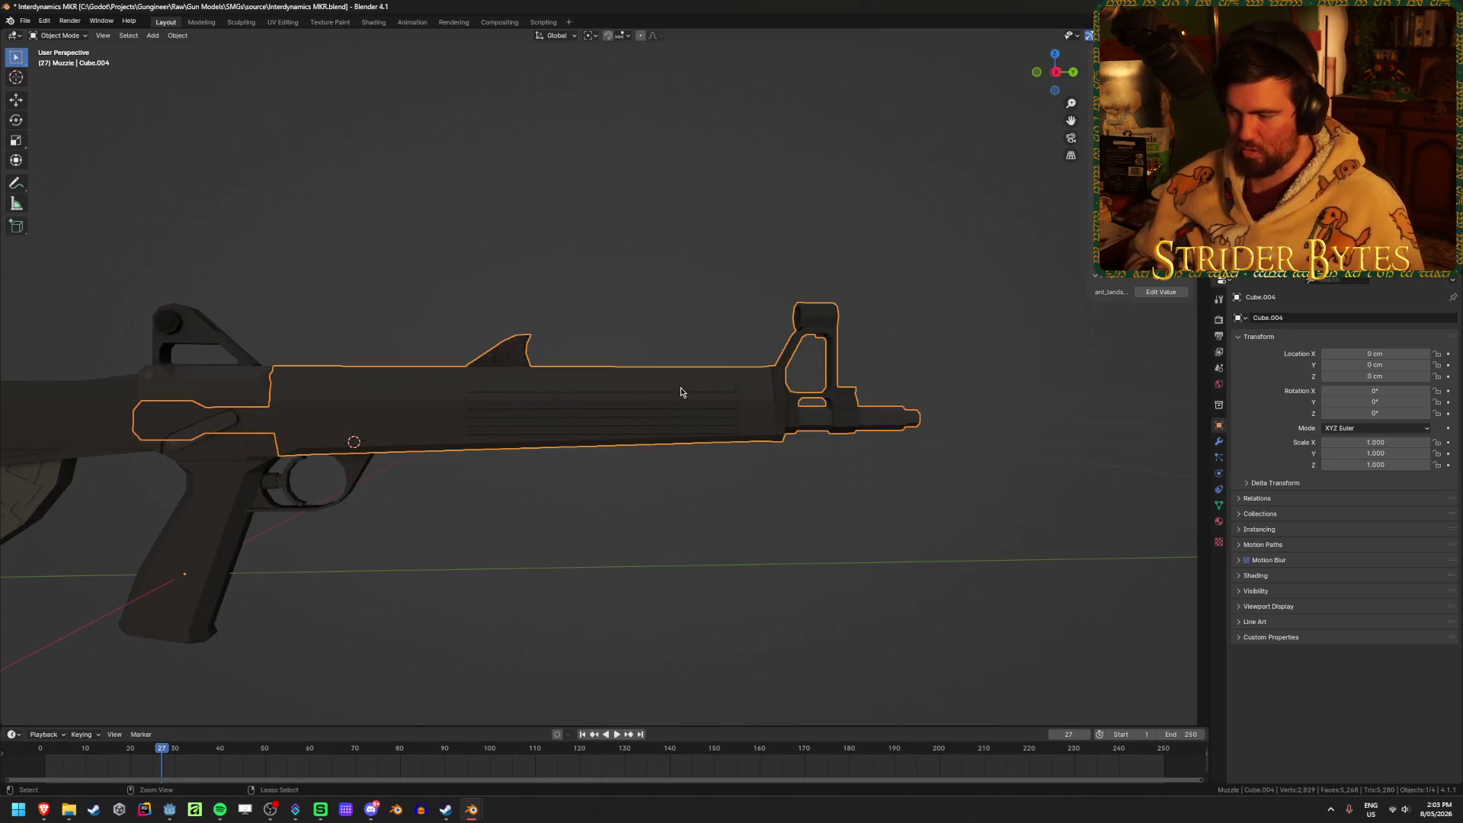
{"action": "key", "text": "ctrl+z"}
{"action": "key", "text": "ctrl+z"}
Hide the grip and trigger guard object and the stock.
{"action": "left_click", "coordinate": [646, 416]}
{"action": "mouse_move", "coordinate": [645, 416]}
{"action": "middle_mouse_down"}
{"action": "mouse_move", "coordinate": [744, 581]}
{"action": "mouse_move", "coordinate": [777, 574]}
{"action": "middle_mouse_up"}
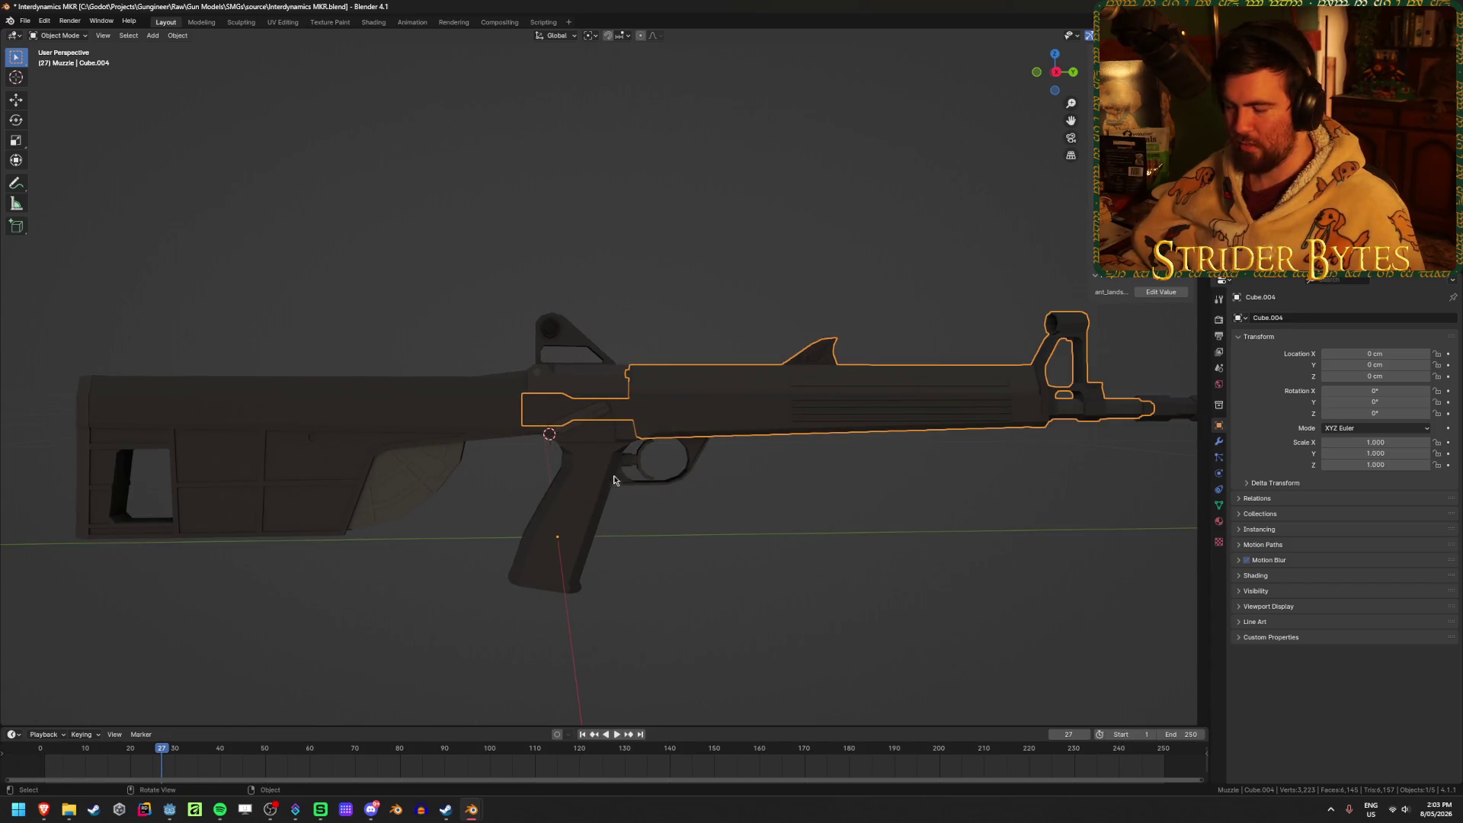
{"action": "left_click", "coordinate": [582, 512]}
{"action": "key", "text": "h"}
{"action": "left_click", "coordinate": [425, 418]}
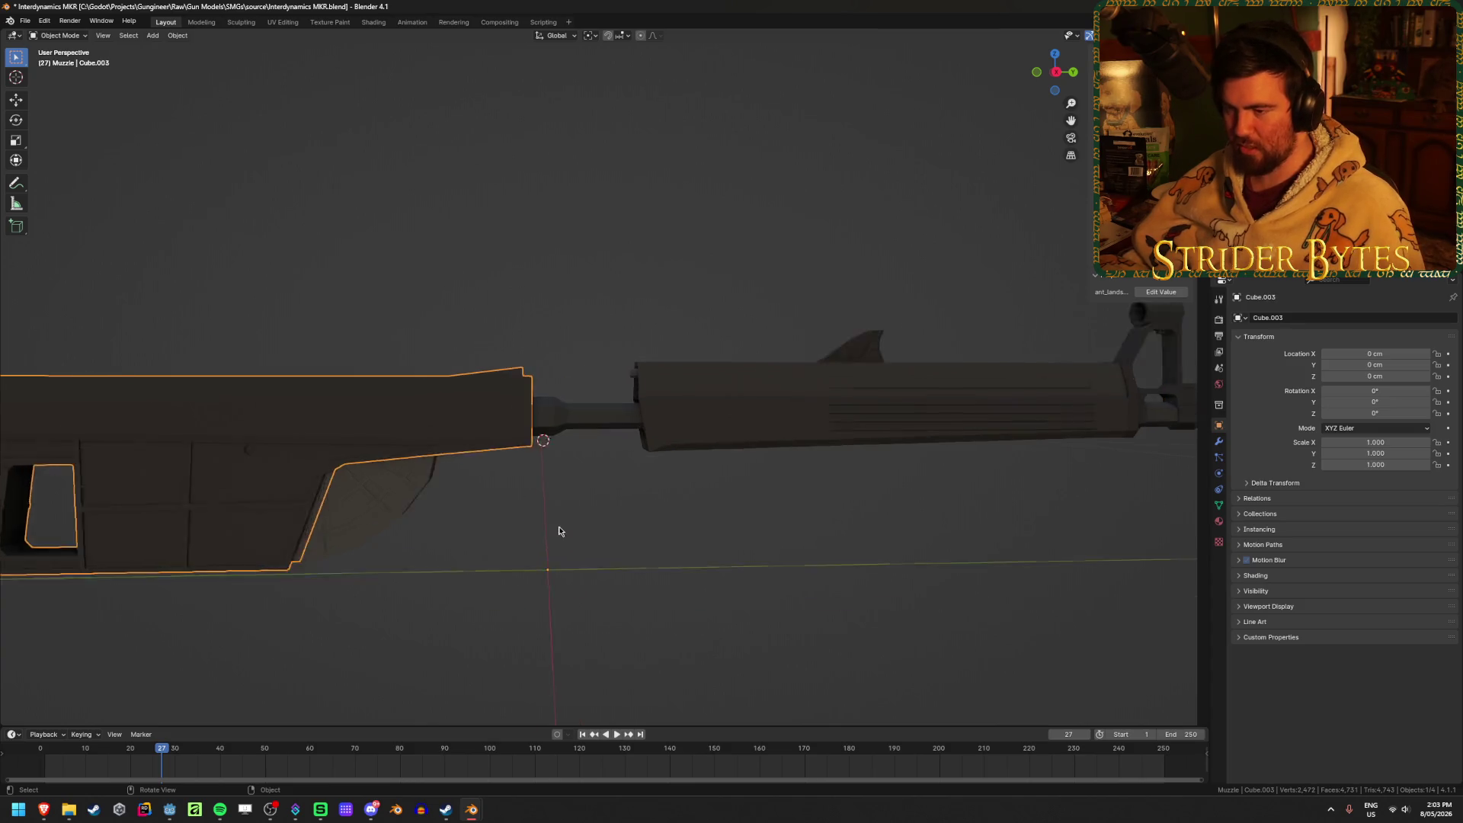
{"action": "scroll", "coordinate": [559, 529], "scroll_direction": "up", "scroll_amount": 5}
{"action": "mouse_move", "coordinate": [373, 502]}
{"action": "middle_mouse_down"}
{"action": "mouse_move", "coordinate": [599, 483]}
{"action": "mouse_move", "coordinate": [548, 490]}
{"action": "mouse_move", "coordinate": [229, 418]}
{"action": "middle_mouse_up"}
{"action": "left_click", "coordinate": [251, 449]}
{"action": "key", "text": "h"}
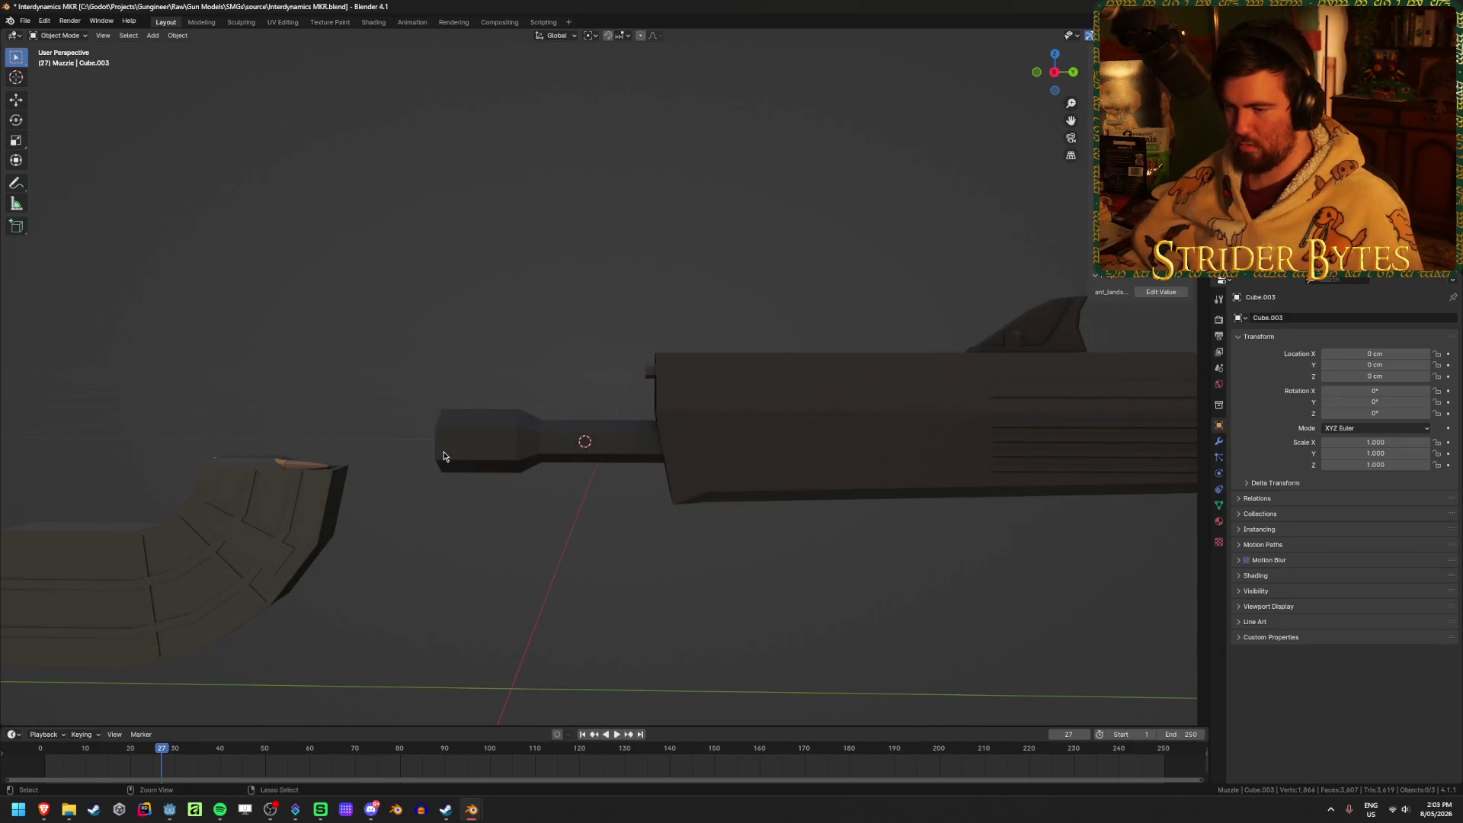
{"action": "key", "text": "ctrl+z"}
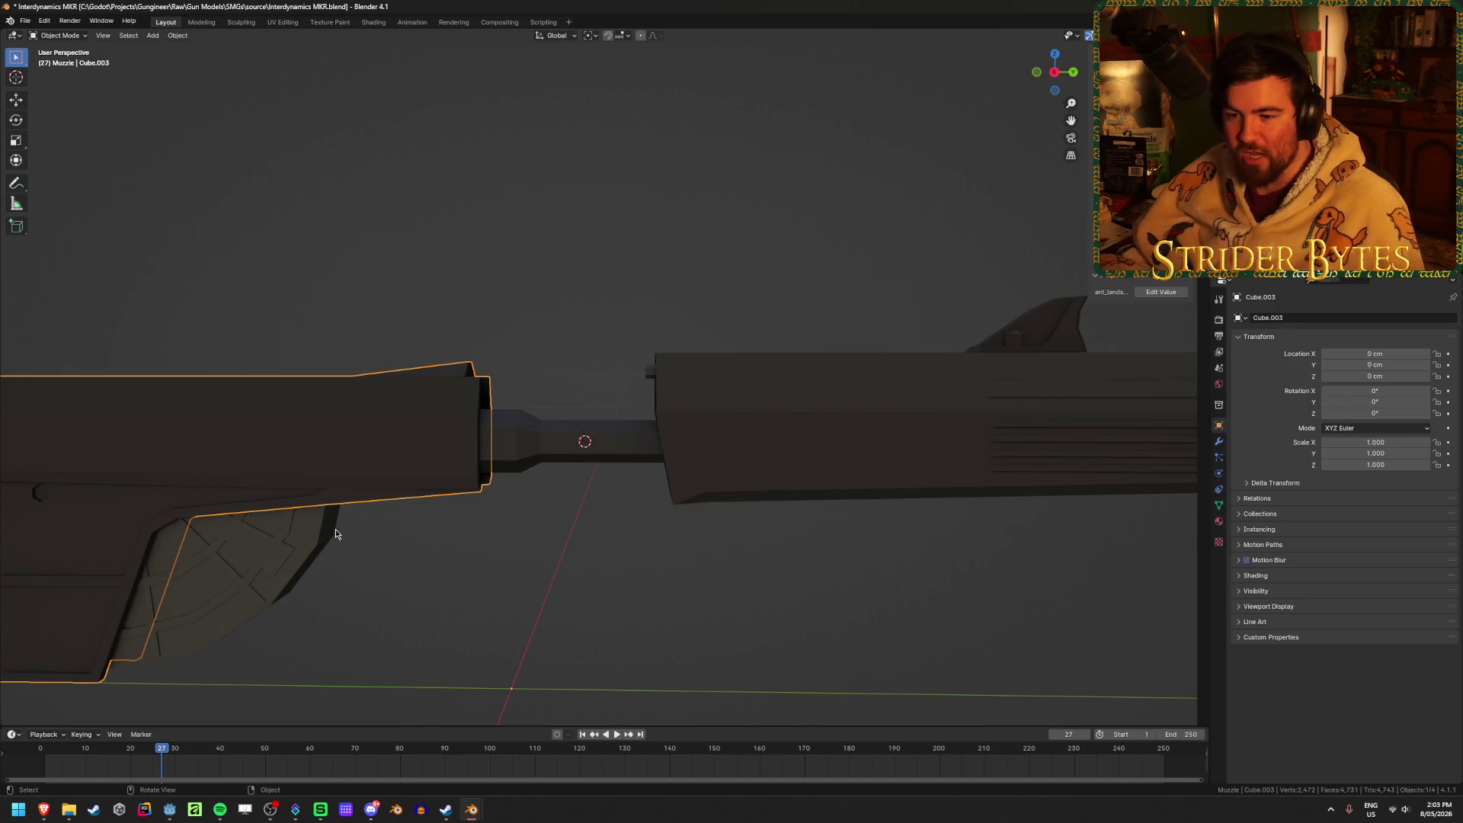
{"action": "scroll", "coordinate": [473, 495], "scroll_direction": "down", "scroll_amount": 3}
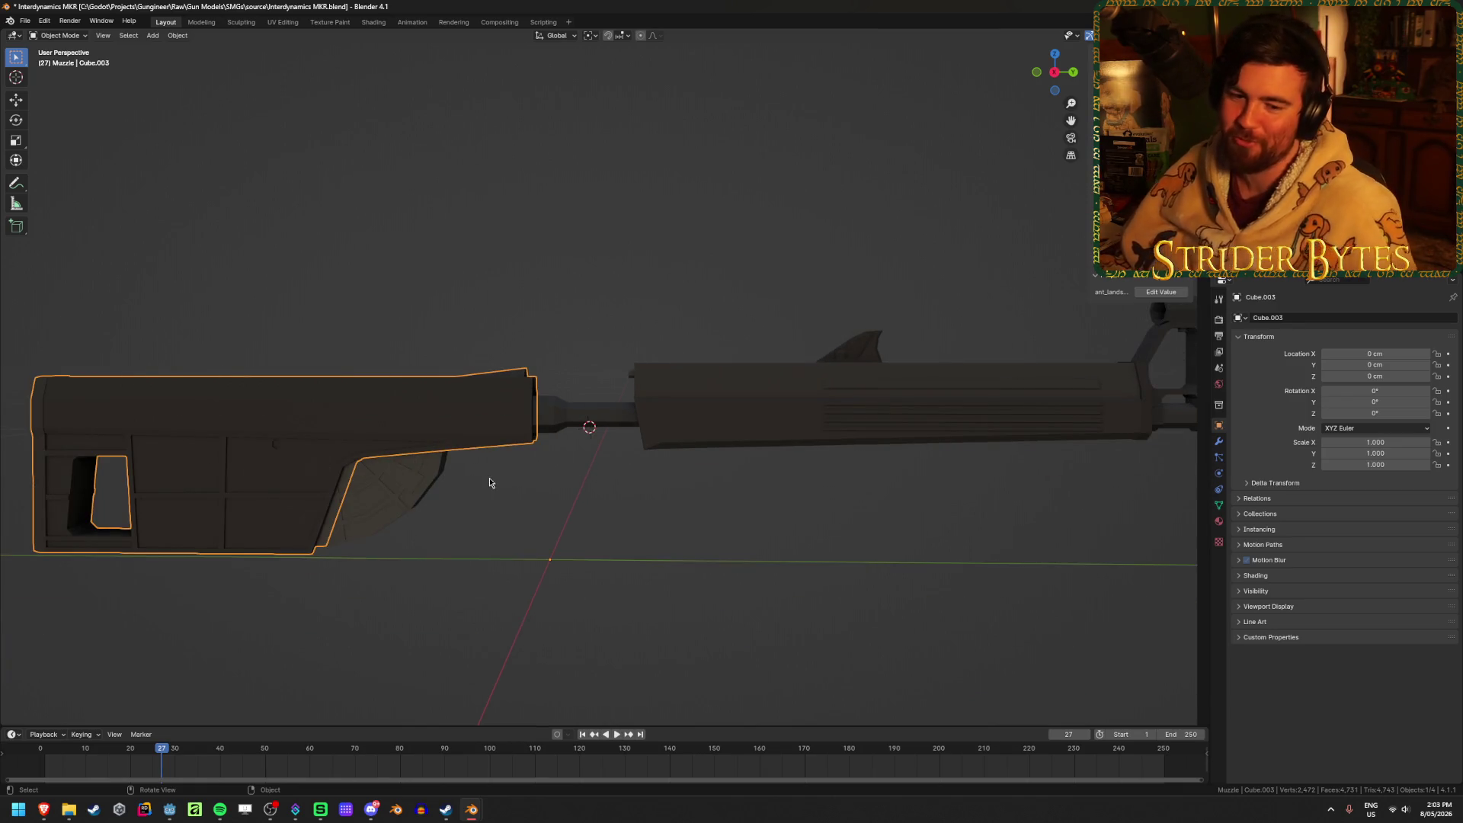
{"action": "key", "text": "h"}
Edit the barrel object in Right Ortho and box-select its muzzle end.
{"action": "left_click", "coordinate": [547, 423]}
{"action": "key", "text": "KP_3"}
{"action": "scroll", "coordinate": [548, 426], "scroll_direction": "up", "scroll_amount": 3}
{"action": "scroll", "coordinate": [519, 446], "scroll_direction": "up", "scroll_amount": 4}
{"action": "key", "text": "shift+z"}
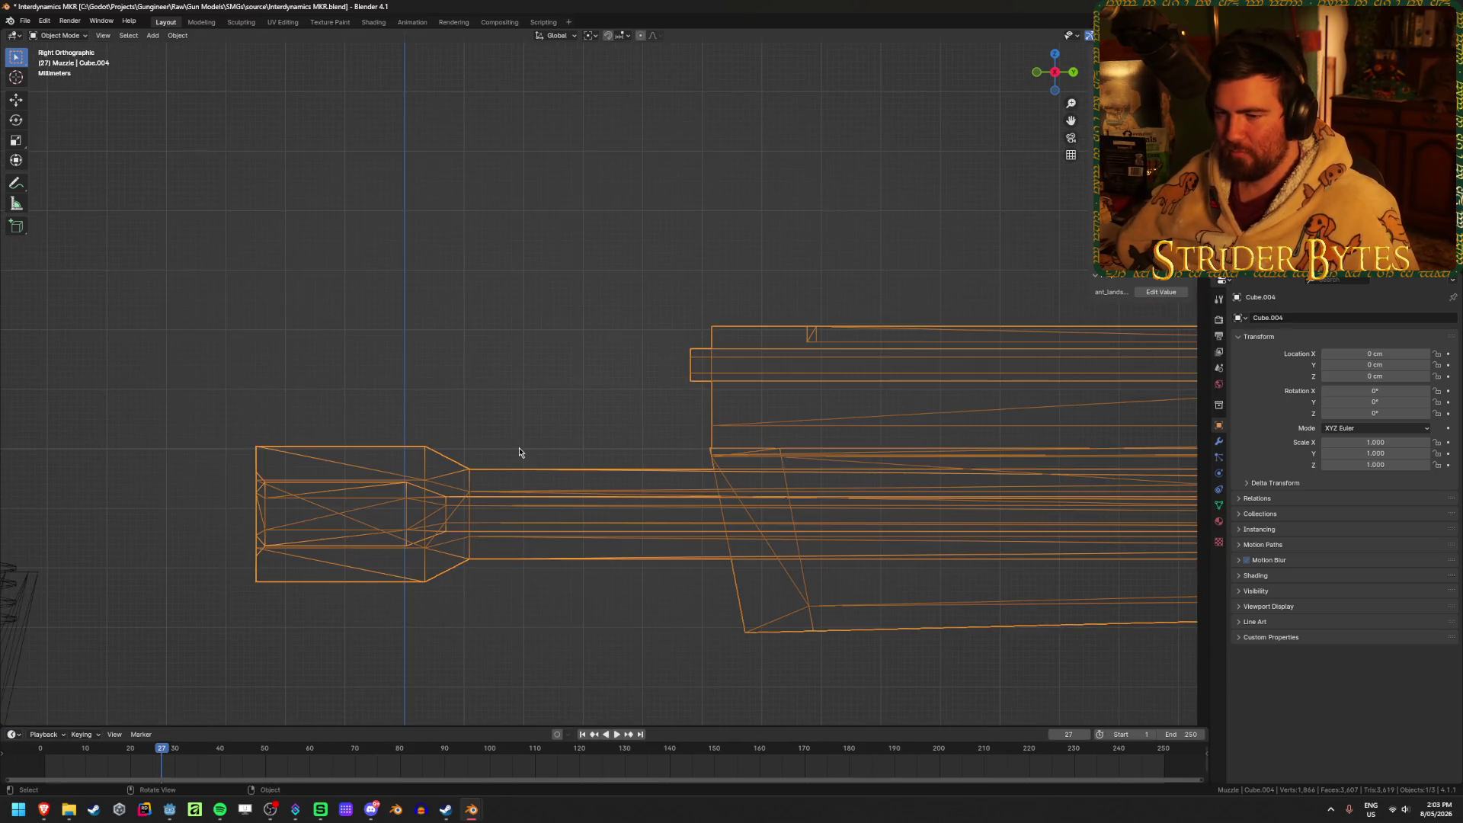
{"action": "key", "text": "Tab"}
{"action": "left_click_drag", "start_coordinate": [197, 361], "coordinate": [557, 631]}
{"action": "key", "text": "shift+z"}
{"action": "middle_click_drag", "start_coordinate": [539, 607], "coordinate": [606, 615]}
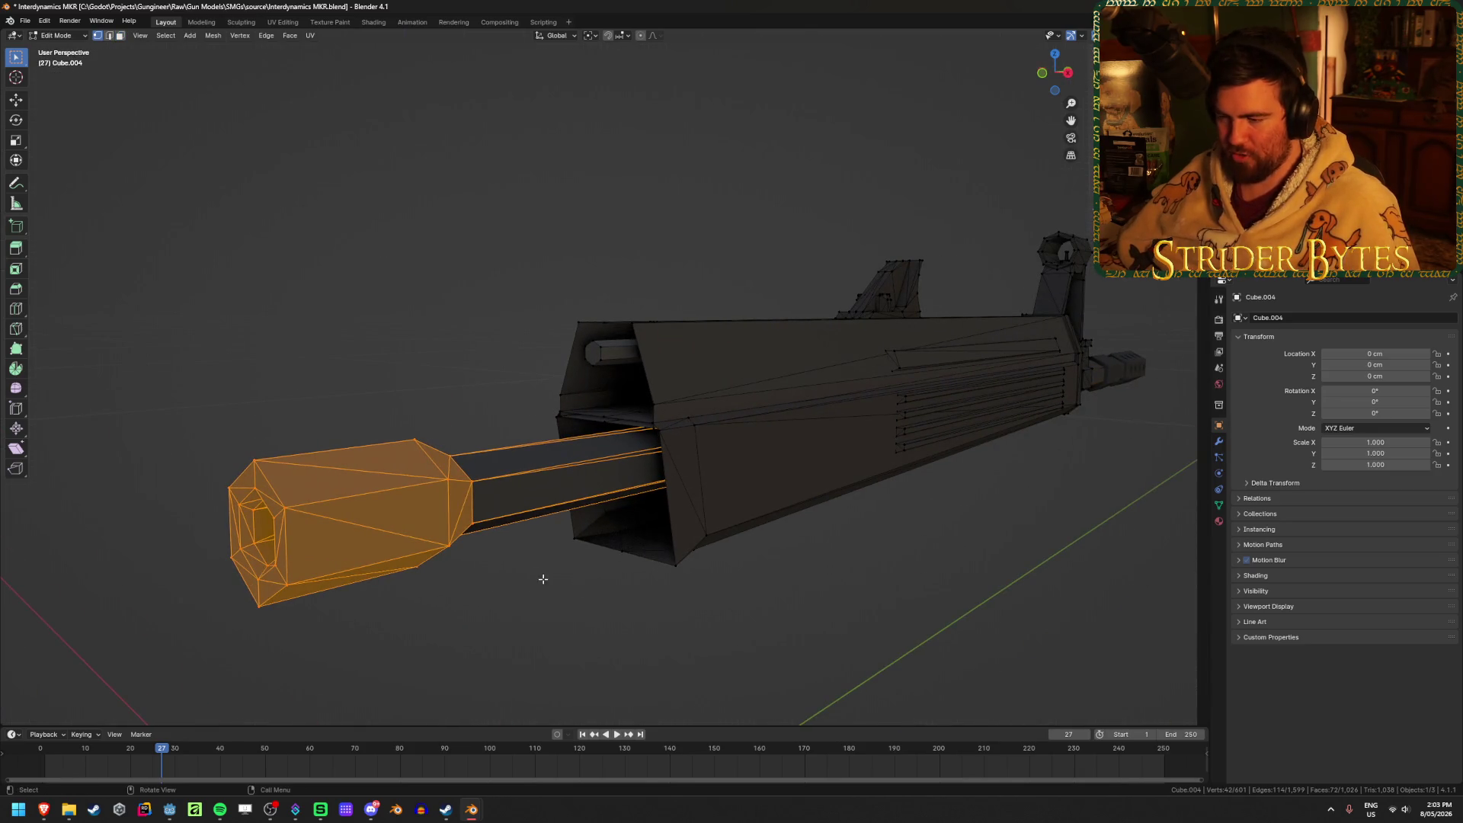
Slide the barrel end inward along Y, then switch to the side orthographic view.
{"action": "key", "text": "g"}
{"action": "key", "text": "y"}
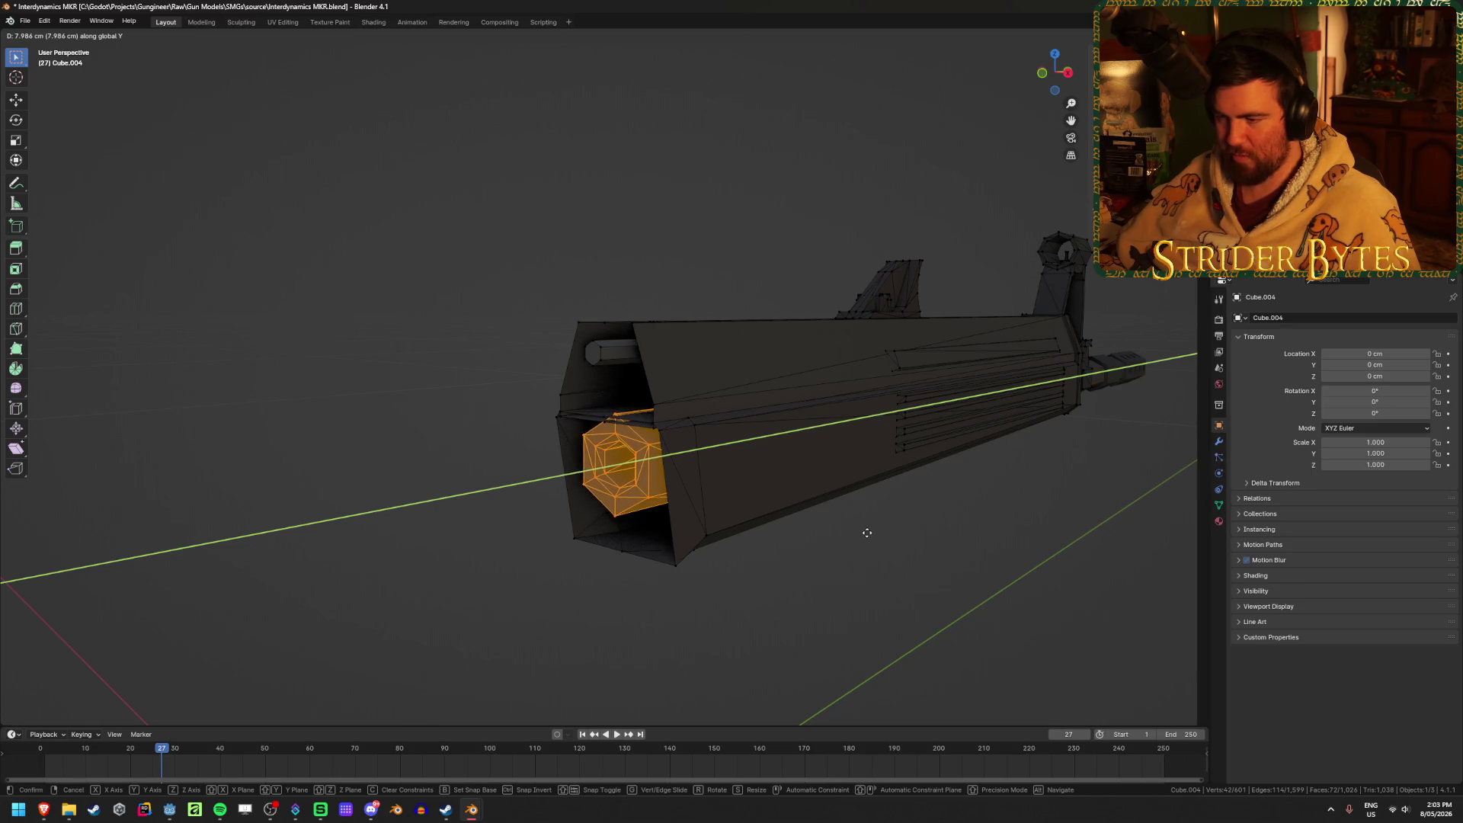
{"action": "left_click", "coordinate": [696, 588]}
{"action": "key", "text": "KP_3"}
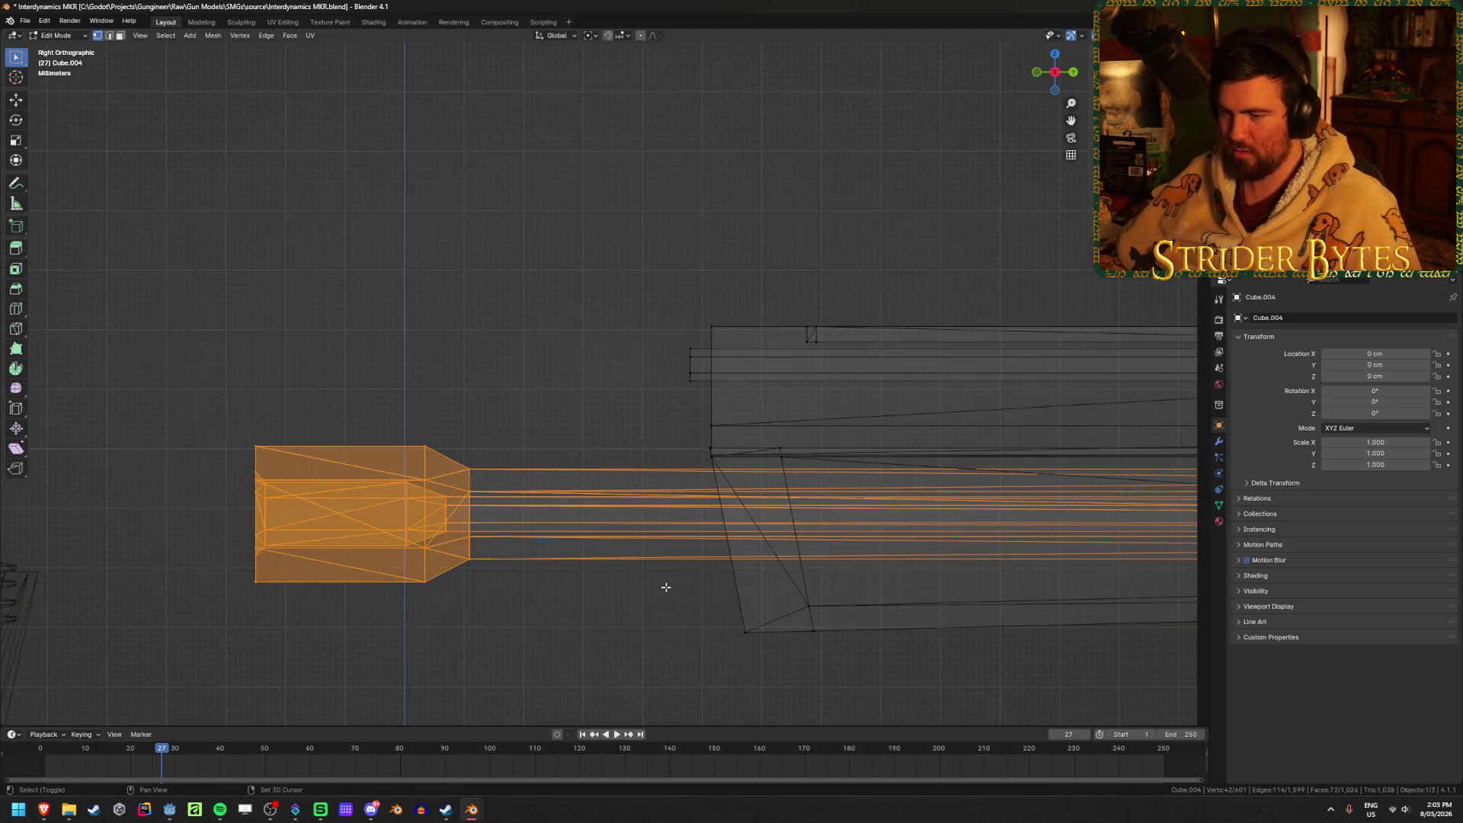
Try deleting the barrel's front-end vertices, then undo the deletion.
{"action": "key", "text": "alt+a"}
{"action": "left_click_drag", "start_coordinate": [183, 391], "coordinate": [457, 637]}
{"action": "key", "text": "x"}
{"action": "left_click", "coordinate": [455, 639]}
{"action": "key", "text": "alt+z"}
{"action": "mouse_move", "coordinate": [454, 633]}
{"action": "middle_mouse_down"}
{"action": "mouse_move", "coordinate": [621, 630]}
{"action": "mouse_move", "coordinate": [590, 616]}
{"action": "mouse_move", "coordinate": [516, 627]}
{"action": "mouse_move", "coordinate": [542, 623]}
{"action": "mouse_move", "coordinate": [452, 516]}
{"action": "middle_mouse_up"}
{"action": "key", "text": "ctrl+z"}
{"action": "key", "text": "alt+a"}
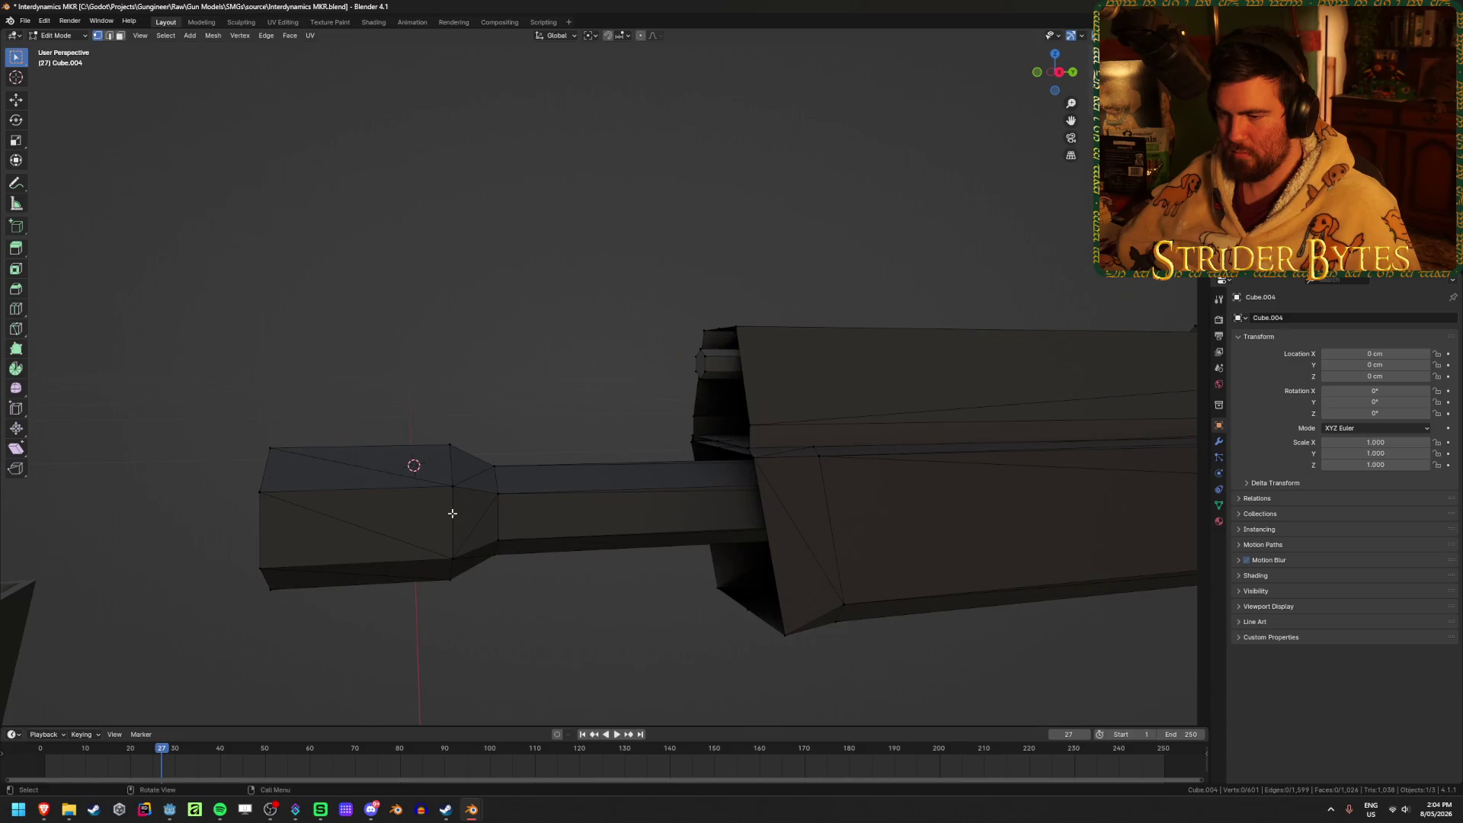
{"action": "key", "text": "KP_3"}
{"action": "key", "text": "alt+z"}
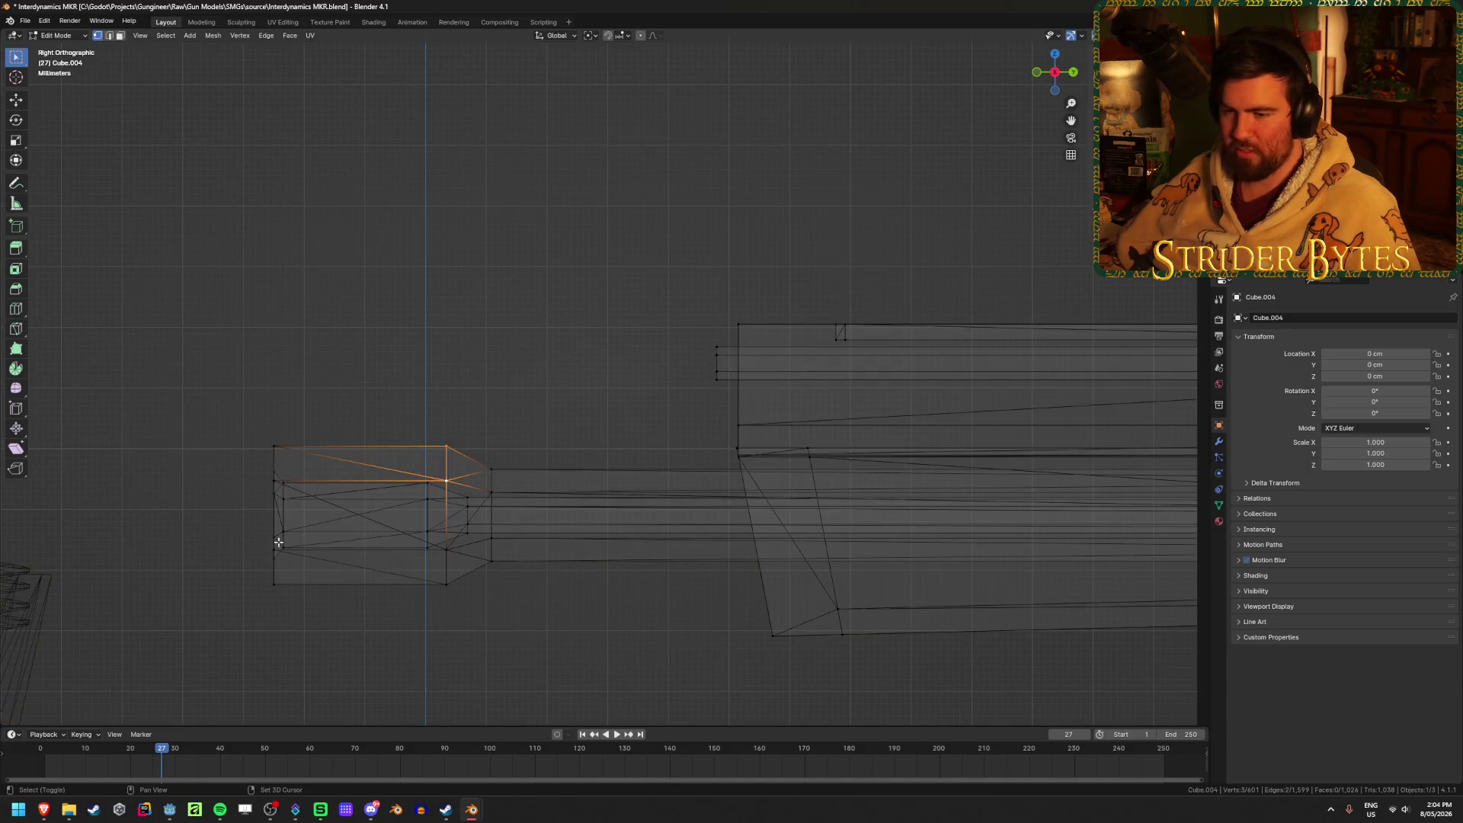
Select the band of muzzle faces at the barrel's front end.
{"action": "left_click_drag", "start_coordinate": [458, 613], "coordinate": [431, 434]}
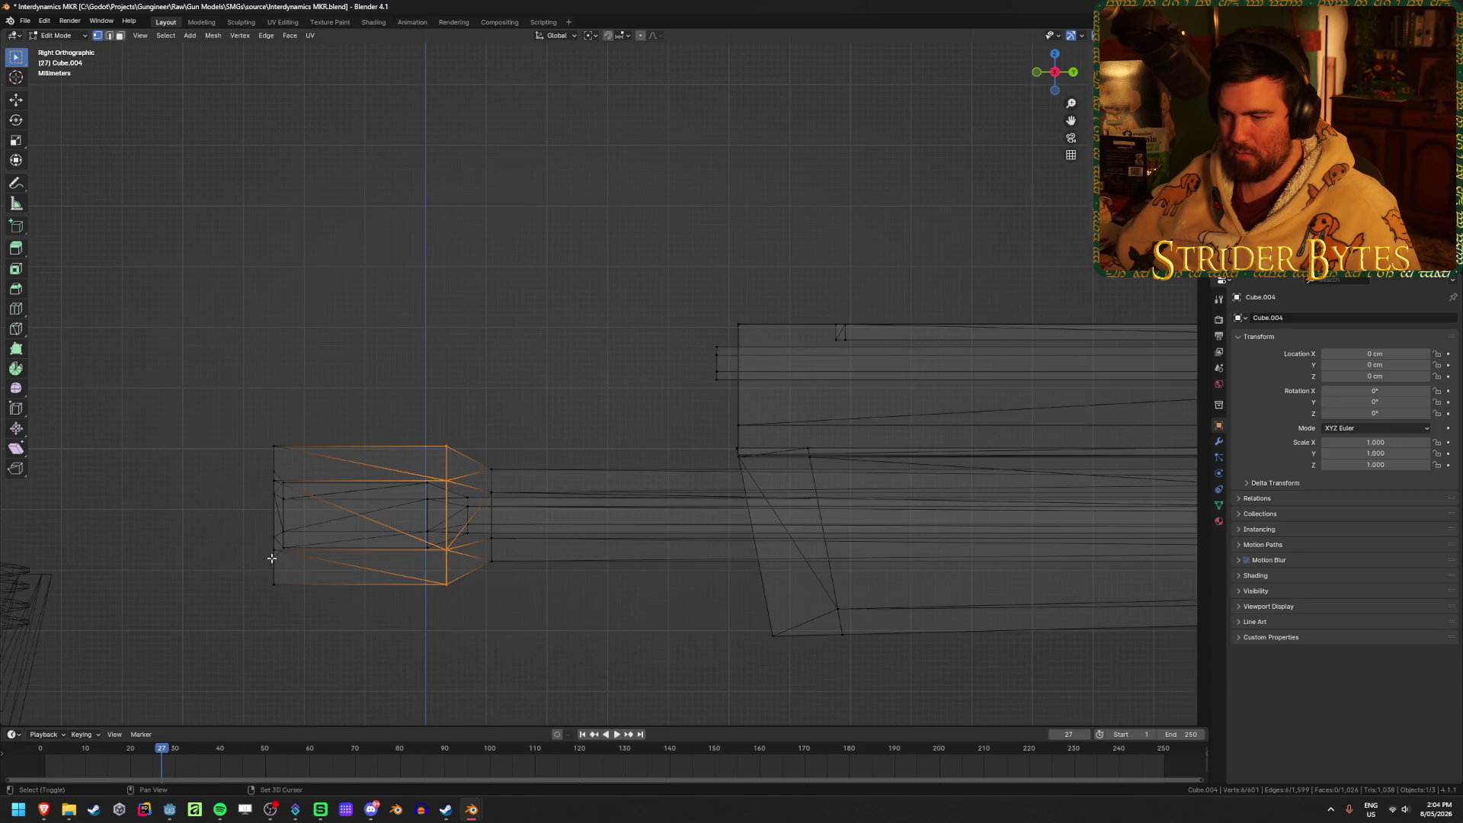
{"action": "scroll", "coordinate": [419, 523], "scroll_direction": "up", "scroll_amount": 3}
{"action": "middle_click_drag", "start_coordinate": [320, 531], "coordinate": [469, 380], "text": "shift"}
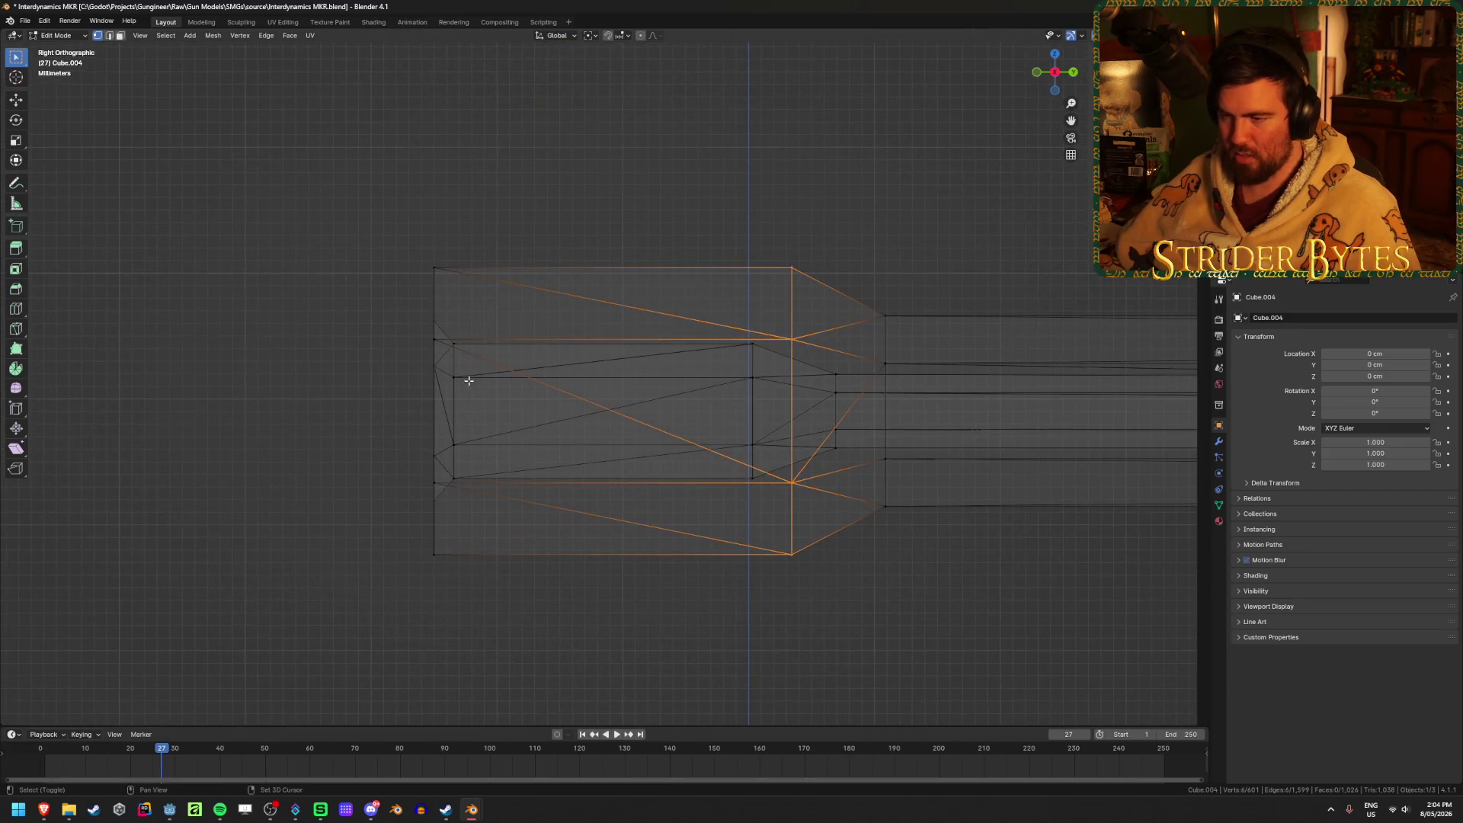
{"action": "left_click", "coordinate": [433, 287], "text": "alt+shift"}
{"action": "middle_click_drag", "start_coordinate": [349, 399], "coordinate": [409, 412]}
{"action": "key", "text": "alt+z"}
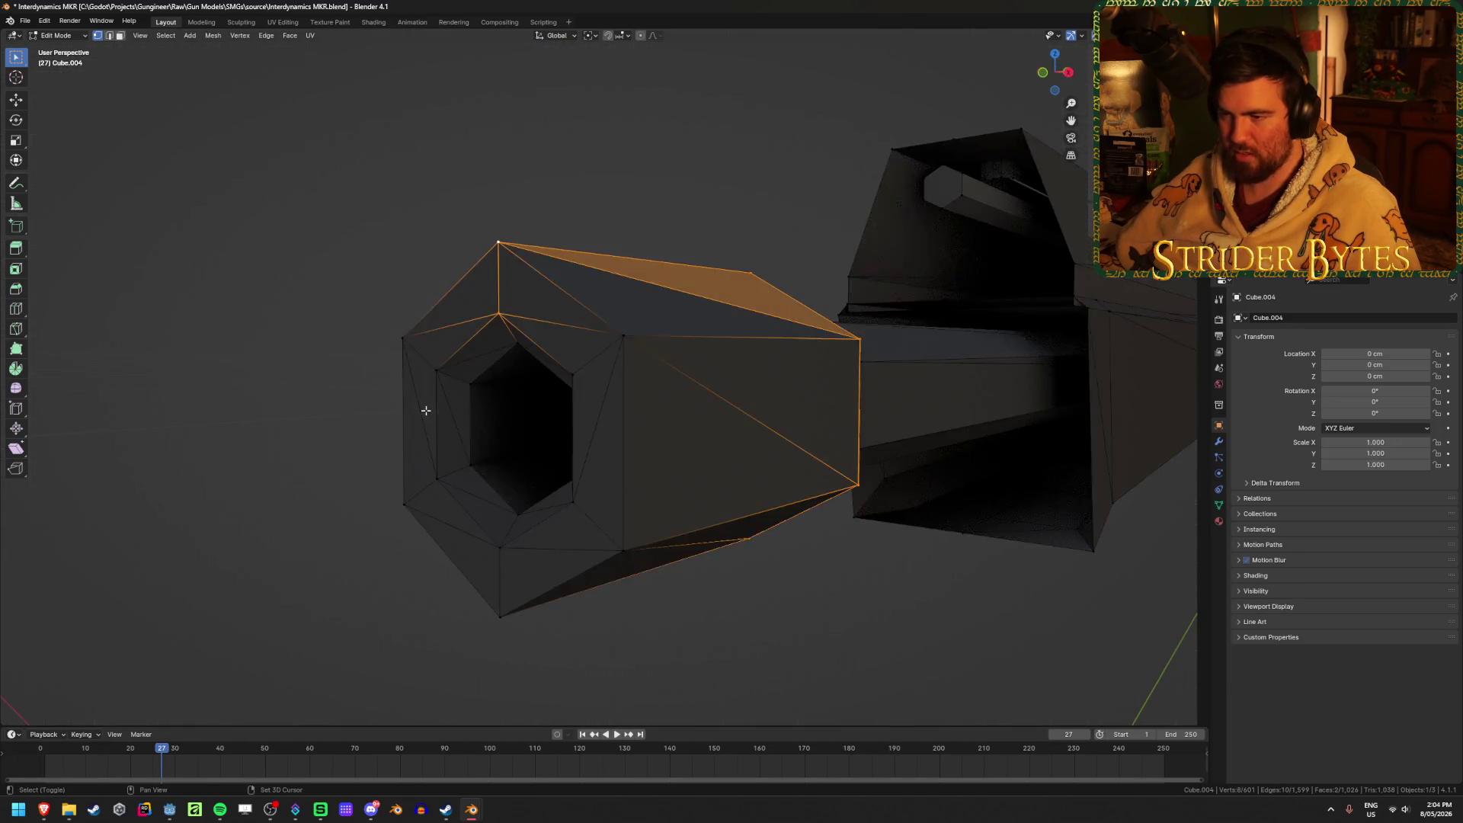
{"action": "left_click", "coordinate": [625, 550], "text": "shift"}
{"action": "left_click", "coordinate": [595, 593], "text": "shift"}
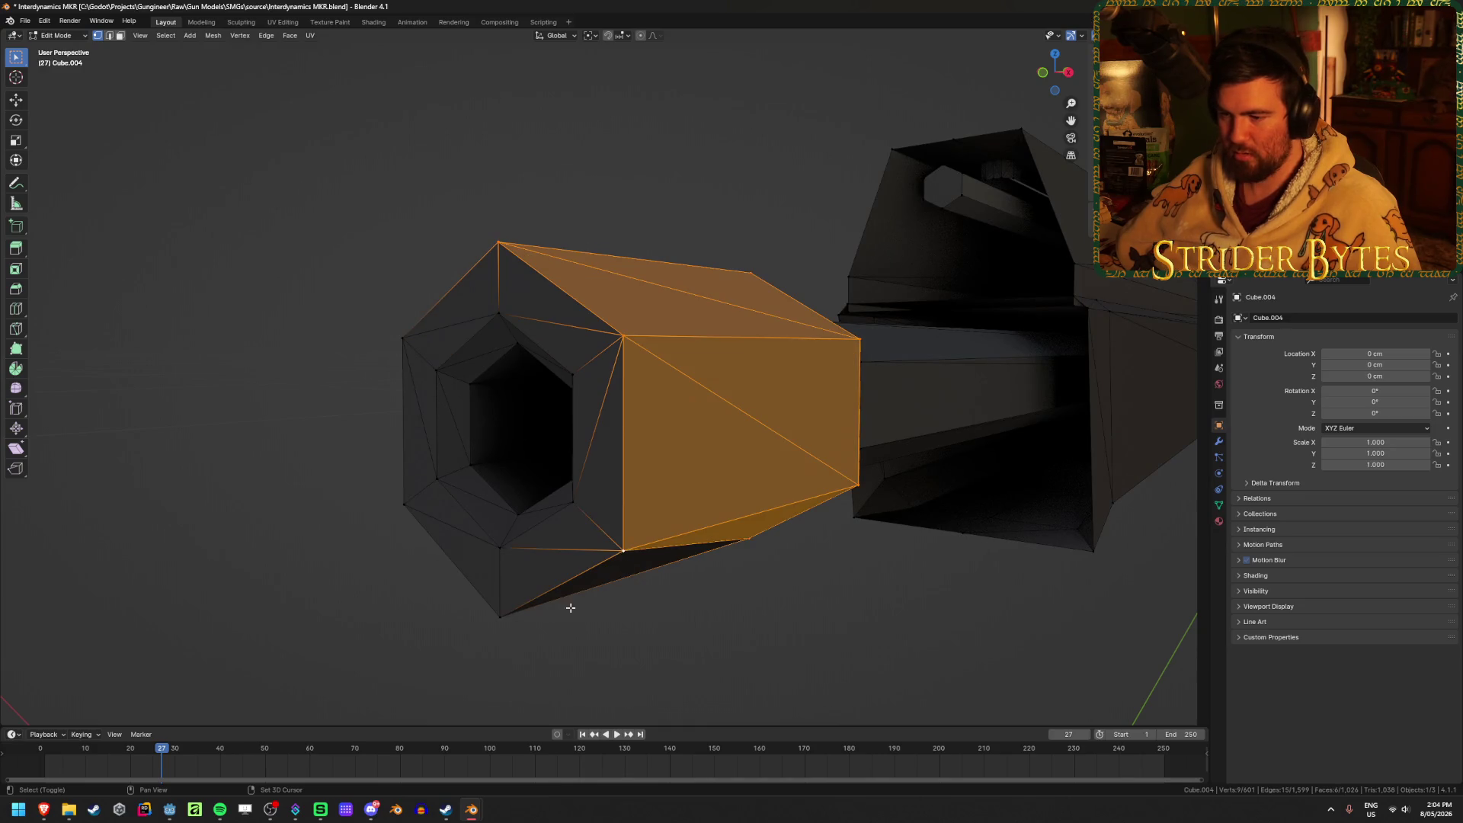
{"action": "left_click", "coordinate": [476, 614], "text": "shift"}
{"action": "mouse_move", "coordinate": [639, 494]}
{"action": "middle_mouse_down"}
{"action": "mouse_move", "coordinate": [693, 587]}
{"action": "mouse_move", "coordinate": [640, 516]}
{"action": "mouse_move", "coordinate": [768, 556]}
{"action": "mouse_move", "coordinate": [1029, 527]}
{"action": "middle_mouse_up"}
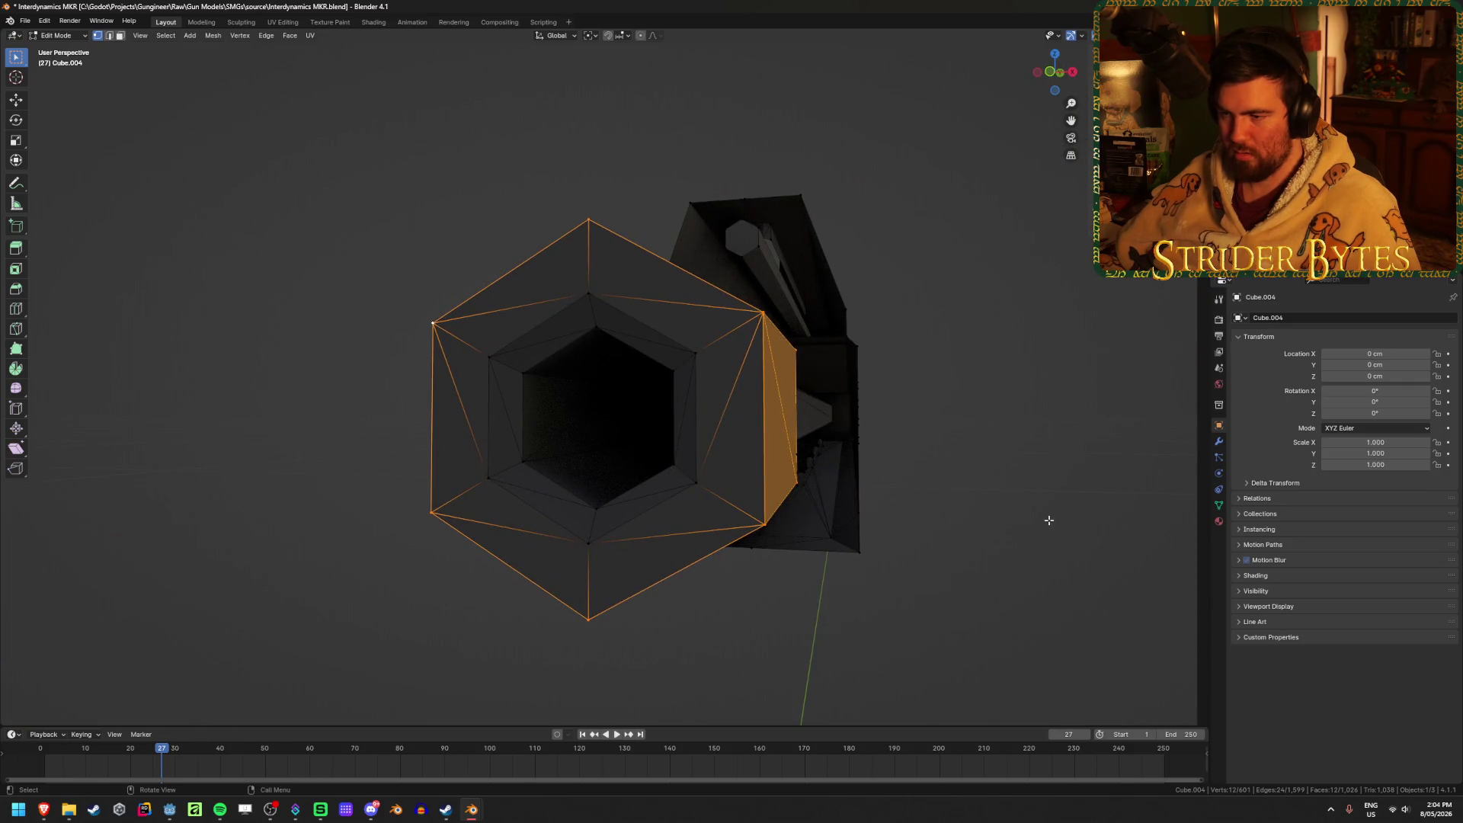
Trial-scale the selected muzzle faces, settling temporarily at 0.935.
{"action": "key", "text": "s"}
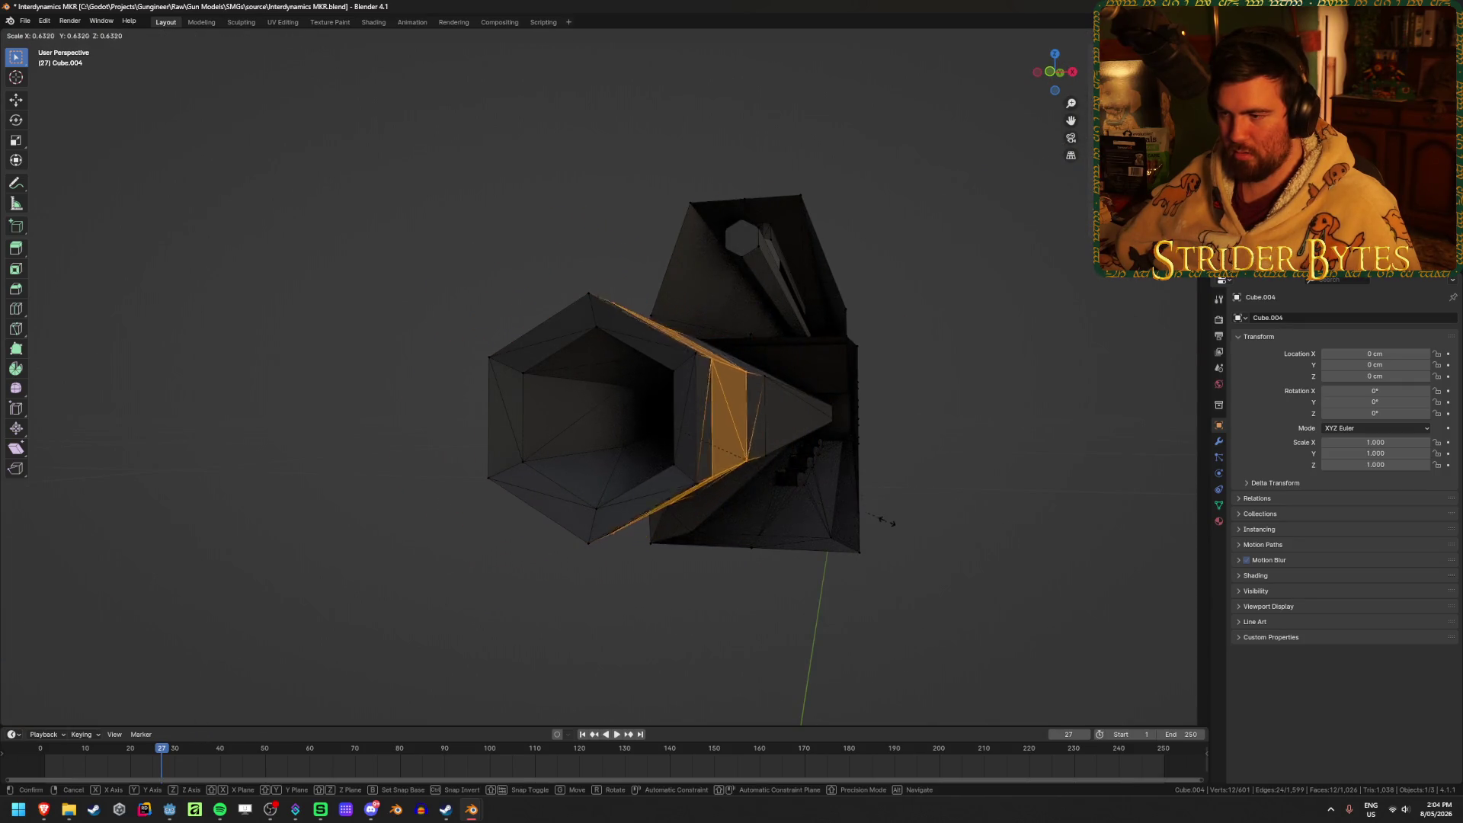
{"action": "left_click", "coordinate": [947, 516]}
{"action": "mouse_move", "coordinate": [948, 516]}
{"action": "middle_mouse_down"}
{"action": "mouse_move", "coordinate": [902, 565]}
{"action": "mouse_move", "coordinate": [859, 545]}
{"action": "mouse_move", "coordinate": [1021, 547]}
{"action": "mouse_move", "coordinate": [936, 615]}
{"action": "middle_mouse_up"}
{"action": "key", "text": "s"}
{"action": "left_click", "coordinate": [980, 546]}
{"action": "key", "text": "KP_3"}
{"action": "key", "text": "s"}
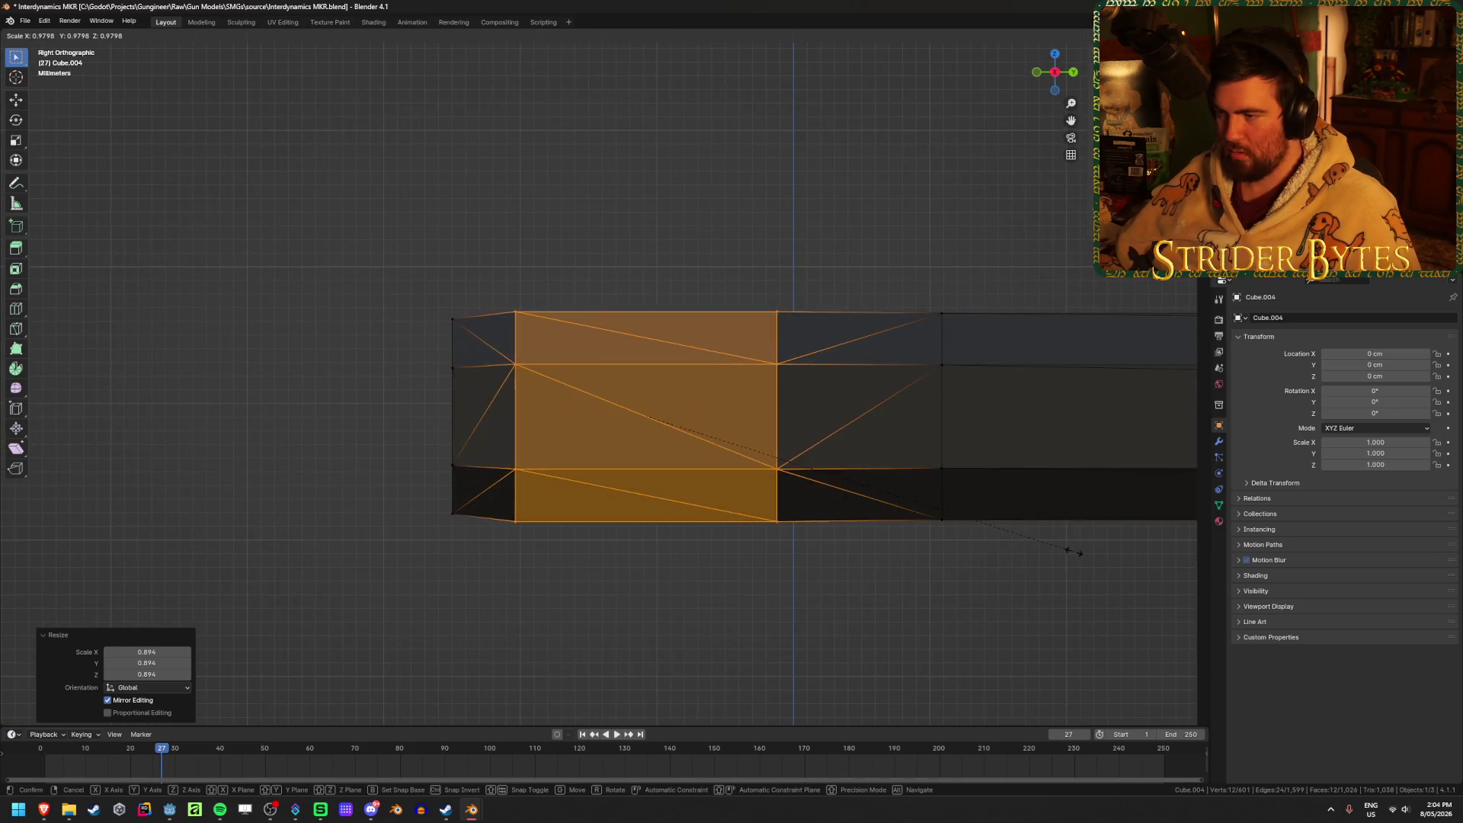
{"action": "left_click", "coordinate": [1052, 556]}
{"action": "mouse_move", "coordinate": [506, 594]}
{"action": "middle_mouse_down"}
{"action": "mouse_move", "coordinate": [637, 595]}
{"action": "mouse_move", "coordinate": [564, 603]}
{"action": "middle_mouse_up"}
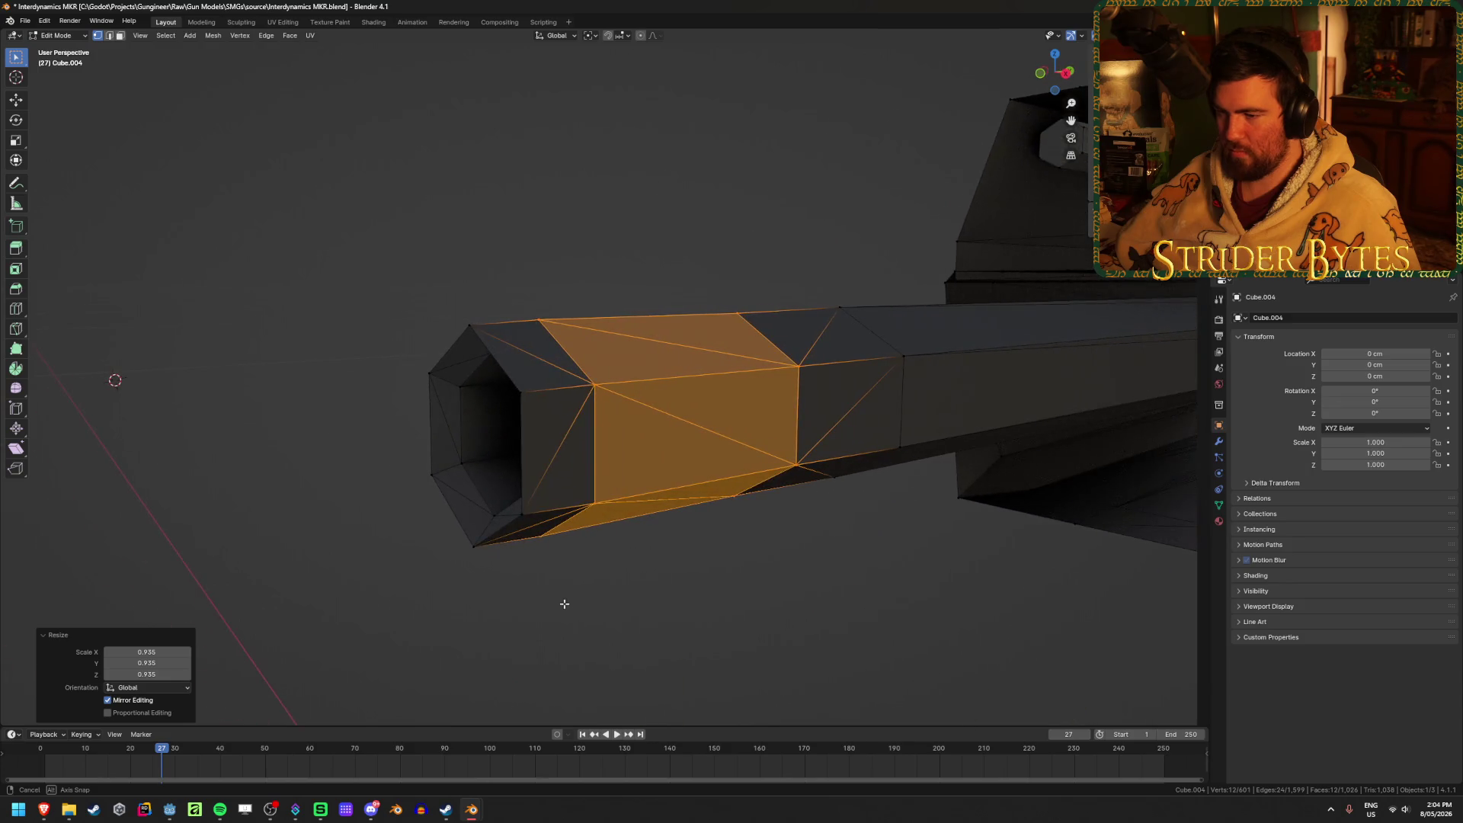
Enlarge the muzzle section to 1.415 and shrink the band behind it to 0.711.
{"action": "key", "text": "s"}
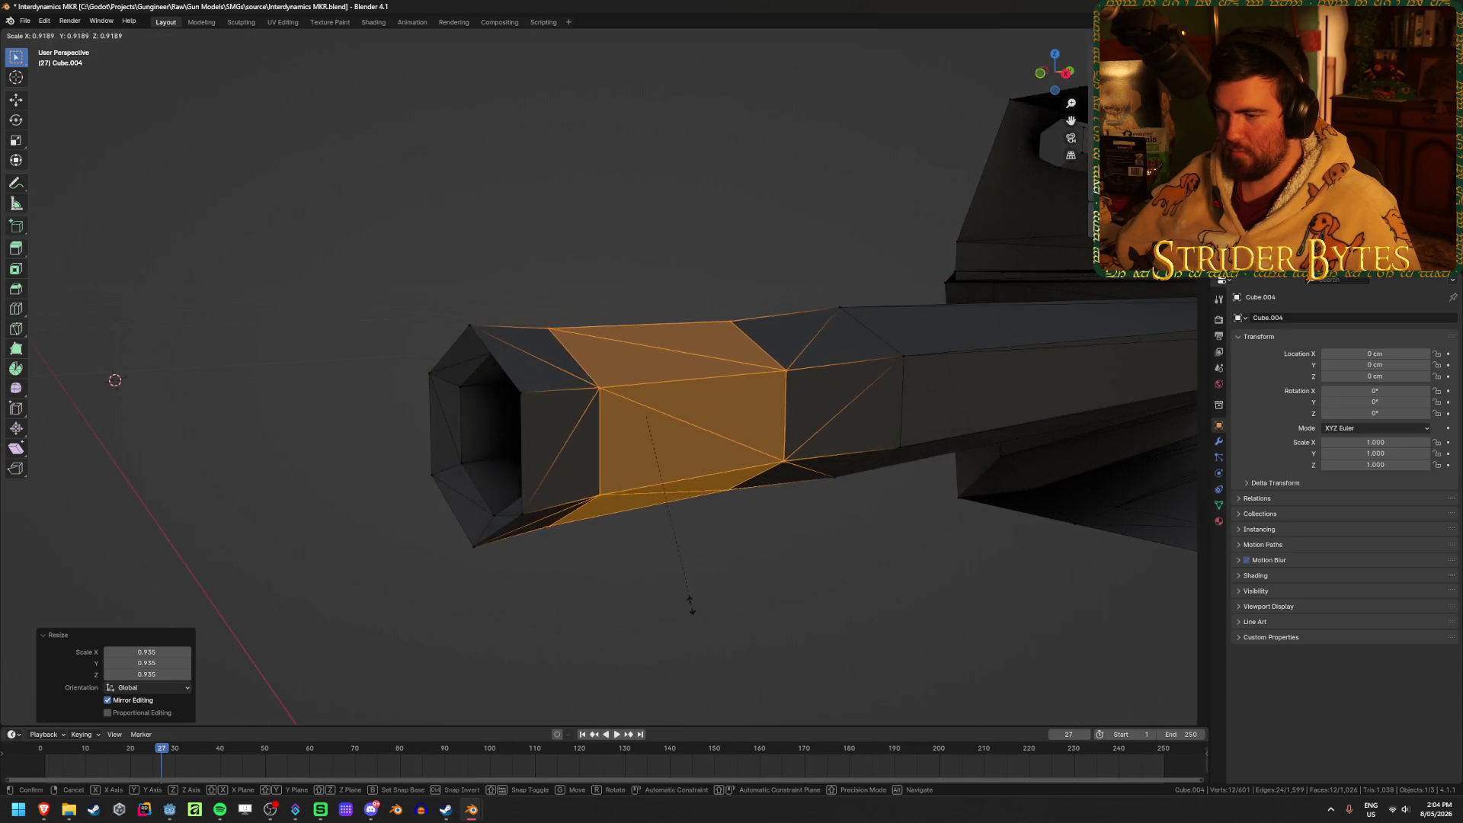
{"action": "left_click", "coordinate": [874, 611]}
{"action": "middle_click_drag", "start_coordinate": [874, 611], "coordinate": [964, 568]}
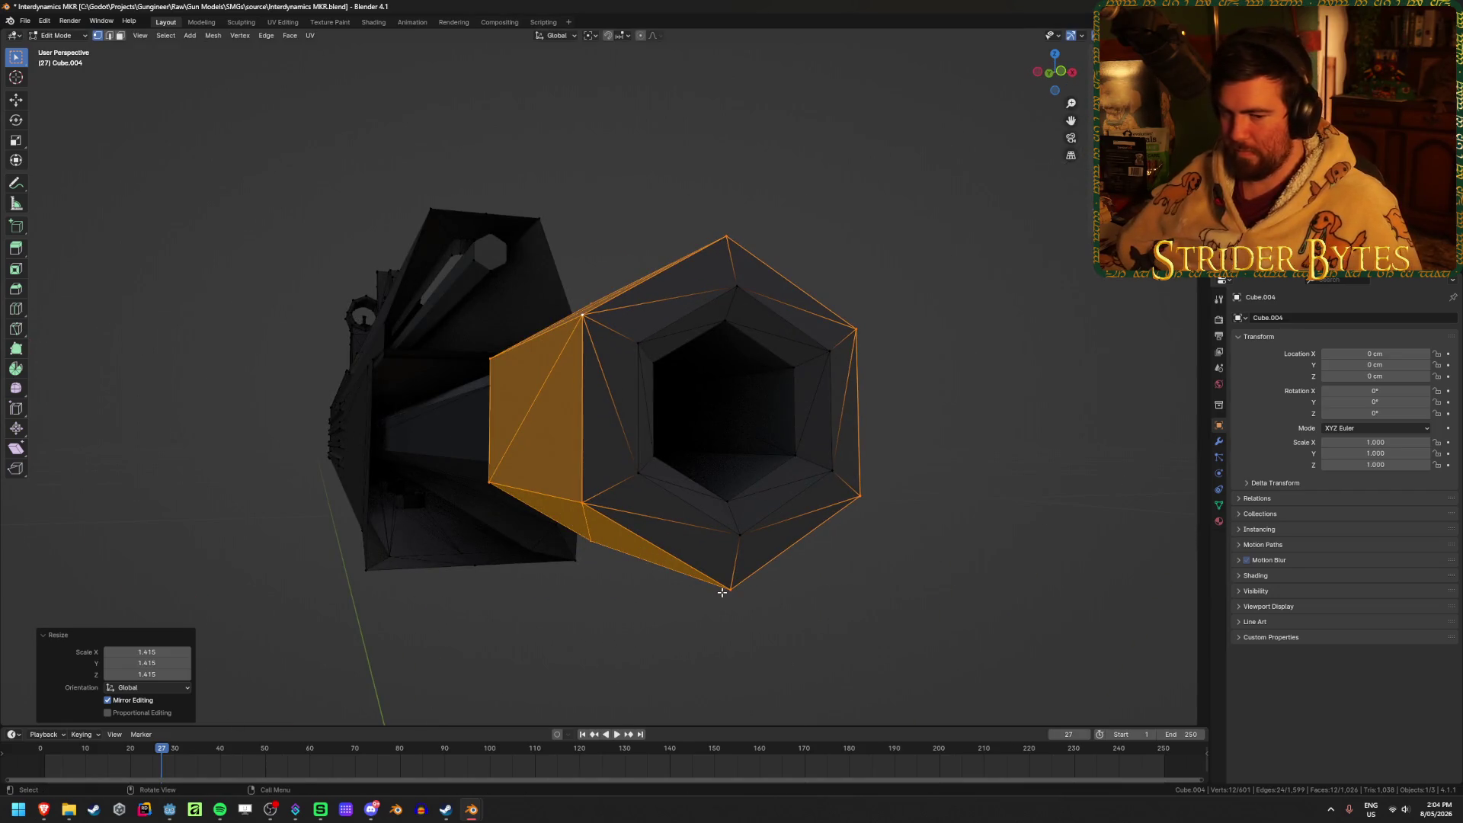
{"action": "key", "text": "s"}
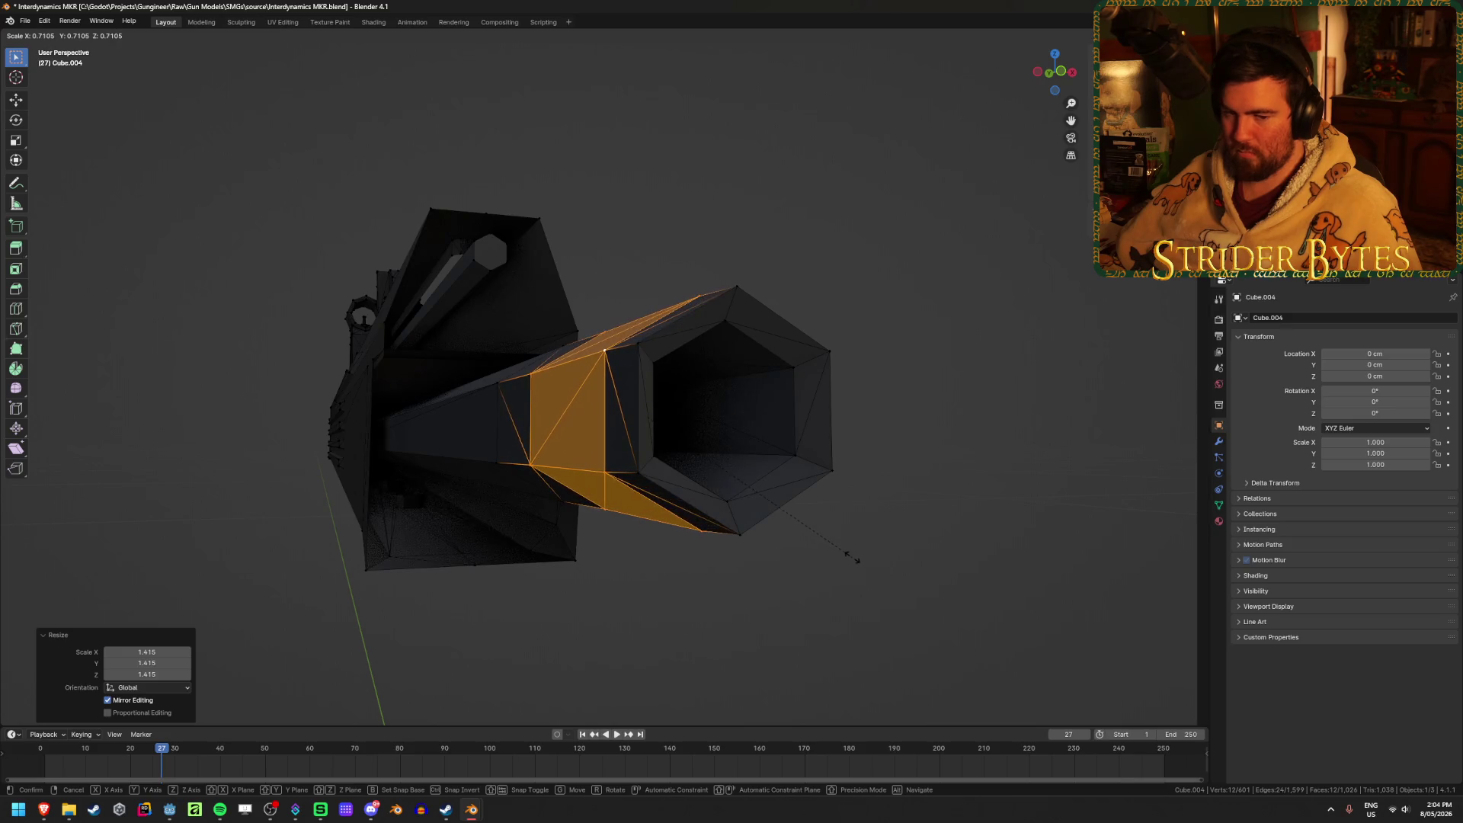
{"action": "left_click", "coordinate": [852, 558]}
{"action": "mouse_move", "coordinate": [852, 558]}
{"action": "middle_mouse_down"}
{"action": "mouse_move", "coordinate": [849, 581]}
{"action": "mouse_move", "coordinate": [814, 563]}
{"action": "middle_mouse_up"}
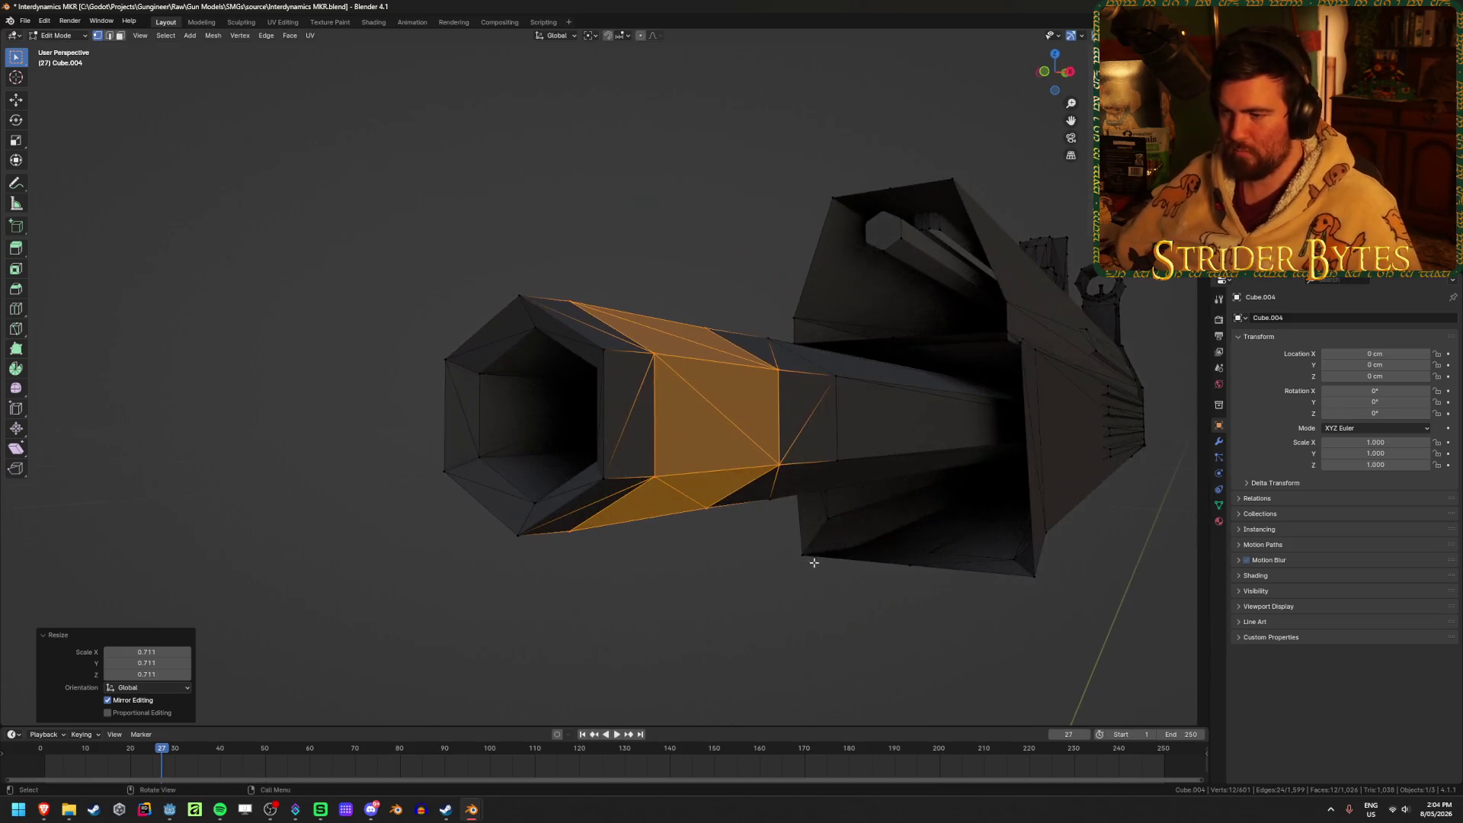
Move the muzzle's end loop along Y and return to object mode.
{"action": "left_click", "coordinate": [499, 366]}
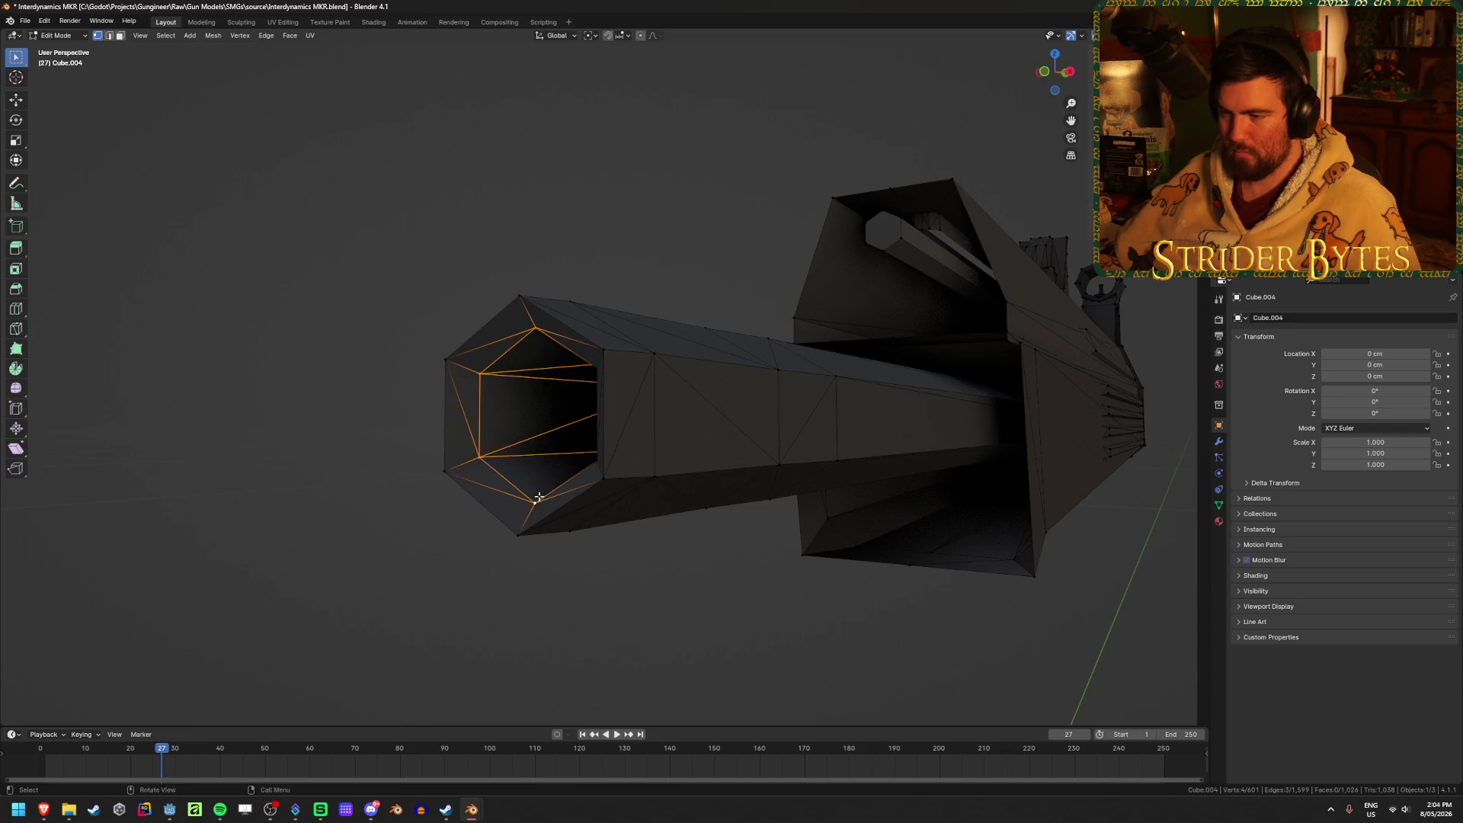
{"action": "middle_click_drag", "start_coordinate": [539, 497], "coordinate": [621, 468]}
{"action": "left_click", "coordinate": [606, 378], "text": "shift"}
{"action": "middle_click_drag", "start_coordinate": [607, 378], "coordinate": [472, 358]}
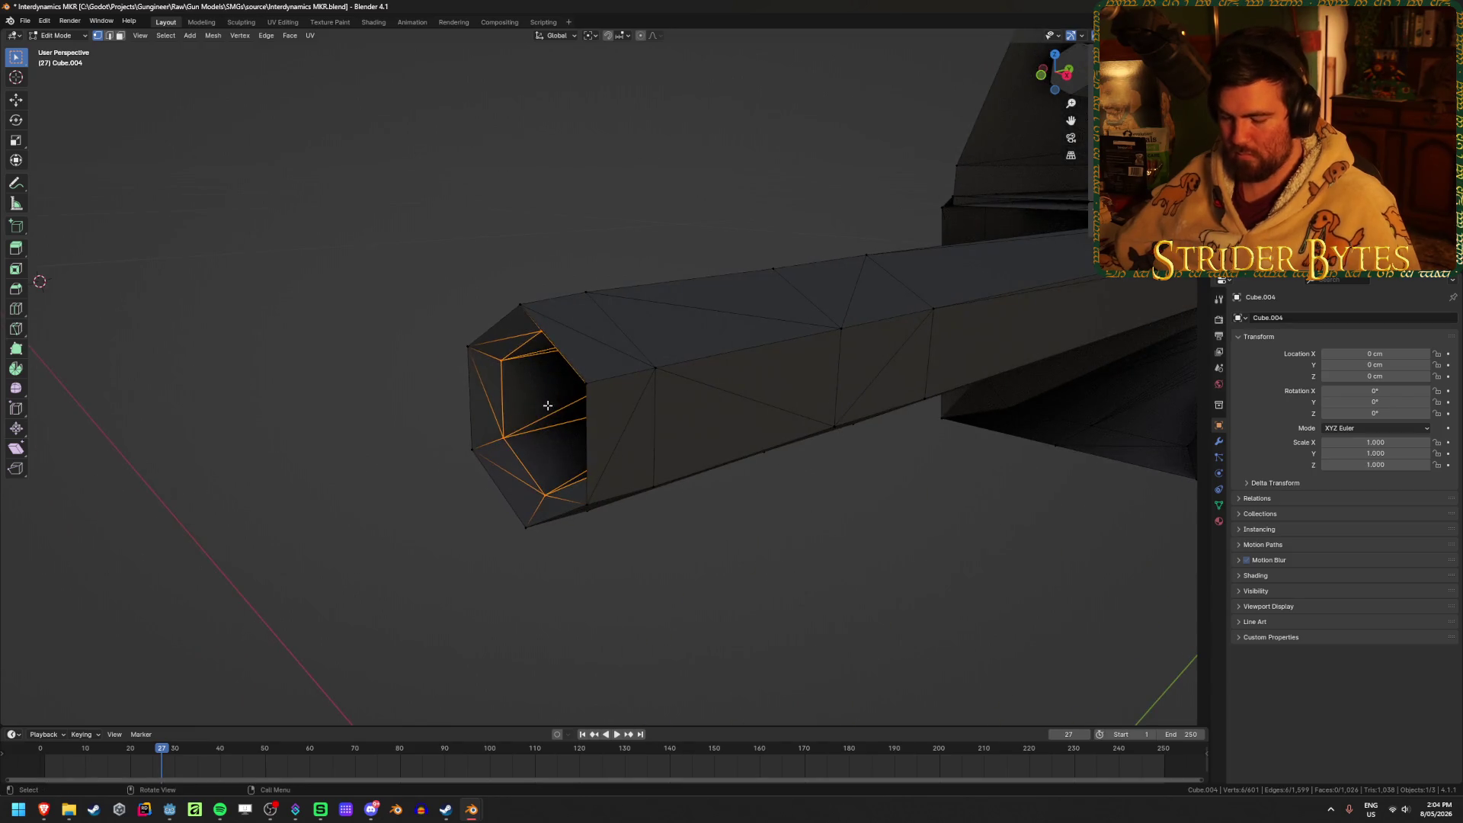
{"action": "key", "text": "g"}
{"action": "key", "text": "y"}
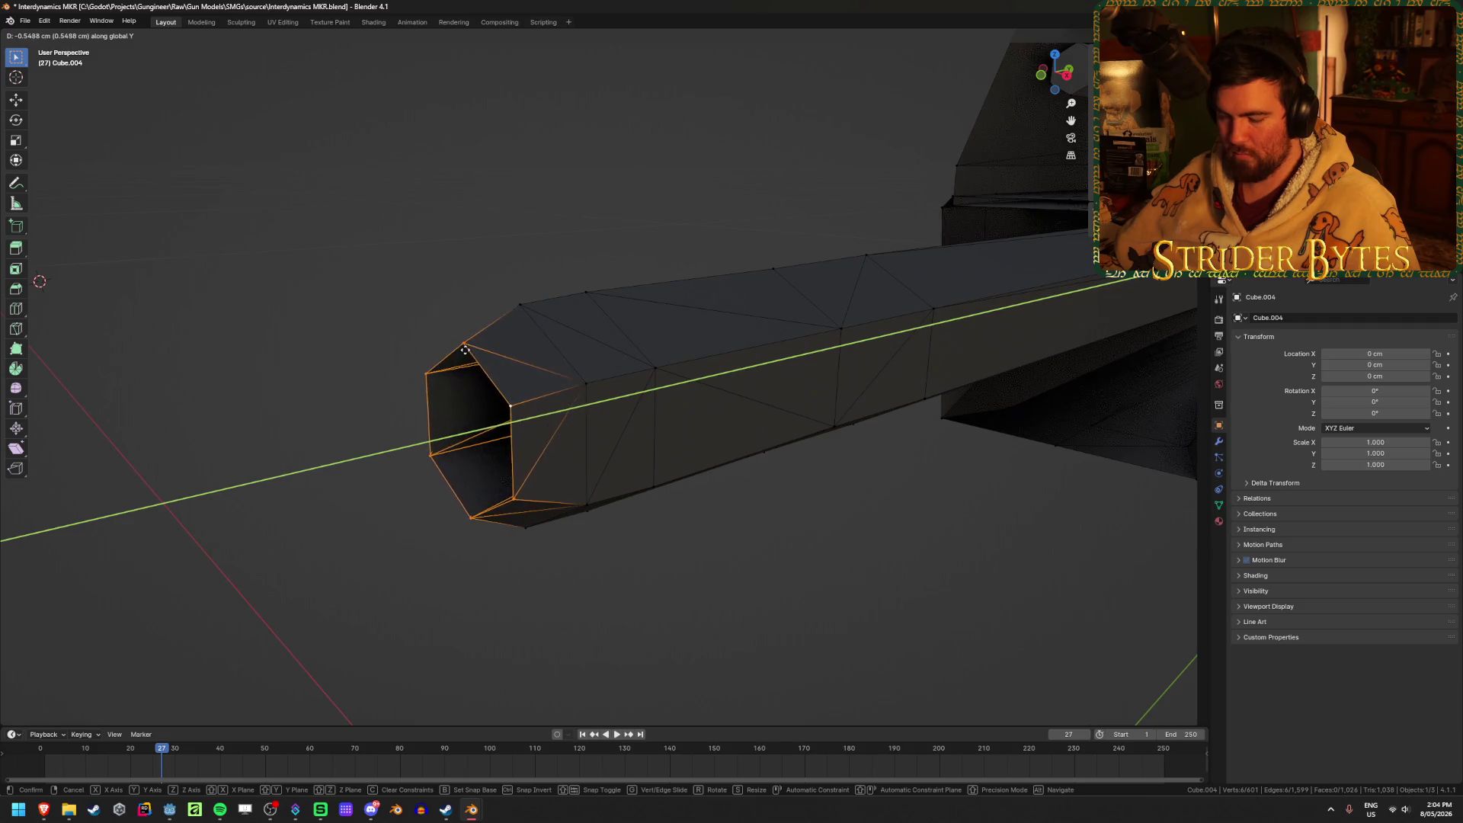
{"action": "key", "text": "Escape"}
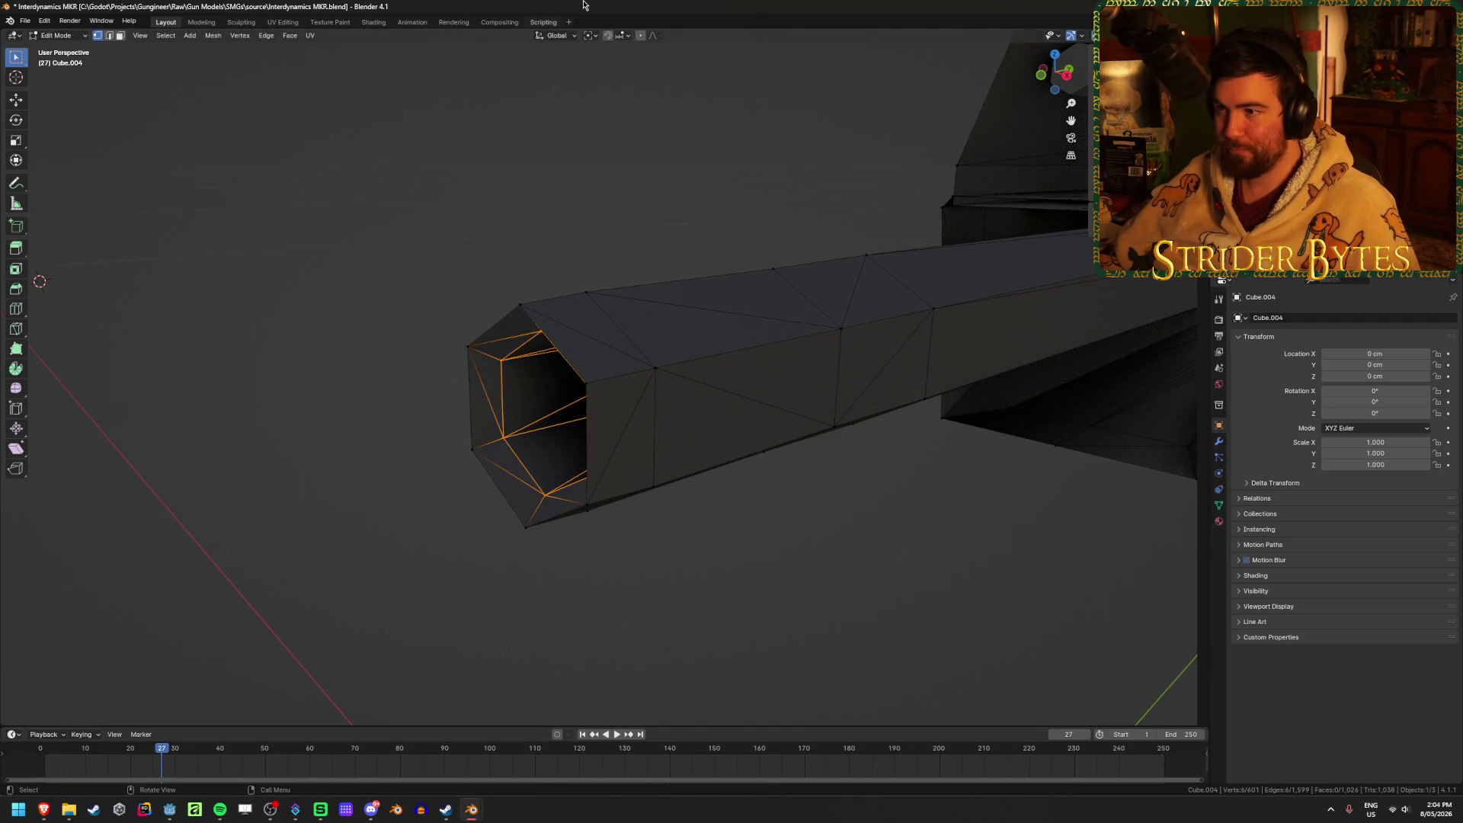
{"action": "left_click", "coordinate": [623, 36]}
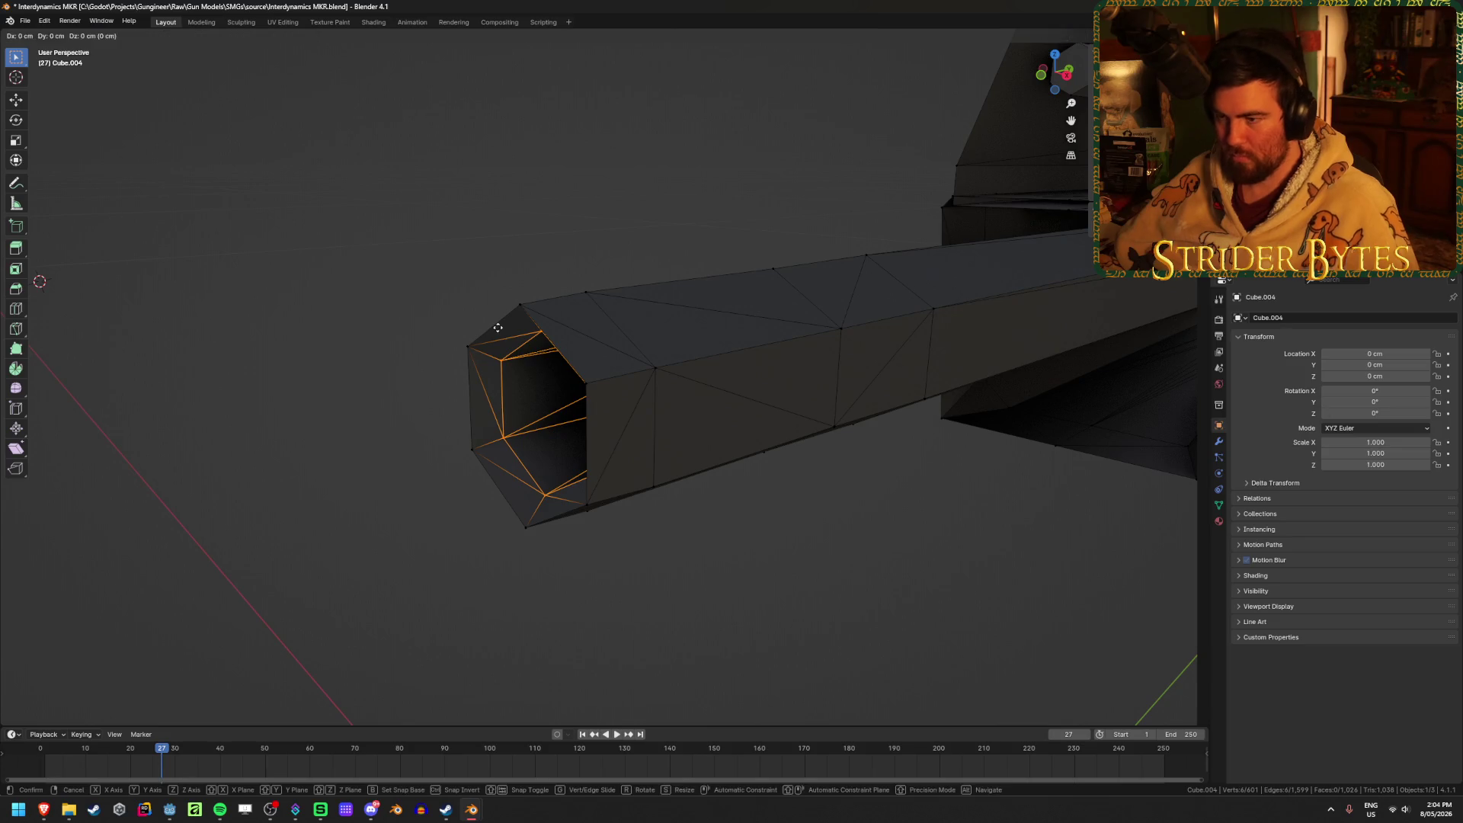
{"action": "key", "text": "g"}
{"action": "key", "text": "y"}
{"action": "left_click", "coordinate": [468, 348]}
{"action": "key", "text": "Tab"}
{"action": "scroll", "coordinate": [297, 411], "scroll_direction": "down", "scroll_amount": 5}
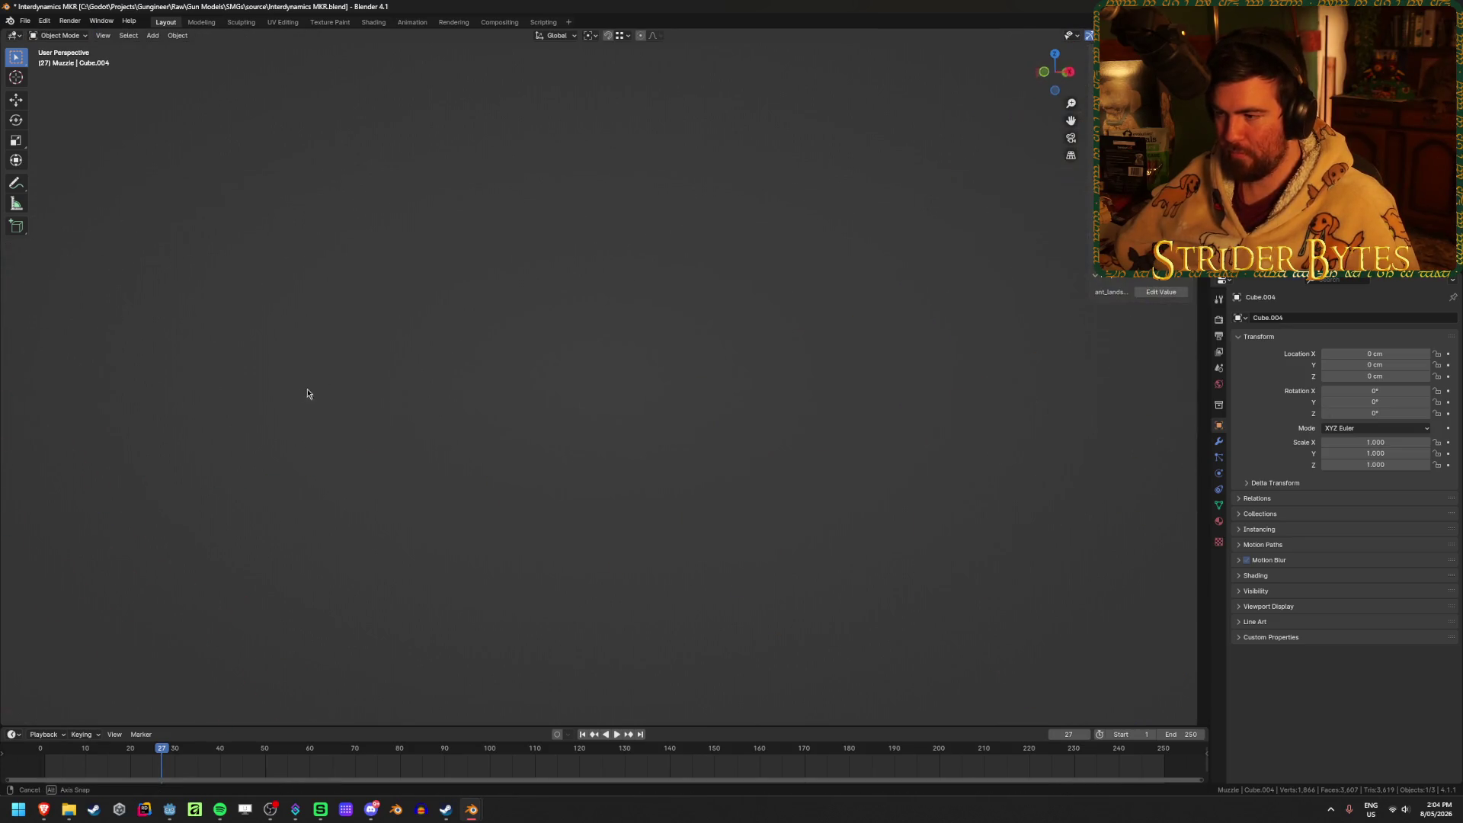
In side wireframe view, select the front barrel block and slide it back along Y.
{"action": "key", "text": "Tab"}
{"action": "key", "text": "KP_3"}
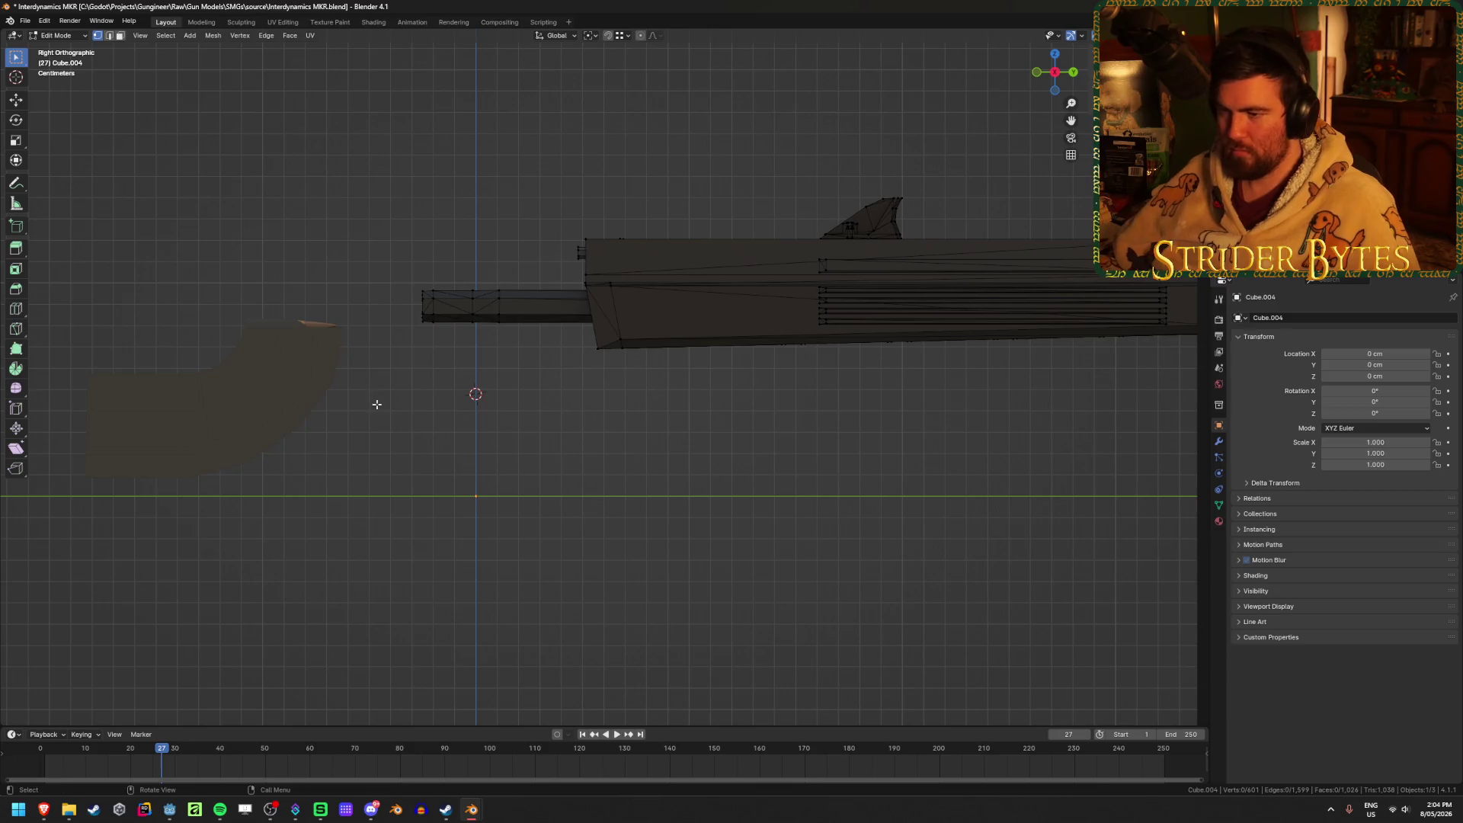
{"action": "key", "text": "shift+z"}
{"action": "scroll", "coordinate": [679, 463], "scroll_direction": "up", "scroll_amount": 5}
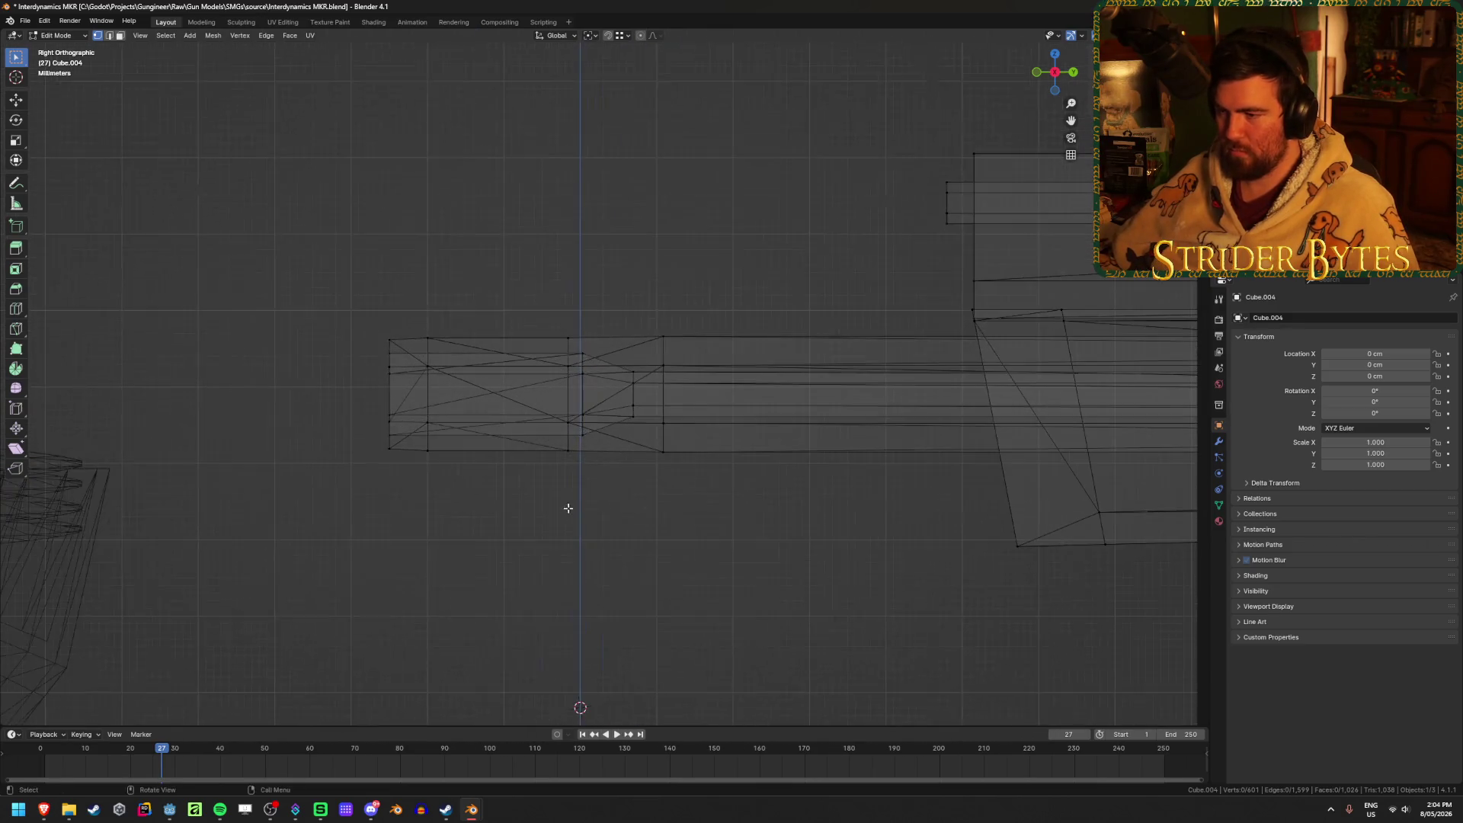
{"action": "left_click_drag", "start_coordinate": [286, 572], "coordinate": [728, 278]}
{"action": "middle_click_drag", "start_coordinate": [820, 472], "coordinate": [535, 478], "text": "shift"}
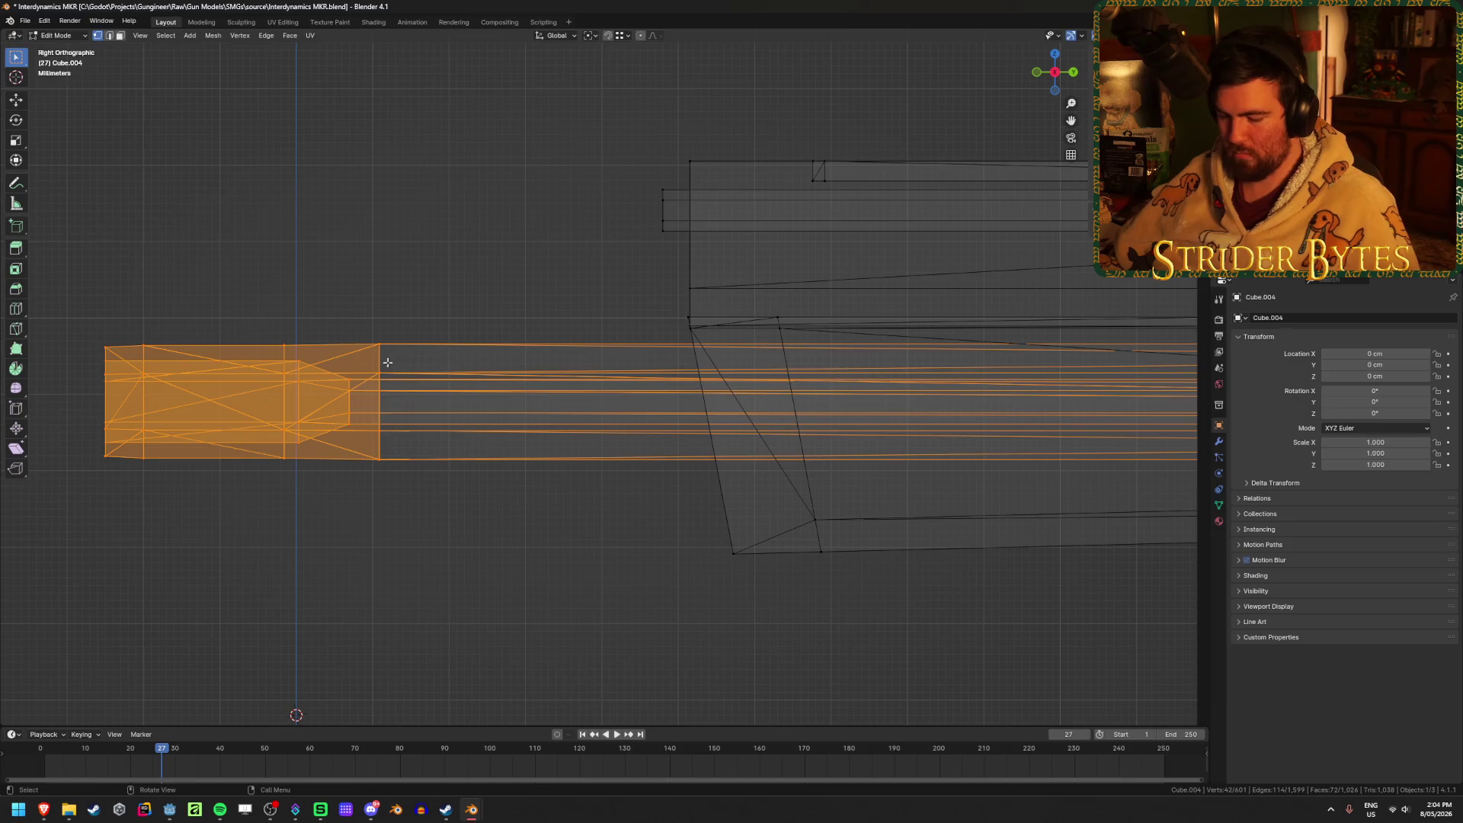
{"action": "key", "text": "g"}
{"action": "key", "text": "y"}
{"action": "left_click", "coordinate": [998, 385]}
Nudge the barrel block about 1 cm further along Y in solid shading.
{"action": "mouse_move", "coordinate": [998, 385]}
{"action": "middle_mouse_down"}
{"action": "mouse_move", "coordinate": [359, 447]}
{"action": "mouse_move", "coordinate": [679, 512]}
{"action": "middle_mouse_up"}
{"action": "key", "text": "shift+z"}
{"action": "scroll", "coordinate": [786, 514], "scroll_direction": "up", "scroll_amount": 5}
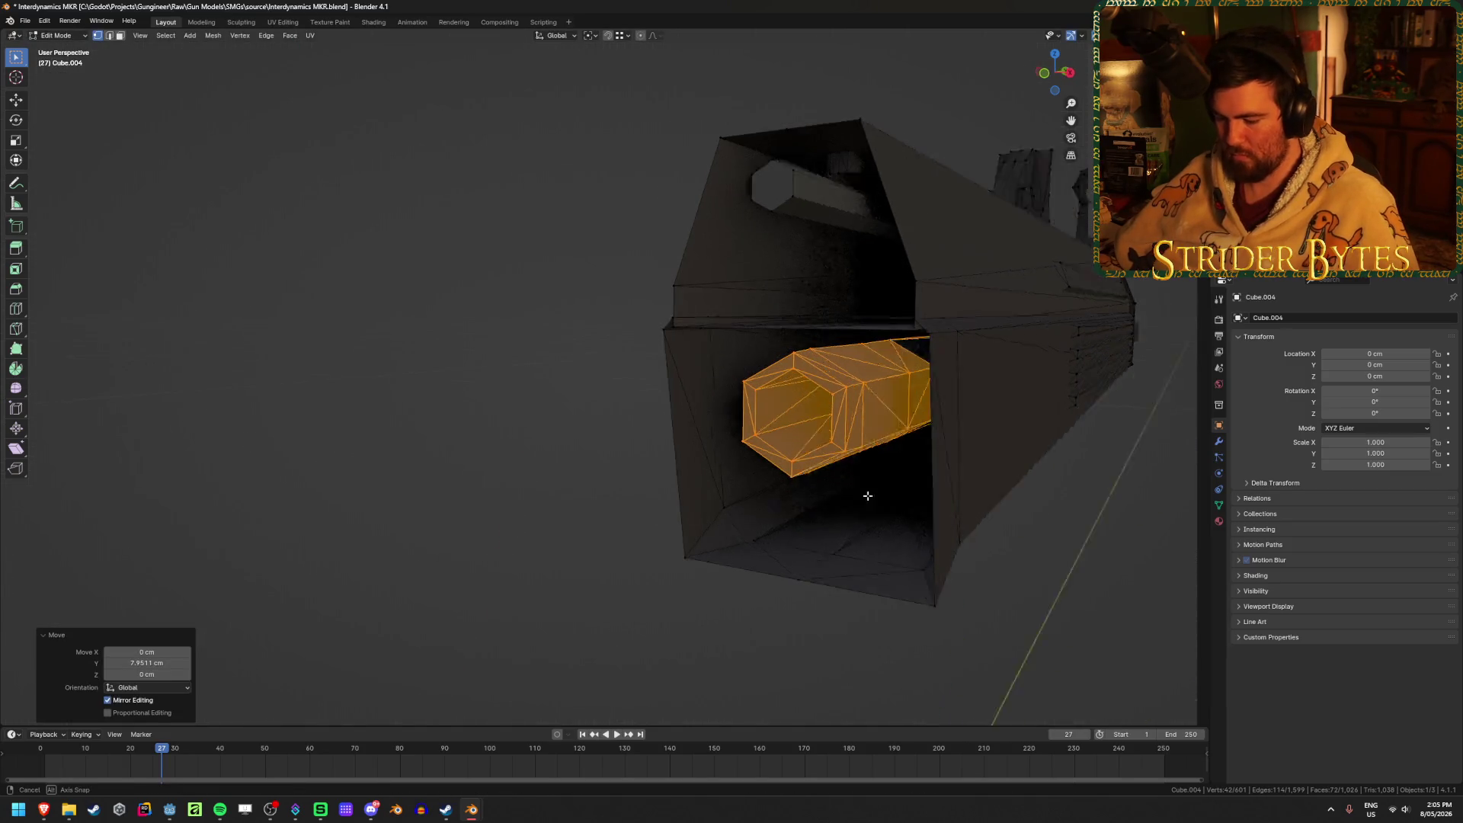
{"action": "key", "text": "g"}
{"action": "key", "text": "y"}
{"action": "left_click", "coordinate": [830, 513]}
Fill the open loop on the receiver top with a face.
{"action": "mouse_move", "coordinate": [437, 604]}
{"action": "middle_mouse_down"}
{"action": "mouse_move", "coordinate": [744, 562]}
{"action": "mouse_move", "coordinate": [600, 303]}
{"action": "mouse_move", "coordinate": [568, 343]}
{"action": "mouse_move", "coordinate": [654, 359]}
{"action": "middle_mouse_up"}
{"action": "left_click", "coordinate": [600, 303], "text": "alt"}
{"action": "key", "text": "f"}
{"action": "key", "text": "alt+a"}
Extrude the front opening's rim and scale it inward to 0.663.
{"action": "mouse_move", "coordinate": [947, 503]}
{"action": "middle_mouse_down"}
{"action": "mouse_move", "coordinate": [914, 408]}
{"action": "mouse_move", "coordinate": [819, 419]}
{"action": "middle_mouse_up"}
{"action": "left_click", "coordinate": [833, 411], "text": "alt"}
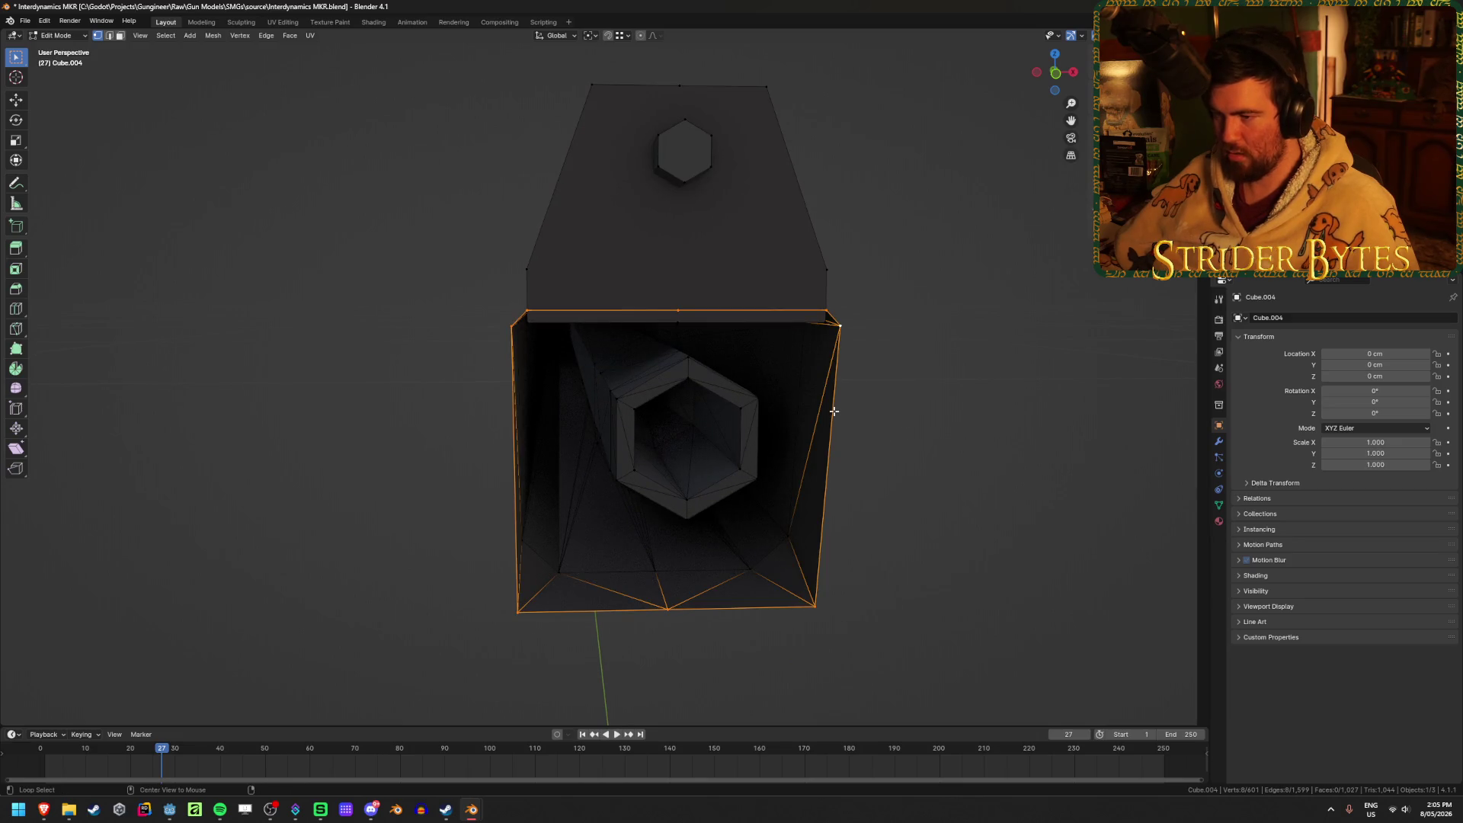
{"action": "key", "text": "e"}
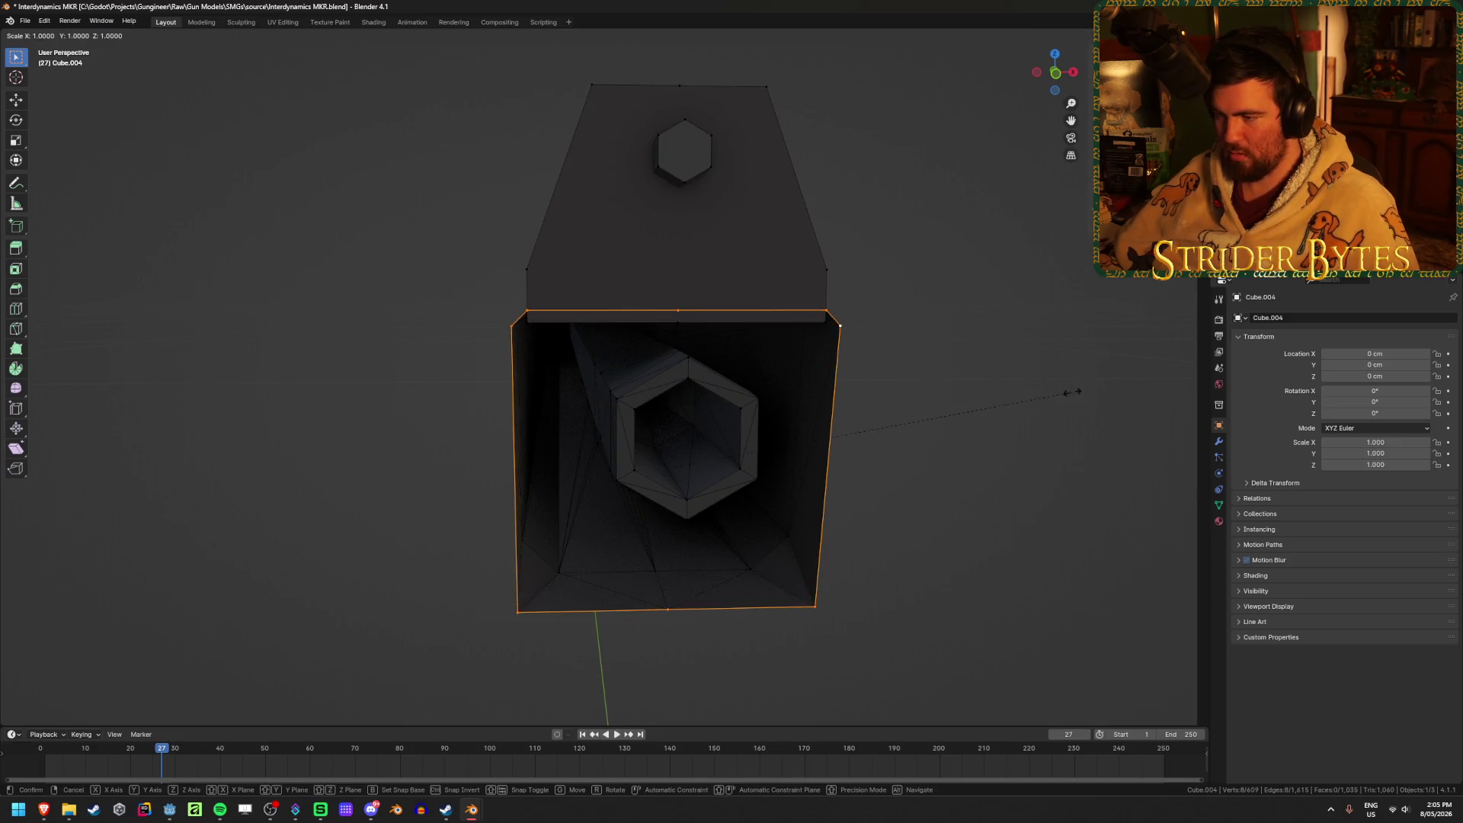
{"action": "key", "text": "s"}
{"action": "left_click", "coordinate": [937, 414]}
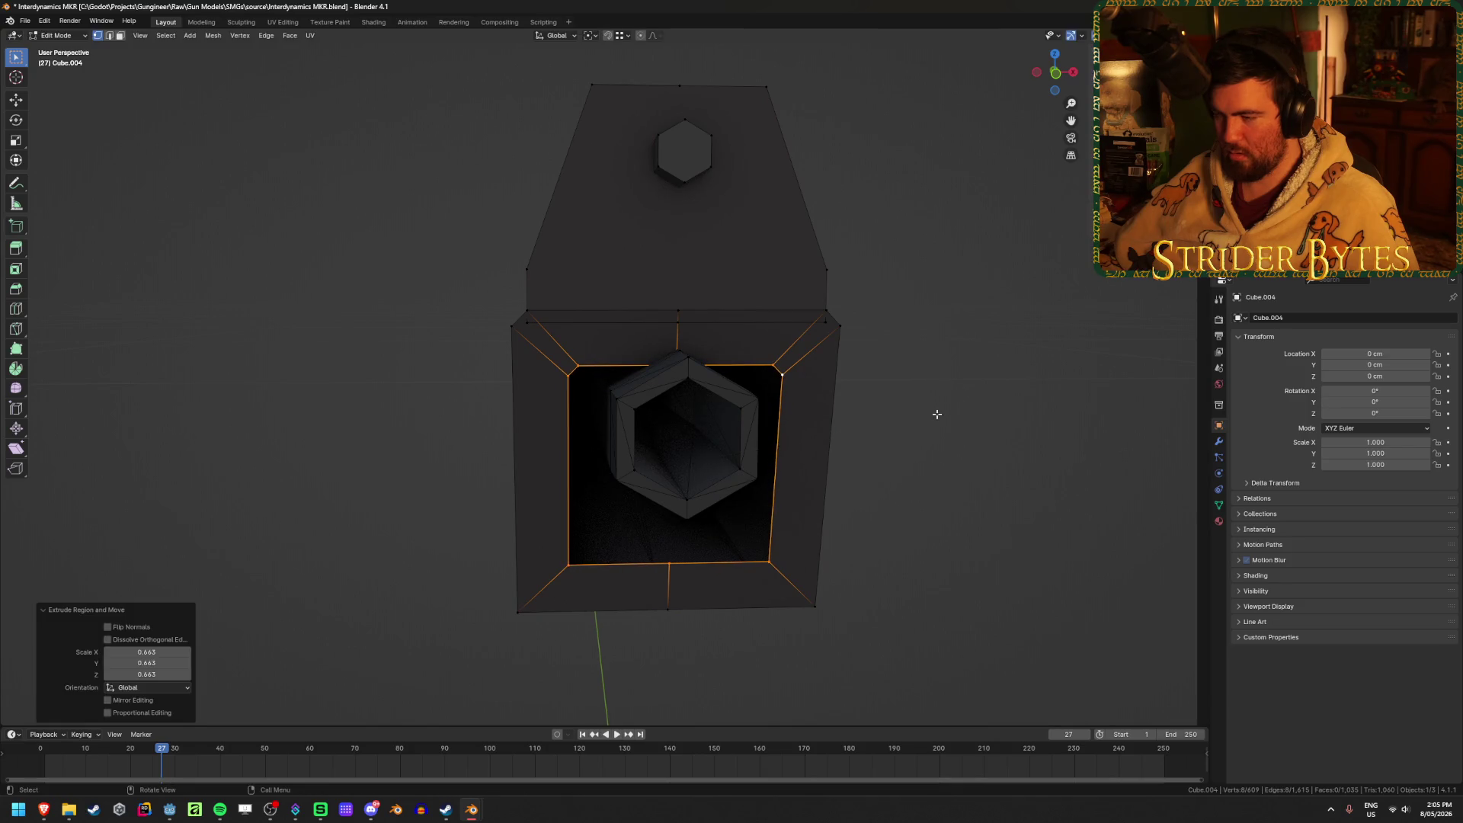
{"action": "key", "text": "KP_1"}
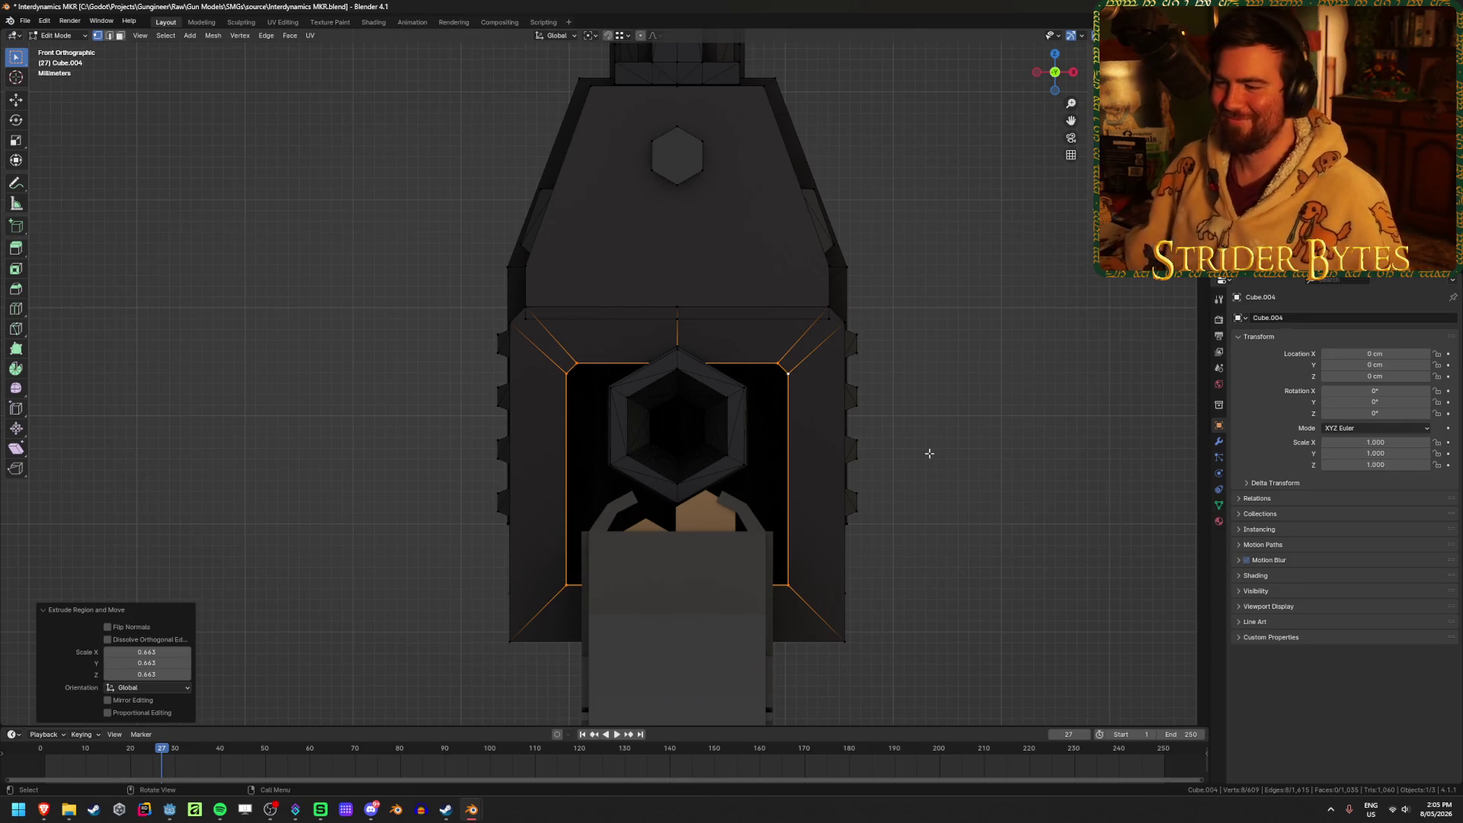
{"action": "middle_click_drag", "start_coordinate": [774, 514], "coordinate": [608, 521]}
Narrow the opening's width along X to 0.580.
{"action": "key", "text": "Tab"}
{"action": "mouse_move", "coordinate": [223, 507]}
{"action": "middle_mouse_down"}
{"action": "mouse_move", "coordinate": [671, 464]}
{"action": "mouse_move", "coordinate": [789, 430]}
{"action": "middle_mouse_up"}
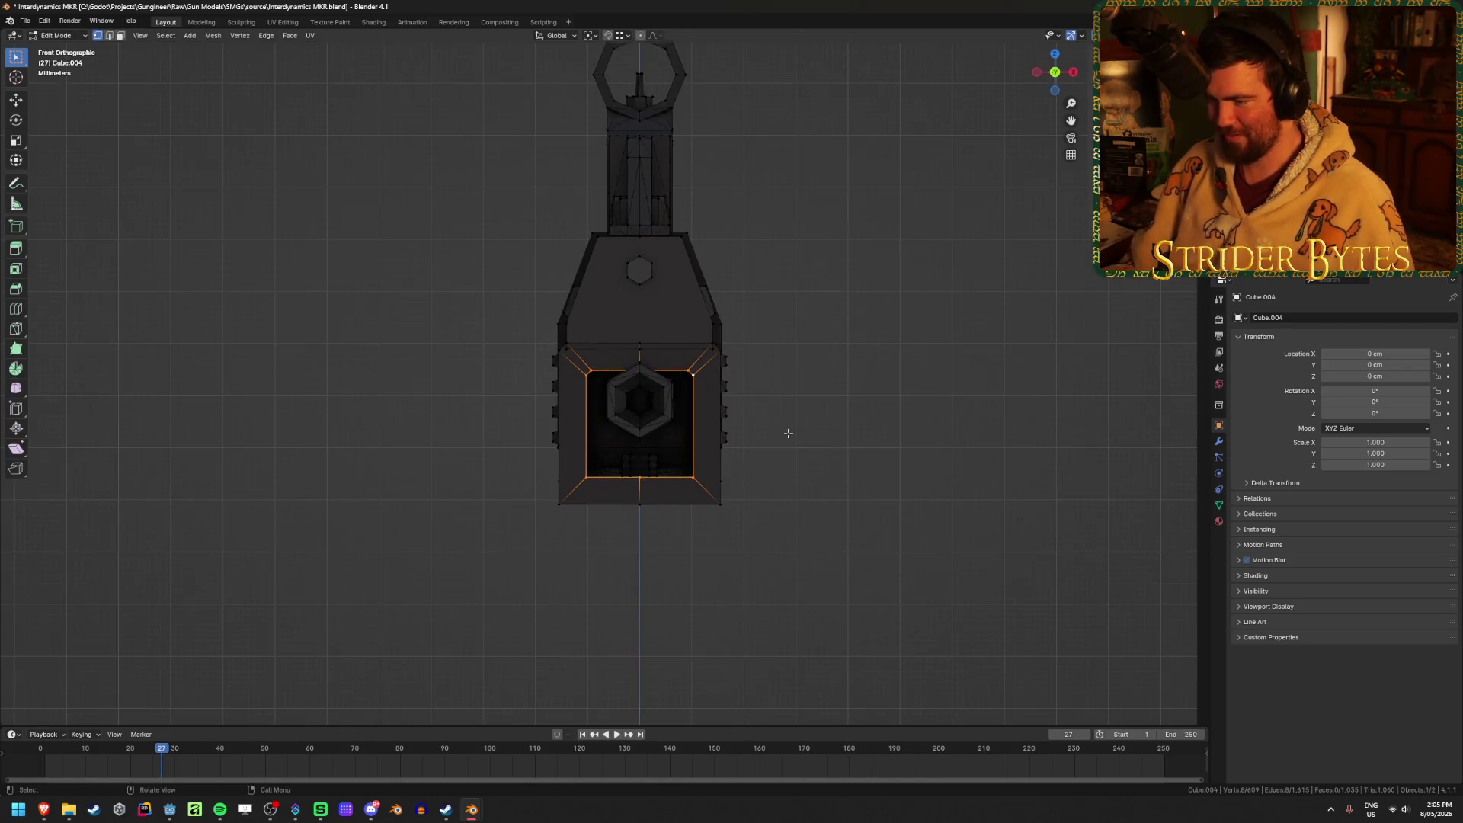
{"action": "scroll", "coordinate": [790, 449], "scroll_direction": "up", "scroll_amount": 5}
{"action": "scroll", "coordinate": [791, 449], "scroll_direction": "up", "scroll_amount": 1}
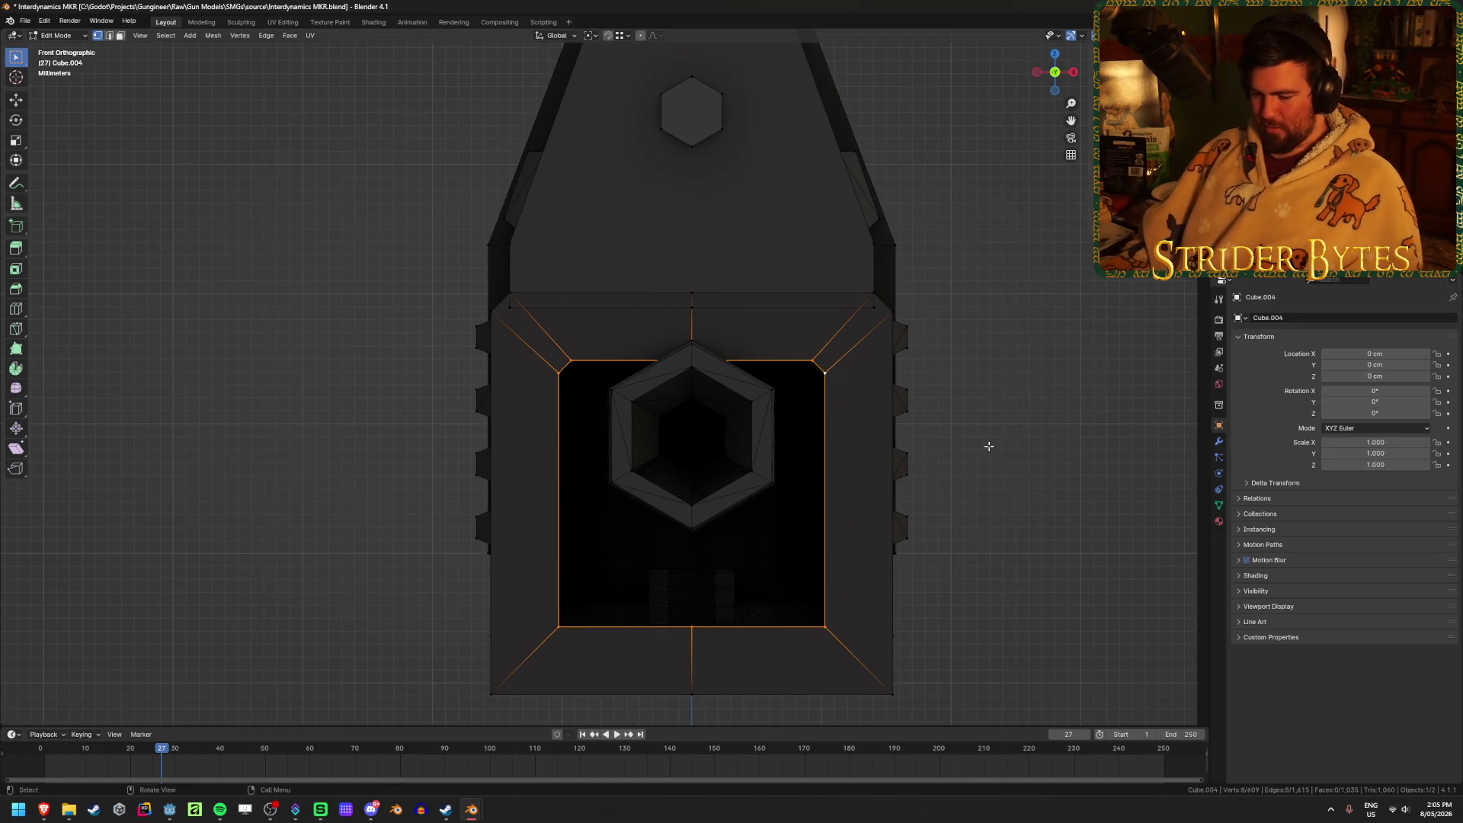
{"action": "key", "text": "s"}
{"action": "key", "text": "x"}
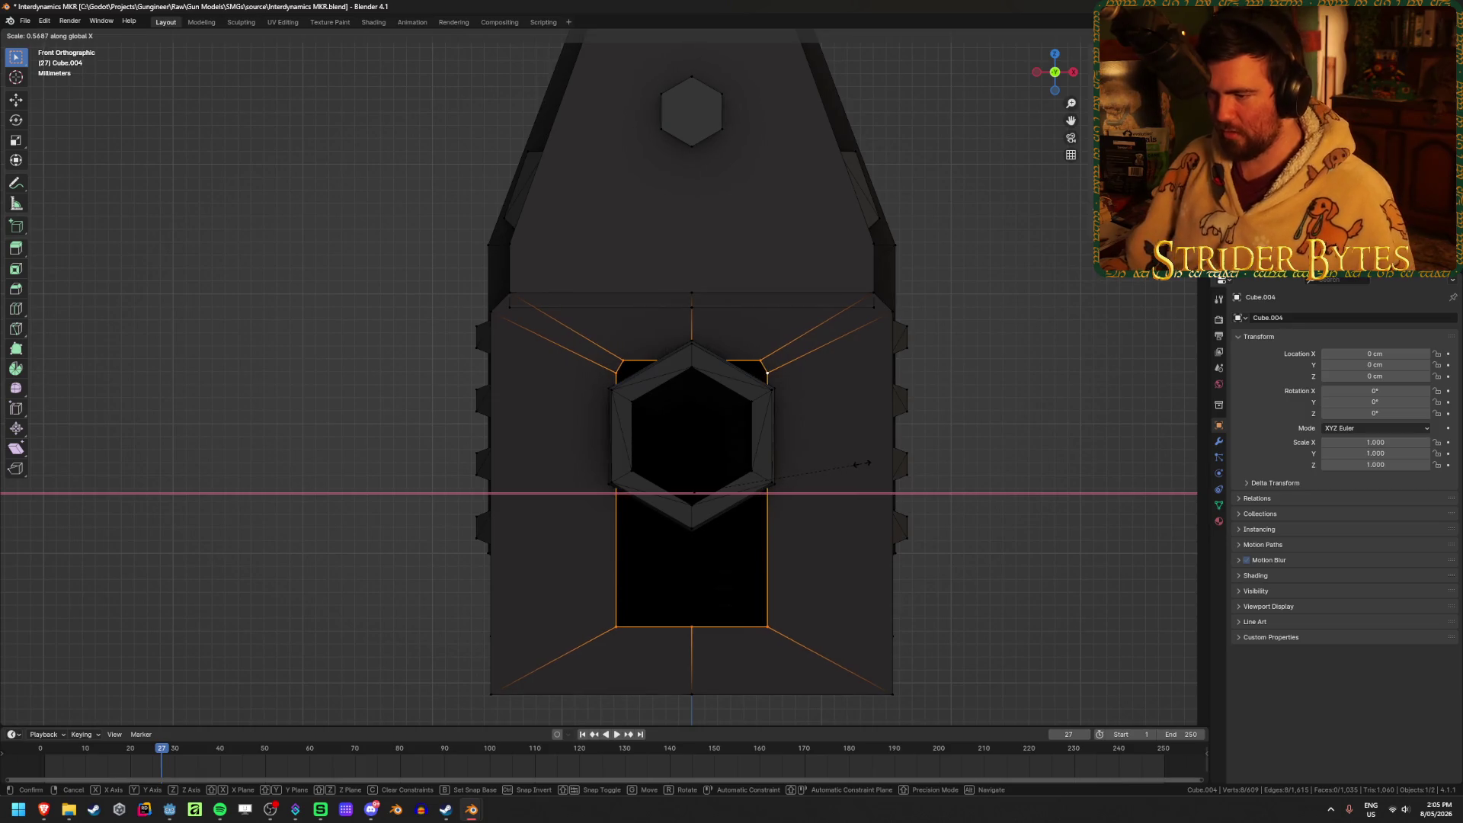
{"action": "left_click", "coordinate": [865, 463]}
Raise the opening's bottom-centre vertex and lift its lower corners 1.15 cm.
{"action": "key", "text": "alt+z"}
{"action": "key", "text": "alt+z"}
{"action": "left_click", "coordinate": [692, 627]}
{"action": "key", "text": "g"}
{"action": "key", "text": "z"}
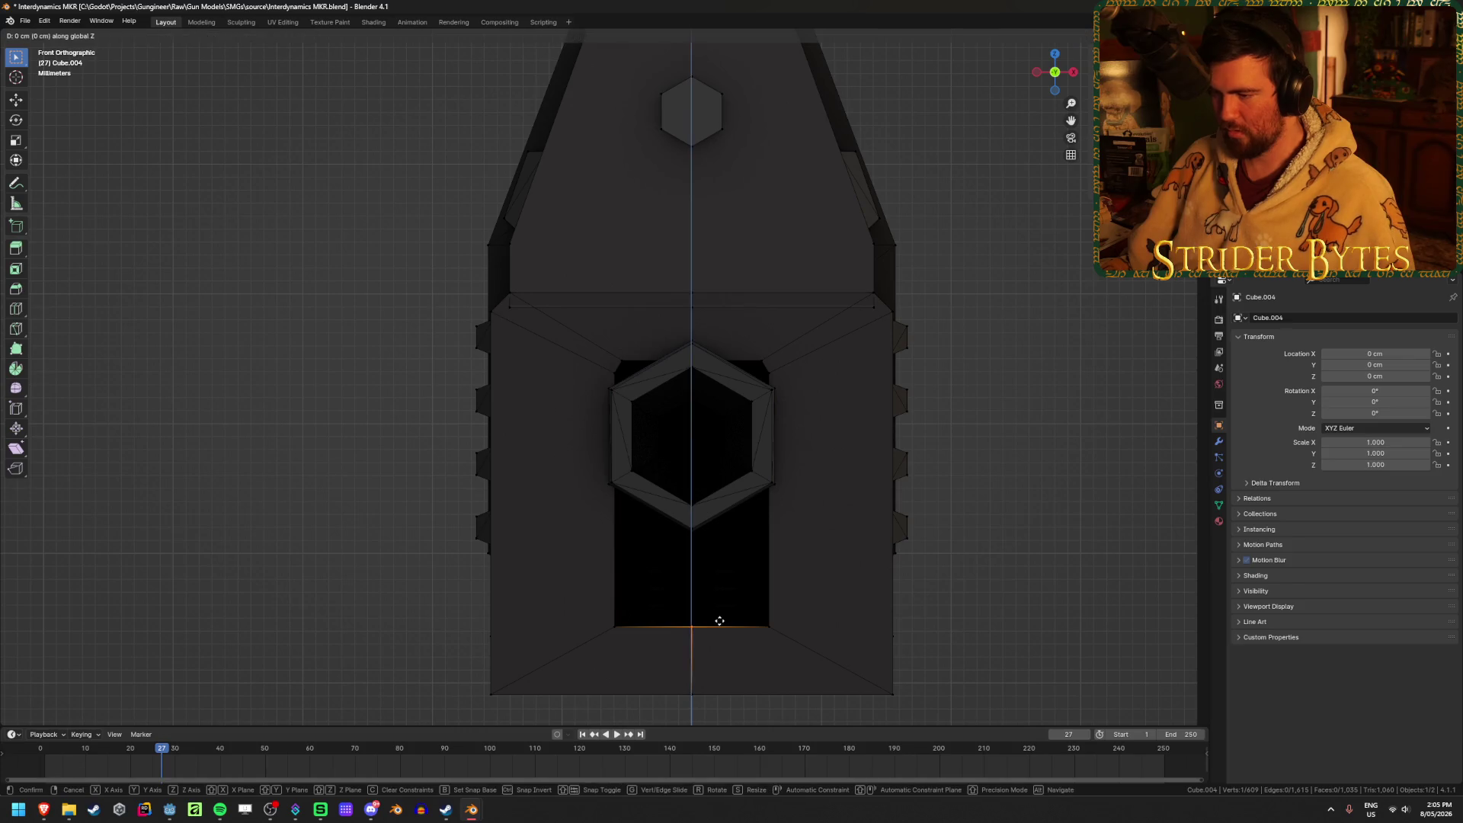
{"action": "left_click", "coordinate": [791, 647]}
{"action": "left_click_drag", "start_coordinate": [792, 653], "coordinate": [735, 604]}
{"action": "left_click_drag", "start_coordinate": [575, 656], "coordinate": [655, 602], "text": "shift"}
{"action": "key", "text": "g"}
{"action": "key", "text": "z"}
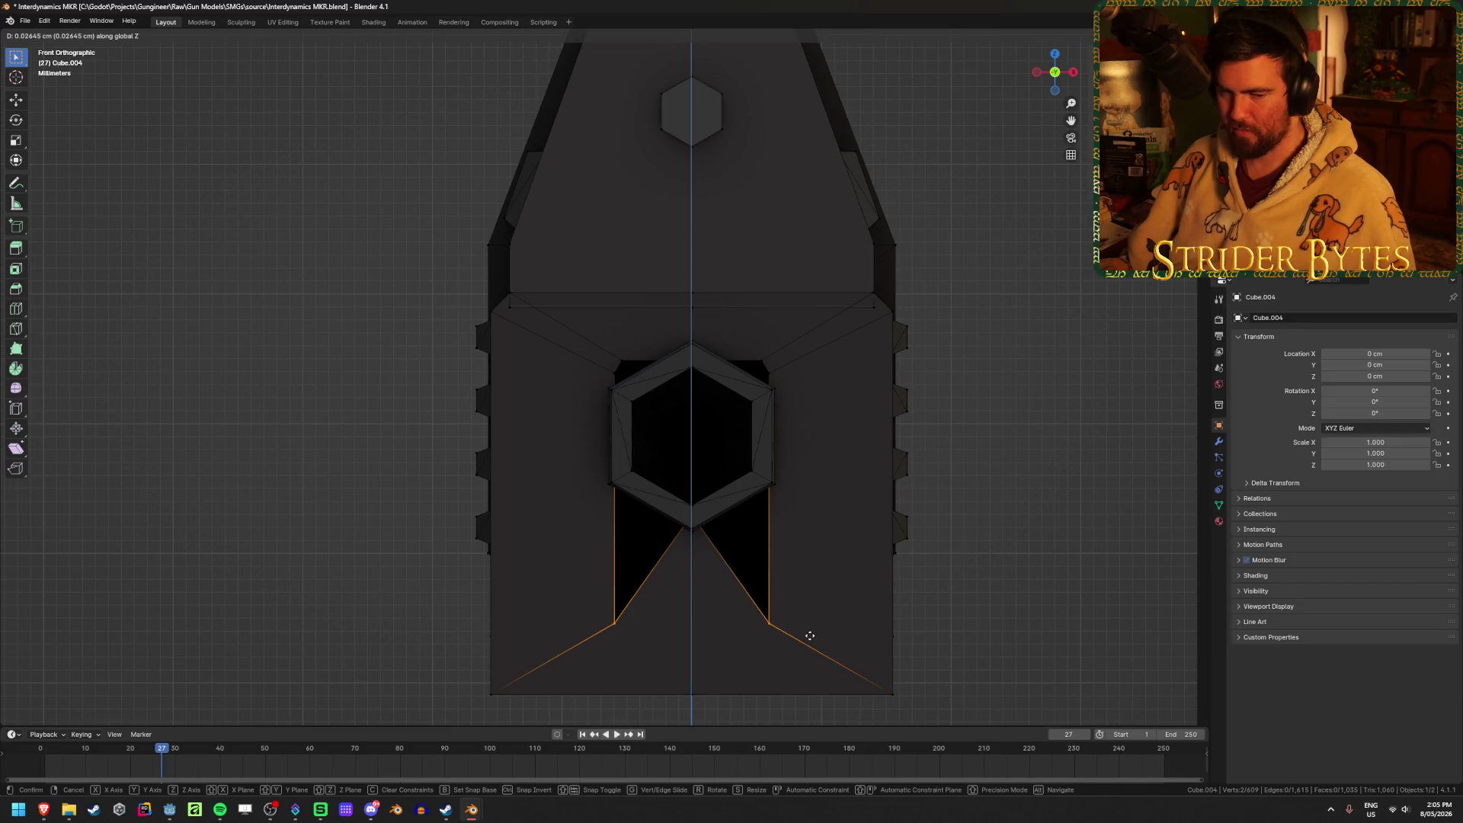
{"action": "left_click", "coordinate": [815, 490]}
Lower the four vertices beside the hexagon slightly along Z.
{"action": "scroll", "coordinate": [612, 337], "scroll_direction": "up", "scroll_amount": 4}
{"action": "left_click", "coordinate": [637, 350]}
{"action": "left_click", "coordinate": [626, 368], "text": "shift"}
{"action": "left_click", "coordinate": [934, 348], "text": "shift"}
{"action": "left_click", "coordinate": [951, 373], "text": "shift"}
{"action": "key", "text": "g"}
{"action": "key", "text": "z"}
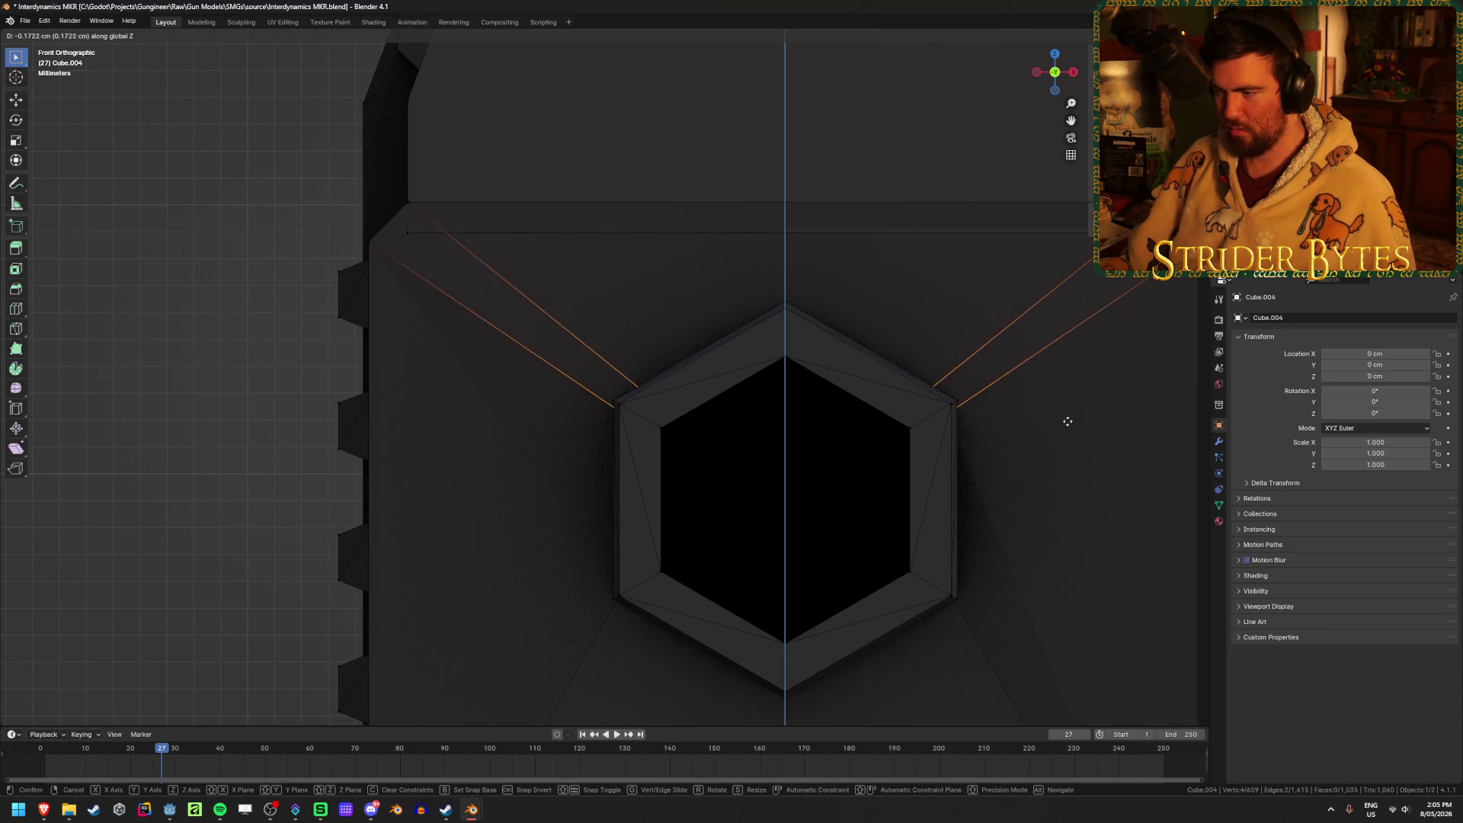
{"action": "left_click", "coordinate": [1065, 434]}
{"action": "scroll", "coordinate": [1051, 441], "scroll_direction": "down", "scroll_amount": 5}
Pull the two vertices at the opening's edge back along Y.
{"action": "mouse_move", "coordinate": [1072, 549]}
{"action": "middle_mouse_down"}
{"action": "mouse_move", "coordinate": [995, 557]}
{"action": "mouse_move", "coordinate": [957, 441]}
{"action": "mouse_move", "coordinate": [1030, 494]}
{"action": "mouse_move", "coordinate": [947, 552]}
{"action": "mouse_move", "coordinate": [907, 536]}
{"action": "mouse_move", "coordinate": [919, 518]}
{"action": "middle_mouse_up"}
{"action": "key", "text": "alt+z"}
{"action": "key", "text": "alt+z"}
{"action": "key", "text": "alt+z"}
{"action": "left_click", "coordinate": [919, 519]}
{"action": "key", "text": "alt+z"}
{"action": "mouse_move", "coordinate": [691, 532]}
{"action": "middle_mouse_down"}
{"action": "mouse_move", "coordinate": [836, 595]}
{"action": "mouse_move", "coordinate": [888, 568]}
{"action": "middle_mouse_up"}
{"action": "key", "text": "g"}
{"action": "key", "text": "y"}
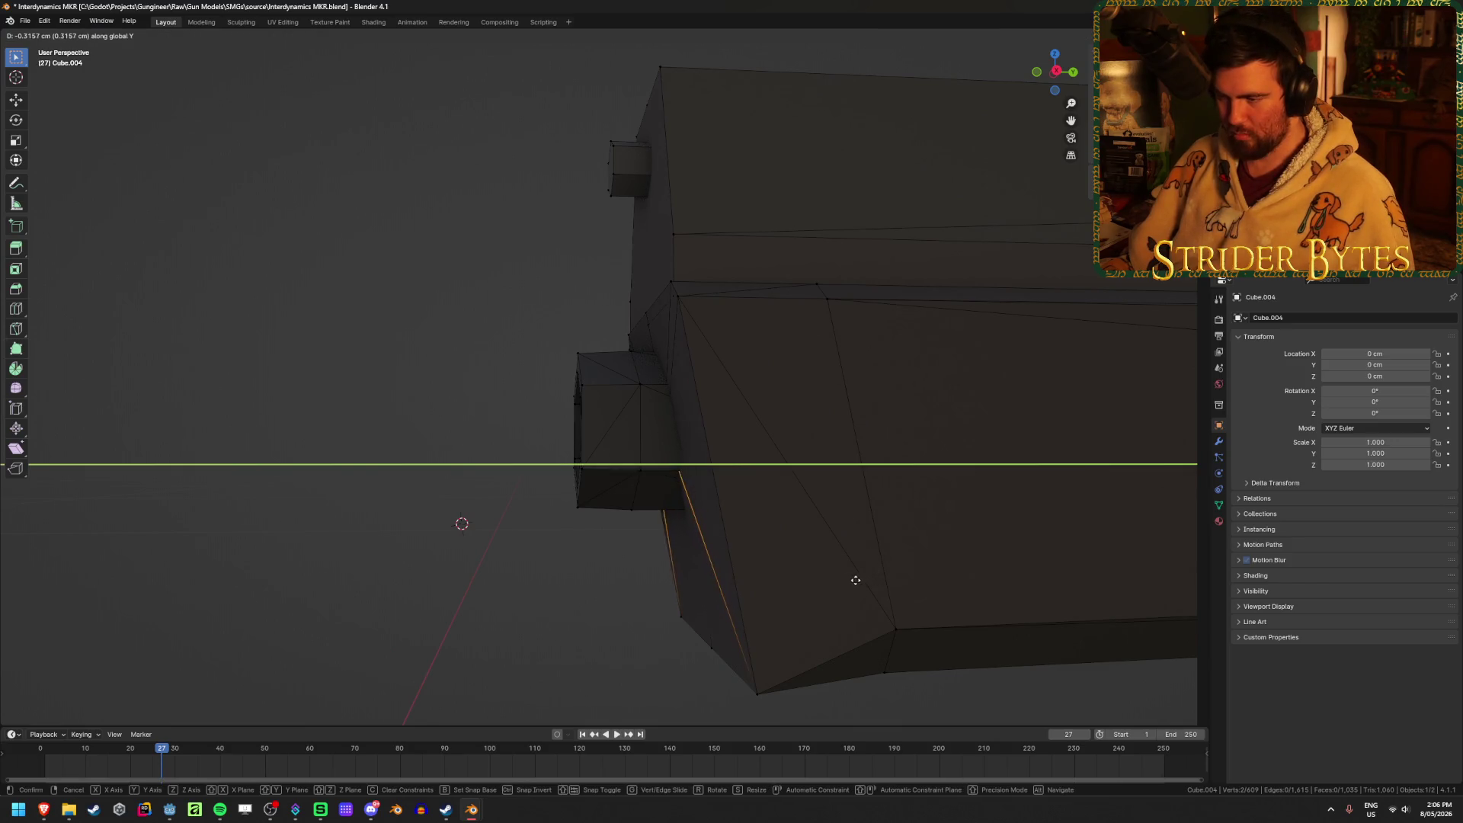
{"action": "left_click", "coordinate": [859, 581]}
{"action": "mouse_move", "coordinate": [747, 587]}
{"action": "middle_mouse_down"}
{"action": "mouse_move", "coordinate": [784, 542]}
{"action": "mouse_move", "coordinate": [804, 567]}
{"action": "middle_mouse_up"}
{"action": "left_click", "coordinate": [851, 548]}
Shift a single receiver-edge vertex along Y and check alignment side-on in see-through view.
{"action": "key", "text": "alt+z"}
{"action": "left_click", "coordinate": [686, 496]}
{"action": "key", "text": "alt+z"}
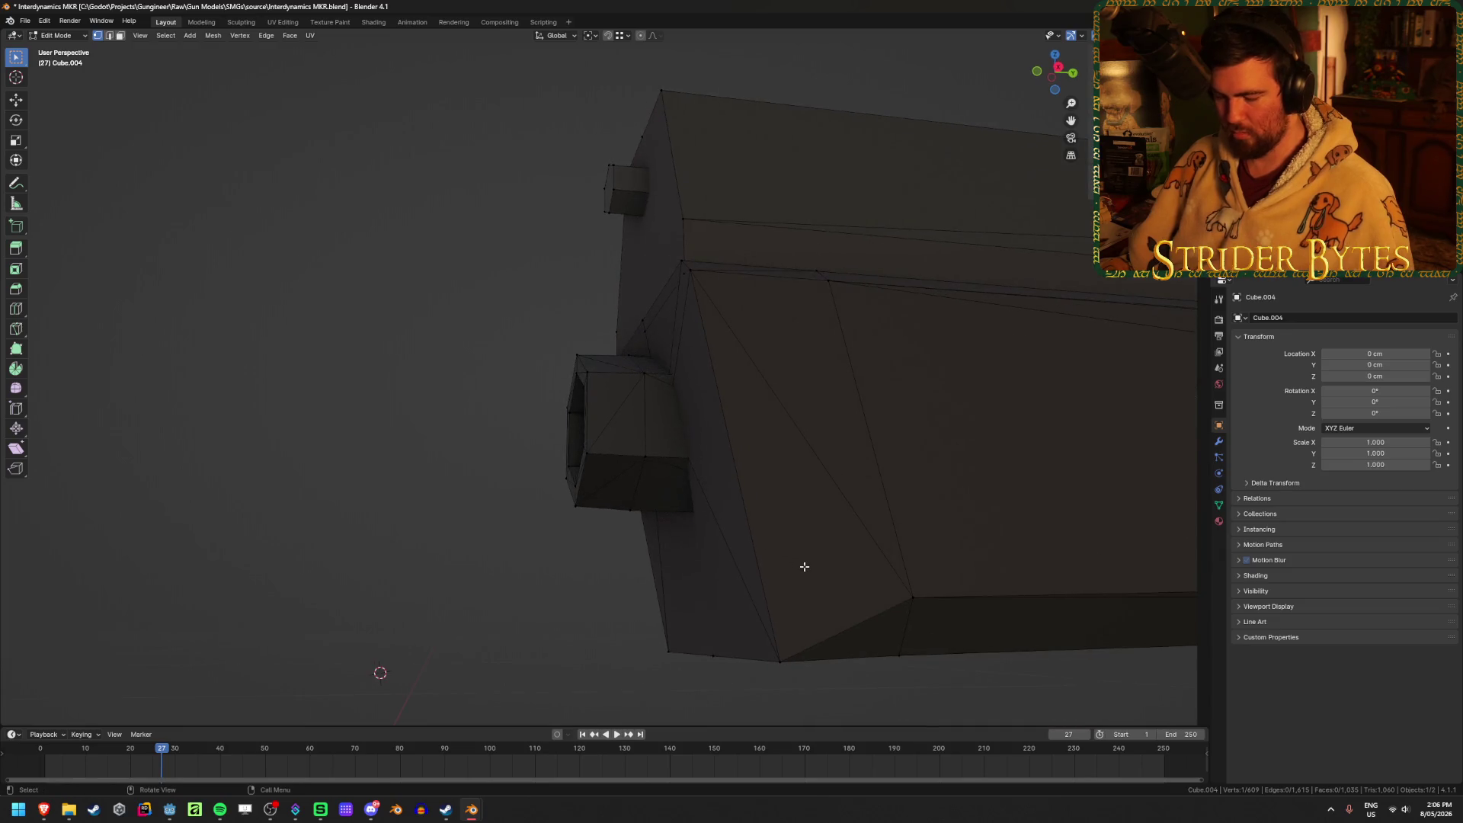
{"action": "key", "text": "g"}
{"action": "key", "text": "y"}
{"action": "left_click", "coordinate": [782, 571]}
{"action": "key", "text": "KP_3"}
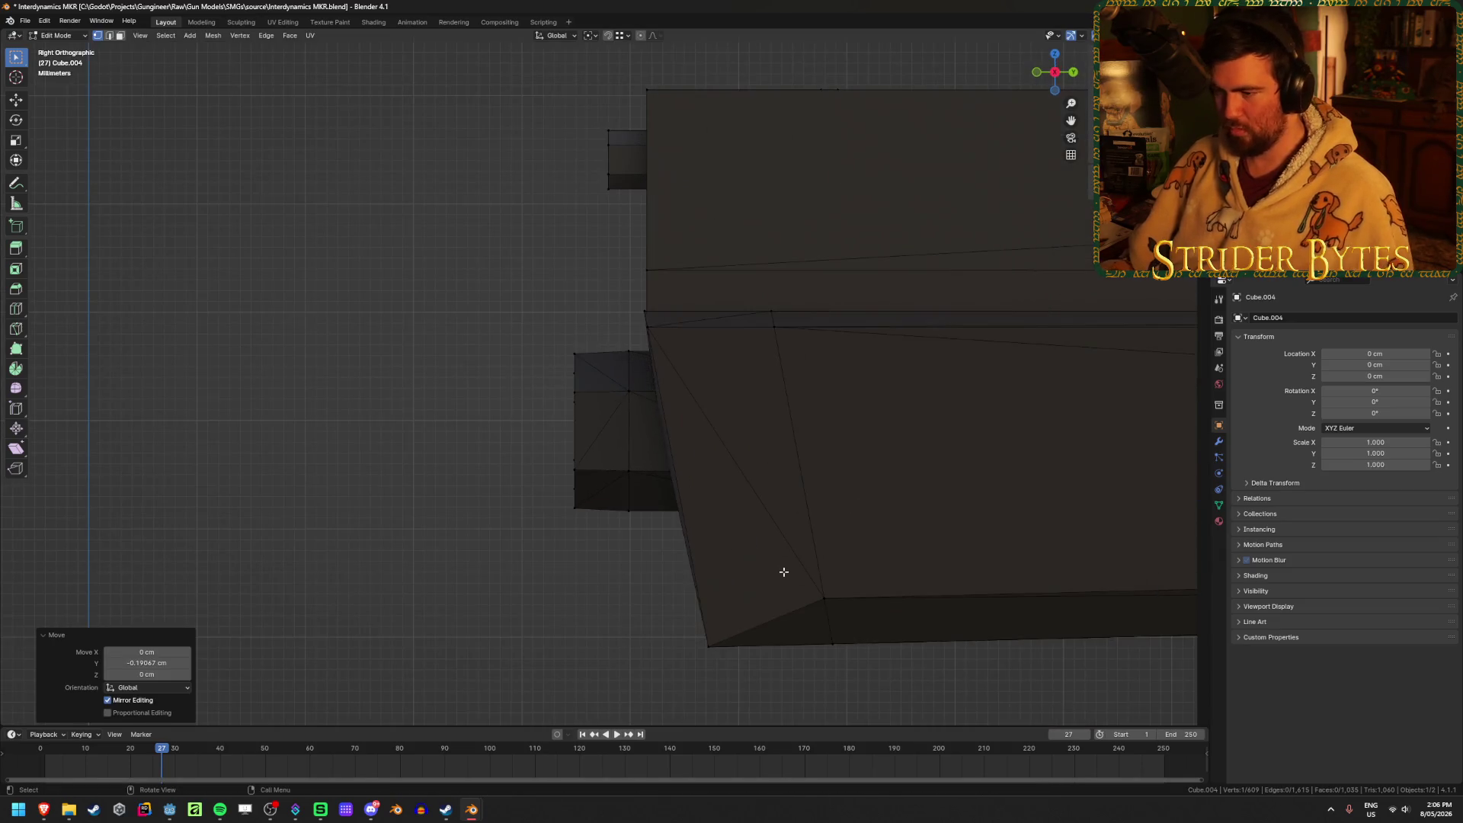
{"action": "key", "text": "alt+z"}
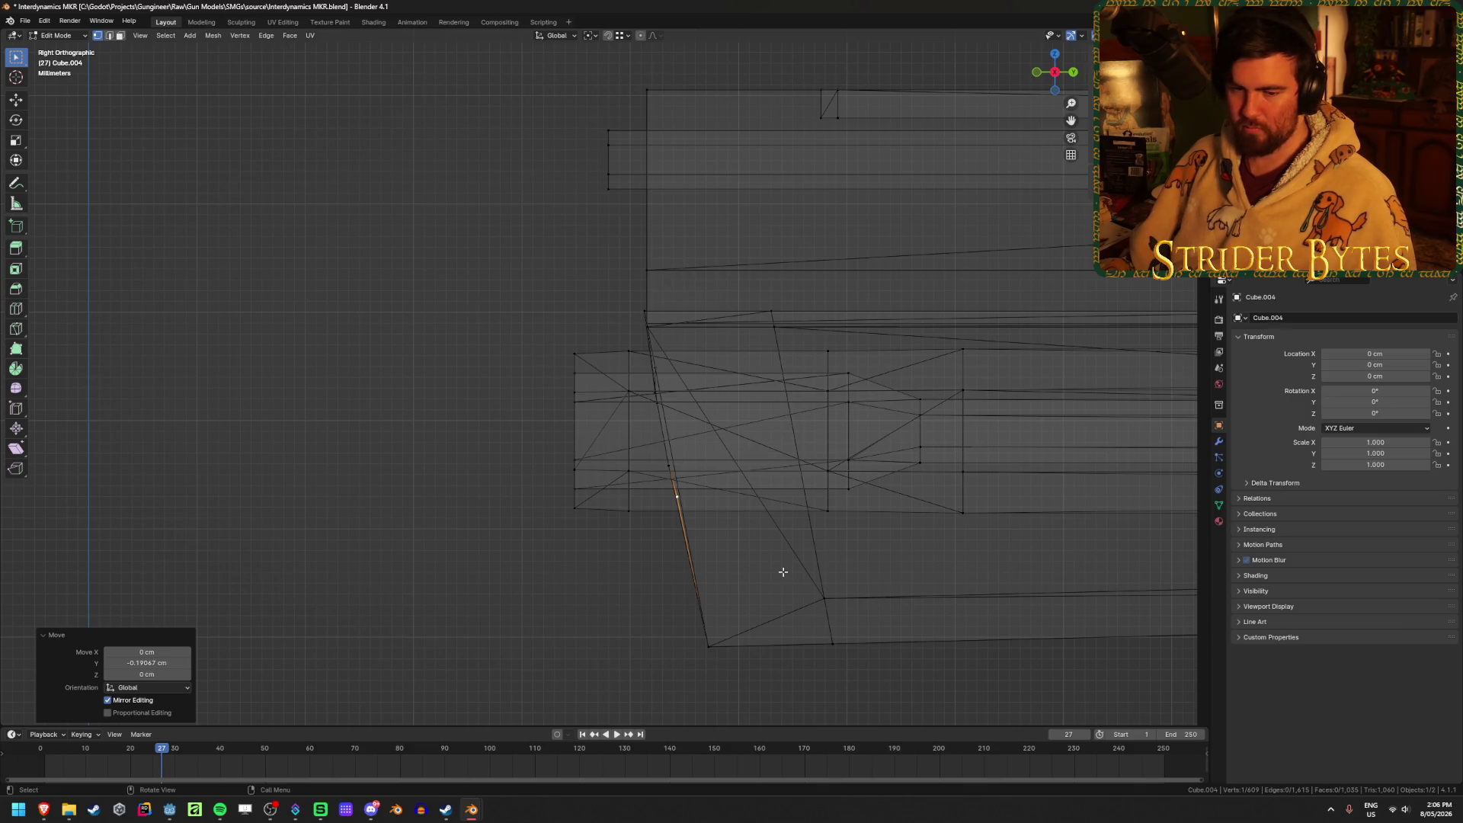
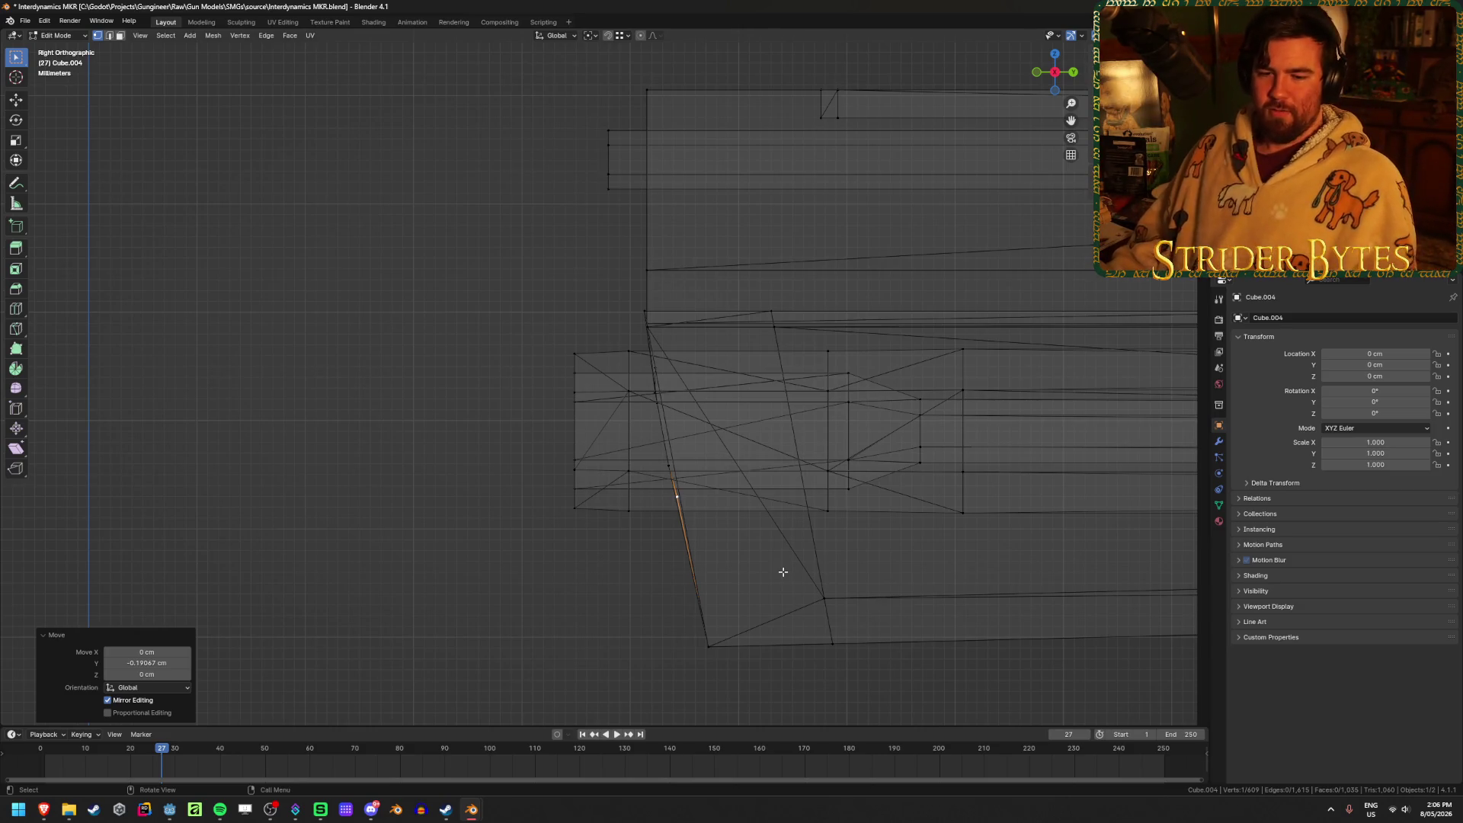
Select the slanted faces at the barrel housing's muzzle end in solid display.
{"action": "middle_click_drag", "start_coordinate": [747, 560], "coordinate": [790, 556]}
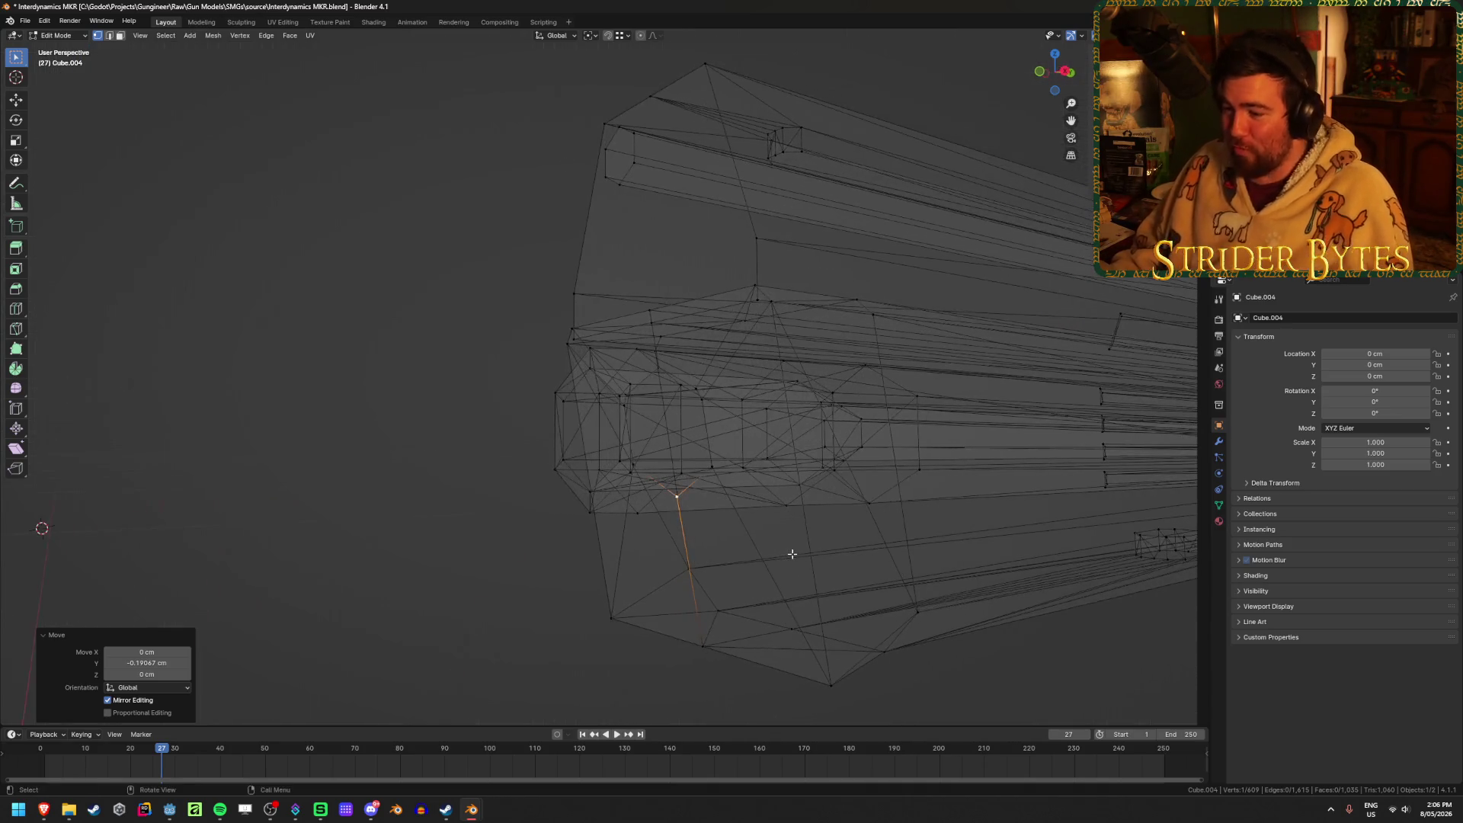
{"action": "key", "text": "shift+z"}
{"action": "left_click", "coordinate": [766, 482]}
{"action": "left_click", "coordinate": [766, 481]}
{"action": "left_click", "coordinate": [720, 365], "text": "shift"}
{"action": "left_click", "coordinate": [690, 346], "text": "shift"}
{"action": "left_click", "coordinate": [613, 333], "text": "shift"}
{"action": "middle_click_drag", "start_coordinate": [561, 377], "coordinate": [526, 385]}
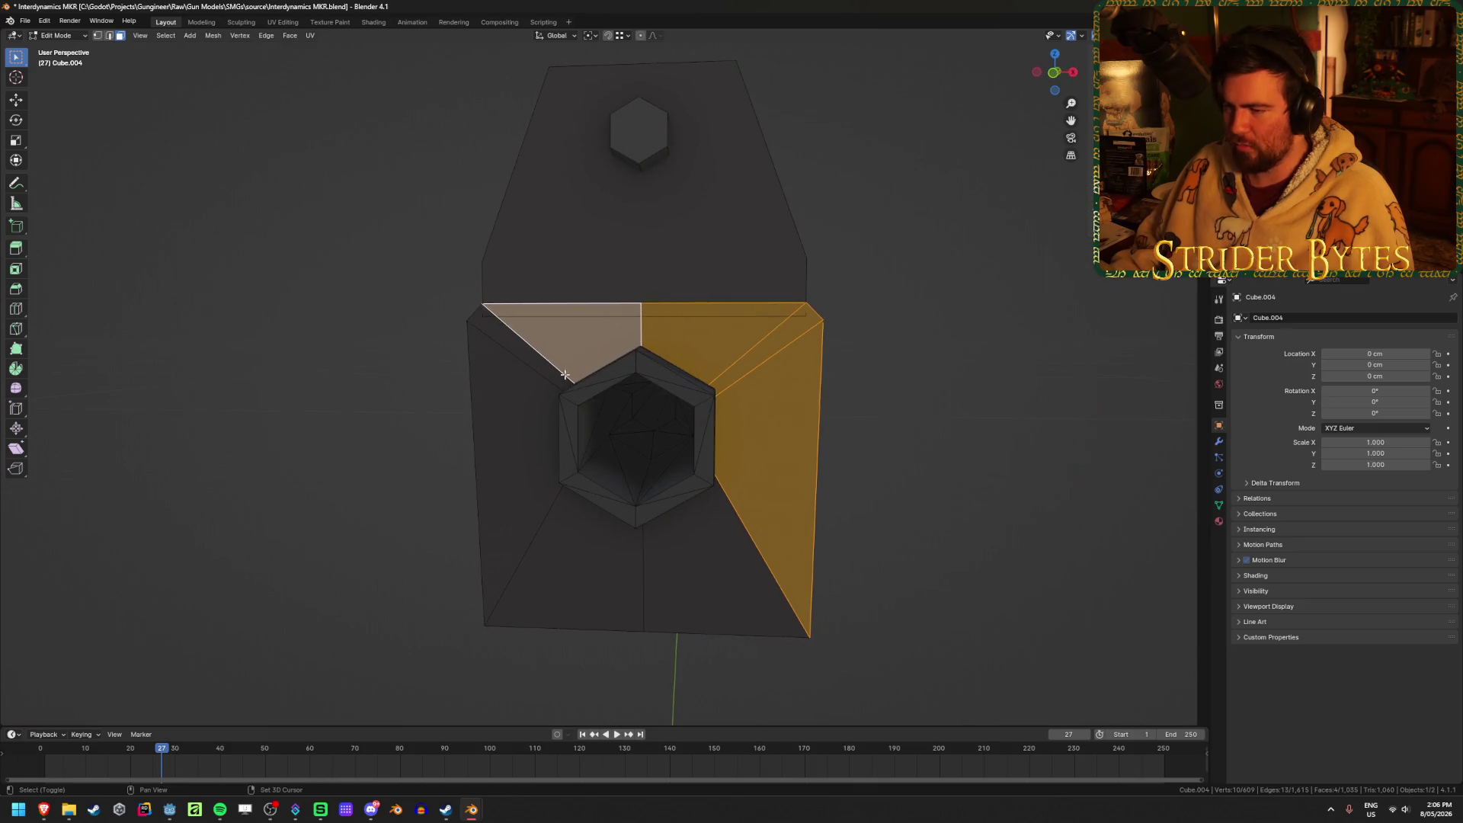
{"action": "left_click", "coordinate": [516, 391], "text": "shift"}
{"action": "left_click", "coordinate": [496, 488], "text": "shift"}
{"action": "left_click", "coordinate": [591, 585], "text": "shift"}
{"action": "left_click", "coordinate": [690, 573], "text": "shift"}
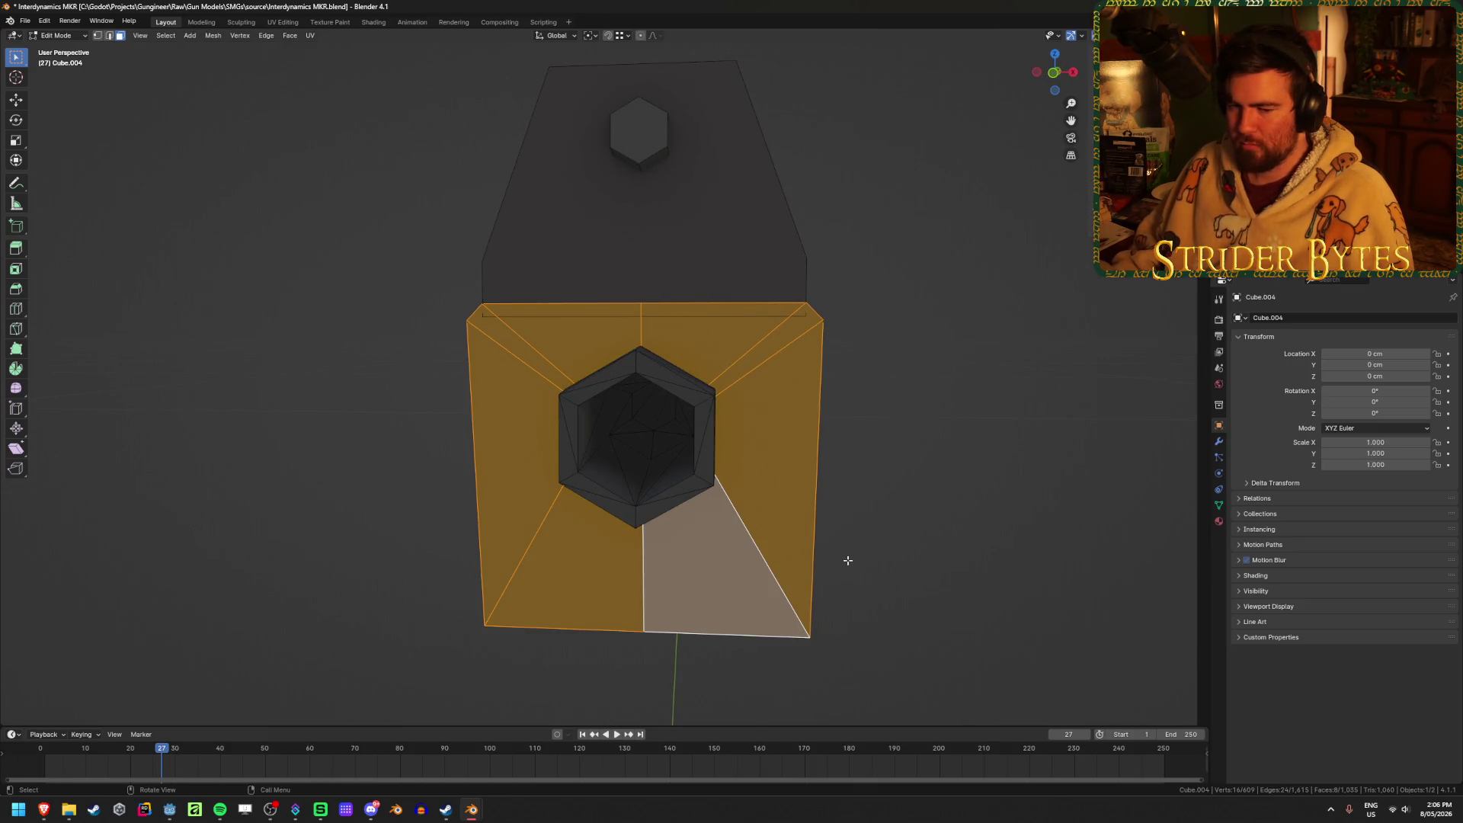
Flatten the muzzle faces to zero along Y and rotate them square.
{"action": "key", "text": "KP_3"}
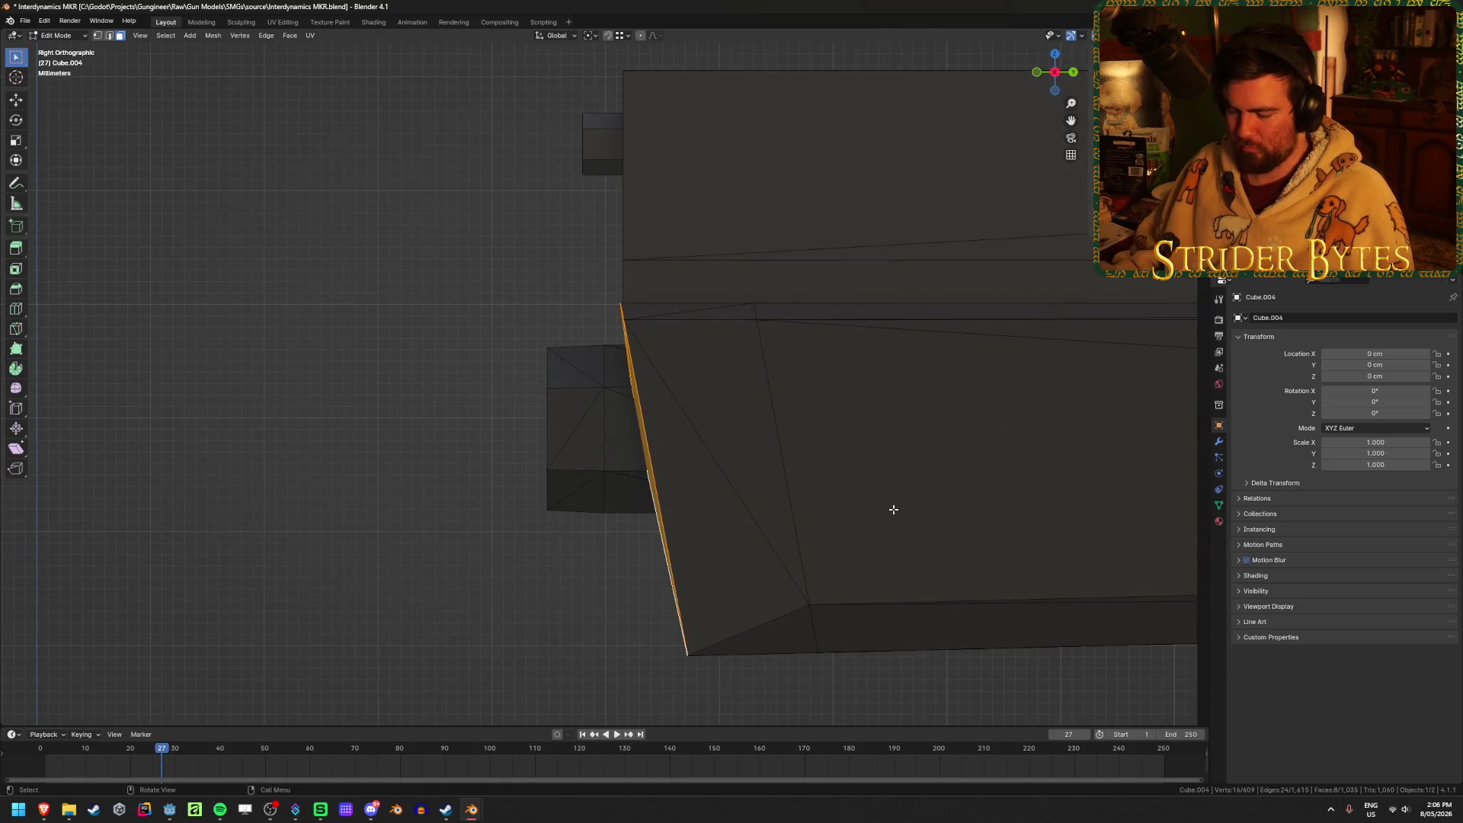
{"action": "key", "text": "s"}
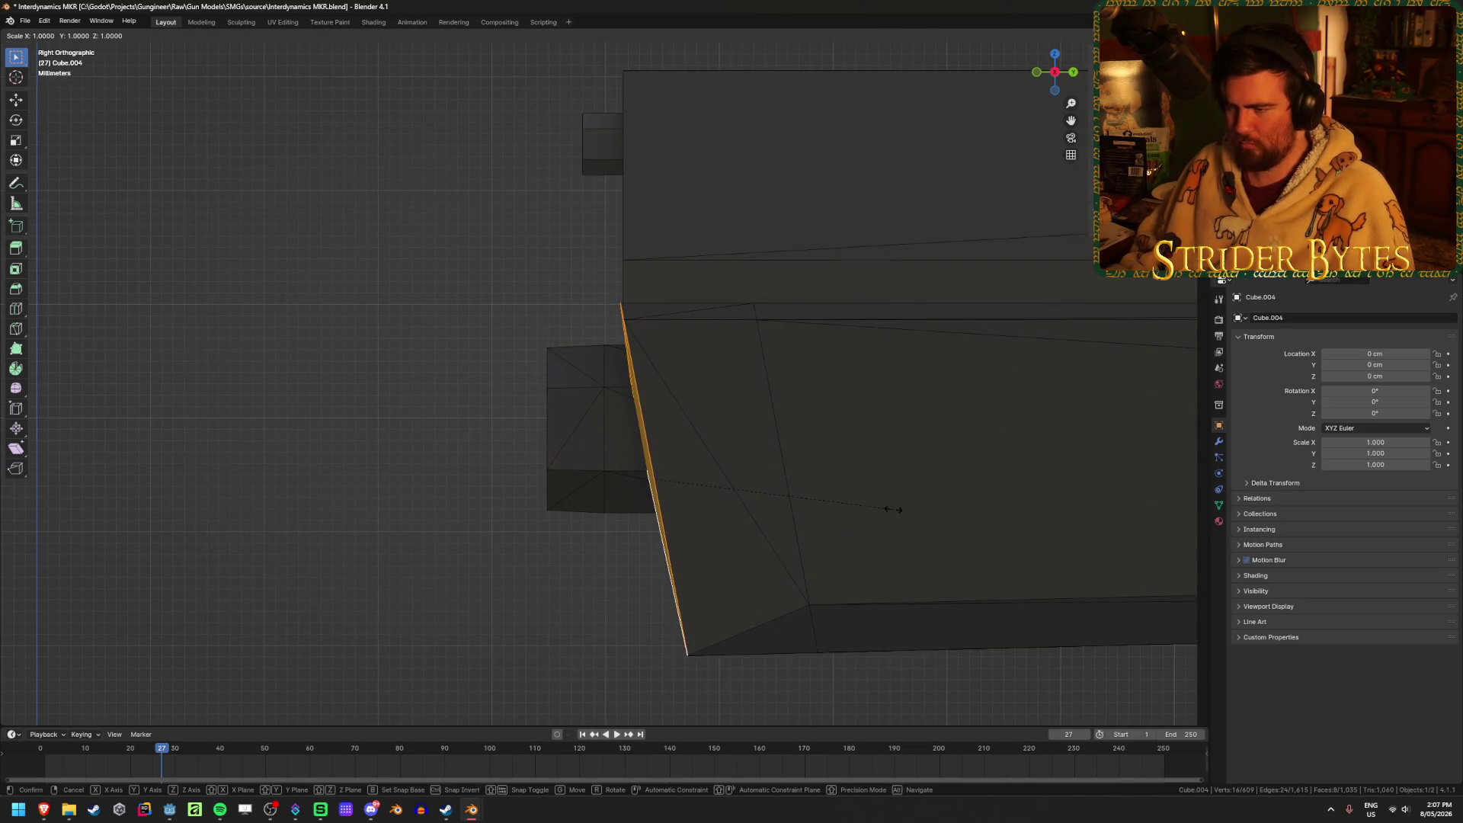
{"action": "key", "text": "y"}
{"action": "key", "text": "0"}
{"action": "key", "text": "Return"}
{"action": "key", "text": "r"}
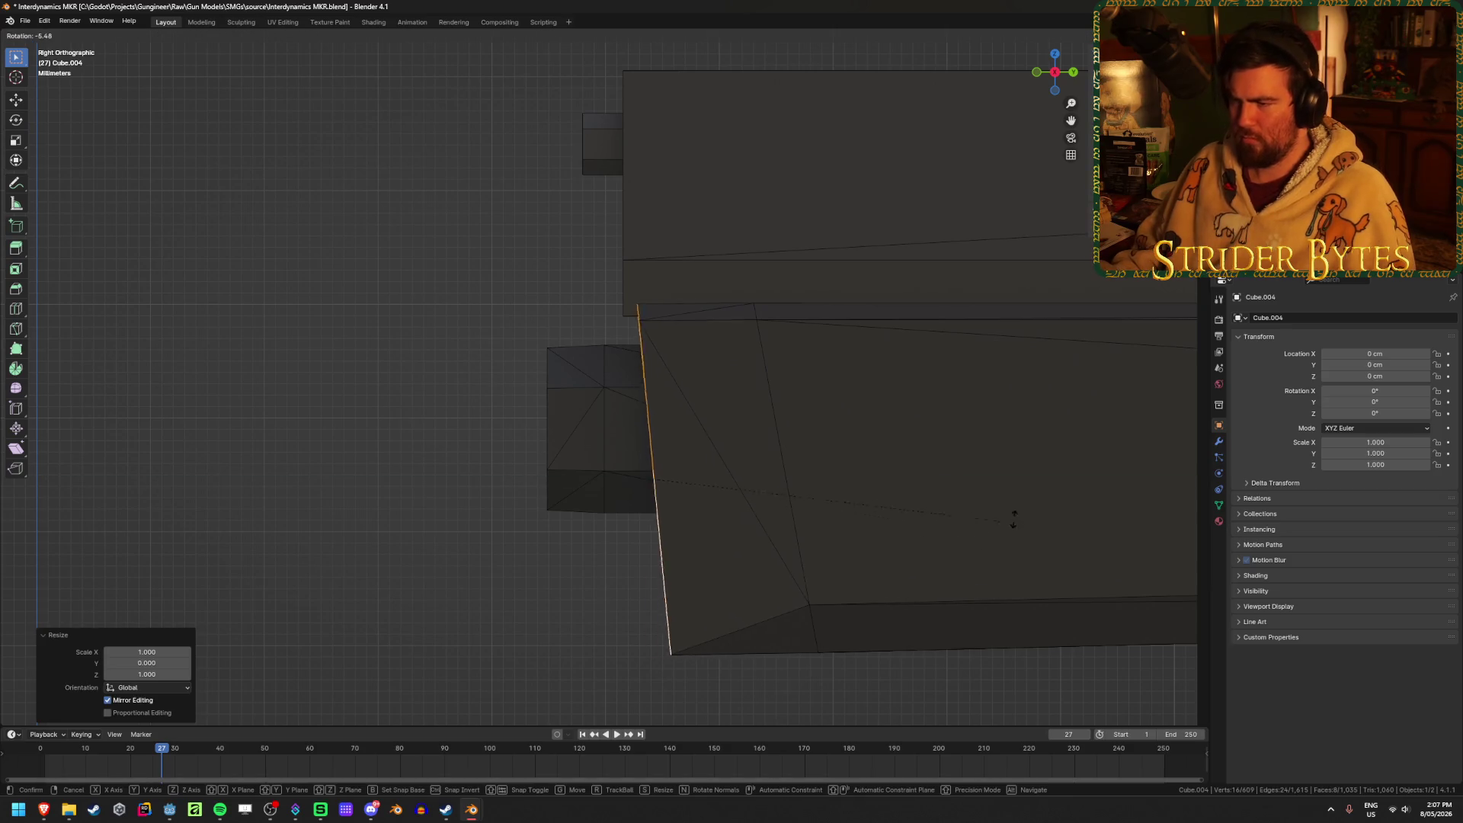
{"action": "left_click", "coordinate": [990, 472]}
{"action": "mouse_move", "coordinate": [938, 506]}
{"action": "middle_mouse_down"}
{"action": "mouse_move", "coordinate": [493, 667]}
{"action": "mouse_move", "coordinate": [314, 642]}
{"action": "mouse_move", "coordinate": [366, 626]}
{"action": "middle_mouse_up"}
{"action": "left_click", "coordinate": [313, 642]}
{"action": "key", "text": "alt+z"}
{"action": "key", "text": "alt+z"}
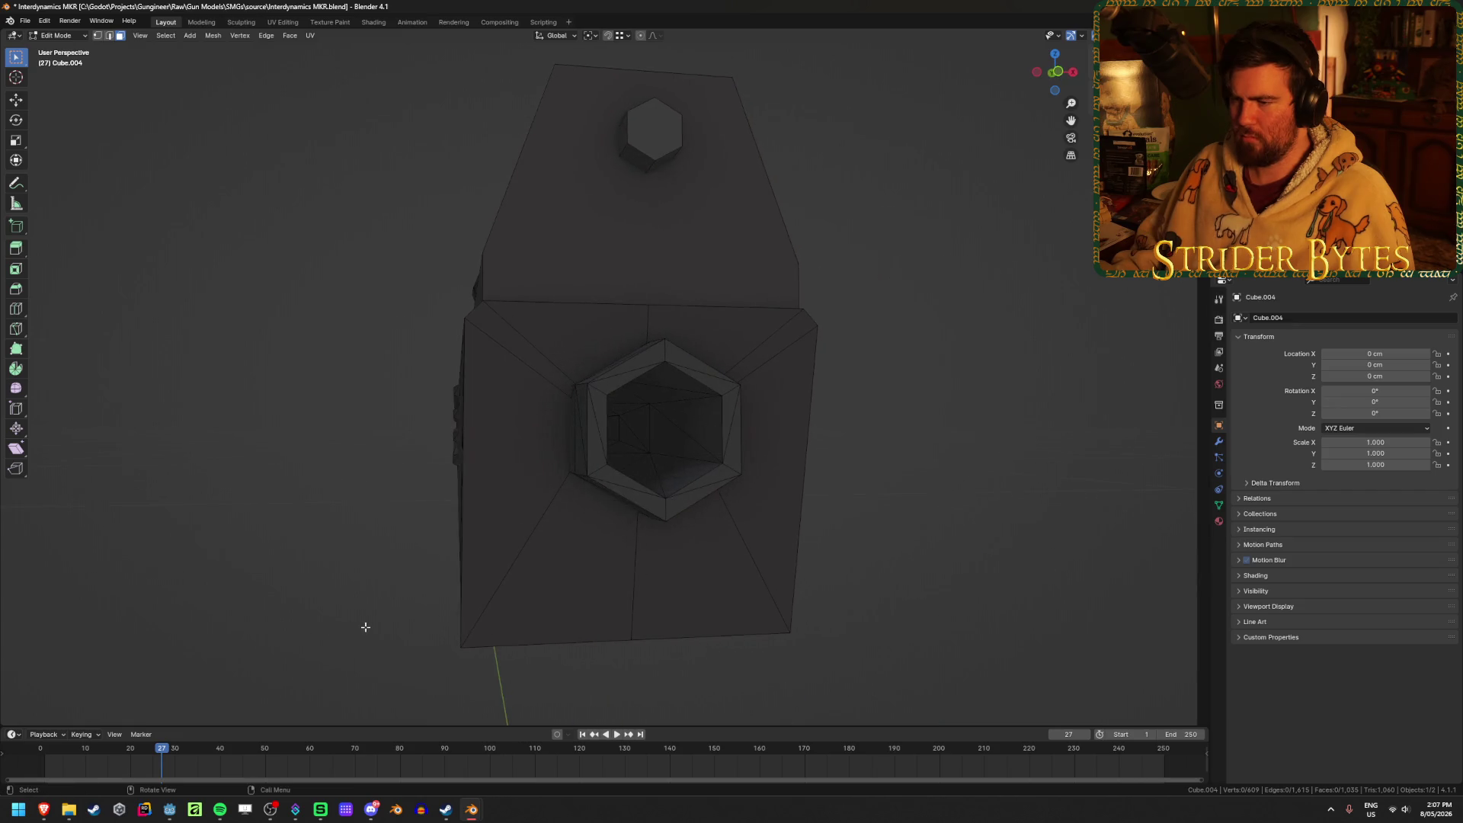
{"action": "key", "text": "Tab"}
Select the top rod's end vertices and move them forward along Y.
{"action": "left_click", "coordinate": [908, 564]}
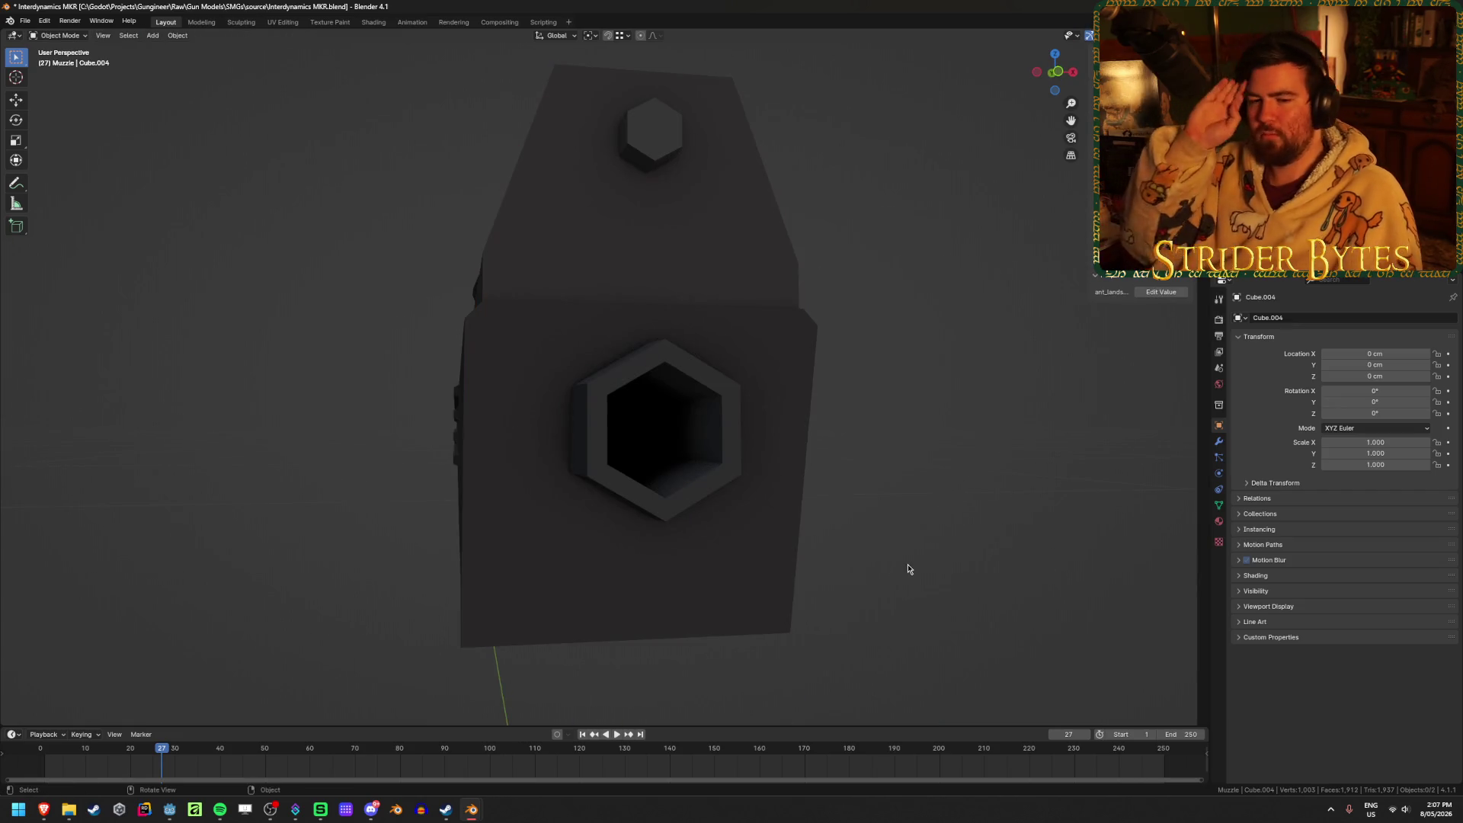
{"action": "mouse_move", "coordinate": [908, 569]}
{"action": "middle_mouse_down"}
{"action": "mouse_move", "coordinate": [924, 569]}
{"action": "mouse_move", "coordinate": [881, 552]}
{"action": "mouse_move", "coordinate": [976, 529]}
{"action": "mouse_move", "coordinate": [559, 607]}
{"action": "mouse_move", "coordinate": [662, 597]}
{"action": "middle_mouse_up"}
{"action": "scroll", "coordinate": [559, 604], "scroll_direction": "down", "scroll_amount": 5}
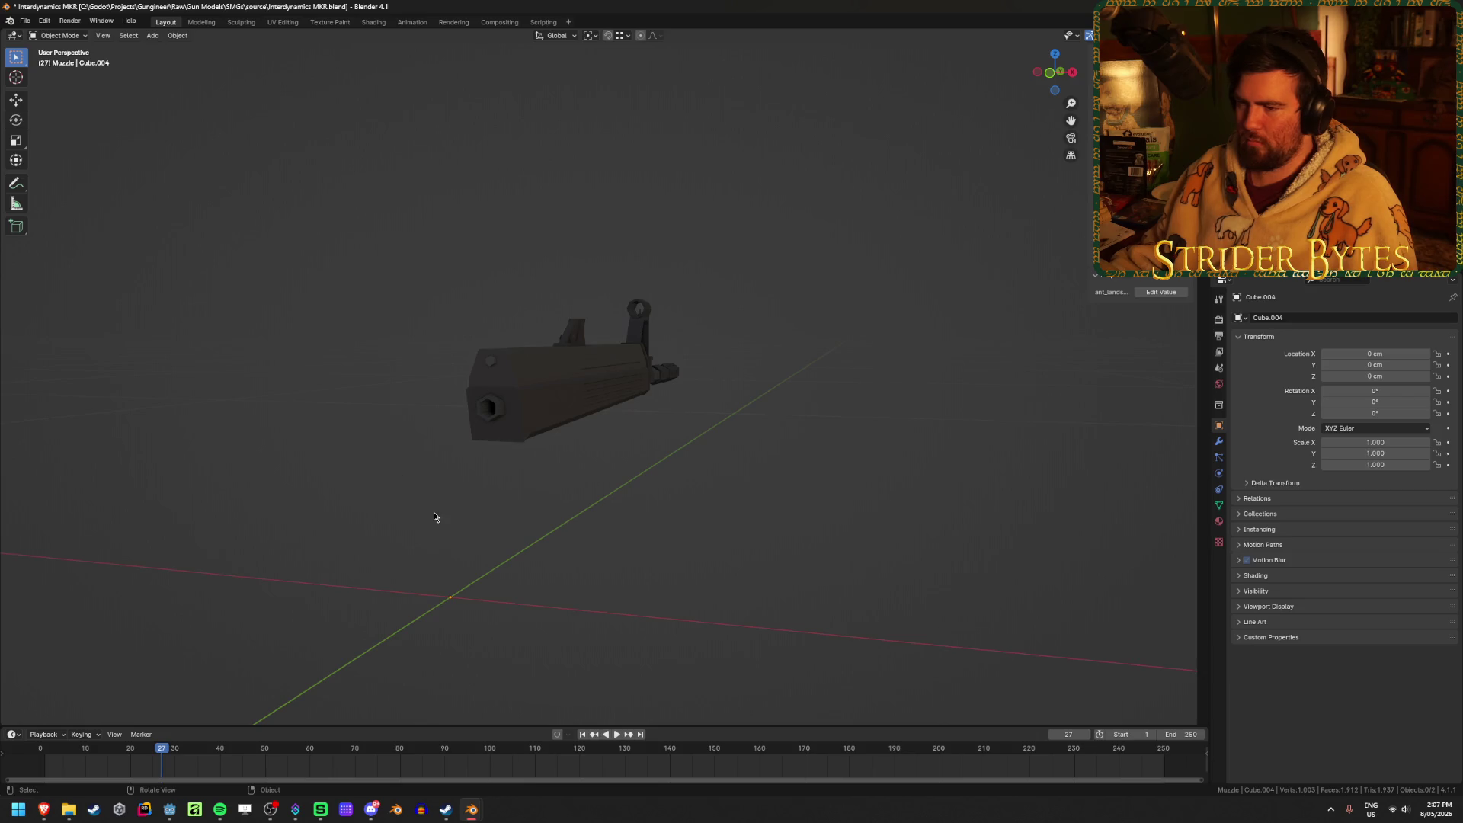
{"action": "scroll", "coordinate": [423, 526], "scroll_direction": "up", "scroll_amount": 3}
{"action": "key", "text": "Tab"}
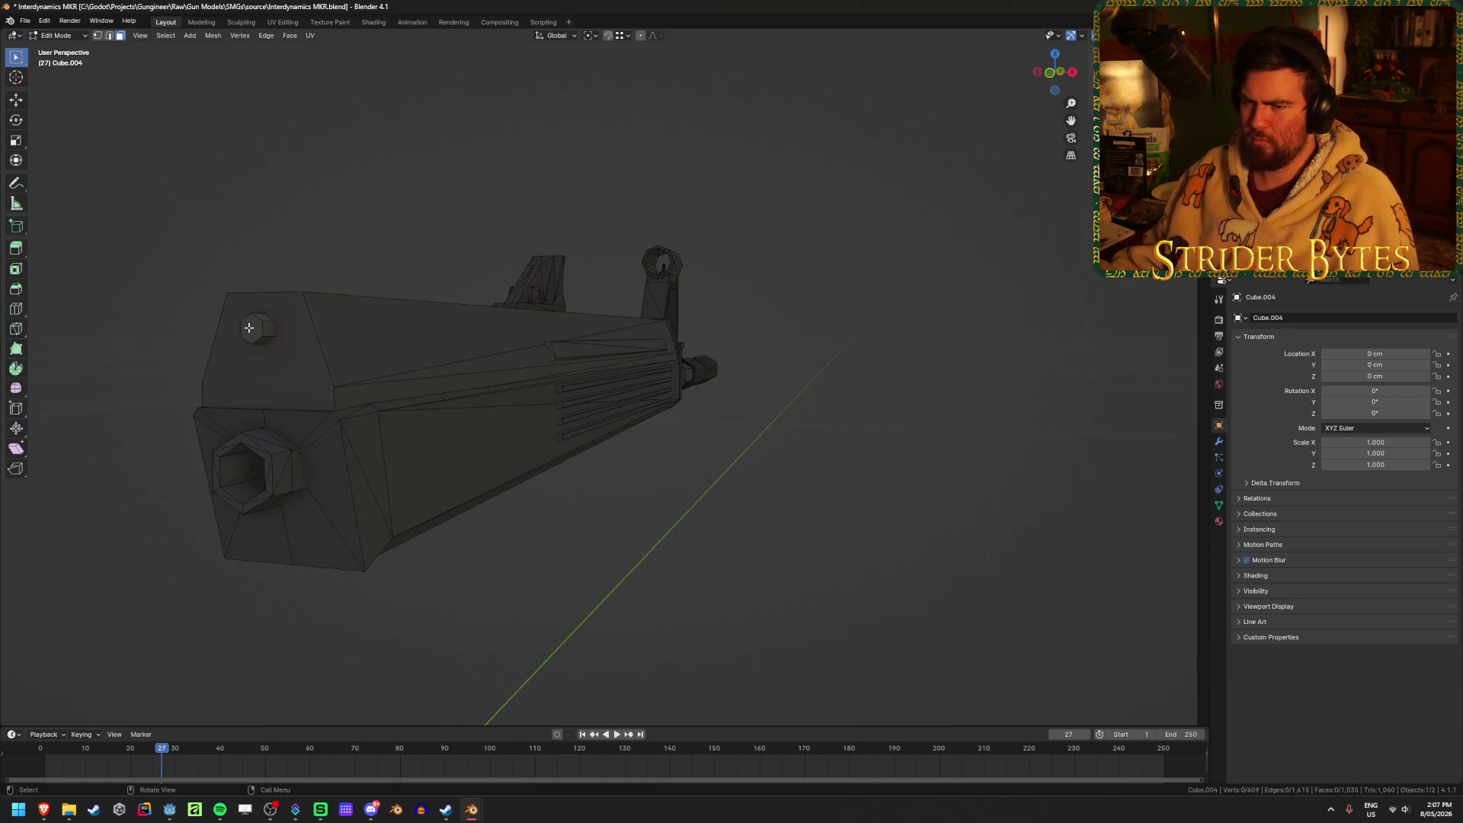
{"action": "key", "text": "l"}
{"action": "mouse_move", "coordinate": [248, 327]}
{"action": "middle_mouse_down"}
{"action": "mouse_move", "coordinate": [410, 336]}
{"action": "mouse_move", "coordinate": [458, 353]}
{"action": "mouse_move", "coordinate": [441, 359]}
{"action": "mouse_move", "coordinate": [692, 408]}
{"action": "mouse_move", "coordinate": [213, 418]}
{"action": "mouse_move", "coordinate": [683, 516]}
{"action": "mouse_move", "coordinate": [507, 528]}
{"action": "mouse_move", "coordinate": [454, 419]}
{"action": "middle_mouse_up"}
{"action": "key", "text": "alt+z"}
{"action": "key", "text": "alt+z"}
{"action": "key", "text": "1"}
{"action": "key", "text": "alt+z"}
{"action": "left_click_drag", "start_coordinate": [459, 356], "coordinate": [498, 435]}
{"action": "key", "text": "g"}
{"action": "key", "text": "y"}
{"action": "left_click", "coordinate": [524, 429]}
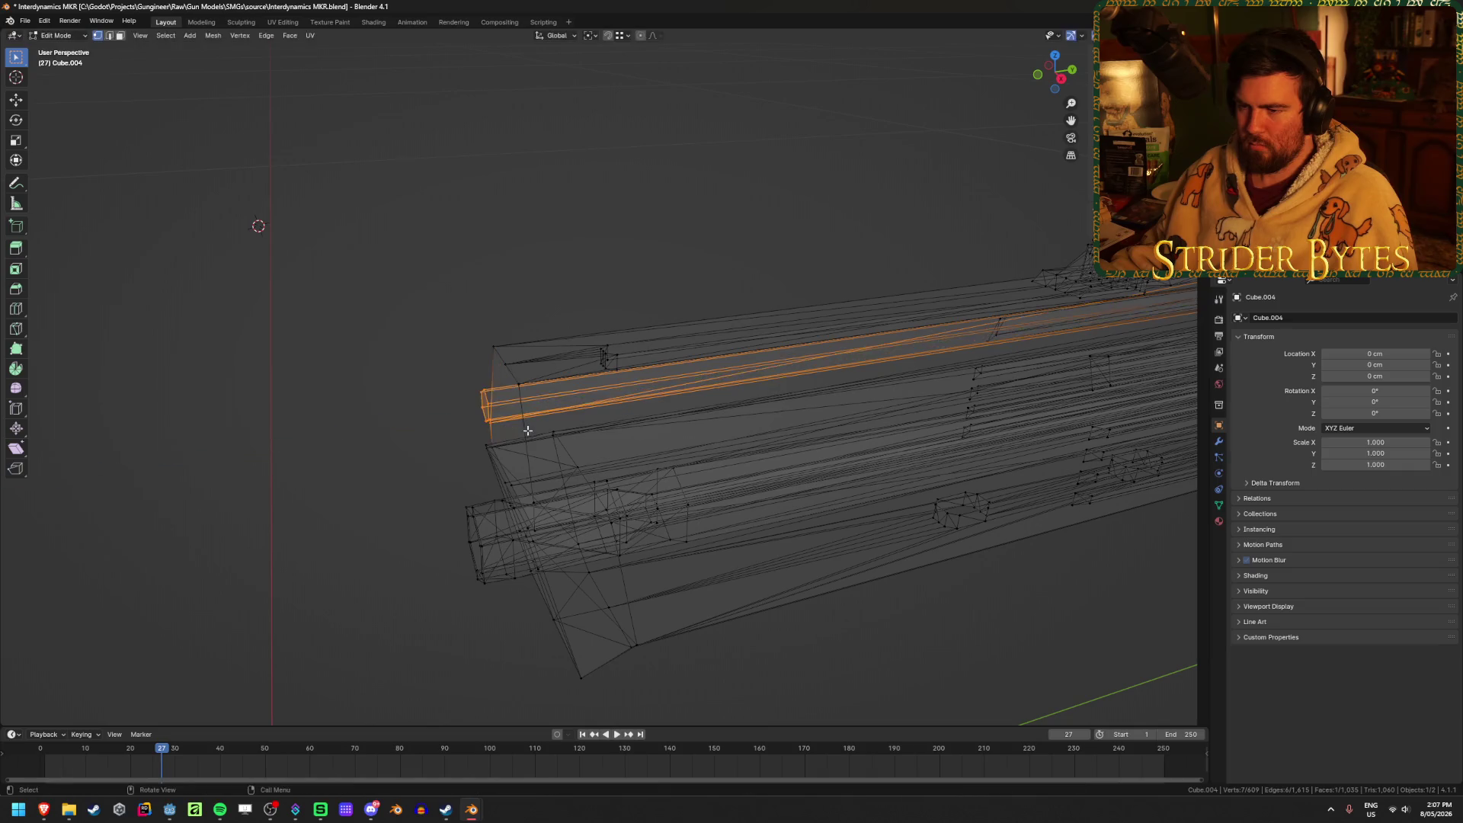
Move the rod's front end vertices further along Y and return to Object Mode.
{"action": "key", "text": "ctrl+l"}
{"action": "middle_click_drag", "start_coordinate": [386, 483], "coordinate": [408, 357]}
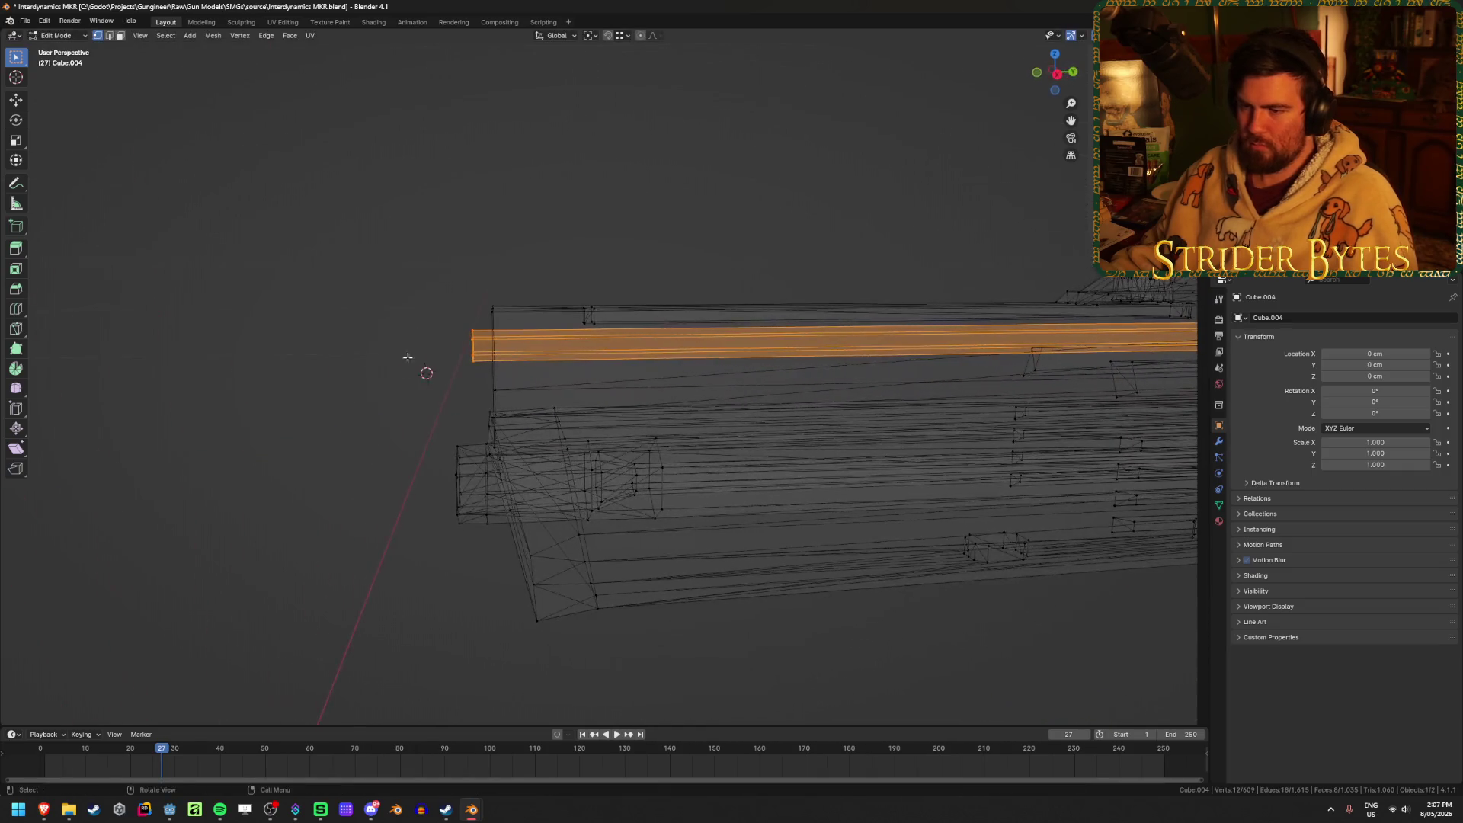
{"action": "left_click", "coordinate": [433, 311]}
{"action": "left_click_drag", "start_coordinate": [434, 296], "coordinate": [483, 372]}
{"action": "key", "text": "g"}
{"action": "key", "text": "y"}
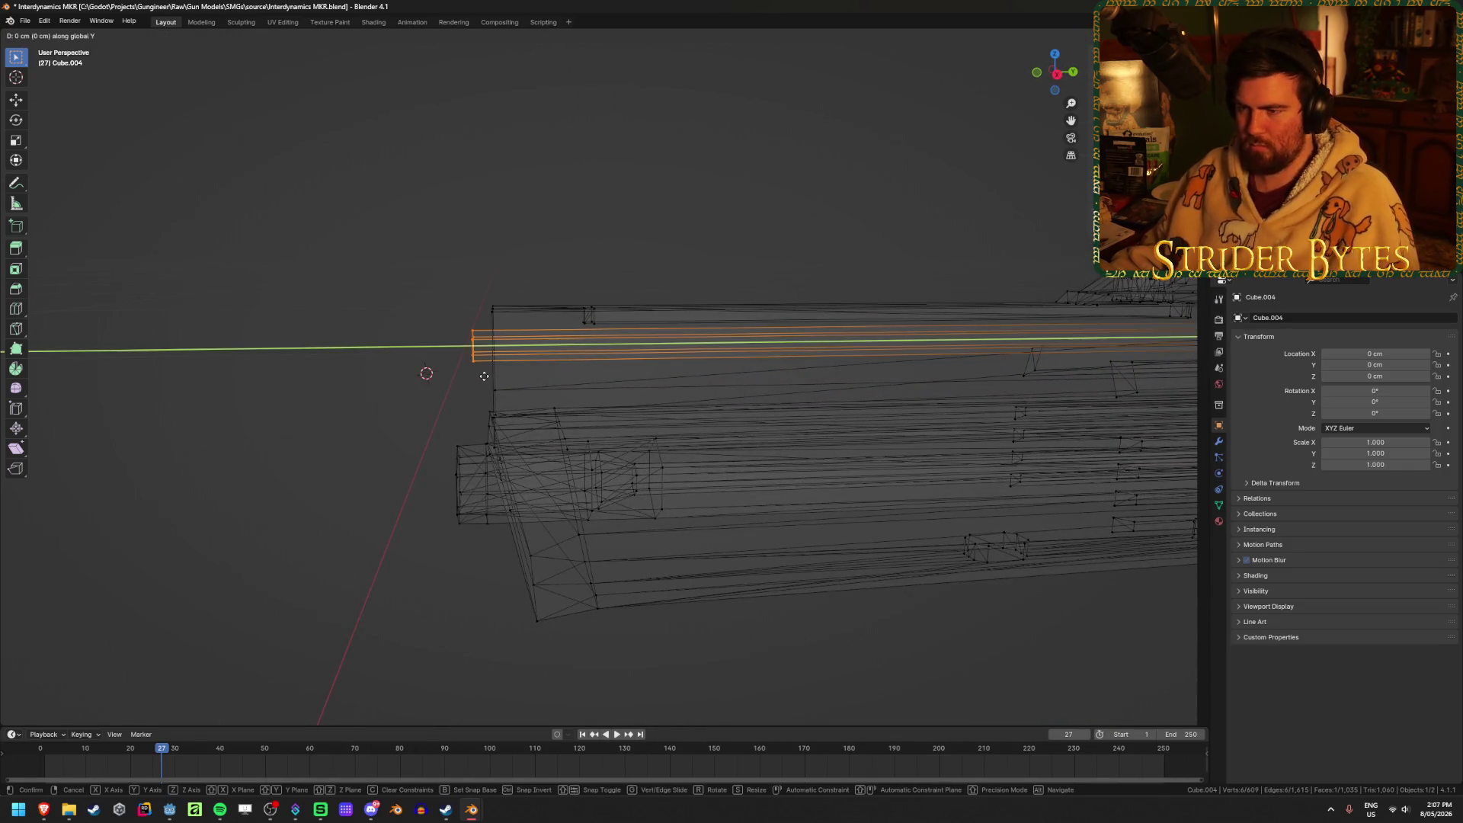
{"action": "left_click", "coordinate": [484, 375]}
{"action": "key", "text": "shift+z"}
{"action": "key", "text": "Tab"}
{"action": "mouse_move", "coordinate": [323, 399]}
{"action": "middle_mouse_down"}
{"action": "mouse_move", "coordinate": [353, 451]}
{"action": "mouse_move", "coordinate": [771, 480]}
{"action": "mouse_move", "coordinate": [450, 514]}
{"action": "middle_mouse_up"}
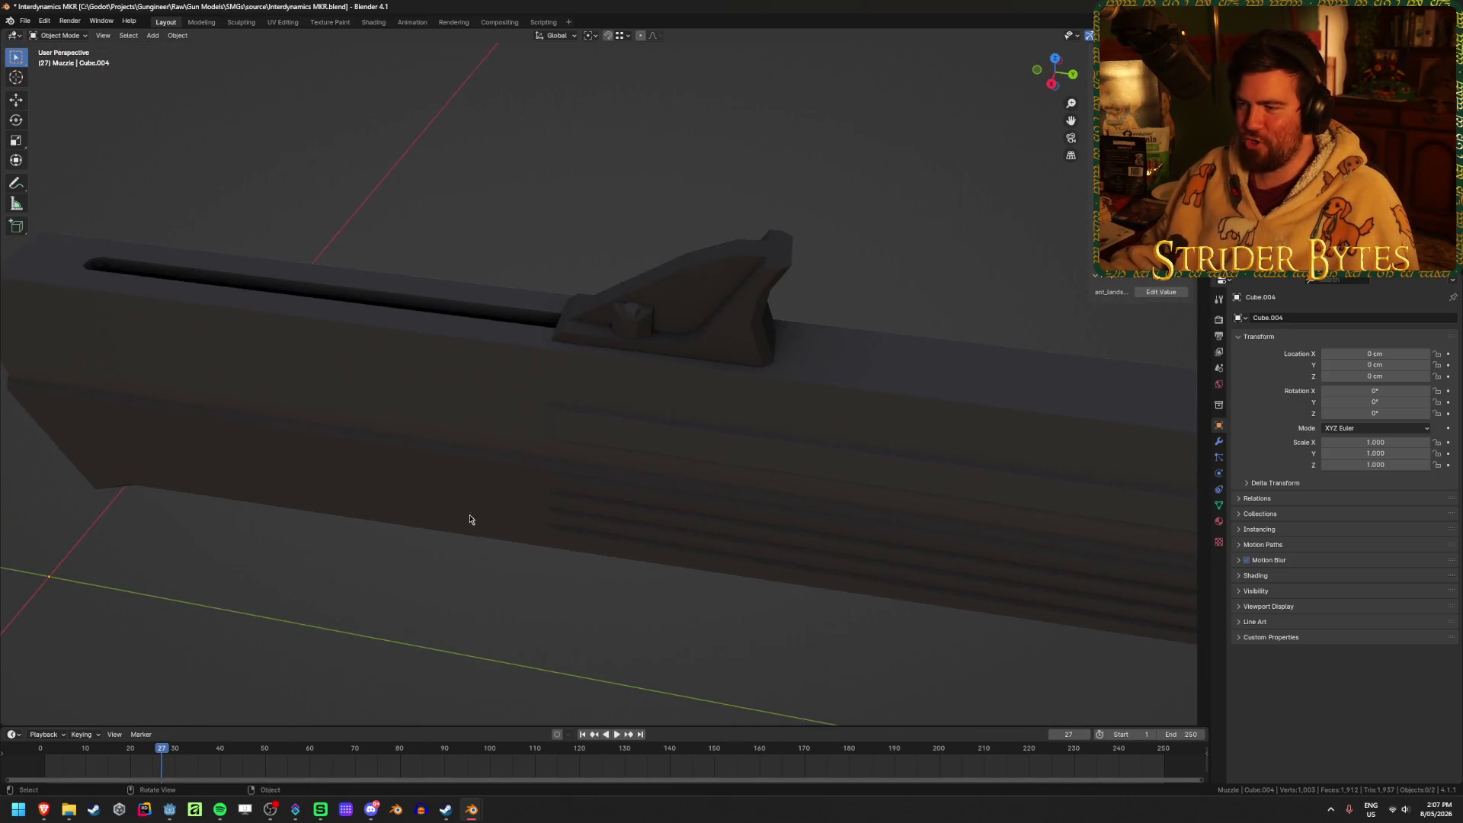
Zoom out and unhide the stock and grip parts with Alt+H.
{"action": "scroll", "coordinate": [450, 514], "scroll_direction": "down", "scroll_amount": 2}
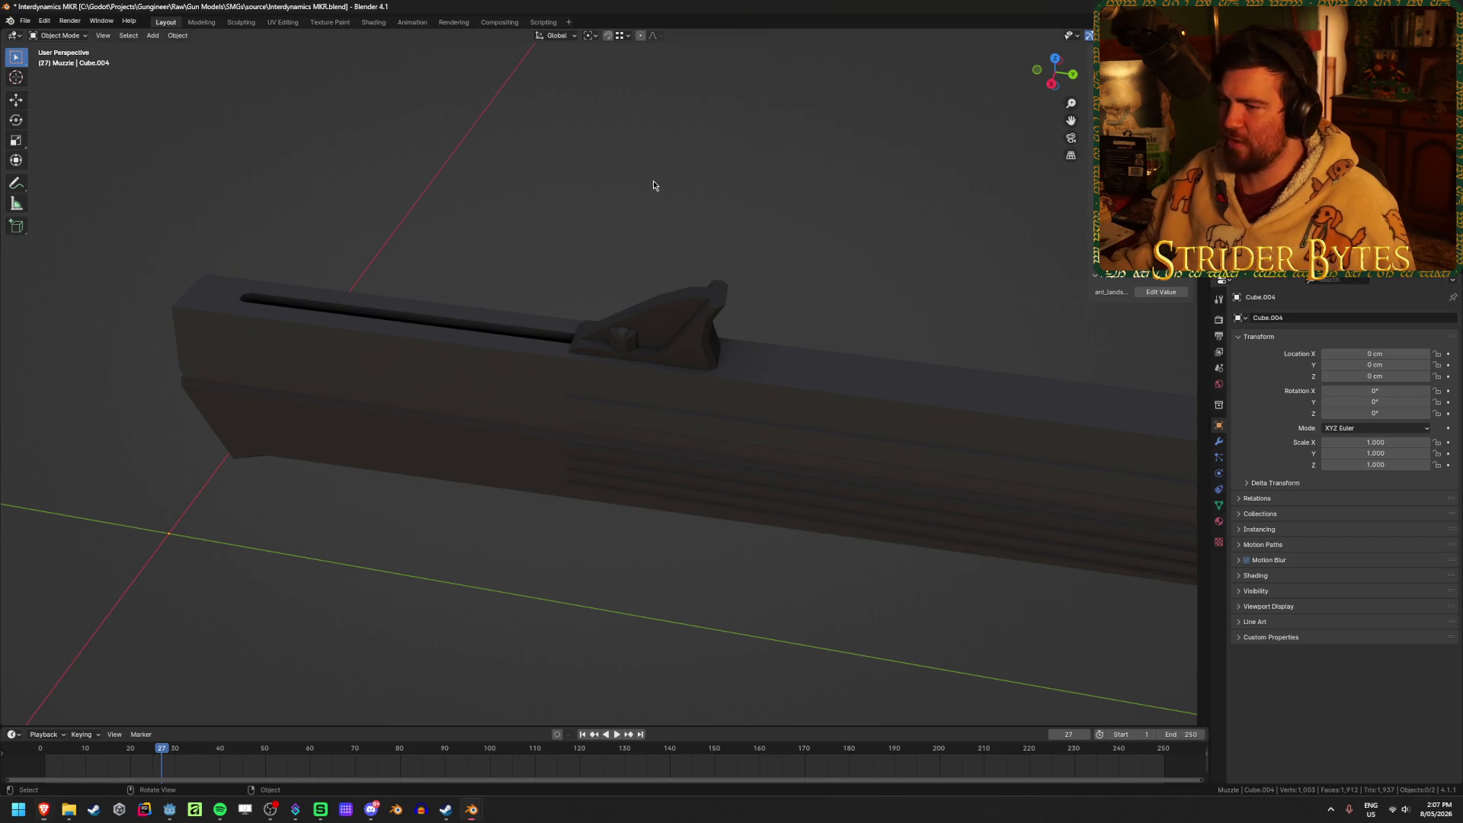
{"action": "scroll", "coordinate": [653, 179], "scroll_direction": "down", "scroll_amount": 8}
{"action": "middle_click_drag", "start_coordinate": [848, 311], "coordinate": [825, 276]}
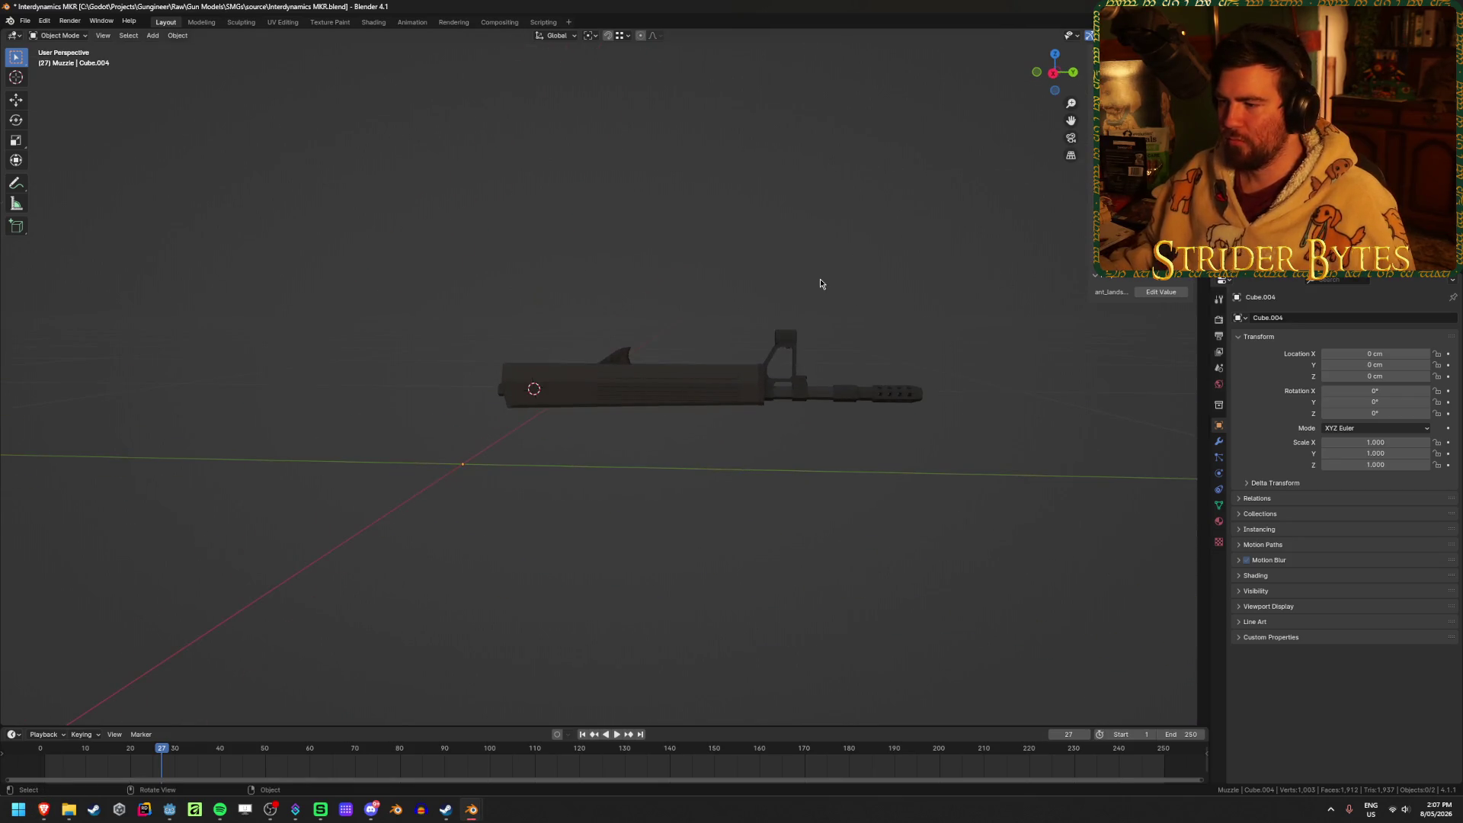
{"action": "key", "text": "alt+h"}
{"action": "left_click", "coordinate": [595, 513]}
{"action": "mouse_move", "coordinate": [595, 513]}
{"action": "middle_mouse_down"}
{"action": "mouse_move", "coordinate": [615, 437]}
{"action": "mouse_move", "coordinate": [869, 395]}
{"action": "middle_mouse_up"}
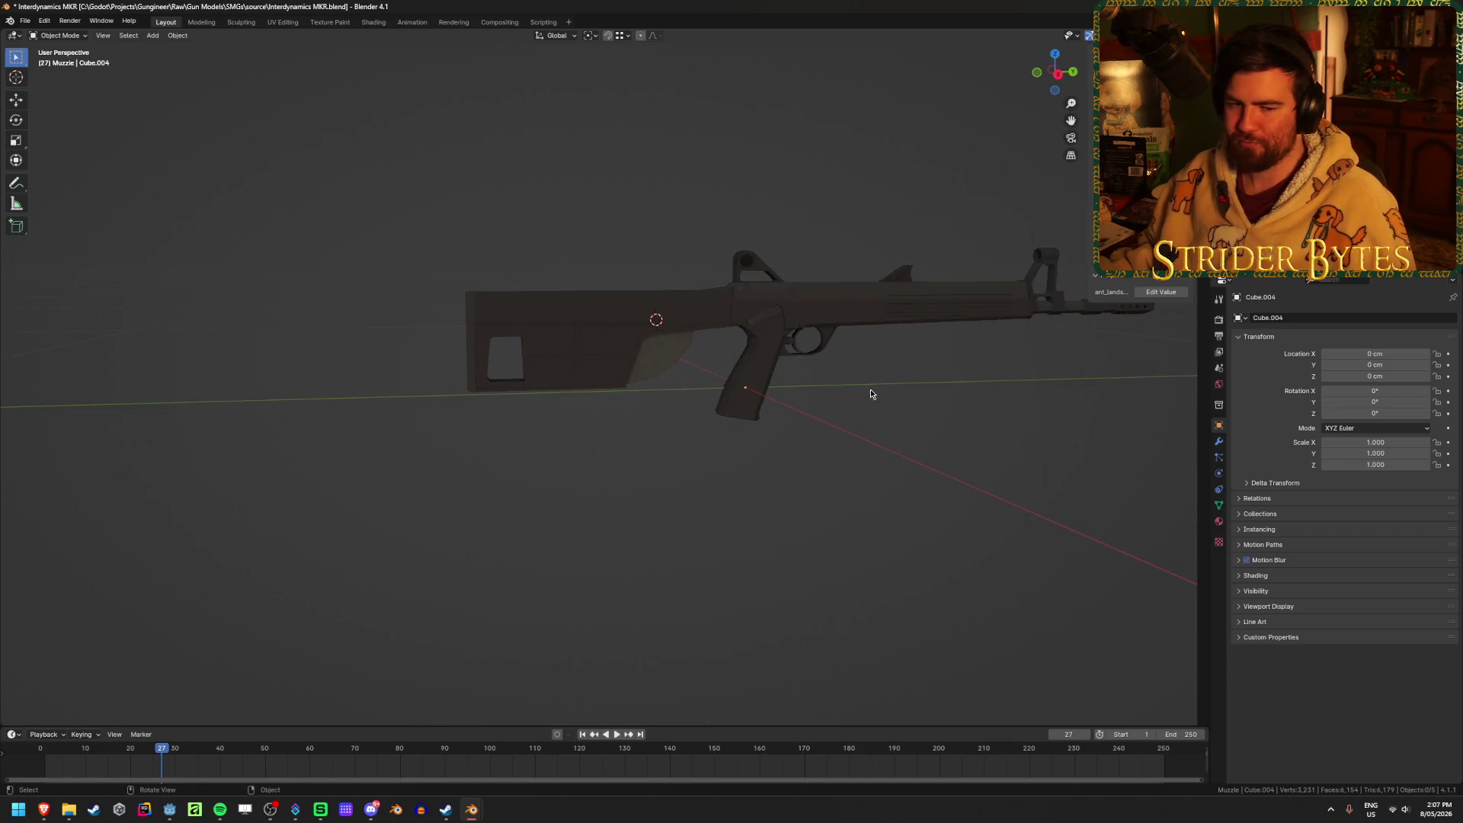
Save Interdynamics MKR.blend with Ctrl+S.
{"action": "left_click", "coordinate": [526, 317]}
{"action": "key", "text": "alt+a"}
{"action": "middle_click_drag", "start_coordinate": [1048, 427], "coordinate": [846, 459]}
{"action": "key", "text": "ctrl+s"}
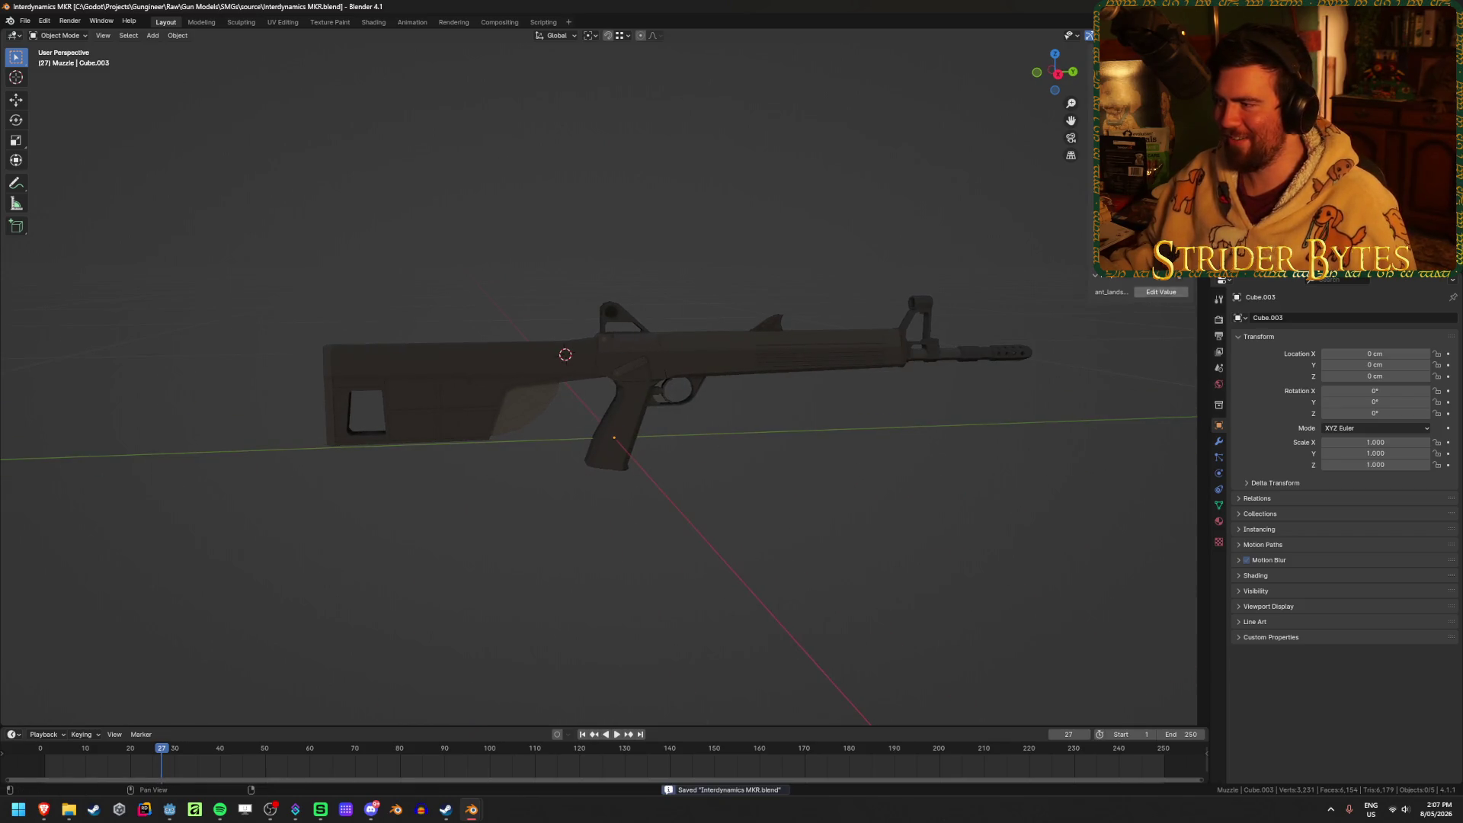
{"action": "left_click", "coordinate": [968, 355]}
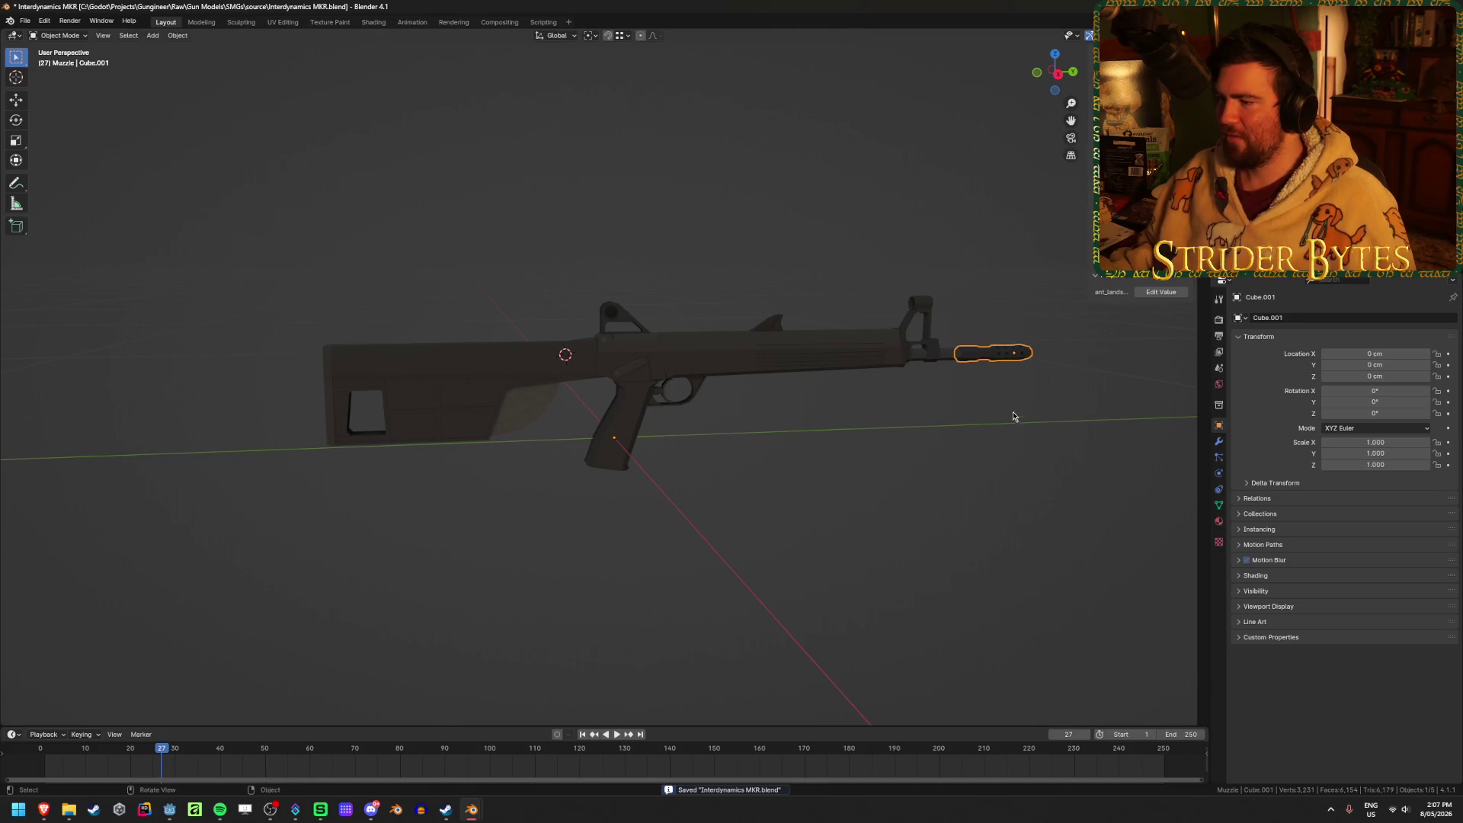
Rename the parts MKR_Muzzle, MKR_Barrel and MKR_Stock, then save the file.
{"action": "key", "text": "F2"}
{"action": "type", "text": "MK"}
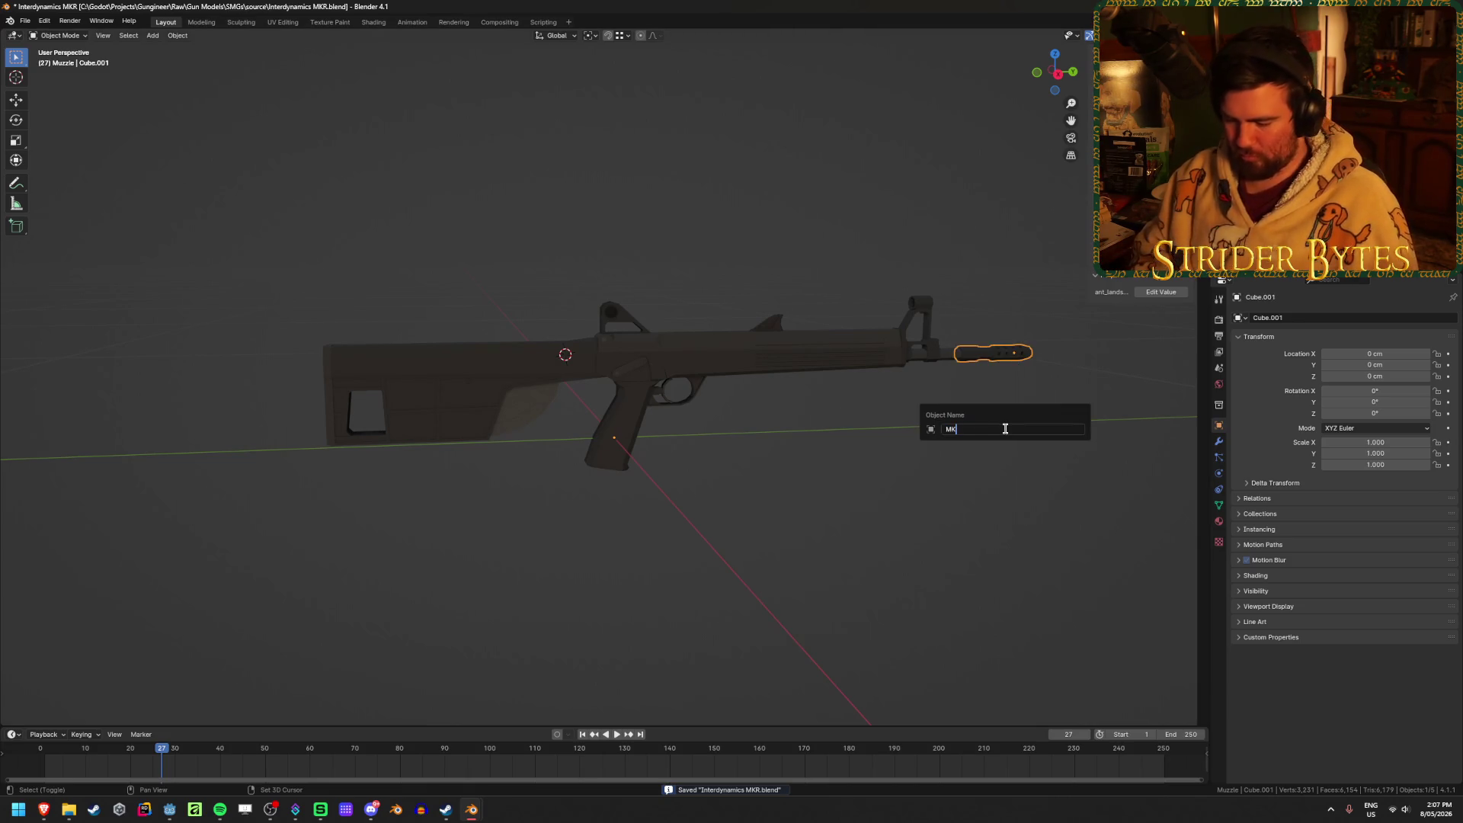
{"action": "type", "text": "R_Muz"}
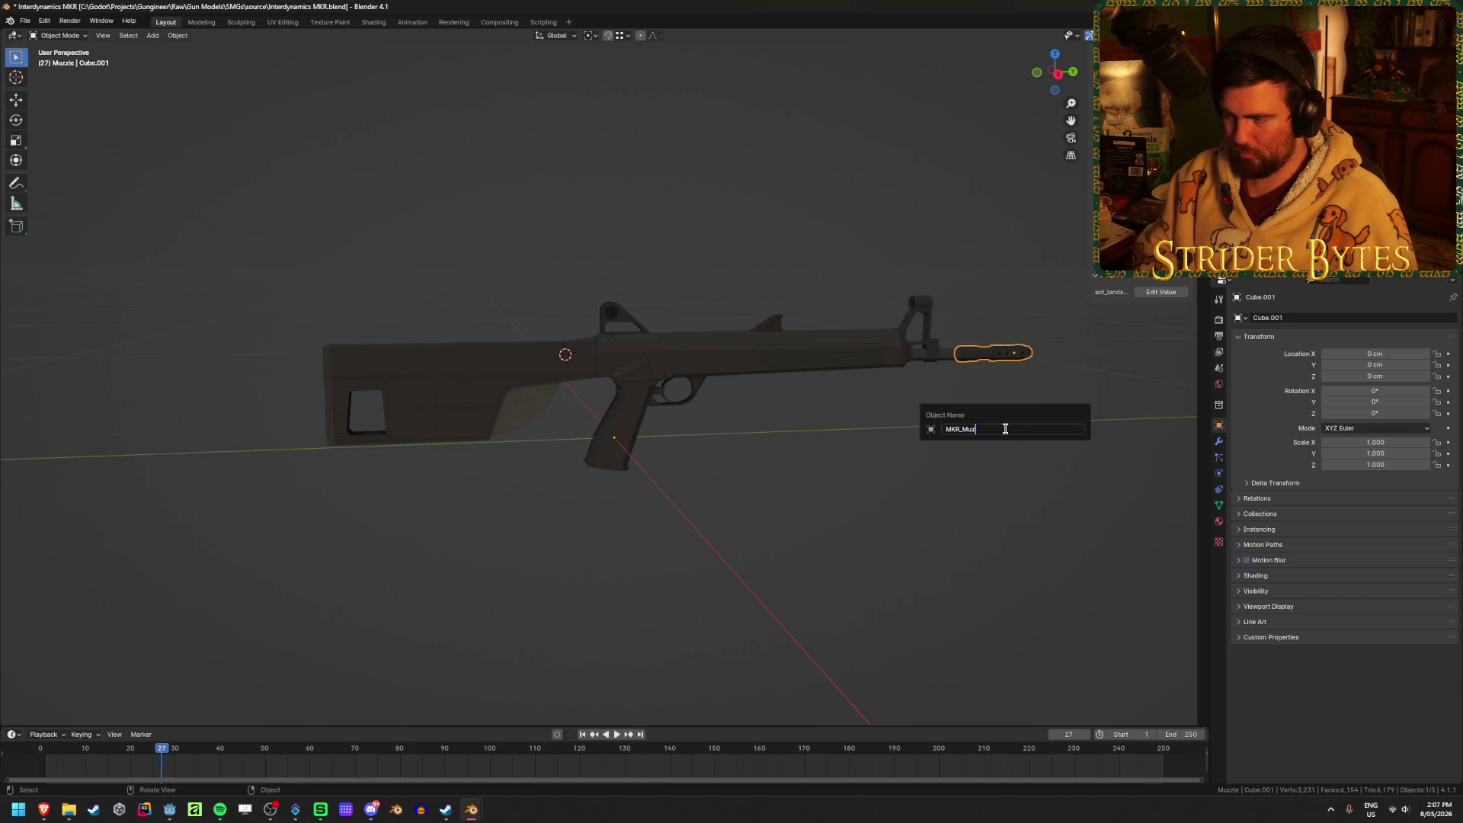
{"action": "type", "text": "zle"}
{"action": "key", "text": "Return"}
{"action": "left_click", "coordinate": [860, 366]}
{"action": "key", "text": "F2"}
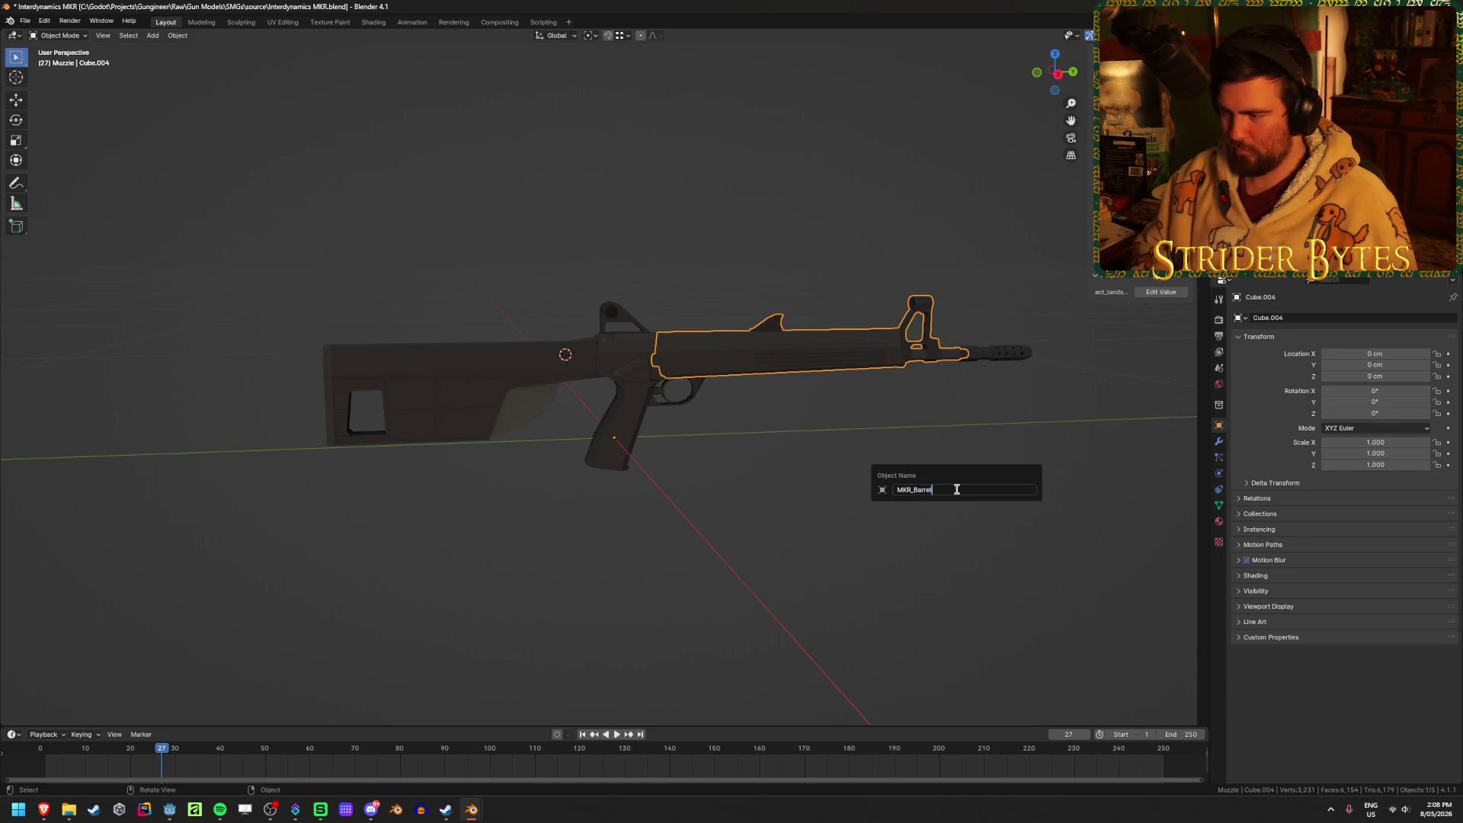
{"action": "key", "text": "Return"}
{"action": "left_click", "coordinate": [571, 365]}
{"action": "key", "text": "F2"}
{"action": "type", "text": "MKR_Stock"}
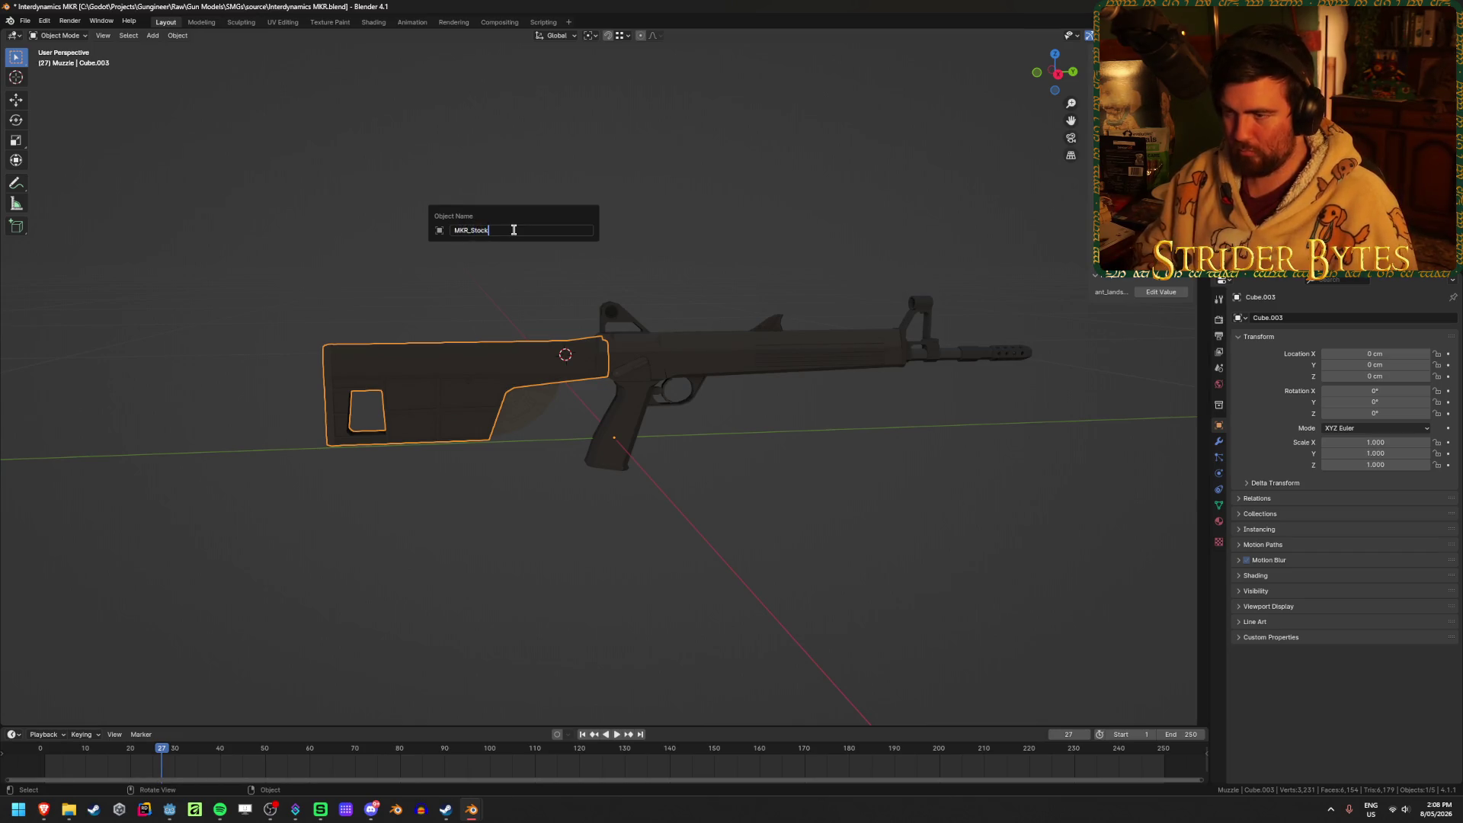
{"action": "key", "text": "Return"}
{"action": "key", "text": "ctrl+s"}
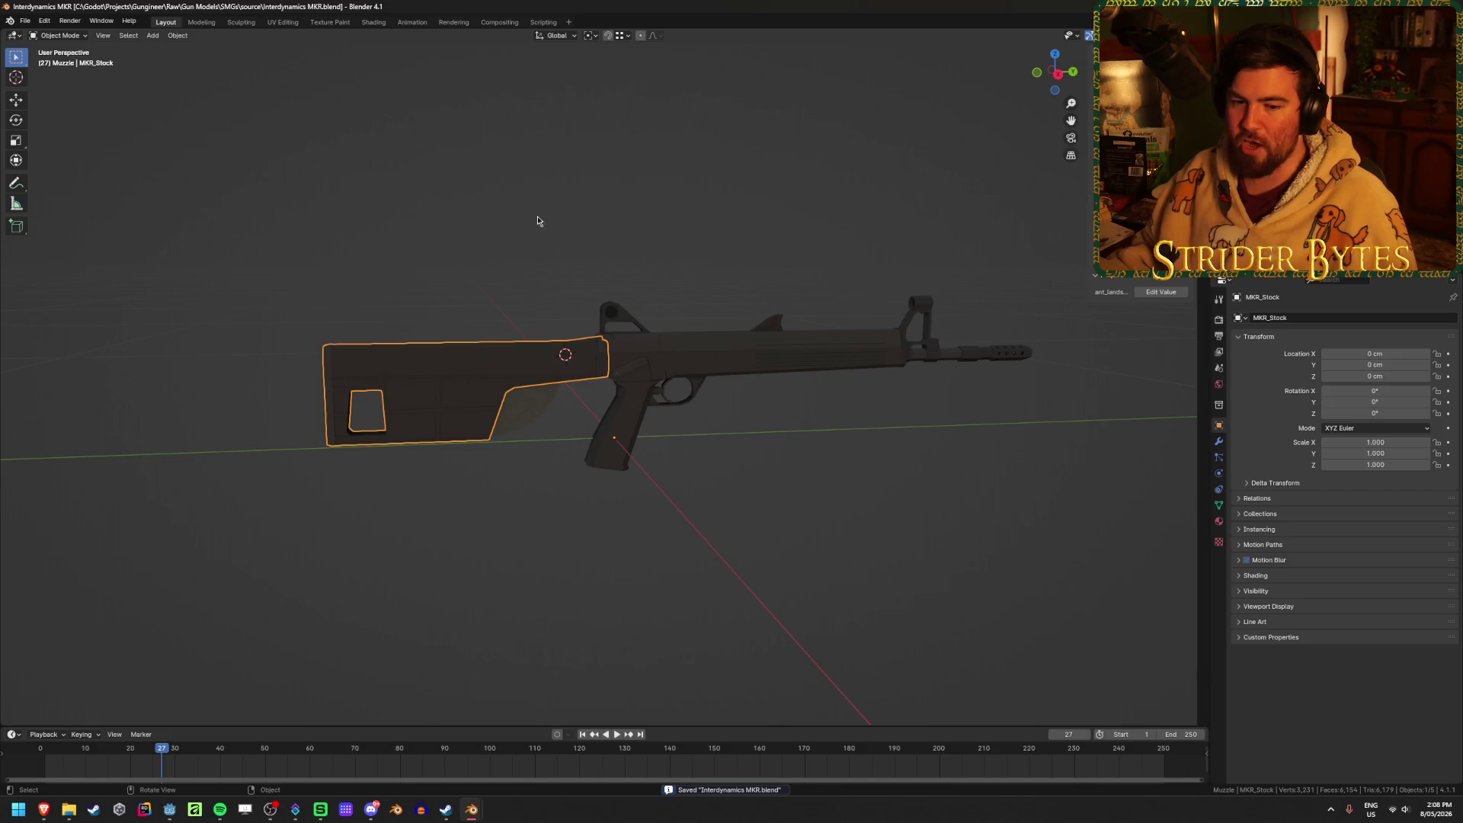
Hide the lower stock piece and the grip.
{"action": "left_click", "coordinate": [591, 226]}
{"action": "left_click", "coordinate": [520, 407]}
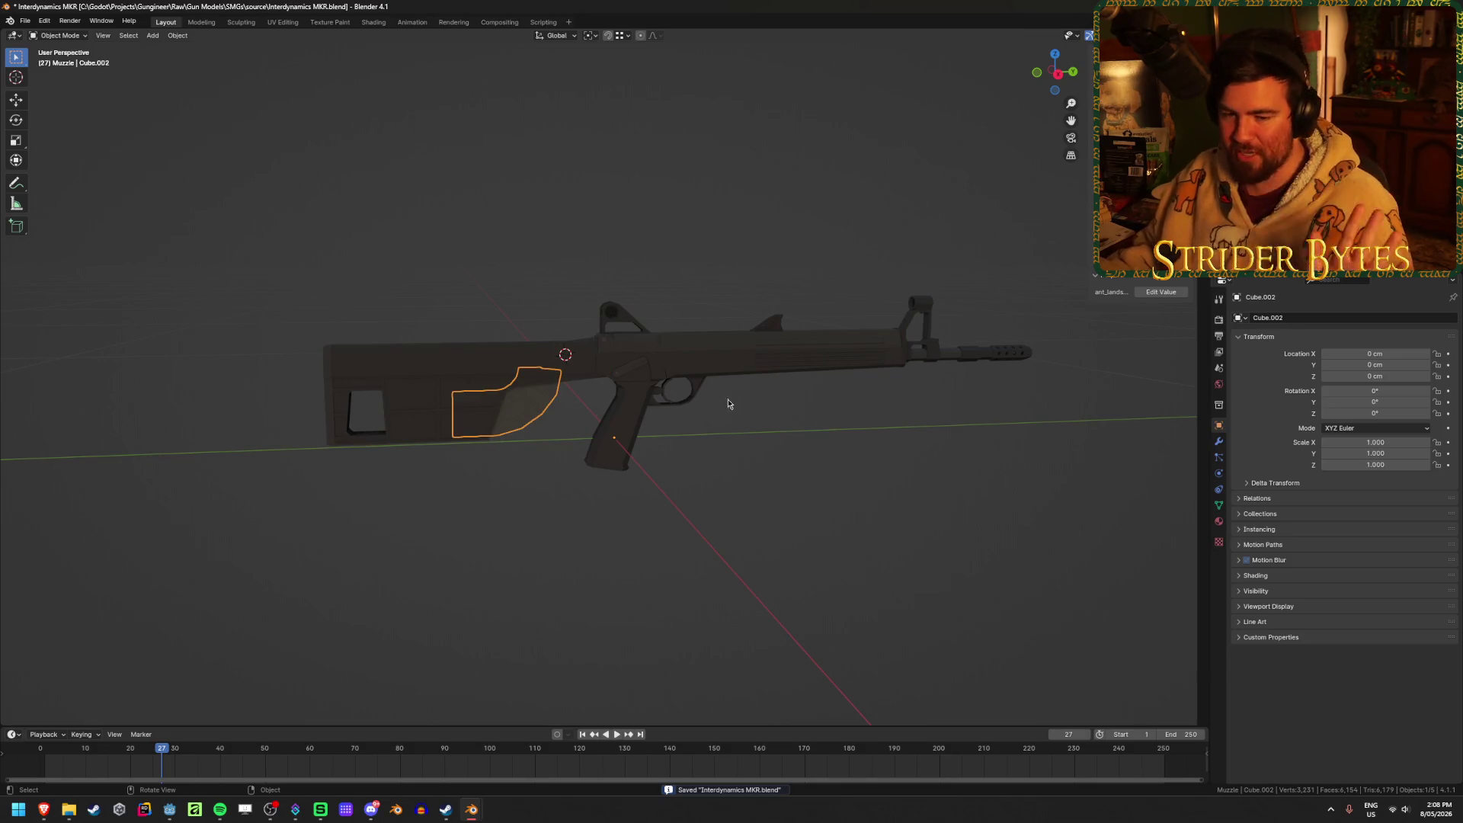
{"action": "scroll", "coordinate": [898, 564], "scroll_direction": "up", "scroll_amount": 3}
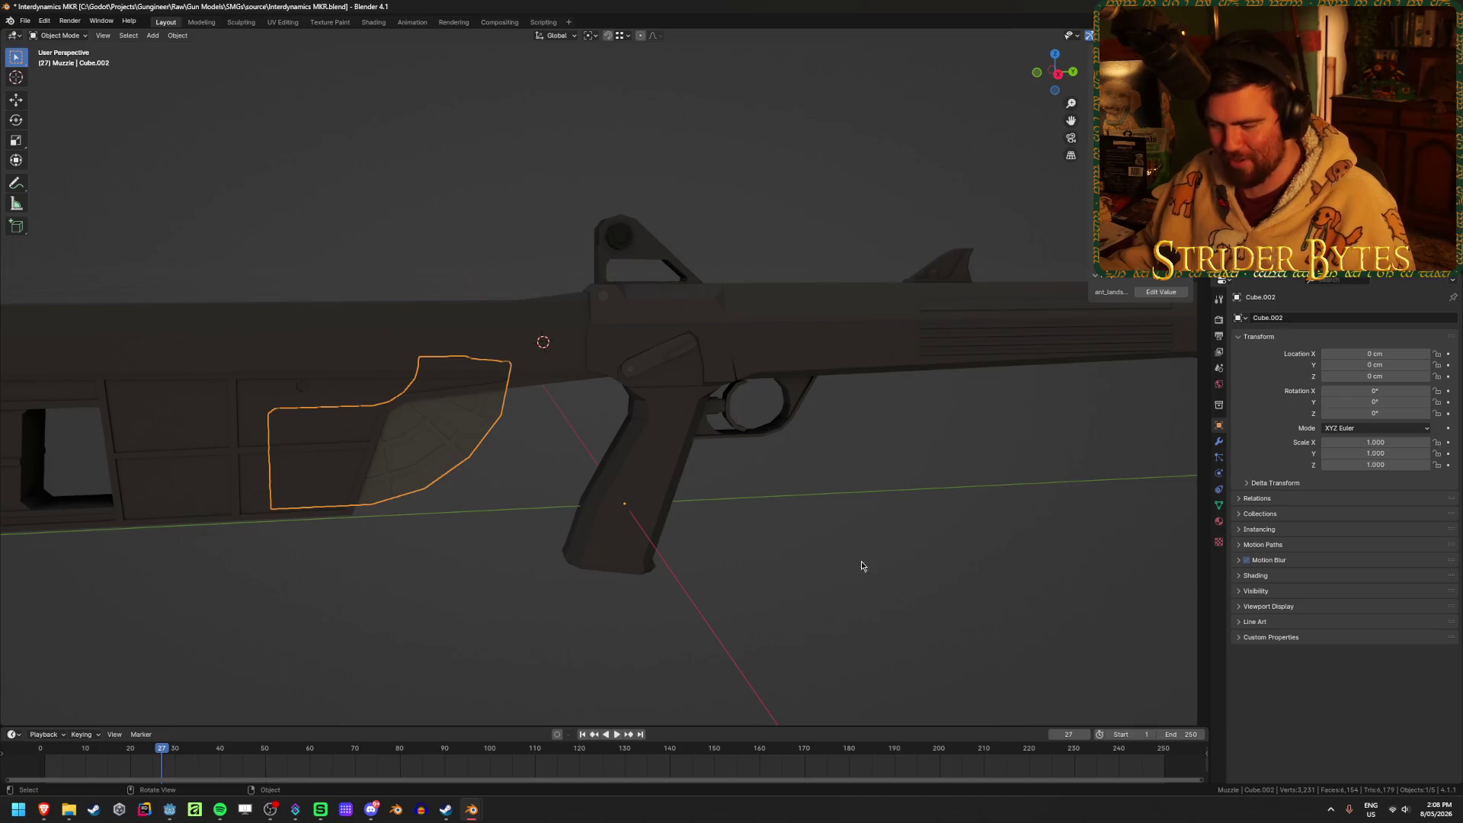
{"action": "key", "text": "h"}
{"action": "left_click", "coordinate": [678, 473]}
{"action": "key", "text": "h"}
{"action": "left_click", "coordinate": [739, 369]}
{"action": "mouse_move", "coordinate": [744, 389]}
{"action": "middle_mouse_down"}
{"action": "mouse_move", "coordinate": [882, 538]}
{"action": "mouse_move", "coordinate": [911, 474]}
{"action": "mouse_move", "coordinate": [935, 500]}
{"action": "mouse_move", "coordinate": [705, 444]}
{"action": "mouse_move", "coordinate": [581, 442]}
{"action": "mouse_move", "coordinate": [597, 408]}
{"action": "middle_mouse_up"}
Move the barrel object's origin to the 3D cursor.
{"action": "scroll", "coordinate": [598, 409], "scroll_direction": "up", "scroll_amount": 3}
{"action": "key", "text": "Tab"}
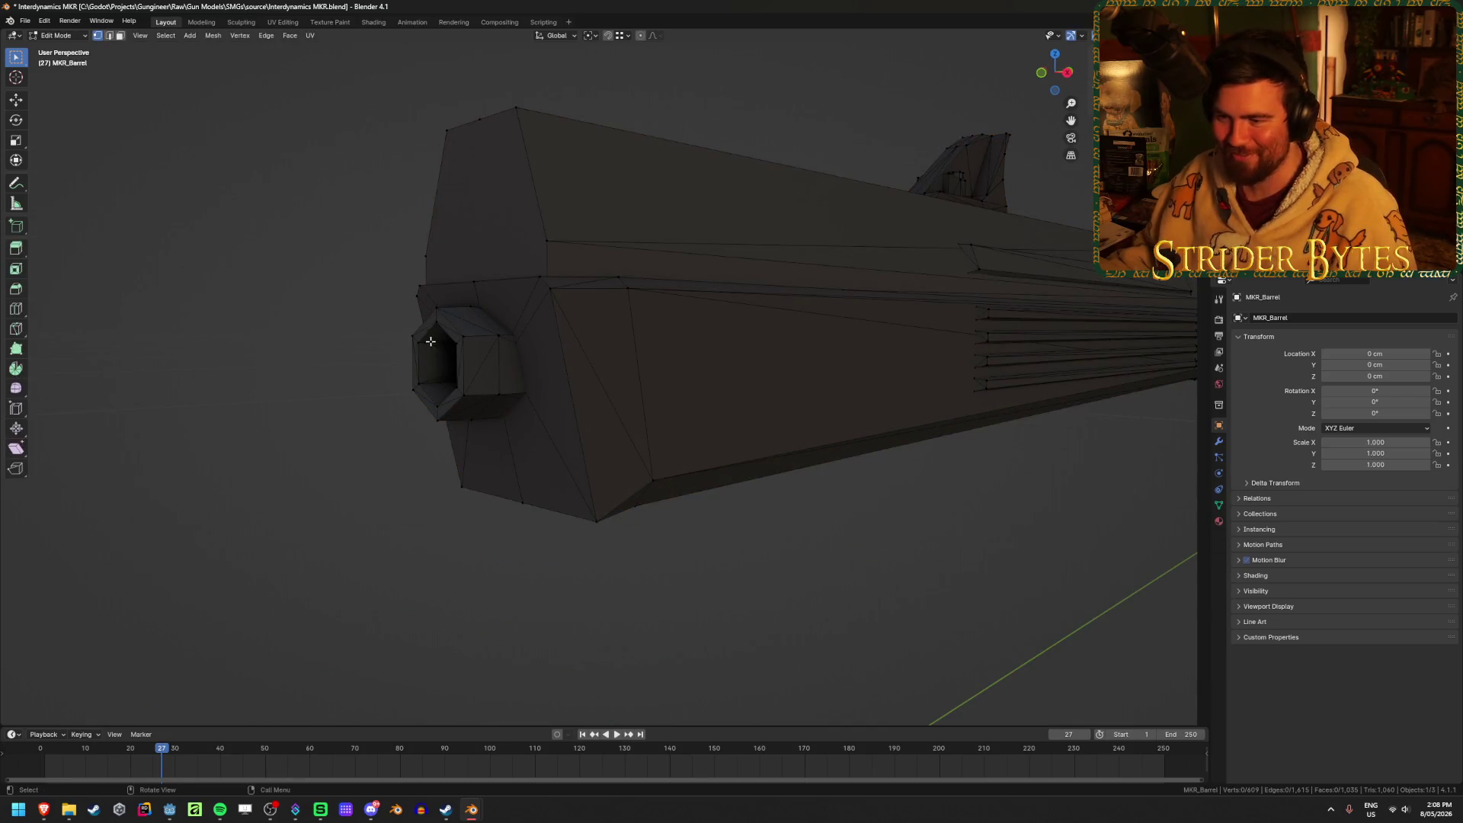
{"action": "key", "text": "ctrl+Tab"}
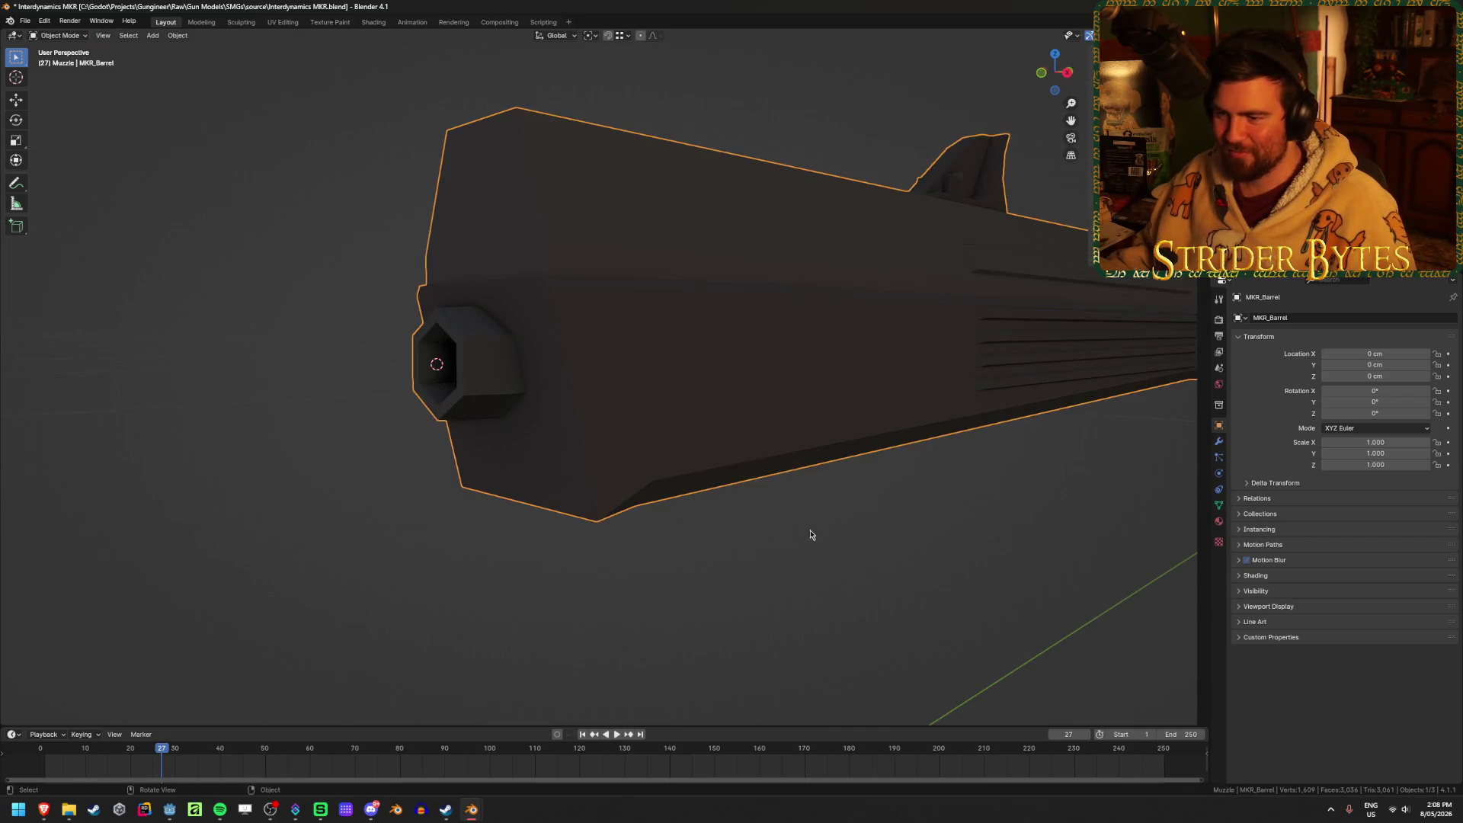
{"action": "scroll", "coordinate": [812, 525], "scroll_direction": "down", "scroll_amount": 4}
{"action": "right_click", "coordinate": [816, 510]}
{"action": "mouse_move", "coordinate": [816, 514]}
{"action": "left_click", "coordinate": [888, 535]}
{"action": "mouse_move", "coordinate": [974, 504]}
{"action": "middle_mouse_down"}
{"action": "mouse_move", "coordinate": [930, 513]}
{"action": "mouse_move", "coordinate": [678, 476]}
{"action": "middle_mouse_up"}
Isolate MKR_Muzzle and set its origin to its geometry.
{"action": "left_click", "coordinate": [769, 386]}
{"action": "scroll", "coordinate": [774, 408], "scroll_direction": "up", "scroll_amount": 8}
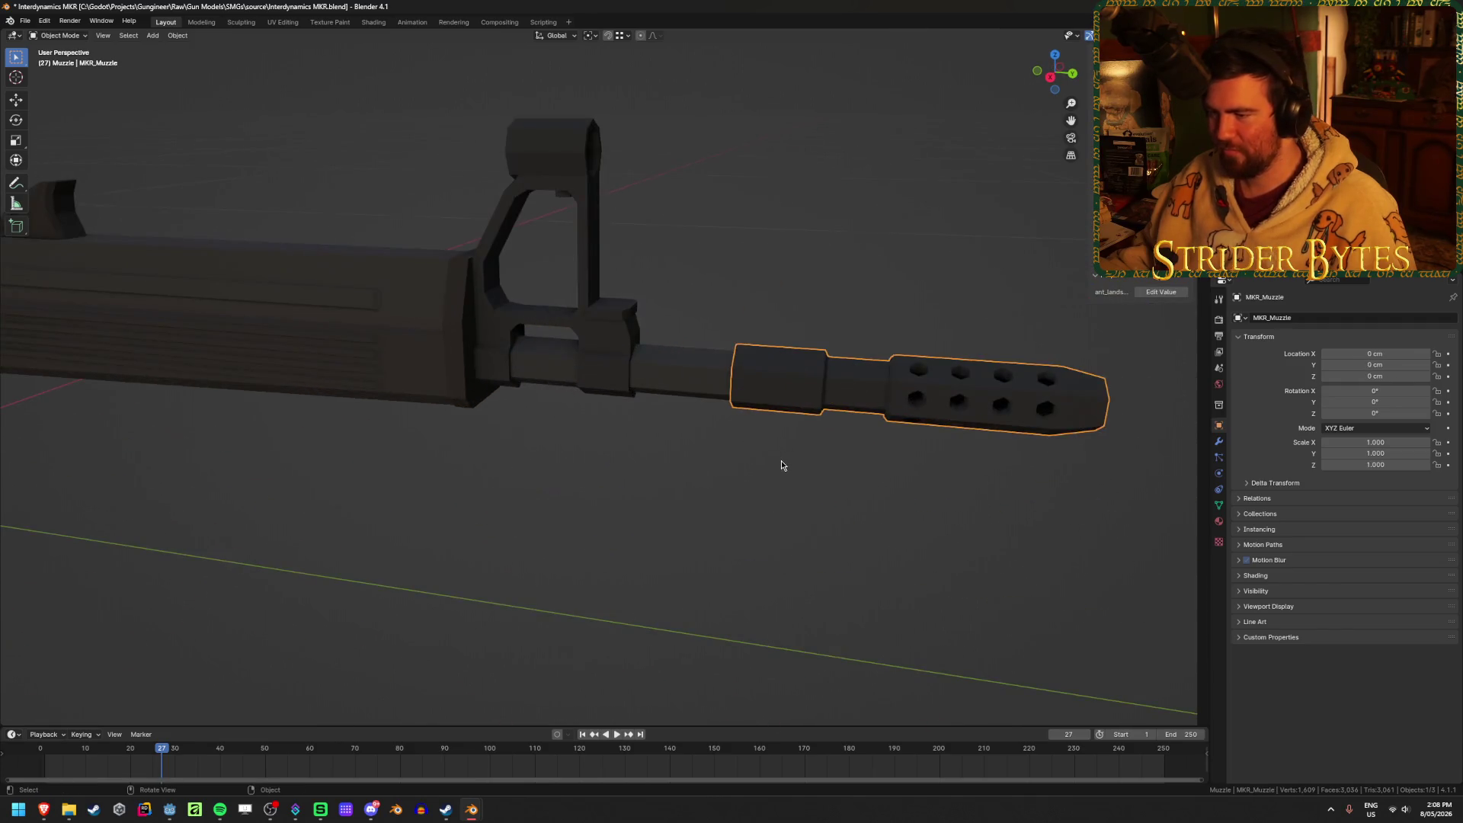
{"action": "scroll", "coordinate": [845, 424], "scroll_direction": "down", "scroll_amount": 5}
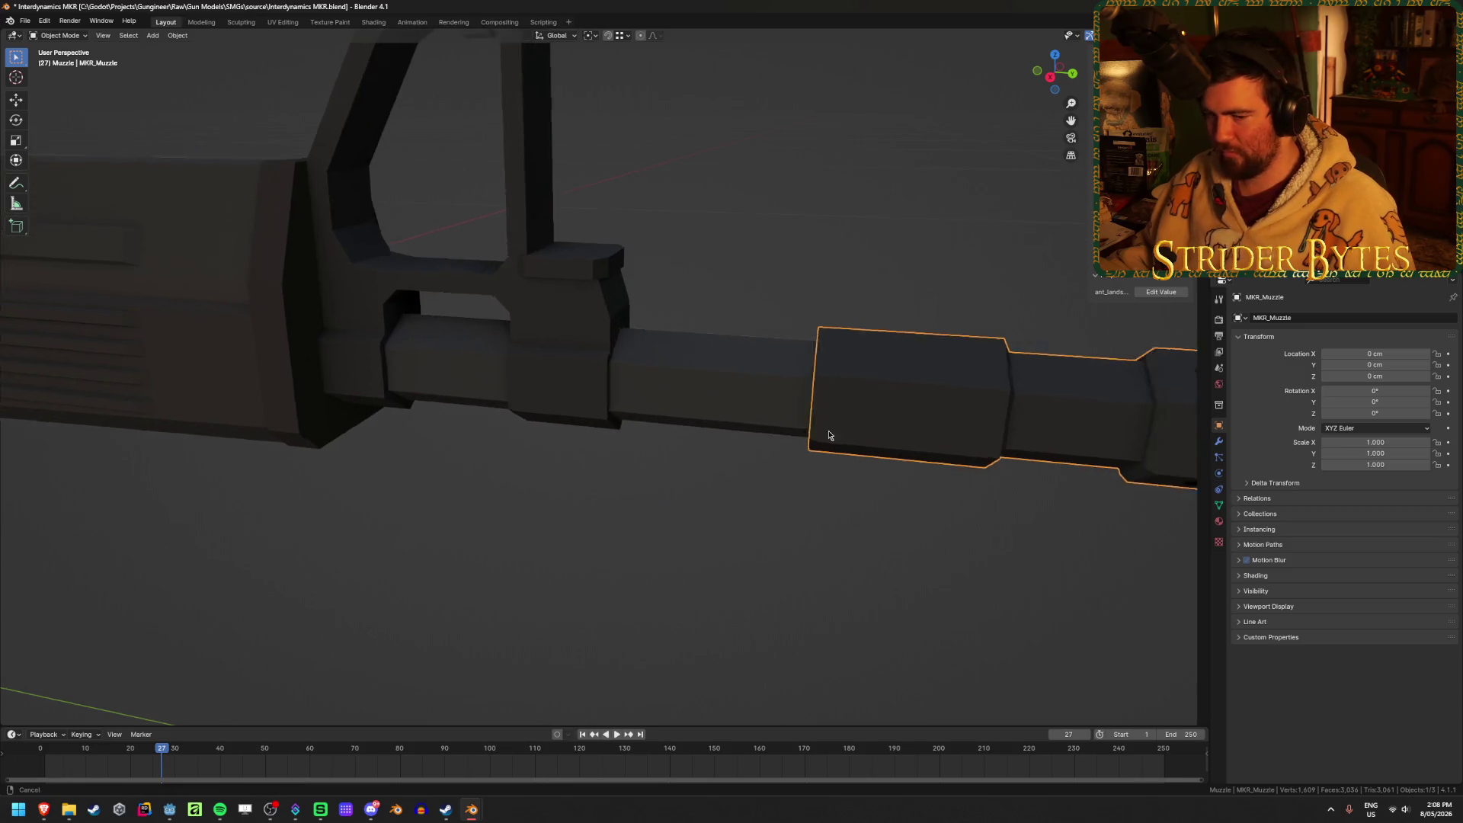
{"action": "key", "text": "Delete"}
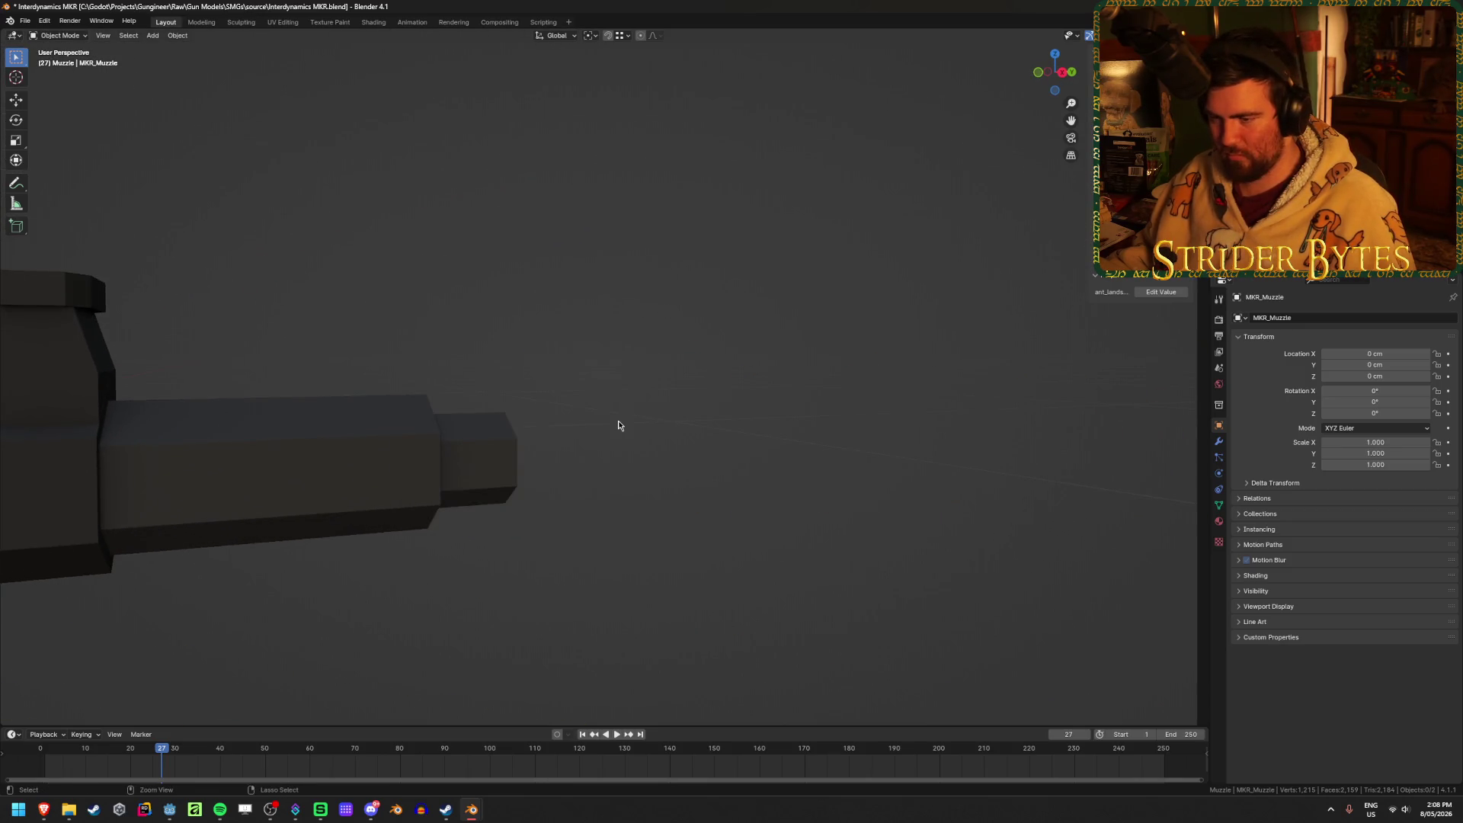
{"action": "key", "text": "ctrl+z"}
{"action": "middle_click_drag", "start_coordinate": [474, 457], "coordinate": [562, 490]}
{"action": "key", "text": "Tab"}
{"action": "key", "text": "Tab"}
{"action": "left_click", "coordinate": [336, 490]}
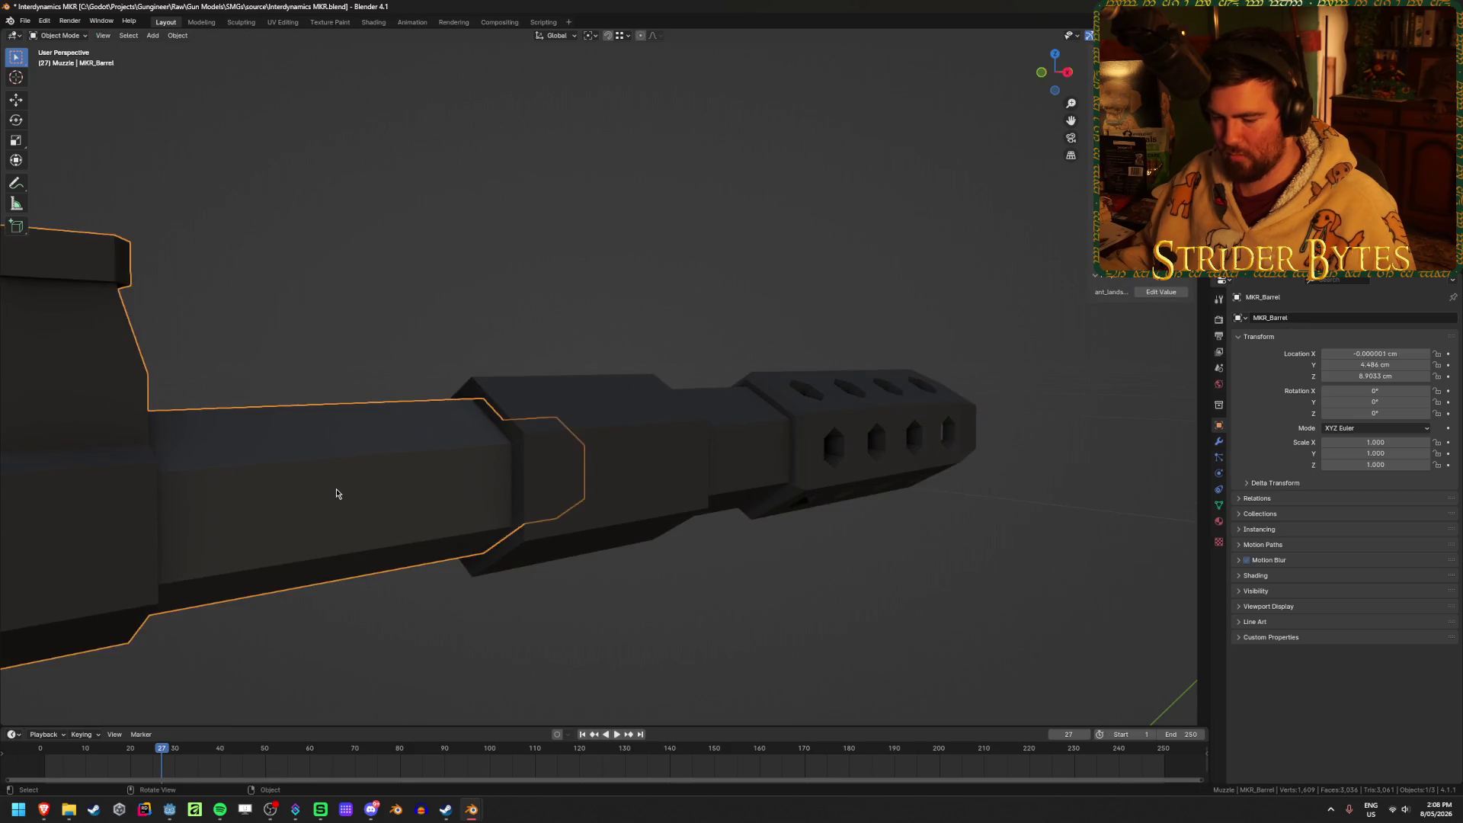
{"action": "key", "text": "Delete"}
{"action": "left_click", "coordinate": [500, 544]}
{"action": "key", "text": "Tab"}
{"action": "key", "text": "ctrl+Tab"}
{"action": "left_click", "coordinate": [593, 640]}
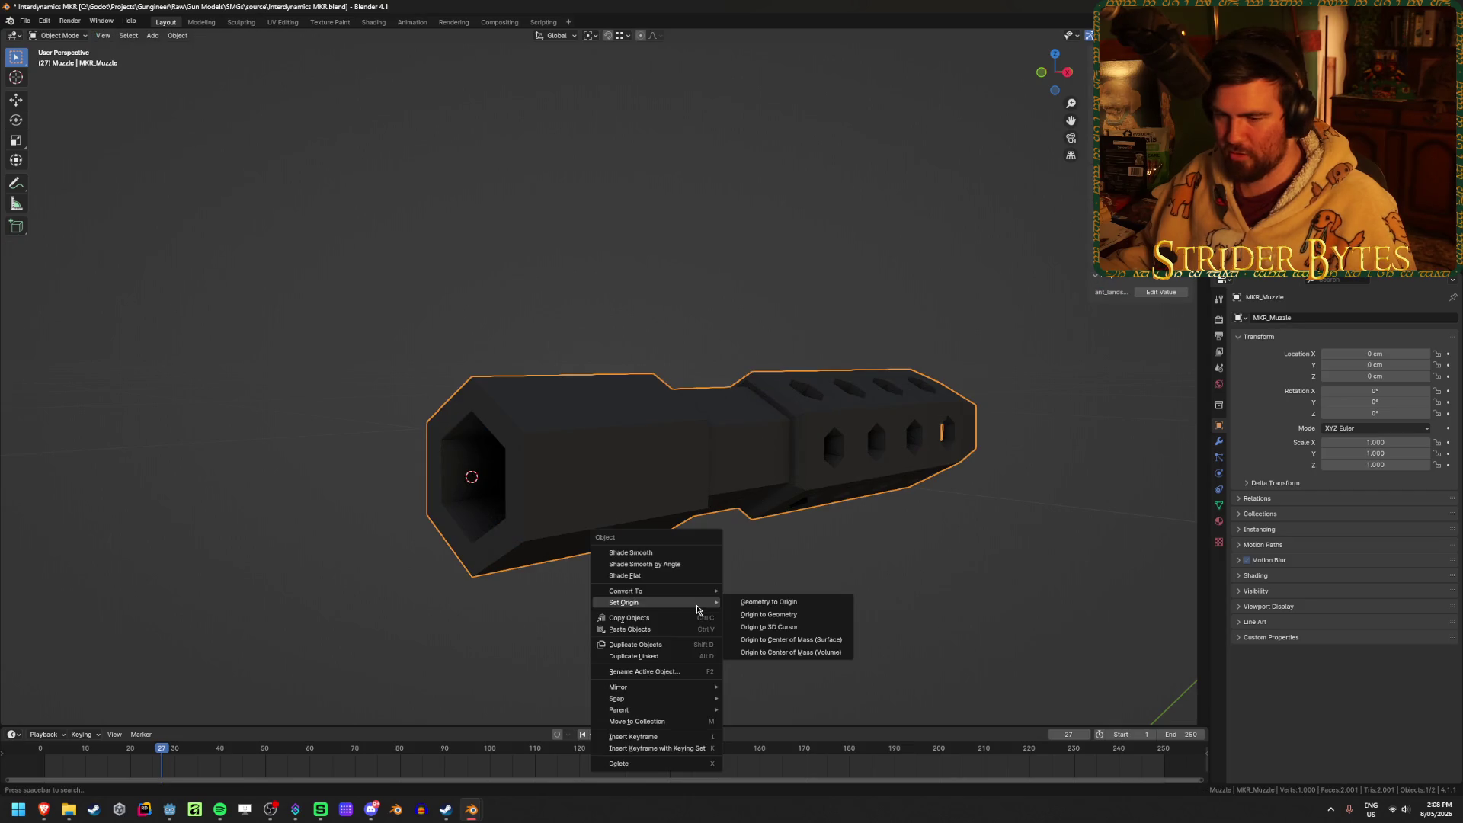
{"action": "left_click", "coordinate": [793, 615]}
{"action": "scroll", "coordinate": [794, 626], "scroll_direction": "down", "scroll_amount": 6}
Unhide all parts, add a plain-axes empty at the muzzle, shrink it and apply scale.
{"action": "key", "text": "alt+h"}
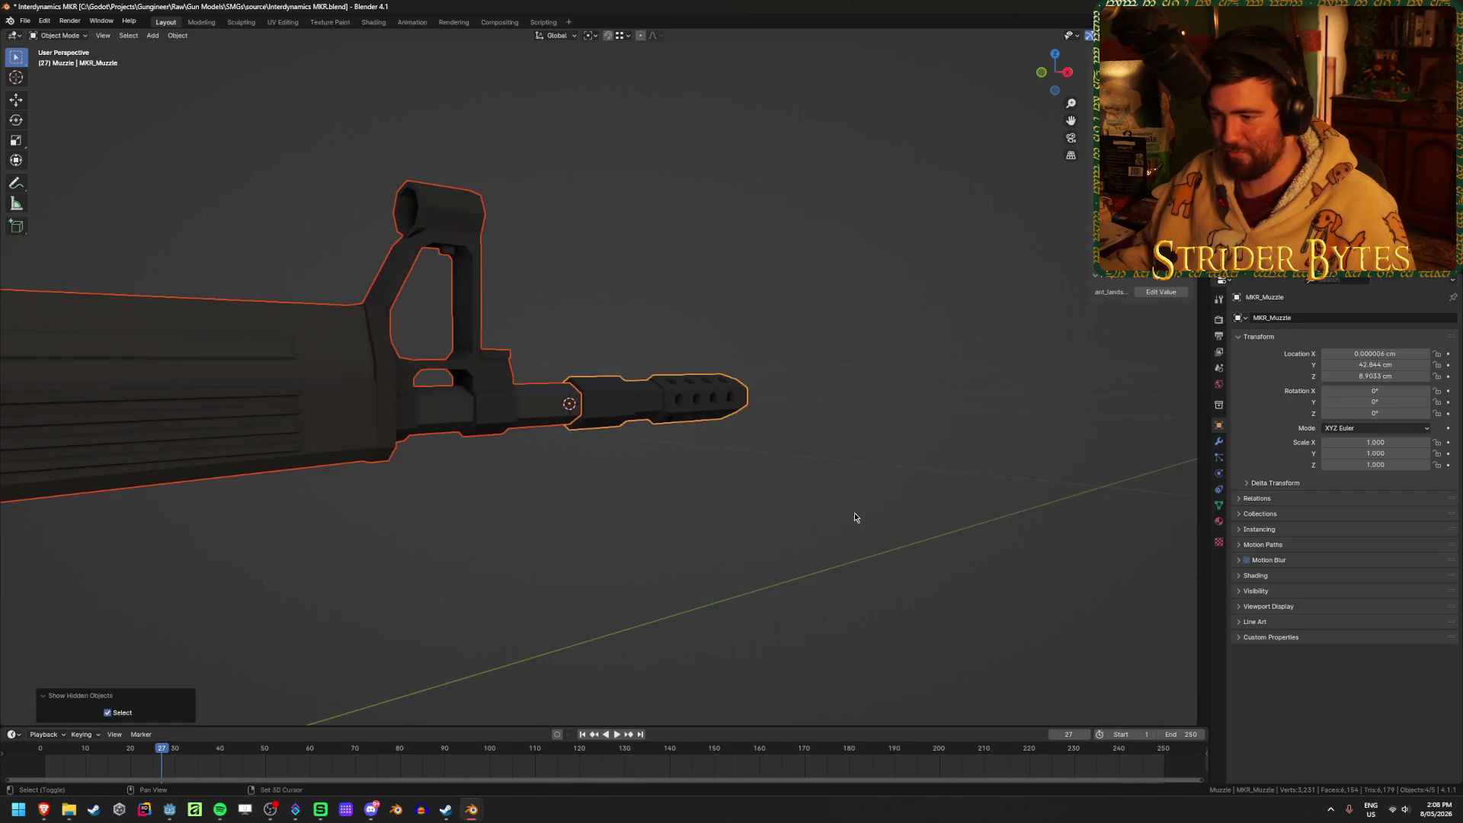
{"action": "key", "text": "shift+a"}
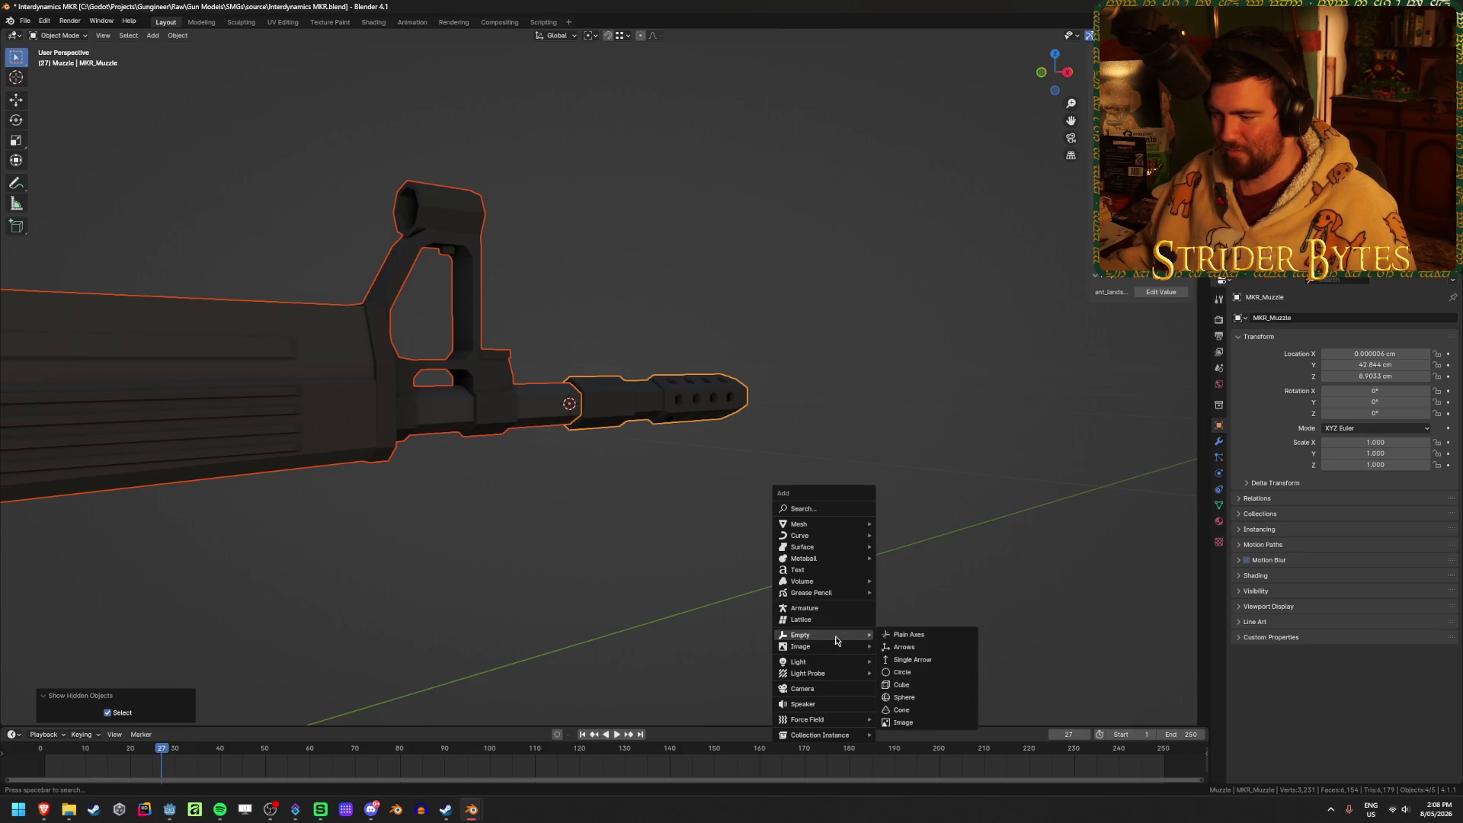
{"action": "left_click", "coordinate": [915, 635]}
{"action": "mouse_move", "coordinate": [908, 617]}
{"action": "middle_mouse_down"}
{"action": "mouse_move", "coordinate": [937, 572]}
{"action": "mouse_move", "coordinate": [816, 607]}
{"action": "mouse_move", "coordinate": [884, 527]}
{"action": "middle_mouse_up"}
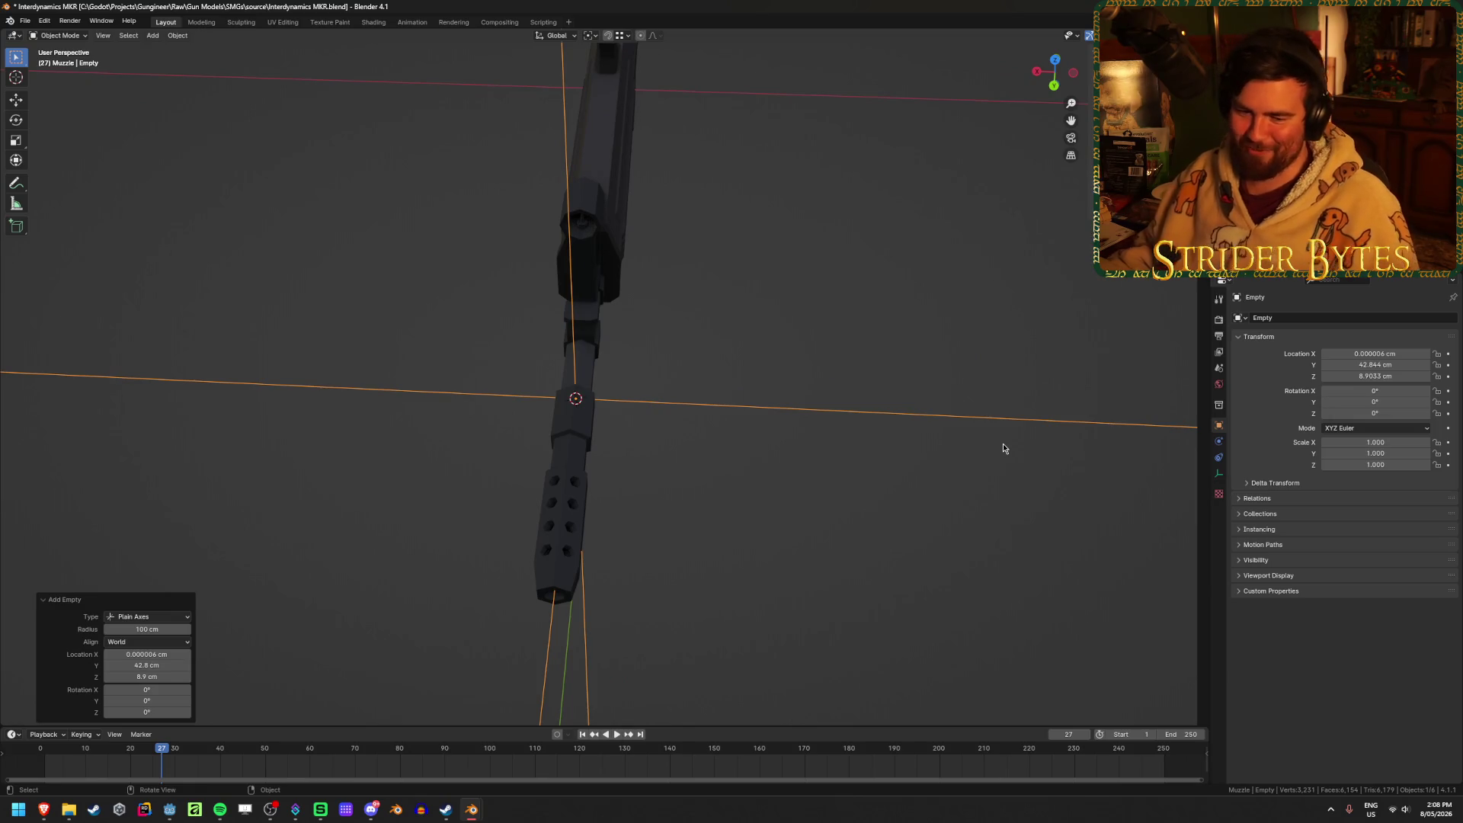
{"action": "key", "text": "s"}
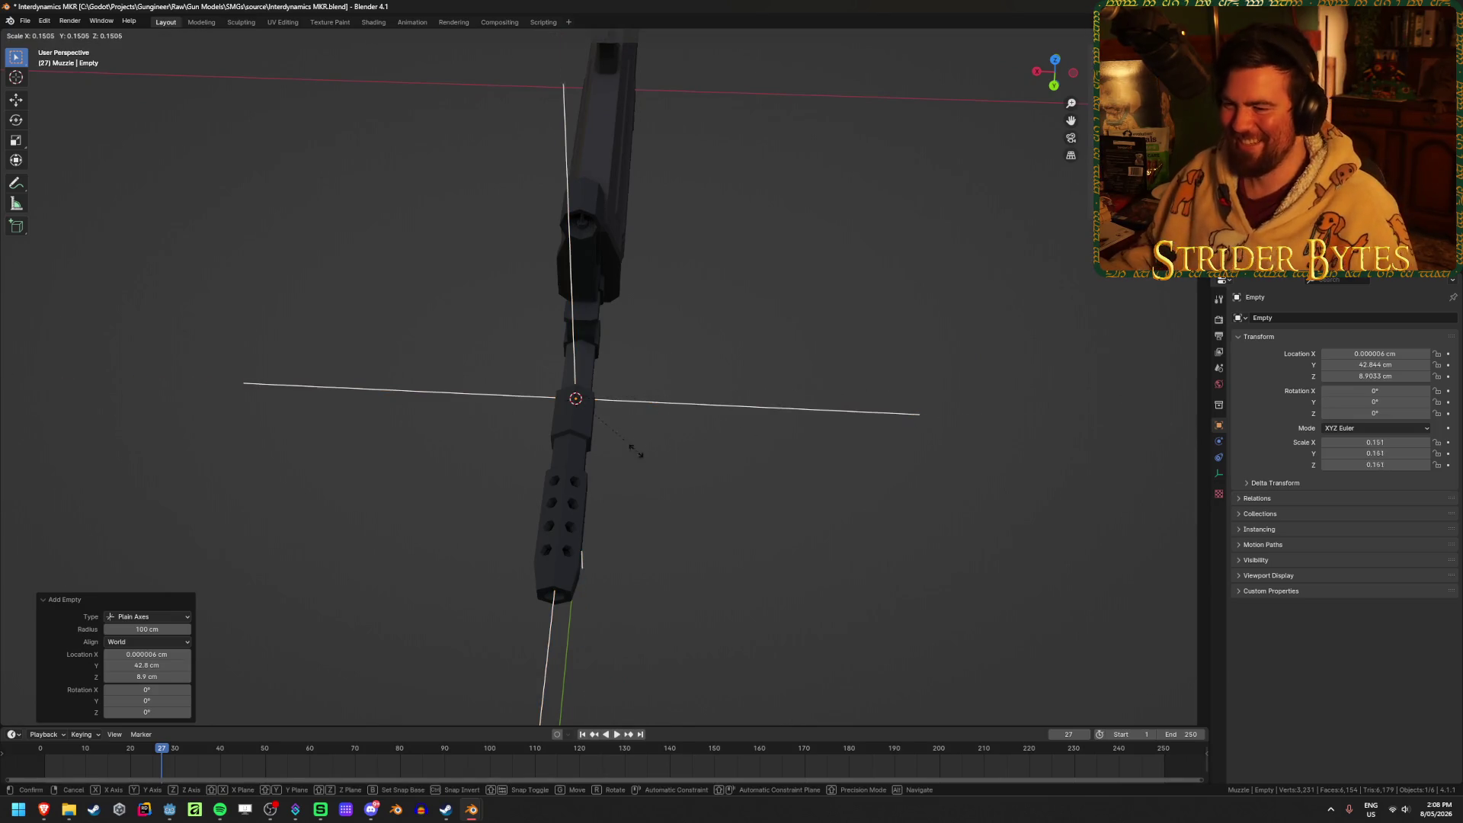
{"action": "left_click", "coordinate": [569, 228]}
{"action": "key", "text": "ctrl+a"}
{"action": "left_click", "coordinate": [656, 435]}
{"action": "mouse_move", "coordinate": [766, 442]}
{"action": "middle_mouse_down"}
{"action": "mouse_move", "coordinate": [825, 461]}
{"action": "mouse_move", "coordinate": [834, 401]}
{"action": "middle_mouse_up"}
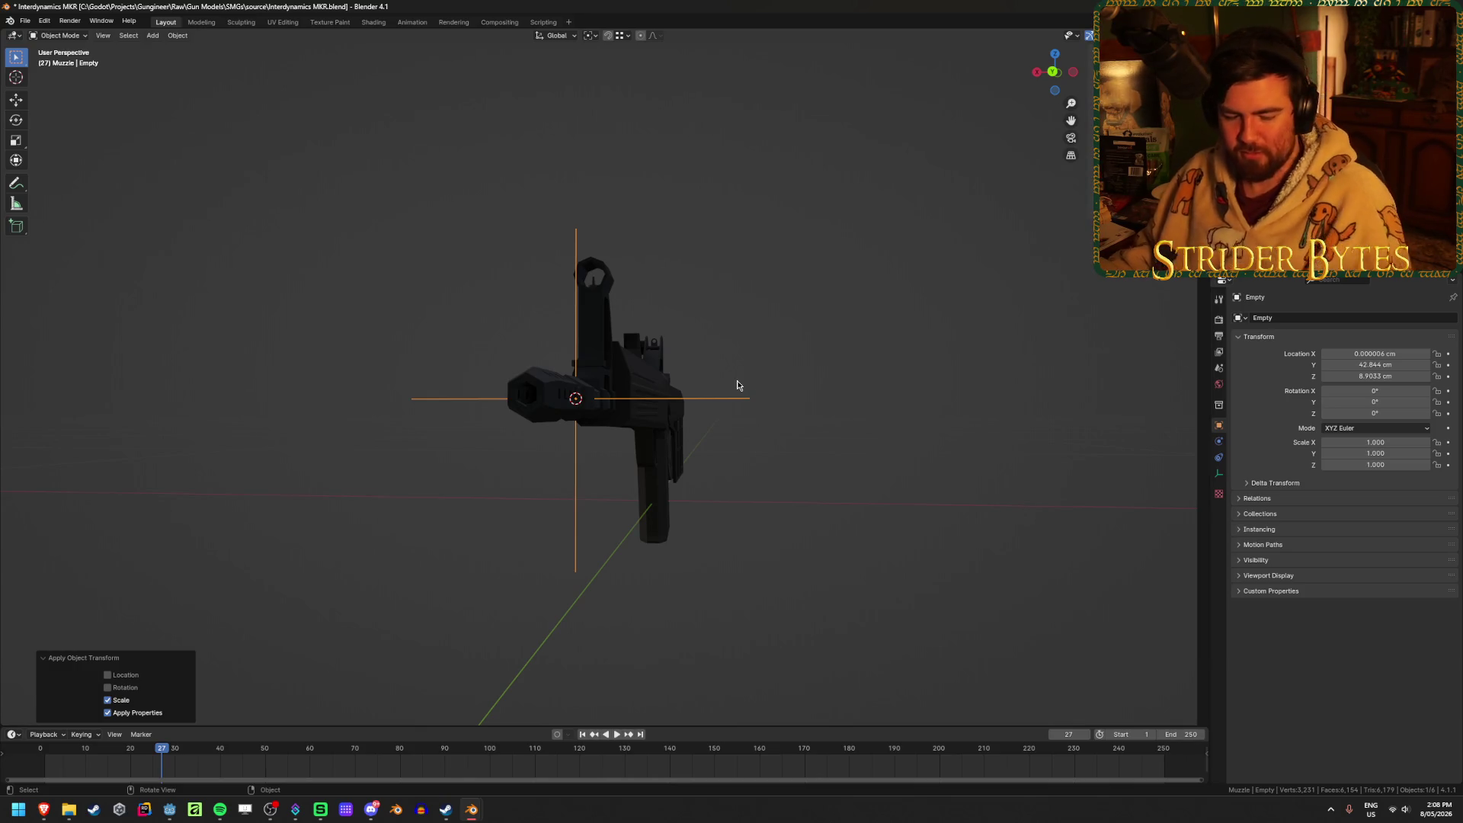
{"action": "left_click", "coordinate": [852, 328]}
{"action": "mouse_move", "coordinate": [852, 328]}
{"action": "middle_mouse_down"}
{"action": "mouse_move", "coordinate": [853, 396]}
{"action": "mouse_move", "coordinate": [778, 388]}
{"action": "mouse_move", "coordinate": [738, 302]}
{"action": "mouse_move", "coordinate": [461, 369]}
{"action": "mouse_move", "coordinate": [678, 581]}
{"action": "mouse_move", "coordinate": [696, 580]}
{"action": "middle_mouse_up"}
{"action": "left_click", "coordinate": [777, 389]}
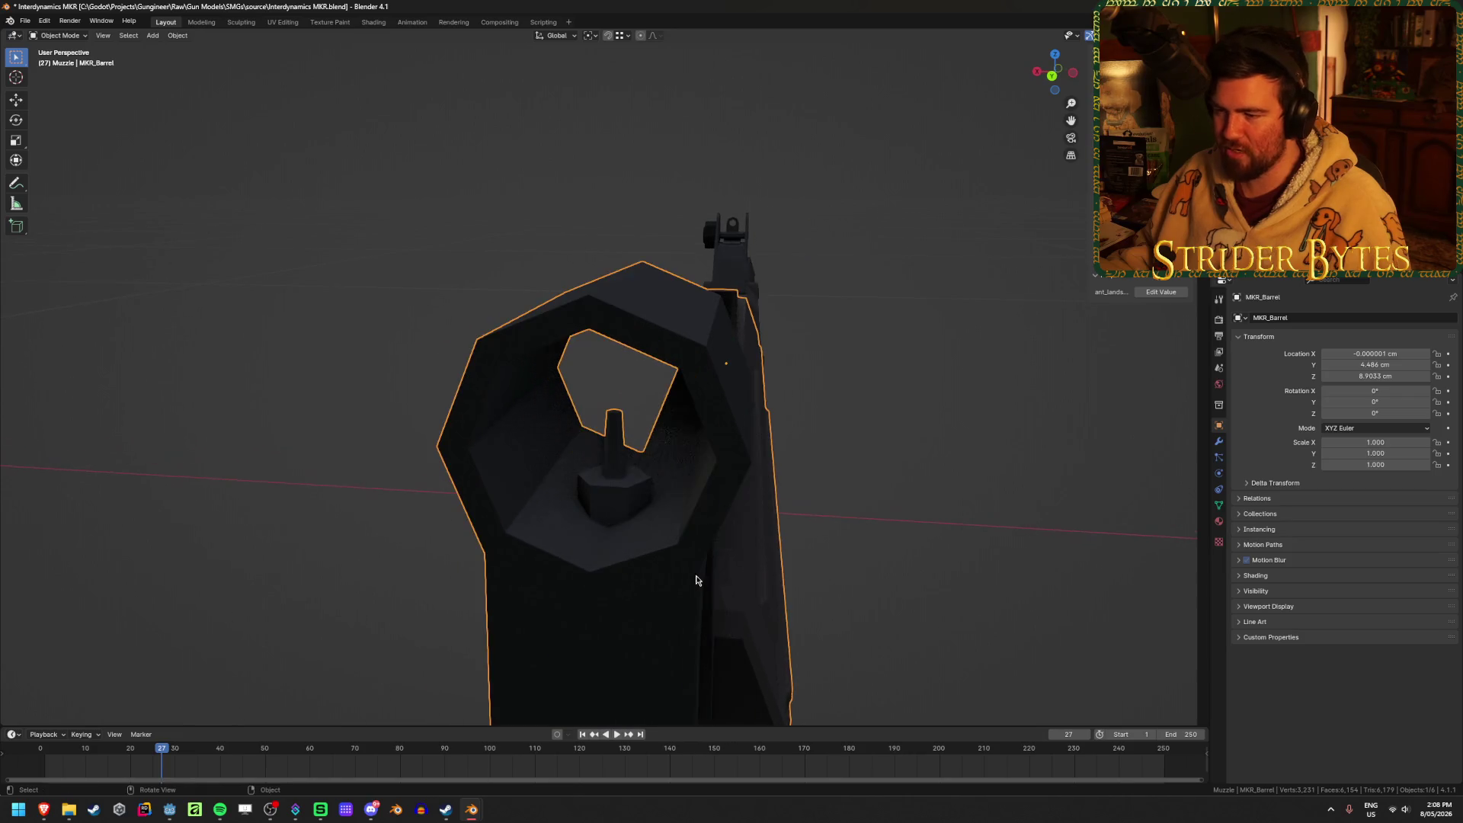
Snap the 3D cursor to the selected barrel vertices and add a plain-axes empty there.
{"action": "key", "text": "Tab"}
{"action": "scroll", "coordinate": [697, 577], "scroll_direction": "up", "scroll_amount": 6}
{"action": "key", "text": "shift+z"}
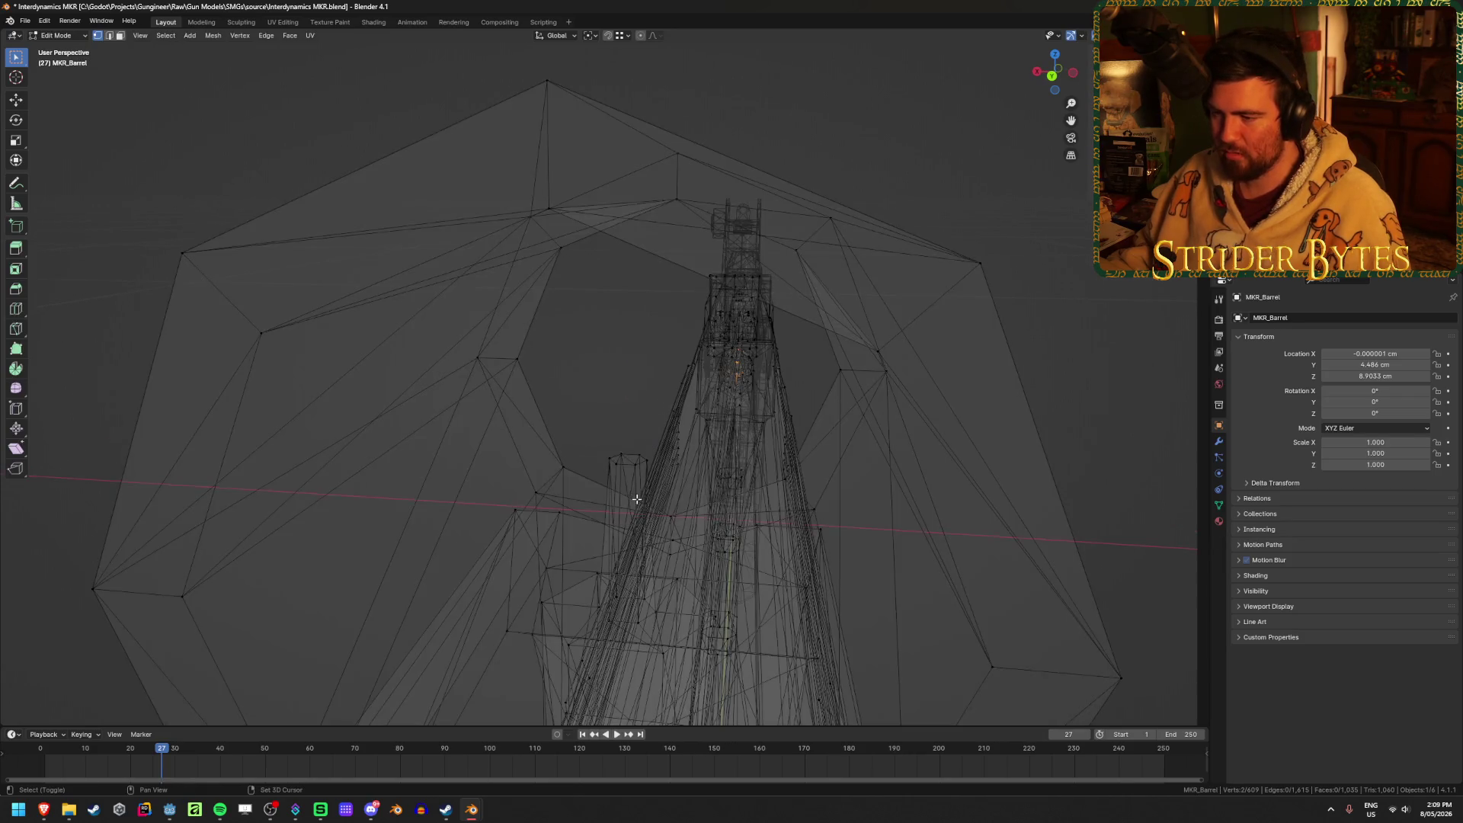
{"action": "key", "text": "ctrl+Tab"}
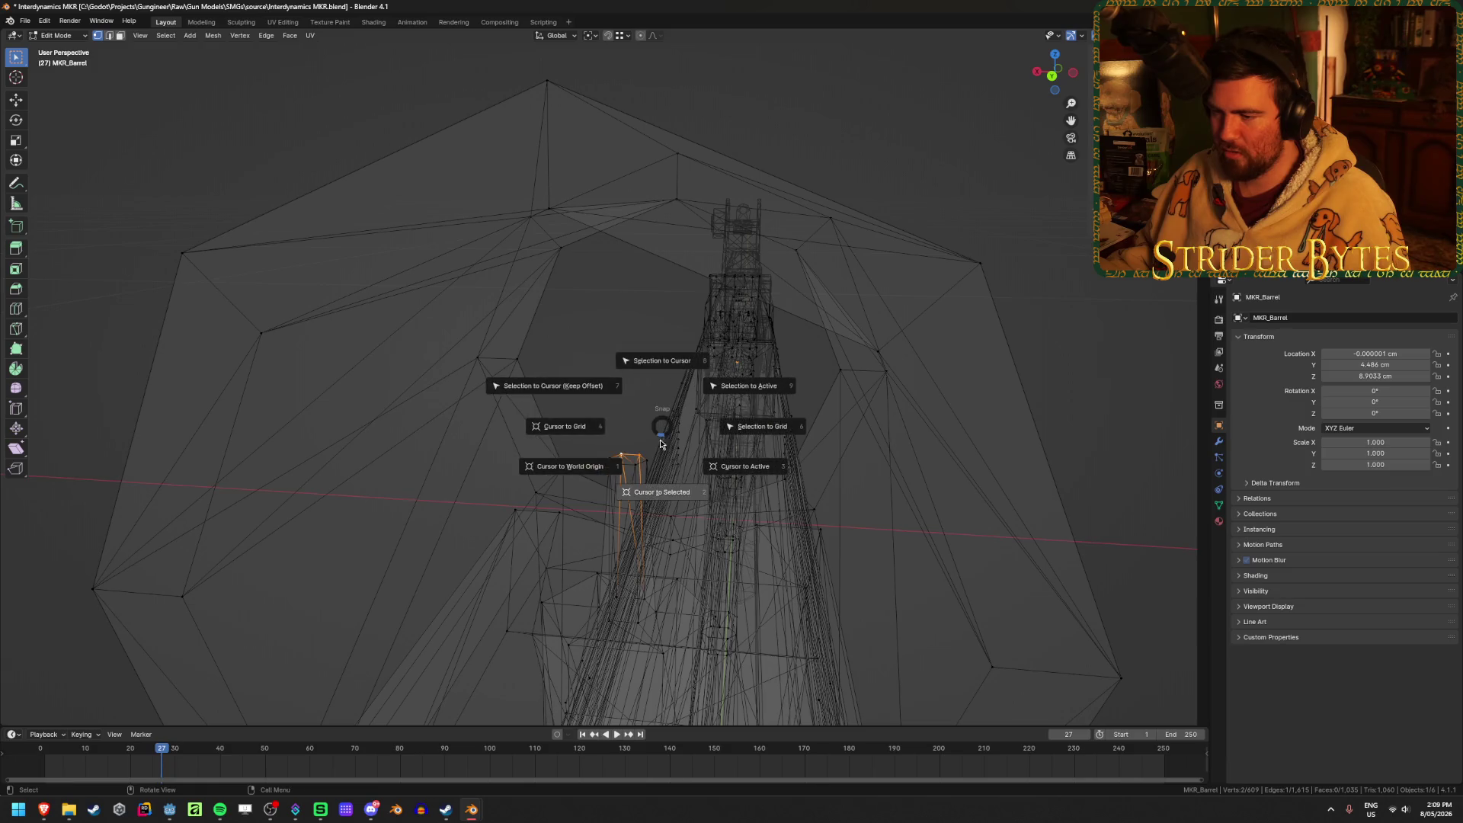
{"action": "left_click", "coordinate": [776, 492]}
{"action": "scroll", "coordinate": [776, 492], "scroll_direction": "down", "scroll_amount": 4}
{"action": "key", "text": "shift+a"}
{"action": "mouse_move", "coordinate": [854, 468]}
{"action": "left_click", "coordinate": [931, 468]}
Shrink the second empty and apply its scale.
{"action": "scroll", "coordinate": [889, 585], "scroll_direction": "down", "scroll_amount": 3}
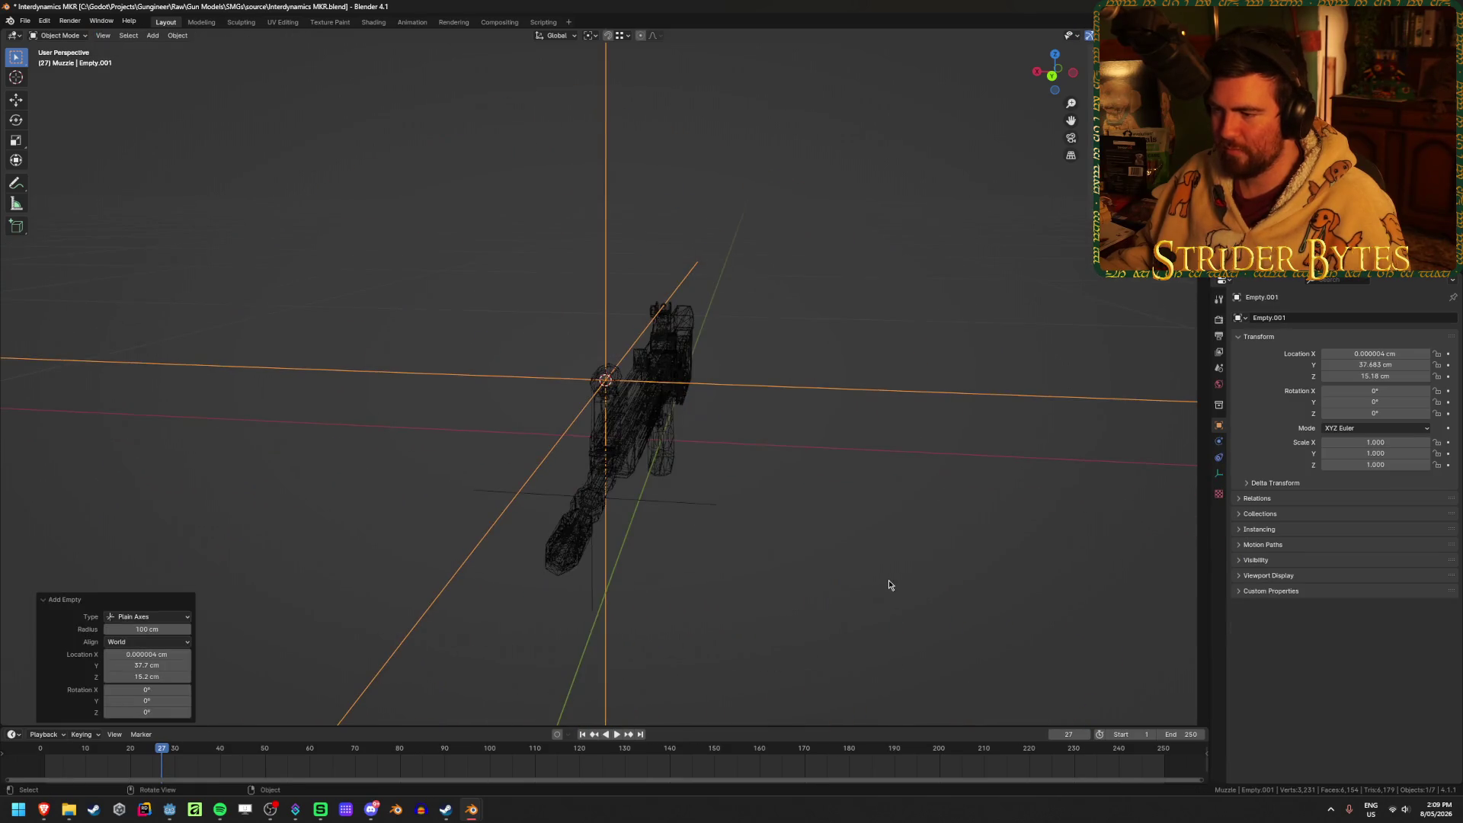
{"action": "key", "text": "shift+z"}
{"action": "mouse_move", "coordinate": [931, 556]}
{"action": "middle_mouse_down"}
{"action": "mouse_move", "coordinate": [735, 588]}
{"action": "mouse_move", "coordinate": [1056, 399]}
{"action": "middle_mouse_up"}
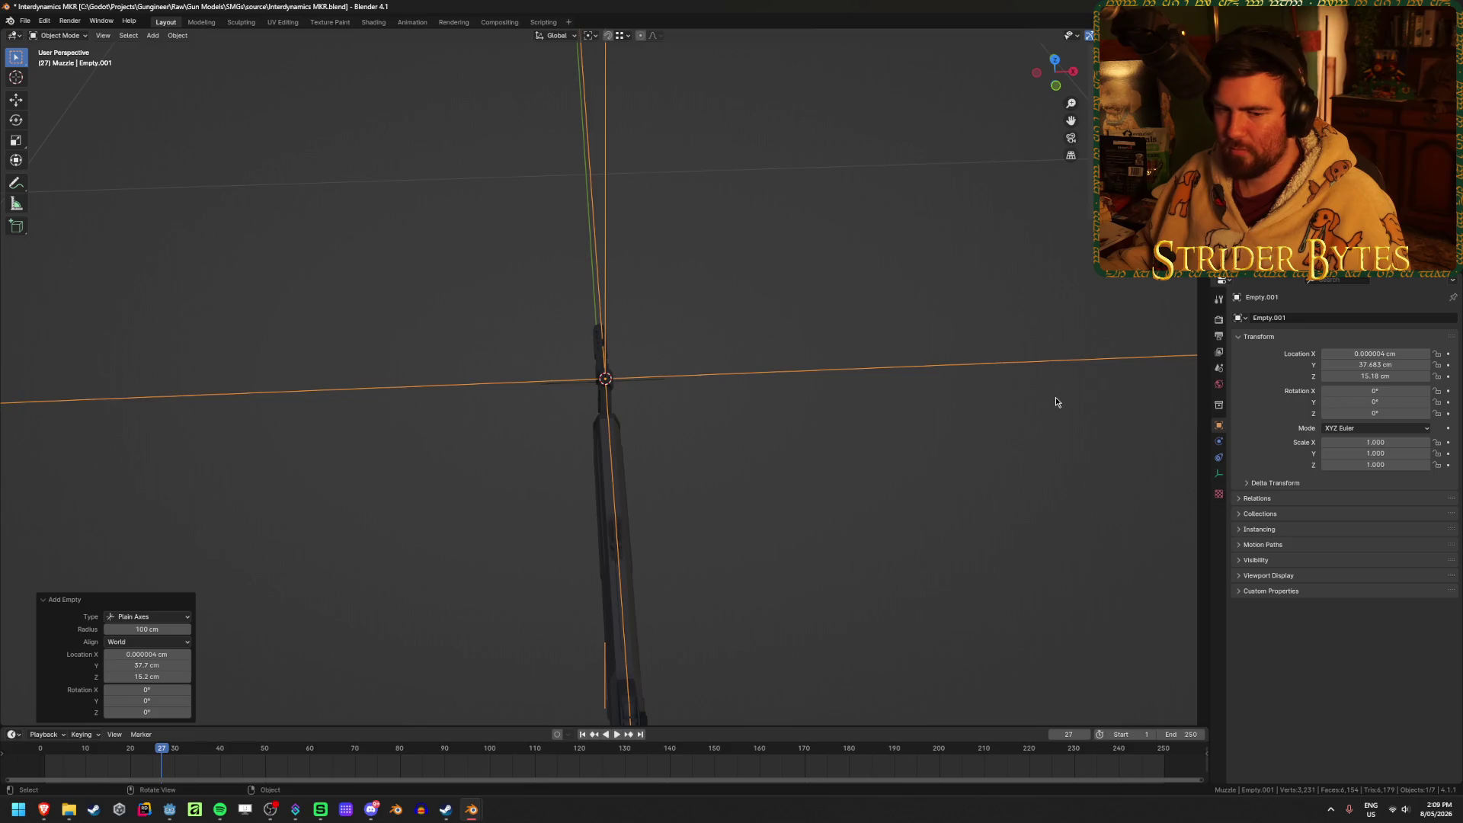
{"action": "key", "text": "s"}
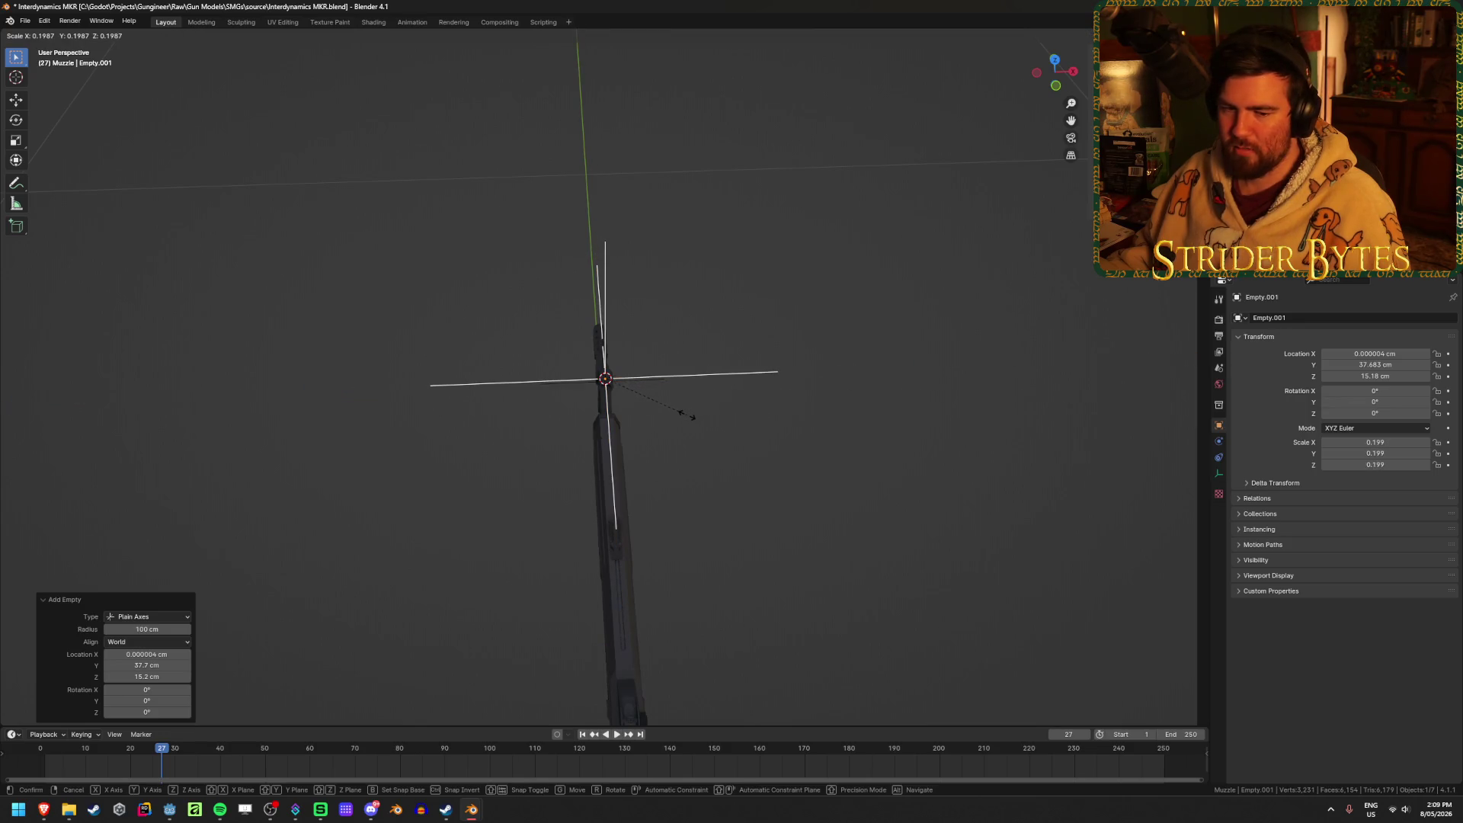
{"action": "left_click", "coordinate": [614, 409]}
{"action": "scroll", "coordinate": [780, 526], "scroll_direction": "up", "scroll_amount": 3}
{"action": "mouse_move", "coordinate": [780, 525]}
{"action": "middle_mouse_down"}
{"action": "mouse_move", "coordinate": [686, 500]}
{"action": "mouse_move", "coordinate": [473, 644]}
{"action": "mouse_move", "coordinate": [653, 602]}
{"action": "middle_mouse_up"}
{"action": "key", "text": "ctrl+a"}
{"action": "left_click", "coordinate": [688, 499]}
Add Empty.002 further back along the barrel at Y 14.885 cm, Z 7.536 cm.
{"action": "left_click", "coordinate": [533, 434]}
{"action": "mouse_move", "coordinate": [510, 538]}
{"action": "middle_mouse_down"}
{"action": "mouse_move", "coordinate": [725, 435]}
{"action": "mouse_move", "coordinate": [695, 513]}
{"action": "mouse_move", "coordinate": [999, 445]}
{"action": "middle_mouse_up"}
{"action": "key", "text": "shift+z"}
{"action": "scroll", "coordinate": [725, 434], "scroll_direction": "up", "scroll_amount": 3}
{"action": "key", "text": "shift+z"}
{"action": "scroll", "coordinate": [656, 513], "scroll_direction": "down", "scroll_amount": 3}
{"action": "key", "text": "shift+a"}
{"action": "left_click", "coordinate": [999, 444]}
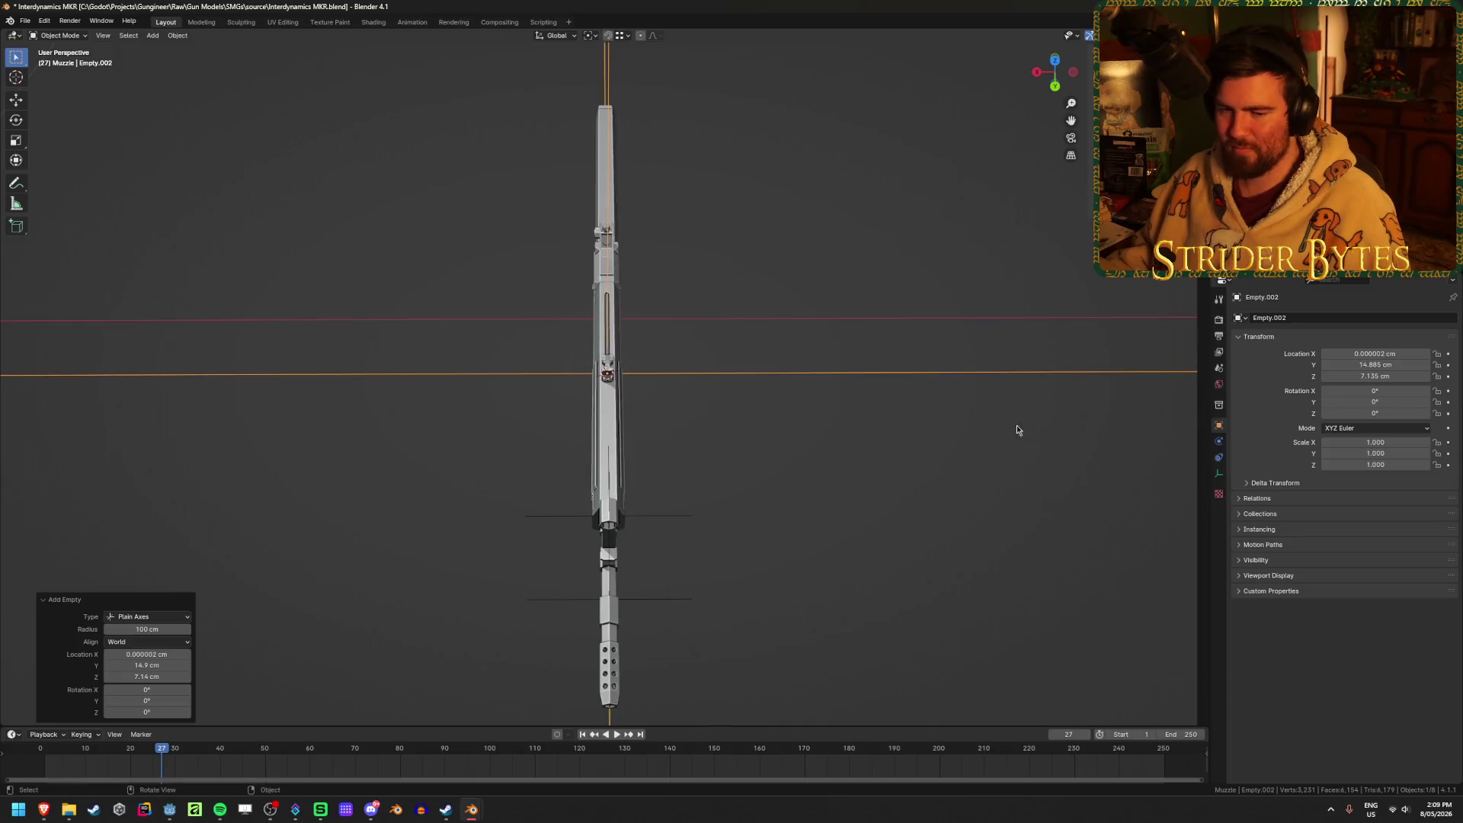
Scale the third empty down and apply its scale.
{"action": "key", "text": "s"}
{"action": "left_click", "coordinate": [660, 367]}
{"action": "key", "text": "ctrl+a"}
{"action": "left_click", "coordinate": [660, 369]}
In right-side orthographic view, tilt the third empty 1.5° on X.
{"action": "key", "text": "KP_3"}
{"action": "scroll", "coordinate": [748, 467], "scroll_direction": "up", "scroll_amount": 8}
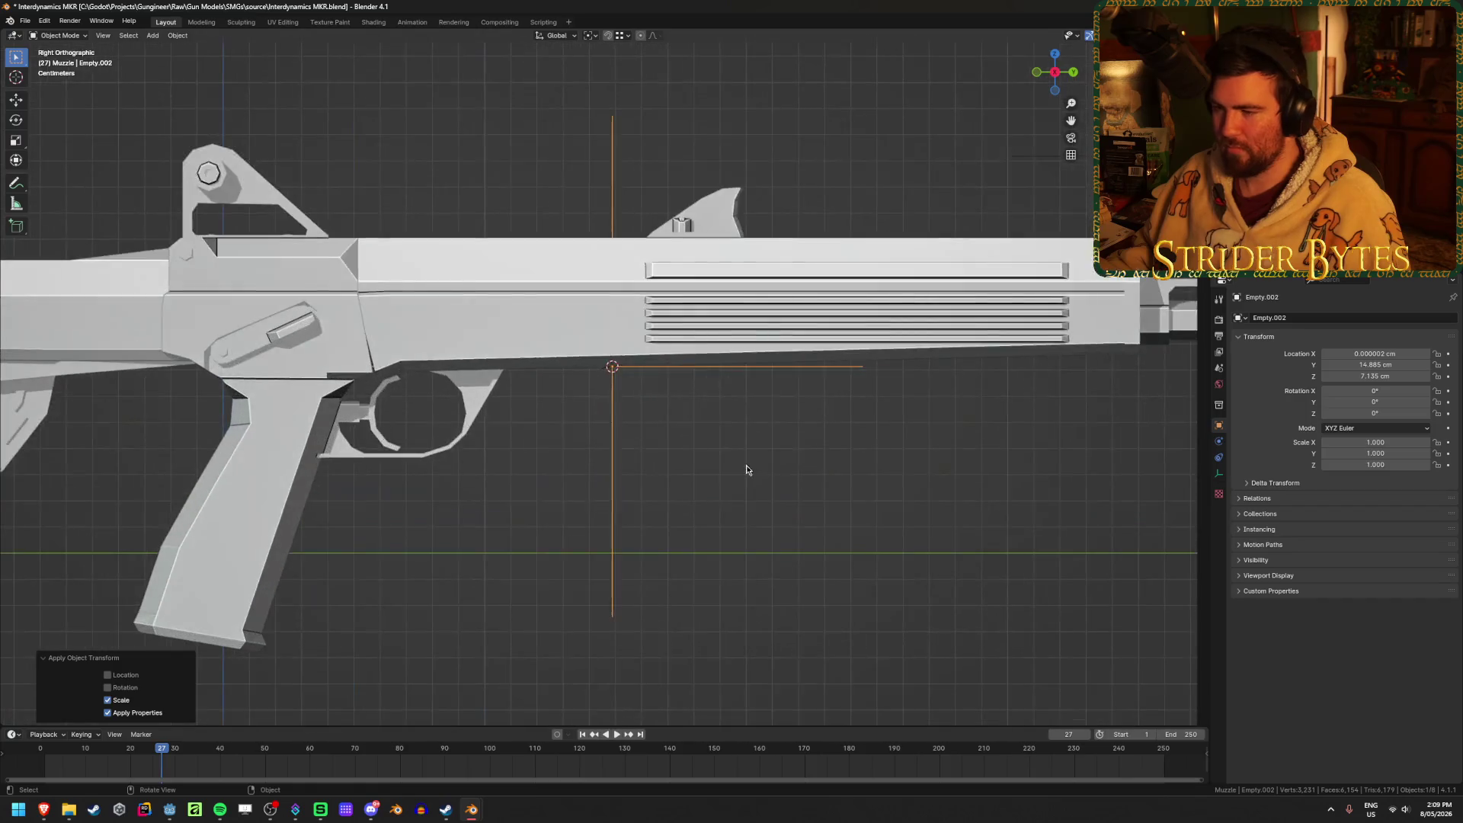
{"action": "key", "text": "shift+z"}
{"action": "key", "text": "r"}
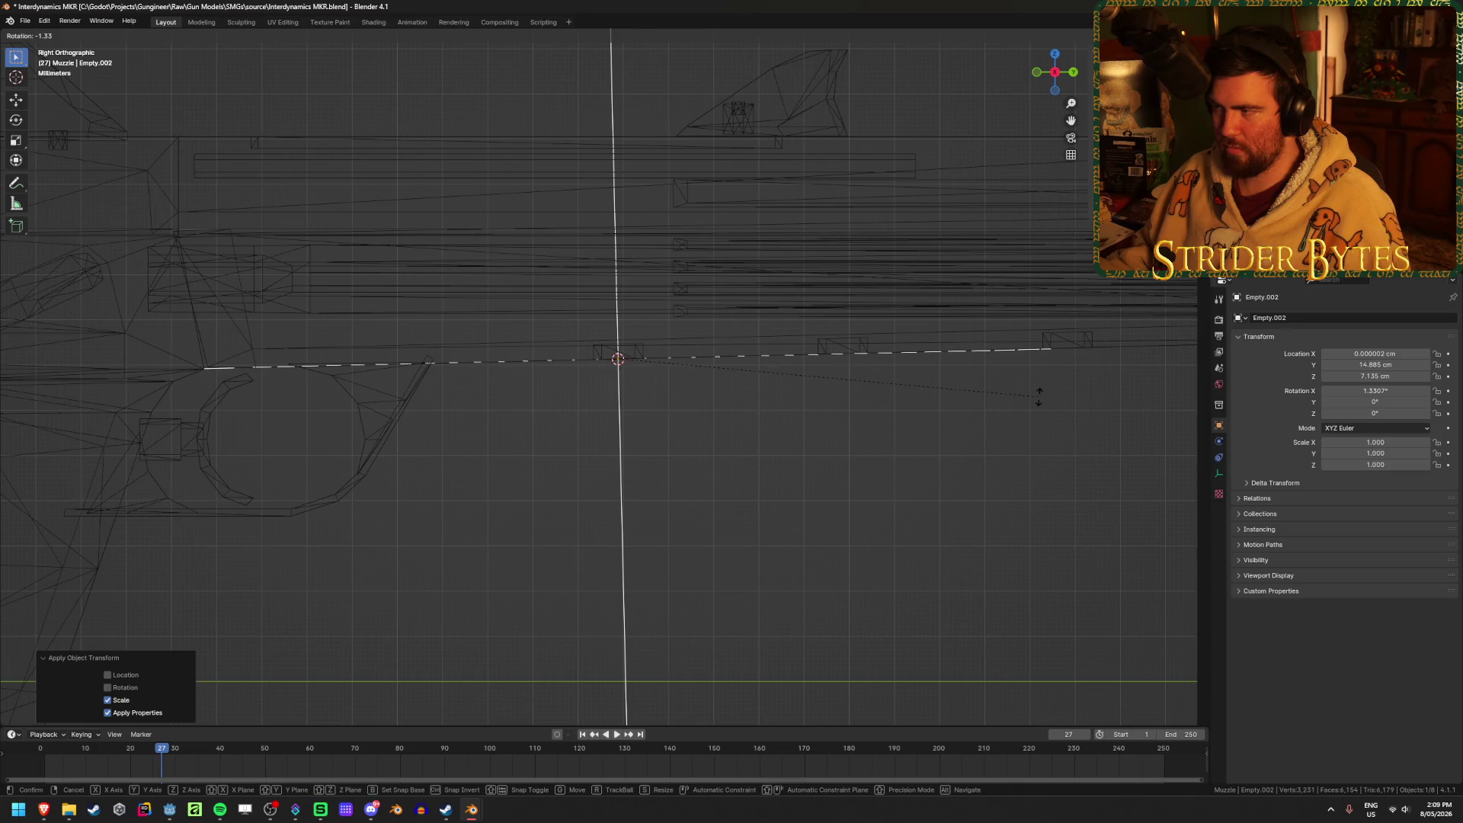
{"action": "type", "text": "-1"}
{"action": "type", "text": "5-"}
{"action": "key", "text": "Return"}
Slide the empty about 1 cm forward along Y.
{"action": "scroll", "coordinate": [825, 399], "scroll_direction": "down", "scroll_amount": 3}
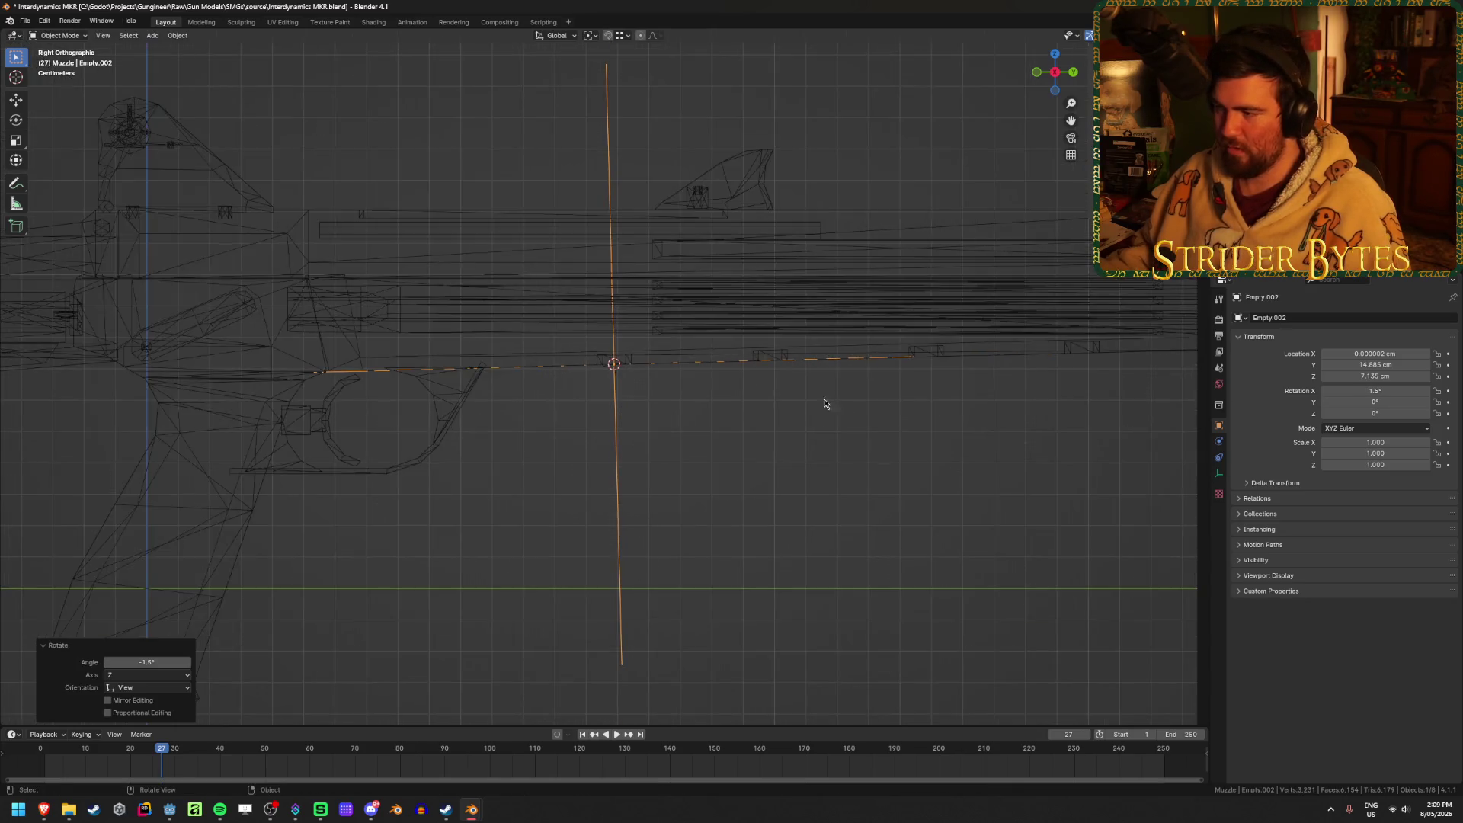
{"action": "key", "text": "shift+z"}
{"action": "scroll", "coordinate": [814, 405], "scroll_direction": "up", "scroll_amount": 1}
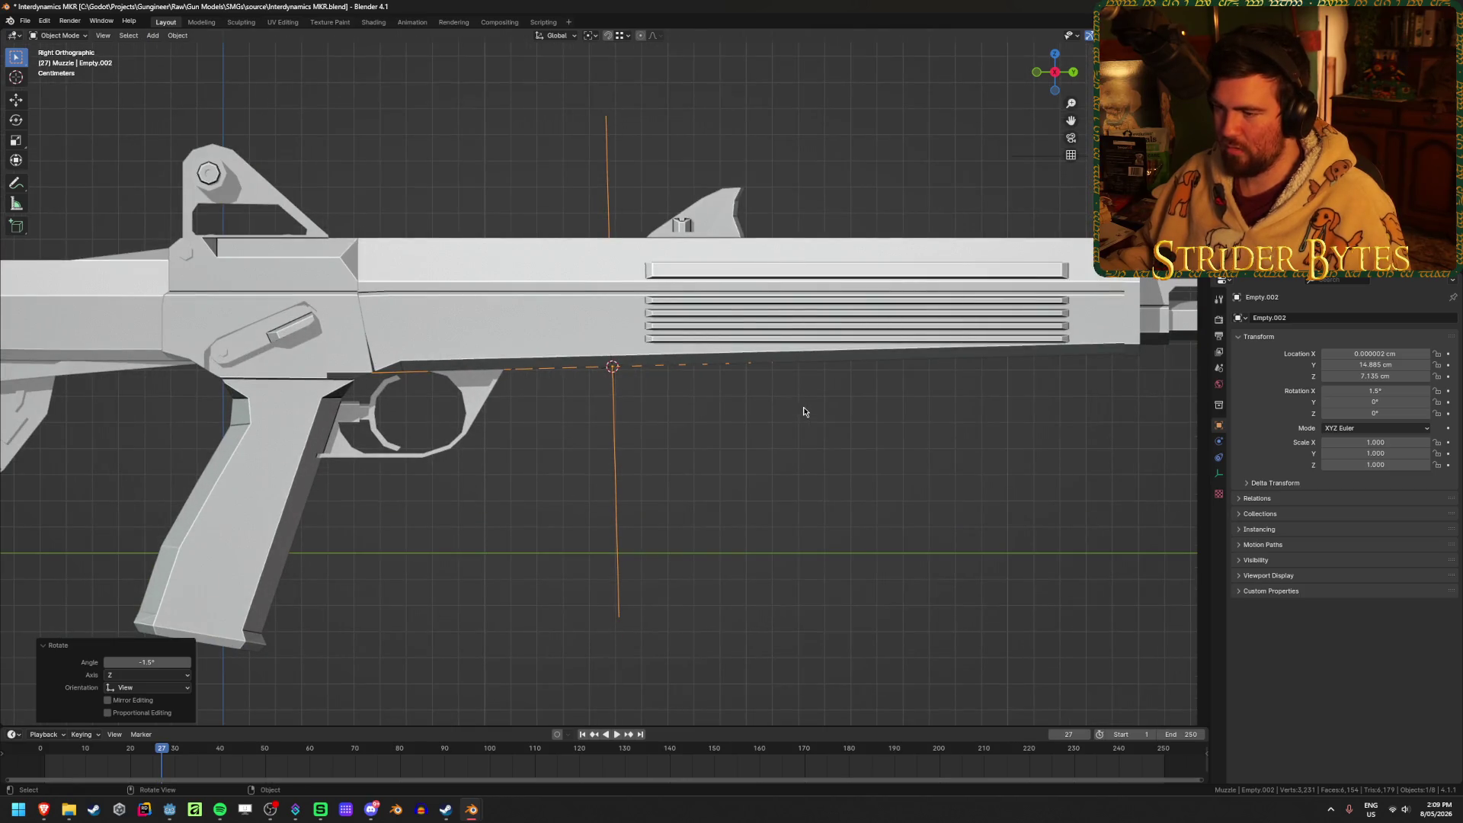
{"action": "middle_click_drag", "start_coordinate": [803, 412], "coordinate": [805, 362]}
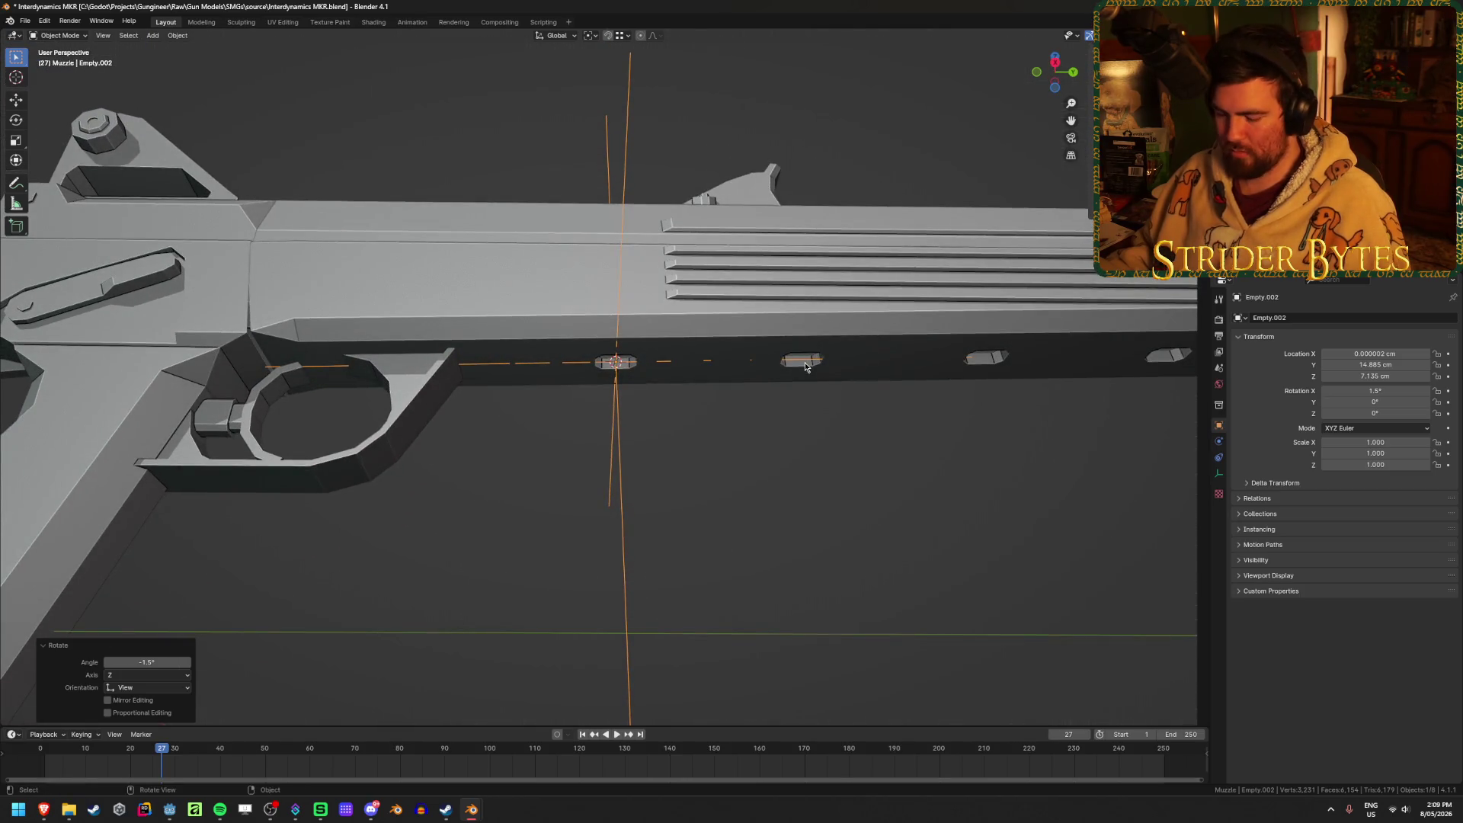
{"action": "key", "text": "g"}
{"action": "key", "text": "y"}
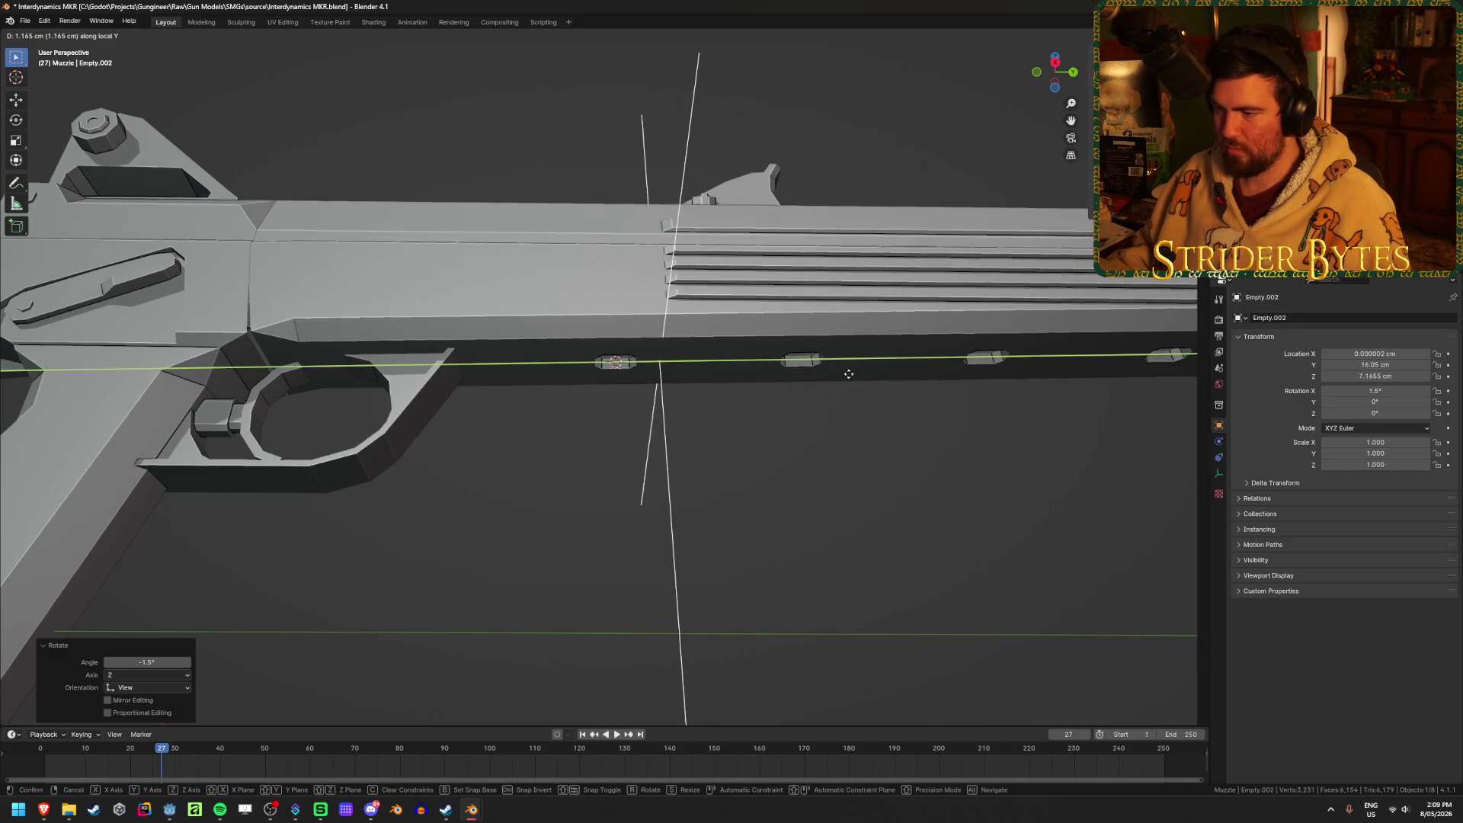
{"action": "left_click", "coordinate": [845, 377]}
Rename the empty to ForegripAttach and save the file.
{"action": "middle_click_drag", "start_coordinate": [845, 373], "coordinate": [839, 470]}
{"action": "scroll", "coordinate": [839, 469], "scroll_direction": "down", "scroll_amount": 3}
{"action": "key", "text": "shift+z"}
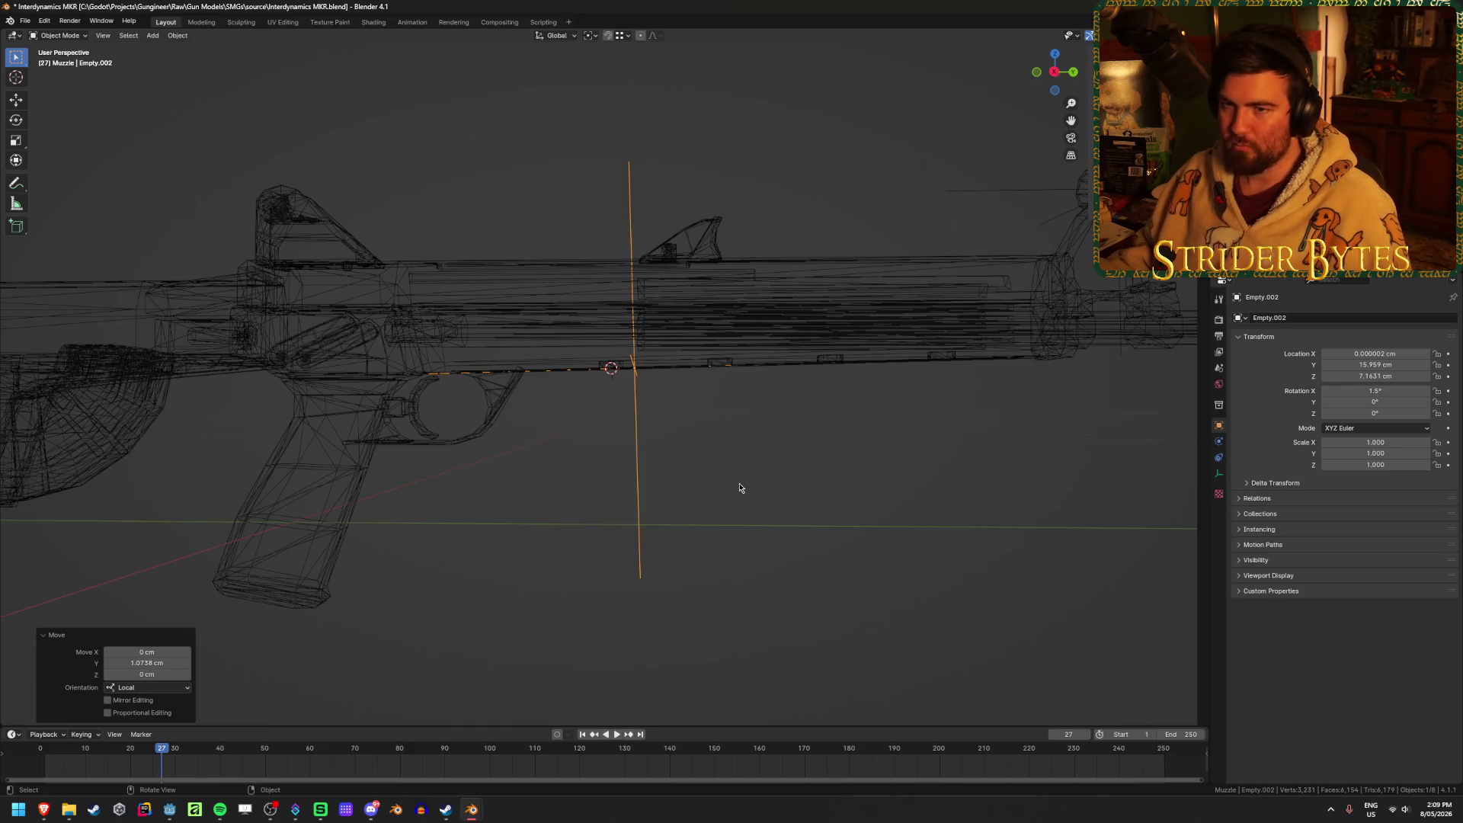
{"action": "key", "text": "F2"}
{"action": "type", "text": "ForegripAttac"}
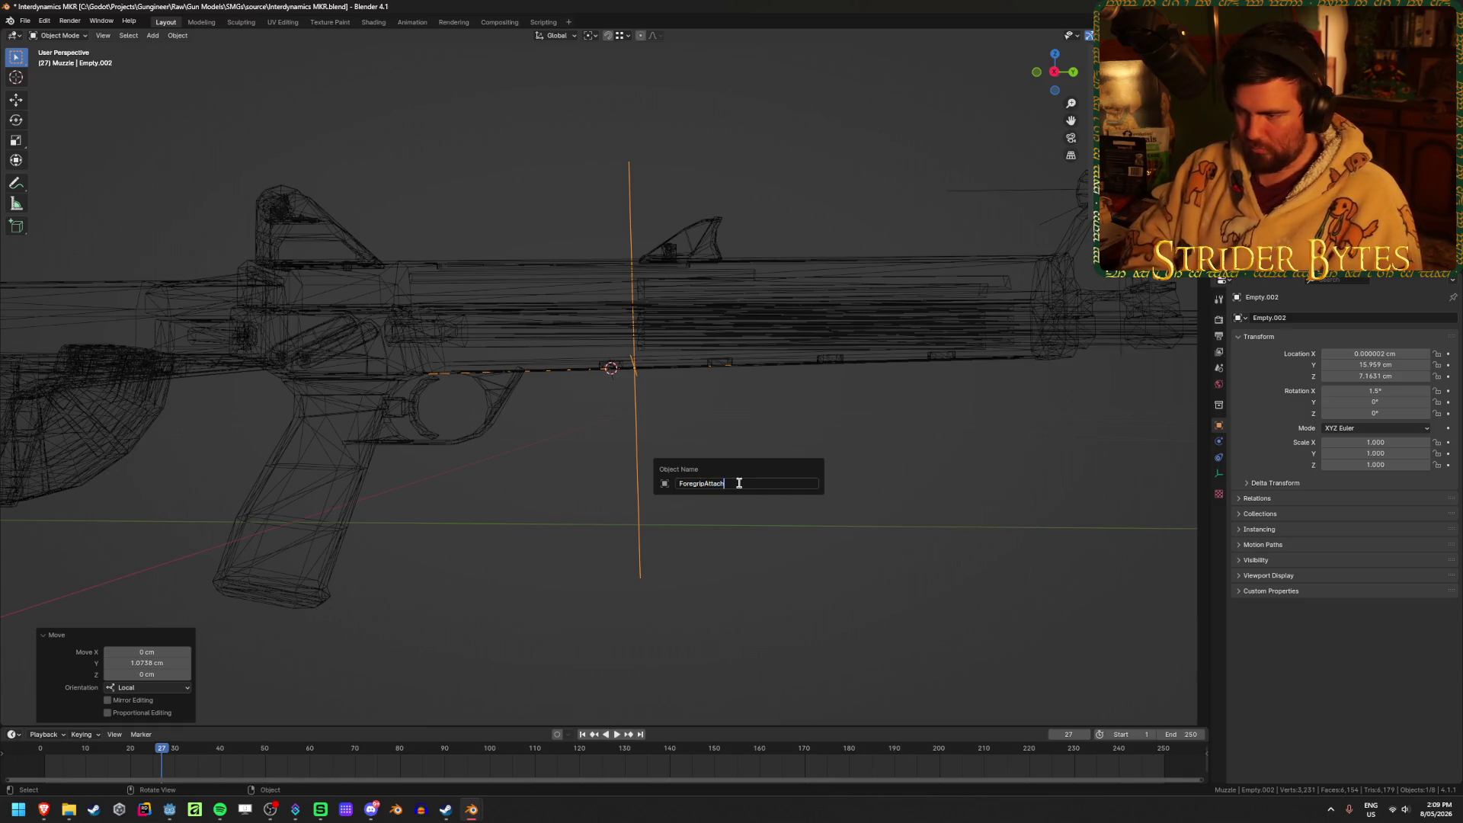
{"action": "type", "text": "h"}
{"action": "key", "text": "Return"}
{"action": "key", "text": "ctrl+s"}
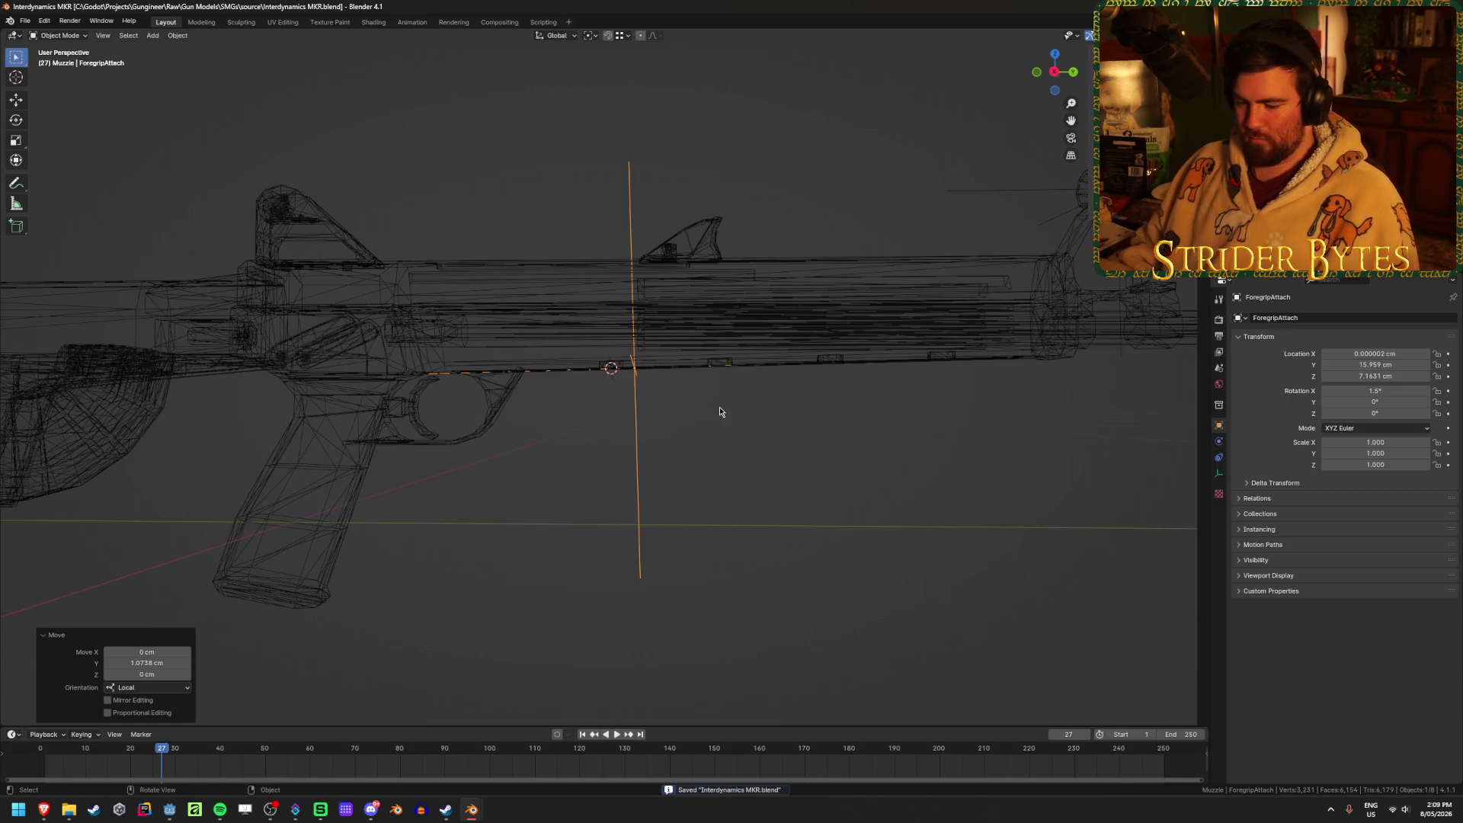
Return to solid shading, deselect everything, and select the MKR_Stock object.
{"action": "key", "text": "shift+z"}
{"action": "left_click", "coordinate": [708, 414]}
{"action": "middle_click_drag", "start_coordinate": [682, 445], "coordinate": [662, 453]}
{"action": "scroll", "coordinate": [662, 453], "scroll_direction": "down", "scroll_amount": 2}
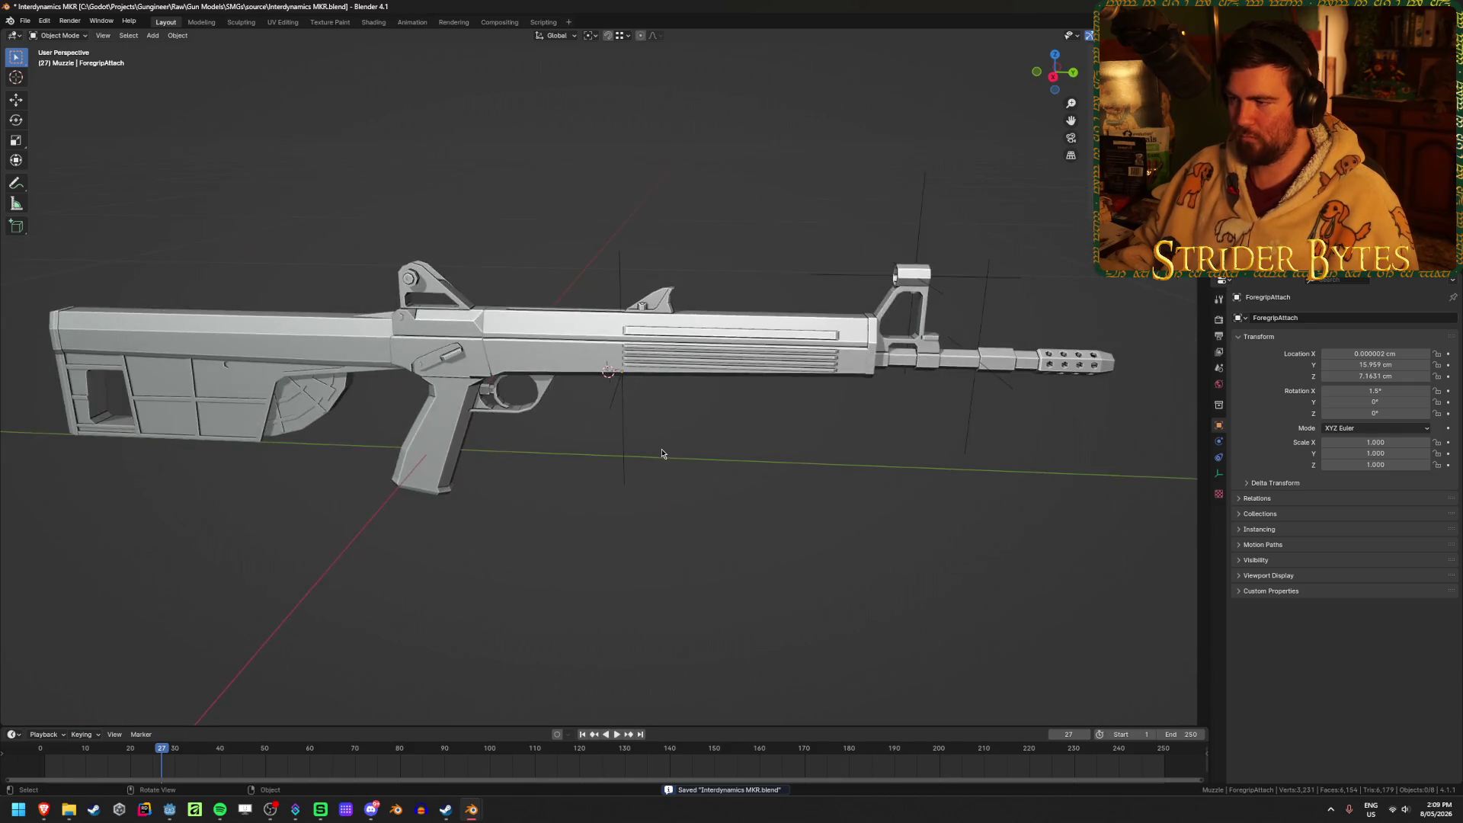
{"action": "left_click", "coordinate": [259, 318]}
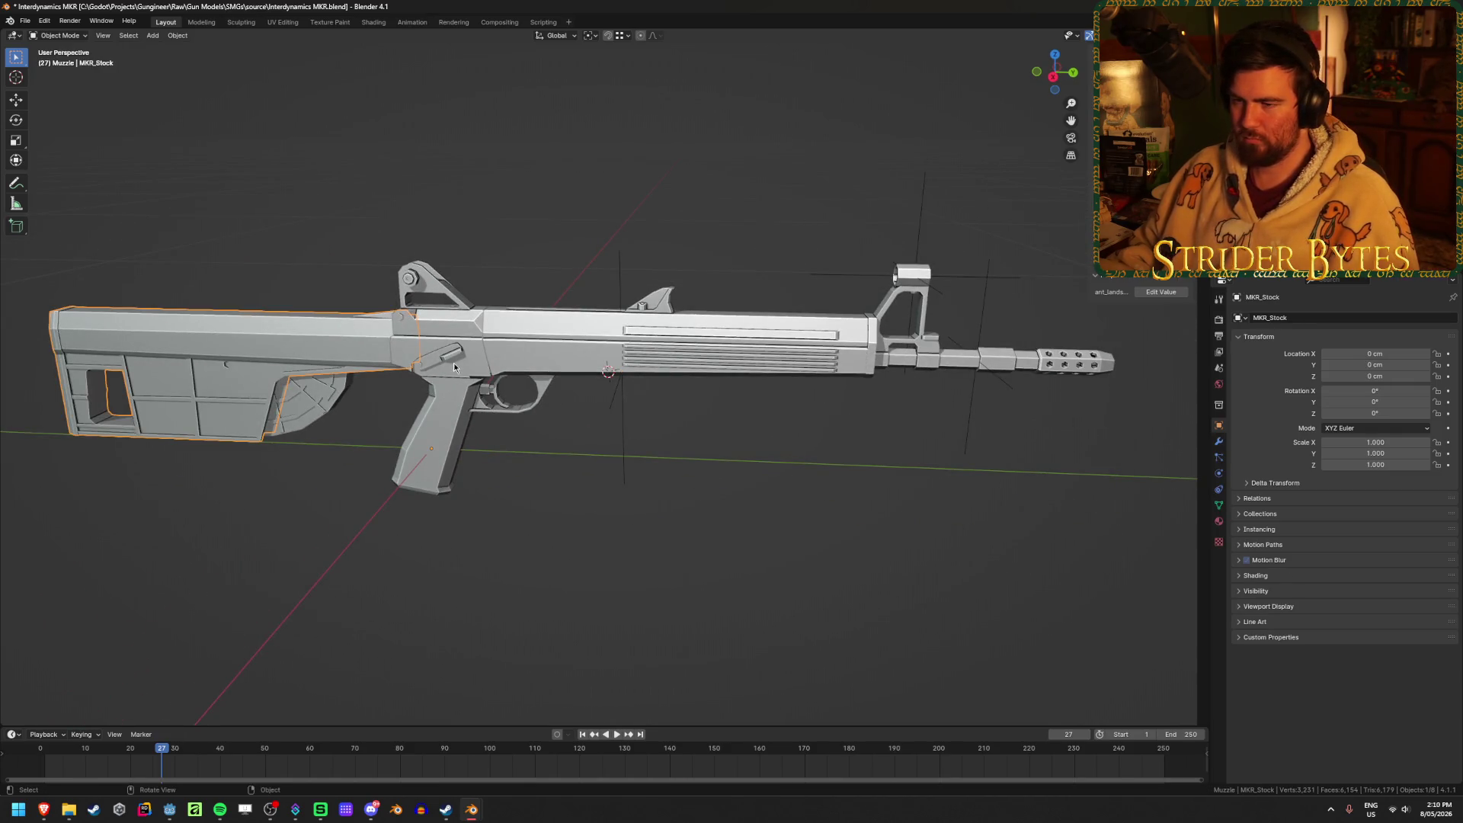
Delete the grip and rear sight piece from the gun.
{"action": "left_click", "coordinate": [442, 353]}
{"action": "key", "text": "Delete"}
{"action": "scroll", "coordinate": [442, 350], "scroll_direction": "up", "scroll_amount": 4}
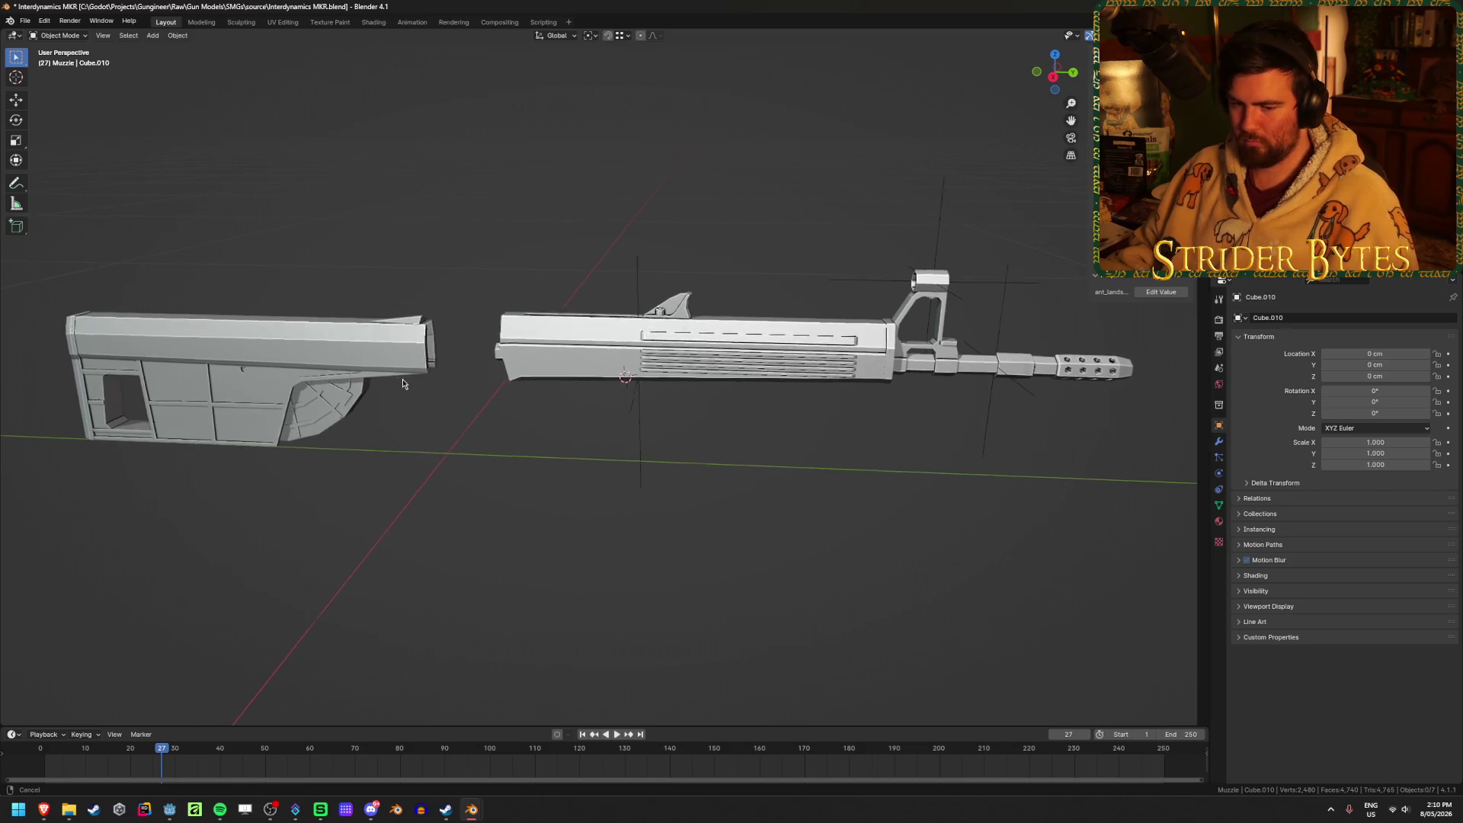
{"action": "mouse_move", "coordinate": [576, 416]}
{"action": "middle_mouse_down"}
{"action": "mouse_move", "coordinate": [578, 327]}
{"action": "mouse_move", "coordinate": [601, 310]}
{"action": "middle_mouse_up"}
Enter Edit Mode on MKR_Stock and inspect its bore and top.
{"action": "left_click", "coordinate": [628, 240]}
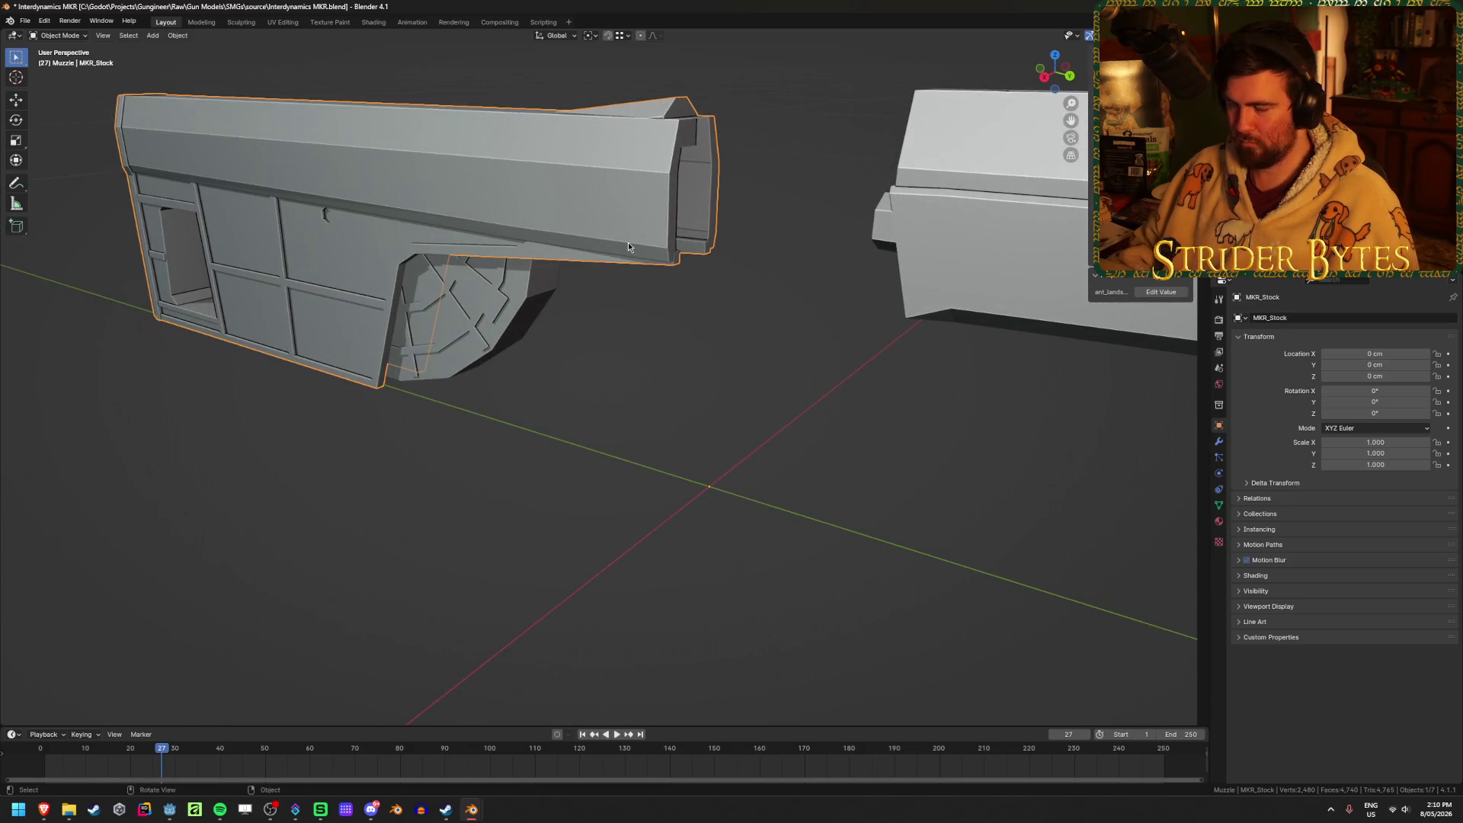
{"action": "key", "text": "Tab"}
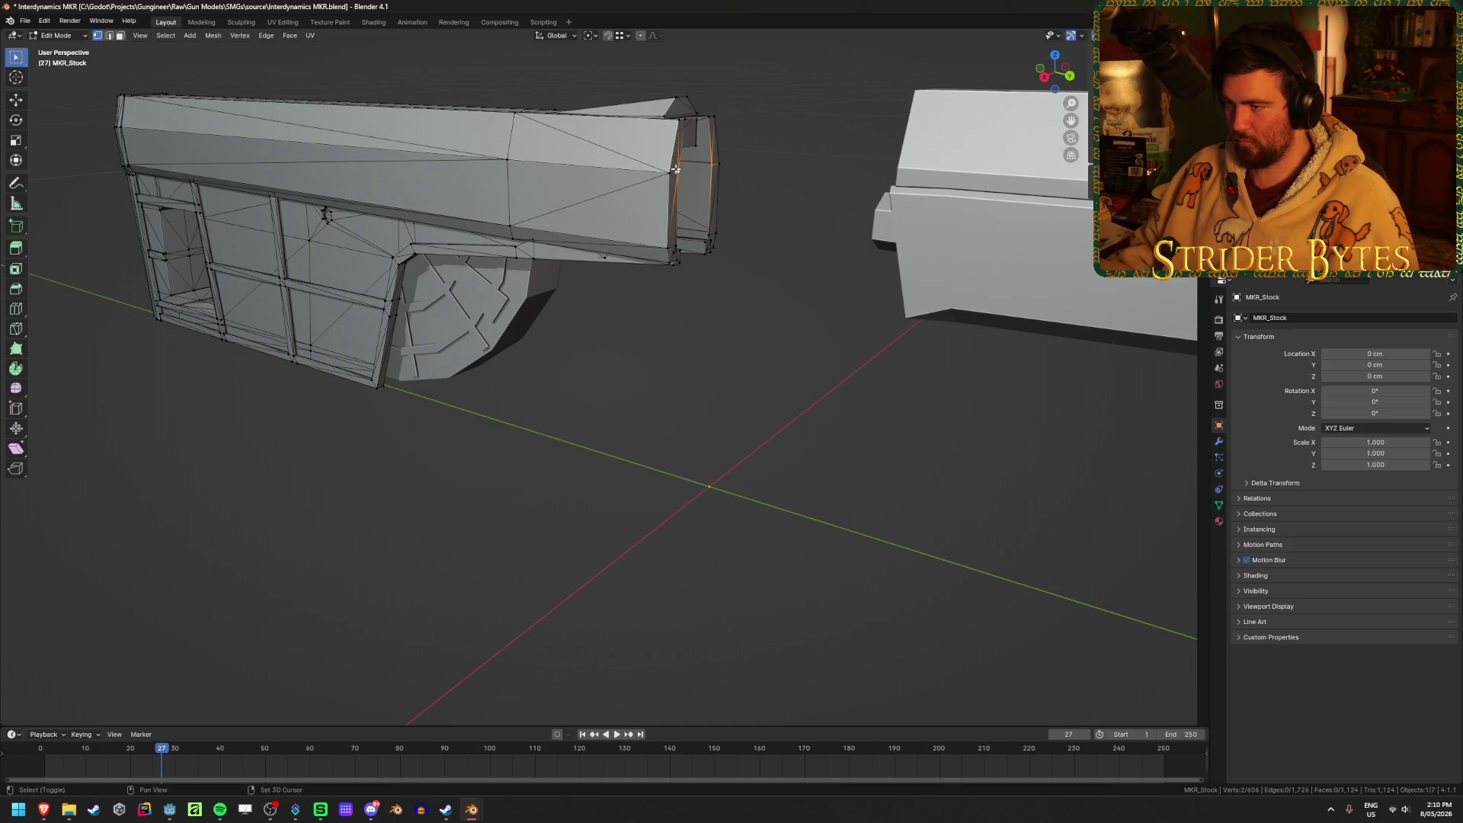
{"action": "scroll", "coordinate": [676, 169], "scroll_direction": "up", "scroll_amount": 5}
{"action": "mouse_move", "coordinate": [716, 267]}
{"action": "middle_mouse_down"}
{"action": "mouse_move", "coordinate": [787, 343]}
{"action": "mouse_move", "coordinate": [721, 361]}
{"action": "mouse_move", "coordinate": [765, 409]}
{"action": "mouse_move", "coordinate": [843, 310]}
{"action": "mouse_move", "coordinate": [859, 327]}
{"action": "mouse_move", "coordinate": [664, 279]}
{"action": "middle_mouse_up"}
{"action": "scroll", "coordinate": [843, 363], "scroll_direction": "down", "scroll_amount": 6}
{"action": "mouse_move", "coordinate": [842, 378]}
{"action": "middle_mouse_down"}
{"action": "mouse_move", "coordinate": [713, 439]}
{"action": "mouse_move", "coordinate": [843, 449]}
{"action": "middle_mouse_up"}
{"action": "scroll", "coordinate": [843, 449], "scroll_direction": "up", "scroll_amount": 6}
Select the edge loop around the stock's end in vertex mode.
{"action": "key", "text": "3"}
{"action": "left_click", "coordinate": [895, 333]}
{"action": "key", "text": "1"}
{"action": "left_click", "coordinate": [1059, 366]}
{"action": "left_click", "coordinate": [1065, 500], "text": "alt"}
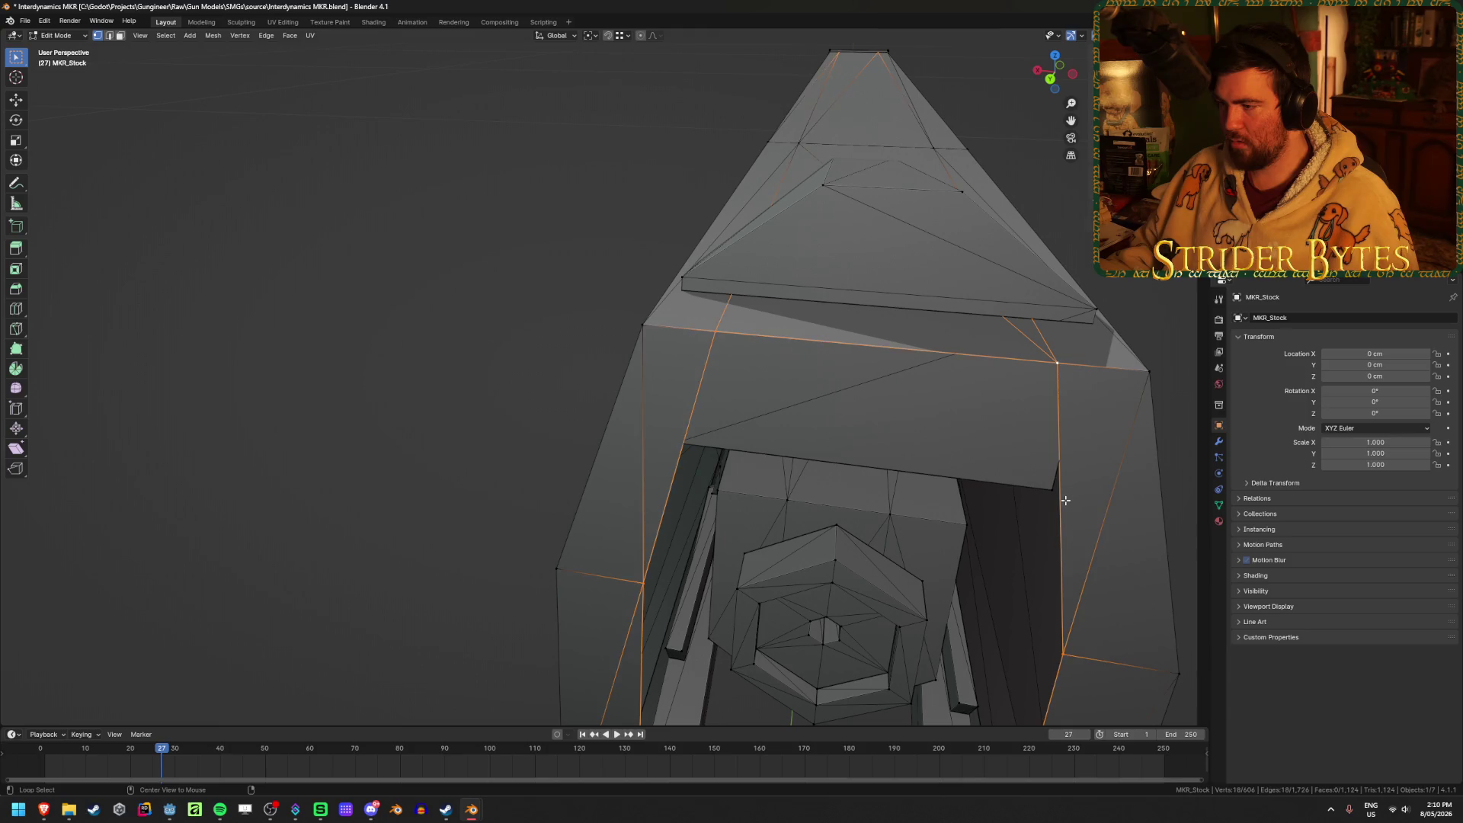
{"action": "left_click", "coordinate": [1054, 500]}
{"action": "mouse_move", "coordinate": [842, 418]}
{"action": "middle_mouse_down"}
{"action": "mouse_move", "coordinate": [823, 405]}
{"action": "mouse_move", "coordinate": [821, 421]}
{"action": "middle_mouse_up"}
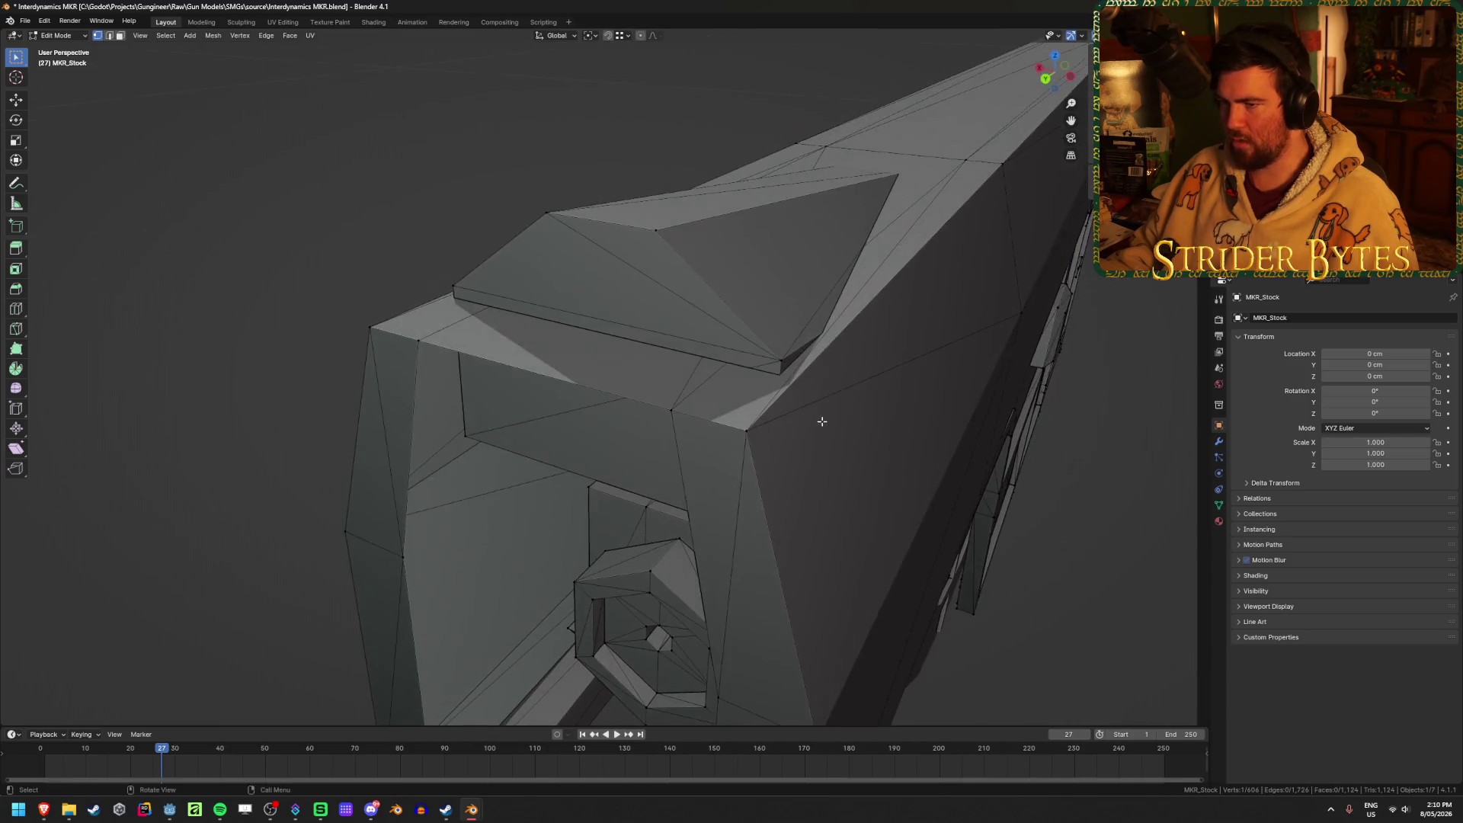
{"action": "left_click", "coordinate": [432, 343], "text": "alt"}
{"action": "middle_click_drag", "start_coordinate": [432, 343], "coordinate": [427, 336]}
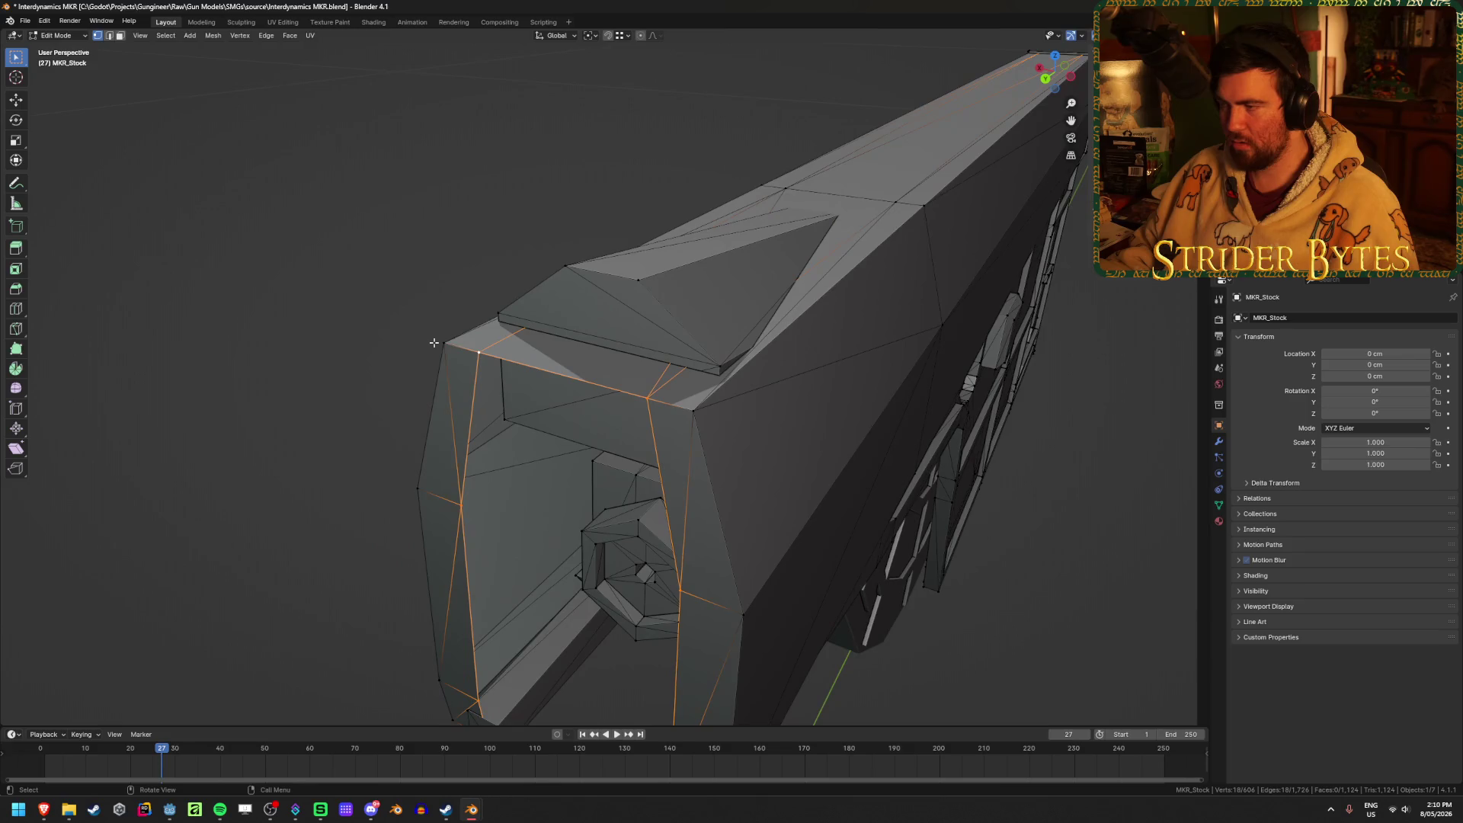
Select the whole stock mesh and merge 4 duplicate vertices by distance.
{"action": "key", "text": "g"}
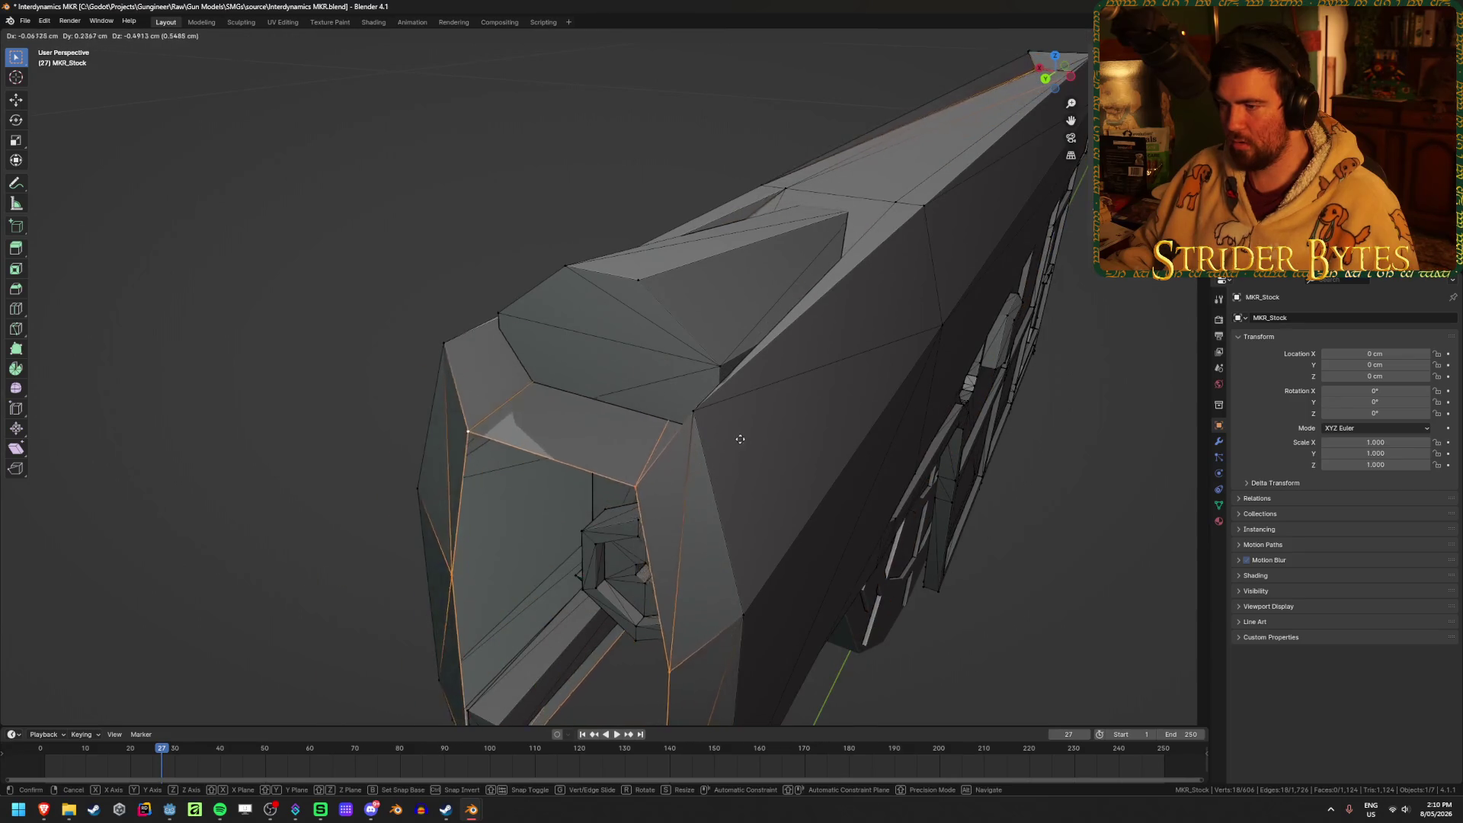
{"action": "key", "text": "Escape"}
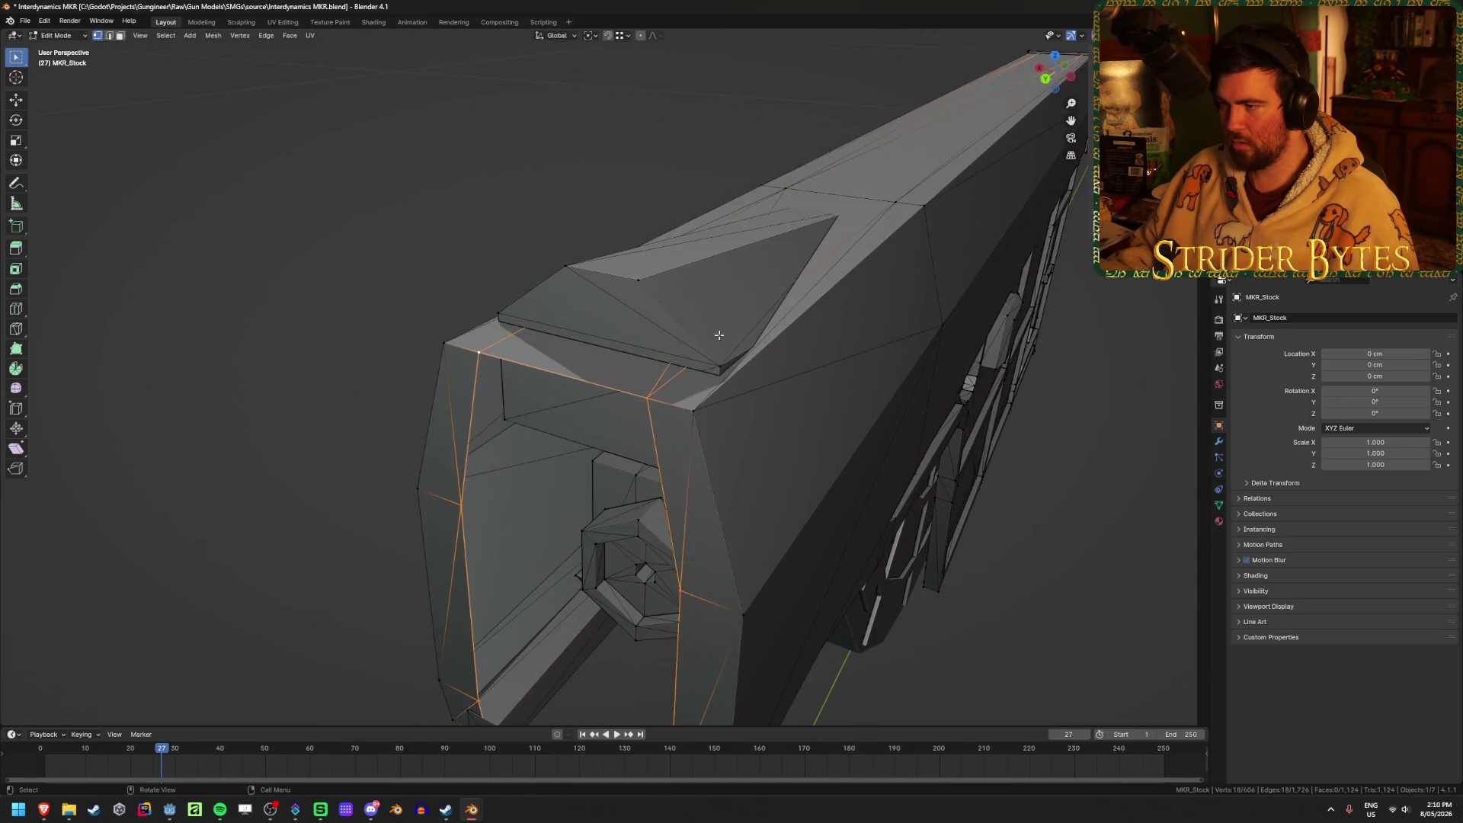
{"action": "key", "text": "a"}
{"action": "key", "text": "m"}
{"action": "left_click", "coordinate": [821, 429]}
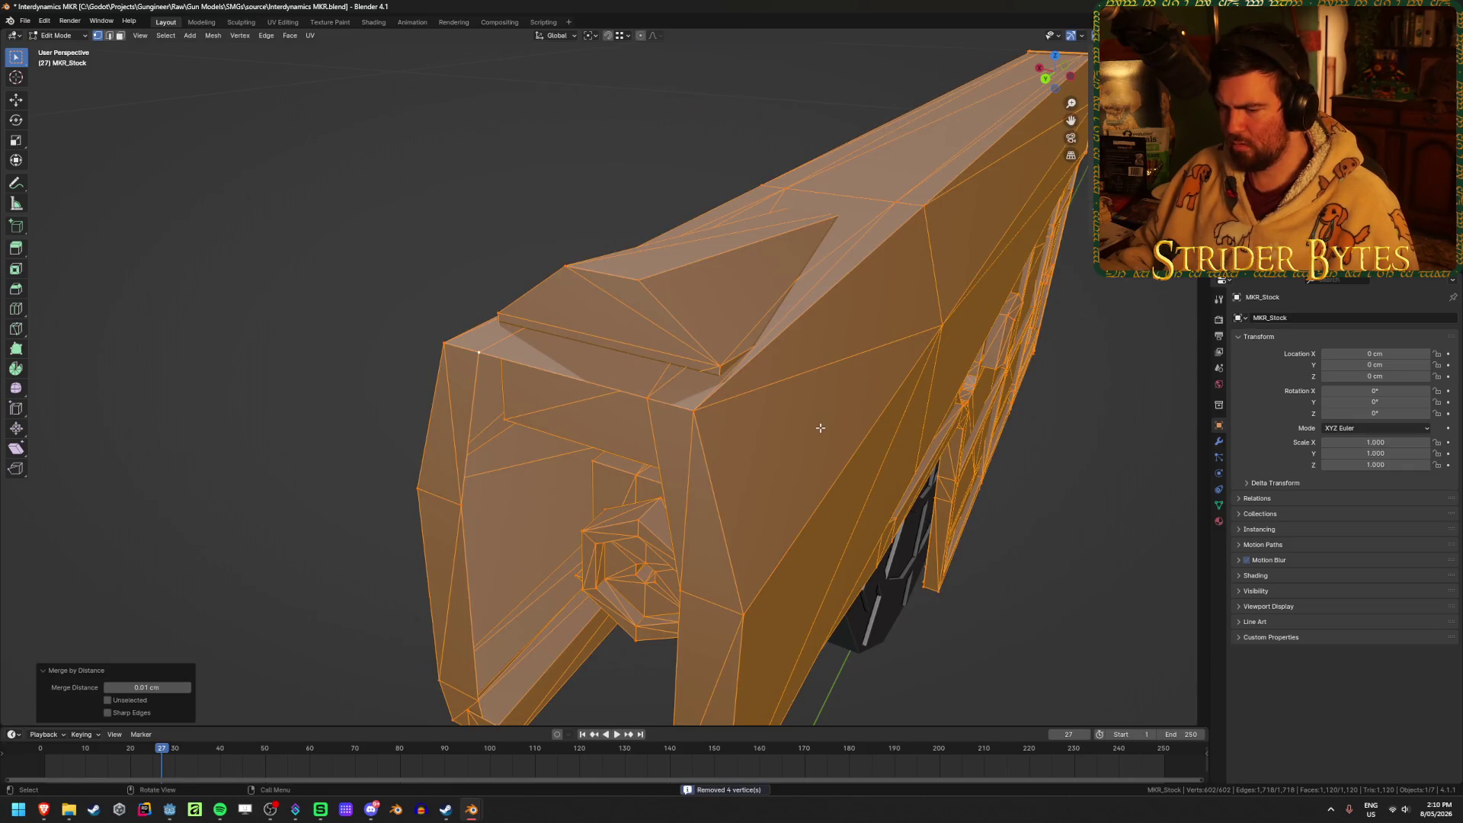
Inspect the stock's end loop and faces, then return to Object Mode and select Cube.002.
{"action": "left_click", "coordinate": [653, 422], "text": "alt"}
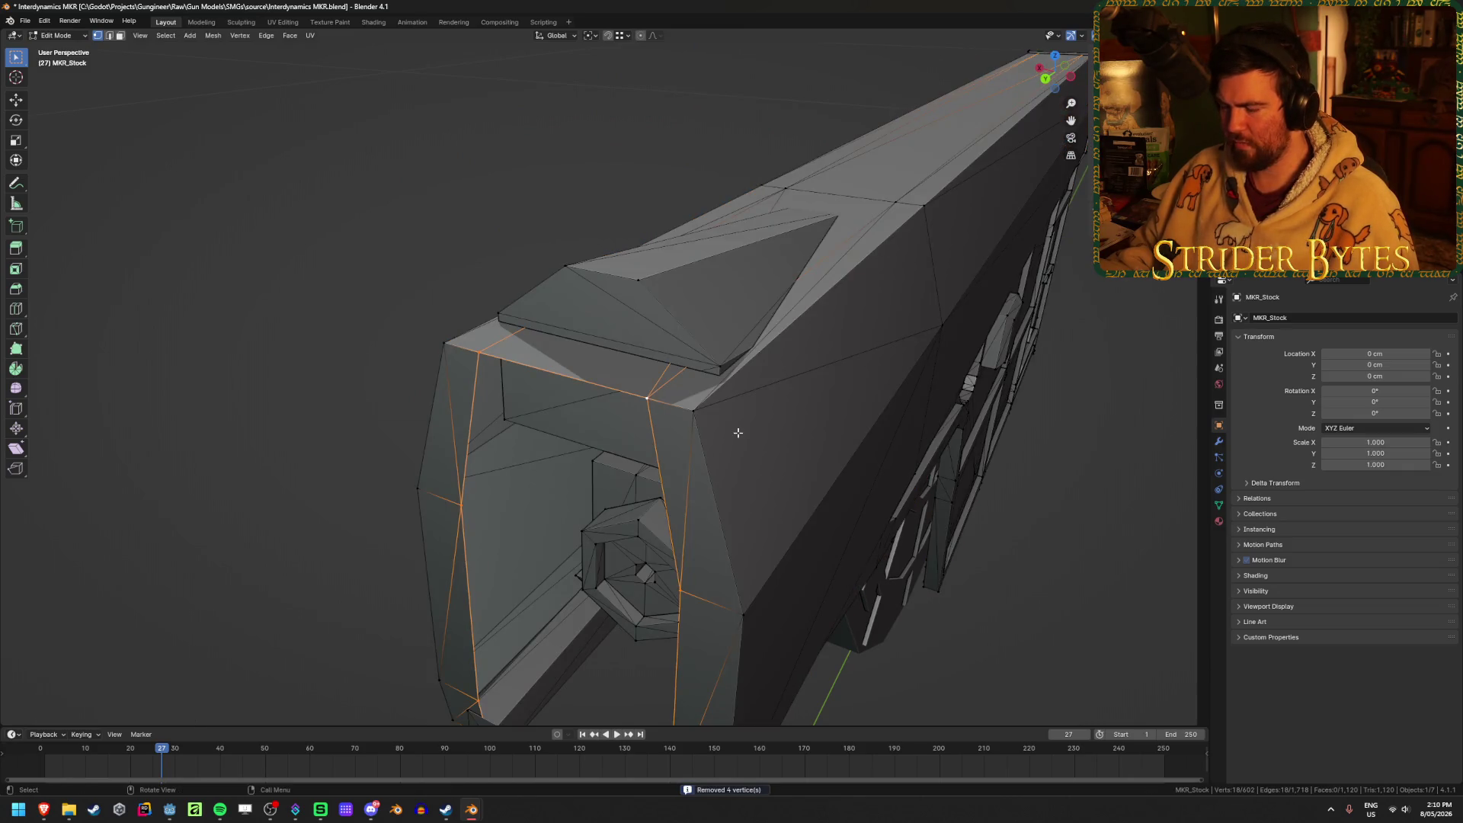
{"action": "key", "text": "g"}
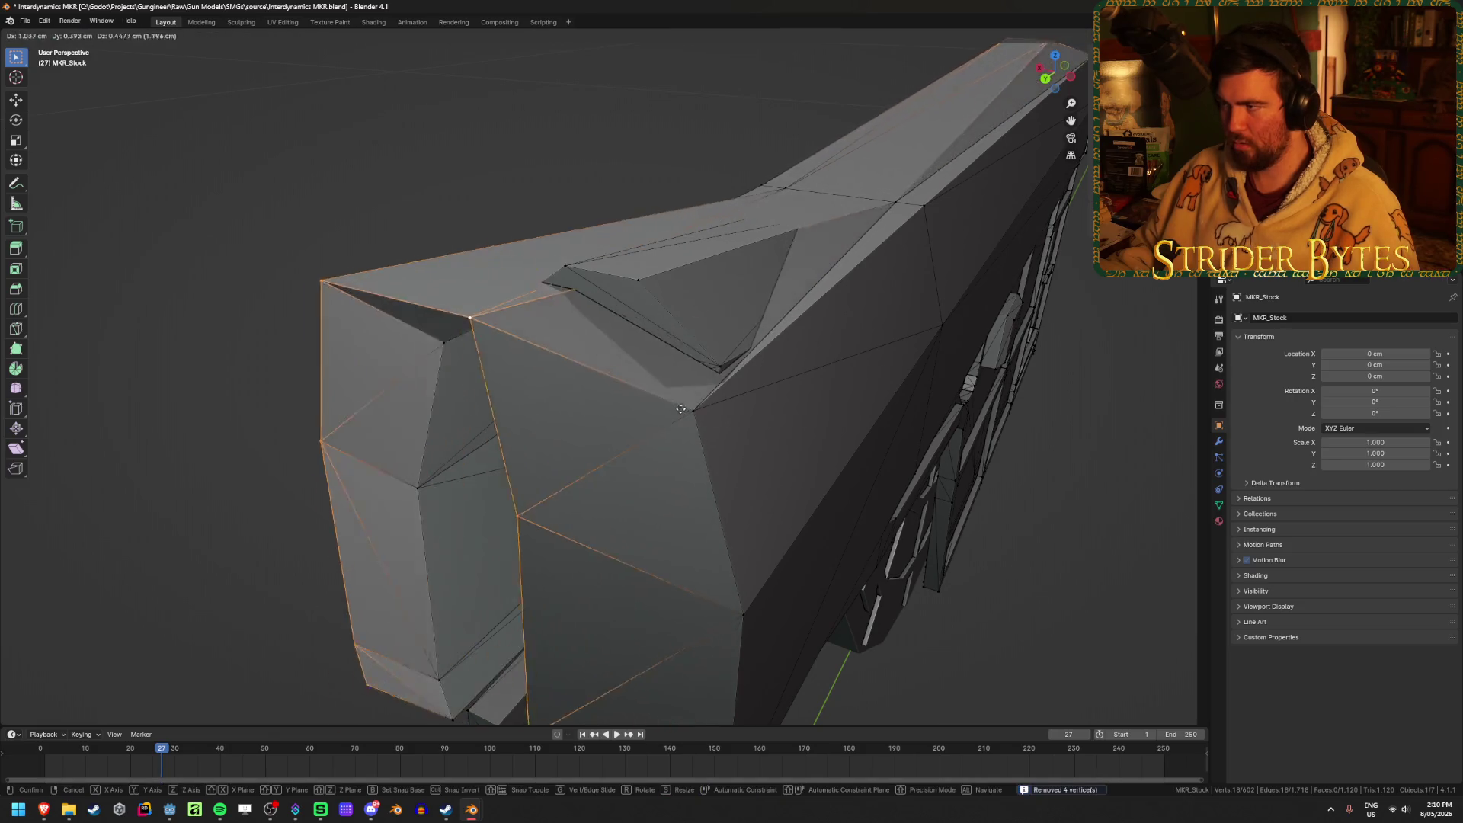
{"action": "key", "text": "Escape"}
{"action": "middle_click_drag", "start_coordinate": [930, 554], "coordinate": [890, 413]}
{"action": "key", "text": "alt+a"}
{"action": "mouse_move", "coordinate": [557, 523]}
{"action": "middle_mouse_down"}
{"action": "mouse_move", "coordinate": [535, 510]}
{"action": "mouse_move", "coordinate": [908, 575]}
{"action": "mouse_move", "coordinate": [712, 581]}
{"action": "middle_mouse_up"}
{"action": "left_click", "coordinate": [947, 408]}
{"action": "mouse_move", "coordinate": [947, 408]}
{"action": "middle_mouse_down"}
{"action": "mouse_move", "coordinate": [924, 424]}
{"action": "mouse_move", "coordinate": [921, 402]}
{"action": "mouse_move", "coordinate": [957, 424]}
{"action": "mouse_move", "coordinate": [929, 417]}
{"action": "mouse_move", "coordinate": [1003, 415]}
{"action": "mouse_move", "coordinate": [699, 500]}
{"action": "mouse_move", "coordinate": [657, 528]}
{"action": "middle_mouse_up"}
{"action": "key", "text": "Tab"}
{"action": "left_click", "coordinate": [605, 497]}
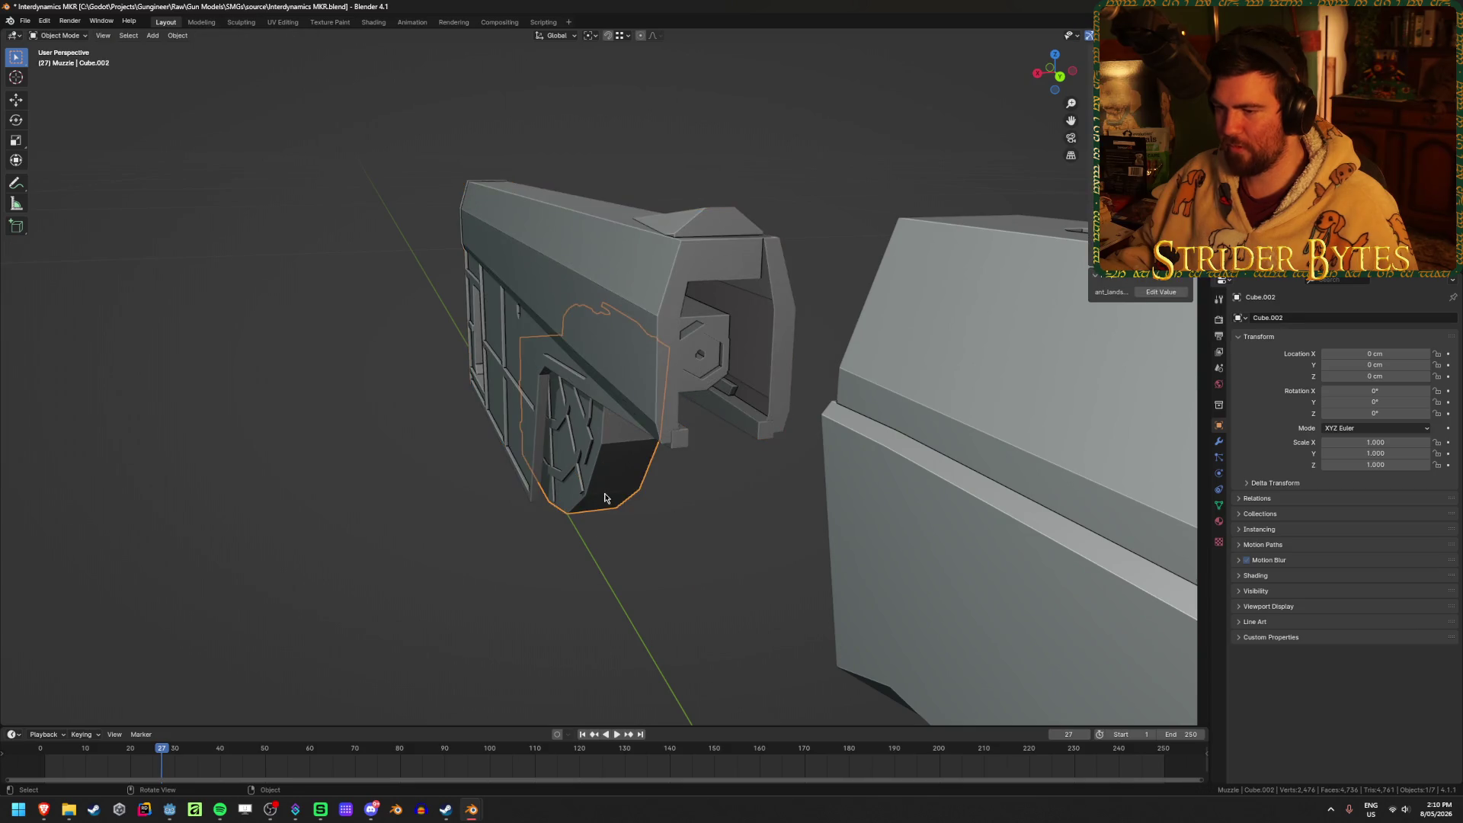
Delete Cube.002, save, and enter Edit Mode on MKR_Stock.
{"action": "key", "text": "Delete"}
{"action": "key", "text": "ctrl+s"}
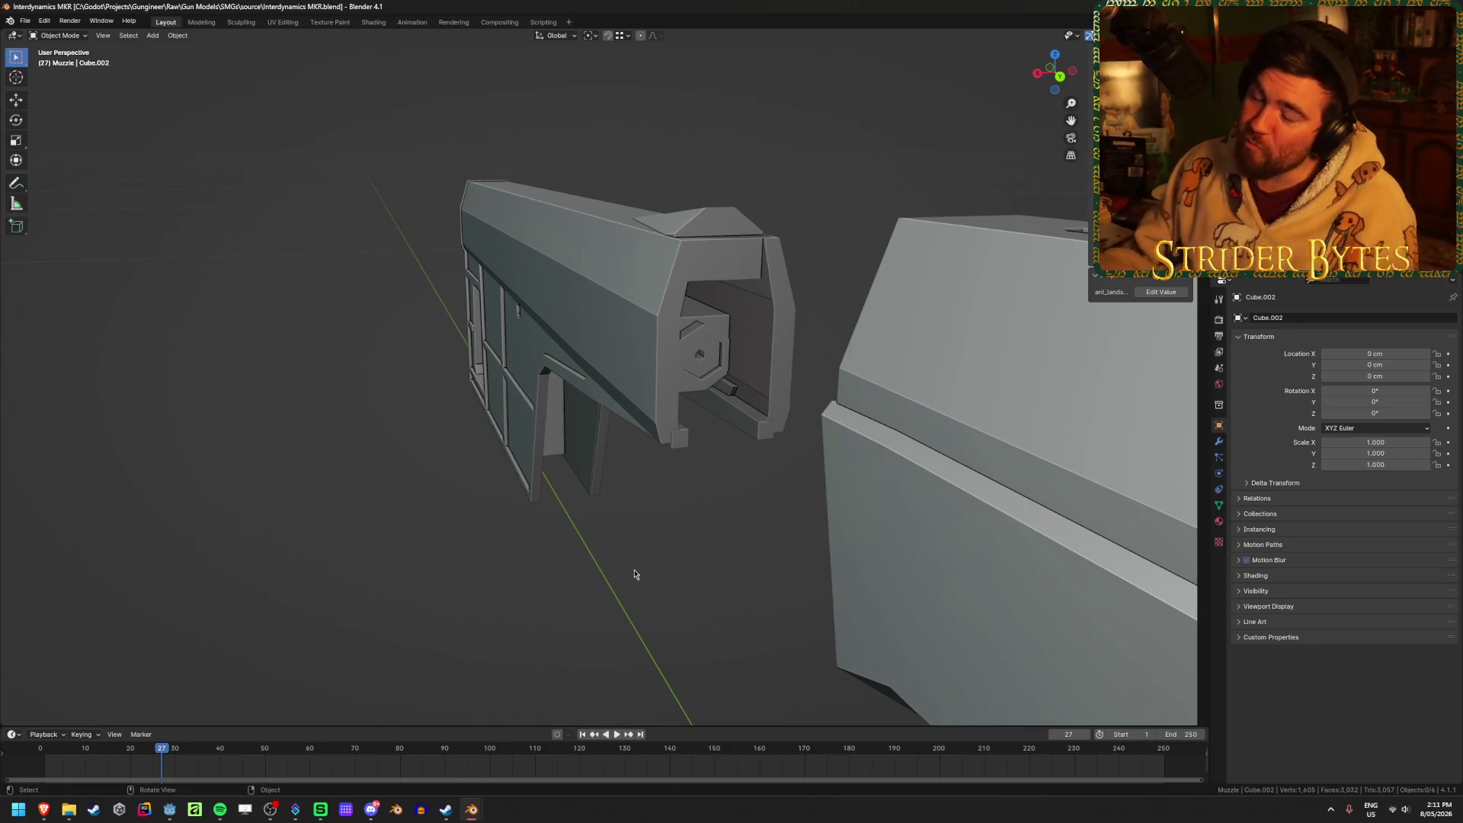
{"action": "scroll", "coordinate": [597, 337], "scroll_direction": "up", "scroll_amount": 3}
{"action": "left_click", "coordinate": [707, 313]}
{"action": "mouse_move", "coordinate": [707, 312]}
{"action": "middle_mouse_down"}
{"action": "mouse_move", "coordinate": [675, 319]}
{"action": "mouse_move", "coordinate": [695, 311]}
{"action": "middle_mouse_up"}
{"action": "key", "text": "Tab"}
Select the edge loops at the stock's open end, checking them in X-ray.
{"action": "key", "text": "1"}
{"action": "left_click", "coordinate": [693, 183], "text": "alt"}
{"action": "middle_click_drag", "start_coordinate": [692, 183], "coordinate": [693, 197]}
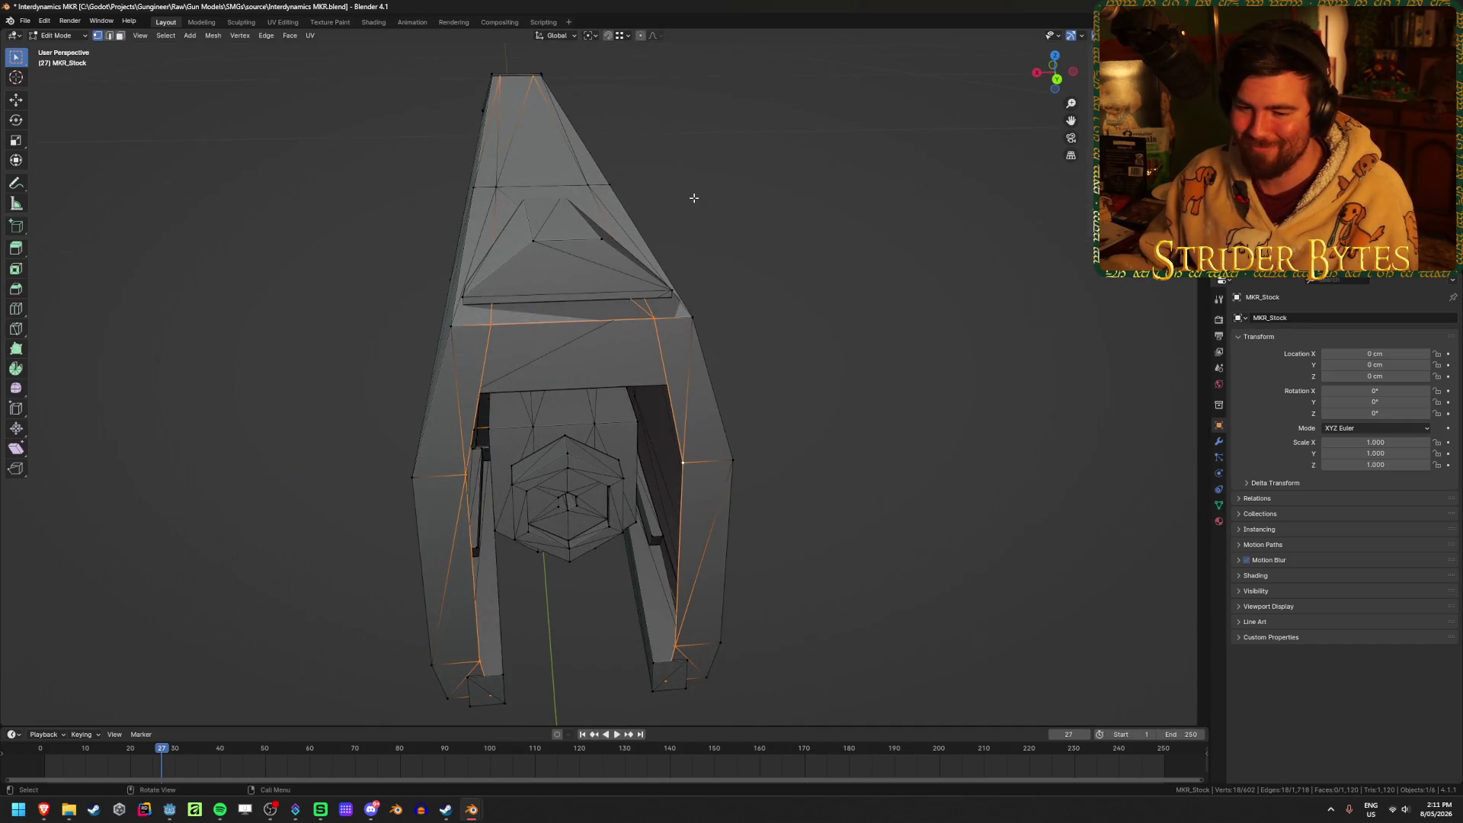
{"action": "left_click", "coordinate": [656, 319]}
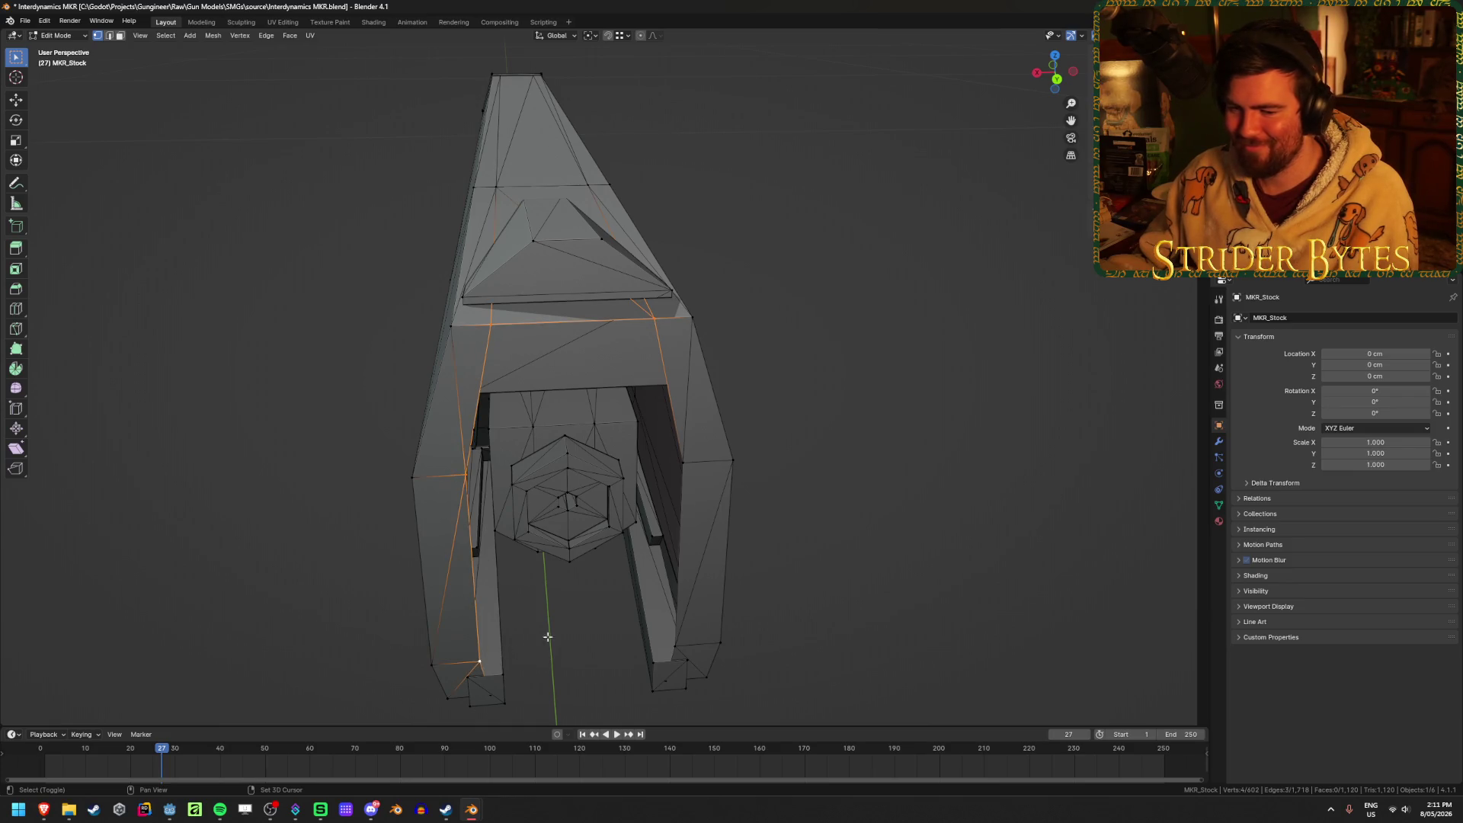
{"action": "scroll", "coordinate": [539, 640], "scroll_direction": "up", "scroll_amount": 8}
{"action": "scroll", "coordinate": [644, 405], "scroll_direction": "down", "scroll_amount": 8}
{"action": "middle_click_drag", "start_coordinate": [644, 405], "coordinate": [647, 488]}
{"action": "key", "text": "alt+z"}
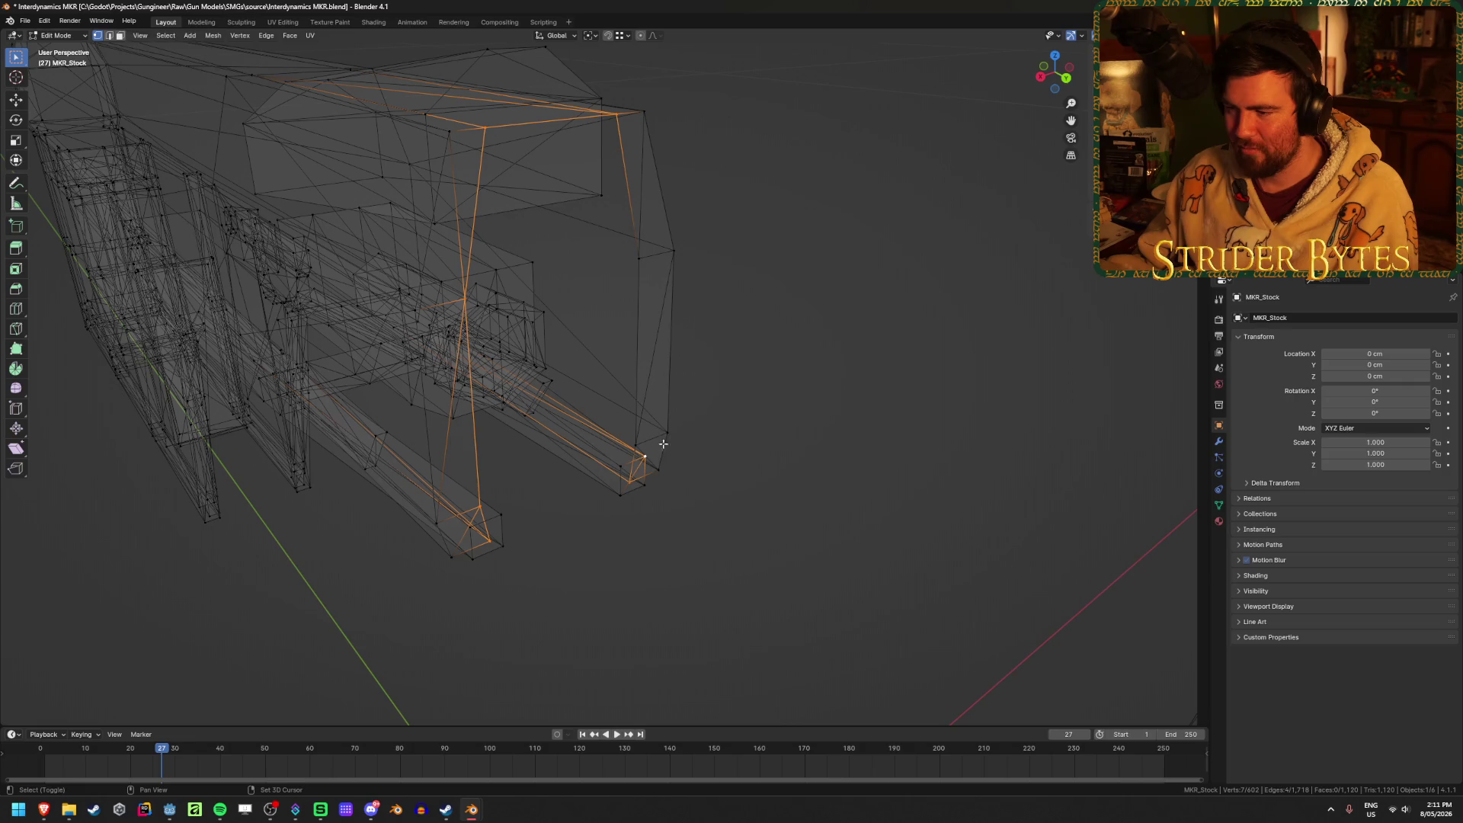
{"action": "key", "text": "alt+z"}
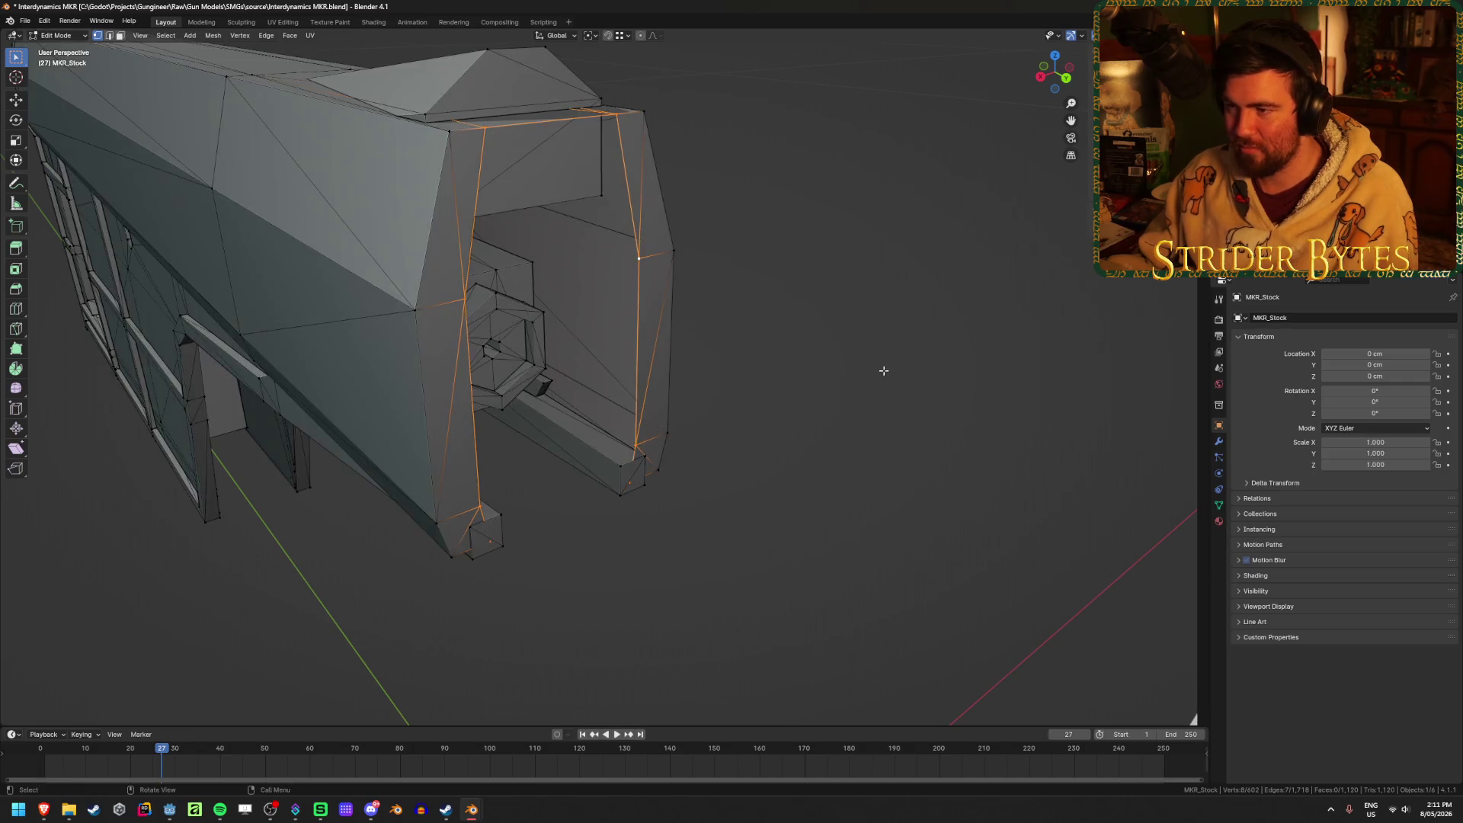
Try extruding the end loops along Y, then undo it.
{"action": "key", "text": "e"}
{"action": "key", "text": "y"}
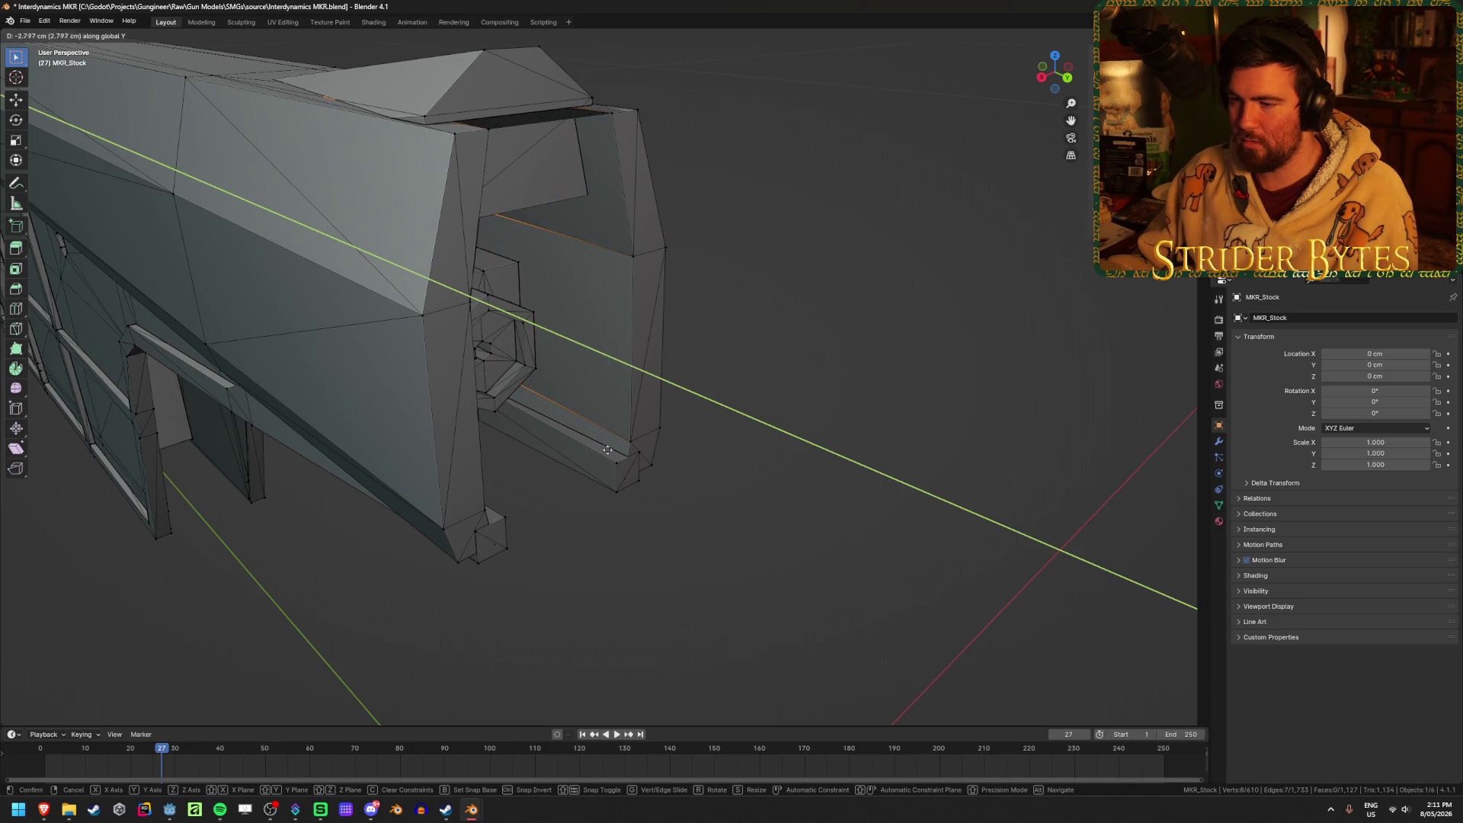
{"action": "left_click", "coordinate": [831, 498]}
{"action": "key", "text": "ctrl+z"}
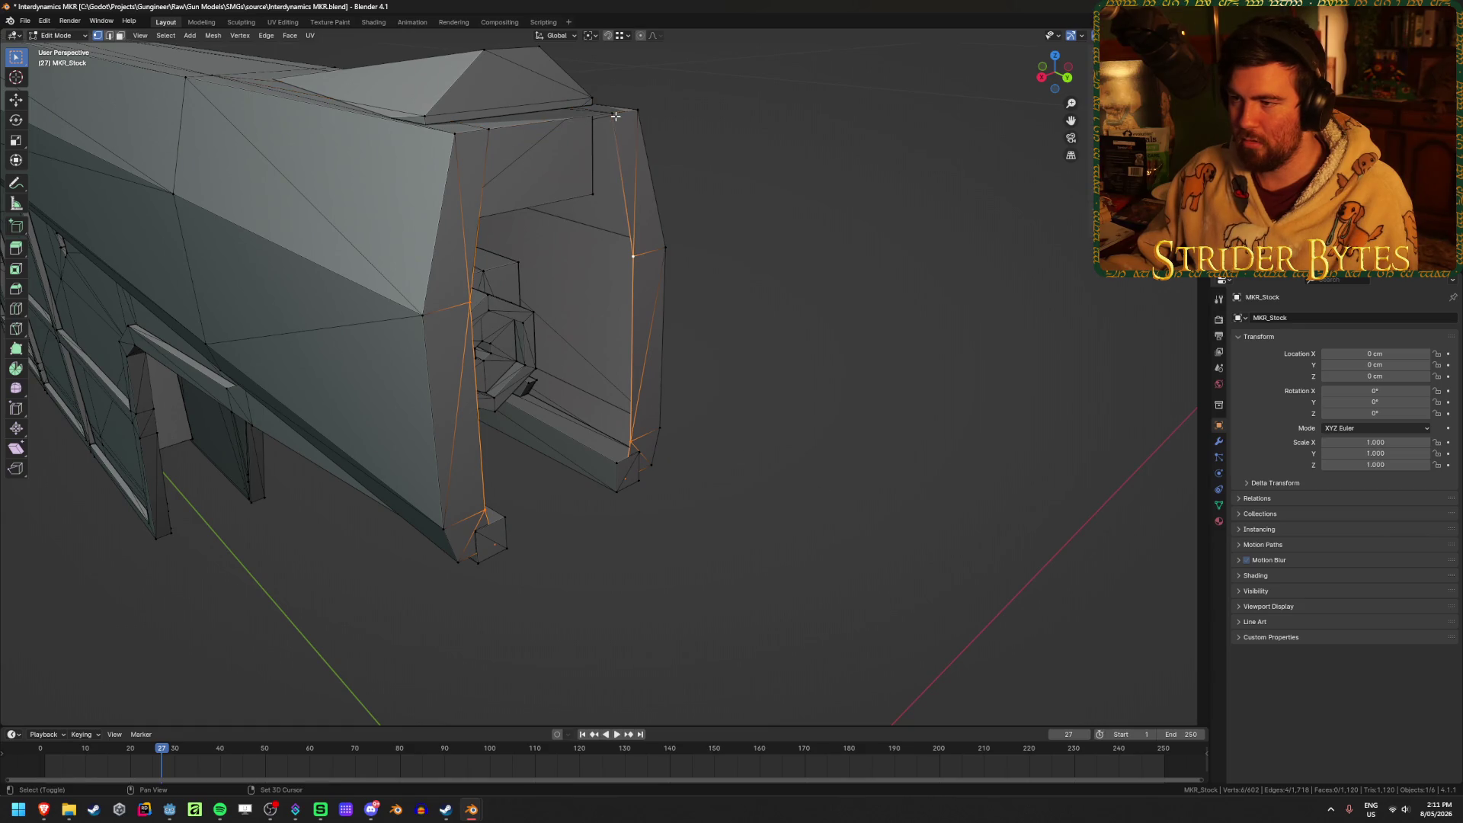
Move the end edge loops inward along Y by -3.8635 cm.
{"action": "mouse_move", "coordinate": [688, 154]}
{"action": "middle_mouse_down", "text": "shift"}
{"action": "mouse_move", "coordinate": [810, 310]}
{"action": "mouse_move", "coordinate": [829, 361]}
{"action": "mouse_move", "coordinate": [692, 330]}
{"action": "middle_mouse_up", "text": "shift"}
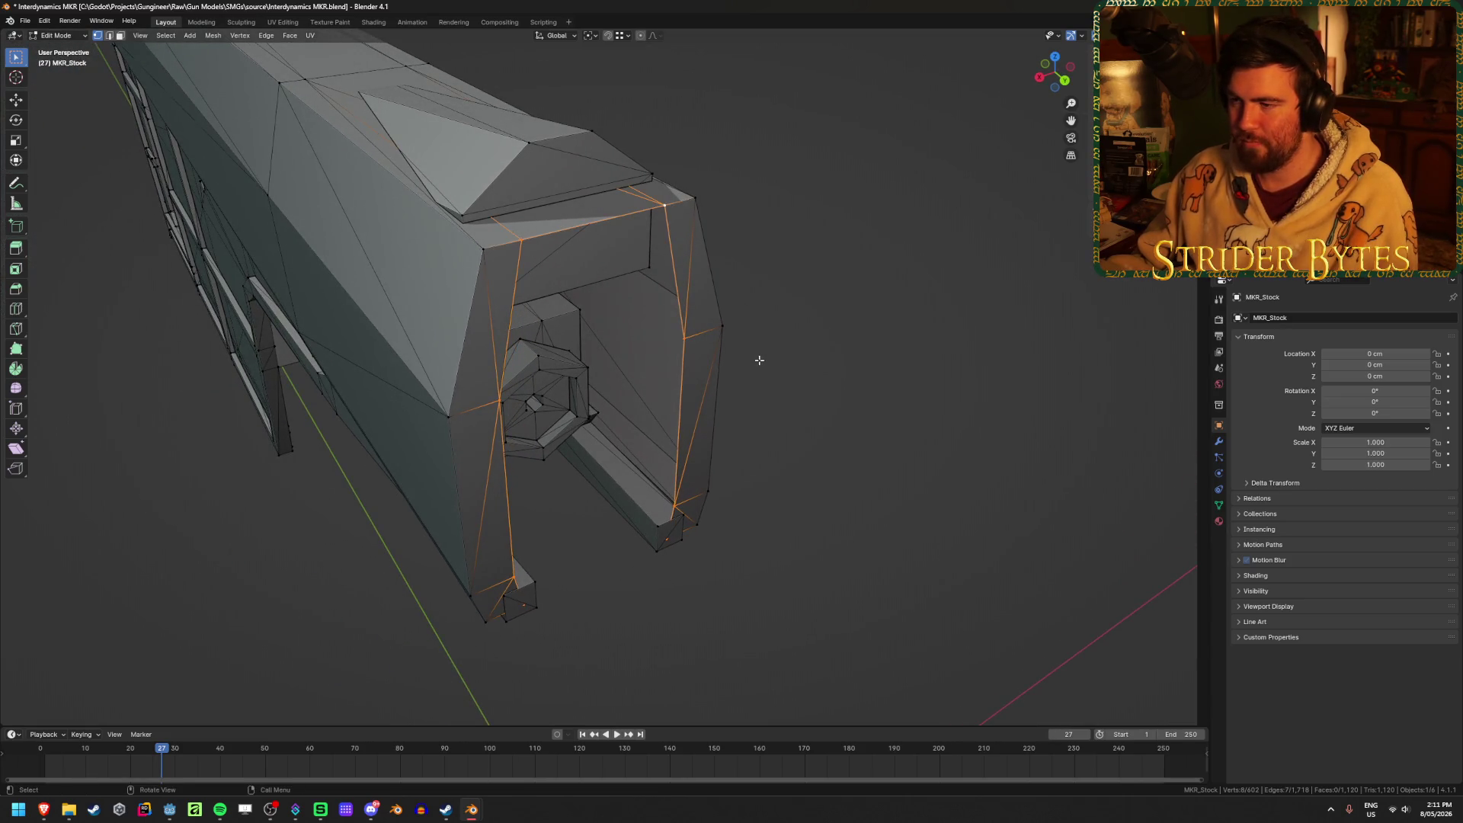
{"action": "middle_click_drag", "start_coordinate": [905, 435], "coordinate": [878, 418]}
{"action": "key", "text": "2"}
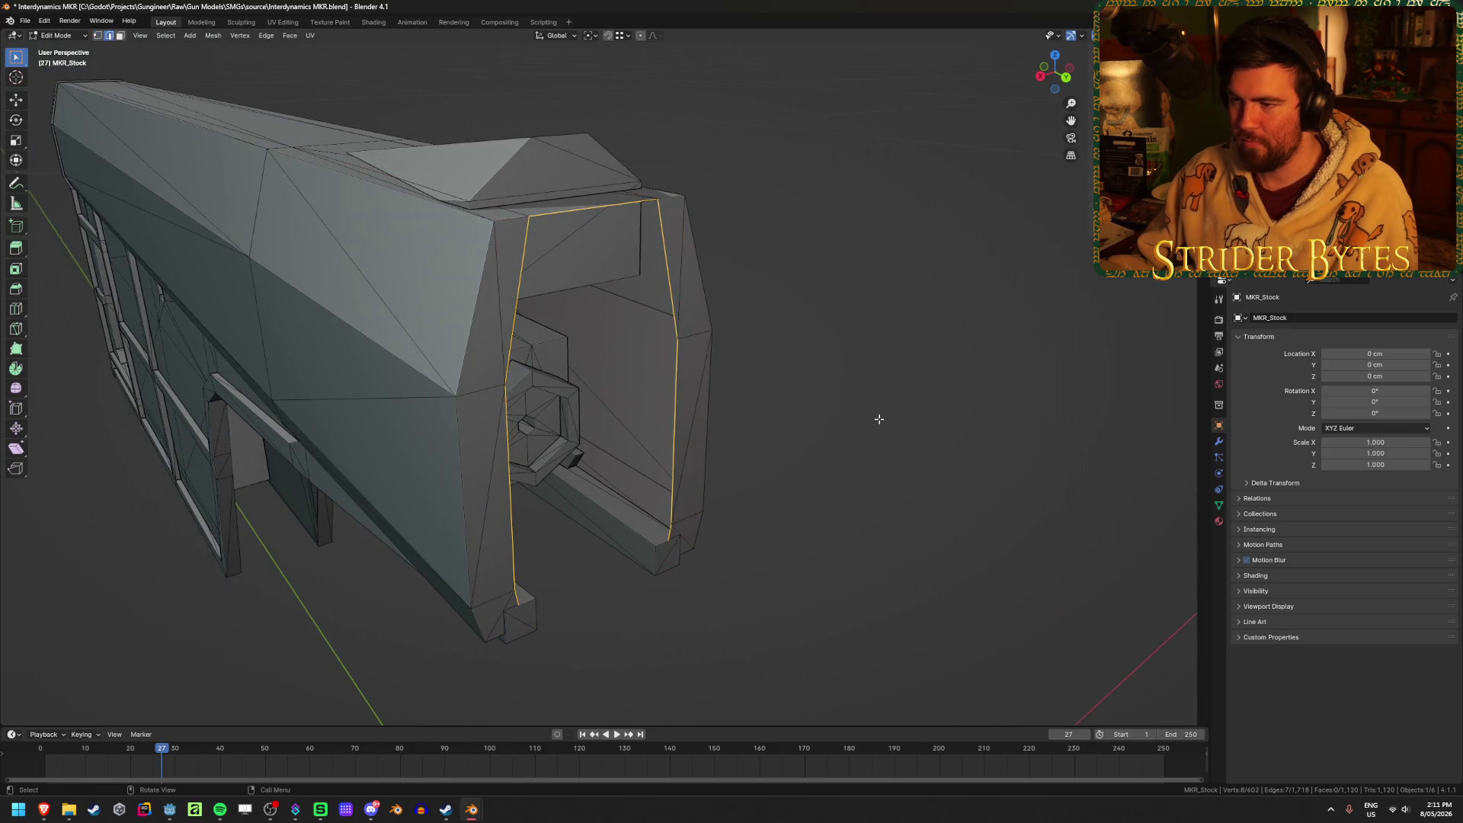
{"action": "key", "text": "g"}
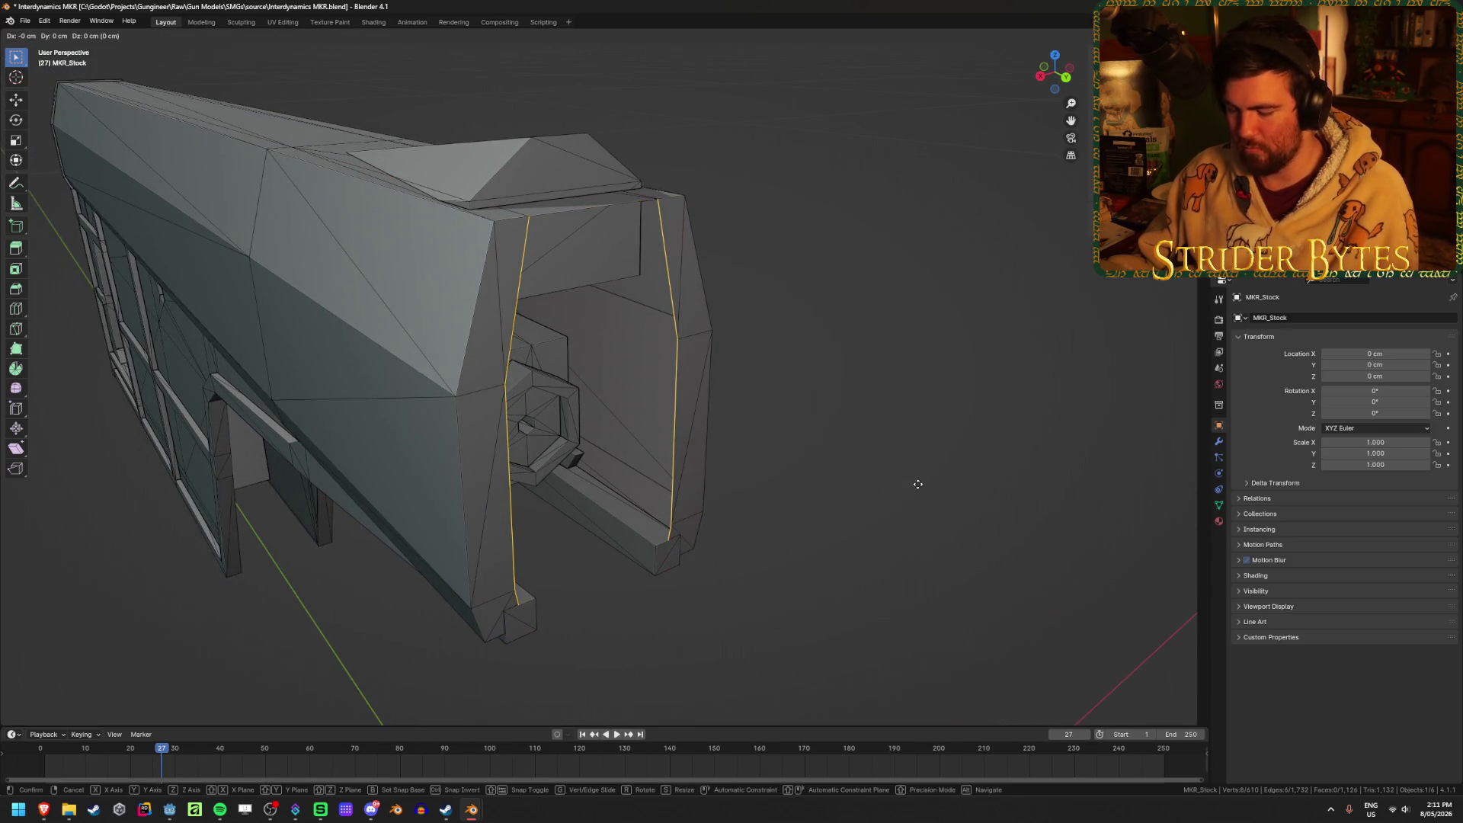
{"action": "key", "text": "y"}
{"action": "left_click", "coordinate": [683, 362]}
Extrude the edges again and narrow them on X to 0.220.
{"action": "mouse_move", "coordinate": [686, 363]}
{"action": "middle_mouse_down"}
{"action": "mouse_move", "coordinate": [943, 447]}
{"action": "mouse_move", "coordinate": [898, 438]}
{"action": "mouse_move", "coordinate": [934, 438]}
{"action": "middle_mouse_up"}
{"action": "mouse_move", "coordinate": [778, 426]}
{"action": "middle_mouse_down"}
{"action": "mouse_move", "coordinate": [757, 434]}
{"action": "mouse_move", "coordinate": [940, 426]}
{"action": "middle_mouse_up"}
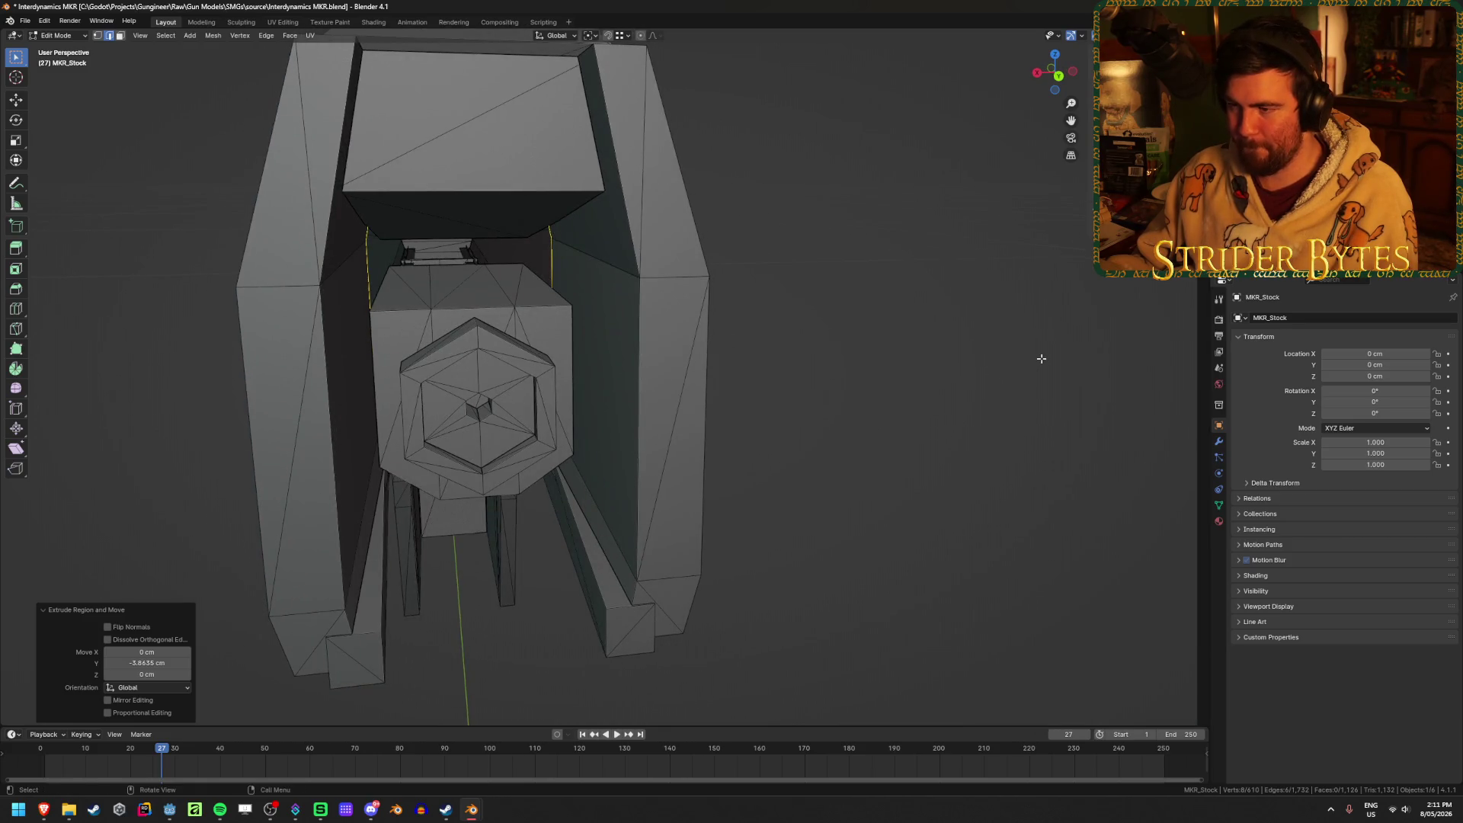
{"action": "key", "text": "e"}
{"action": "key", "text": "s"}
{"action": "key", "text": "x"}
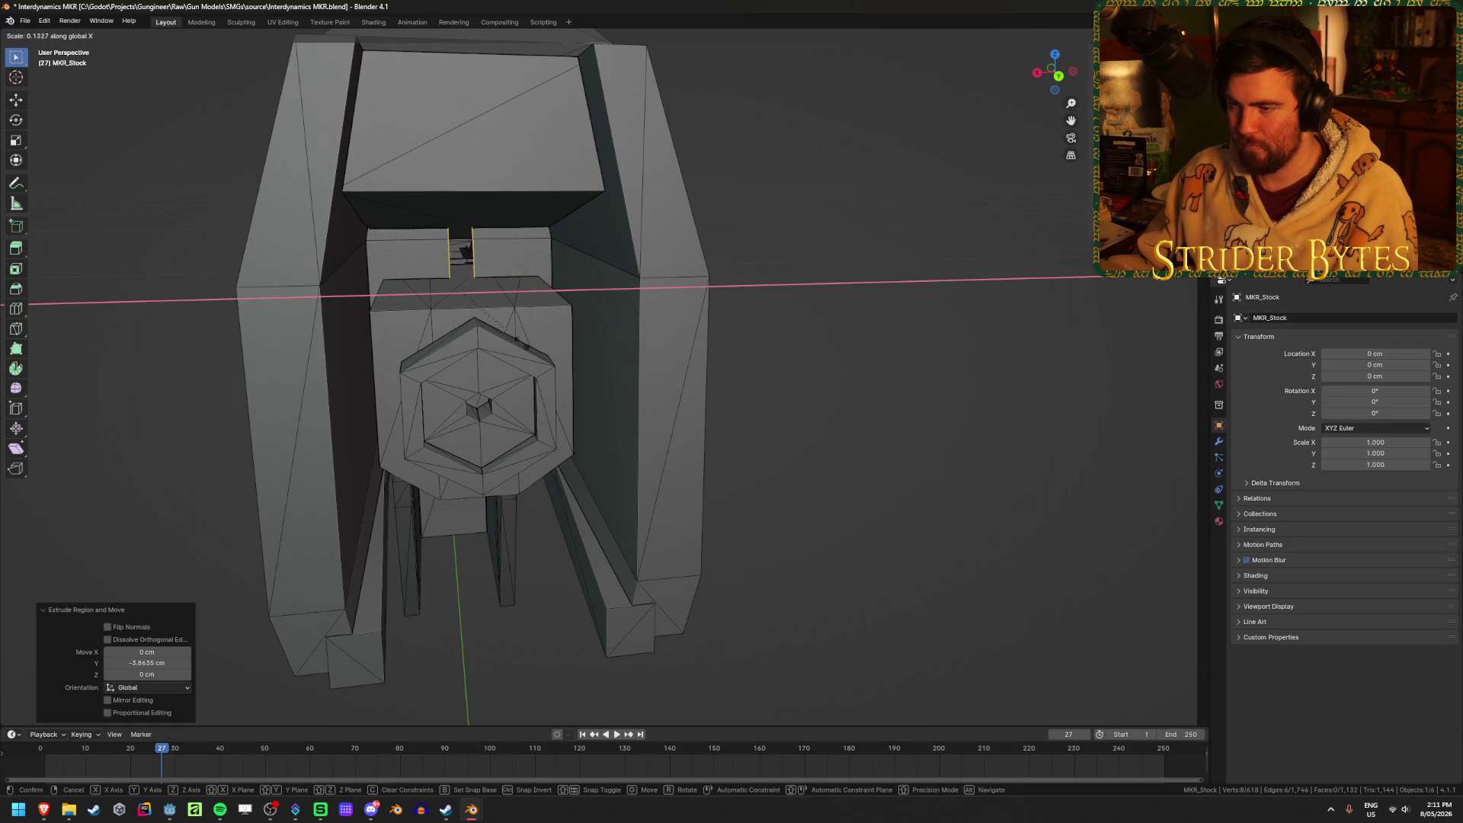
{"action": "left_click", "coordinate": [577, 350]}
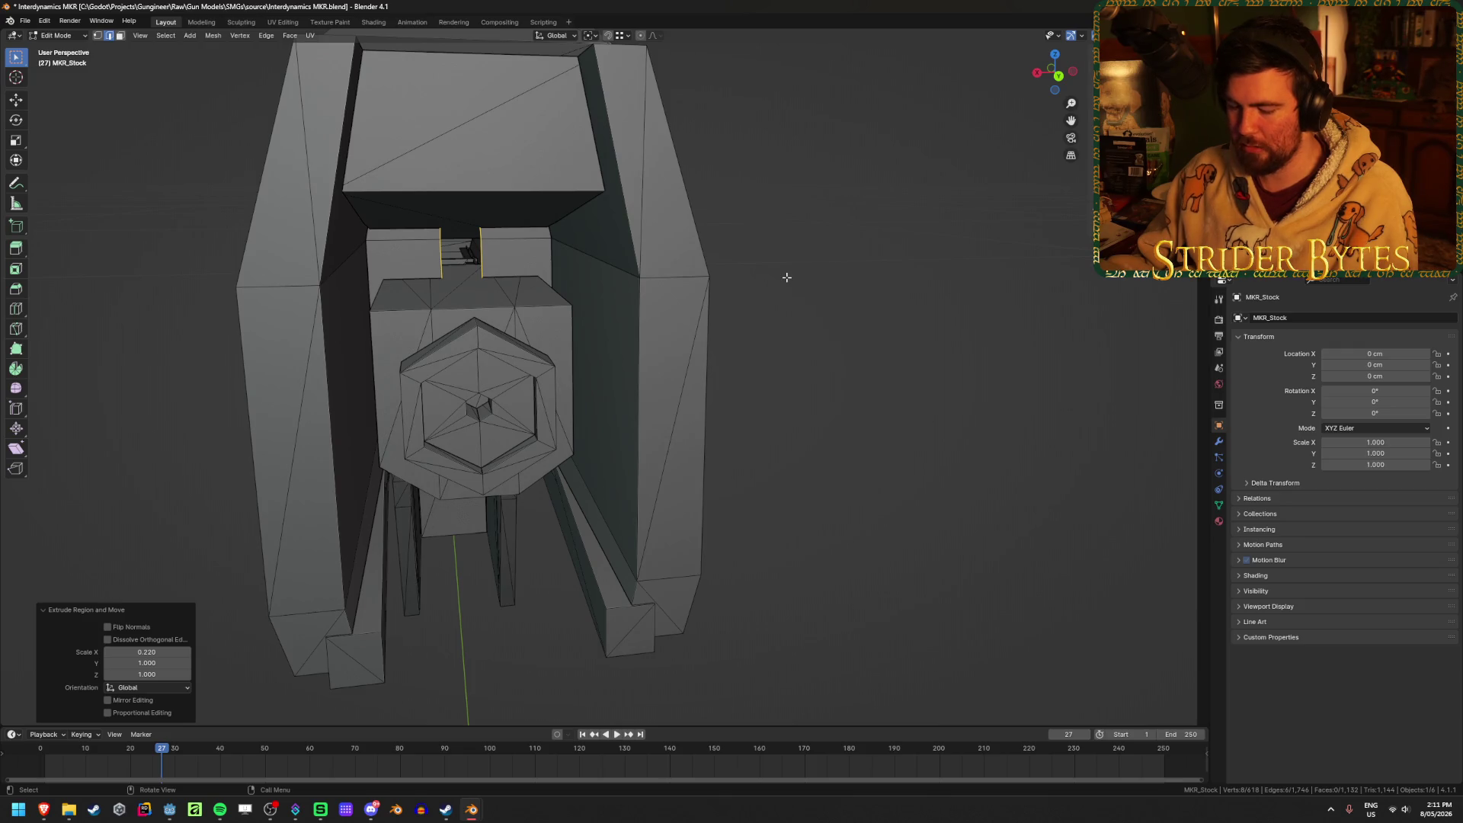
Scale the new edges to 0 on X, pinching them onto the centre line.
{"action": "key", "text": "s"}
{"action": "key", "text": "x"}
{"action": "key", "text": "0"}
{"action": "key", "text": "Return"}
{"action": "key", "text": "alt+z"}
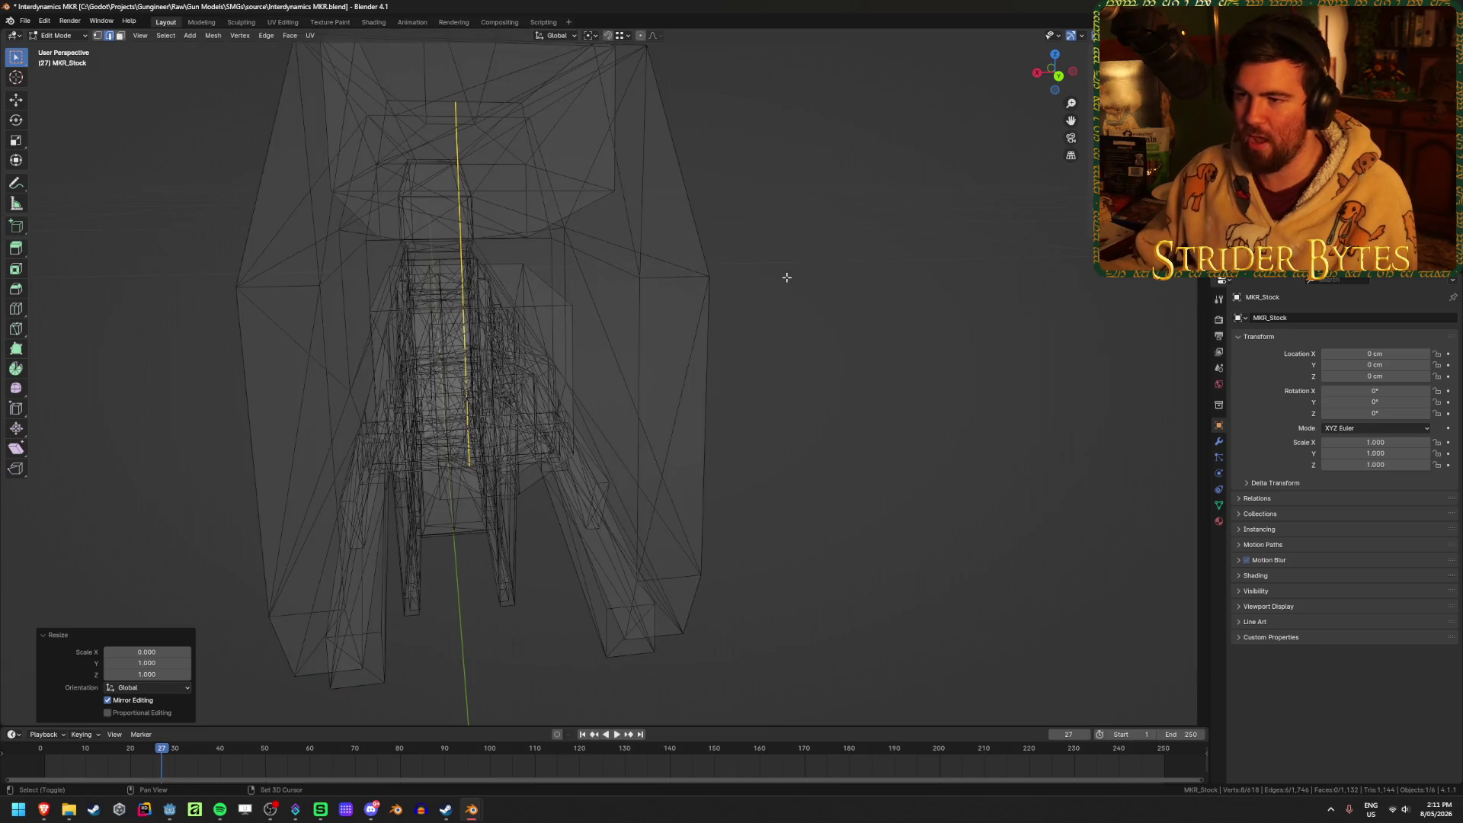
Merge overlapping vertices by distance and return to solid shading.
{"action": "key", "text": "1"}
{"action": "key", "text": "m"}
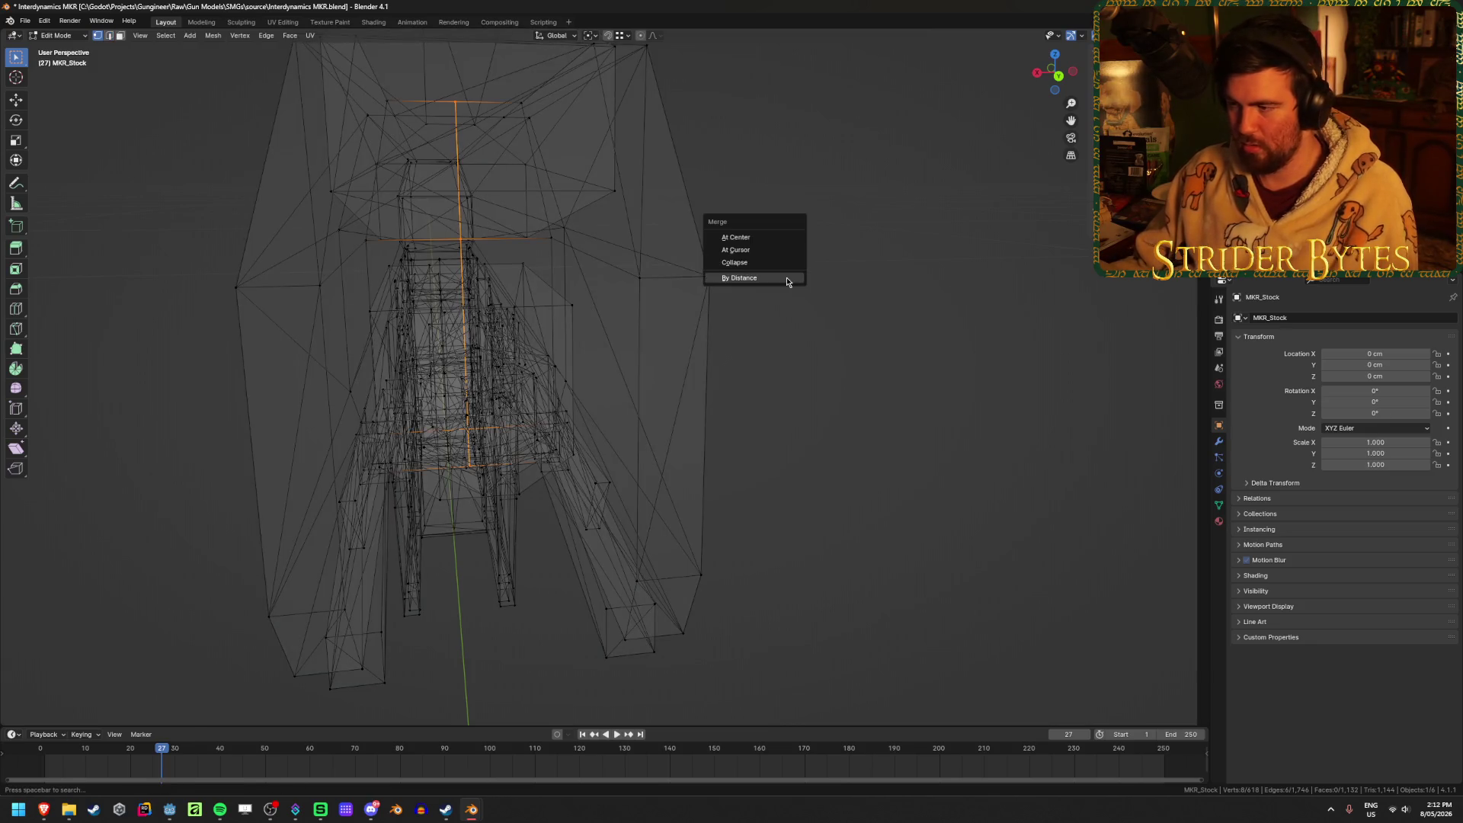
{"action": "left_click", "coordinate": [787, 280]}
{"action": "key", "text": "alt+z"}
{"action": "mouse_move", "coordinate": [819, 383]}
{"action": "middle_mouse_down"}
{"action": "mouse_move", "coordinate": [771, 392]}
{"action": "mouse_move", "coordinate": [784, 330]}
{"action": "mouse_move", "coordinate": [892, 307]}
{"action": "mouse_move", "coordinate": [823, 313]}
{"action": "mouse_move", "coordinate": [820, 268]}
{"action": "mouse_move", "coordinate": [765, 323]}
{"action": "mouse_move", "coordinate": [713, 282]}
{"action": "mouse_move", "coordinate": [628, 283]}
{"action": "middle_mouse_up"}
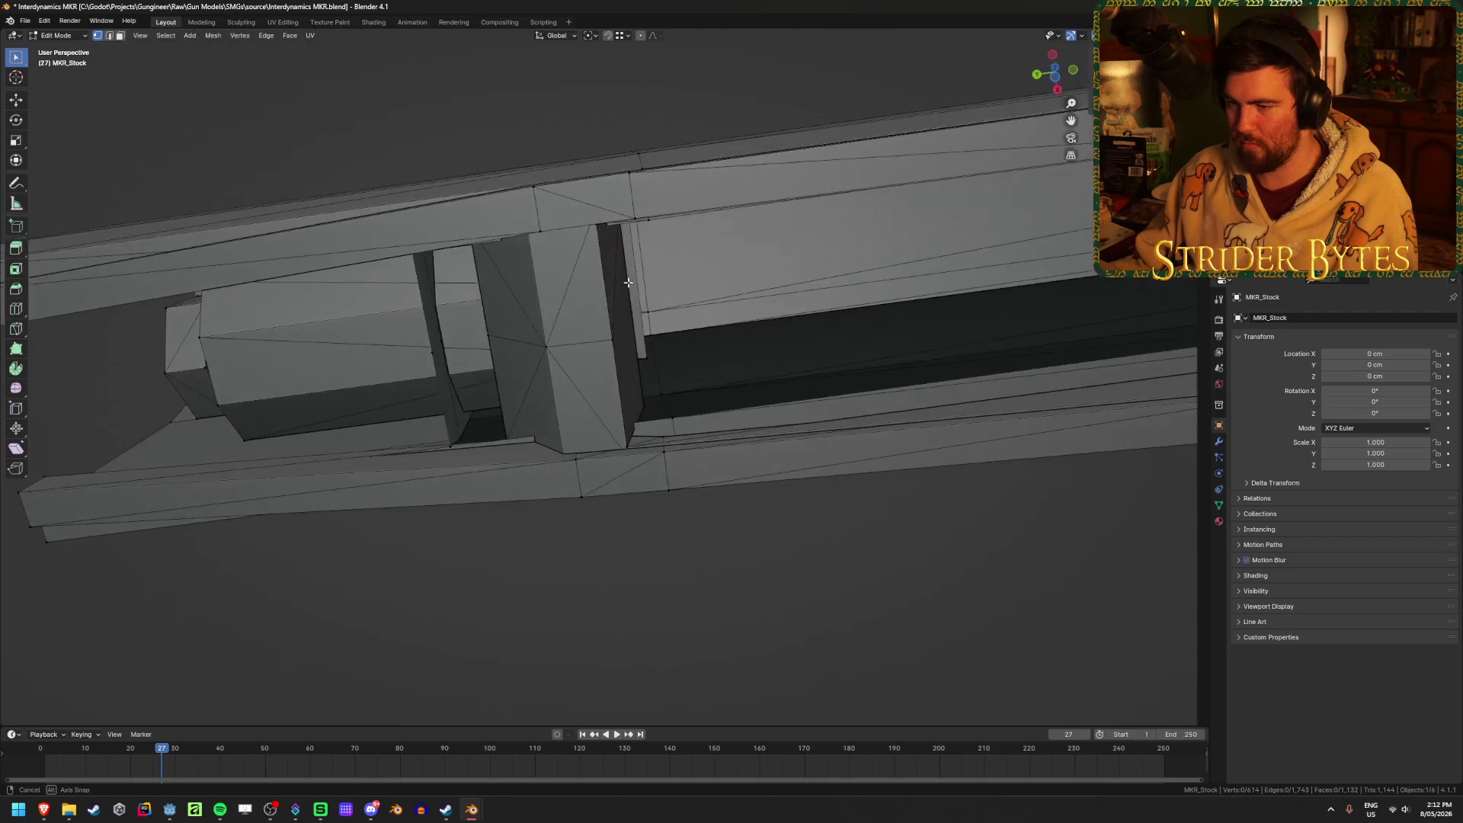
Select the thin stray edge beside the block and move it along Y.
{"action": "key", "text": "2"}
{"action": "left_click", "coordinate": [431, 347], "text": "shift"}
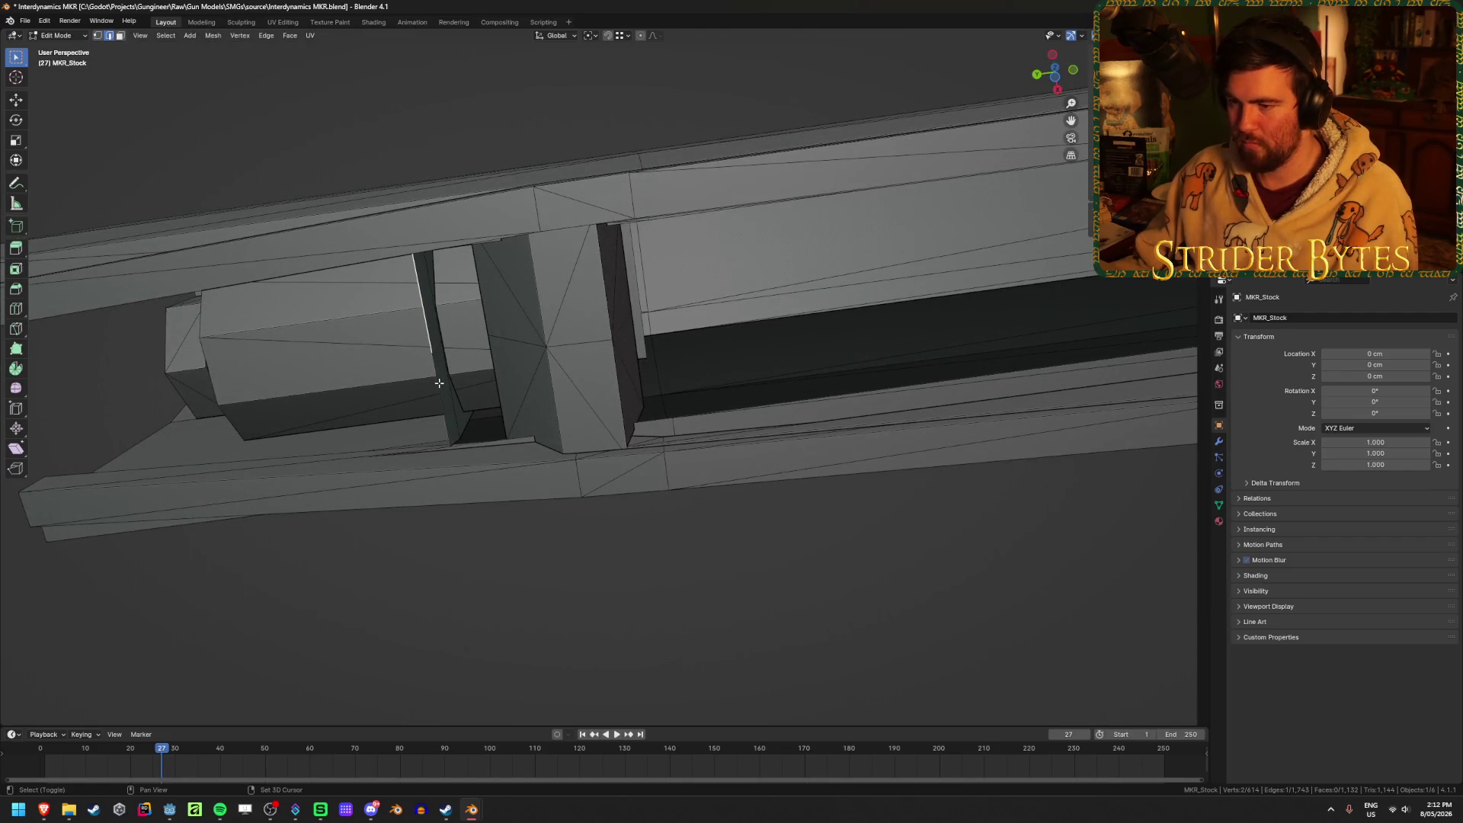
{"action": "middle_click_drag", "start_coordinate": [463, 372], "coordinate": [624, 476]}
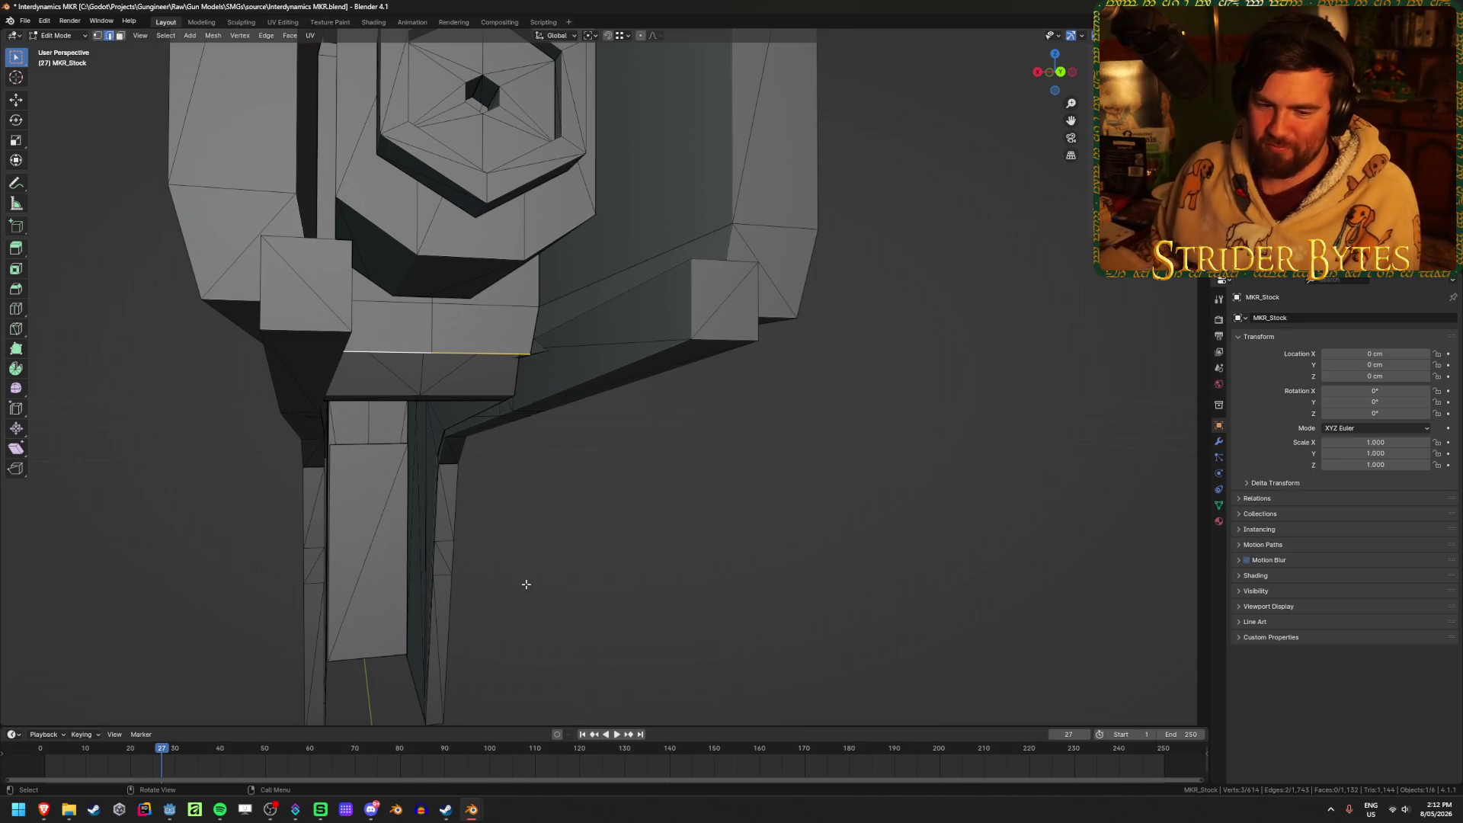
{"action": "middle_click_drag", "start_coordinate": [520, 511], "coordinate": [620, 460]}
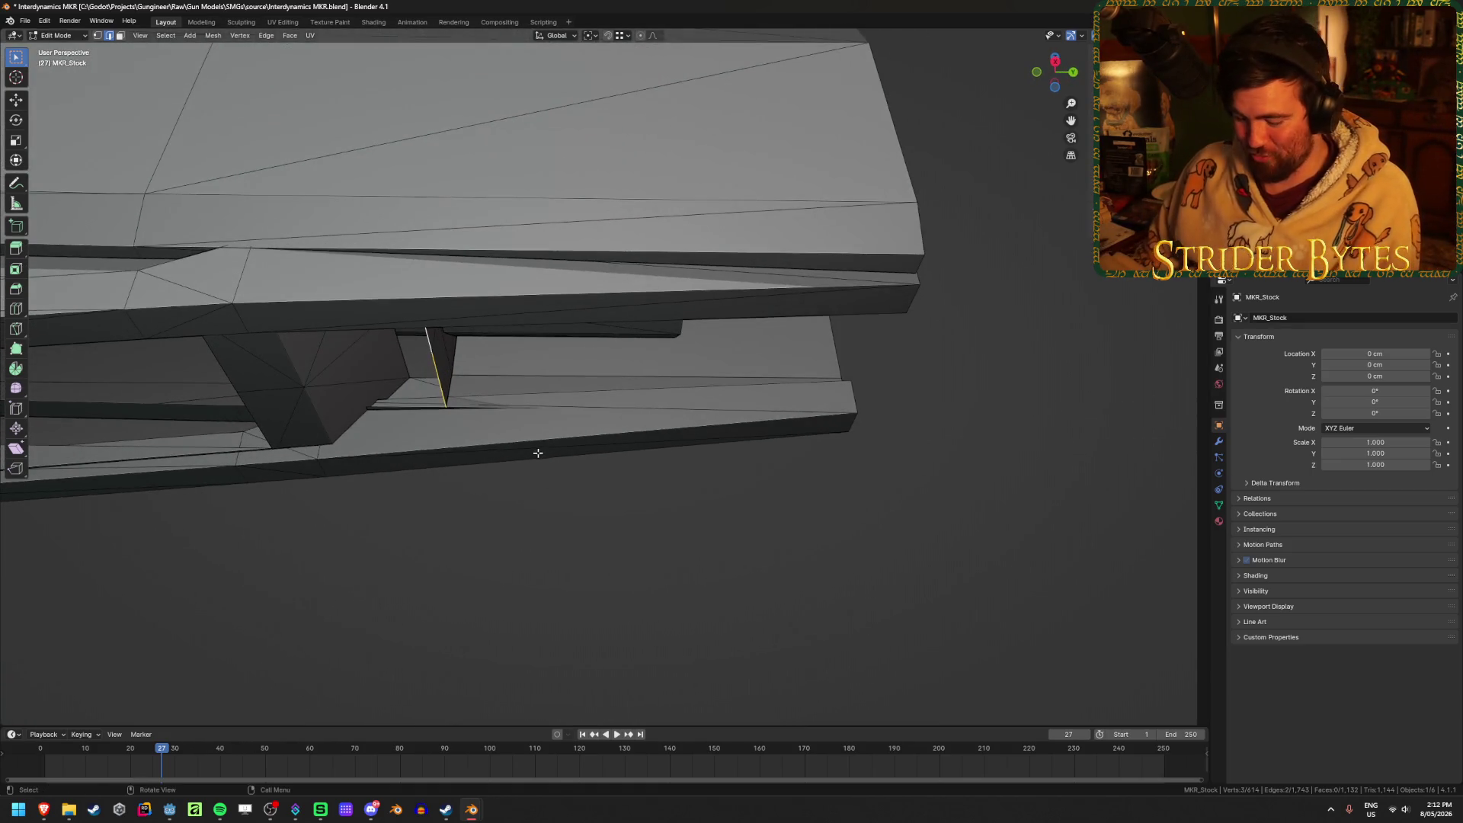
{"action": "key", "text": "g"}
{"action": "key", "text": "y"}
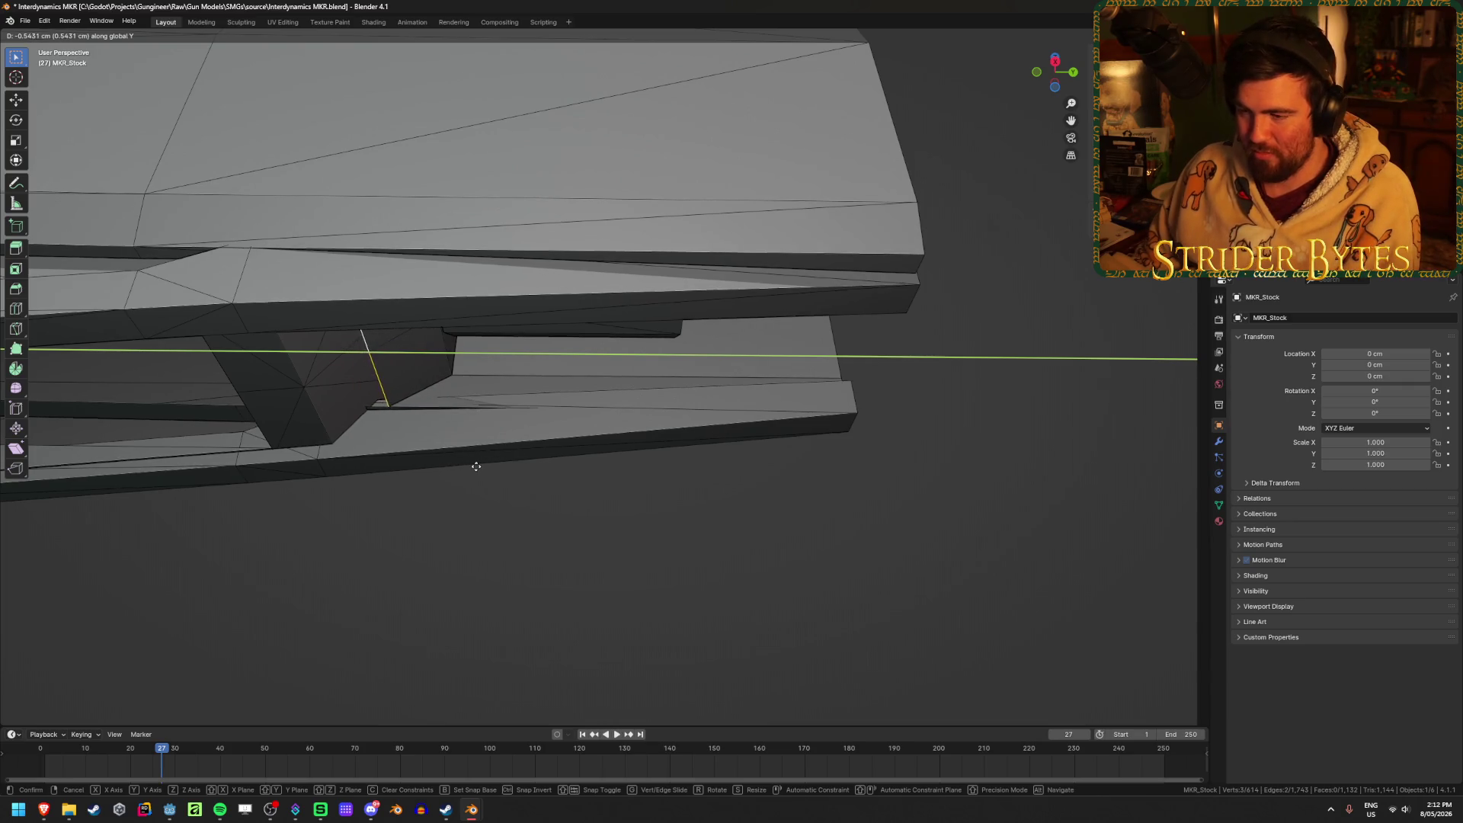
{"action": "left_click", "coordinate": [476, 465]}
Adjust the edge further along Y and then along Z into line.
{"action": "mouse_move", "coordinate": [477, 460]}
{"action": "middle_mouse_down"}
{"action": "mouse_move", "coordinate": [546, 398]}
{"action": "mouse_move", "coordinate": [563, 461]}
{"action": "mouse_move", "coordinate": [554, 393]}
{"action": "mouse_move", "coordinate": [495, 430]}
{"action": "mouse_move", "coordinate": [574, 431]}
{"action": "middle_mouse_up"}
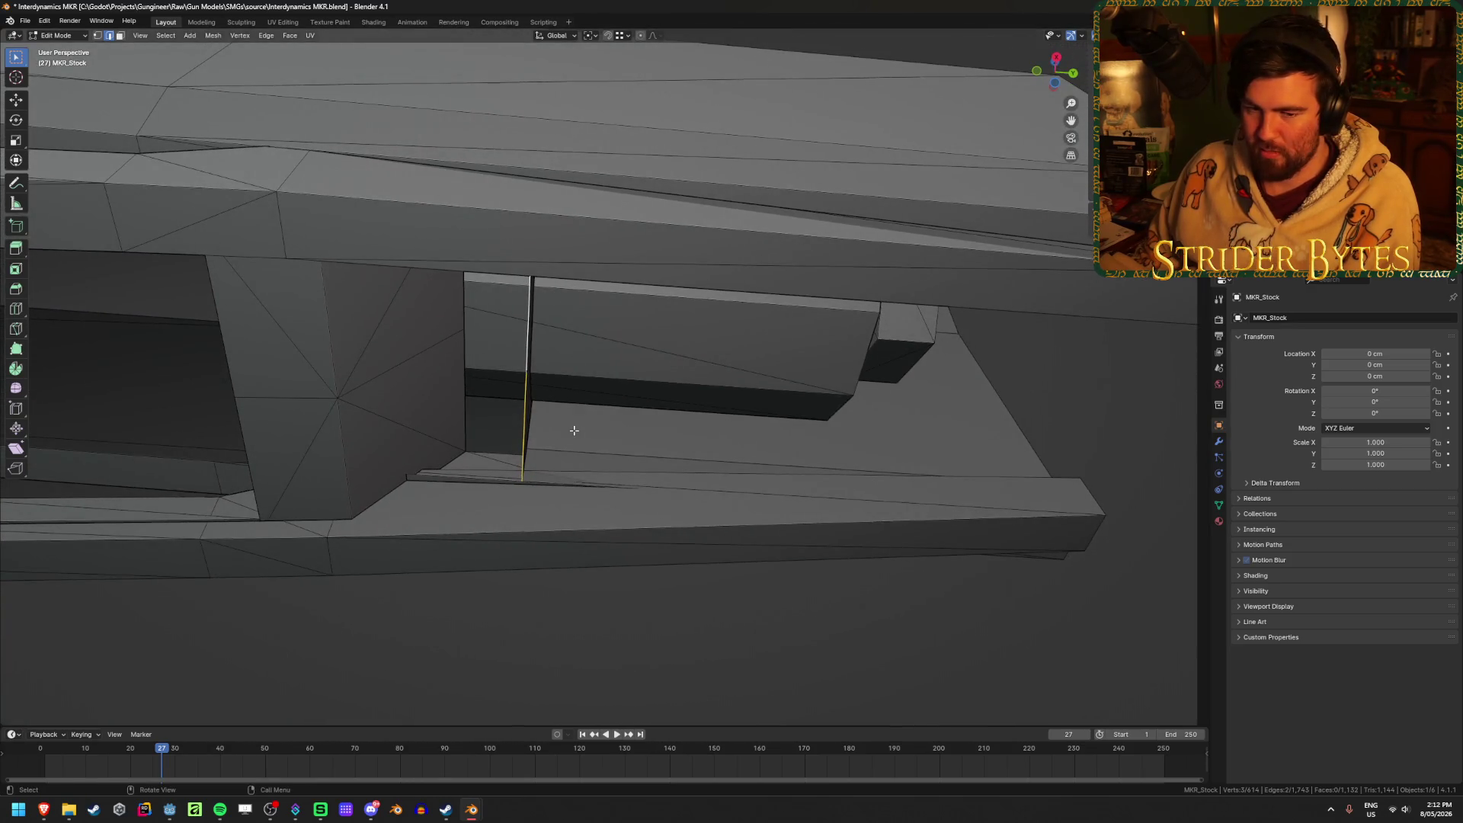
{"action": "key", "text": "g"}
{"action": "key", "text": "y"}
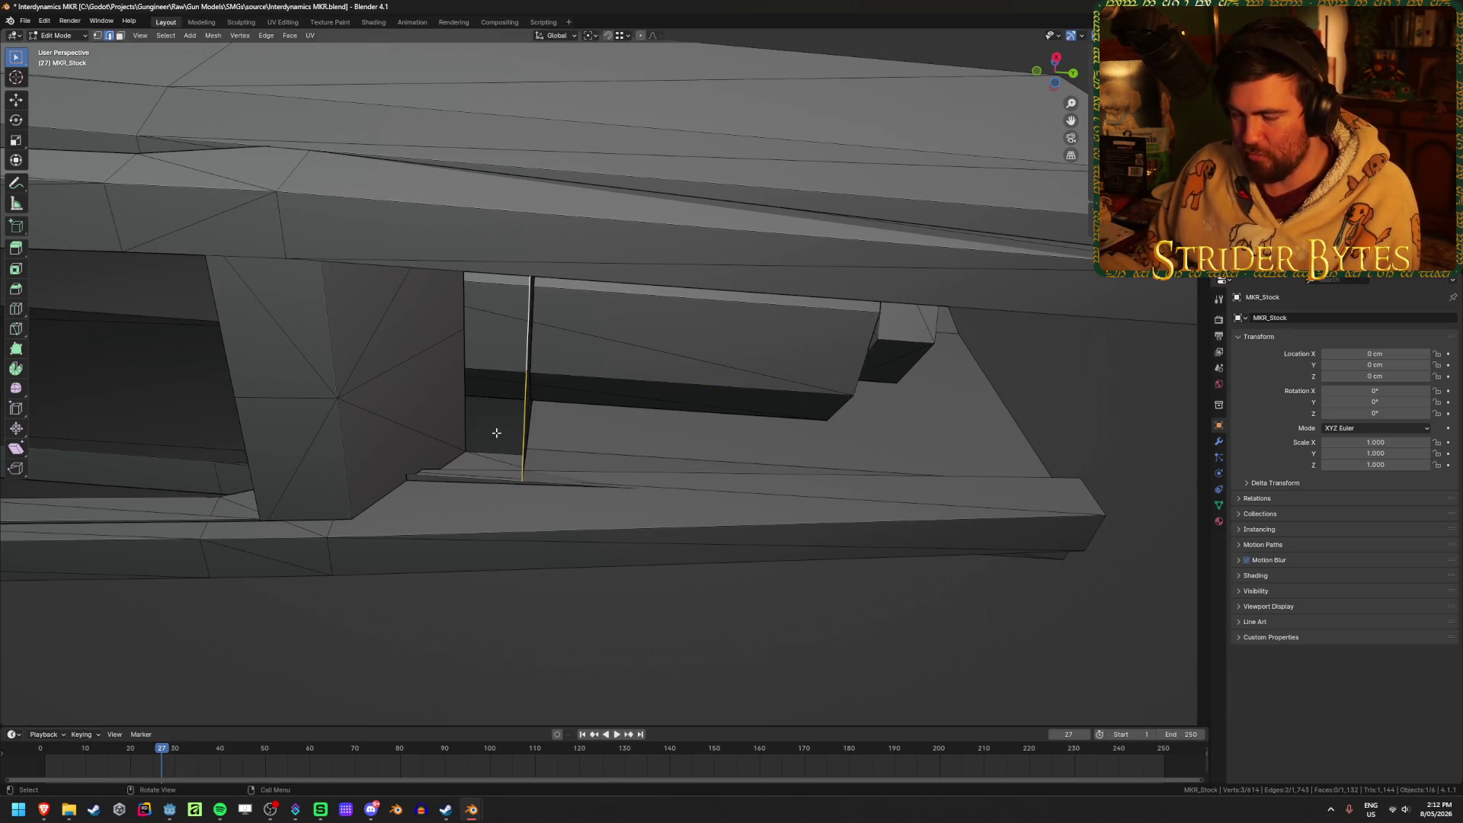
{"action": "left_click", "coordinate": [518, 423]}
{"action": "key", "text": "g"}
{"action": "key", "text": "z"}
{"action": "left_click", "coordinate": [467, 454]}
Merge away the 1 duplicate vertex by distance, then return to Object Mode and deselect all.
{"action": "middle_click_drag", "start_coordinate": [466, 454], "coordinate": [415, 483]}
{"action": "key", "text": "a"}
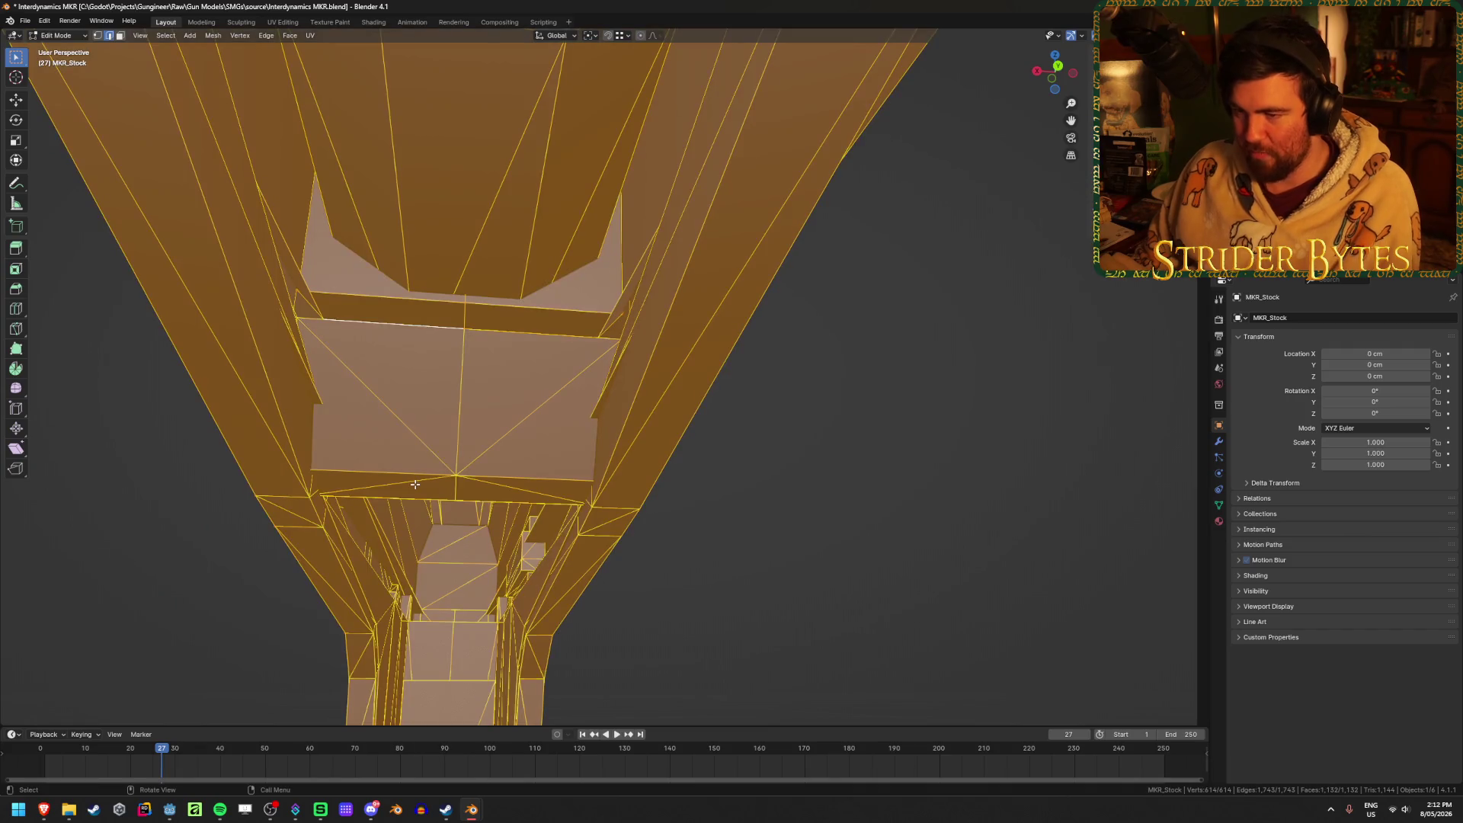
{"action": "key", "text": "m"}
{"action": "left_click", "coordinate": [458, 487]}
{"action": "middle_click_drag", "start_coordinate": [458, 486], "coordinate": [442, 515]}
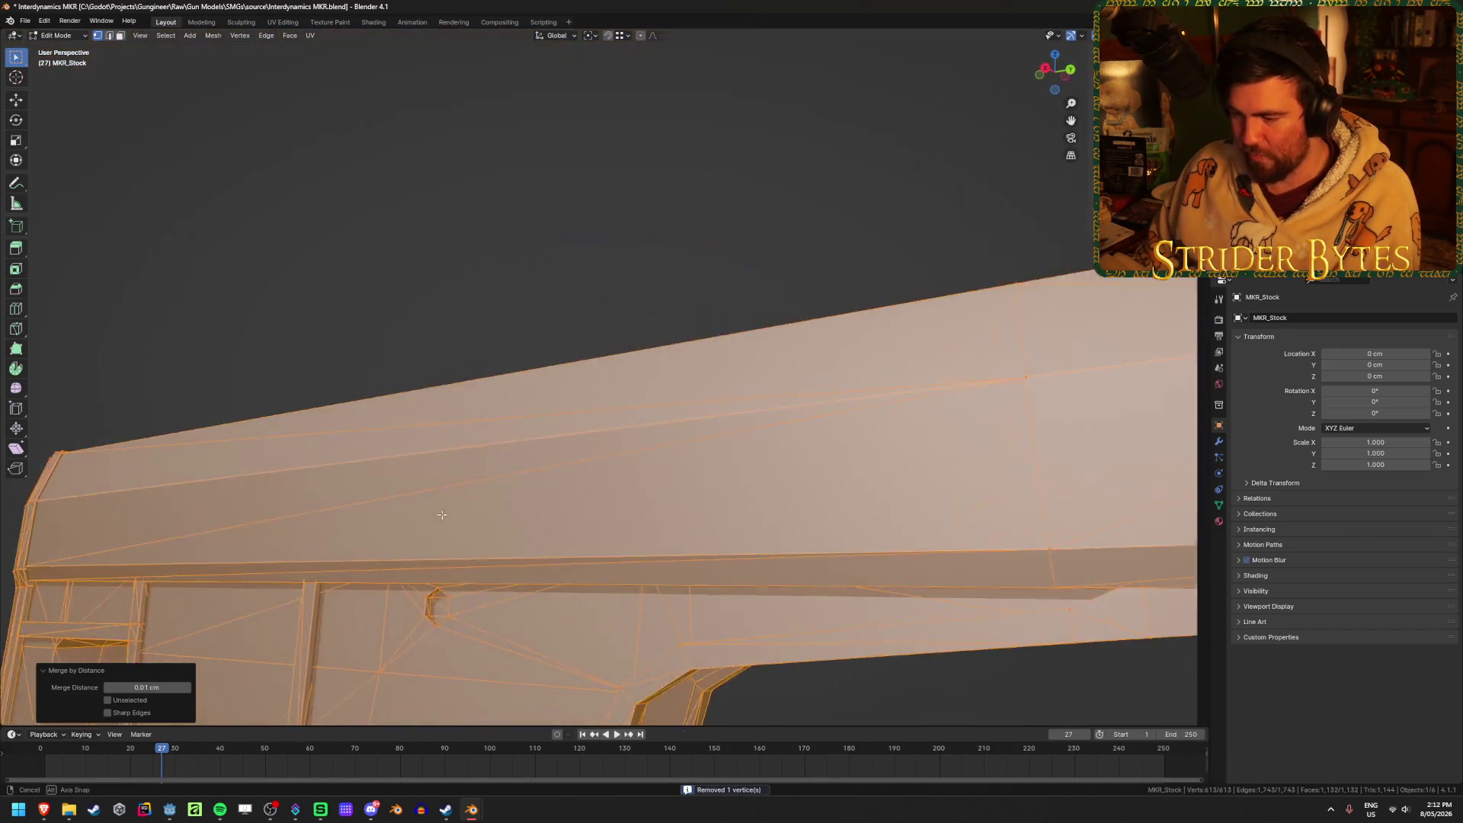
{"action": "key", "text": "Tab"}
{"action": "scroll", "coordinate": [611, 468], "scroll_direction": "down", "scroll_amount": 5}
{"action": "key", "text": "alt+a"}
{"action": "mouse_move", "coordinate": [582, 546]}
{"action": "middle_mouse_down"}
{"action": "mouse_move", "coordinate": [474, 505]}
{"action": "mouse_move", "coordinate": [502, 480]}
{"action": "mouse_move", "coordinate": [574, 509]}
{"action": "mouse_move", "coordinate": [593, 569]}
{"action": "middle_mouse_up"}
Save Interdynamics MKR.blend and select MKR_Stock.
{"action": "key", "text": "ctrl+s"}
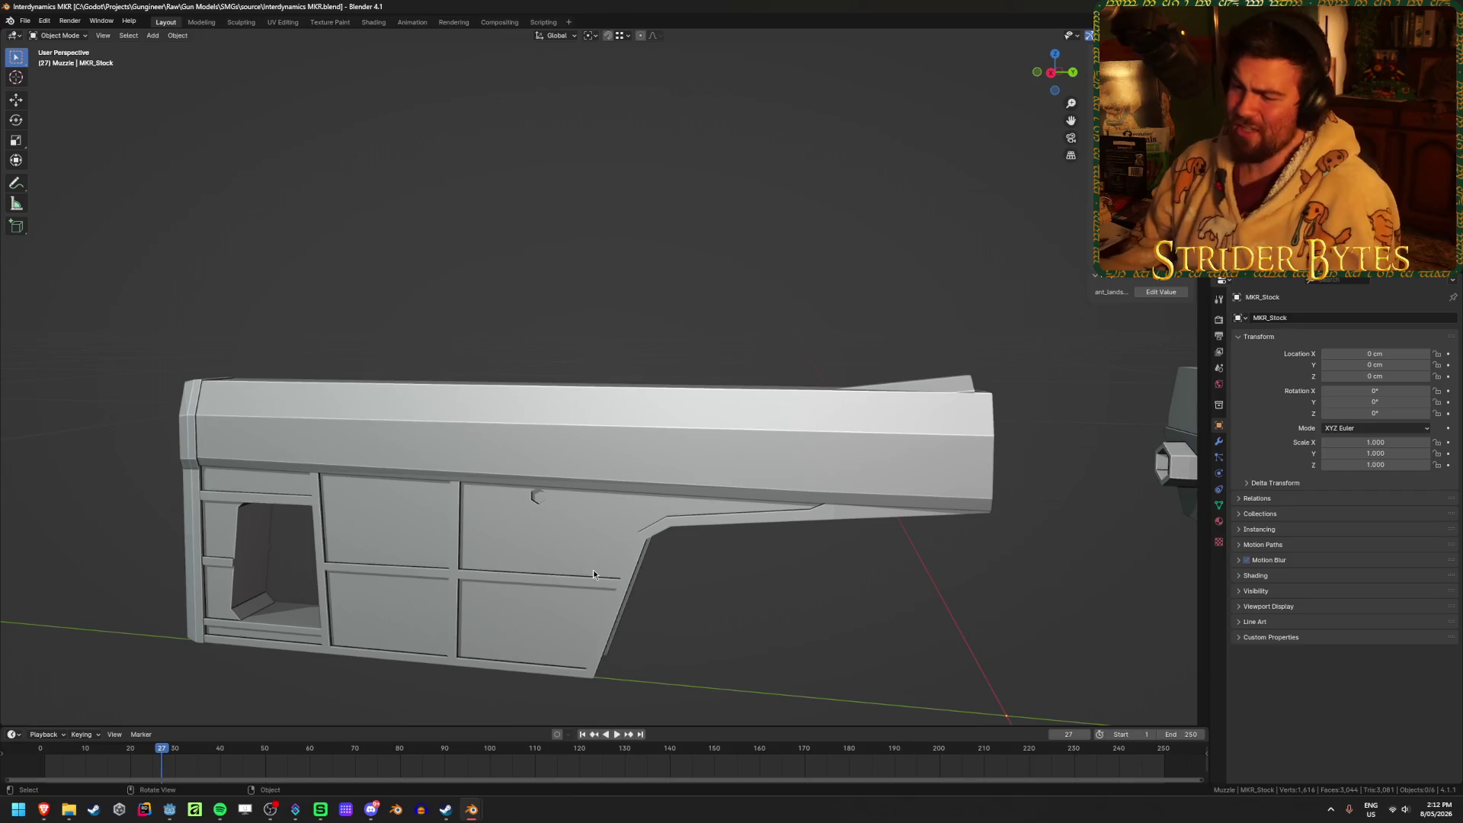
{"action": "left_click", "coordinate": [447, 433]}
{"action": "mouse_move", "coordinate": [447, 433]}
{"action": "middle_mouse_down"}
{"action": "mouse_move", "coordinate": [484, 441]}
{"action": "mouse_move", "coordinate": [514, 477]}
{"action": "mouse_move", "coordinate": [468, 465]}
{"action": "mouse_move", "coordinate": [630, 477]}
{"action": "mouse_move", "coordinate": [610, 490]}
{"action": "mouse_move", "coordinate": [666, 445]}
{"action": "middle_mouse_up"}
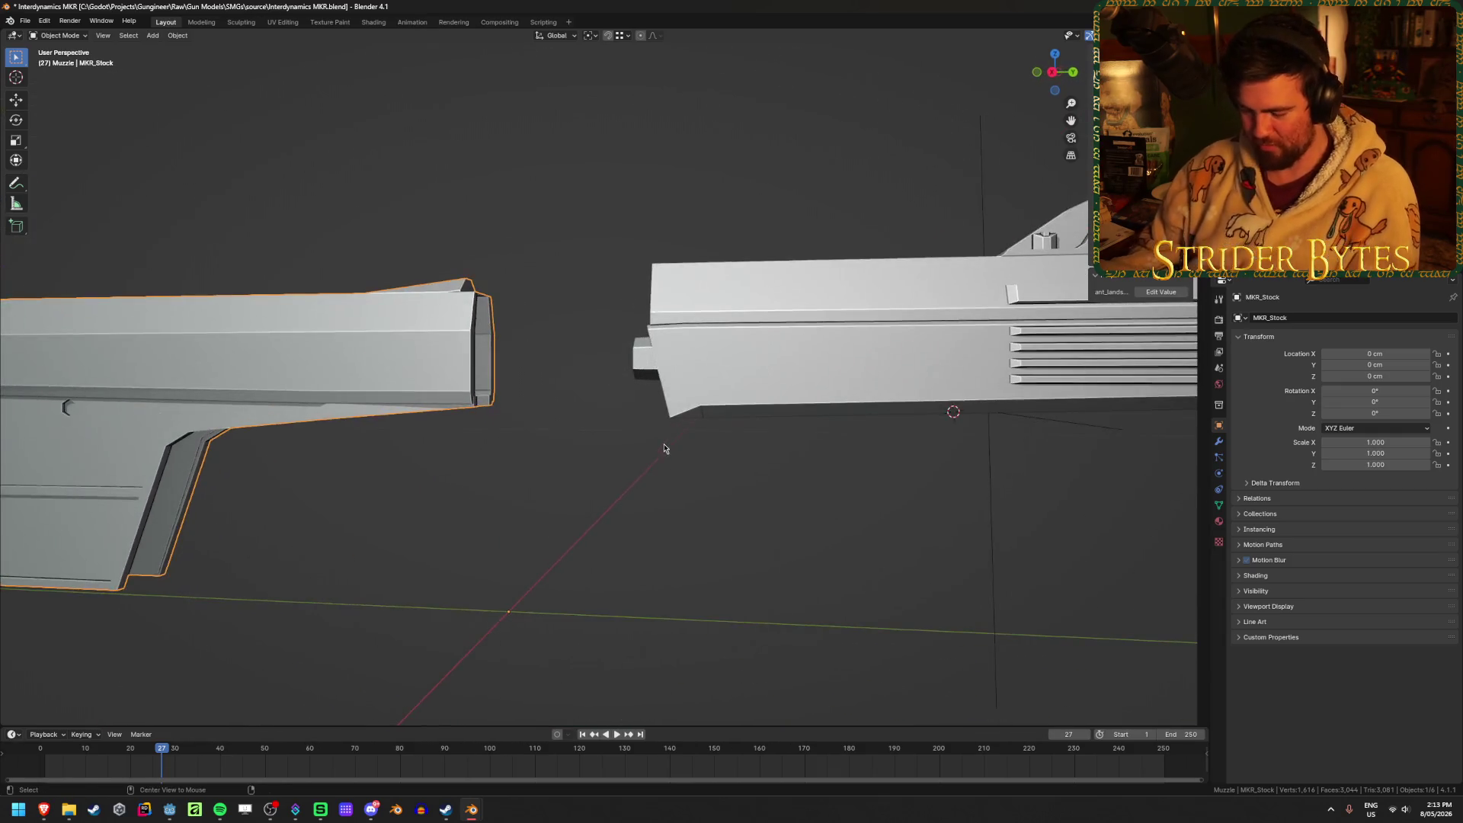
Step through undo and redo to restore the separated parts and reach the barrel empty Empty.001.
{"action": "key", "text": "ctrl+z"}
{"action": "key", "text": "ctrl+shift+z"}
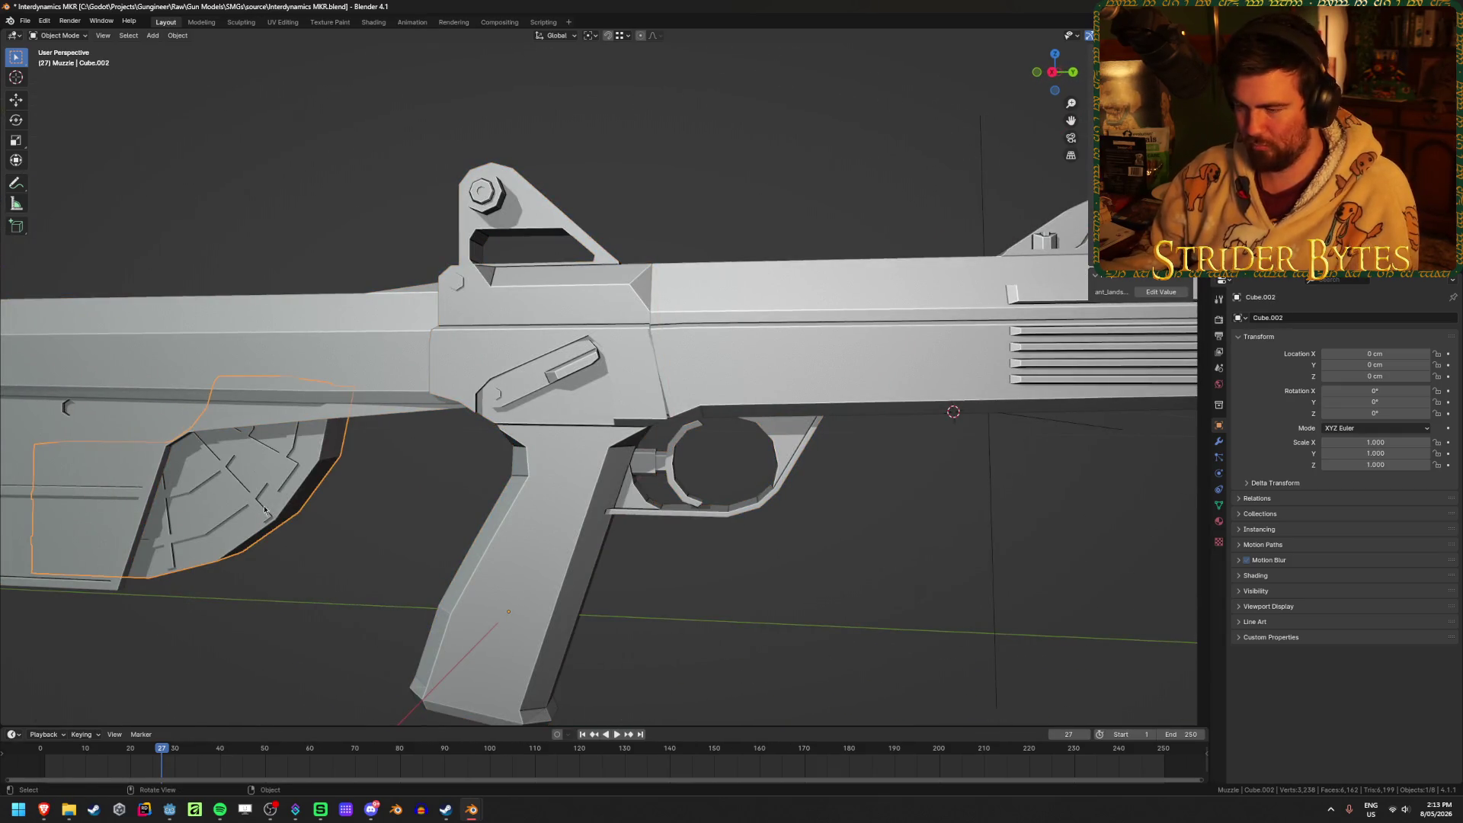
{"action": "key", "text": "ctrl+shift+z"}
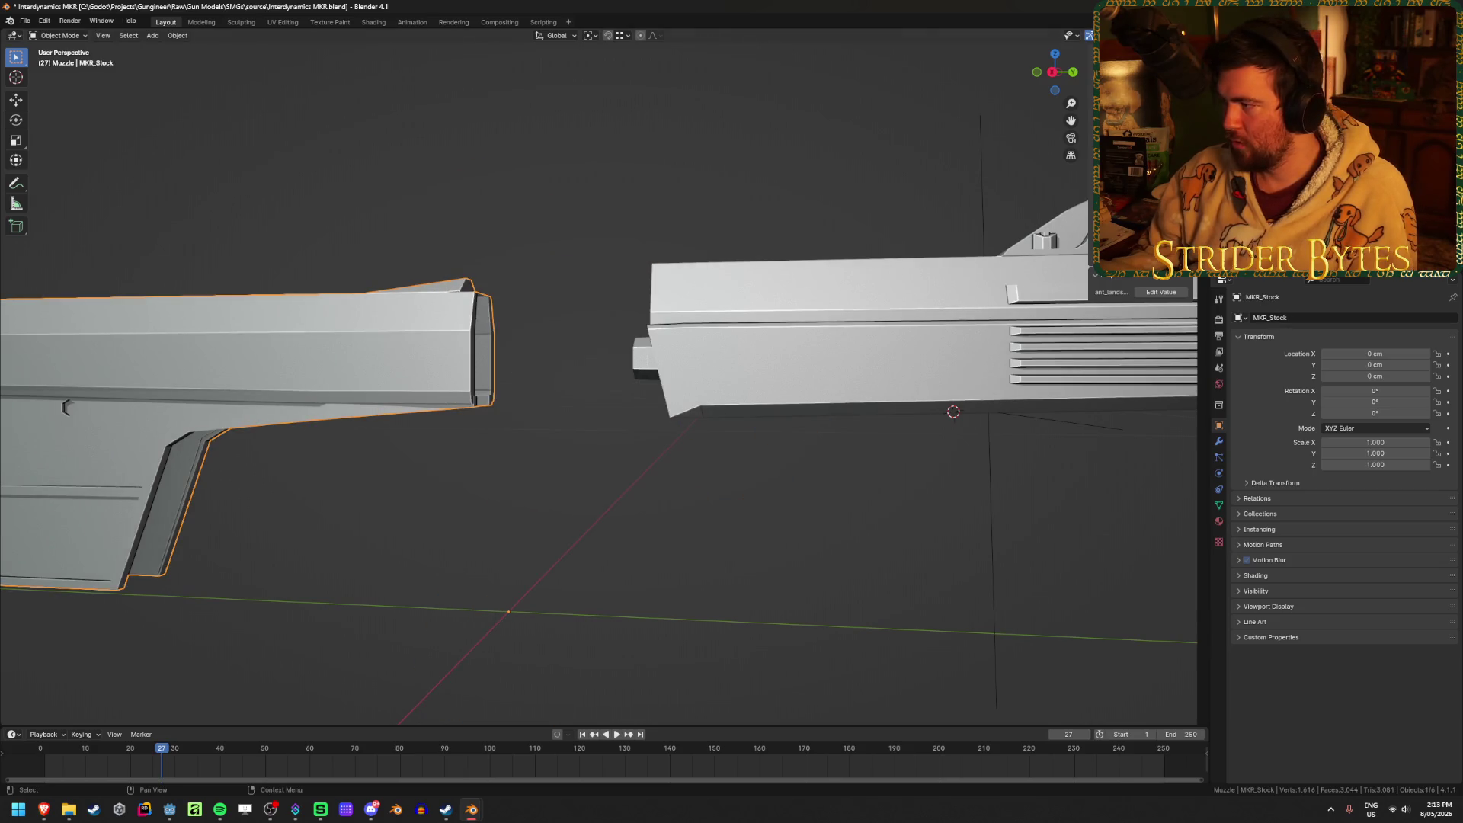
{"action": "key", "text": "ctrl+z"}
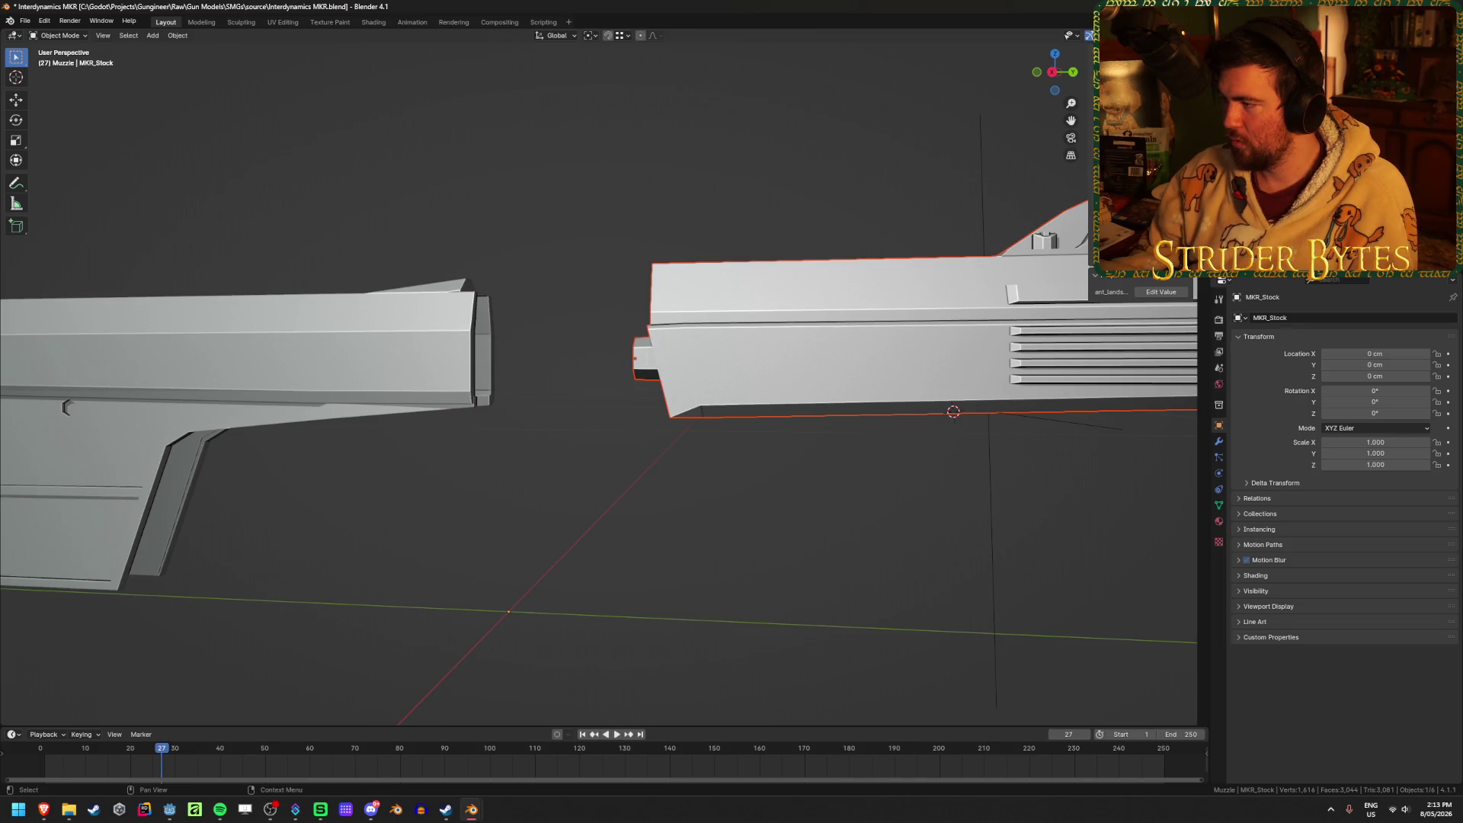
{"action": "key", "text": "ctrl+z"}
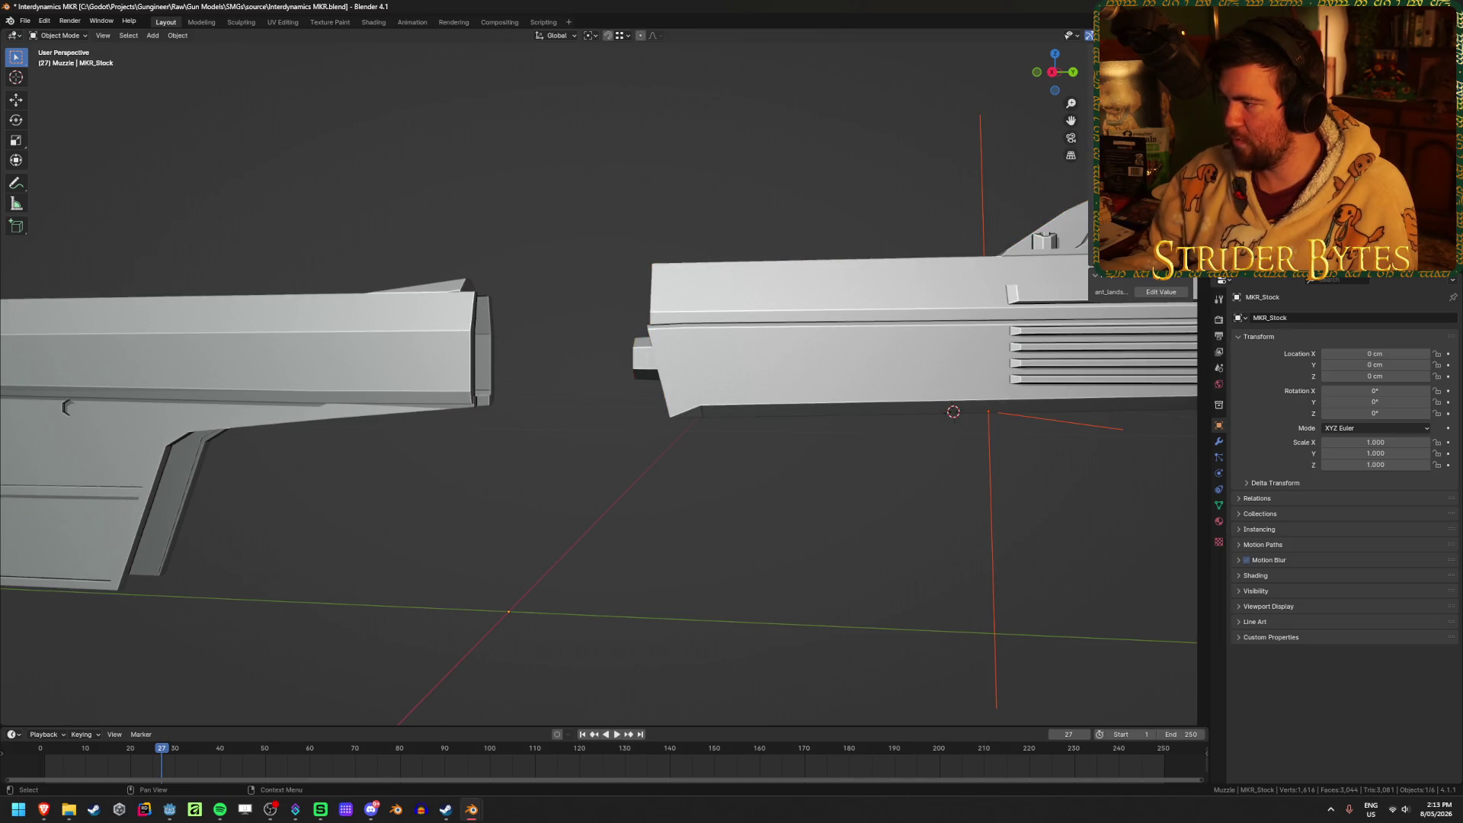
{"action": "key", "text": "ctrl+shift+z"}
{"action": "key", "text": "ctrl+shift+z"}
{"action": "key", "text": "ctrl+shift+z"}
Rename the sight empty Empty.001 to AimPoint.
{"action": "key", "text": "F2"}
{"action": "type", "text": "AimPoin"}
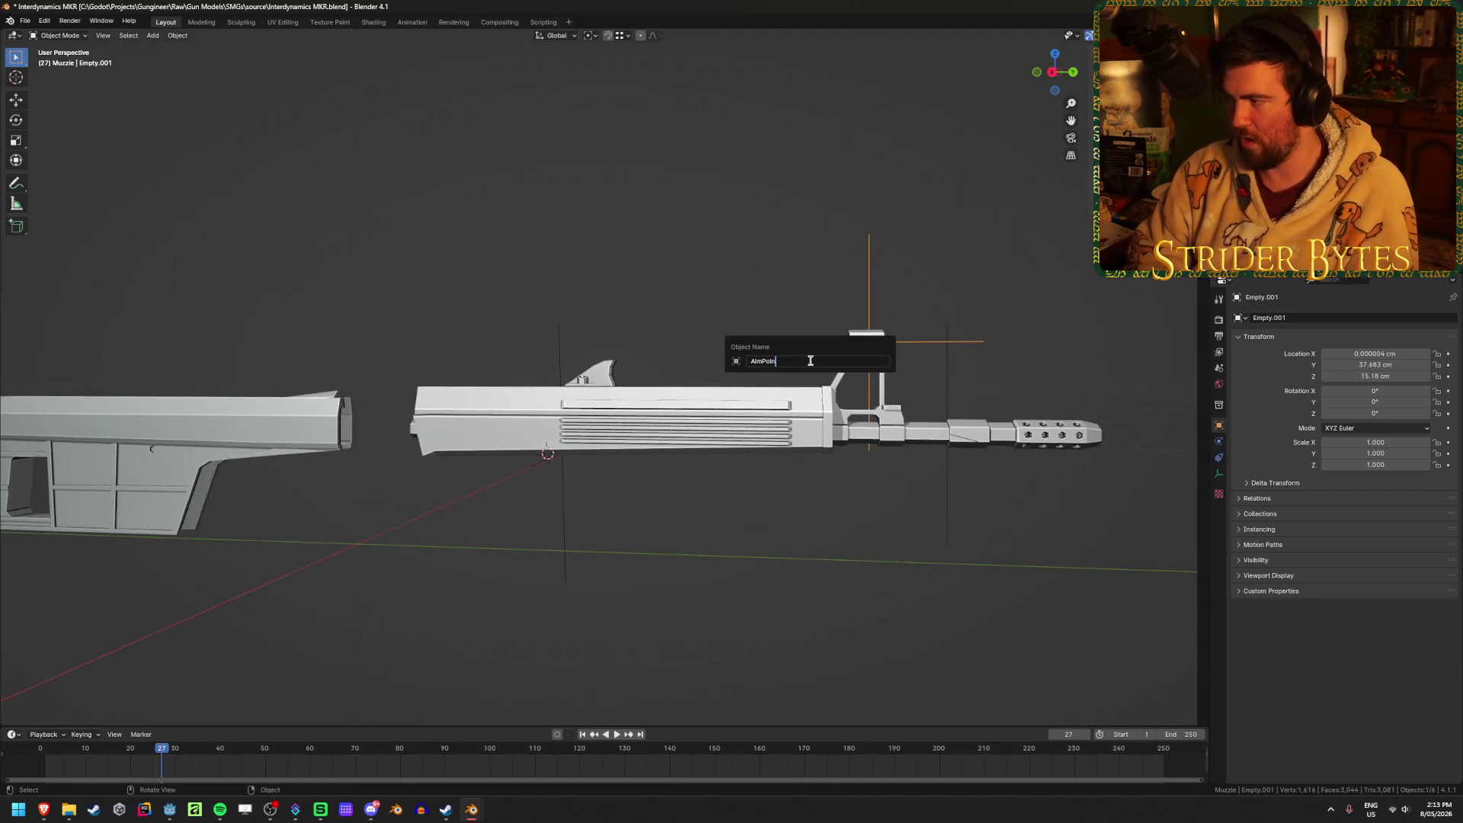
{"action": "type", "text": "t"}
{"action": "key", "text": "Return"}
Rename the barrel-front empty to MuzzleAttach and save Interdynamics MKR.blend.
{"action": "key", "text": "b"}
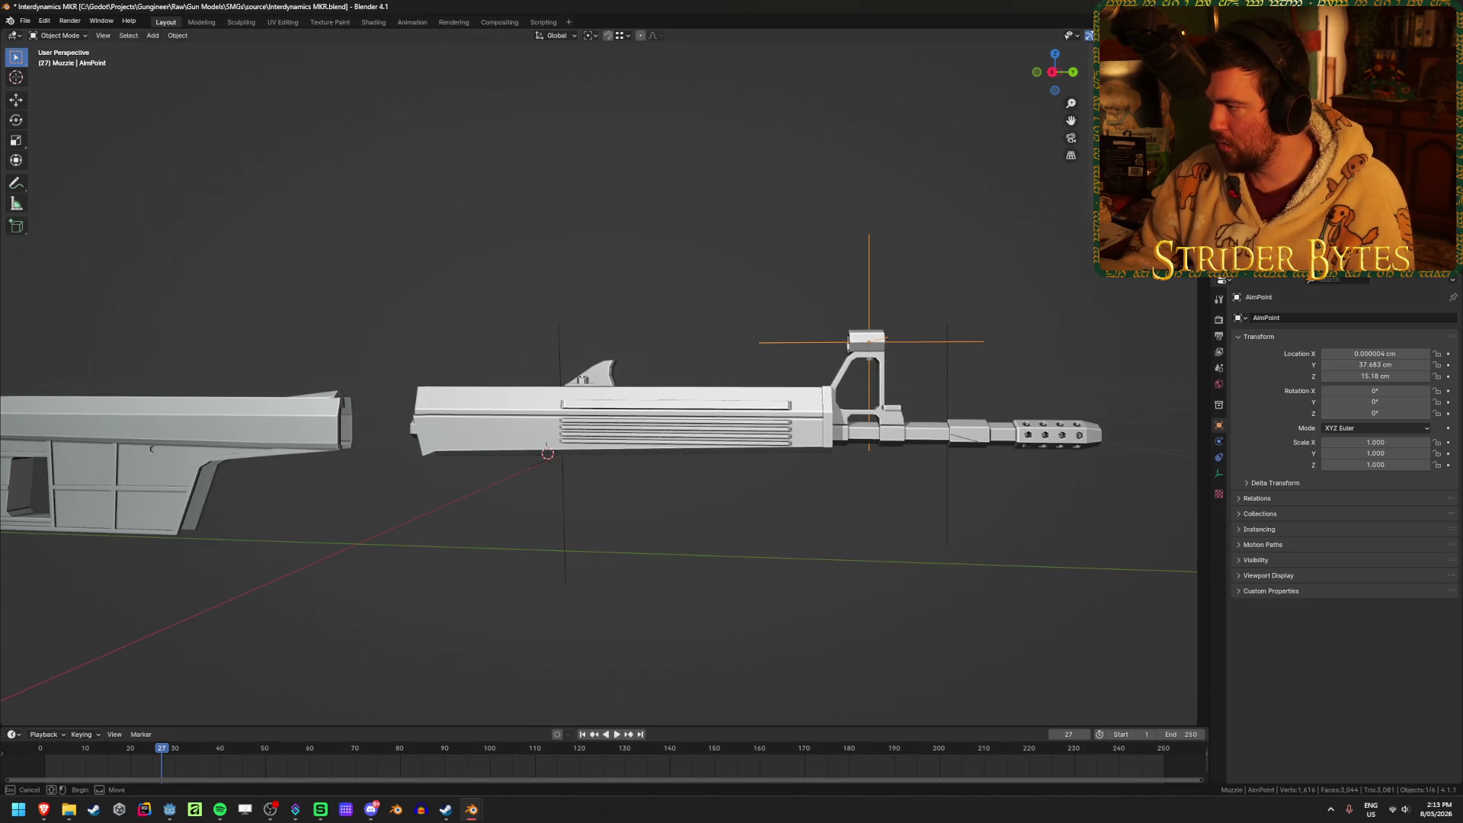
{"action": "key", "text": "Escape"}
{"action": "left_click", "coordinate": [947, 433]}
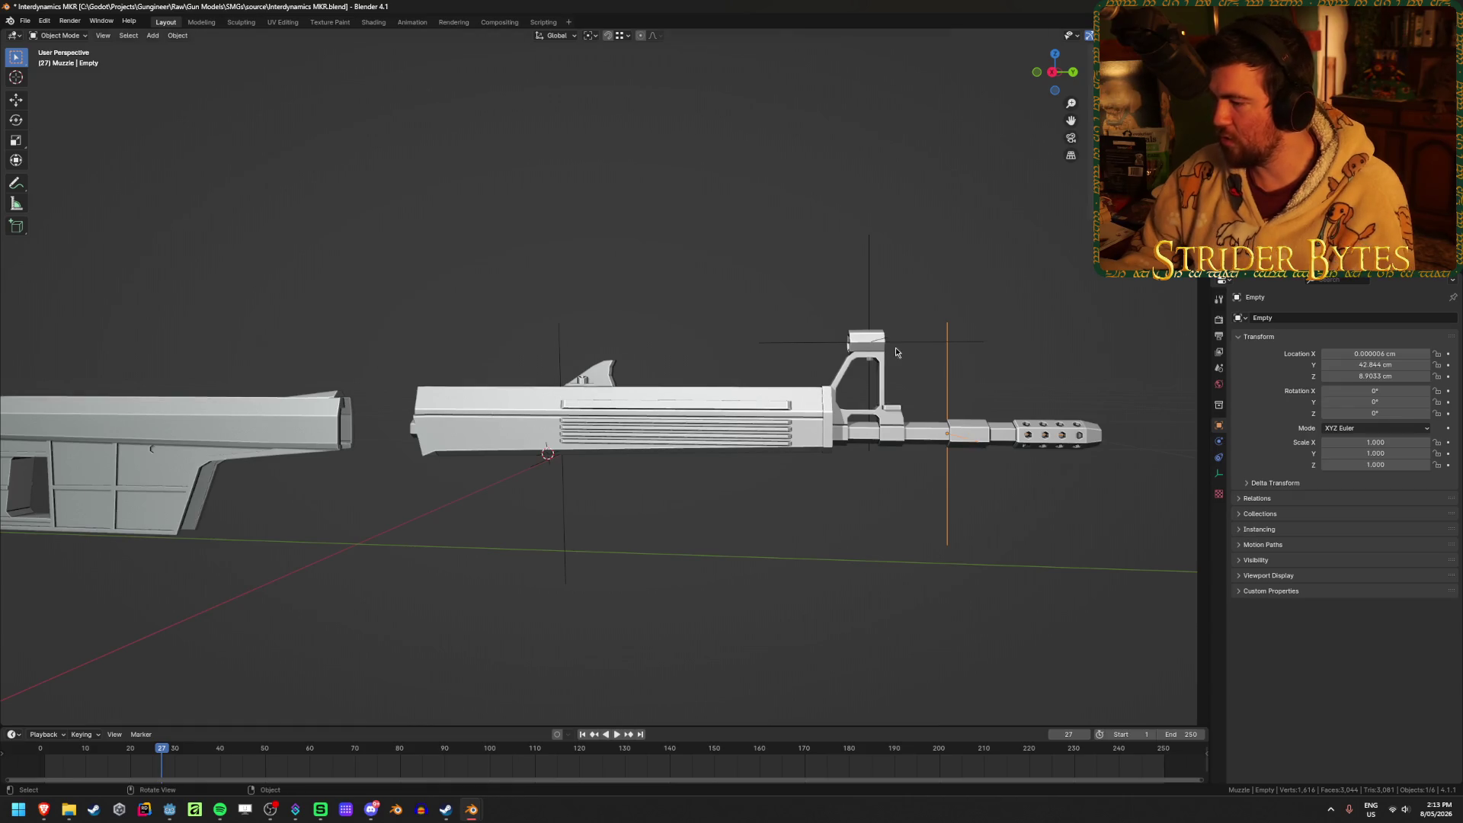
{"action": "key", "text": "F2"}
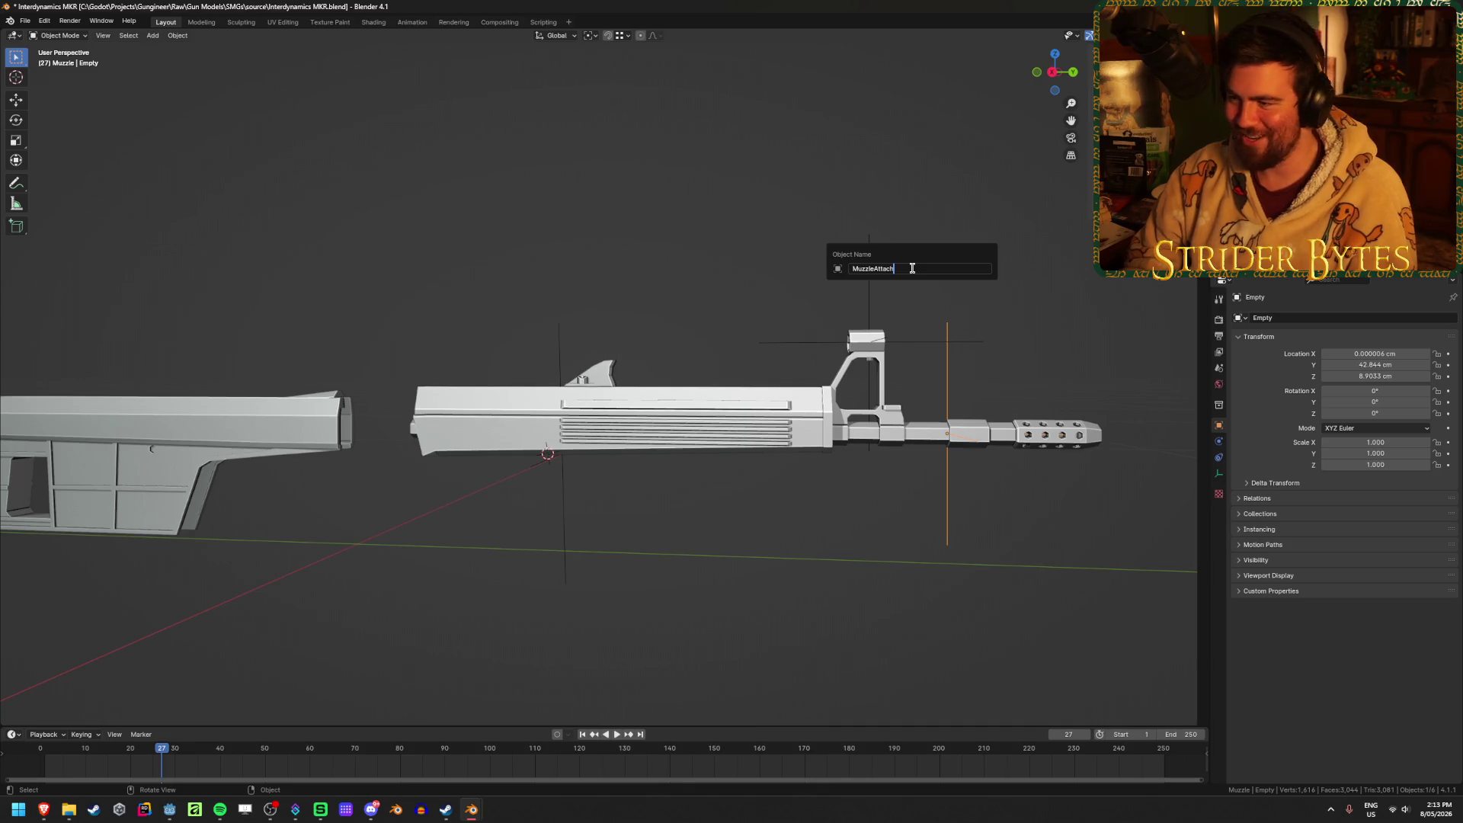
{"action": "key", "text": "Return"}
{"action": "key", "text": "ctrl+s"}
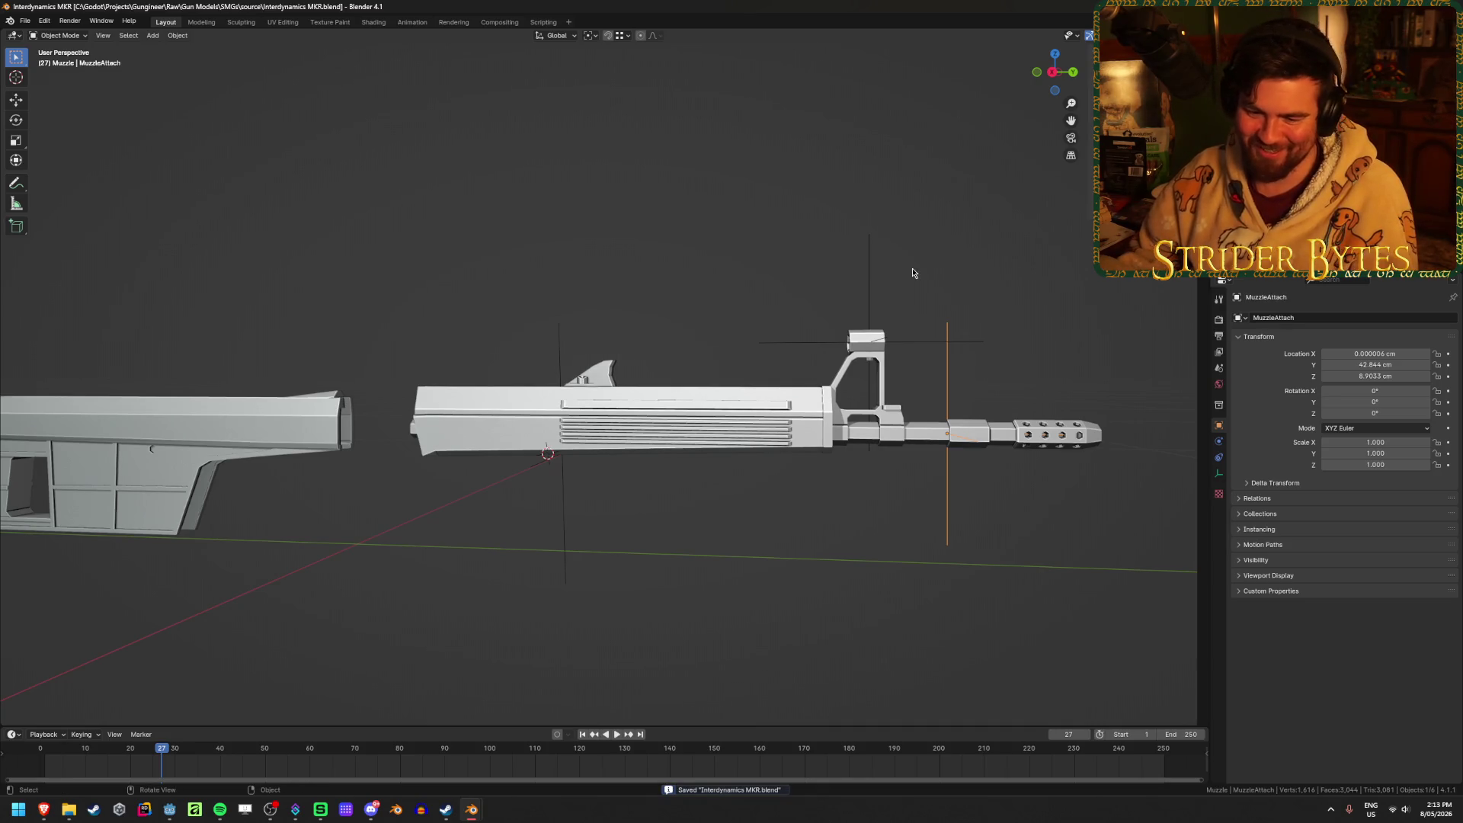
{"action": "left_click", "coordinate": [496, 158]}
{"action": "middle_click_drag", "start_coordinate": [497, 154], "coordinate": [504, 166]}
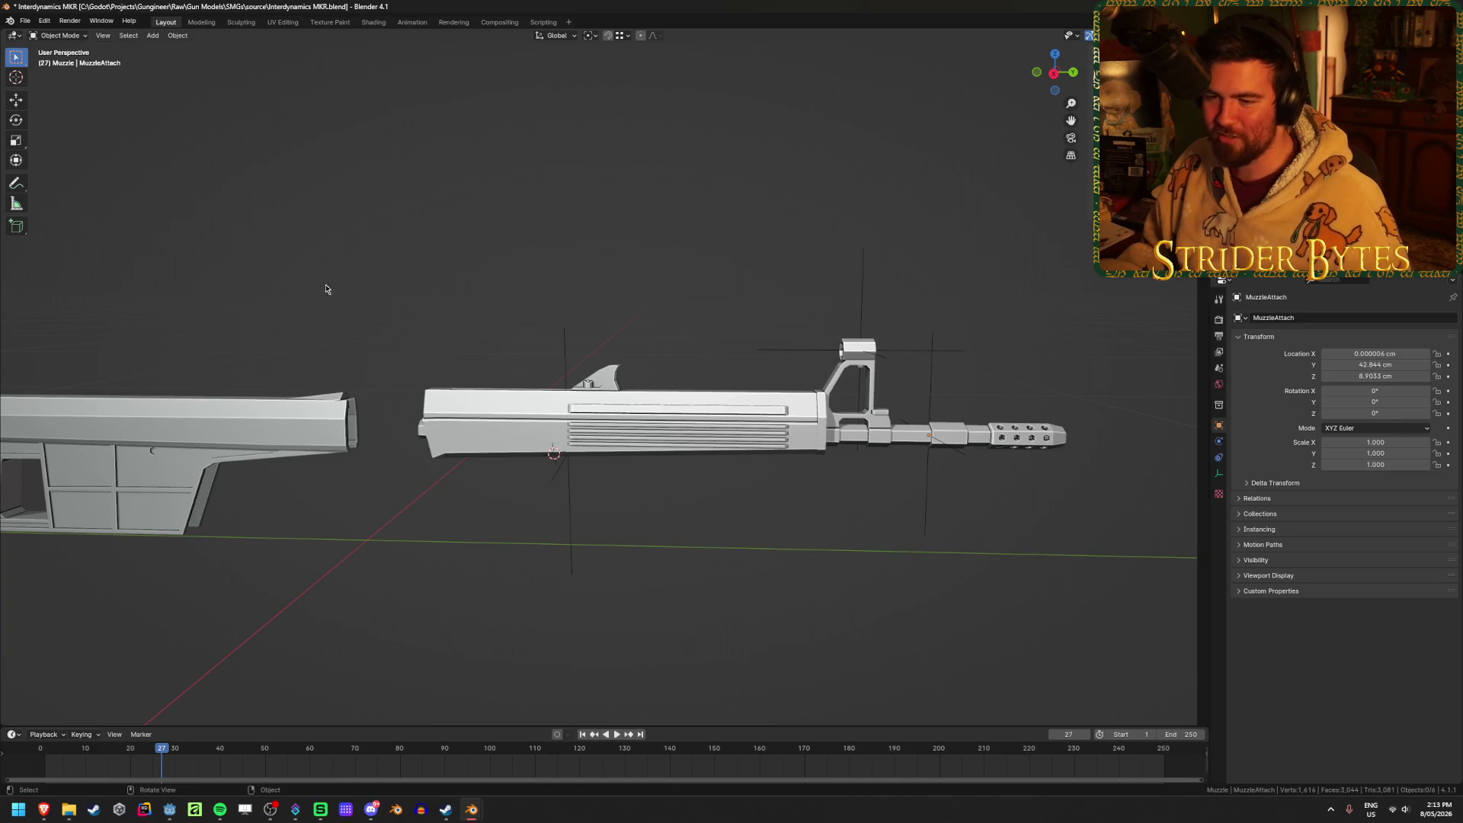
In Edit Mode on MKR_Stock, snap the 3D cursor to the front hexagonal socket's centre.
{"action": "left_click", "coordinate": [309, 414]}
{"action": "mouse_move", "coordinate": [309, 414]}
{"action": "middle_mouse_down"}
{"action": "mouse_move", "coordinate": [761, 313]}
{"action": "mouse_move", "coordinate": [712, 340]}
{"action": "mouse_move", "coordinate": [726, 327]}
{"action": "mouse_move", "coordinate": [697, 326]}
{"action": "middle_mouse_up"}
{"action": "scroll", "coordinate": [725, 327], "scroll_direction": "up", "scroll_amount": 3}
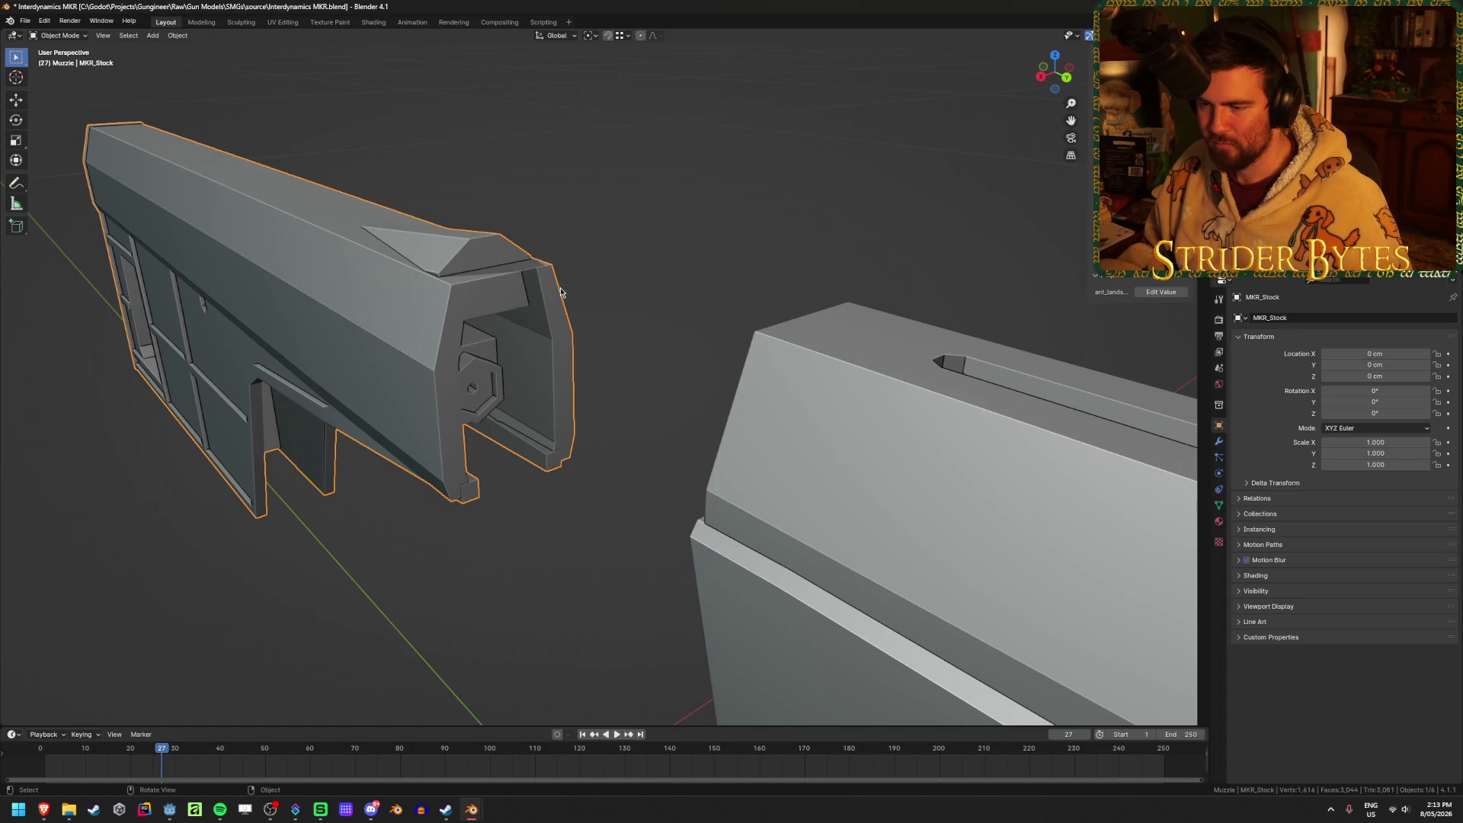
{"action": "scroll", "coordinate": [560, 291], "scroll_direction": "up", "scroll_amount": 3}
{"action": "scroll", "coordinate": [560, 291], "scroll_direction": "down", "scroll_amount": 2}
{"action": "key", "text": "Tab"}
{"action": "key", "text": "alt+a"}
{"action": "key", "text": "shift+s"}
{"action": "left_click", "coordinate": [438, 525]}
{"action": "mouse_move", "coordinate": [759, 371]}
{"action": "middle_mouse_down"}
{"action": "mouse_move", "coordinate": [813, 327]}
{"action": "mouse_move", "coordinate": [807, 281]}
{"action": "mouse_move", "coordinate": [703, 378]}
{"action": "mouse_move", "coordinate": [546, 369]}
{"action": "mouse_move", "coordinate": [666, 336]}
{"action": "mouse_move", "coordinate": [577, 339]}
{"action": "mouse_move", "coordinate": [628, 346]}
{"action": "mouse_move", "coordinate": [592, 352]}
{"action": "middle_mouse_up"}
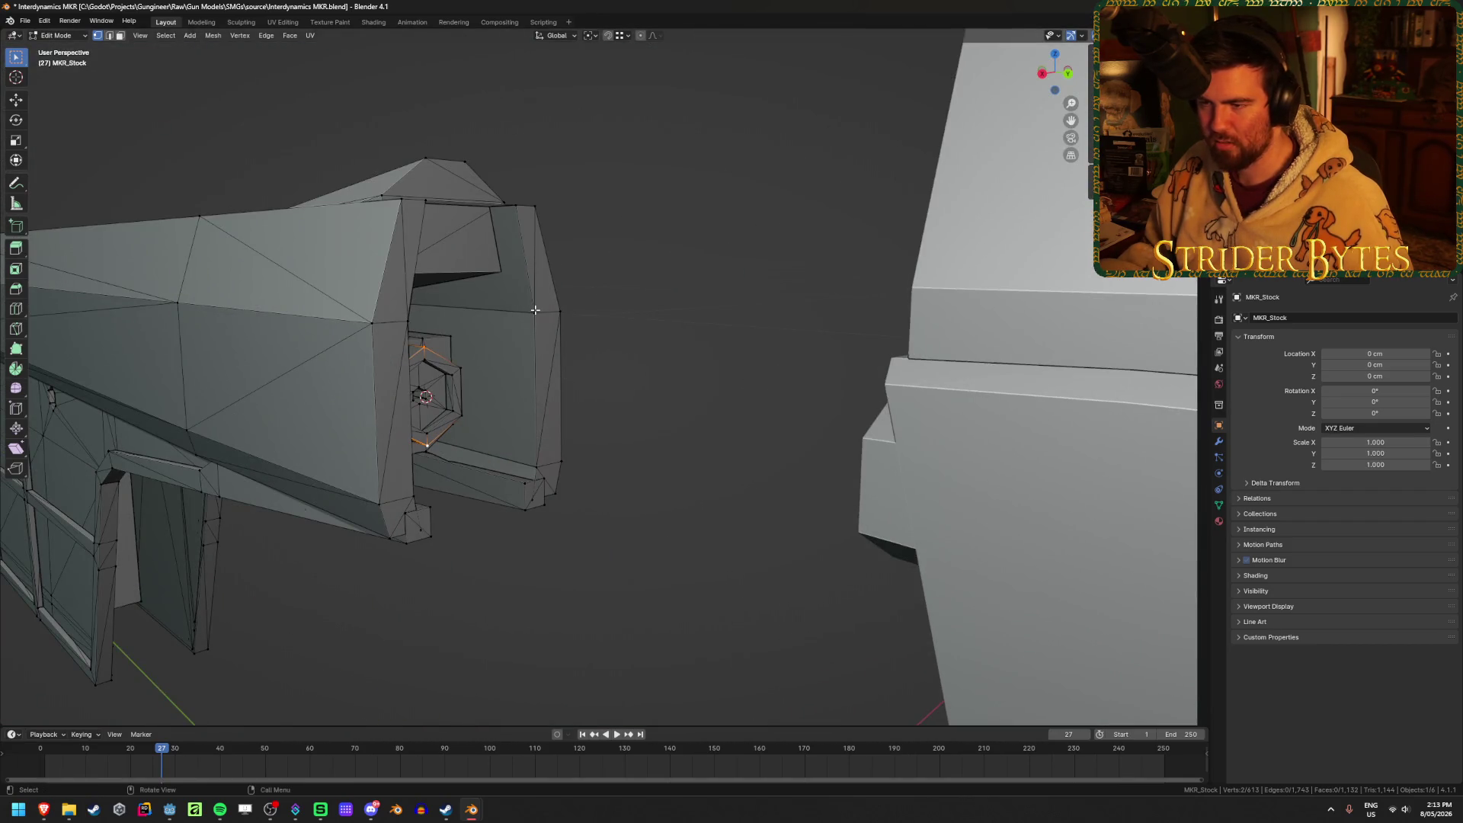
{"action": "left_click", "coordinate": [519, 208]}
{"action": "middle_click_drag", "start_coordinate": [520, 213], "coordinate": [522, 375]}
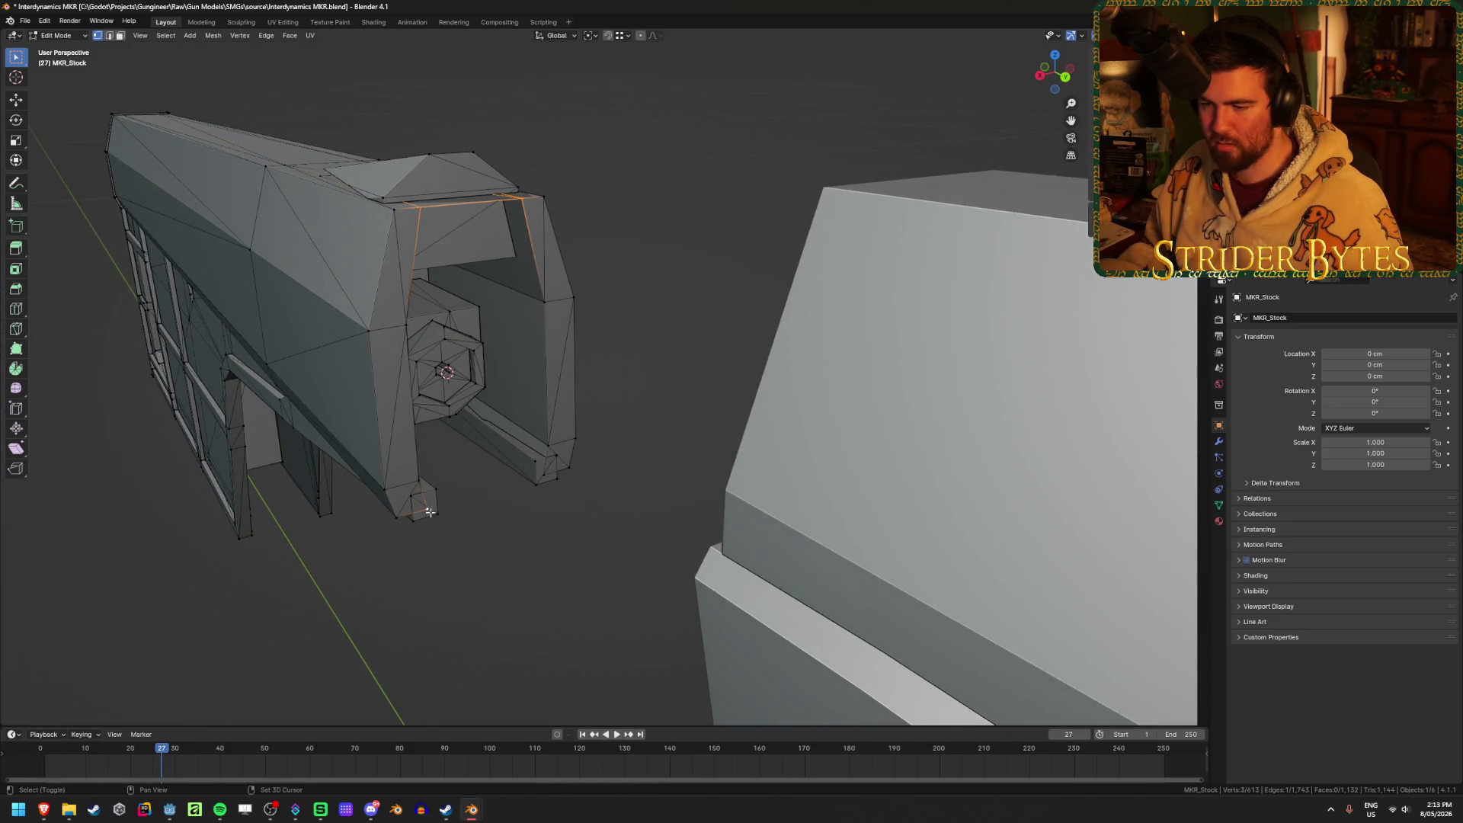
Back in Object Mode, set MKR_Stock's origin to the 3D cursor and save.
{"action": "key", "text": "ctrl+Tab"}
{"action": "left_click", "coordinate": [588, 546]}
{"action": "mouse_move", "coordinate": [588, 546]}
{"action": "middle_mouse_down"}
{"action": "mouse_move", "coordinate": [627, 454]}
{"action": "mouse_move", "coordinate": [663, 447]}
{"action": "mouse_move", "coordinate": [662, 465]}
{"action": "middle_mouse_up"}
{"action": "right_click", "coordinate": [628, 457]}
{"action": "mouse_move", "coordinate": [628, 456]}
{"action": "left_click", "coordinate": [686, 471]}
{"action": "key", "text": "ctrl+s"}
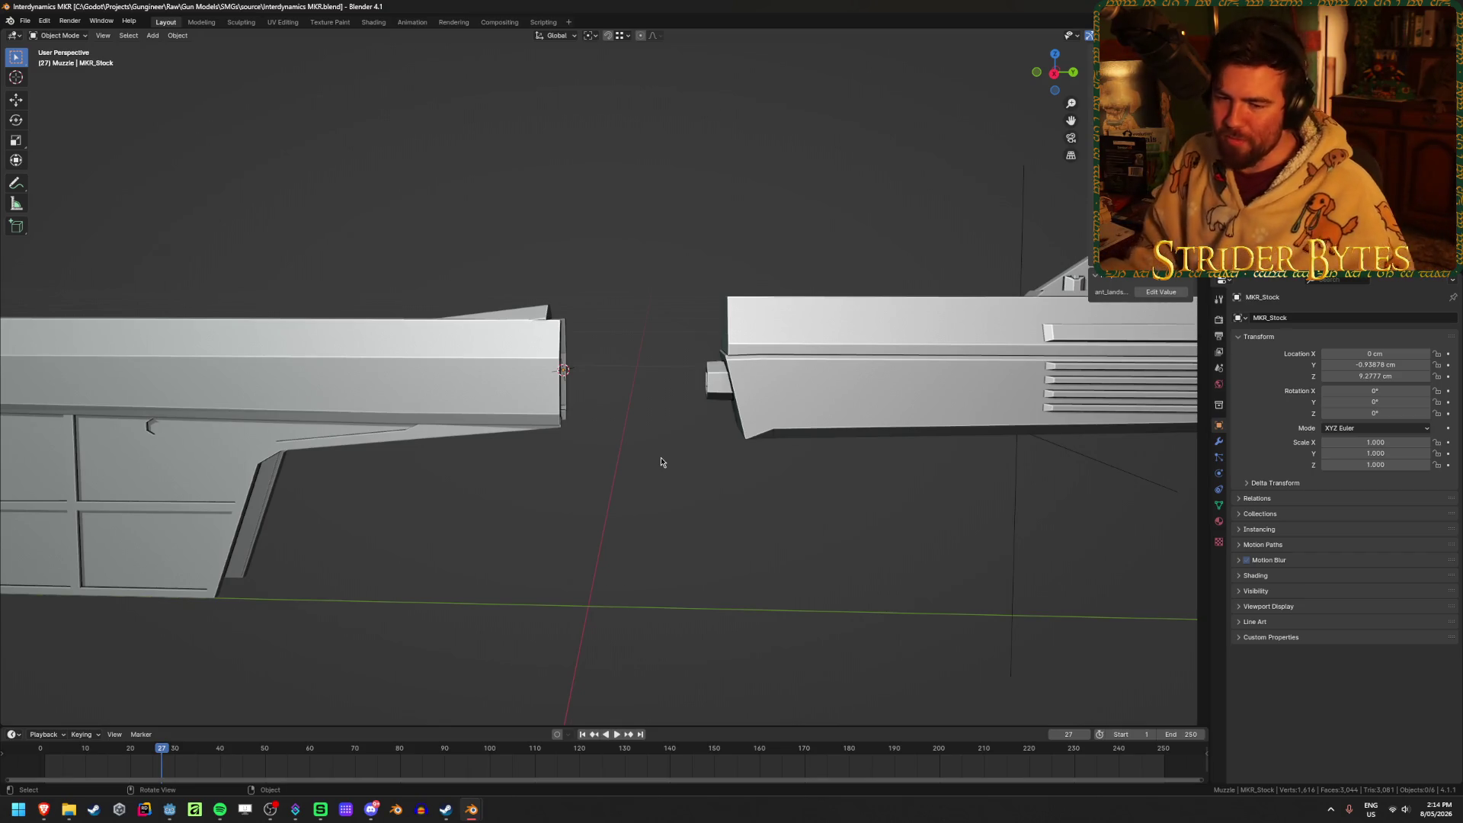
{"action": "key", "text": "alt+h"}
{"action": "left_click", "coordinate": [522, 516]}
{"action": "left_click", "coordinate": [383, 509]}
{"action": "key", "text": "h"}
{"action": "left_click", "coordinate": [655, 456]}
{"action": "key", "text": "h"}
{"action": "scroll", "coordinate": [686, 427], "scroll_direction": "down", "scroll_amount": 3}
{"action": "left_click", "coordinate": [716, 377]}
{"action": "scroll", "coordinate": [717, 381], "scroll_direction": "down", "scroll_amount": 1}
{"action": "scroll", "coordinate": [467, 417], "scroll_direction": "up", "scroll_amount": 3}
{"action": "left_click", "coordinate": [467, 418]}
{"action": "scroll", "coordinate": [743, 491], "scroll_direction": "down", "scroll_amount": 3}
{"action": "left_click", "coordinate": [1157, 385]}
{"action": "left_click", "coordinate": [911, 395]}
{"action": "key", "text": "g"}
{"action": "key", "text": "Escape"}
{"action": "left_click", "coordinate": [768, 396]}
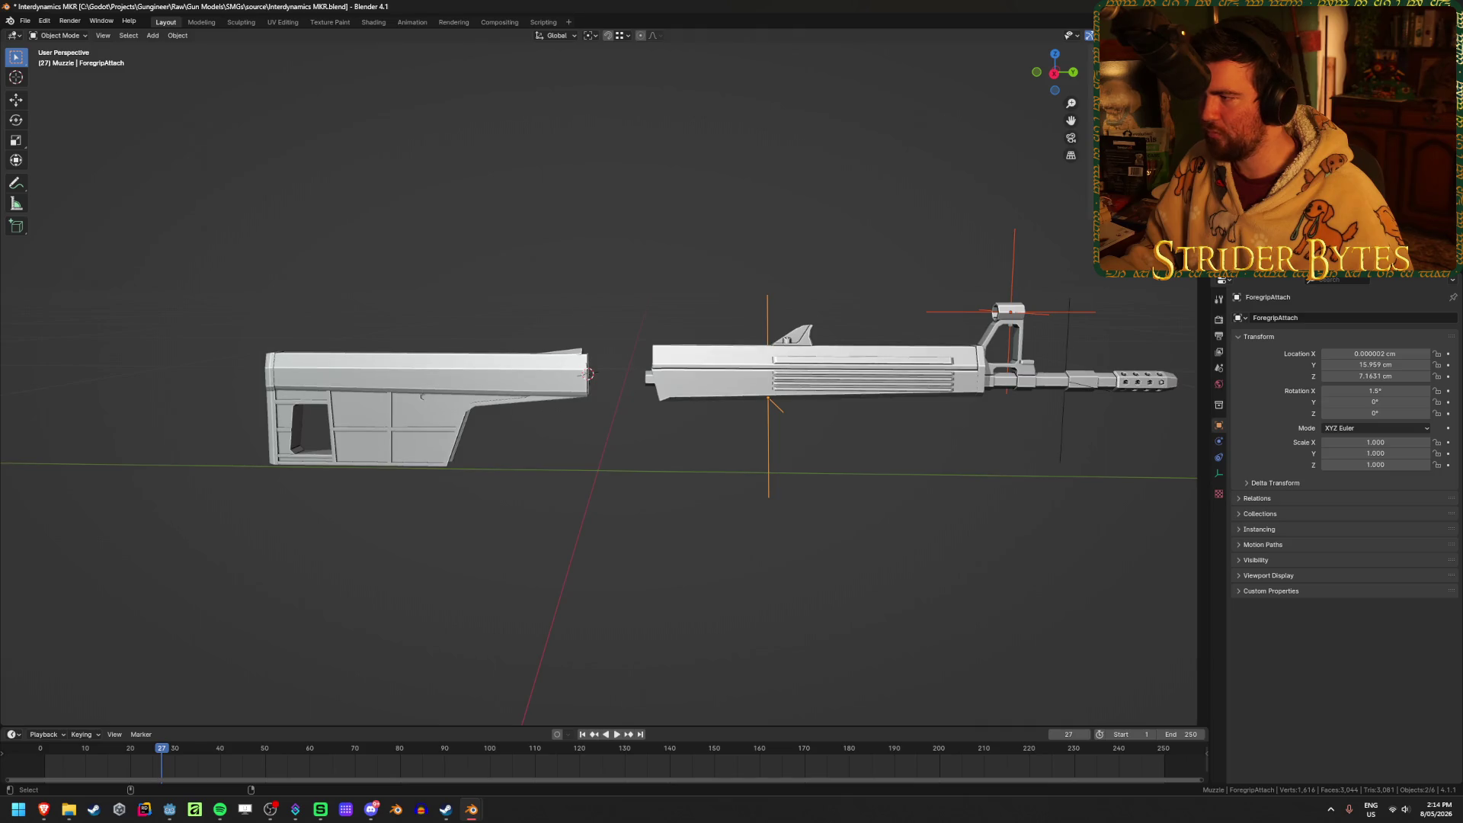
{"action": "left_click", "coordinate": [862, 378]}
{"action": "left_click", "coordinate": [862, 378], "text": "alt"}
{"action": "left_click", "coordinate": [864, 381]}
{"action": "key", "text": "g"}
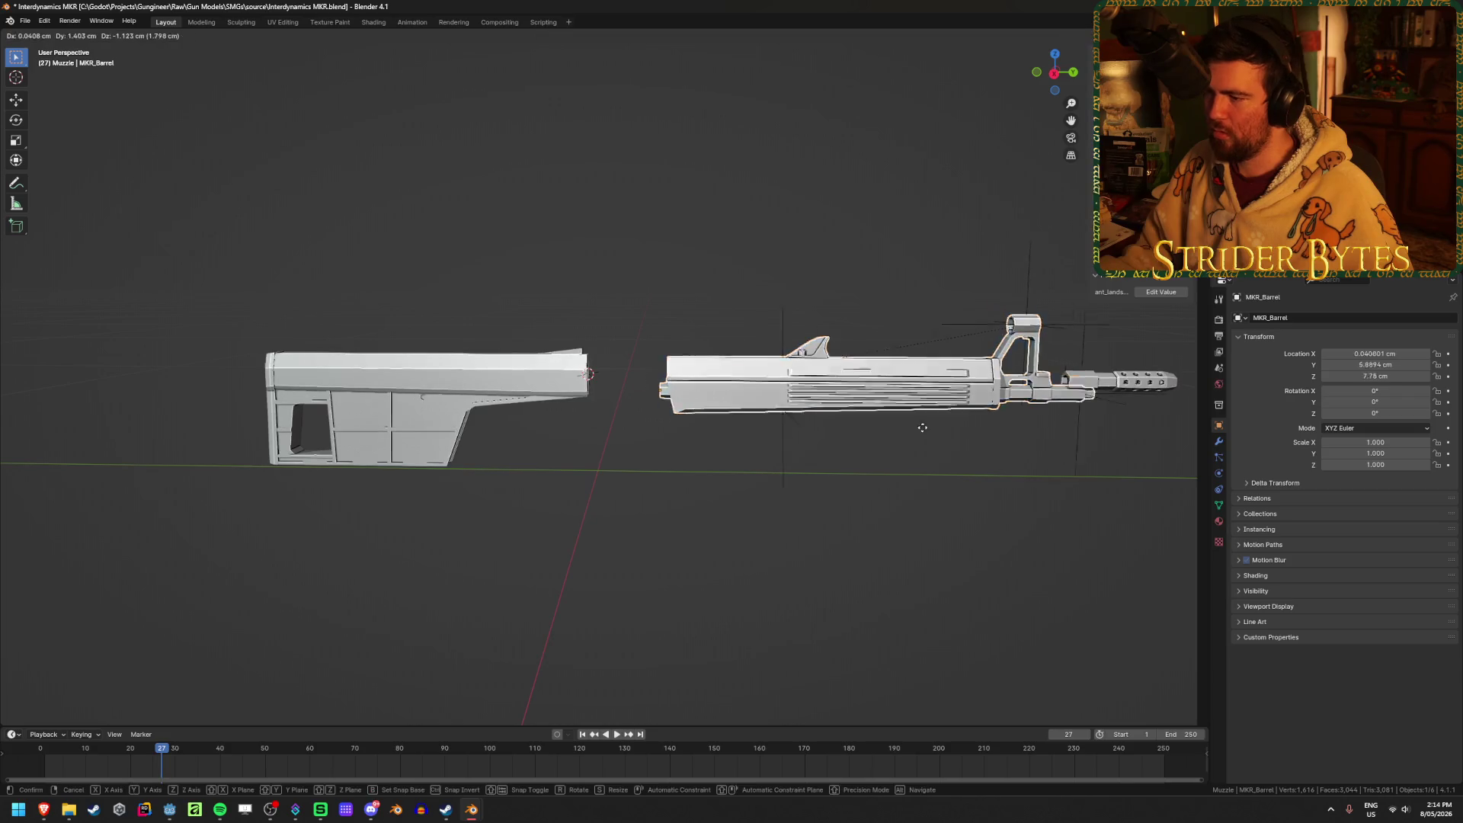
{"action": "key", "text": "Escape"}
{"action": "left_click", "coordinate": [856, 505]}
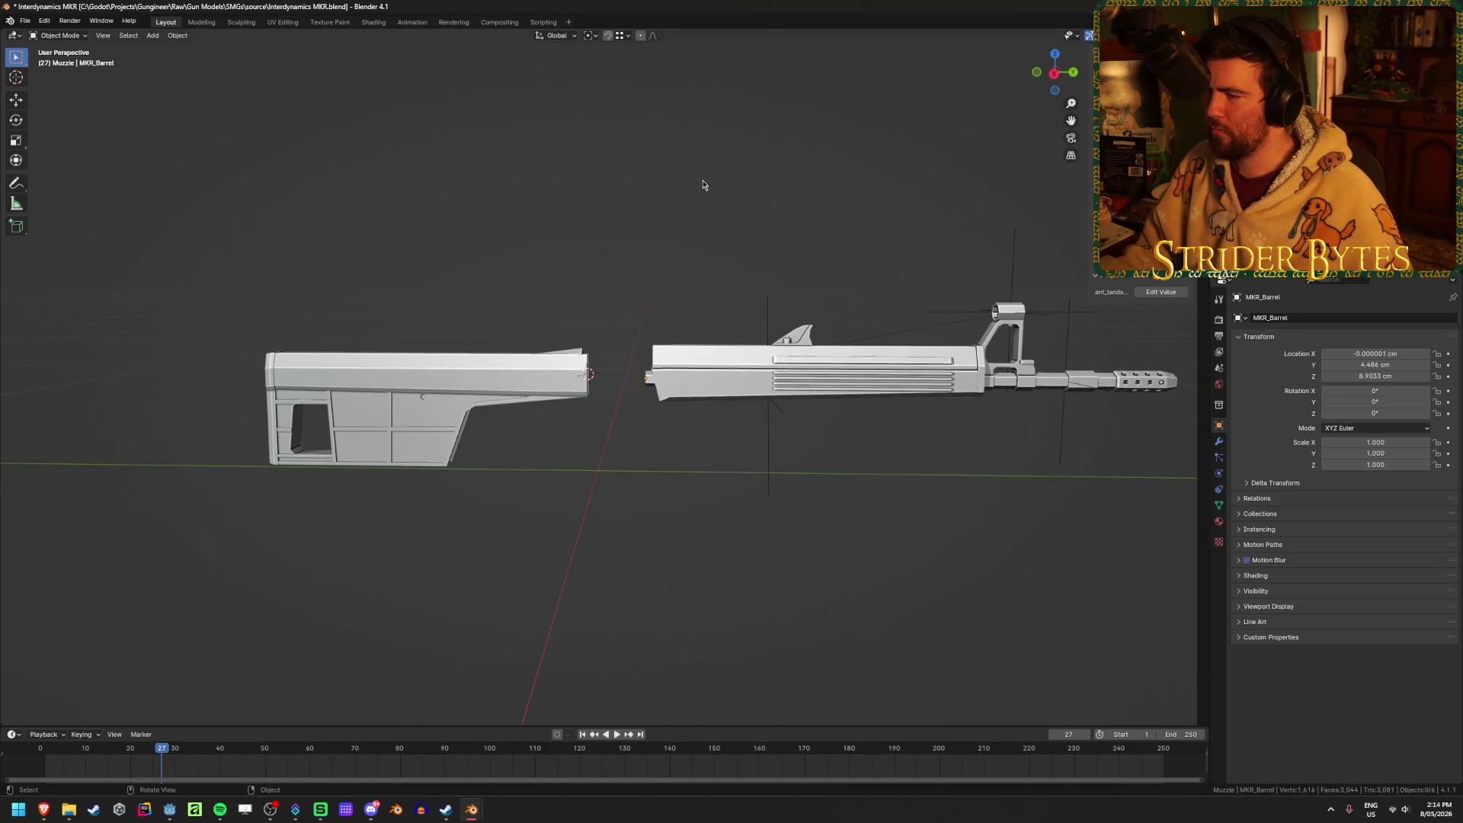
Export the barrel as Barrel_MKR.glb into Meshes/GunParts/SMGs using the GunParts preset.
{"action": "key", "text": "ctrl+shift+e"}
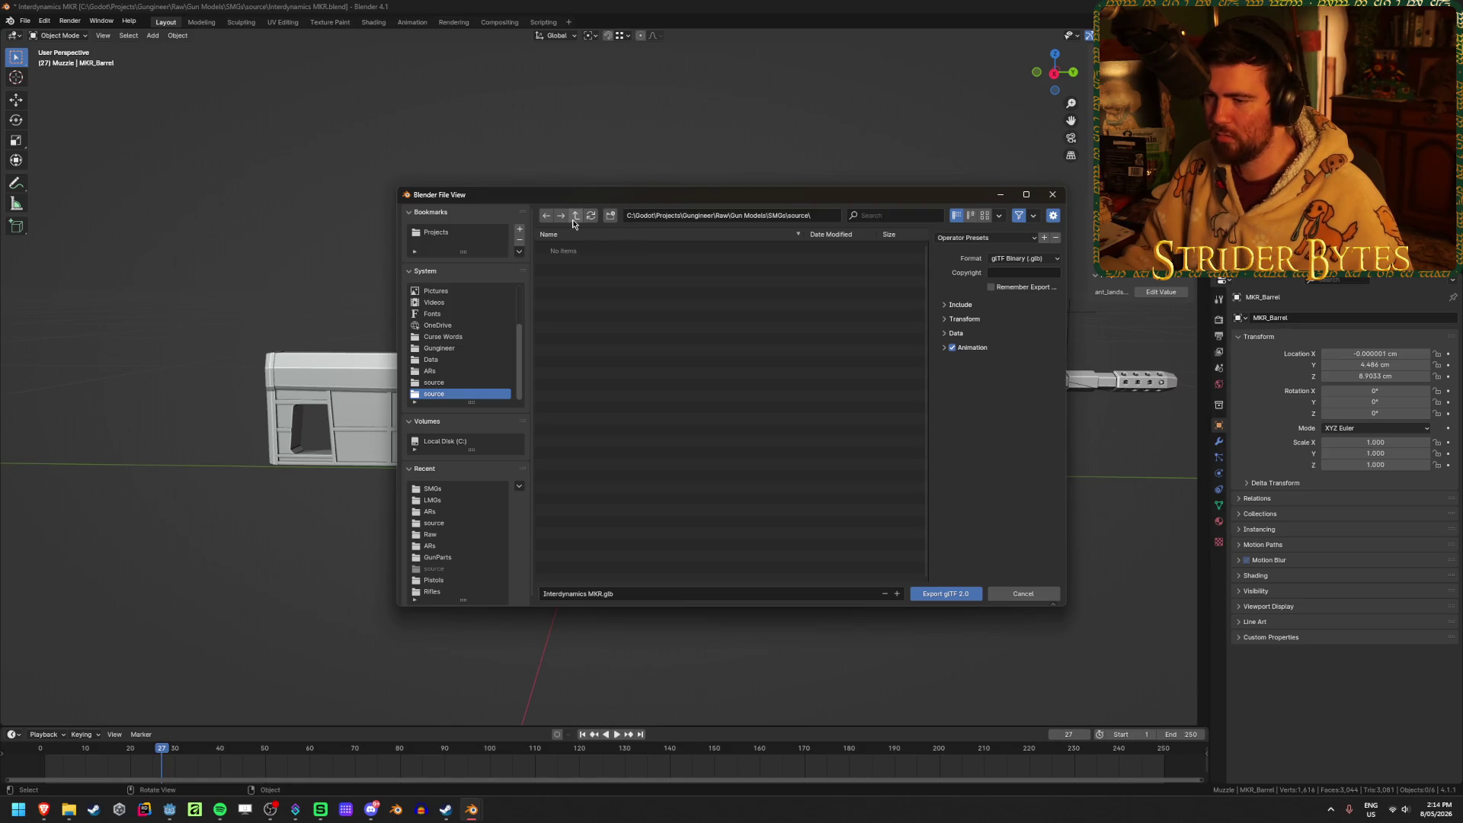
{"action": "left_click", "coordinate": [576, 217]}
{"action": "left_click", "coordinate": [576, 217]}
{"action": "left_click", "coordinate": [576, 217]}
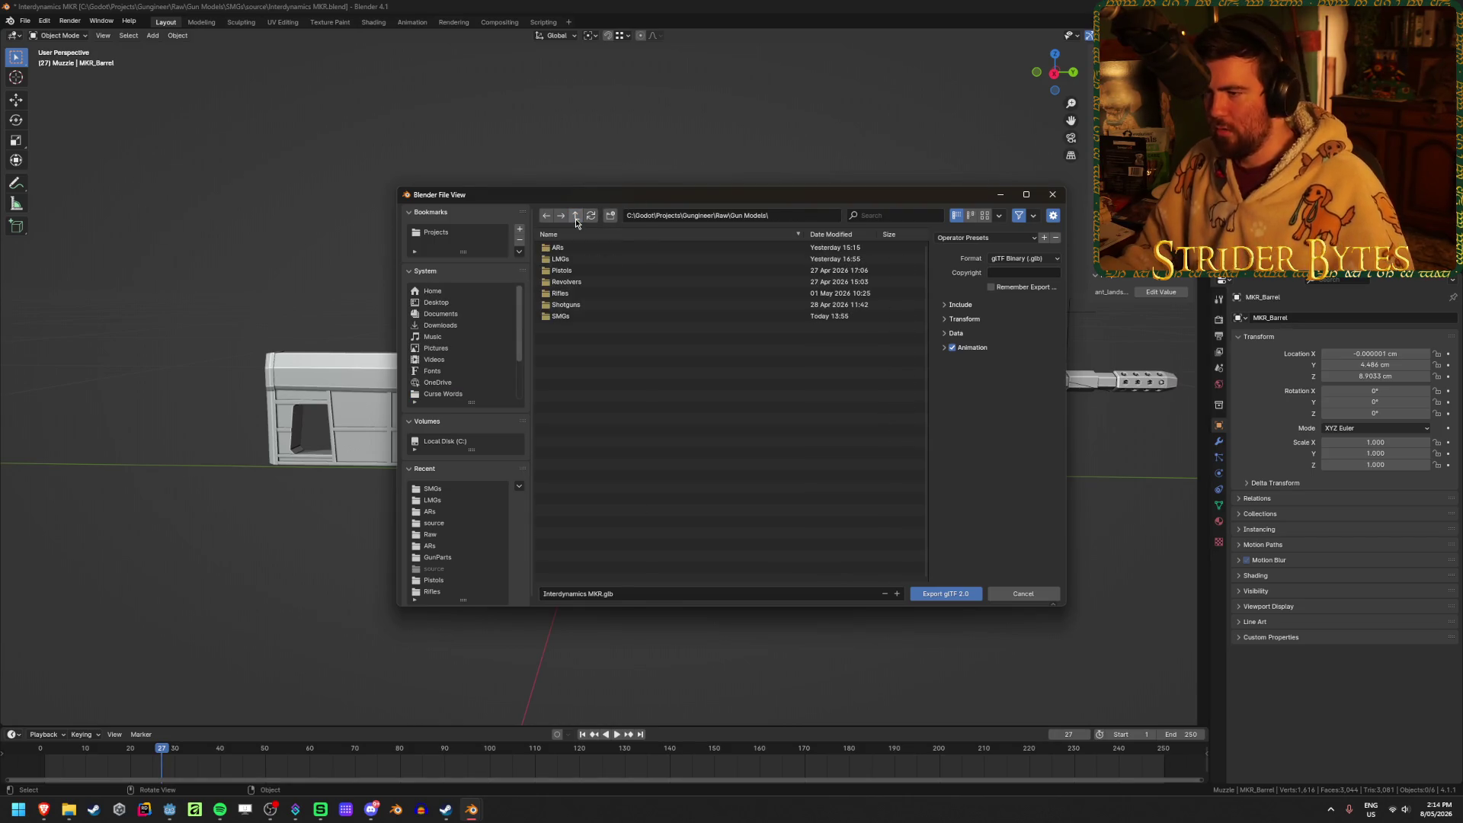
{"action": "left_click", "coordinate": [576, 217]}
{"action": "left_click", "coordinate": [579, 339]}
{"action": "left_click", "coordinate": [565, 247]}
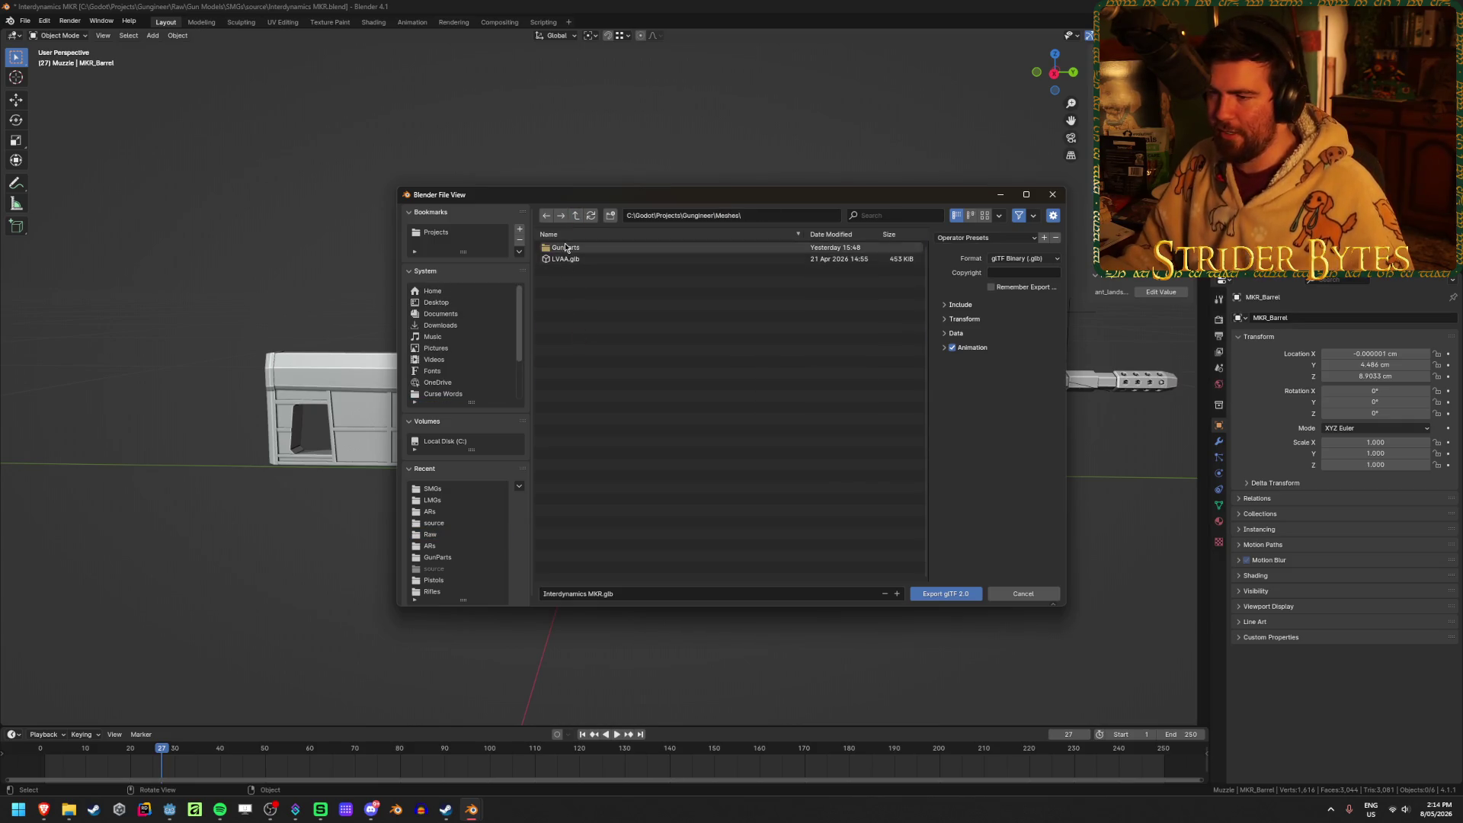
{"action": "left_click", "coordinate": [572, 293]}
{"action": "left_click", "coordinate": [564, 593]}
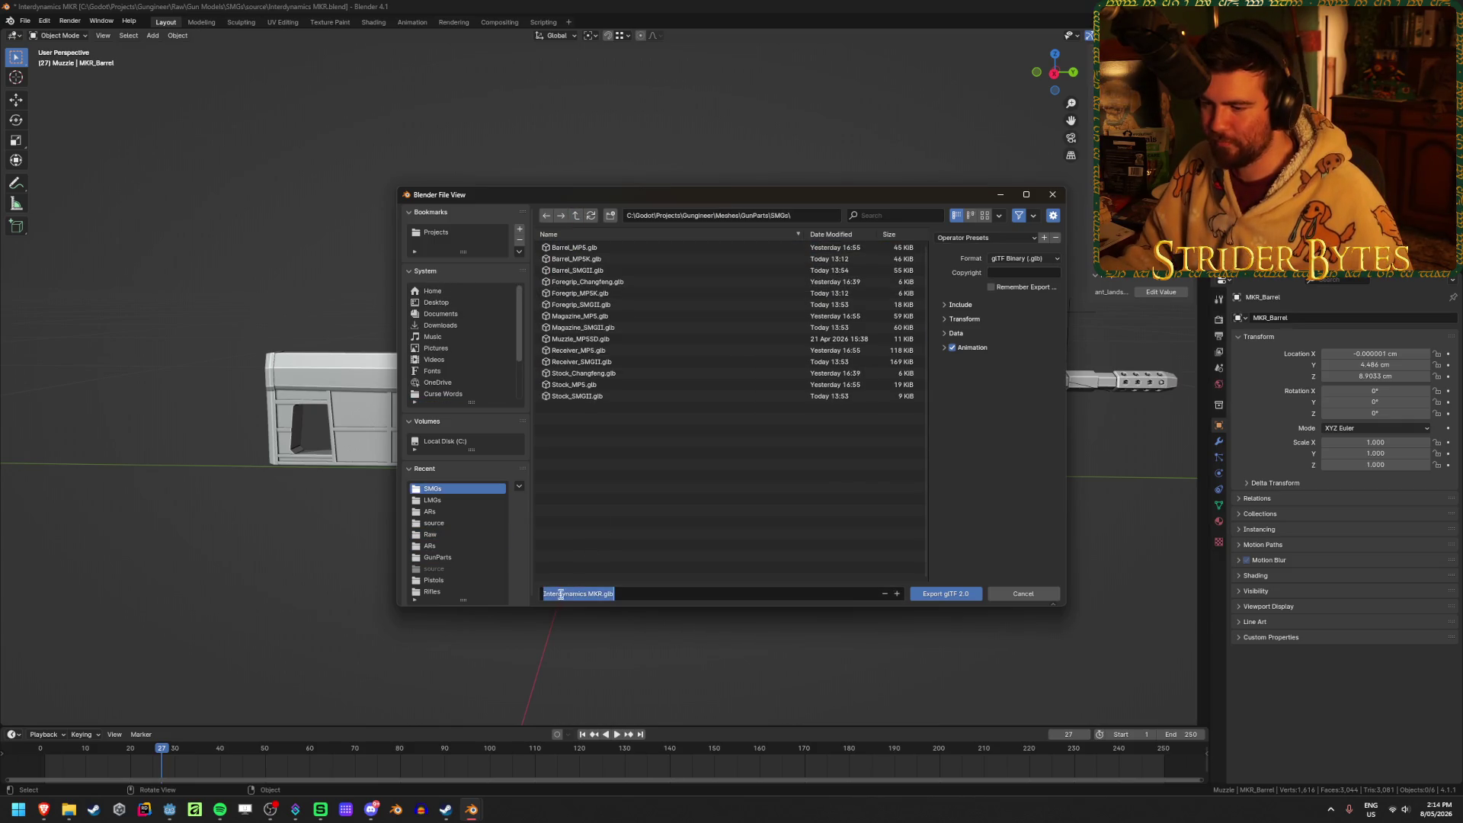
{"action": "left_click_drag", "start_coordinate": [590, 594], "coordinate": [479, 582]}
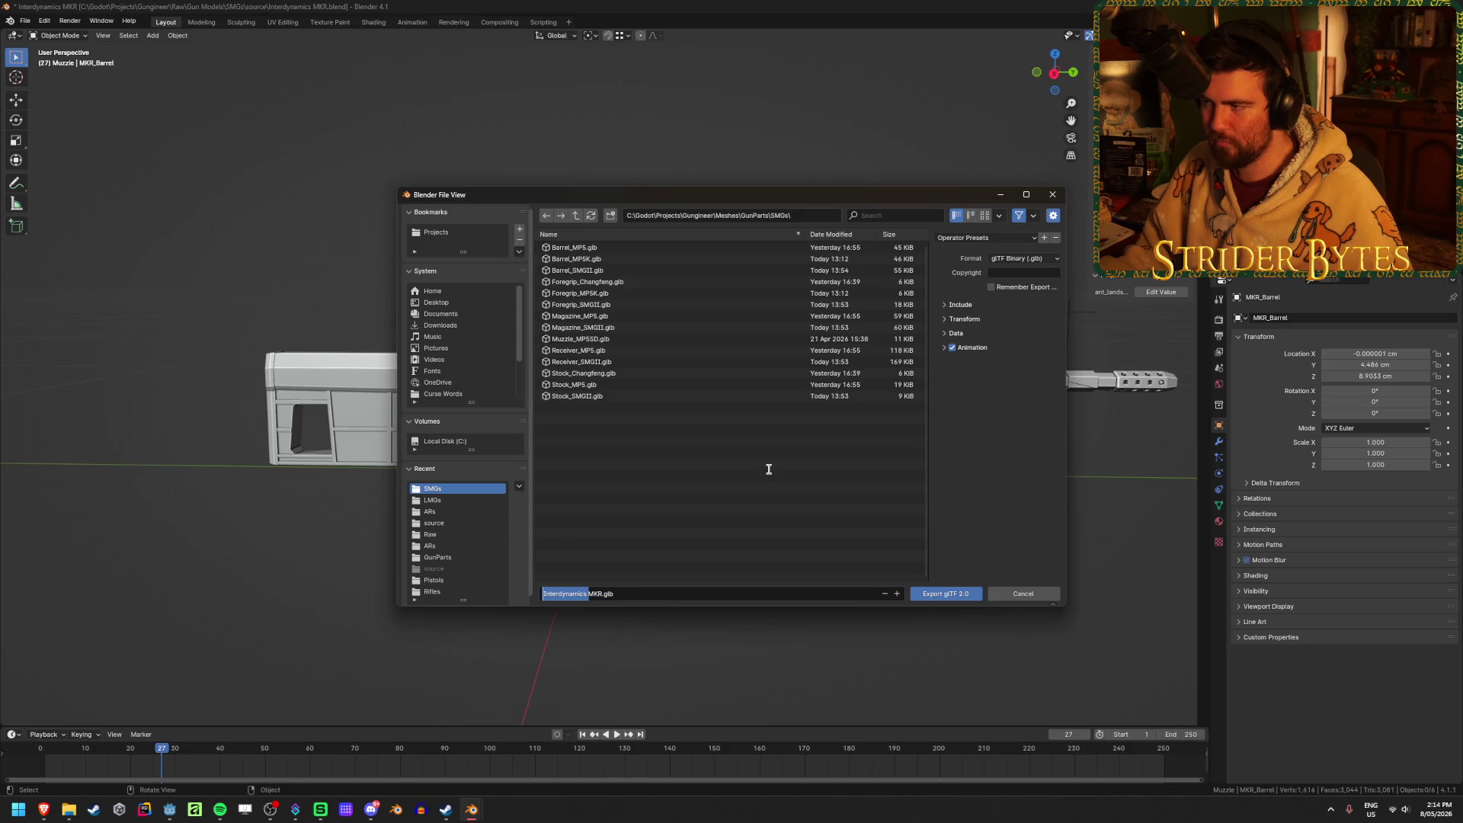
{"action": "type", "text": "Barrel"}
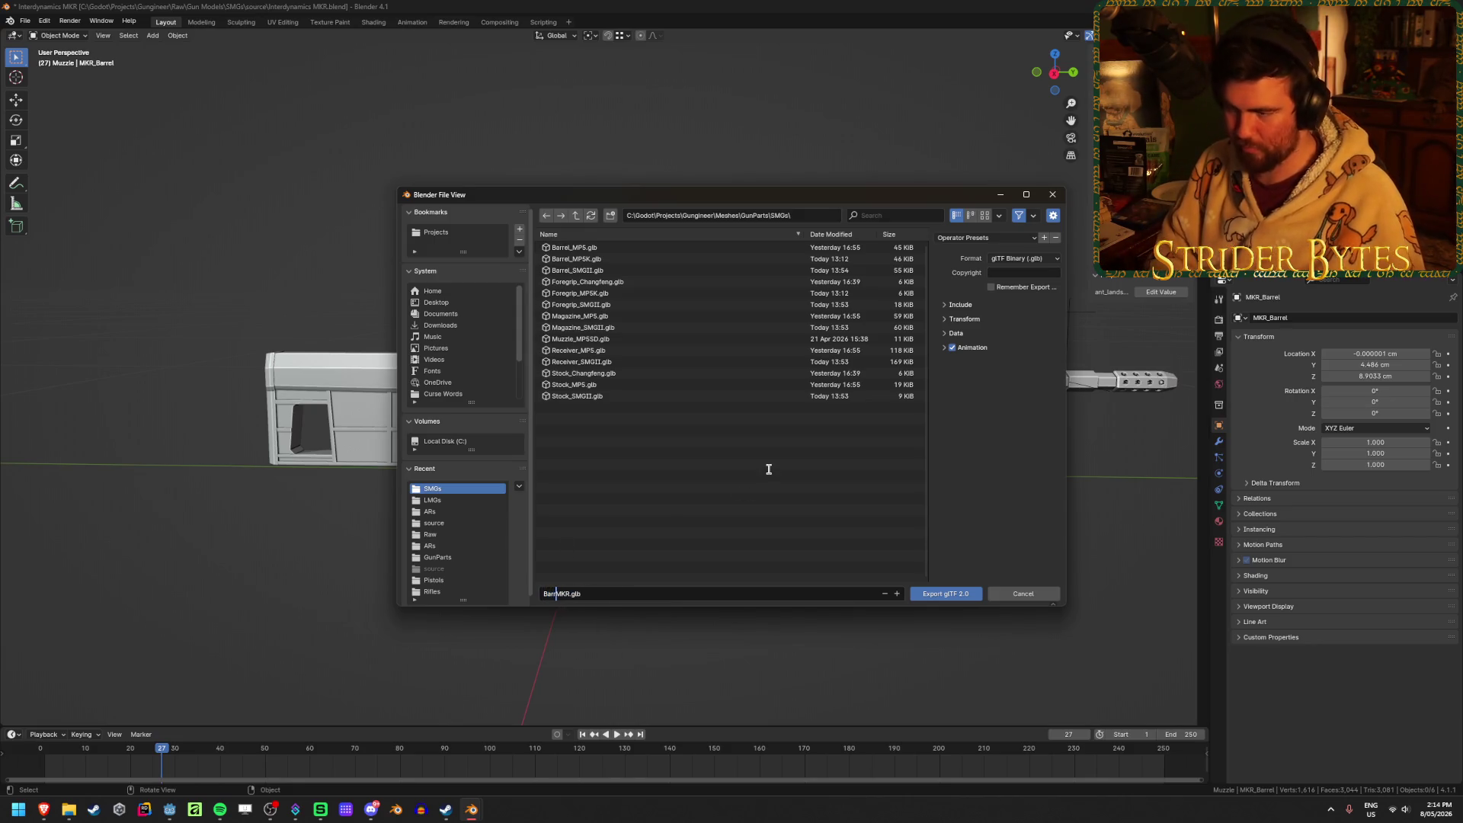
{"action": "type", "text": "_"}
{"action": "left_click", "coordinate": [983, 239]}
{"action": "left_click", "coordinate": [971, 267]}
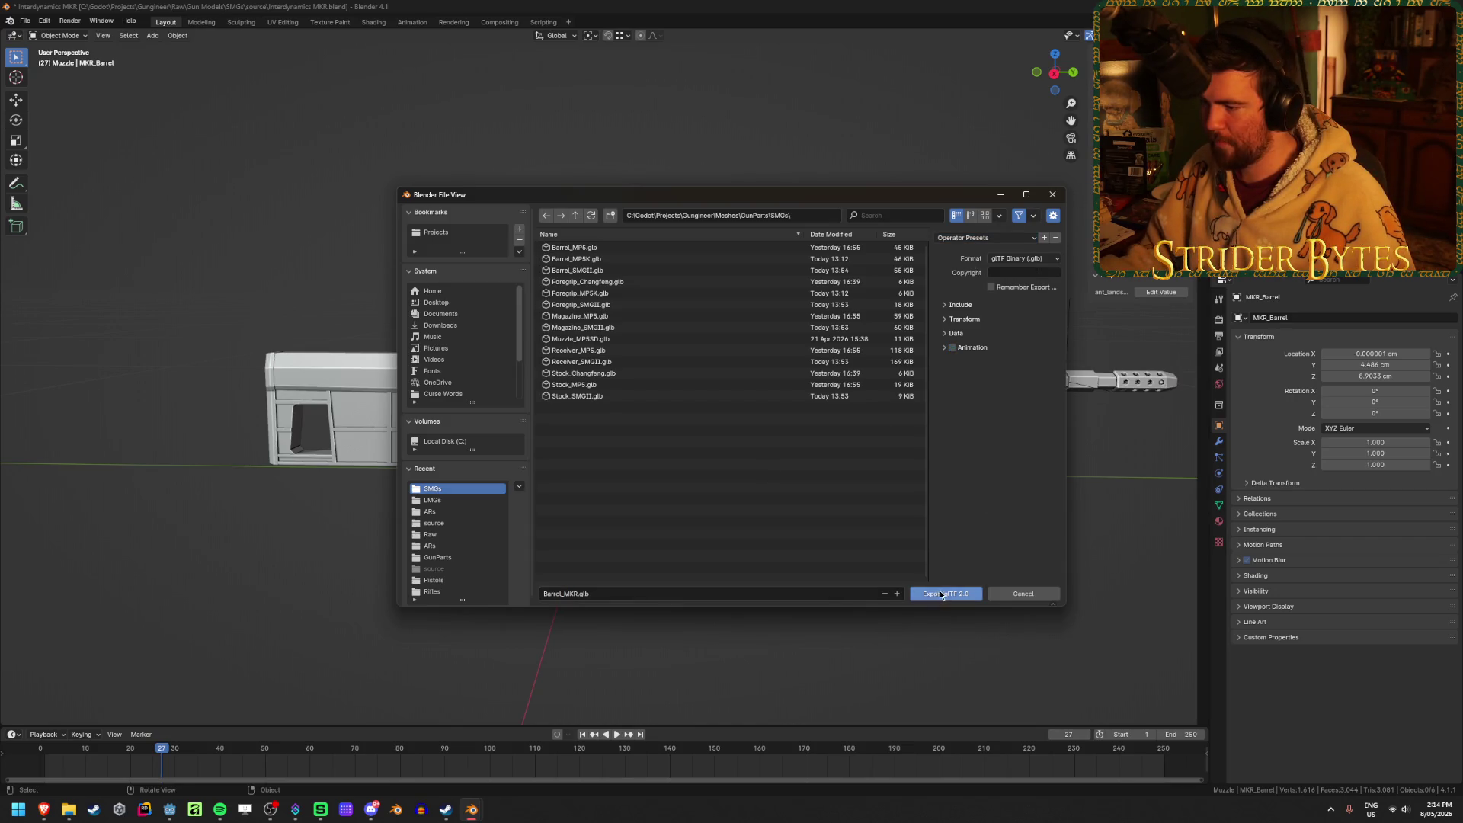
{"action": "left_click", "coordinate": [940, 595]}
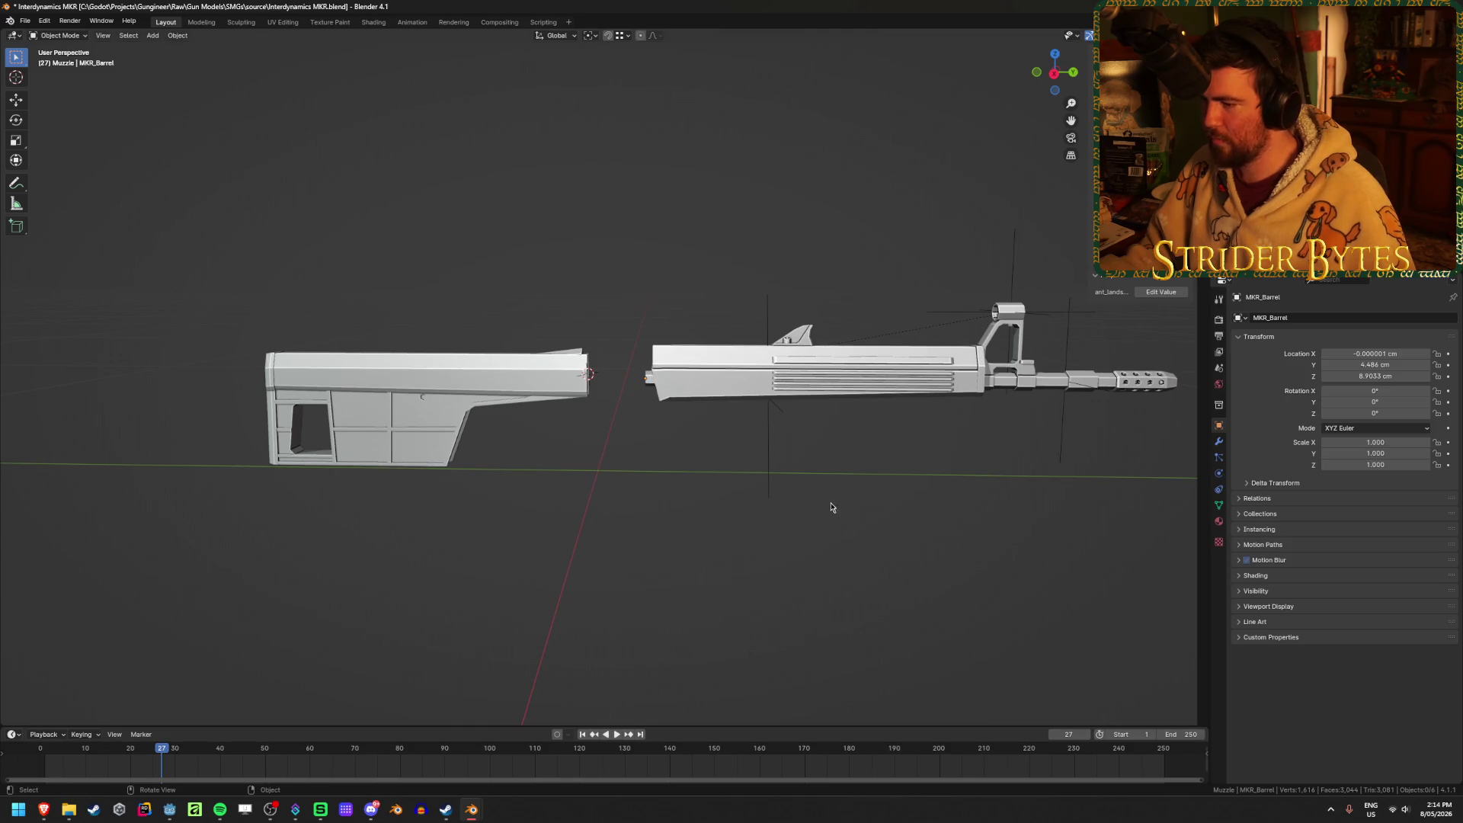
Export the stock as Stock_MKR.glb to the same folder.
{"action": "key", "text": "ctrl+shift+e"}
{"action": "left_click_drag", "start_coordinate": [564, 594], "coordinate": [507, 595]}
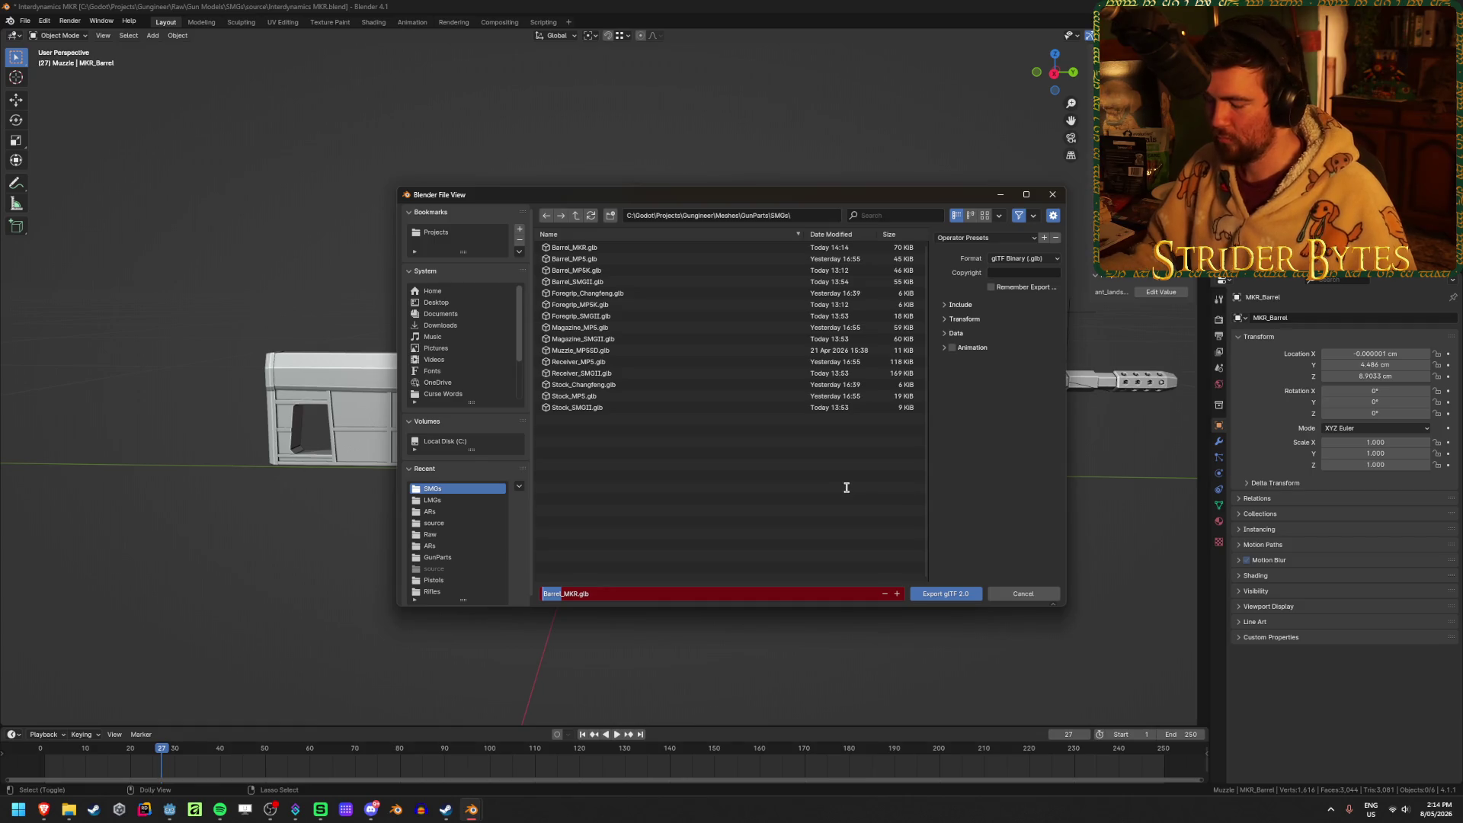
{"action": "type", "text": "Stock"}
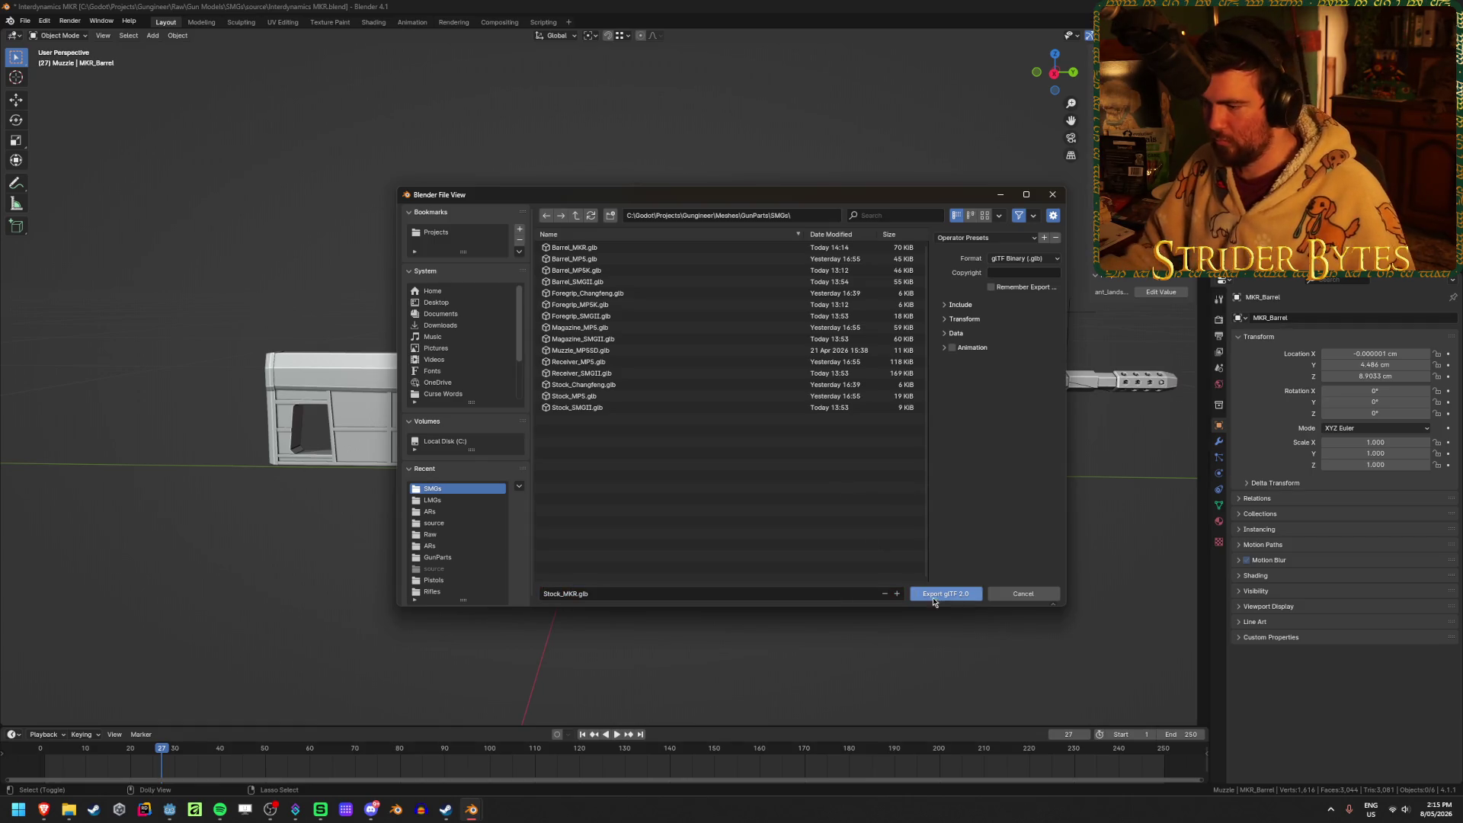
{"action": "key", "text": "Return"}
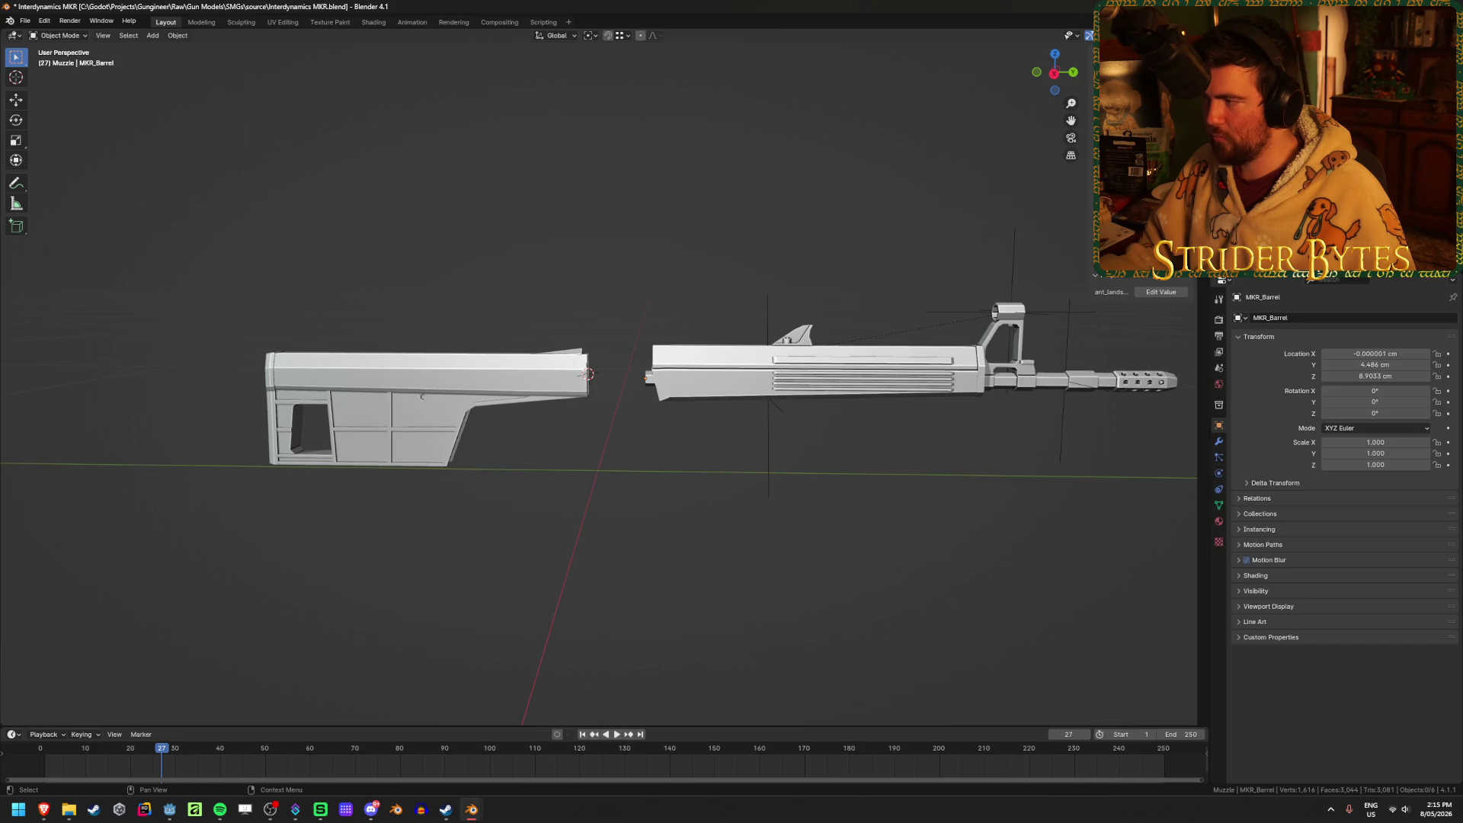
Export the muzzle as Muzzle_MKR.glb and save the Interdynamics MKR project.
{"action": "key", "text": "shift+r"}
{"action": "double_click", "coordinate": [559, 593]}
{"action": "type", "text": "le"}
{"action": "key", "text": "Return"}
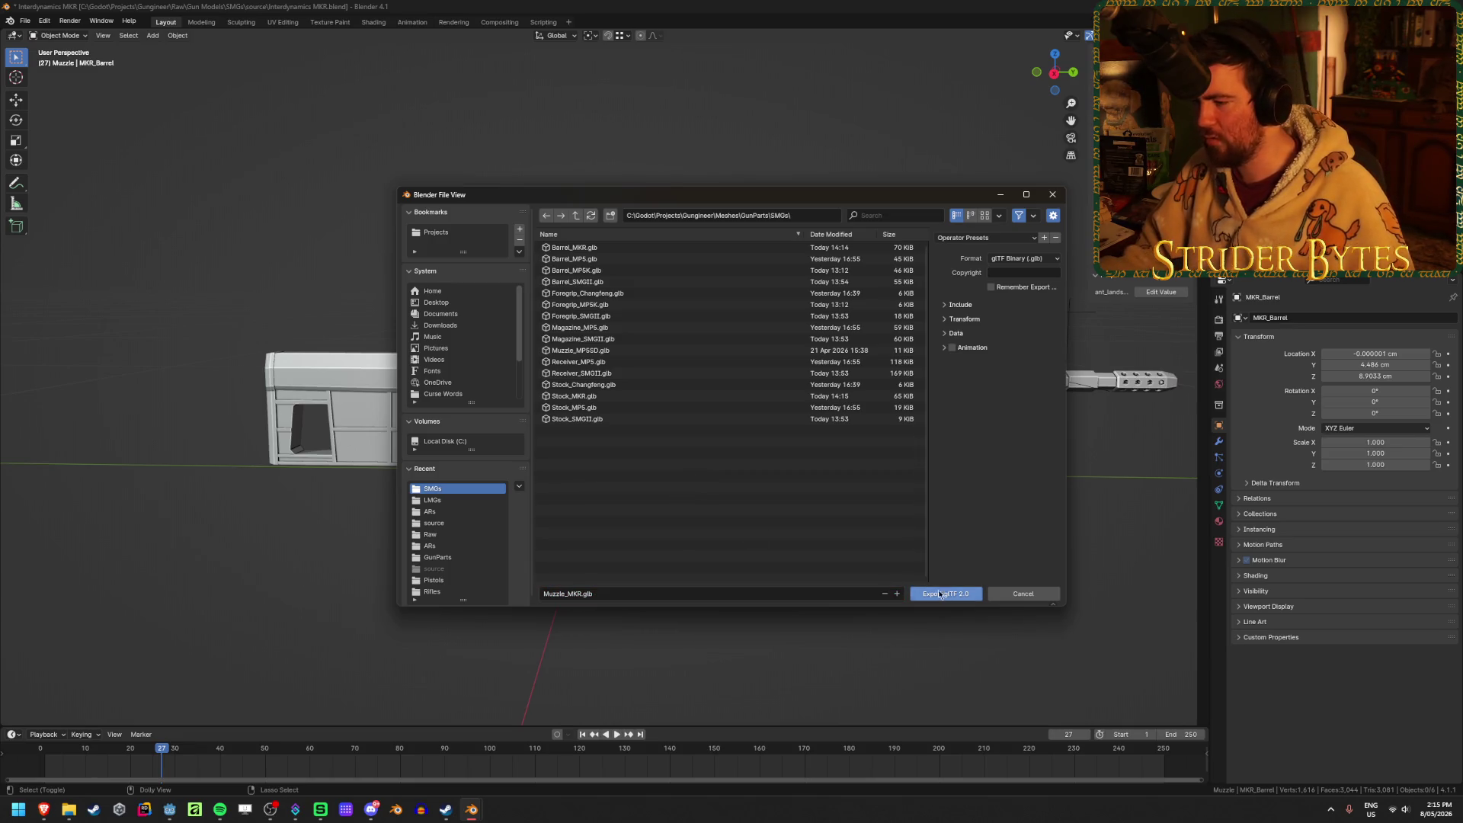
{"action": "left_click", "coordinate": [935, 592]}
{"action": "key", "text": "ctrl+s"}
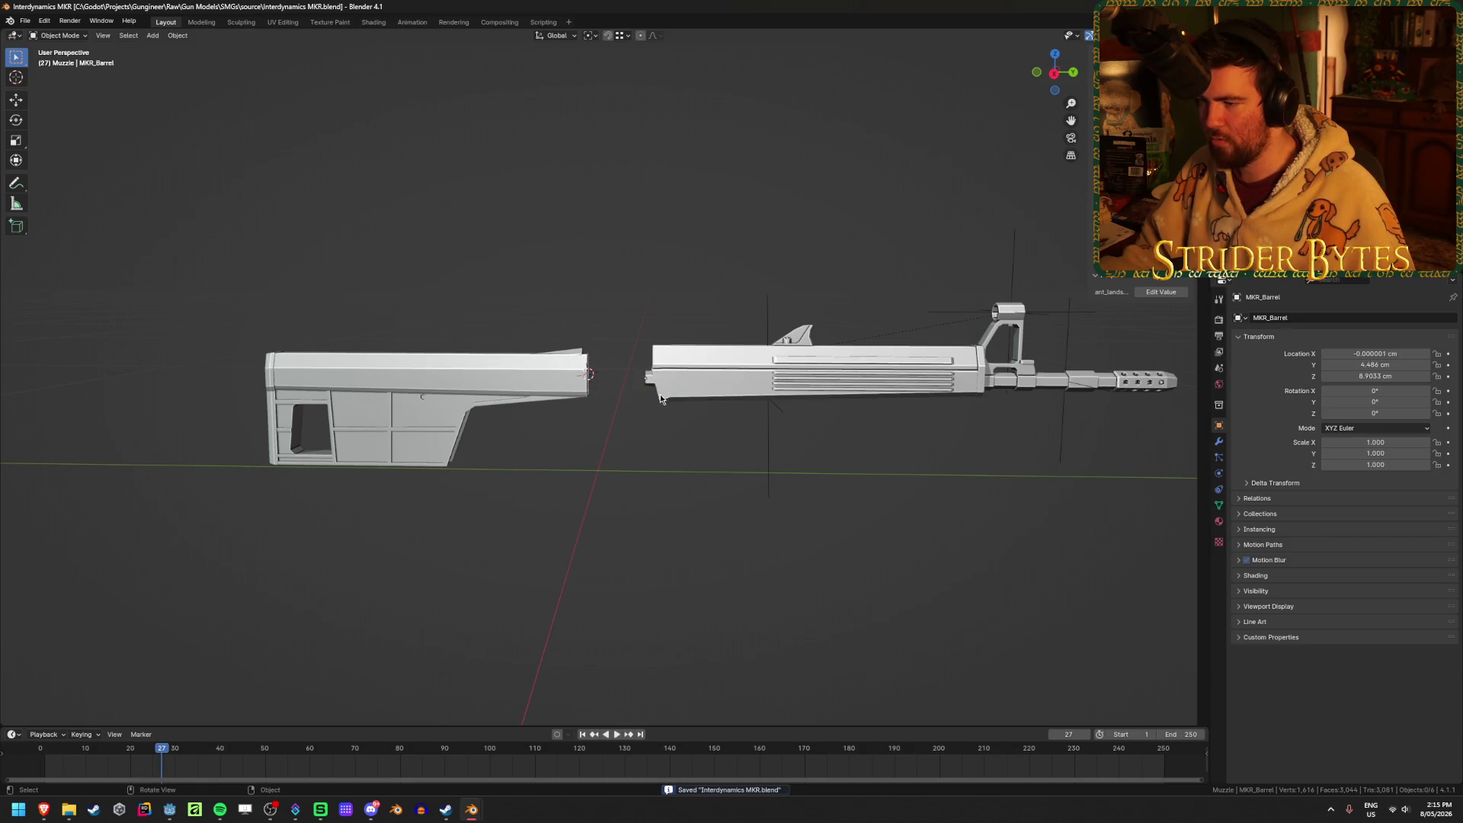
Uncheck Cavity in the Viewport Shading options and save the project.
{"action": "scroll", "coordinate": [660, 390], "scroll_direction": "up", "scroll_amount": 5}
{"action": "middle_click_drag", "start_coordinate": [675, 382], "coordinate": [588, 383]}
{"action": "scroll", "coordinate": [890, 470], "scroll_direction": "down", "scroll_amount": 2}
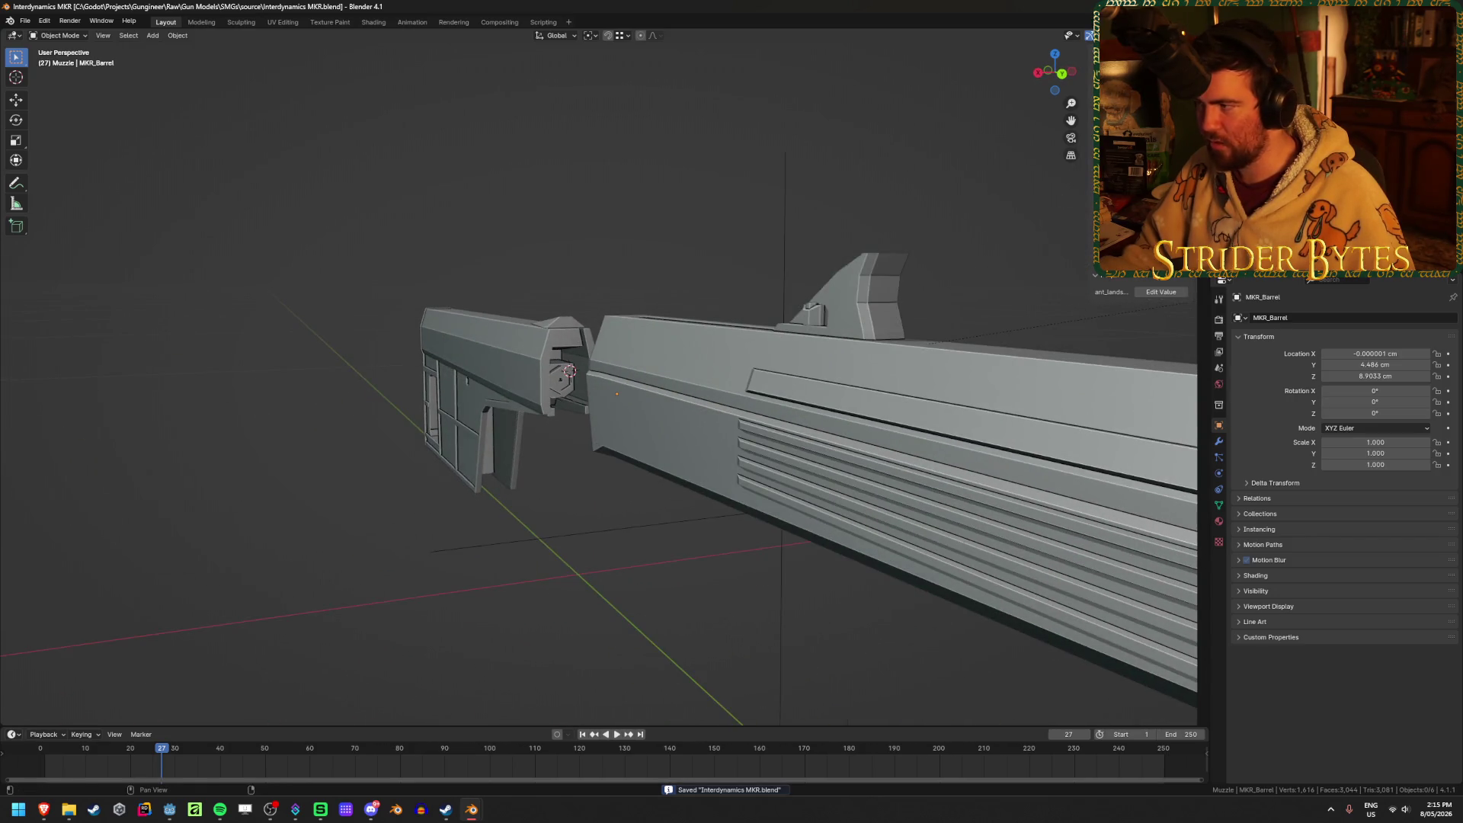
{"action": "left_click", "coordinate": [1195, 35]}
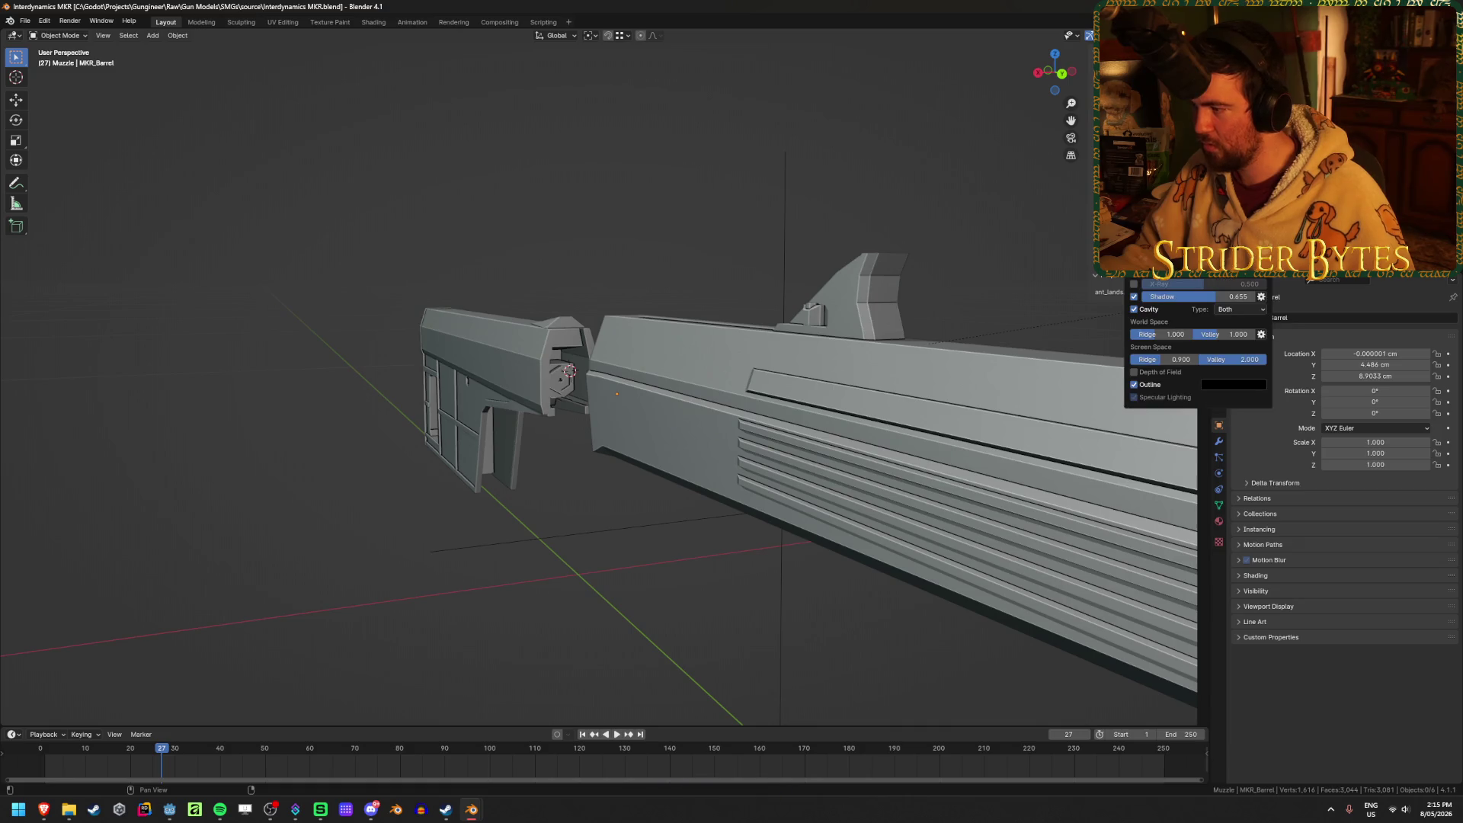
{"action": "mouse_move", "coordinate": [1160, 336]}
{"action": "left_mouse_down"}
{"action": "mouse_move", "coordinate": [1189, 336]}
{"action": "mouse_move", "coordinate": [1162, 336]}
{"action": "left_mouse_up"}
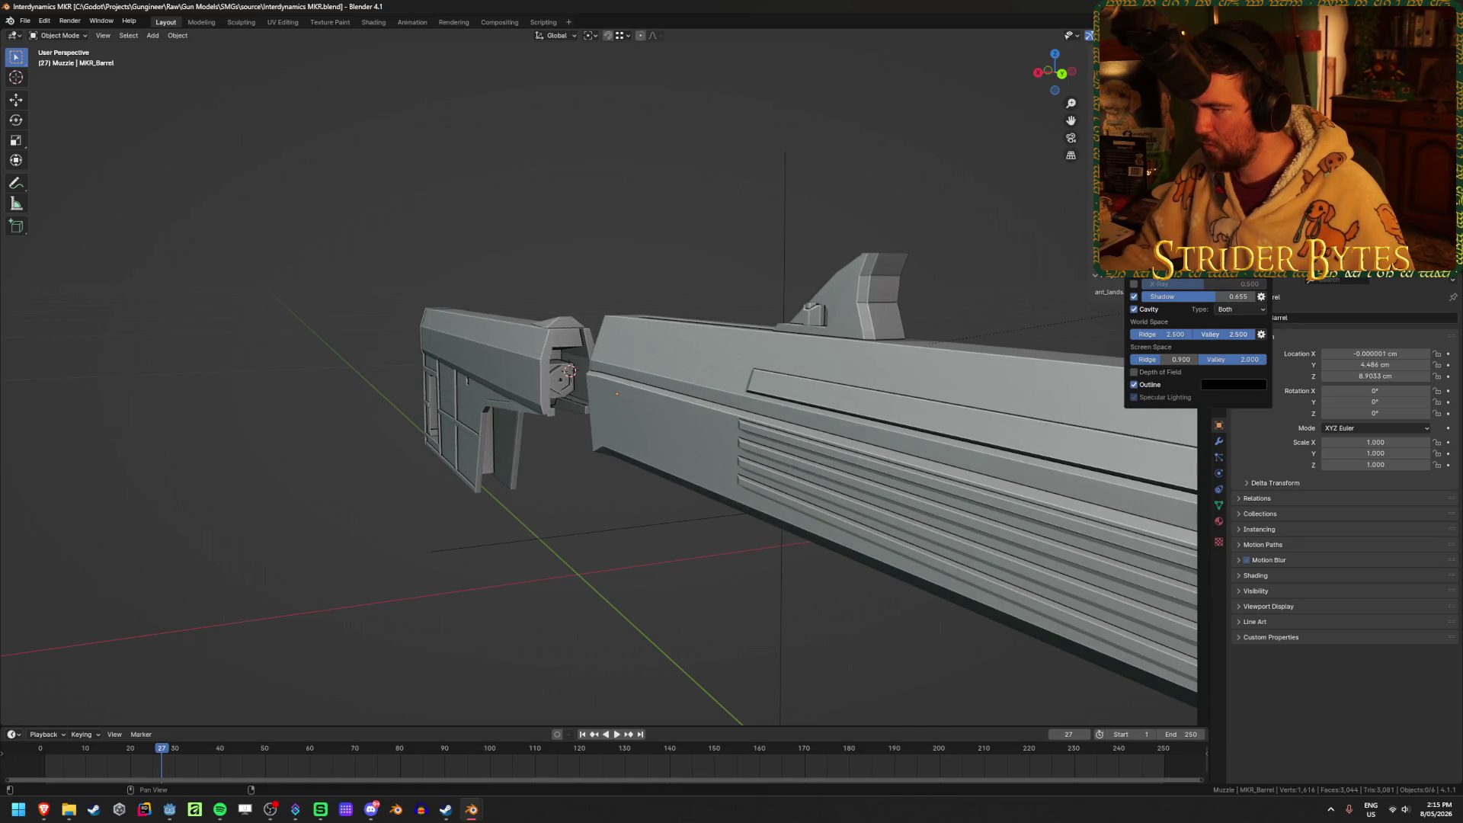
{"action": "left_click", "coordinate": [1195, 35]}
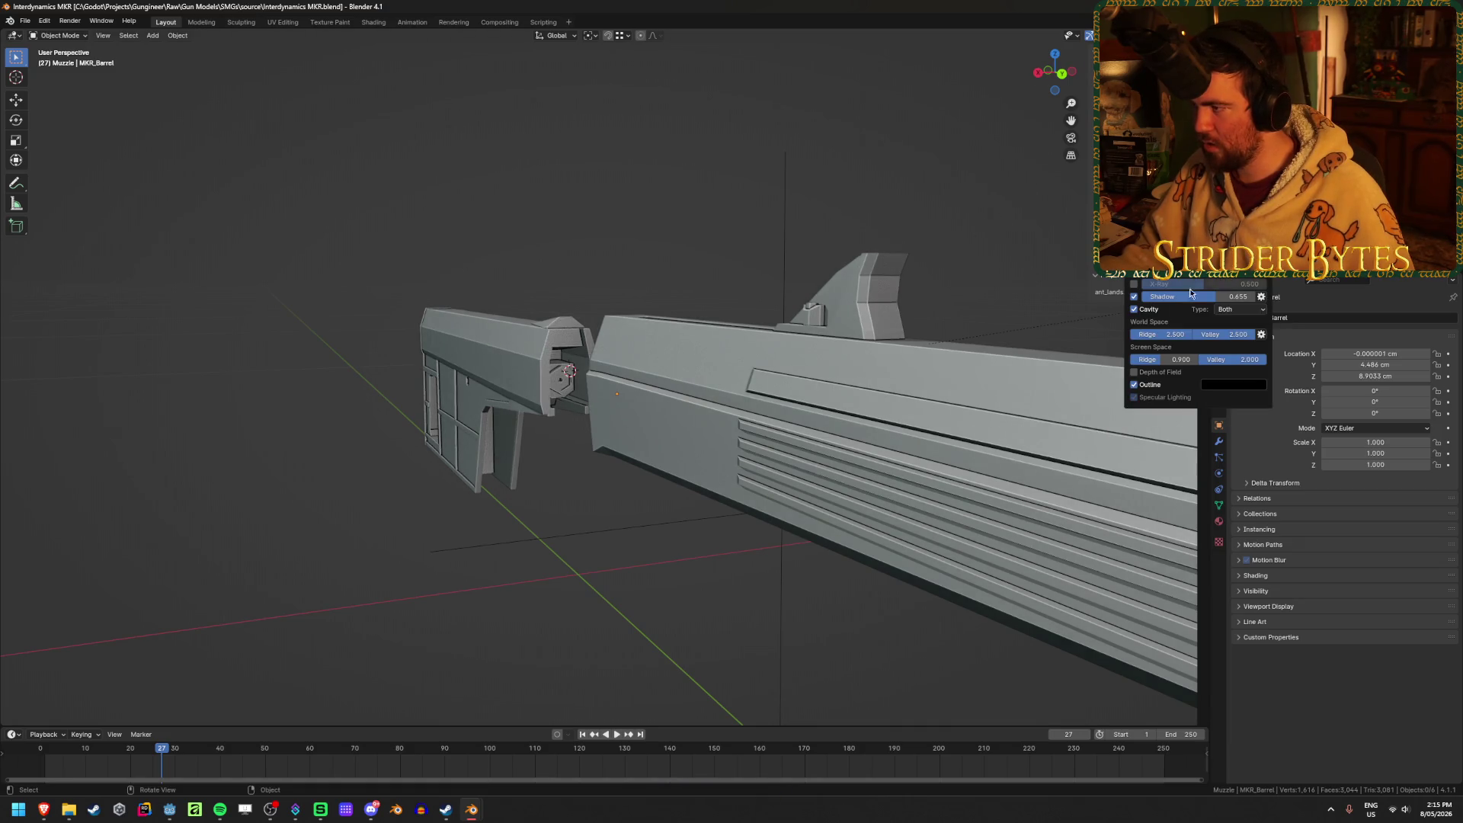
{"action": "left_click", "coordinate": [1135, 310]}
{"action": "middle_click_drag", "start_coordinate": [950, 304], "coordinate": [869, 310]}
{"action": "mouse_move", "coordinate": [695, 296]}
{"action": "middle_mouse_down"}
{"action": "mouse_move", "coordinate": [790, 292]}
{"action": "mouse_move", "coordinate": [771, 333]}
{"action": "mouse_move", "coordinate": [468, 319]}
{"action": "mouse_move", "coordinate": [509, 326]}
{"action": "middle_mouse_up"}
{"action": "key", "text": "ctrl+s"}
Start a new General default scene and deselect the default cube.
{"action": "scroll", "coordinate": [469, 319], "scroll_direction": "down", "scroll_amount": 3}
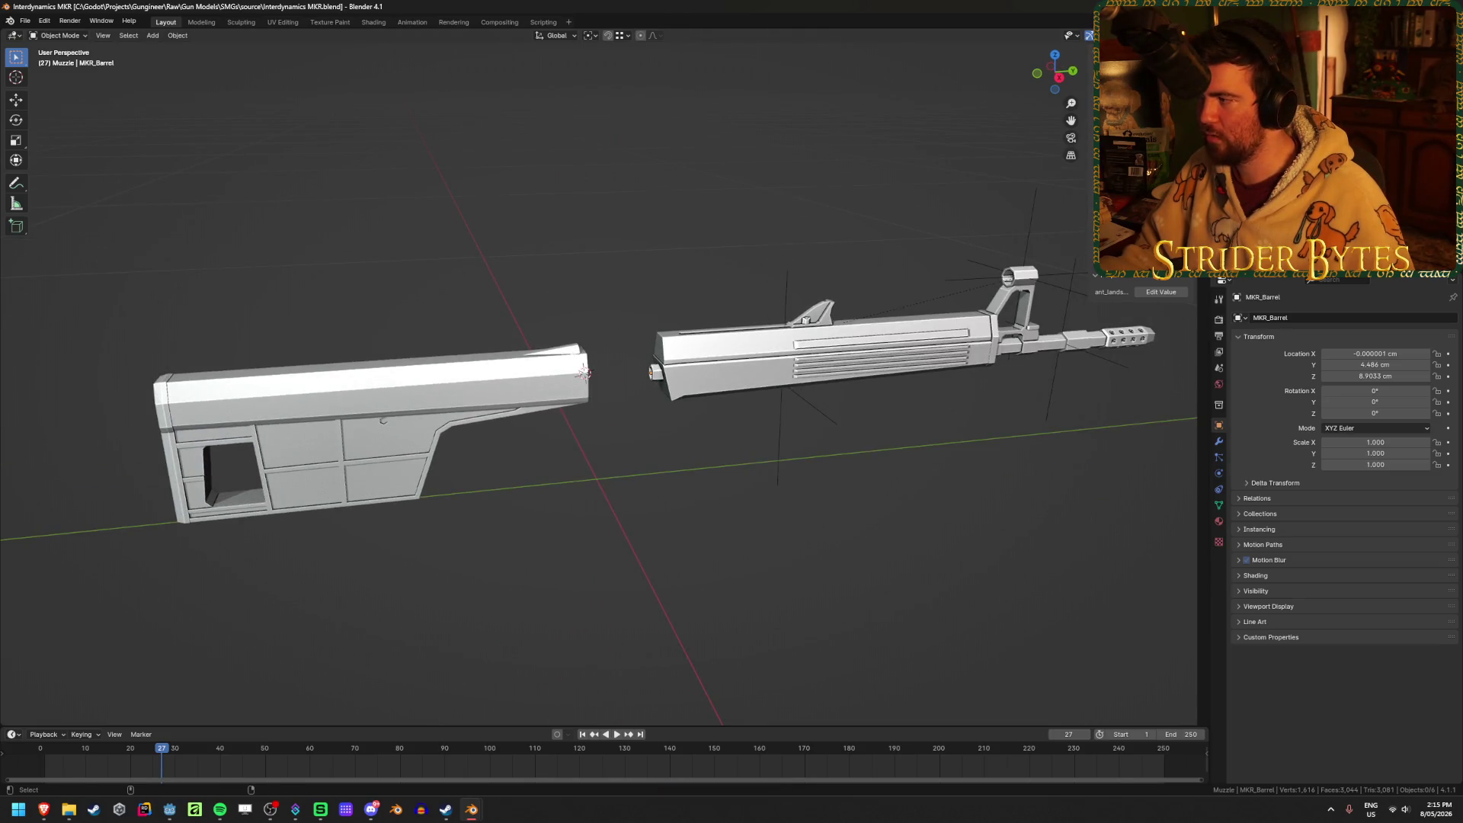
{"action": "key", "text": "ctrl+n"}
{"action": "left_click", "coordinate": [343, 433]}
{"action": "left_click", "coordinate": [496, 618]}
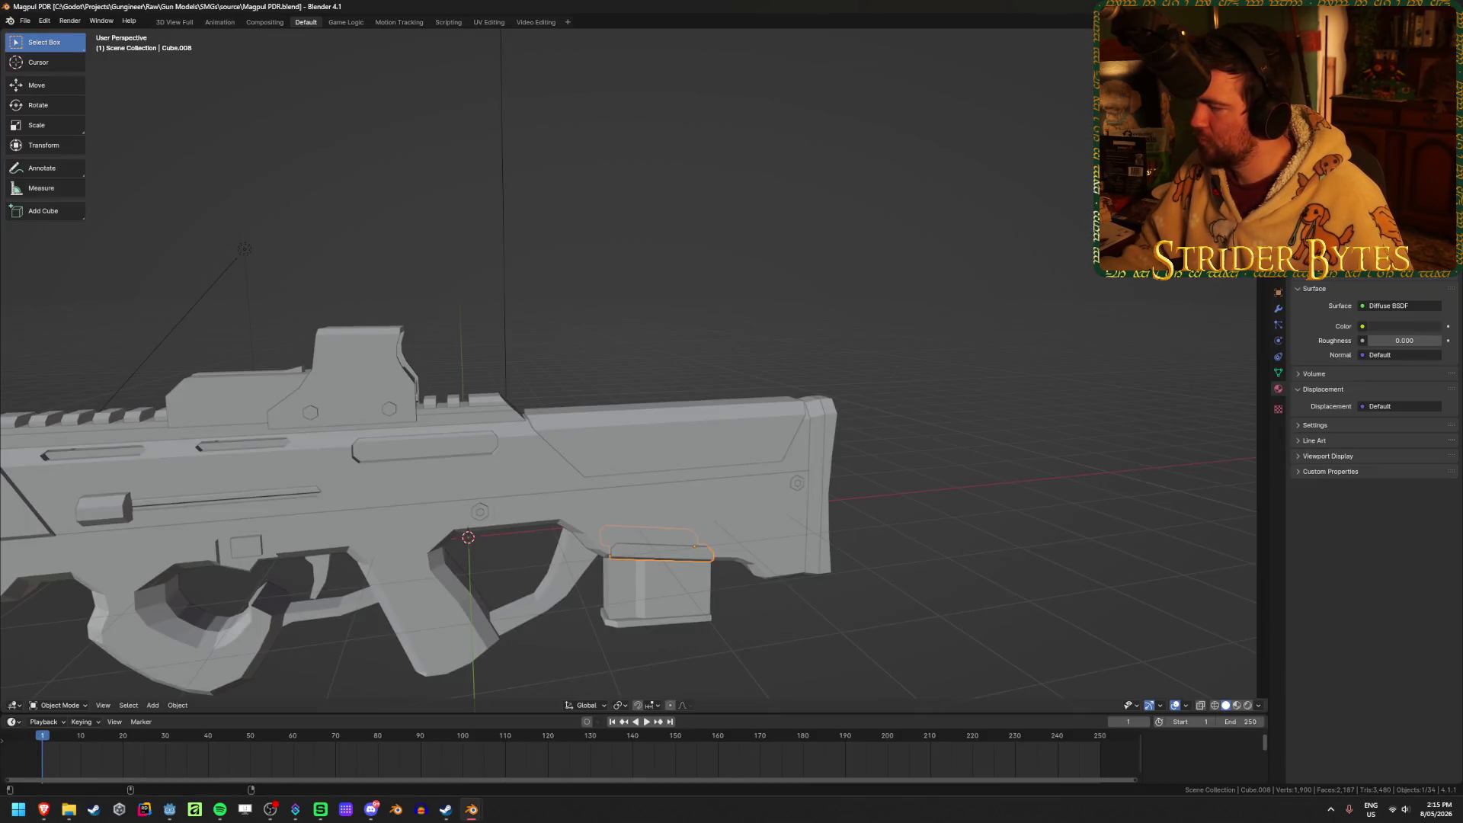
Orbit and zoom around the Magpul PDR gun model to review it.
{"action": "scroll", "coordinate": [725, 310], "scroll_direction": "down", "scroll_amount": 3}
{"action": "mouse_move", "coordinate": [669, 313]}
{"action": "middle_mouse_down"}
{"action": "mouse_move", "coordinate": [765, 259]}
{"action": "mouse_move", "coordinate": [465, 272]}
{"action": "mouse_move", "coordinate": [671, 278]}
{"action": "mouse_move", "coordinate": [576, 290]}
{"action": "mouse_move", "coordinate": [755, 340]}
{"action": "mouse_move", "coordinate": [678, 378]}
{"action": "mouse_move", "coordinate": [627, 350]}
{"action": "mouse_move", "coordinate": [171, 413]}
{"action": "middle_mouse_up"}
{"action": "scroll", "coordinate": [755, 341], "scroll_direction": "up", "scroll_amount": 5}
{"action": "scroll", "coordinate": [756, 341], "scroll_direction": "down", "scroll_amount": 5}
{"action": "scroll", "coordinate": [627, 350], "scroll_direction": "up", "scroll_amount": 4}
{"action": "scroll", "coordinate": [170, 409], "scroll_direction": "down", "scroll_amount": 4}
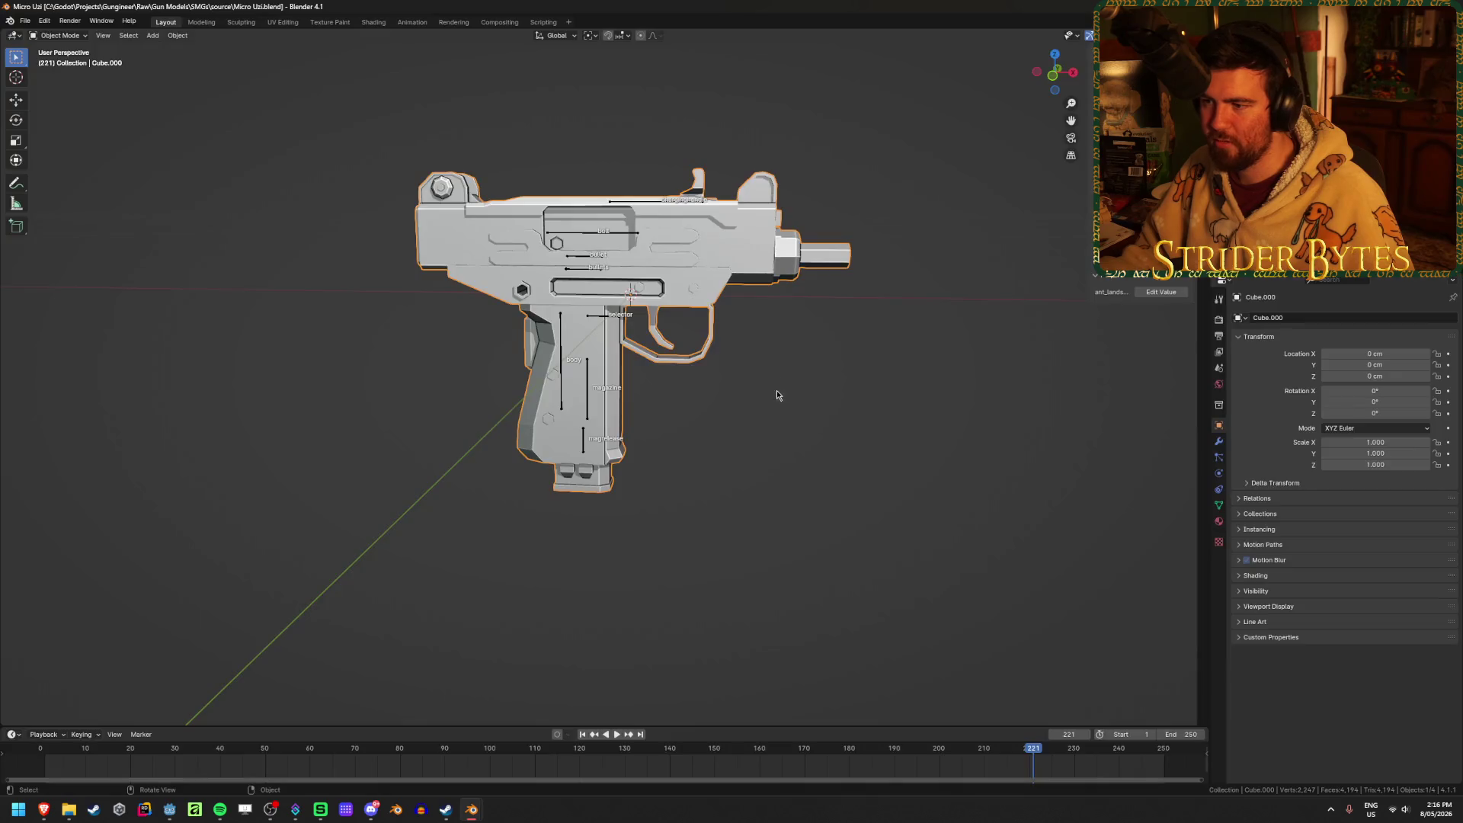
Clear the parent on the Uzi mesh Cube.000 to detach it from the armature.
{"action": "mouse_move", "coordinate": [775, 390]}
{"action": "middle_mouse_down"}
{"action": "mouse_move", "coordinate": [702, 419]}
{"action": "mouse_move", "coordinate": [679, 488]}
{"action": "middle_mouse_up"}
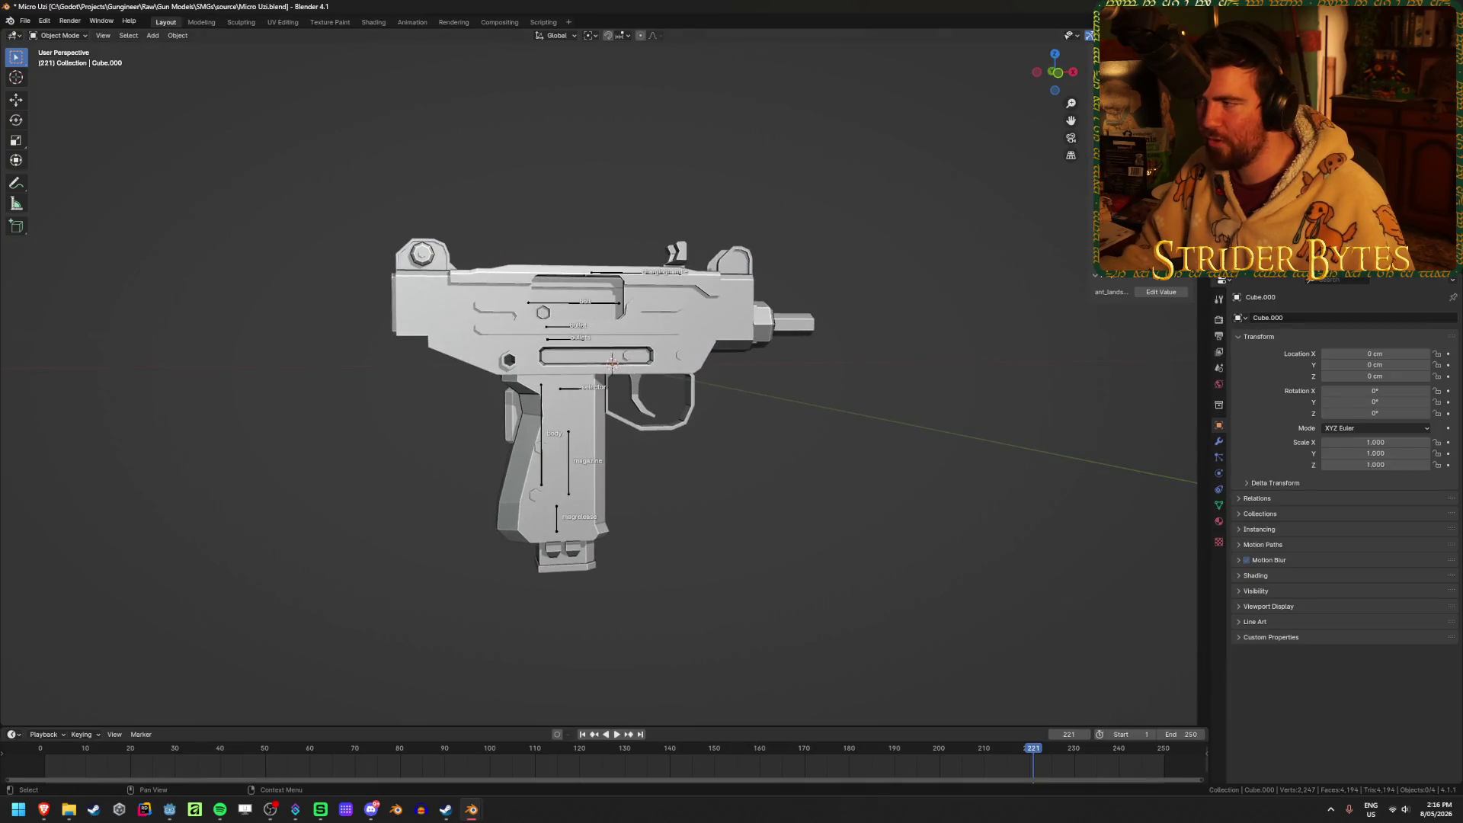
{"action": "key", "text": "Delete"}
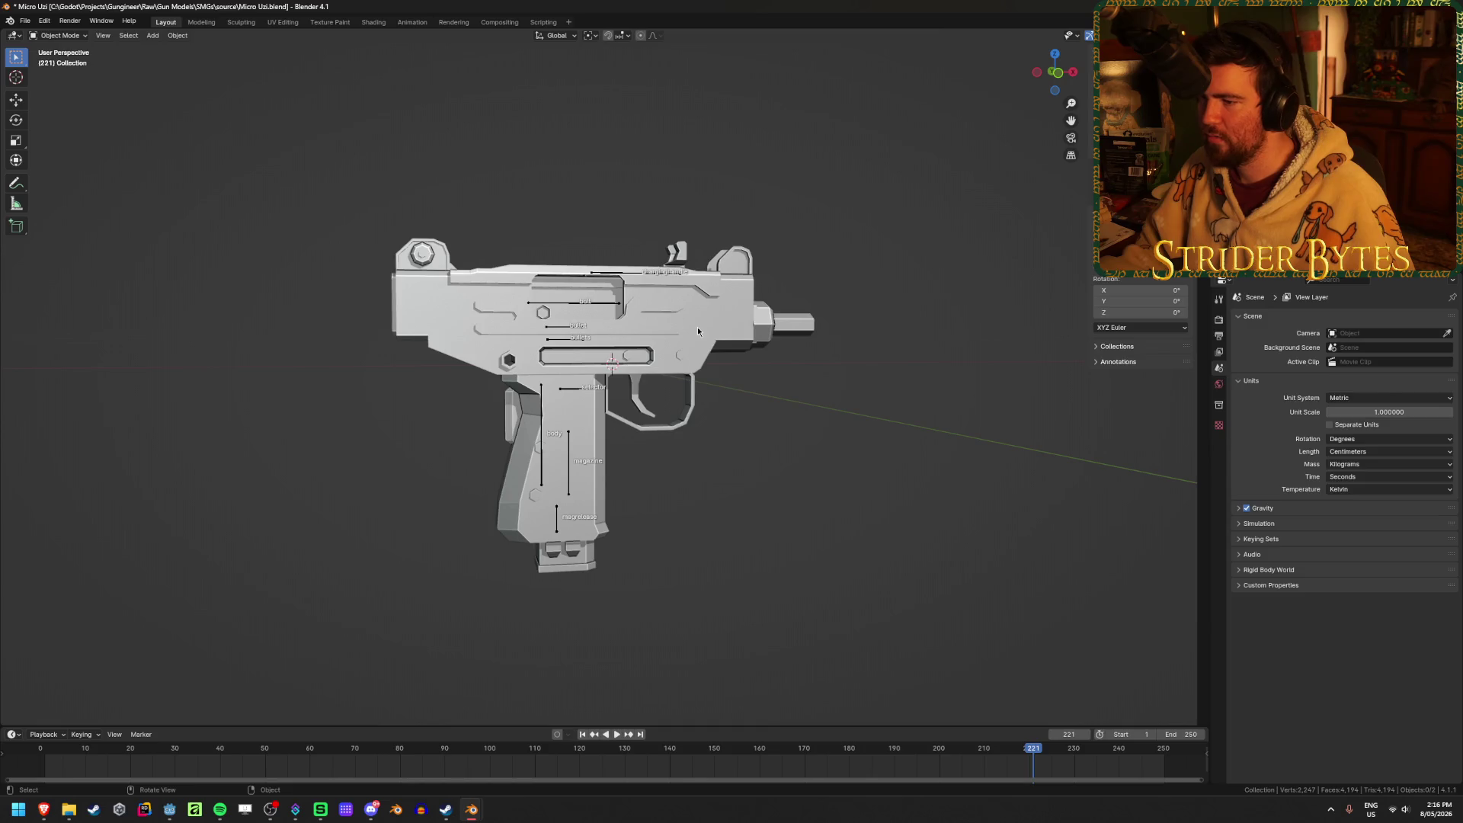
{"action": "left_click", "coordinate": [697, 327]}
{"action": "key", "text": "alt+p"}
{"action": "left_click", "coordinate": [678, 331]}
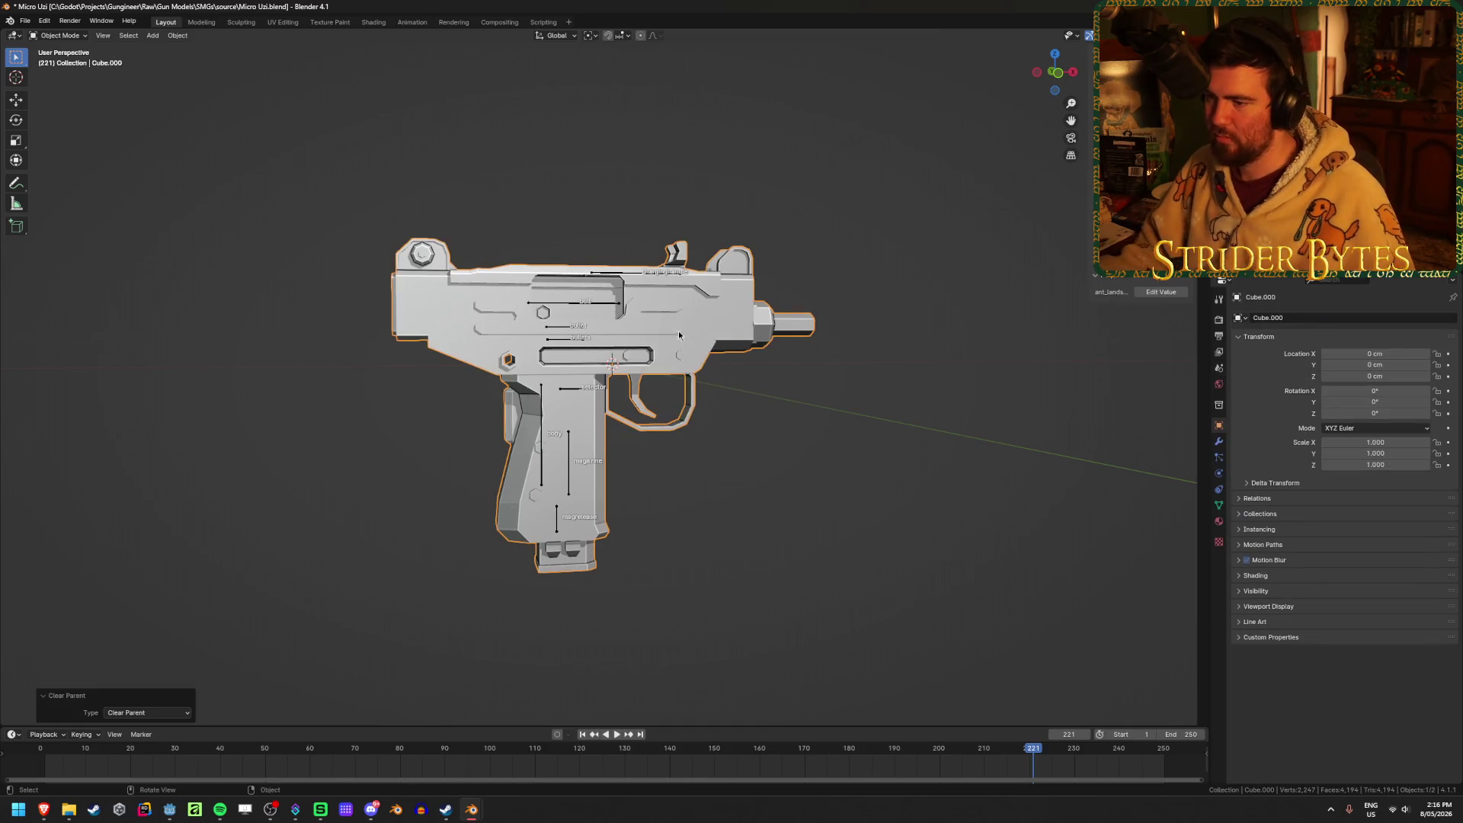
Delete the armature, leaving only the gun mesh.
{"action": "left_click", "coordinate": [568, 390]}
{"action": "key", "text": "x"}
{"action": "left_click", "coordinate": [568, 390]}
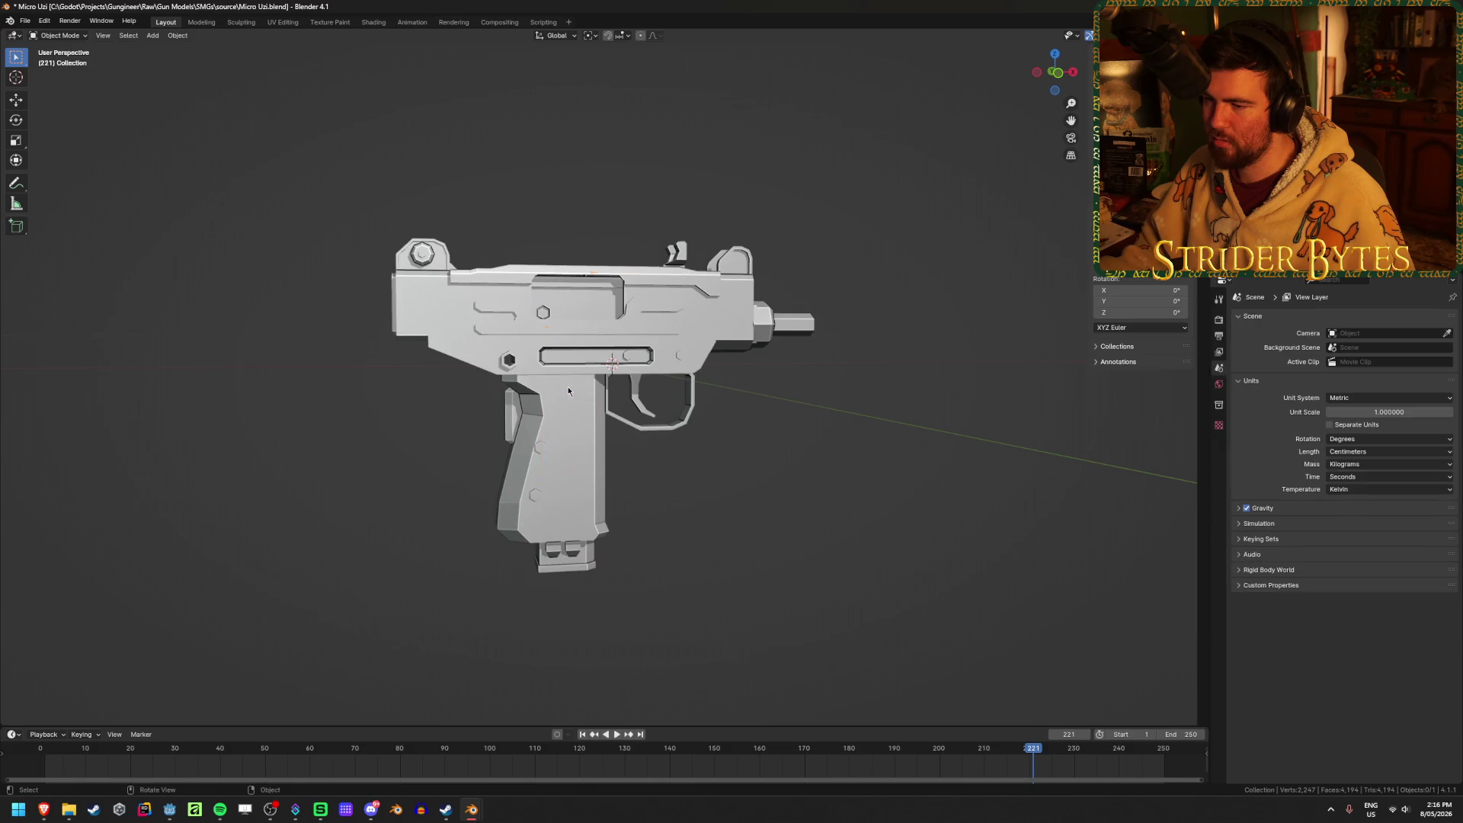
{"action": "mouse_move", "coordinate": [678, 368]}
{"action": "middle_mouse_down"}
{"action": "mouse_move", "coordinate": [732, 366]}
{"action": "mouse_move", "coordinate": [712, 358]}
{"action": "mouse_move", "coordinate": [727, 339]}
{"action": "middle_mouse_up"}
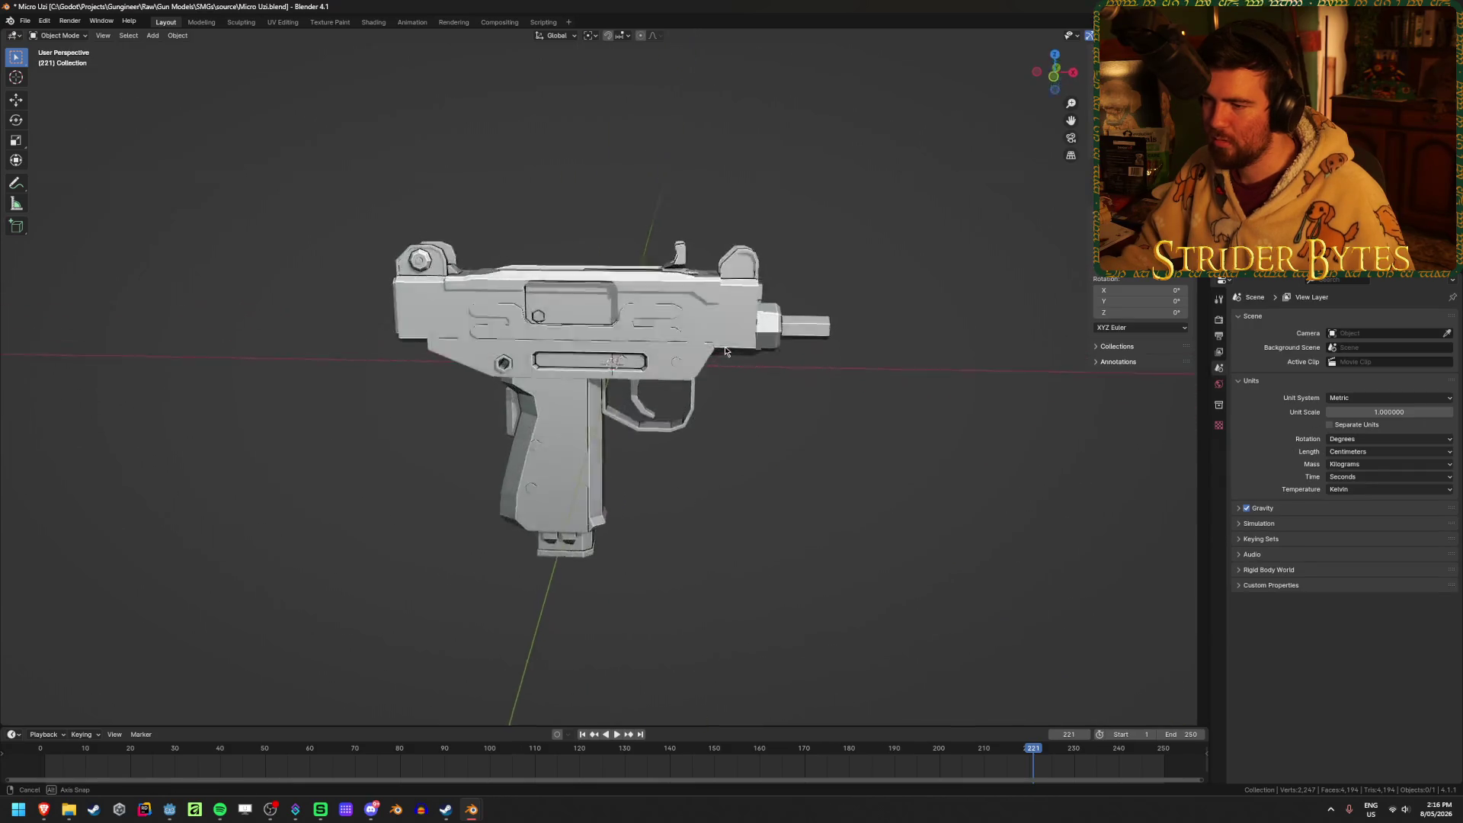
{"action": "scroll", "coordinate": [727, 338], "scroll_direction": "up", "scroll_amount": 2}
{"action": "mouse_move", "coordinate": [811, 295]}
{"action": "middle_mouse_down"}
{"action": "mouse_move", "coordinate": [679, 330]}
{"action": "mouse_move", "coordinate": [555, 320]}
{"action": "middle_mouse_up"}
Inspect the barrel and muzzle nut's linked geometry in Edit Mode, then return to Object Mode.
{"action": "left_click", "coordinate": [555, 319]}
{"action": "key", "text": "Tab"}
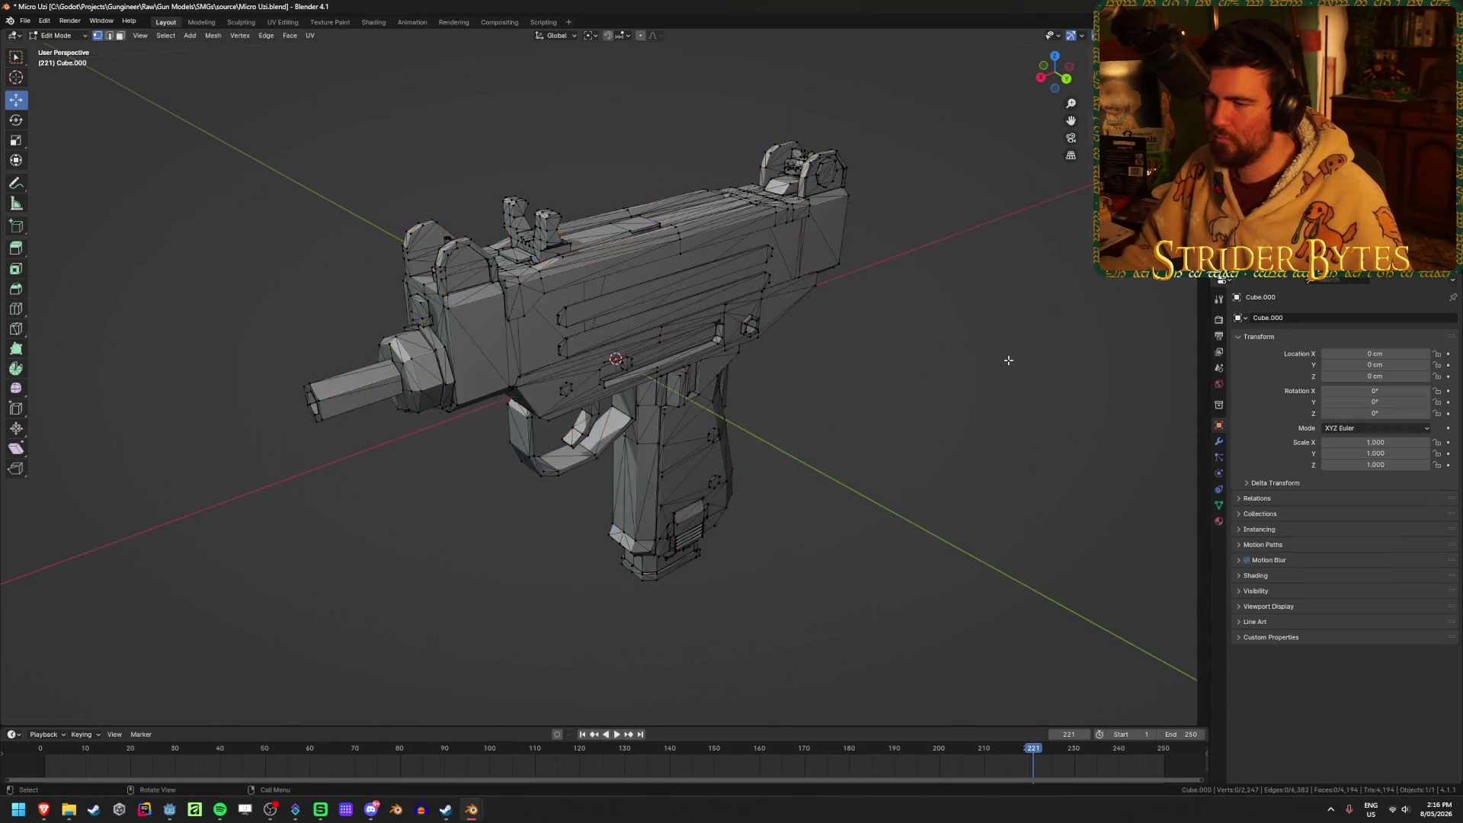
{"action": "key", "text": "l"}
{"action": "key", "text": "l"}
{"action": "middle_click_drag", "start_coordinate": [419, 364], "coordinate": [666, 392]}
{"action": "key", "text": "l"}
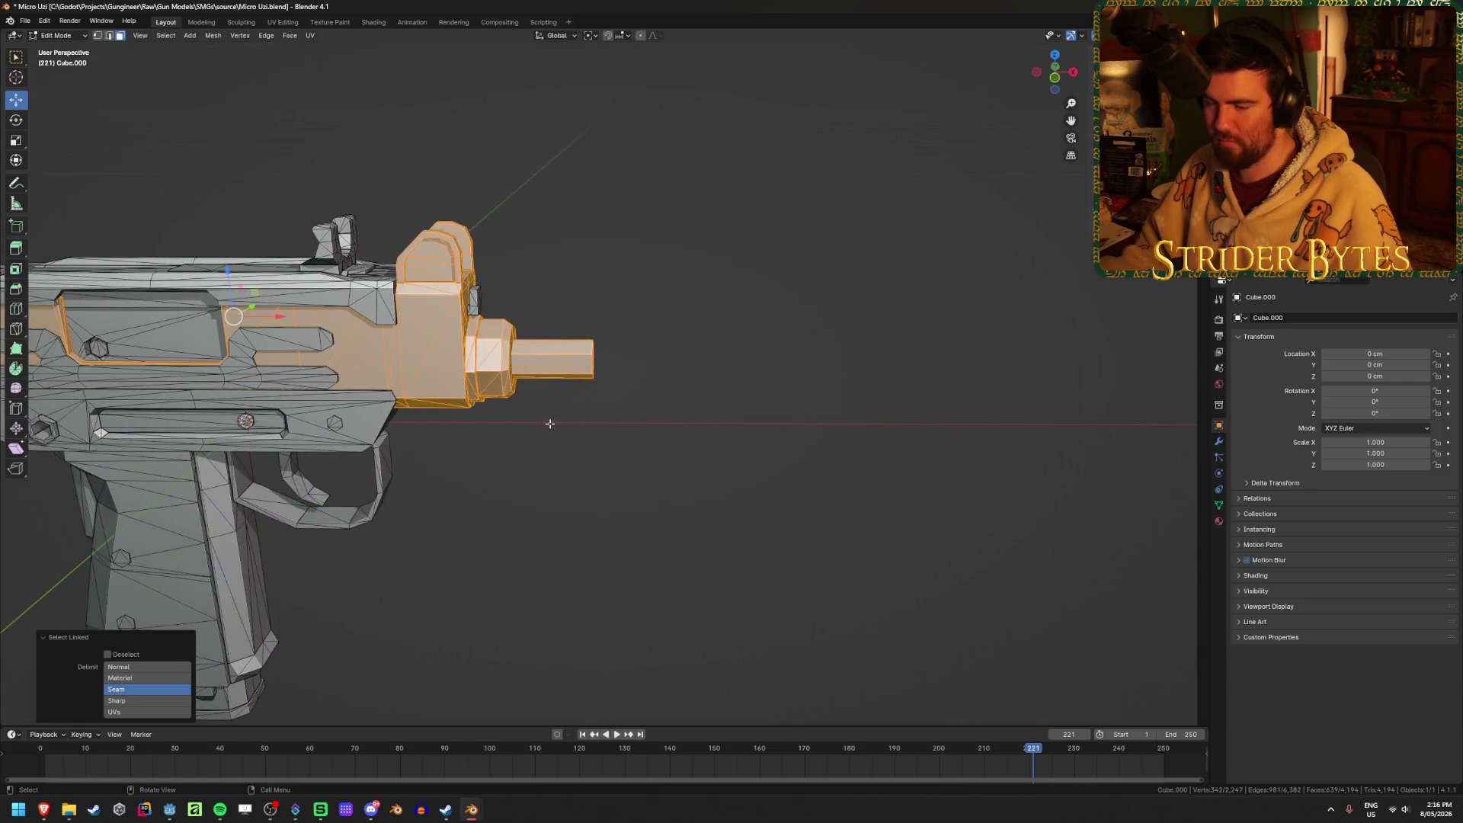
{"action": "scroll", "coordinate": [542, 431], "scroll_direction": "up", "scroll_amount": 3}
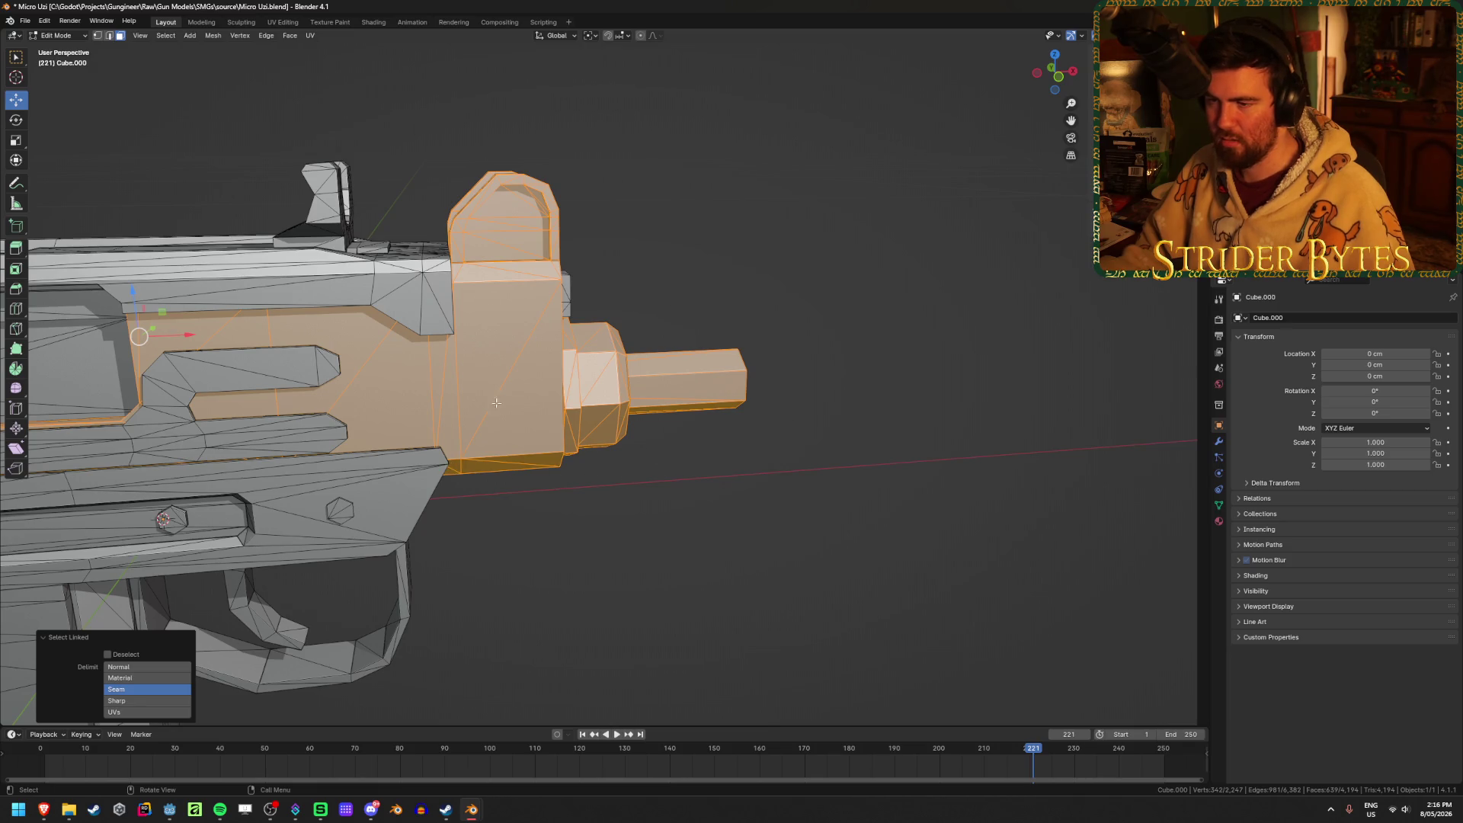
{"action": "scroll", "coordinate": [496, 397], "scroll_direction": "down", "scroll_amount": 2}
{"action": "left_click", "coordinate": [758, 483]}
{"action": "mouse_move", "coordinate": [757, 483]}
{"action": "middle_mouse_down"}
{"action": "mouse_move", "coordinate": [547, 499]}
{"action": "mouse_move", "coordinate": [556, 414]}
{"action": "middle_mouse_up"}
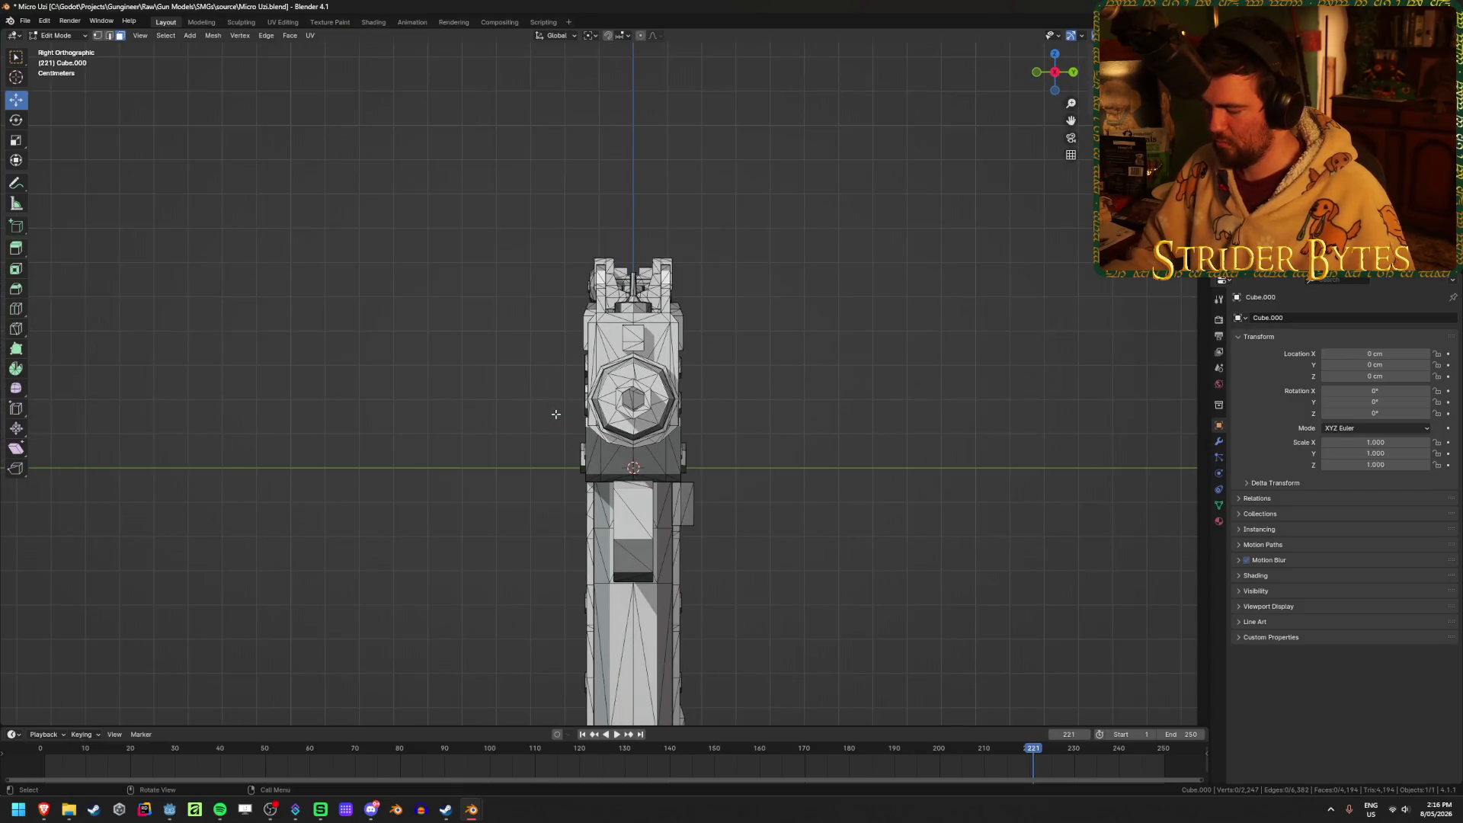
{"action": "key", "text": "Tab"}
{"action": "middle_click_drag", "start_coordinate": [797, 369], "coordinate": [602, 322]}
Examine vertices and edges on the grip in Edit Mode, then return to Object Mode.
{"action": "right_click", "coordinate": [554, 343]}
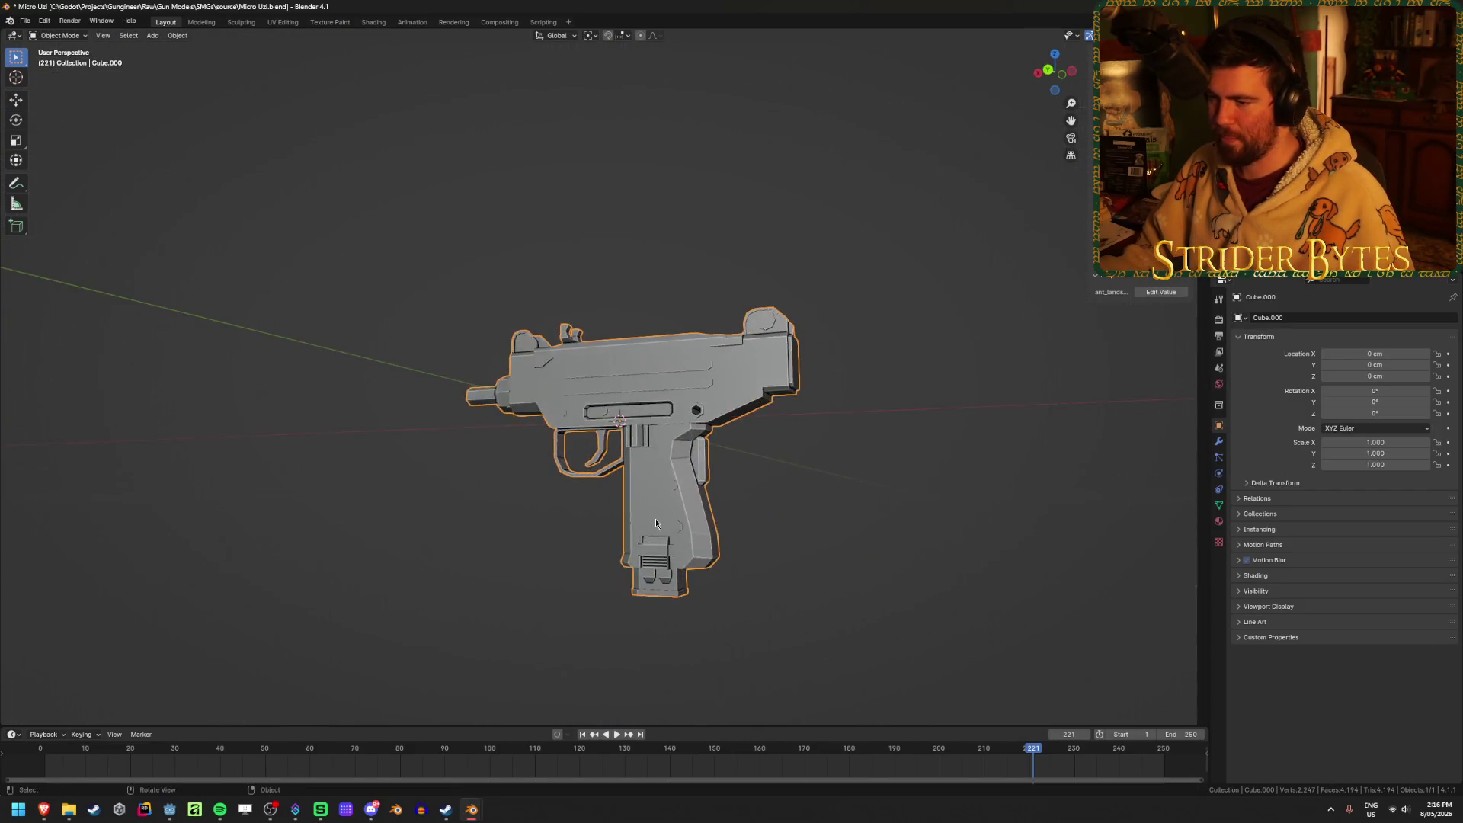
{"action": "scroll", "coordinate": [653, 418], "scroll_direction": "up", "scroll_amount": 5}
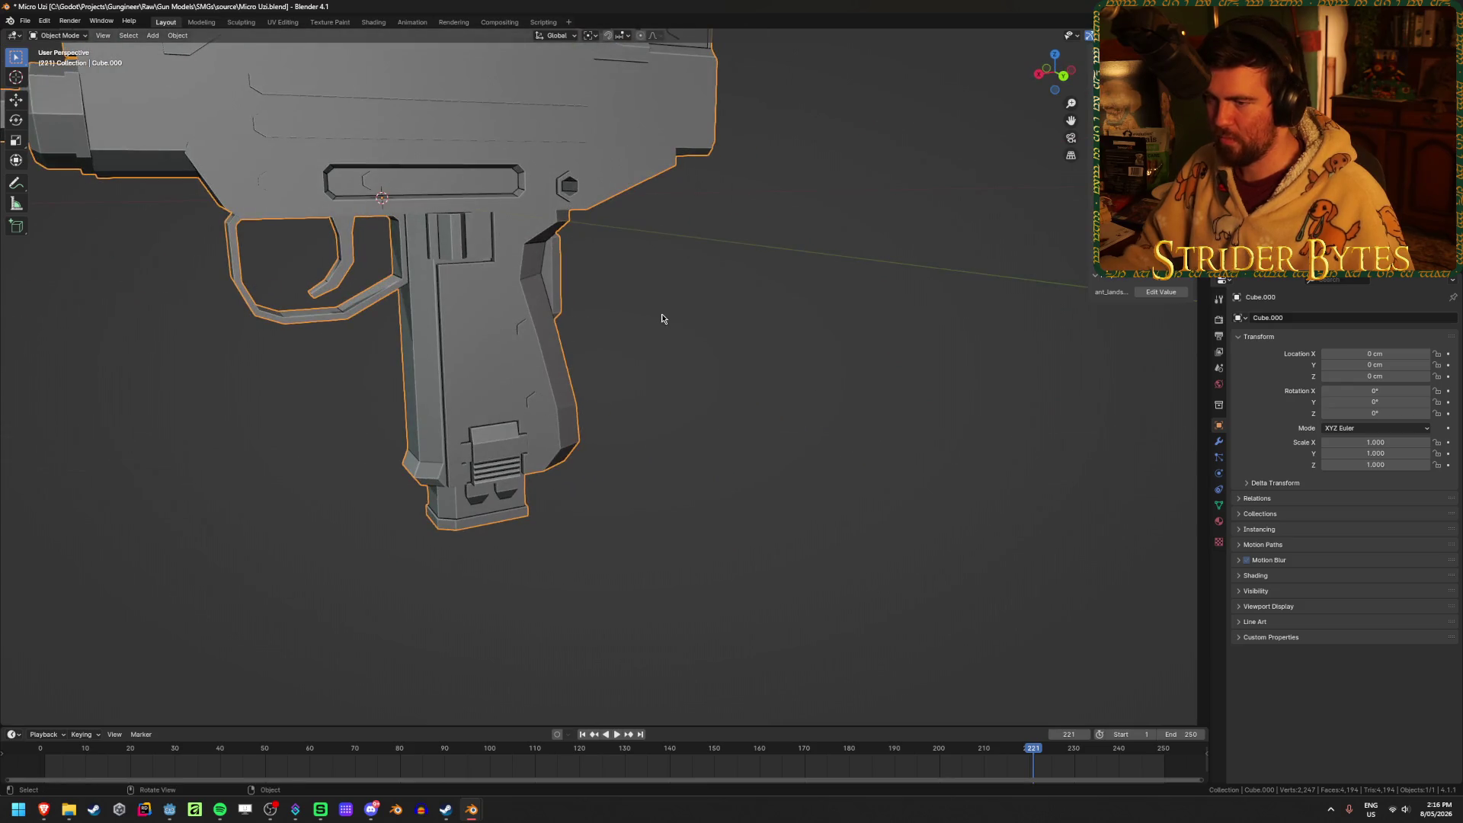
{"action": "key", "text": "Tab"}
{"action": "middle_click_drag", "start_coordinate": [676, 320], "coordinate": [520, 362]}
{"action": "scroll", "coordinate": [519, 362], "scroll_direction": "up", "scroll_amount": 3}
{"action": "left_click", "coordinate": [338, 341]}
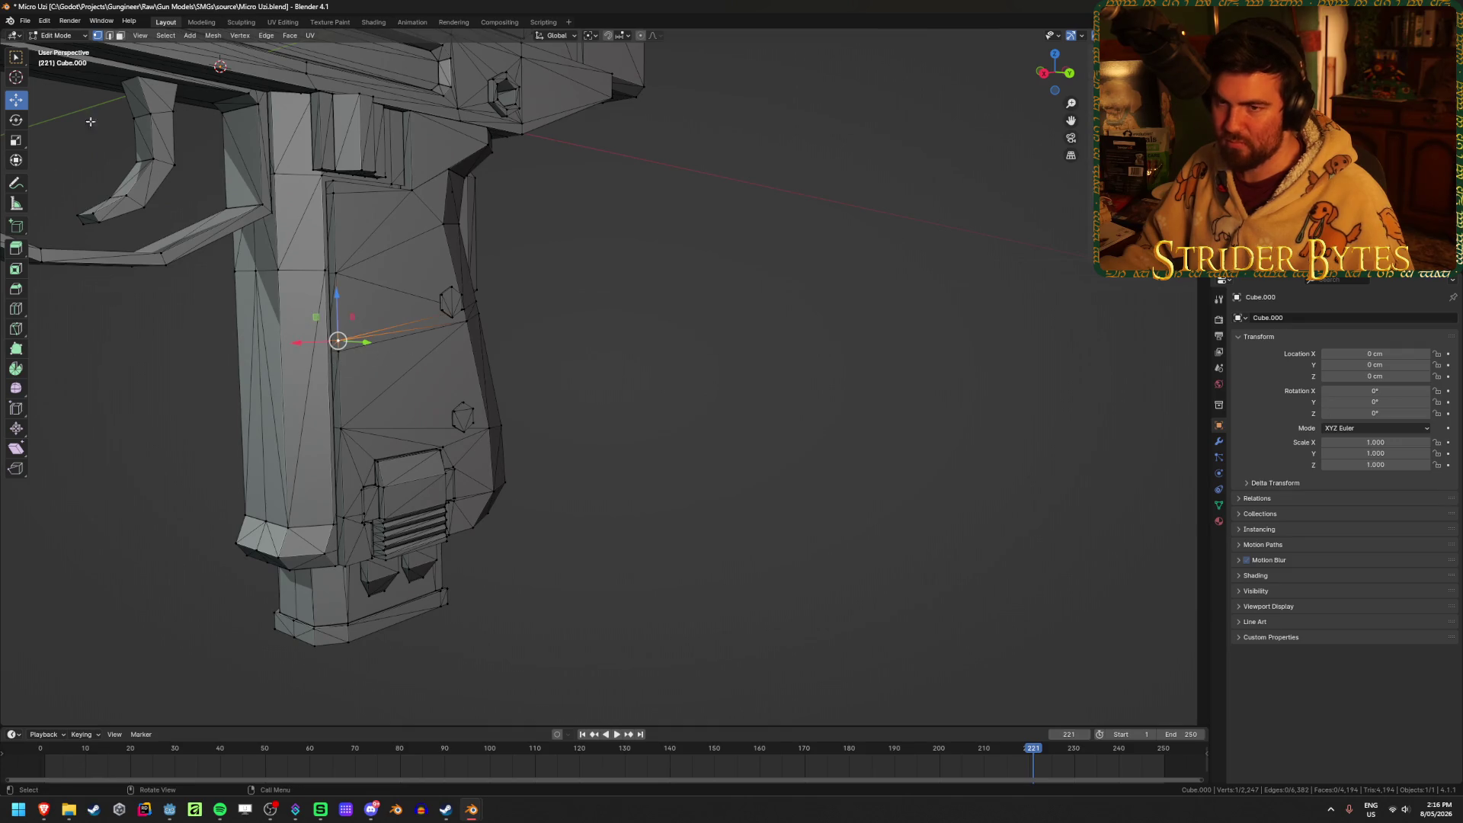
{"action": "left_click", "coordinate": [14, 61]}
{"action": "left_click", "coordinate": [685, 290]}
{"action": "left_click", "coordinate": [341, 356], "text": "alt"}
{"action": "mouse_move", "coordinate": [343, 356]}
{"action": "middle_mouse_down"}
{"action": "mouse_move", "coordinate": [663, 343]}
{"action": "mouse_move", "coordinate": [533, 327]}
{"action": "mouse_move", "coordinate": [401, 345]}
{"action": "middle_mouse_up"}
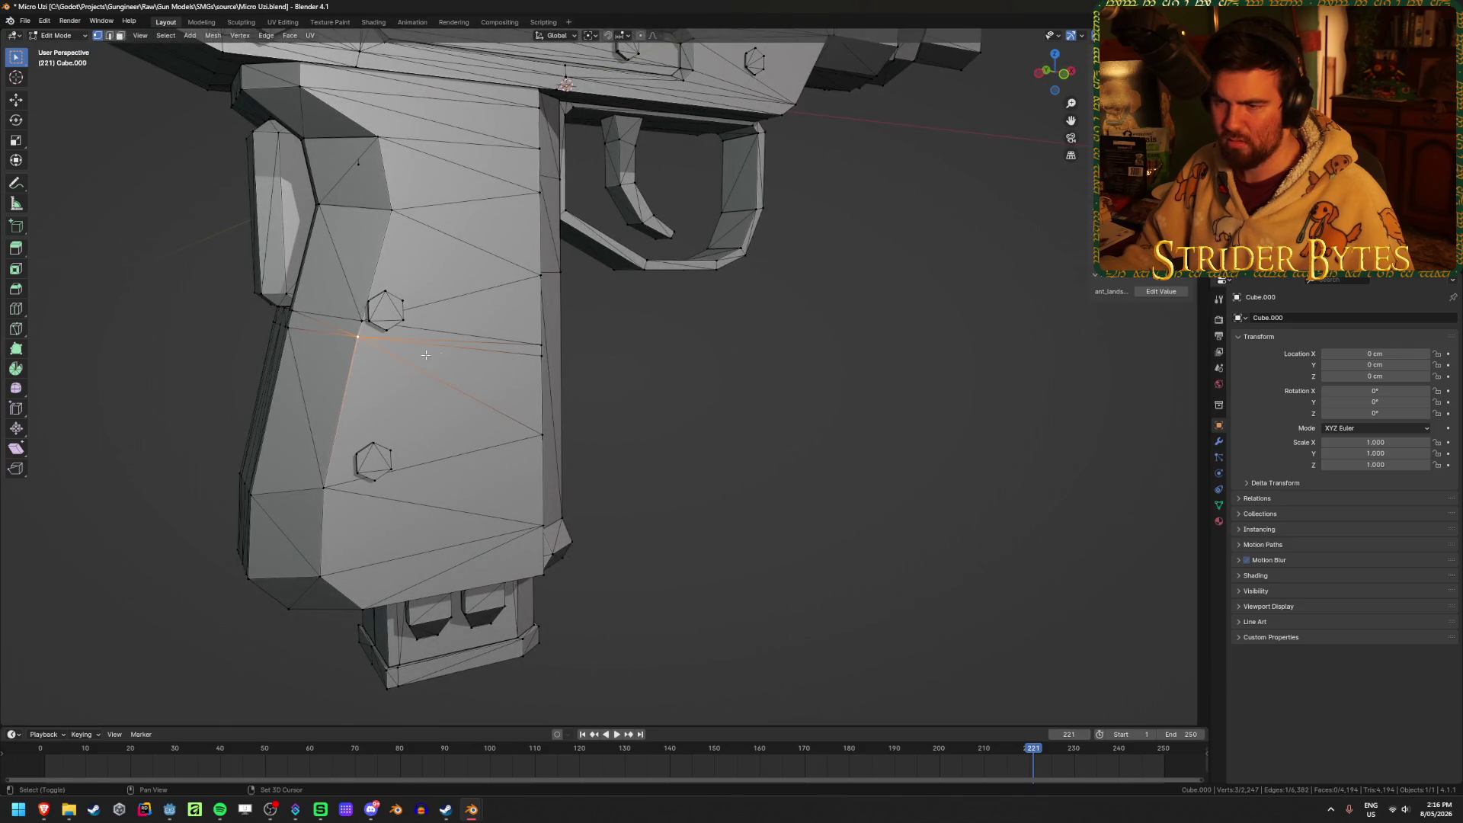
{"action": "key", "text": "Tab"}
{"action": "left_click", "coordinate": [935, 374]}
{"action": "scroll", "coordinate": [922, 356], "scroll_direction": "down", "scroll_amount": 5}
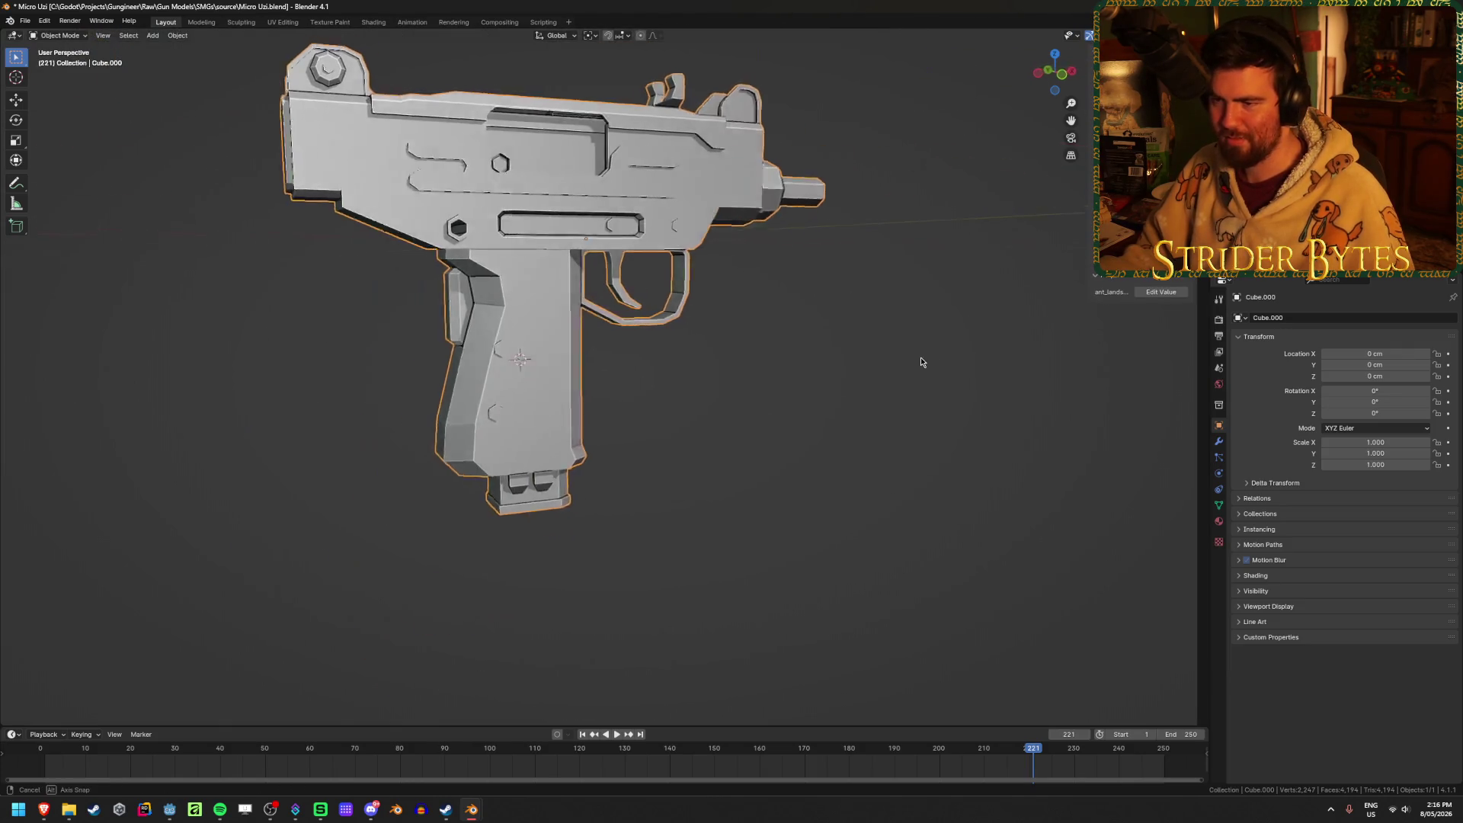
{"action": "scroll", "coordinate": [888, 352], "scroll_direction": "up", "scroll_amount": 2}
Set the Uzi's origin to the 3D cursor.
{"action": "right_click", "coordinate": [888, 352]}
{"action": "mouse_move", "coordinate": [838, 402]}
{"action": "left_click", "coordinate": [961, 430]}
{"action": "scroll", "coordinate": [823, 322], "scroll_direction": "down", "scroll_amount": 4}
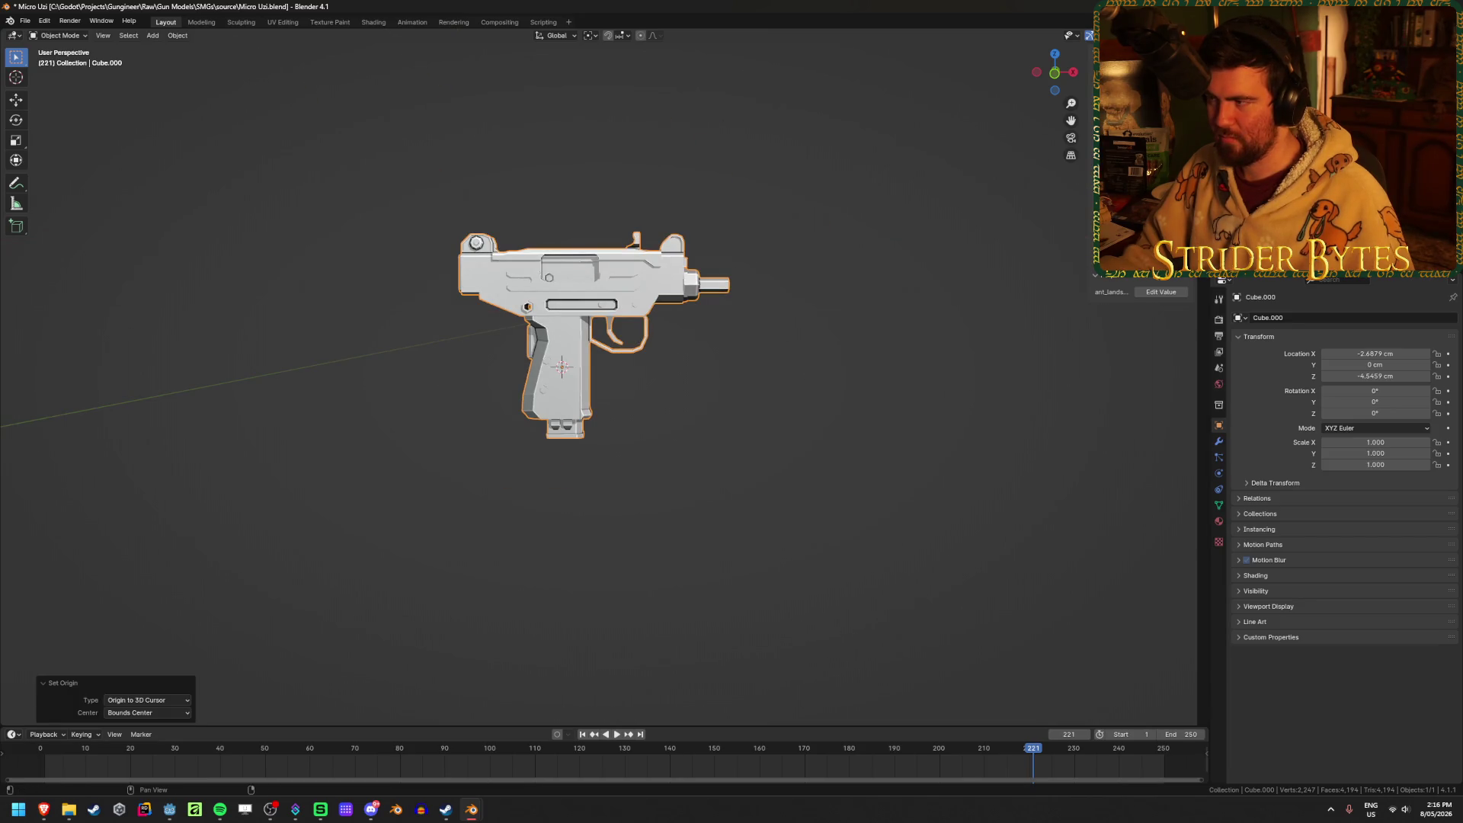
Clear the gun's location to the world origin, rotate it 90° about Z, and save Micro Uzi.blend.
{"action": "key", "text": "alt+g"}
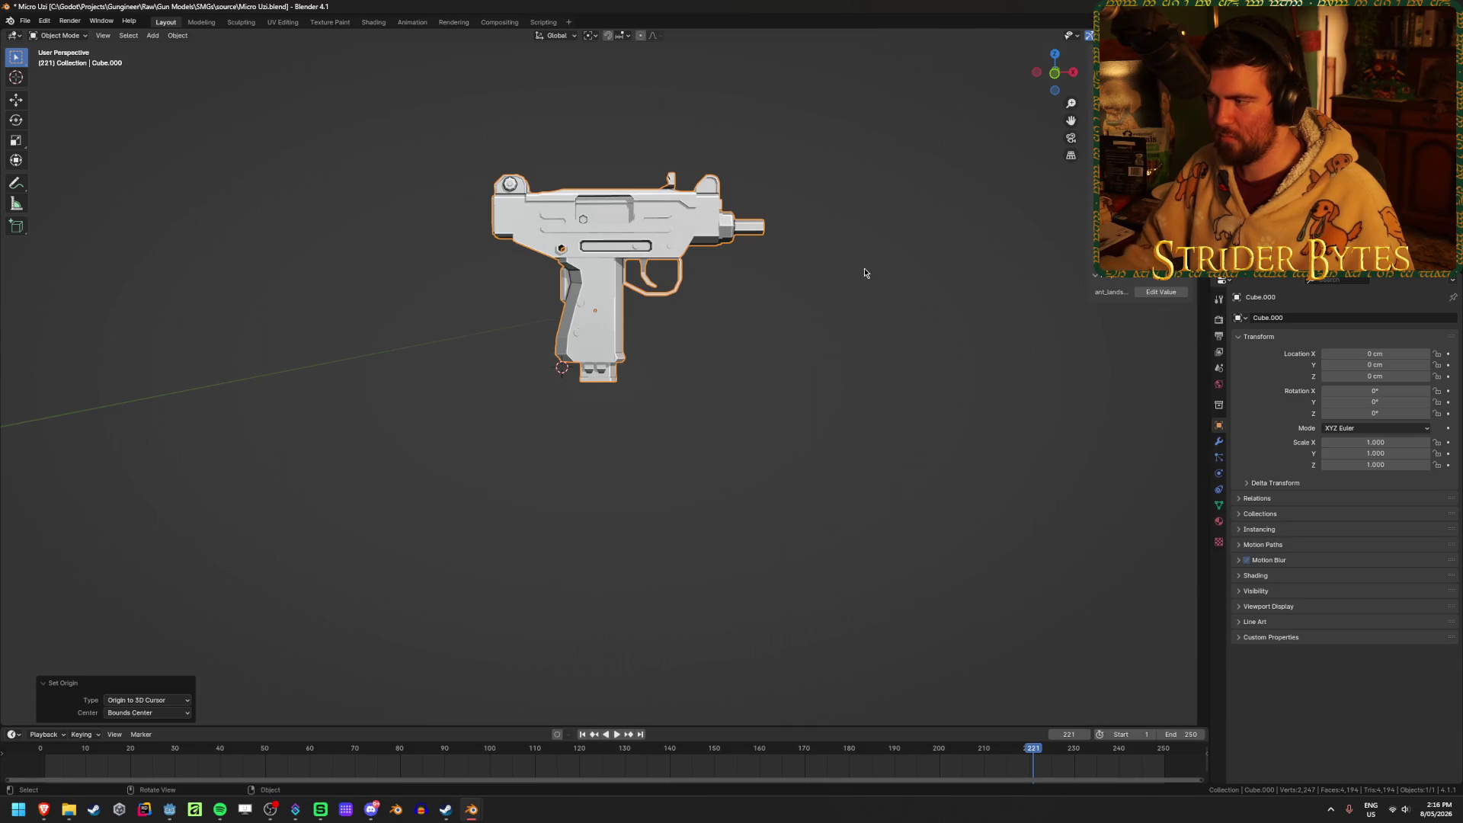
{"action": "middle_click_drag", "start_coordinate": [865, 272], "coordinate": [856, 225]}
{"action": "type", "text": "rz90"}
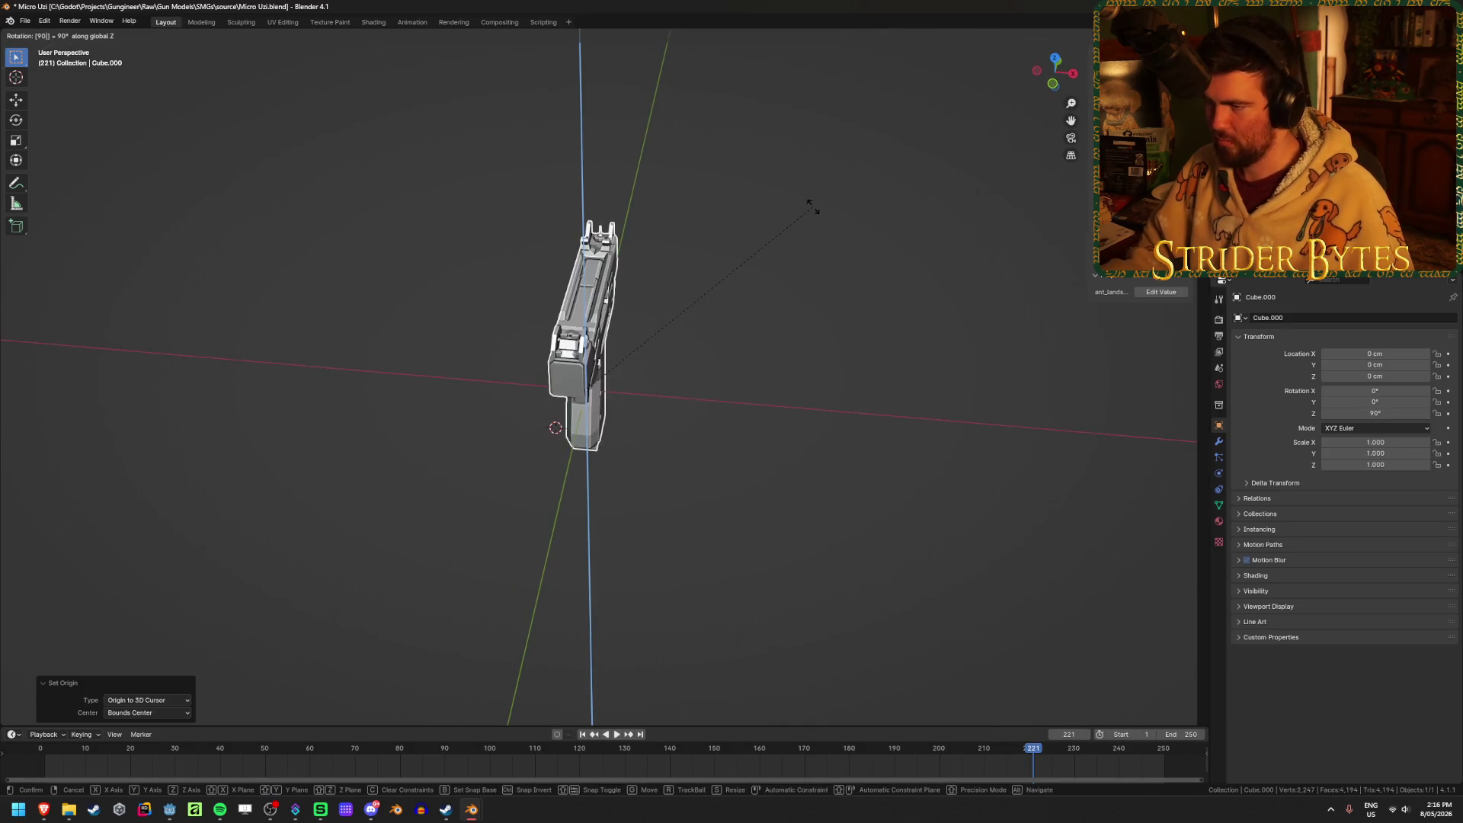
{"action": "key", "text": "Return"}
{"action": "key", "text": "ctrl+s"}
{"action": "middle_click_drag", "start_coordinate": [876, 405], "coordinate": [792, 360]}
{"action": "scroll", "coordinate": [792, 366], "scroll_direction": "up", "scroll_amount": 2}
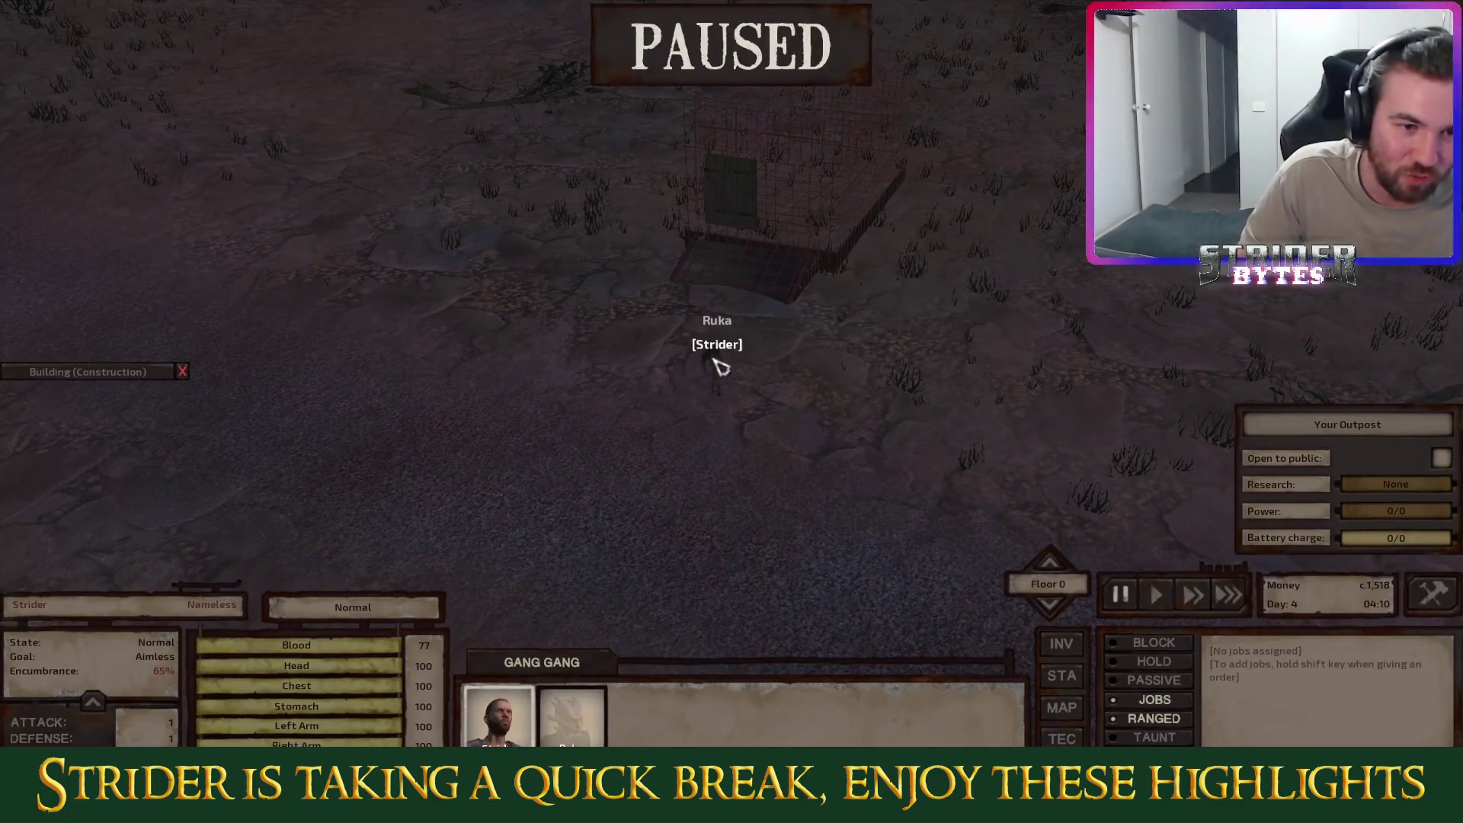
{"action": "key", "text": "space"}
{"action": "mouse_move", "coordinate": [770, 349]}
{"action": "middle_mouse_down"}
{"action": "mouse_move", "coordinate": [953, 484]}
{"action": "mouse_move", "coordinate": [810, 362]}
{"action": "mouse_move", "coordinate": [873, 358]}
{"action": "middle_mouse_up"}
{"action": "mouse_move", "coordinate": [943, 219]}
{"action": "middle_mouse_down"}
{"action": "mouse_move", "coordinate": [983, 219]}
{"action": "mouse_move", "coordinate": [928, 371]}
{"action": "middle_mouse_up"}
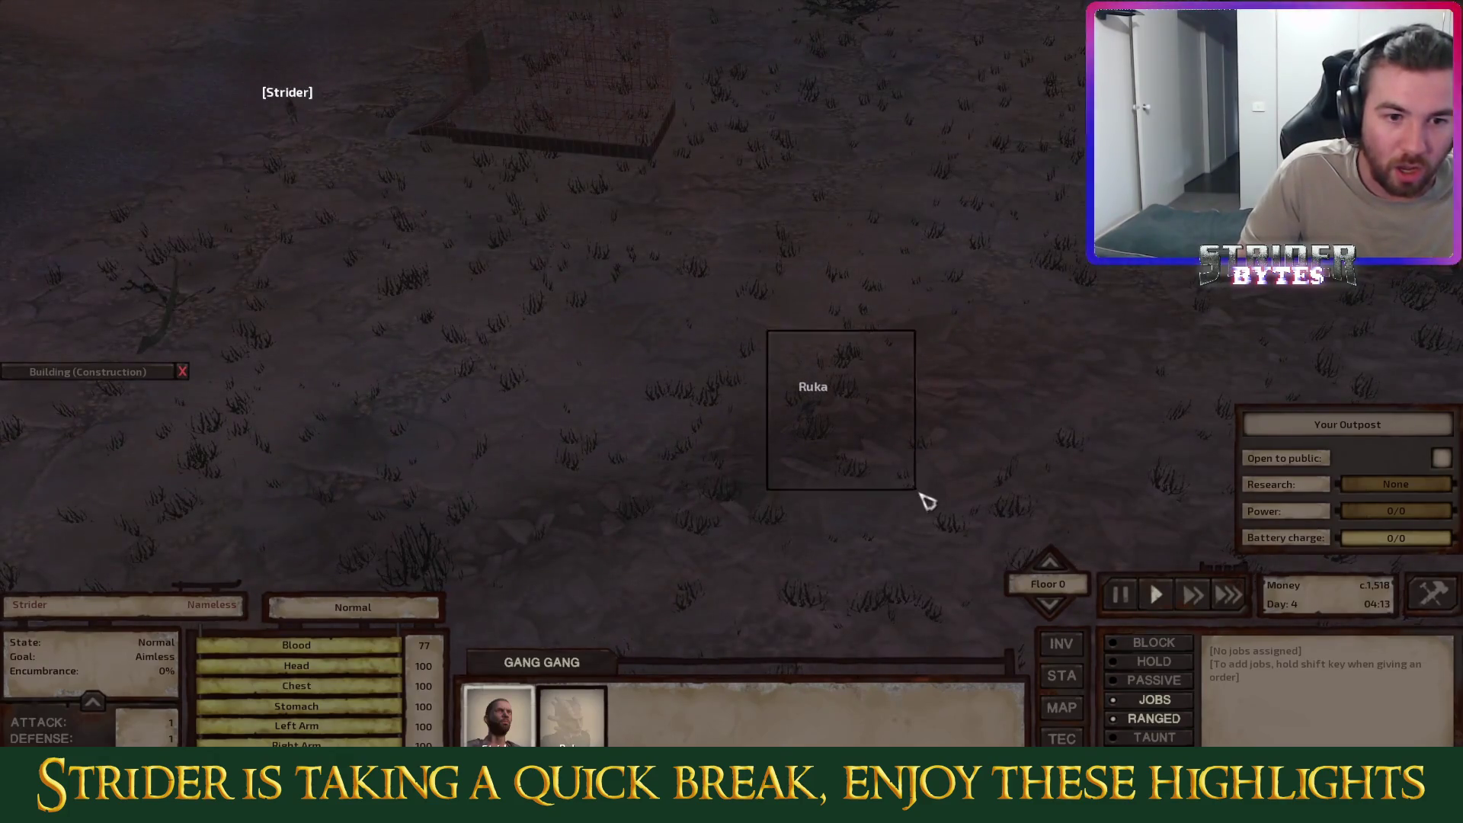
{"action": "left_click_drag", "start_coordinate": [922, 497], "coordinate": [926, 501]}
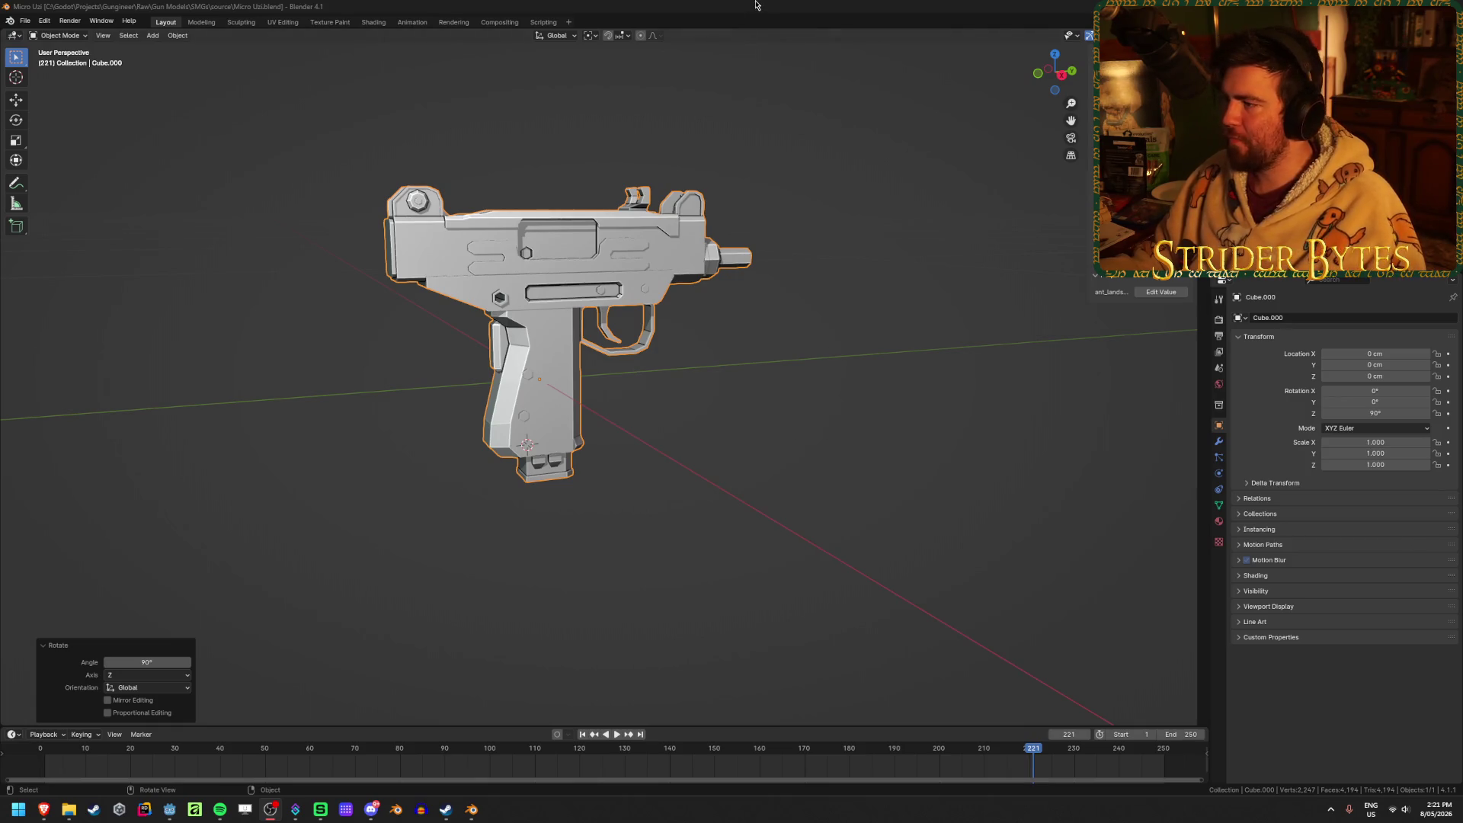
Apply Scale, then Rotation, to Cube.000 via Ctrl+A, giving 0° rotation and 1.000 scale.
{"action": "mouse_move", "coordinate": [914, 336]}
{"action": "middle_mouse_down"}
{"action": "mouse_move", "coordinate": [895, 392]}
{"action": "mouse_move", "coordinate": [876, 386]}
{"action": "middle_mouse_up"}
{"action": "key", "text": "r"}
{"action": "key", "text": "s"}
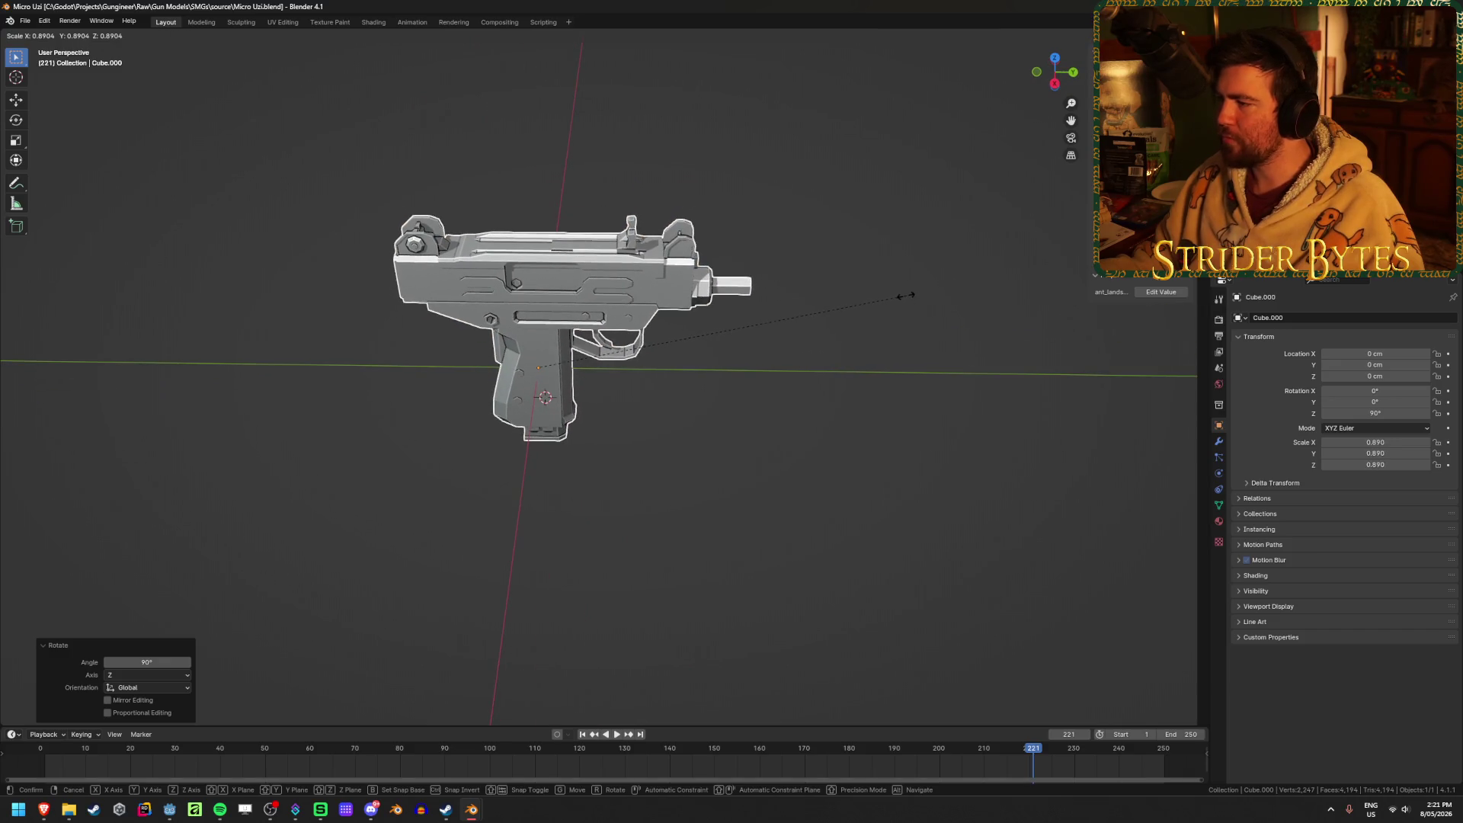
{"action": "key", "text": "Escape"}
{"action": "key", "text": "ctrl+a"}
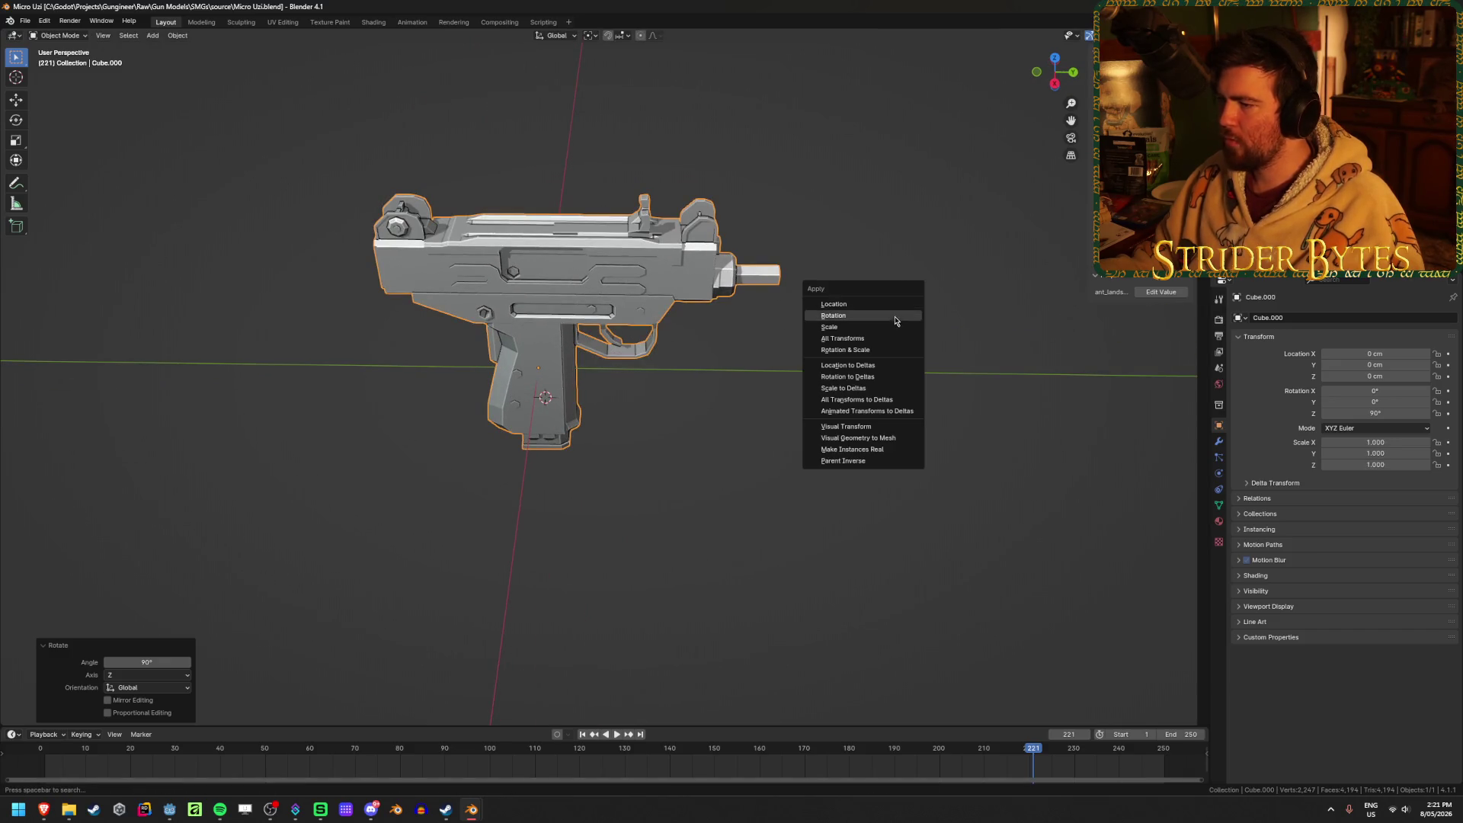
{"action": "left_click", "coordinate": [884, 327]}
{"action": "key", "text": "ctrl+a"}
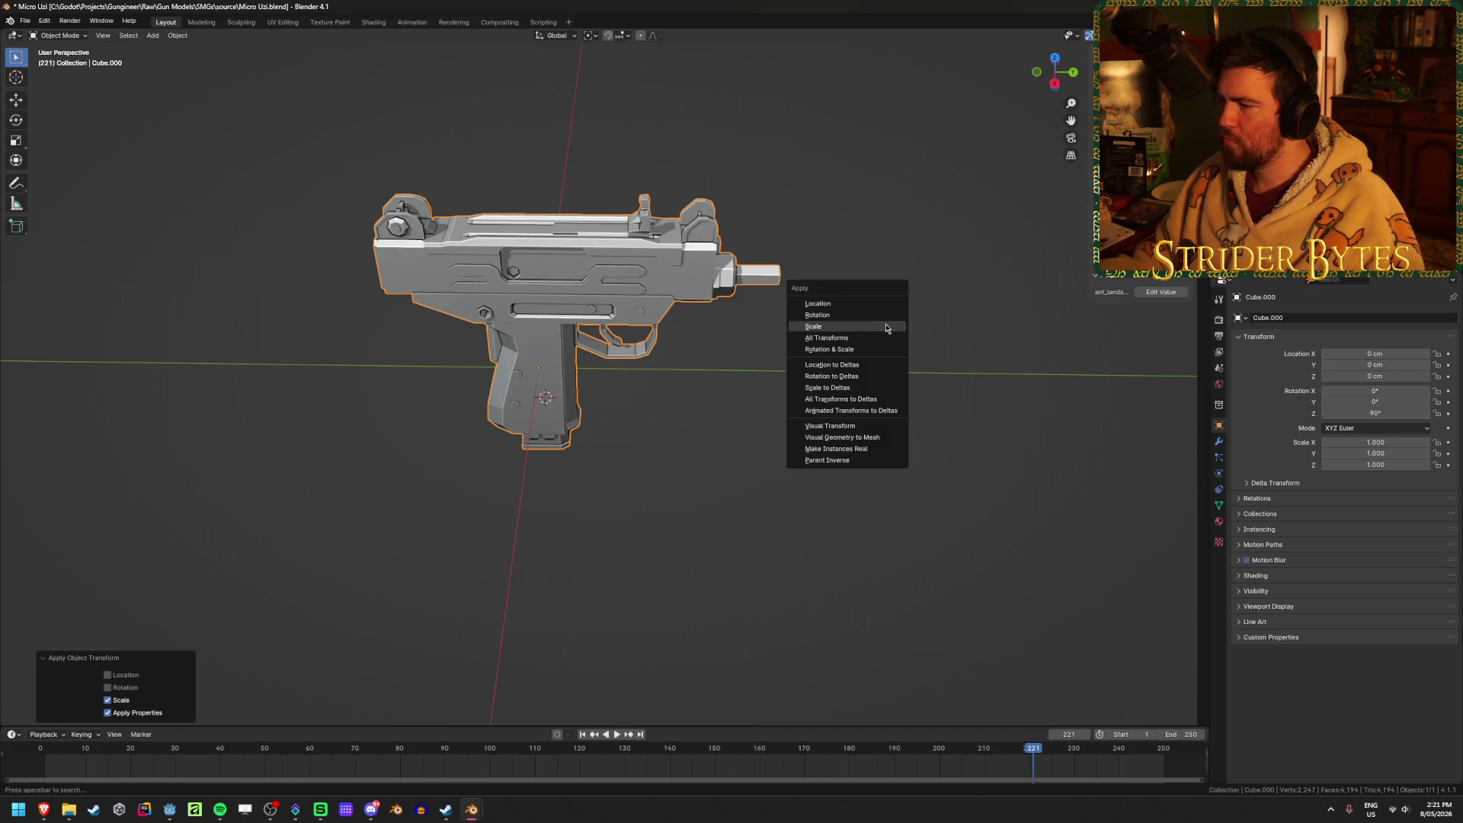
{"action": "left_click", "coordinate": [890, 321]}
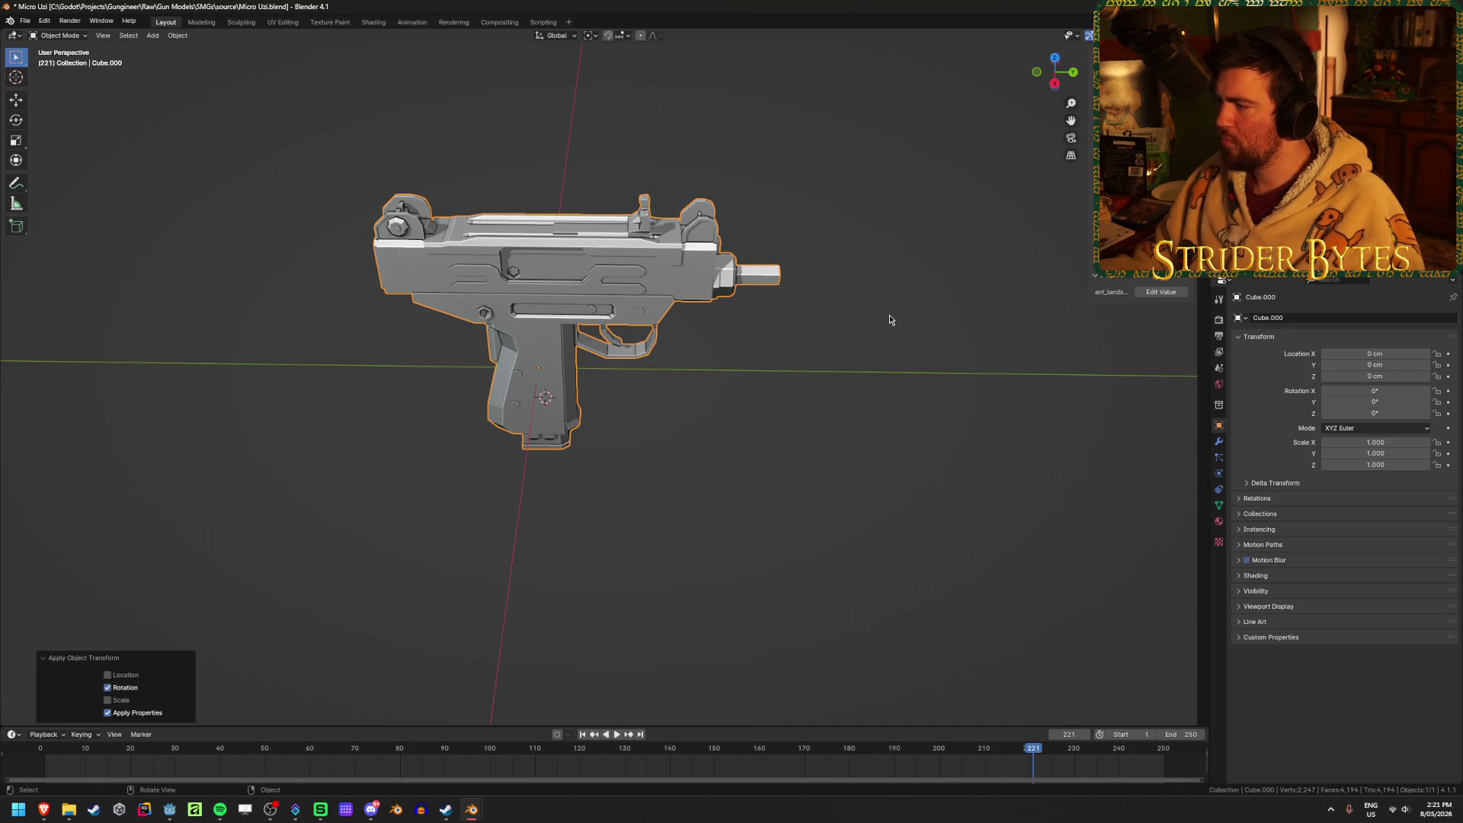
{"action": "middle_click_drag", "start_coordinate": [875, 326], "coordinate": [813, 346]}
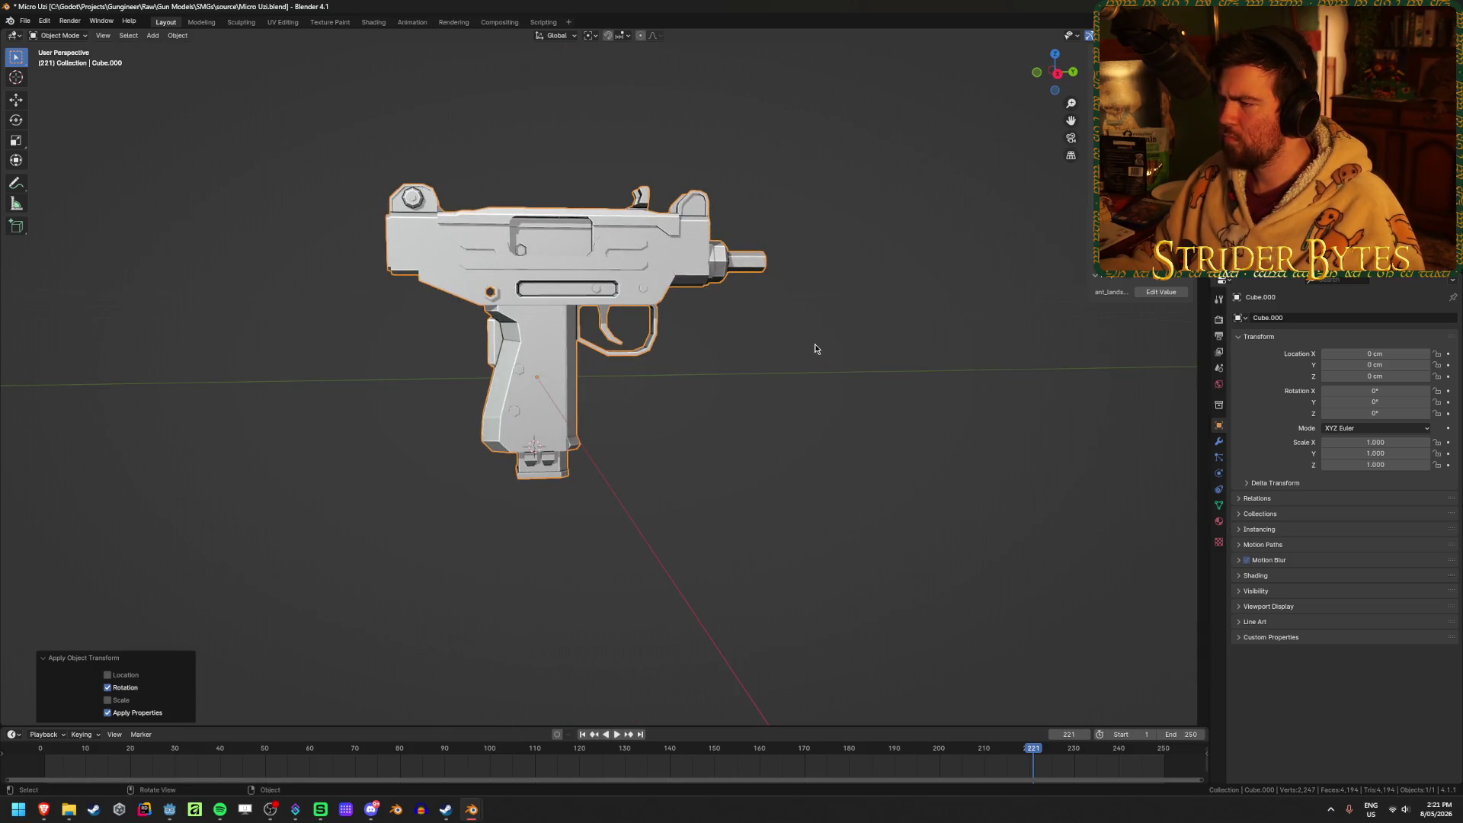
{"action": "scroll", "coordinate": [816, 345], "scroll_direction": "down", "scroll_amount": 3}
{"action": "scroll", "coordinate": [816, 344], "scroll_direction": "up", "scroll_amount": 2}
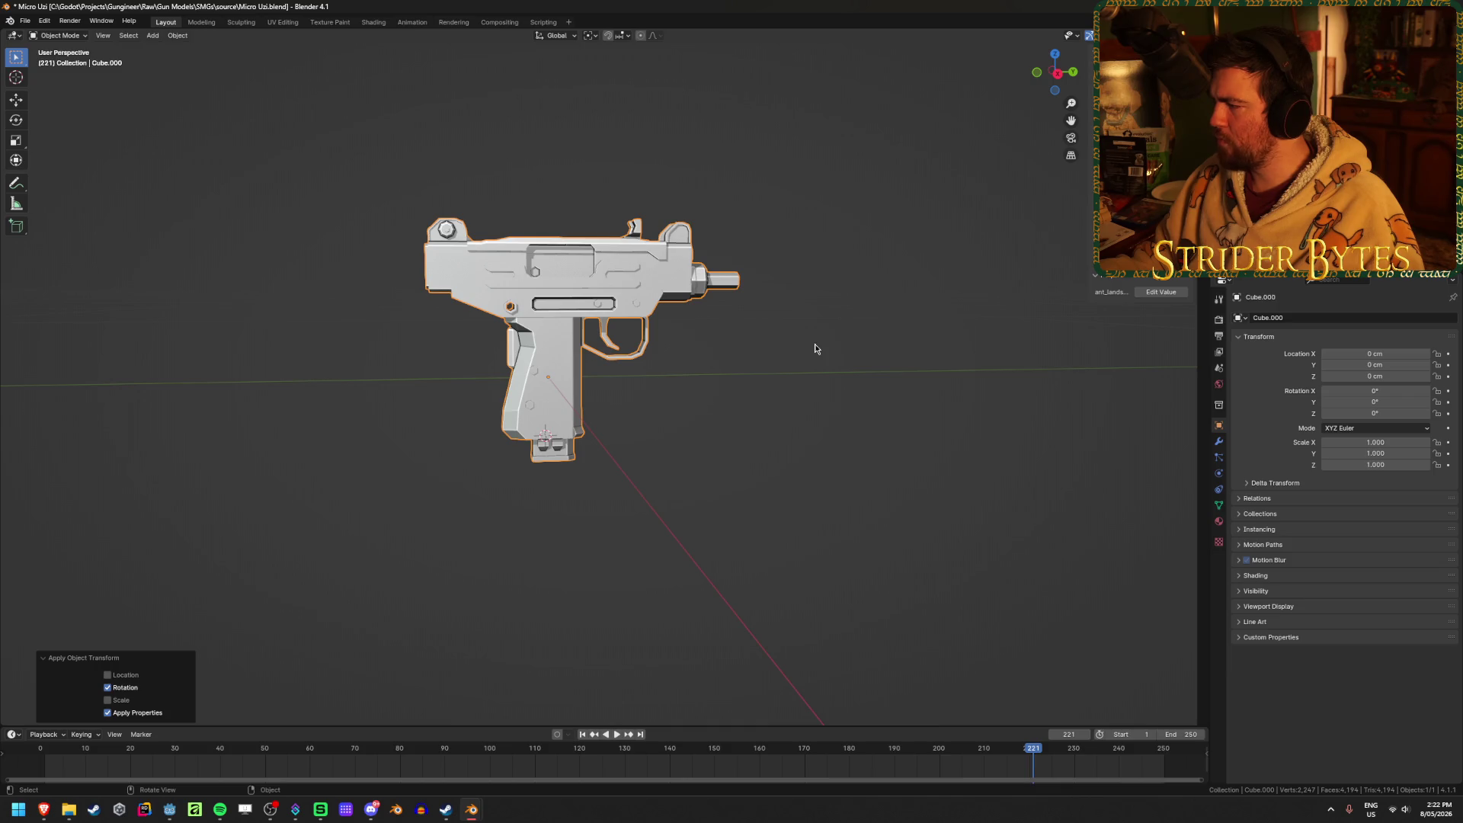
{"action": "mouse_move", "coordinate": [816, 348]}
{"action": "middle_mouse_down"}
{"action": "mouse_move", "coordinate": [889, 392]}
{"action": "mouse_move", "coordinate": [850, 397]}
{"action": "mouse_move", "coordinate": [836, 369]}
{"action": "mouse_move", "coordinate": [797, 362]}
{"action": "mouse_move", "coordinate": [810, 366]}
{"action": "middle_mouse_up"}
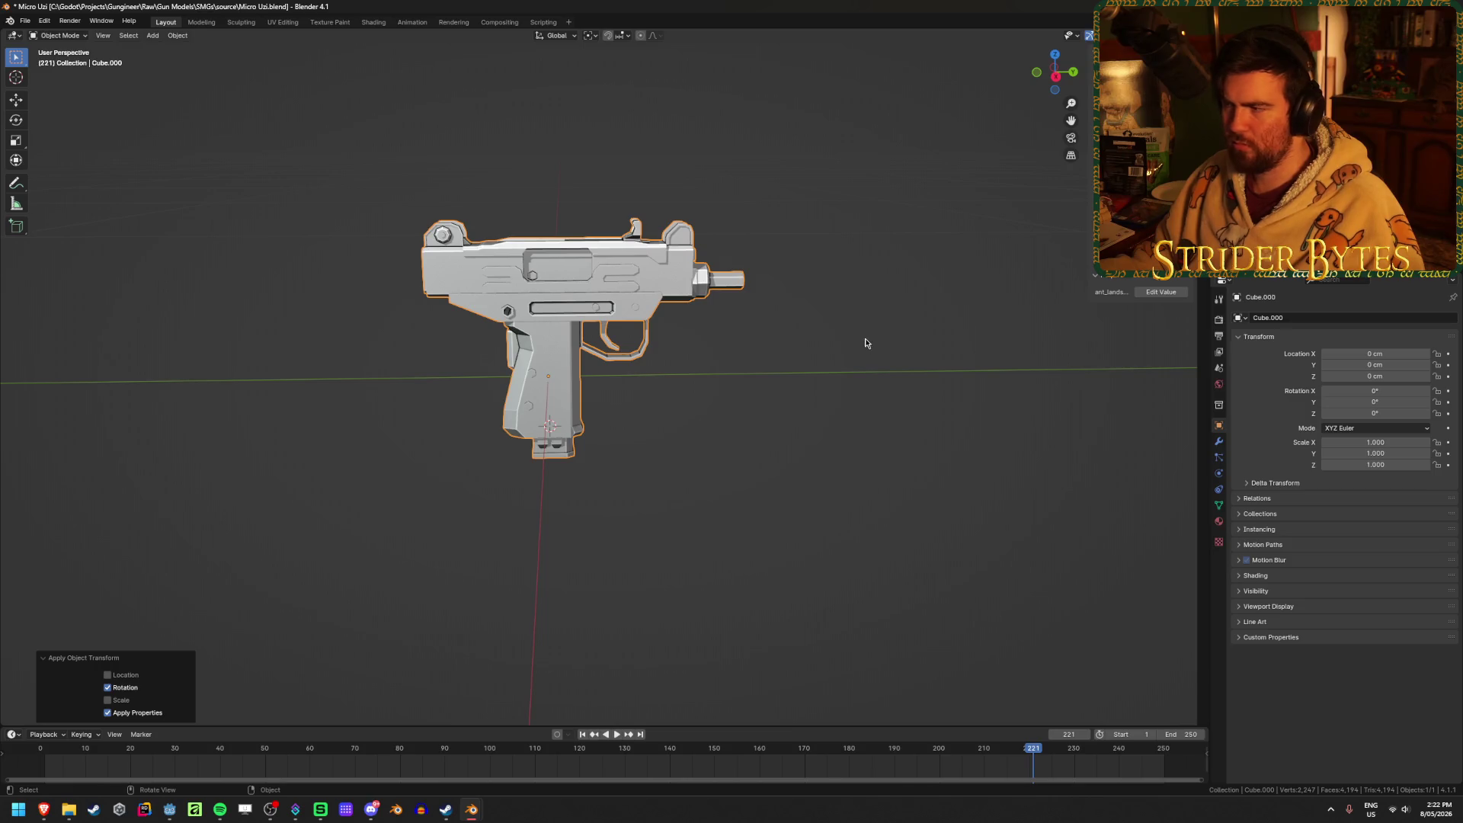
Scale the gun up to 1.323 and apply the scale to the mesh.
{"action": "key", "text": "s"}
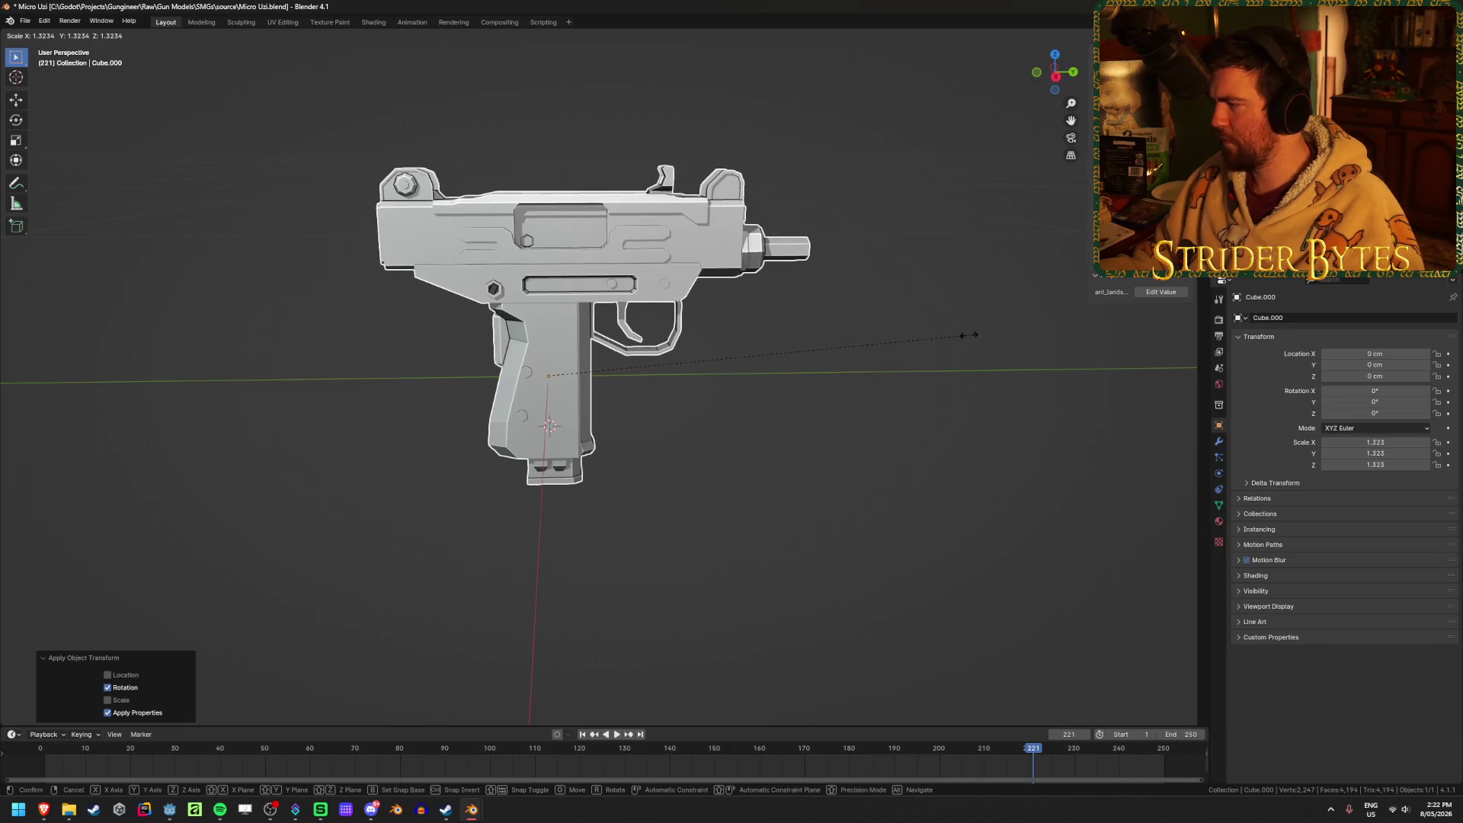
{"action": "left_click", "coordinate": [970, 338]}
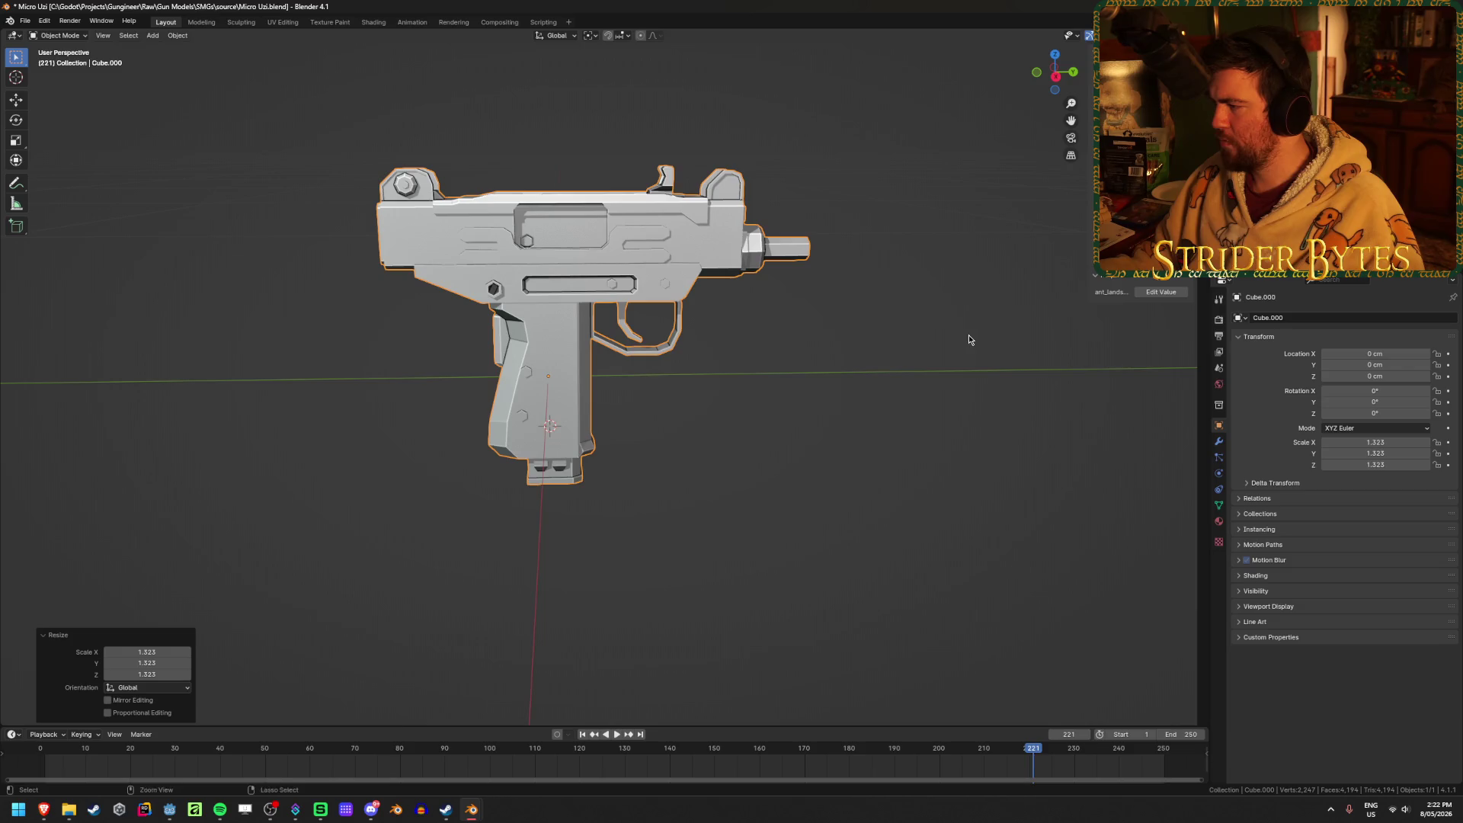
{"action": "key", "text": "ctrl+a"}
{"action": "left_click", "coordinate": [959, 352]}
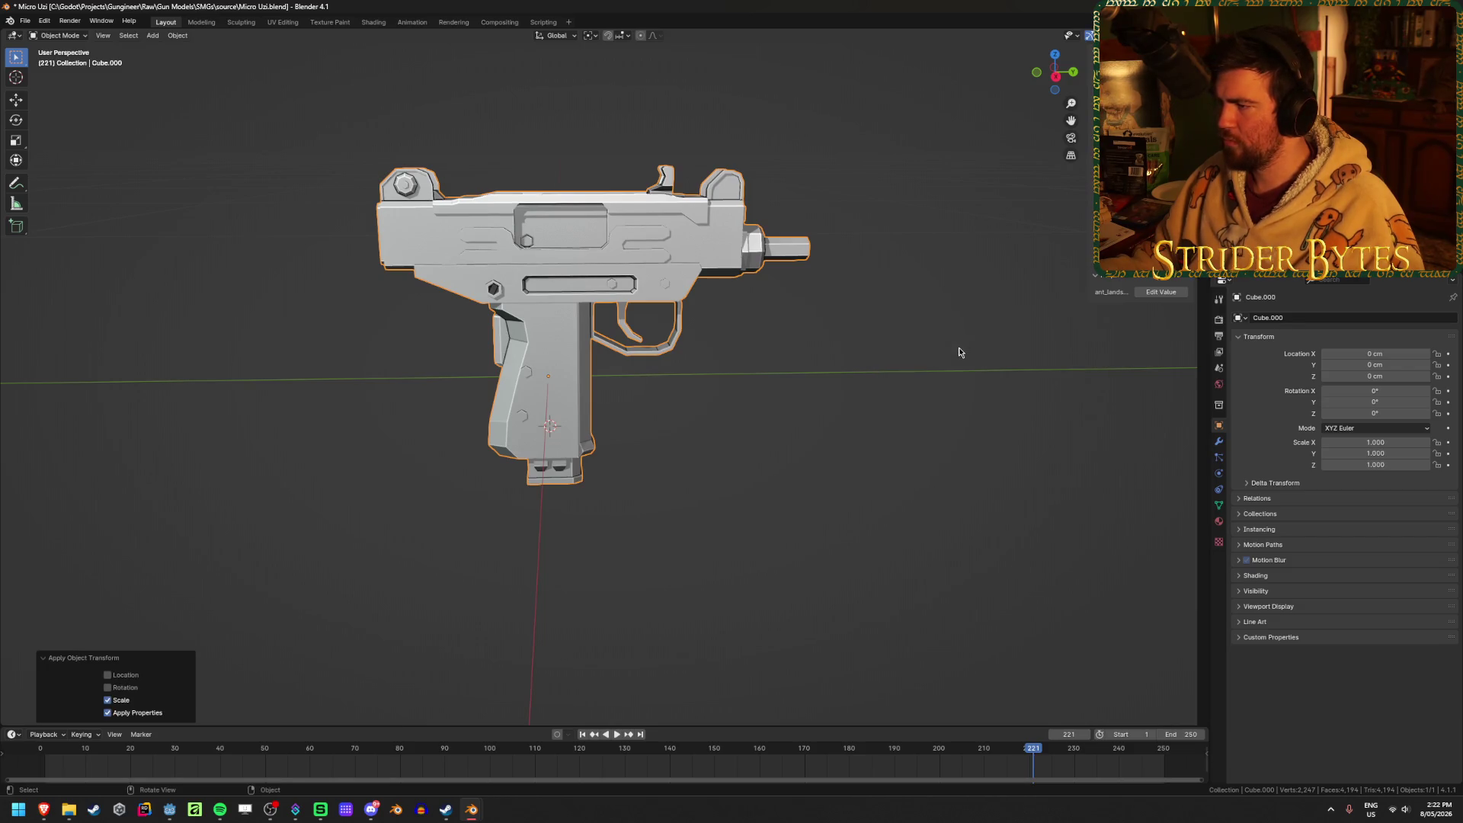
{"action": "scroll", "coordinate": [876, 359], "scroll_direction": "up", "scroll_amount": 3}
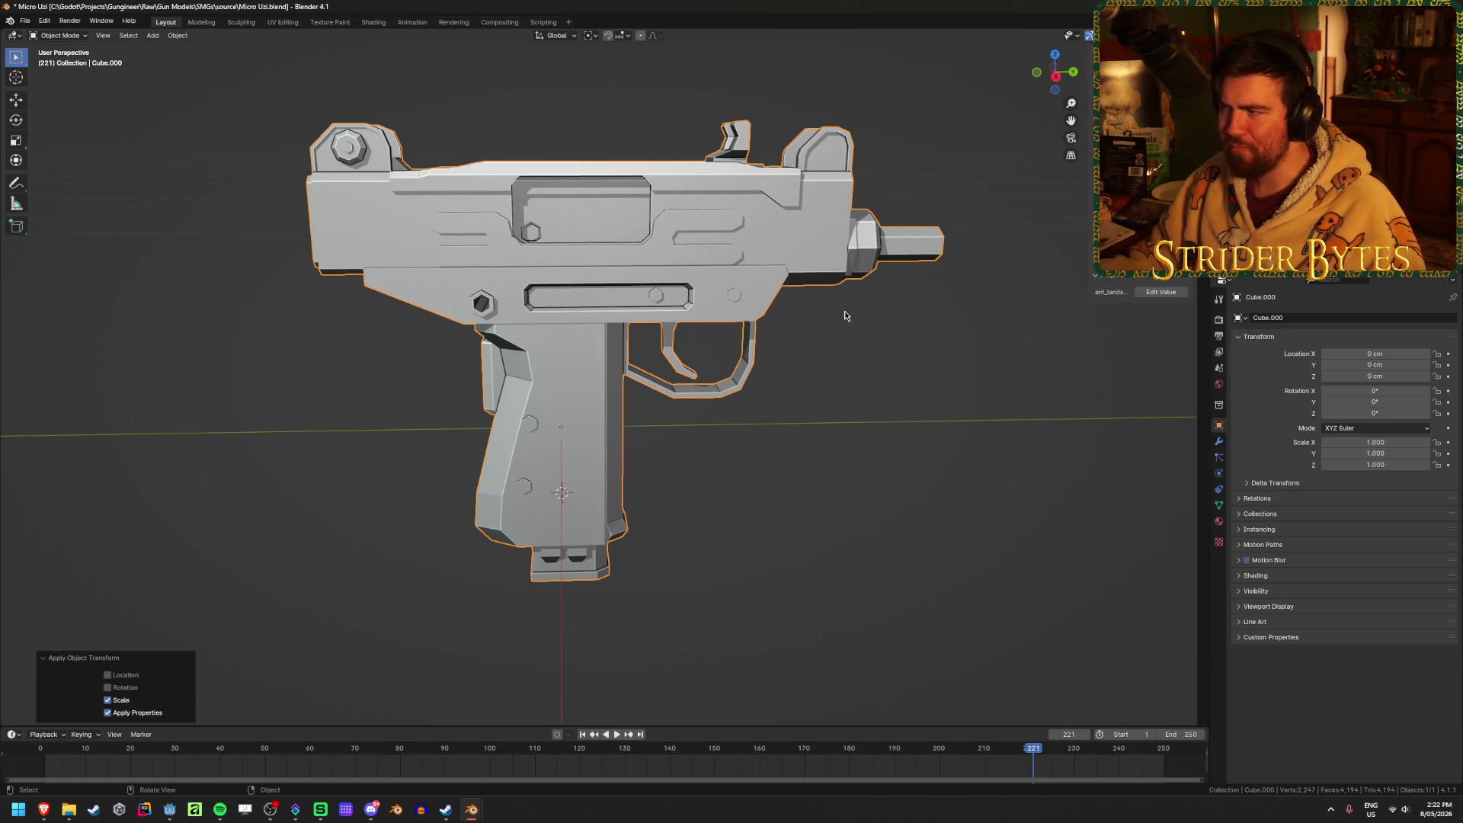
Select the whole Uzi, enter Edit Mode, and orbit to inspect its underside.
{"action": "middle_click_drag", "start_coordinate": [622, 459], "coordinate": [628, 334]}
{"action": "left_click", "coordinate": [737, 430]}
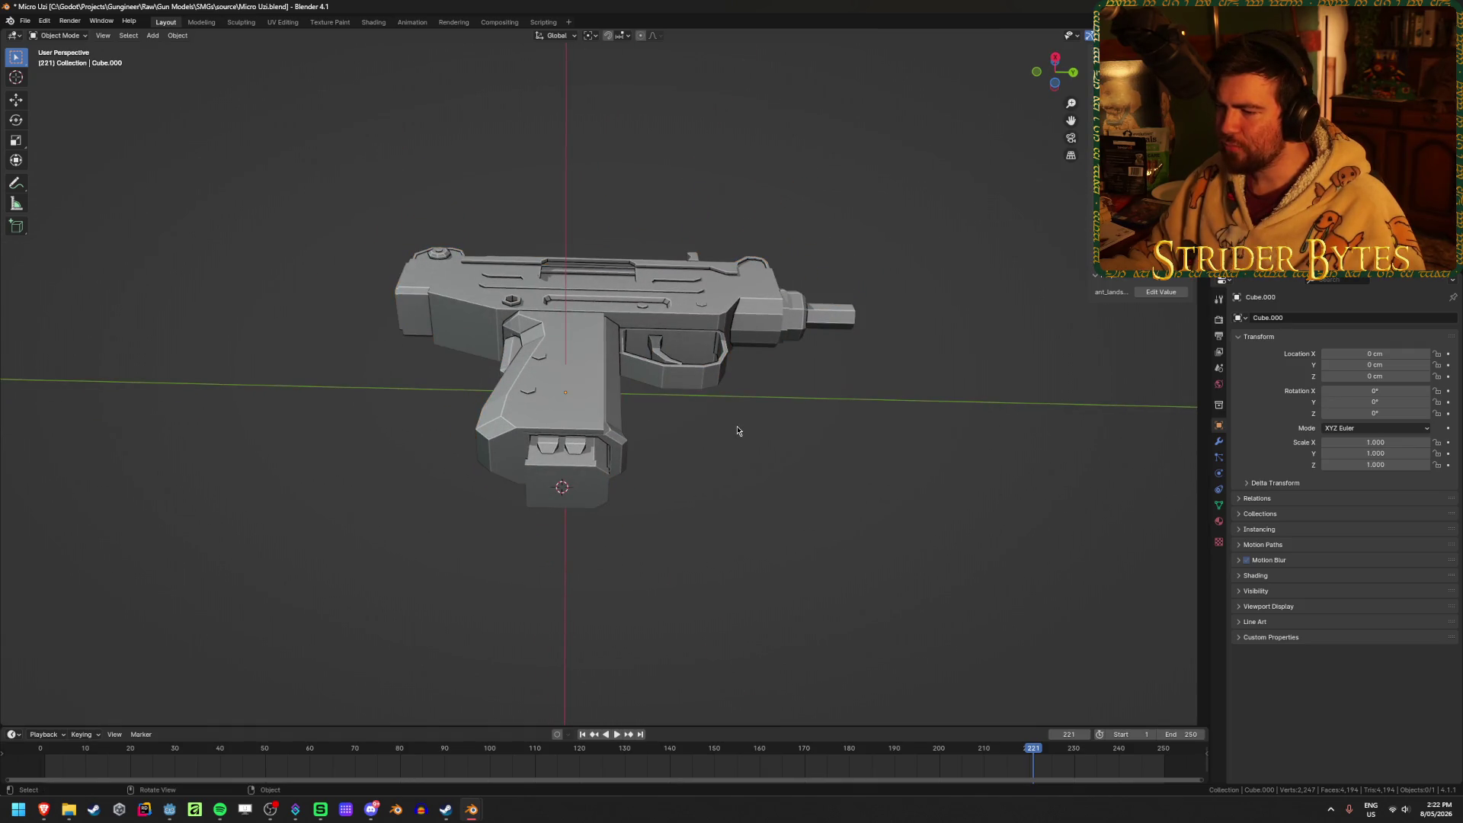
{"action": "left_click", "coordinate": [585, 477]}
{"action": "left_click", "coordinate": [679, 425]}
{"action": "mouse_move", "coordinate": [819, 398]}
{"action": "middle_mouse_down"}
{"action": "mouse_move", "coordinate": [800, 533]}
{"action": "mouse_move", "coordinate": [744, 510]}
{"action": "mouse_move", "coordinate": [854, 451]}
{"action": "middle_mouse_up"}
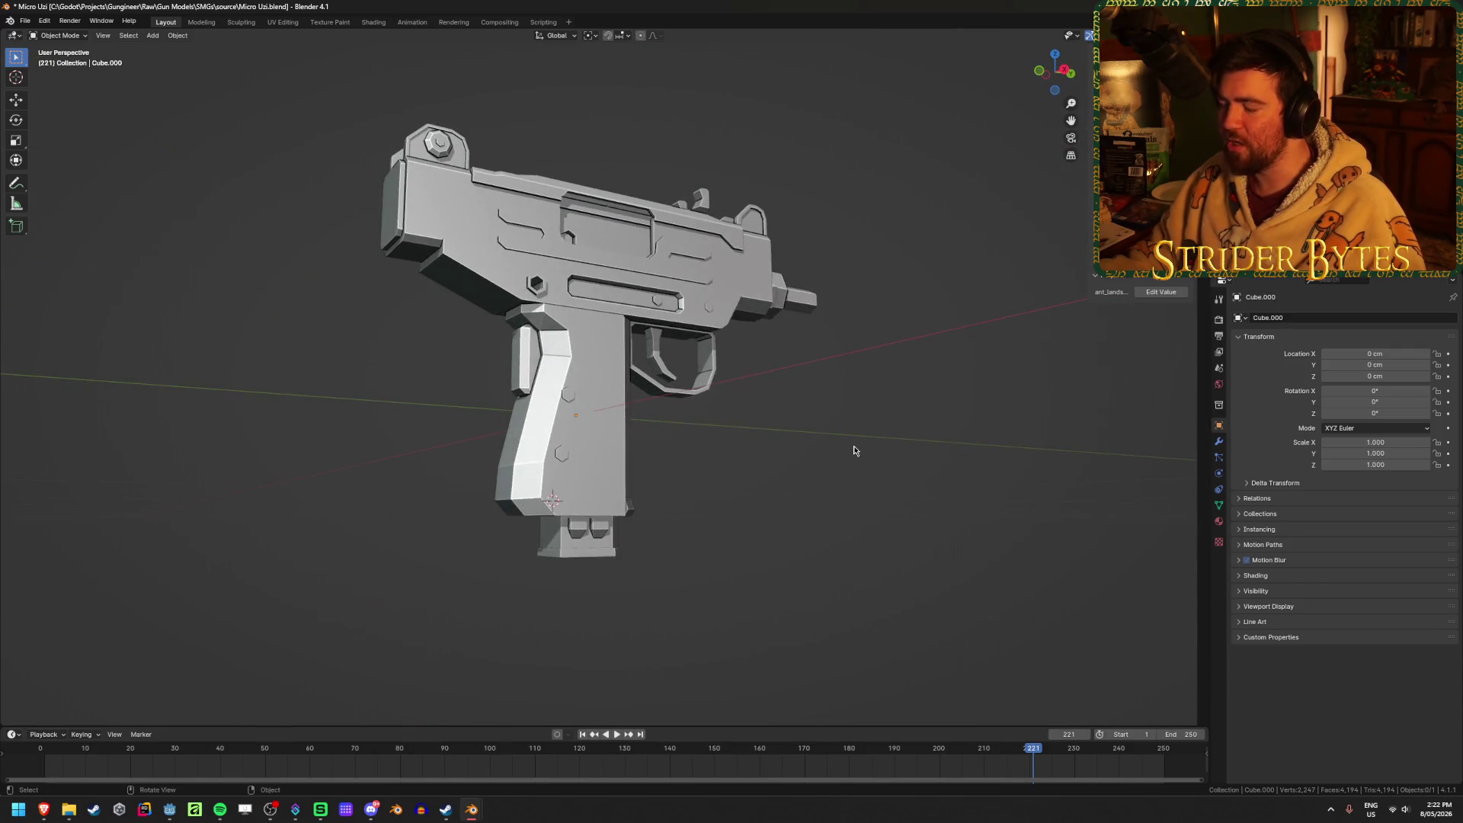
{"action": "key", "text": "a"}
{"action": "mouse_move", "coordinate": [676, 506]}
{"action": "middle_mouse_down"}
{"action": "mouse_move", "coordinate": [702, 450]}
{"action": "mouse_move", "coordinate": [679, 425]}
{"action": "mouse_move", "coordinate": [762, 447]}
{"action": "mouse_move", "coordinate": [679, 477]}
{"action": "mouse_move", "coordinate": [804, 550]}
{"action": "mouse_move", "coordinate": [757, 528]}
{"action": "mouse_move", "coordinate": [950, 477]}
{"action": "middle_mouse_up"}
{"action": "key", "text": "Tab"}
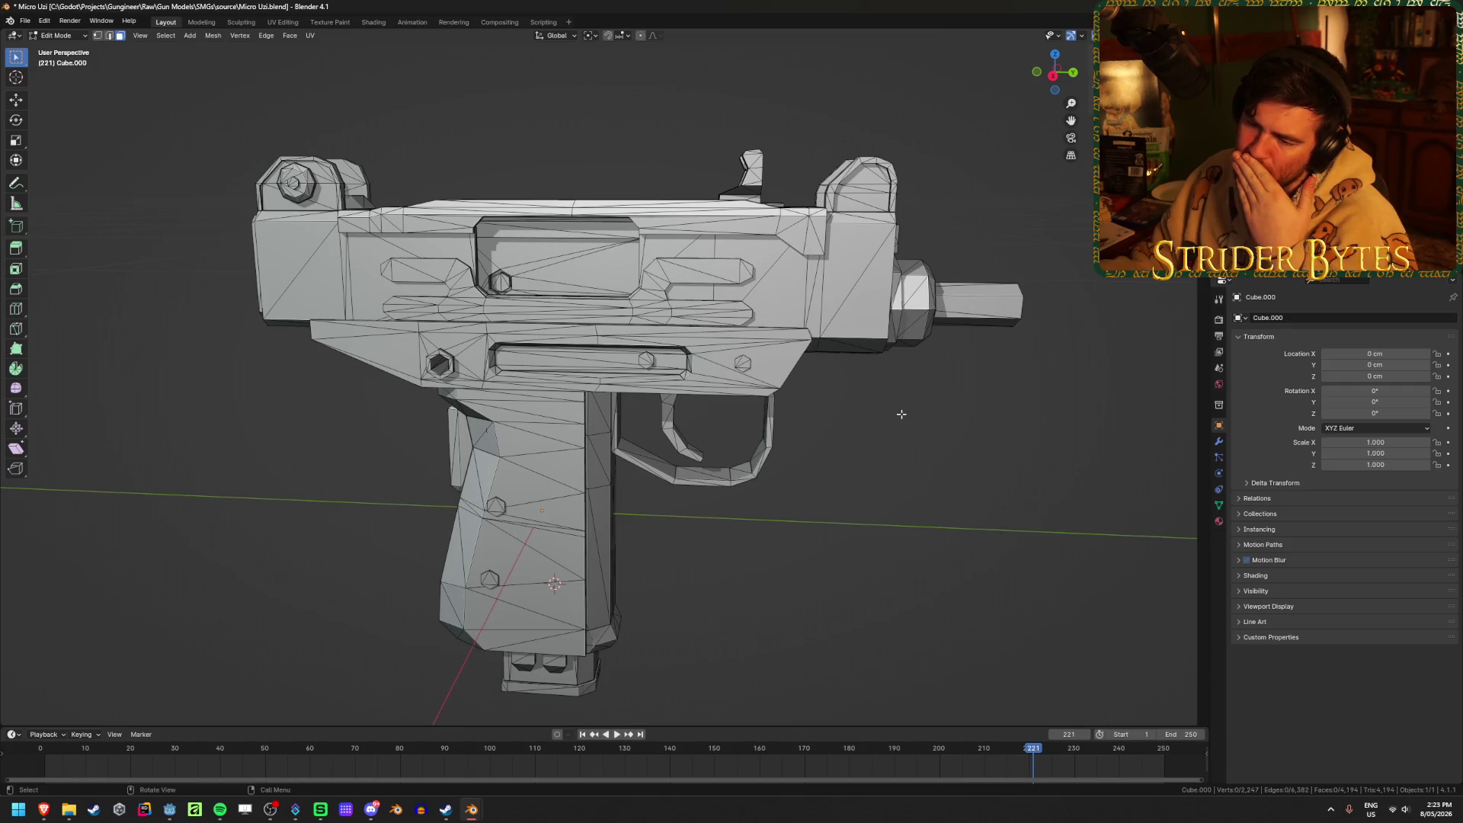
{"action": "middle_click_drag", "start_coordinate": [314, 452], "coordinate": [490, 418]}
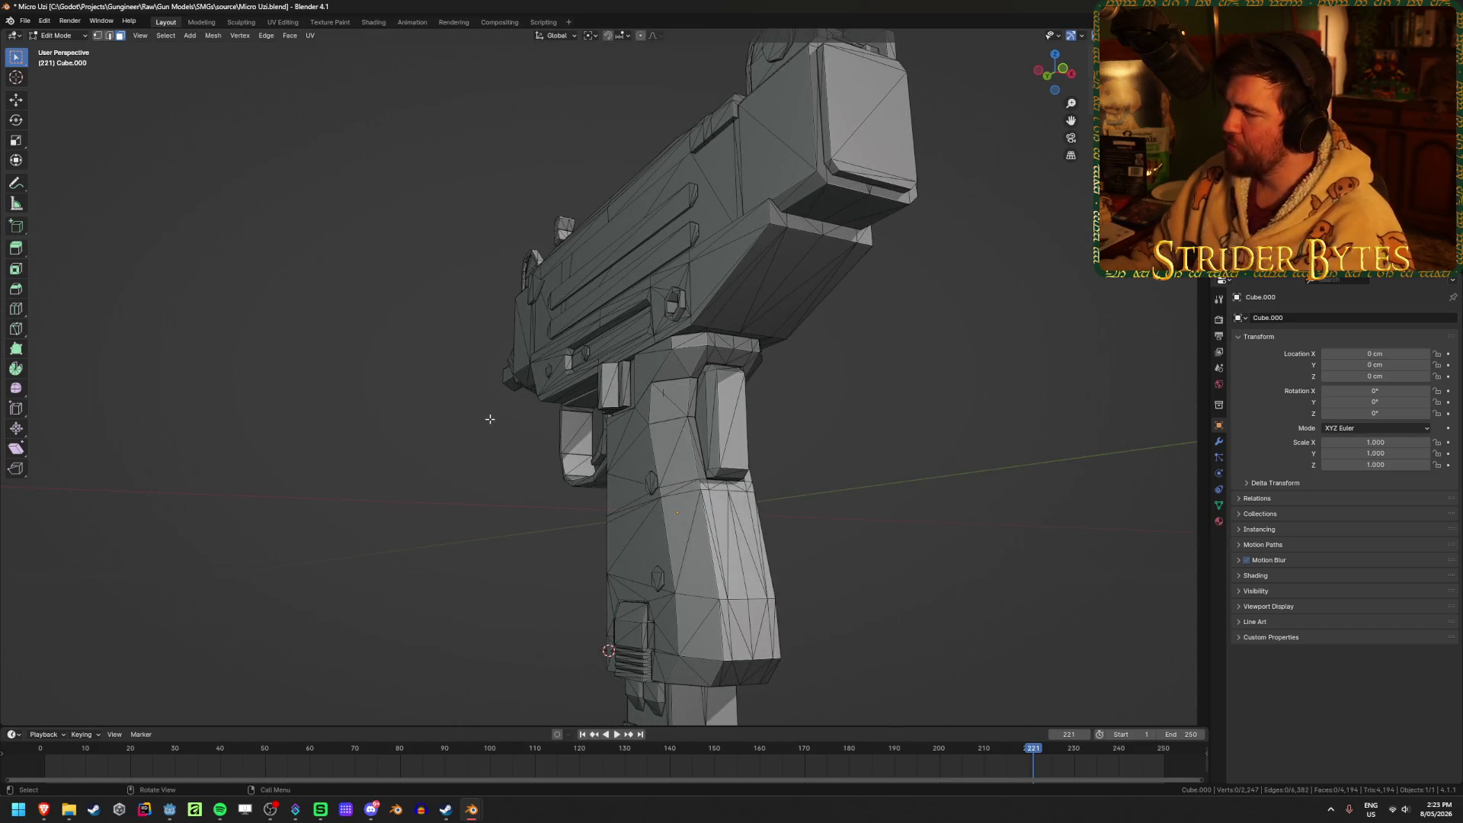
{"action": "mouse_move", "coordinate": [471, 426]}
{"action": "middle_mouse_down"}
{"action": "mouse_move", "coordinate": [617, 387]}
{"action": "mouse_move", "coordinate": [774, 537]}
{"action": "mouse_move", "coordinate": [772, 517]}
{"action": "middle_mouse_up"}
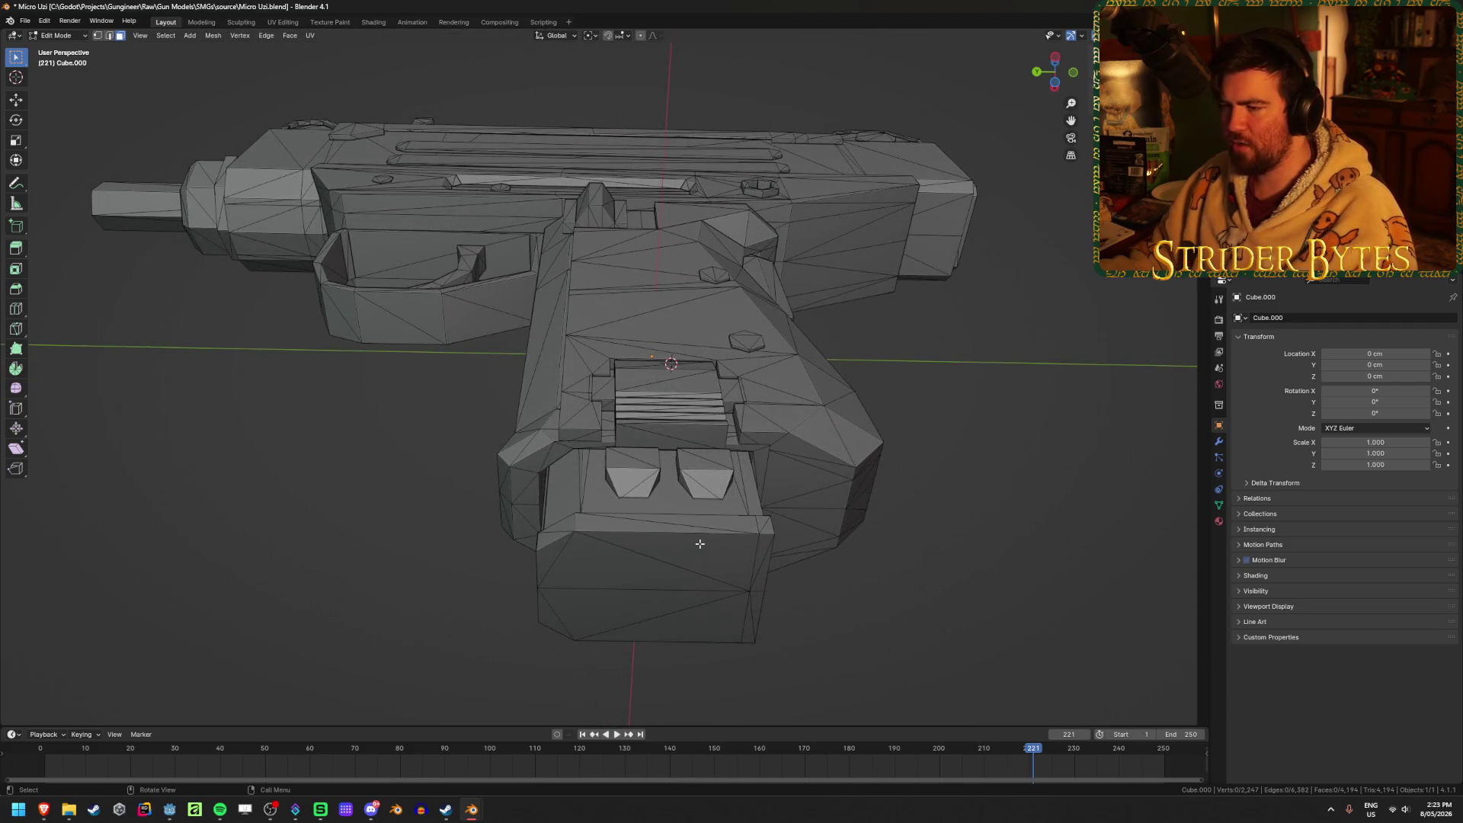
L-select the magazine's linked pieces, testing a vertical move and cancelling it.
{"action": "key", "text": "l"}
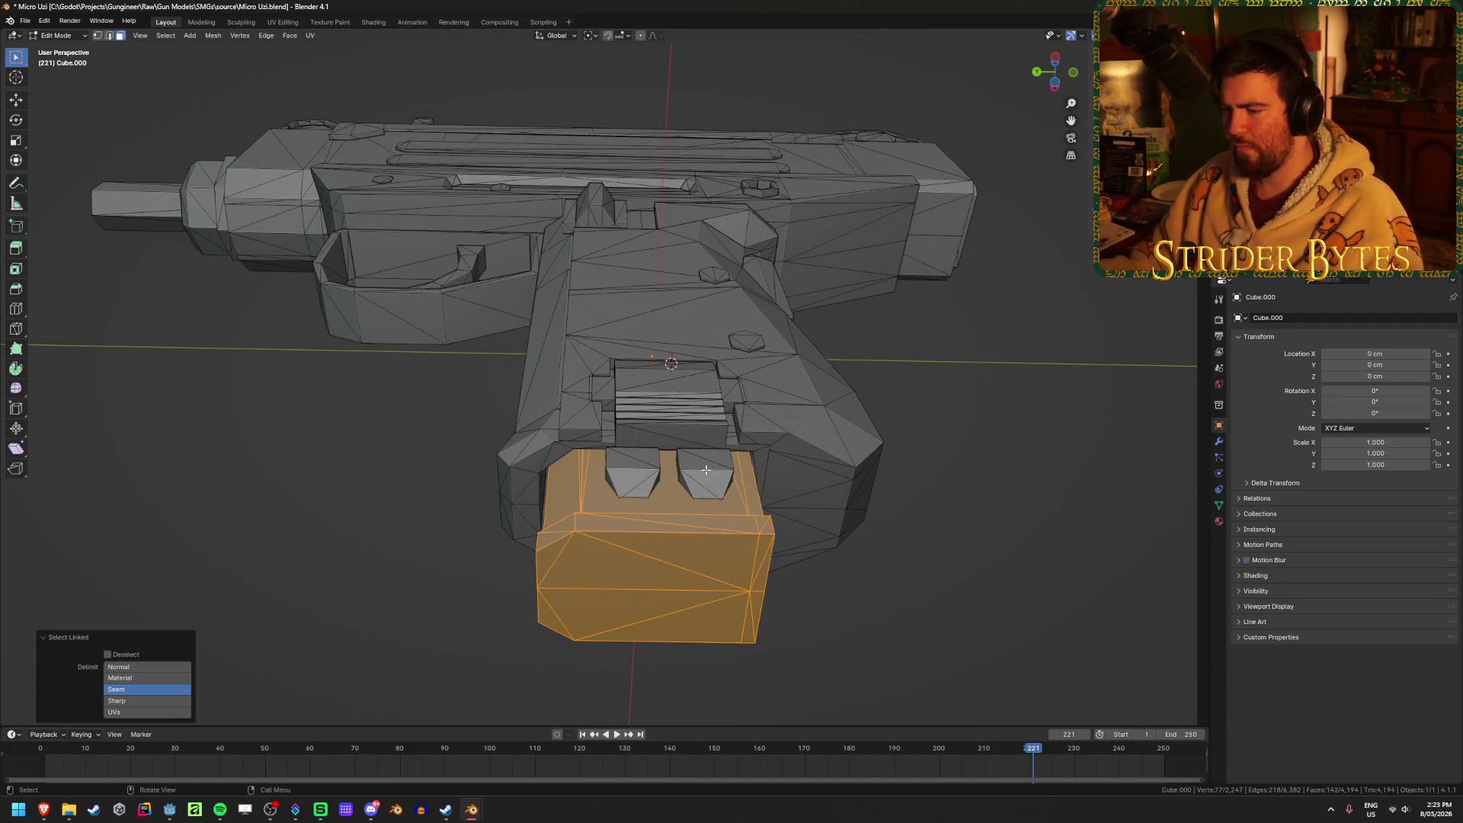
{"action": "key", "text": "l"}
{"action": "key", "text": "ctrl+z"}
{"action": "key", "text": "ctrl+shift+z"}
{"action": "middle_click_drag", "start_coordinate": [947, 575], "coordinate": [819, 310]}
{"action": "key", "text": "g"}
{"action": "key", "text": "z"}
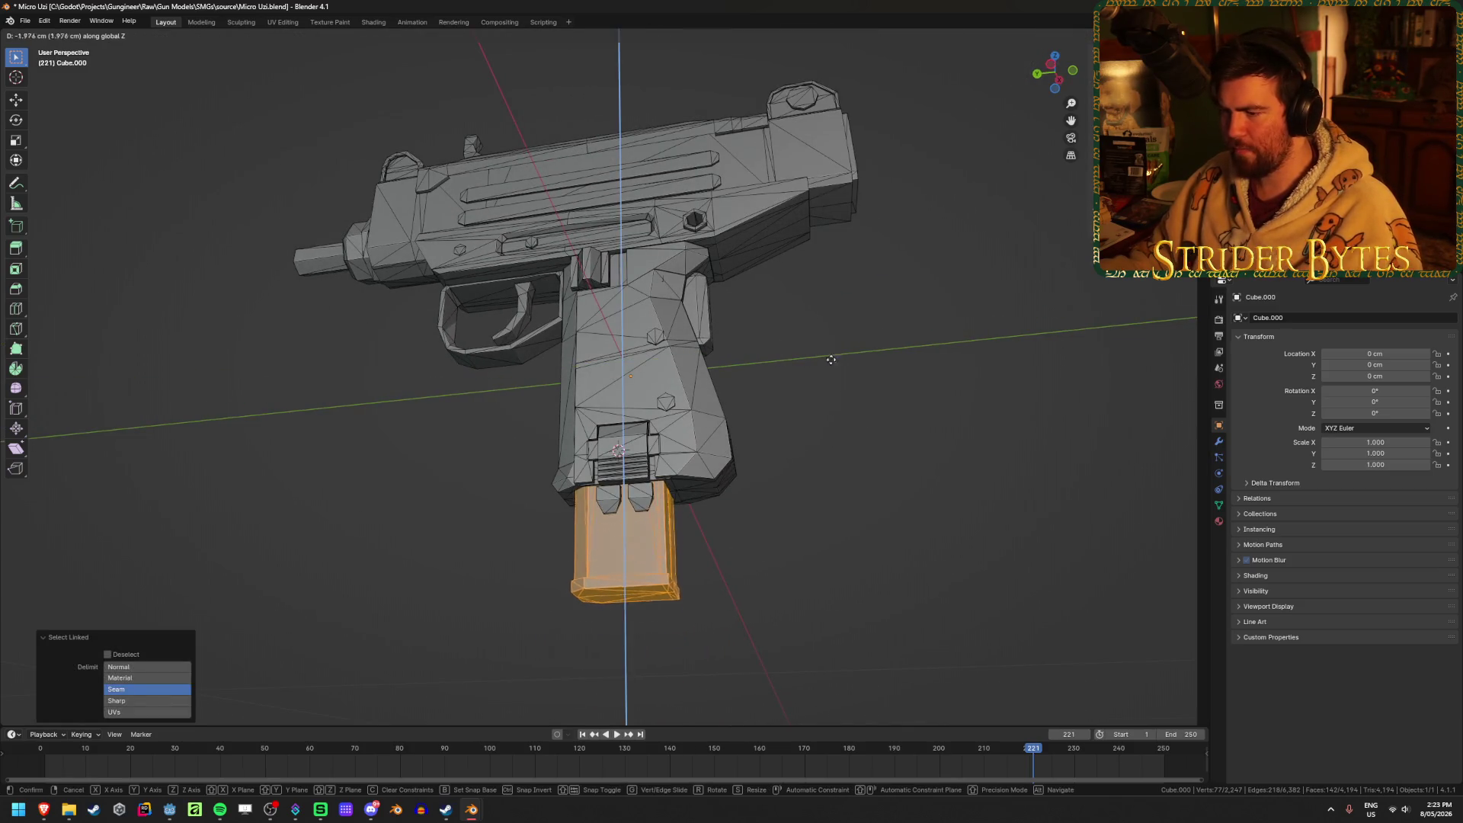
{"action": "key", "text": "Escape"}
Switch to X-ray and add the remaining magazine mesh islands to the selection.
{"action": "key", "text": "alt+z"}
{"action": "mouse_move", "coordinate": [900, 691]}
{"action": "middle_mouse_down"}
{"action": "mouse_move", "coordinate": [775, 341]}
{"action": "mouse_move", "coordinate": [755, 355]}
{"action": "middle_mouse_up"}
{"action": "scroll", "coordinate": [775, 341], "scroll_direction": "up", "scroll_amount": 4}
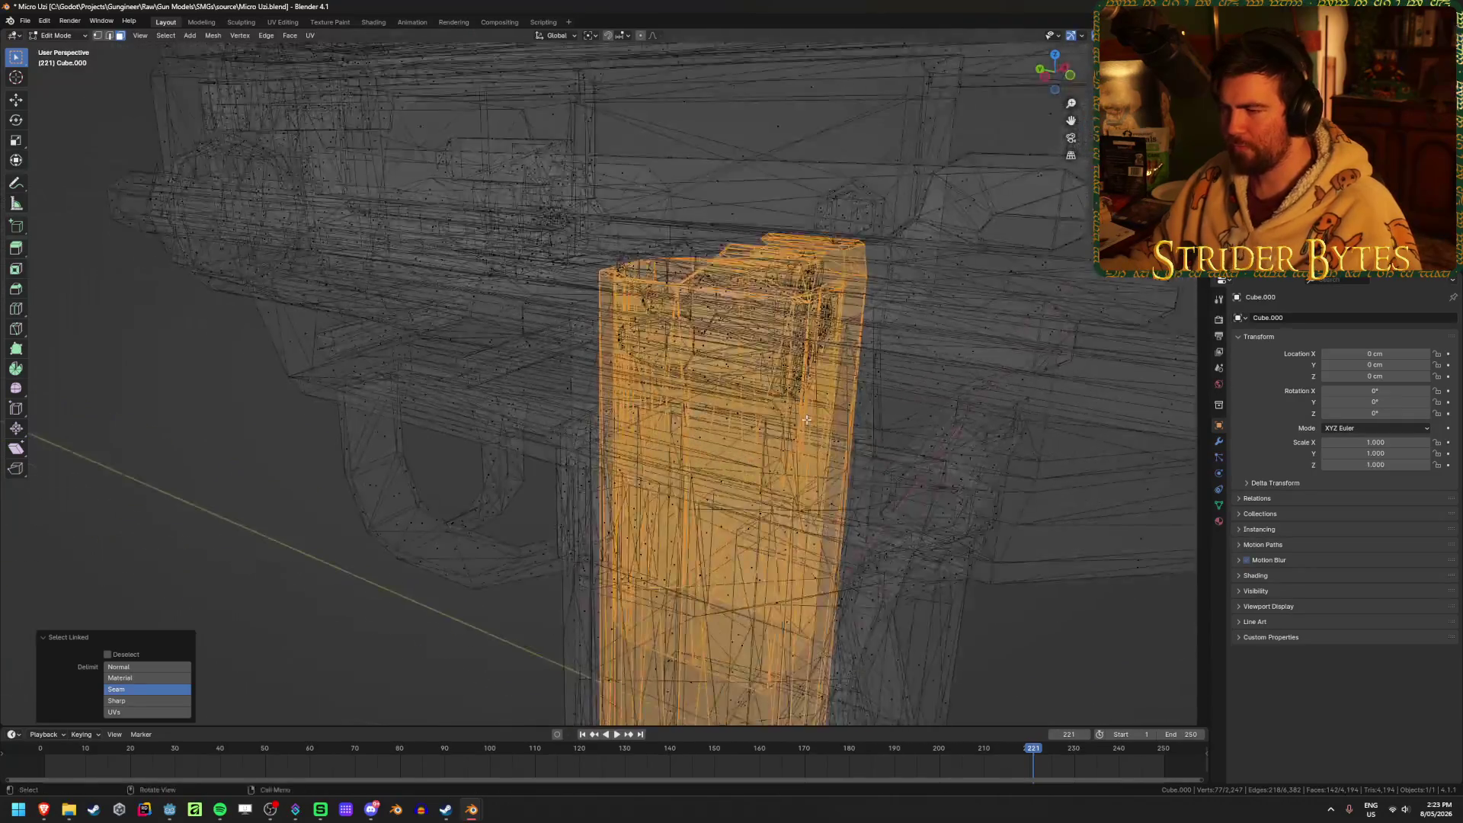
{"action": "scroll", "coordinate": [748, 360], "scroll_direction": "up", "scroll_amount": 2}
{"action": "key", "text": "l"}
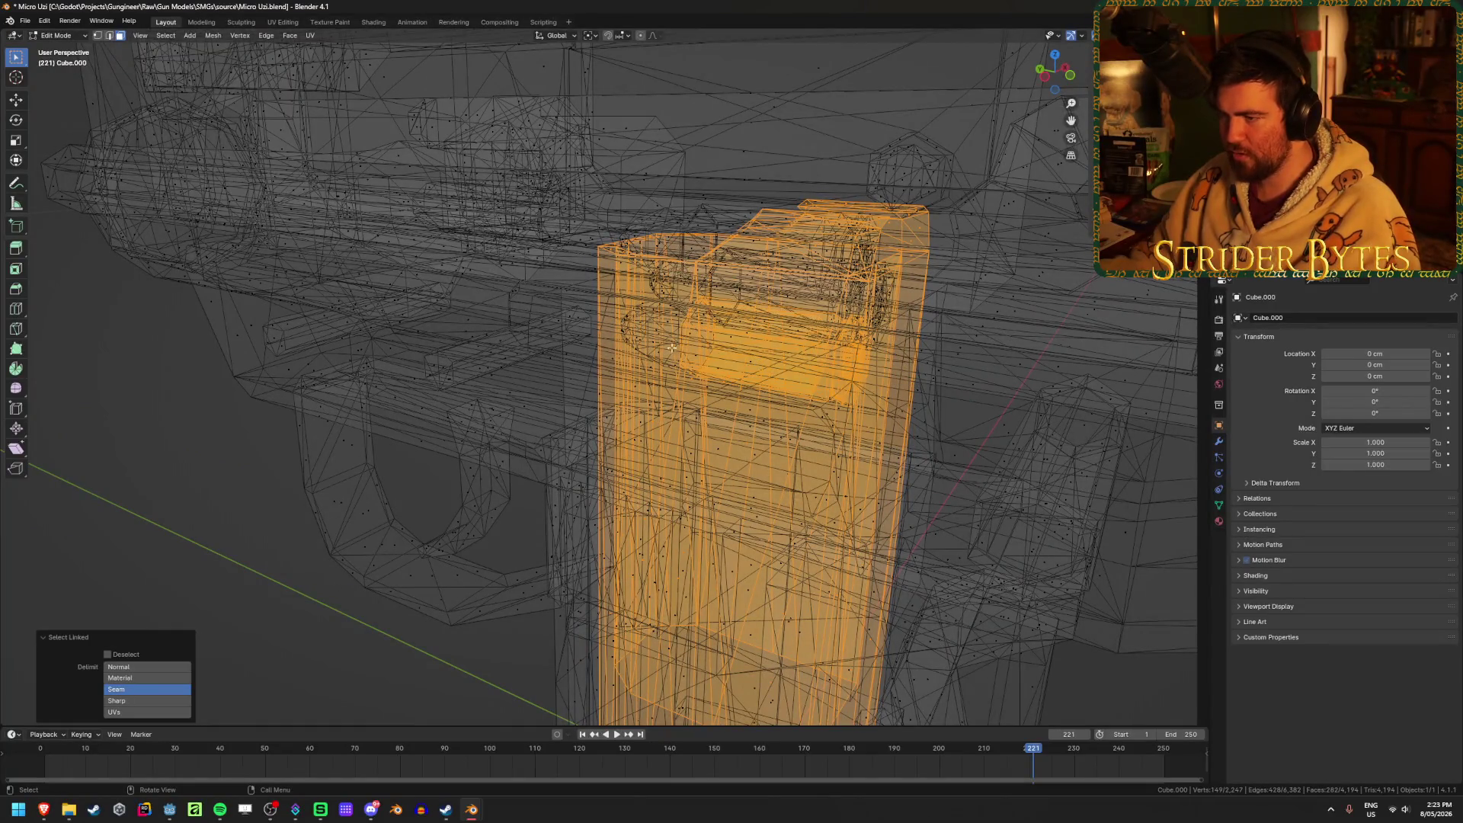
{"action": "key", "text": "l"}
{"action": "key", "text": "l"}
{"action": "key", "text": "l"}
{"action": "mouse_move", "coordinate": [730, 286]}
{"action": "middle_mouse_down"}
{"action": "mouse_move", "coordinate": [857, 321]}
{"action": "mouse_move", "coordinate": [728, 267]}
{"action": "middle_mouse_up"}
{"action": "key", "text": "l"}
{"action": "key", "text": "l"}
{"action": "scroll", "coordinate": [800, 381], "scroll_direction": "down", "scroll_amount": 8}
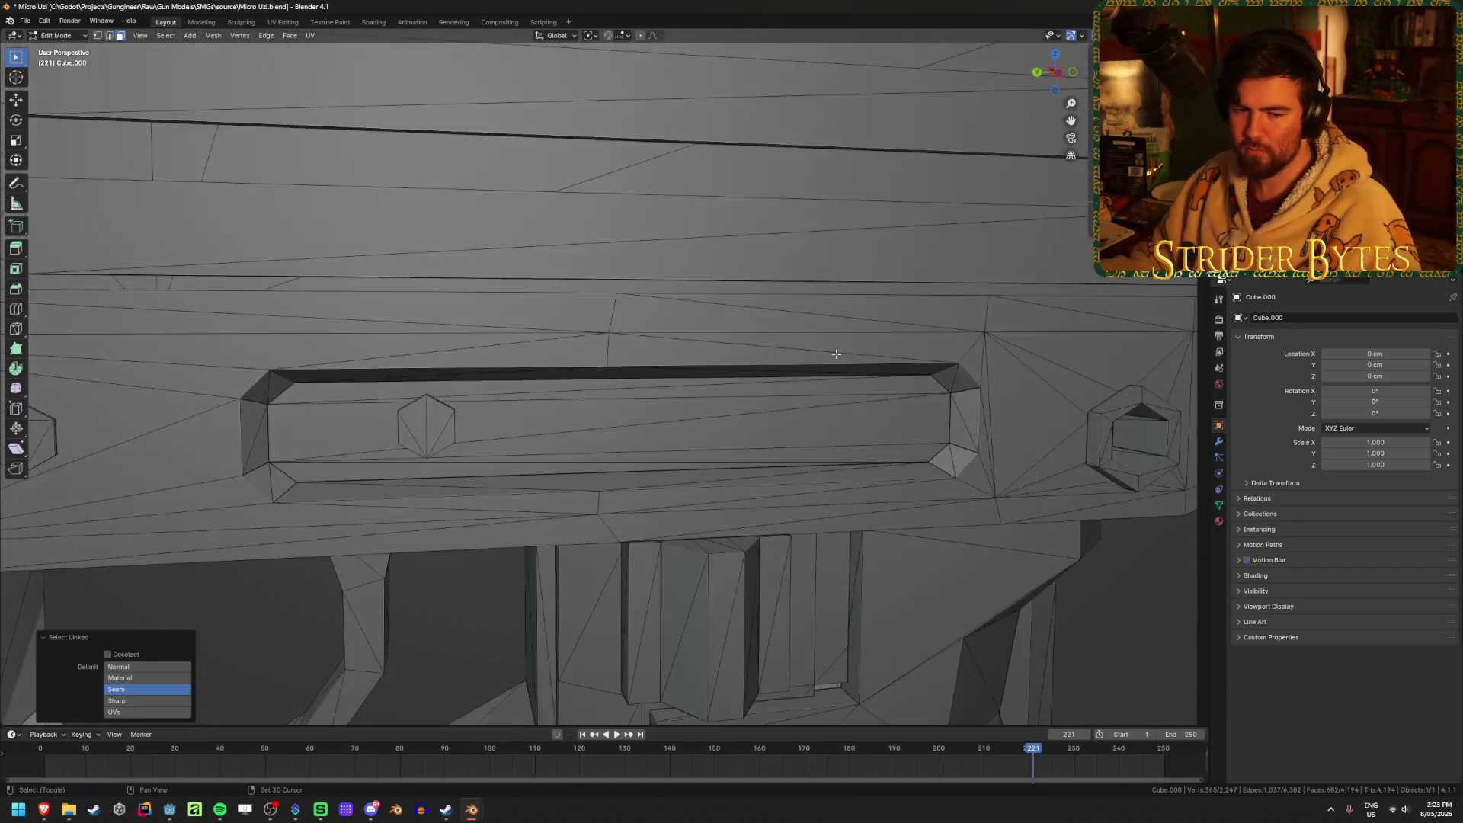
Separate the selected magazine into its own object, Cube.001, and inspect the grip.
{"action": "key", "text": "p"}
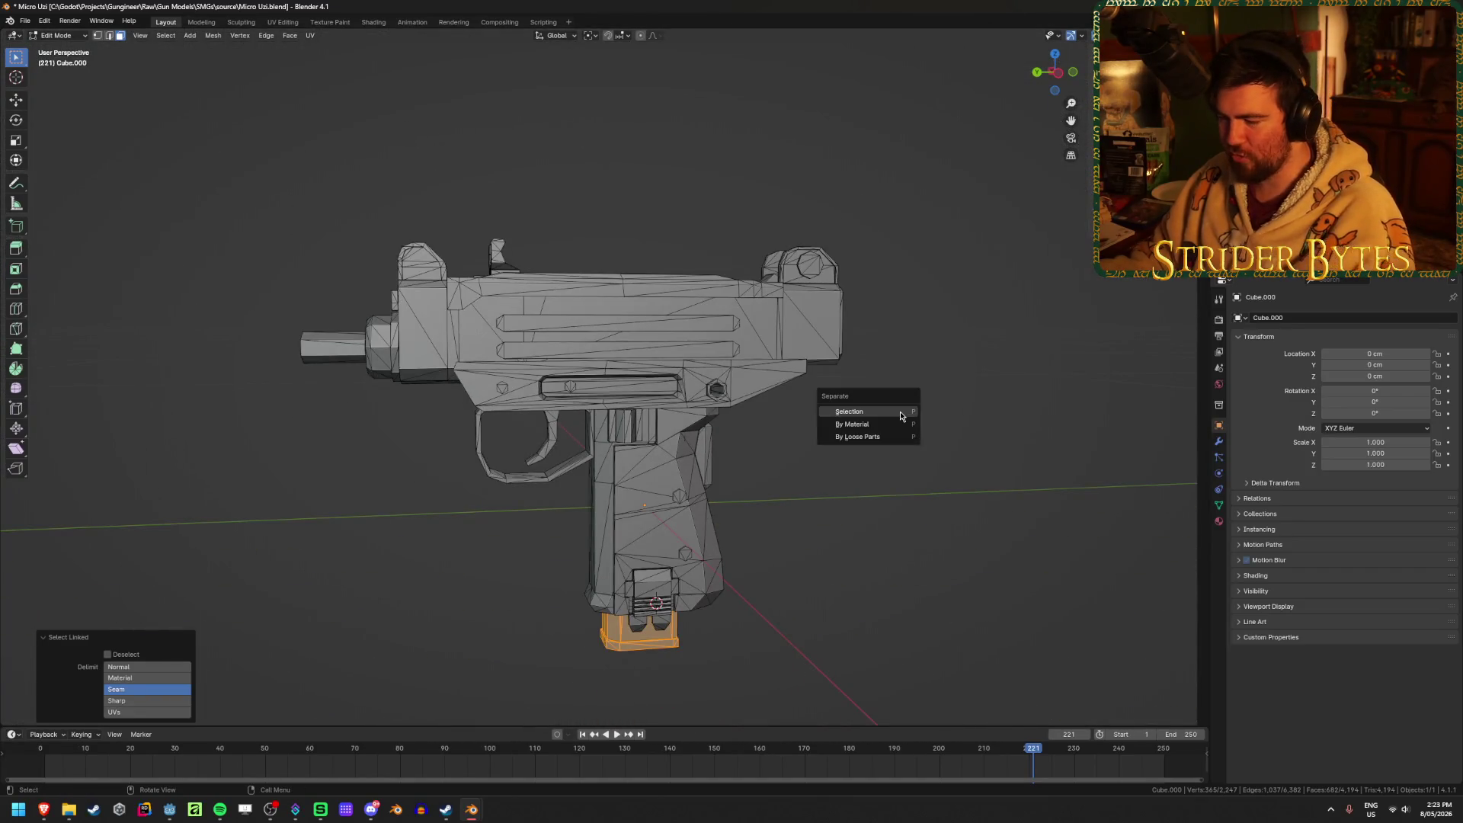
{"action": "left_click", "coordinate": [901, 415]}
{"action": "key", "text": "Tab"}
{"action": "middle_click_drag", "start_coordinate": [881, 496], "coordinate": [823, 317]}
{"action": "scroll", "coordinate": [827, 358], "scroll_direction": "up", "scroll_amount": 5}
{"action": "mouse_move", "coordinate": [833, 402]}
{"action": "middle_mouse_down"}
{"action": "mouse_move", "coordinate": [882, 351]}
{"action": "mouse_move", "coordinate": [921, 340]}
{"action": "mouse_move", "coordinate": [928, 385]}
{"action": "middle_mouse_up"}
{"action": "scroll", "coordinate": [568, 423], "scroll_direction": "up", "scroll_amount": 2}
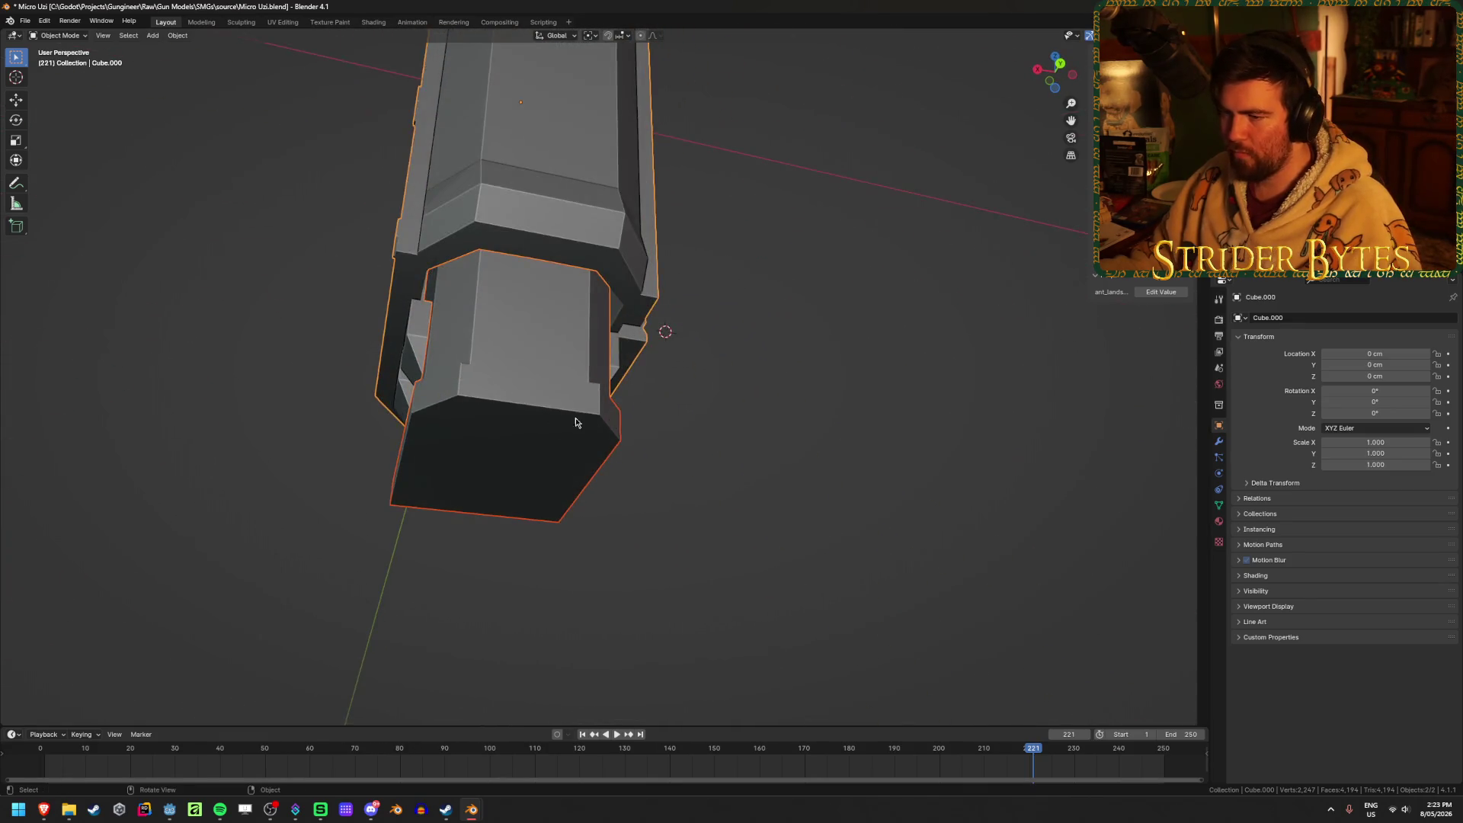
Hide and reveal the separated magazine to inspect the grip beneath it.
{"action": "key", "text": "h"}
{"action": "key", "text": "alt+h"}
{"action": "left_click", "coordinate": [545, 402]}
{"action": "key", "text": "h"}
{"action": "mouse_move", "coordinate": [545, 403]}
{"action": "middle_mouse_down"}
{"action": "mouse_move", "coordinate": [602, 402]}
{"action": "mouse_move", "coordinate": [468, 411]}
{"action": "mouse_move", "coordinate": [559, 416]}
{"action": "middle_mouse_up"}
{"action": "key", "text": "alt+h"}
Separate the two small tabs from Cube.000 and join them into the magazine object.
{"action": "left_click", "coordinate": [649, 389]}
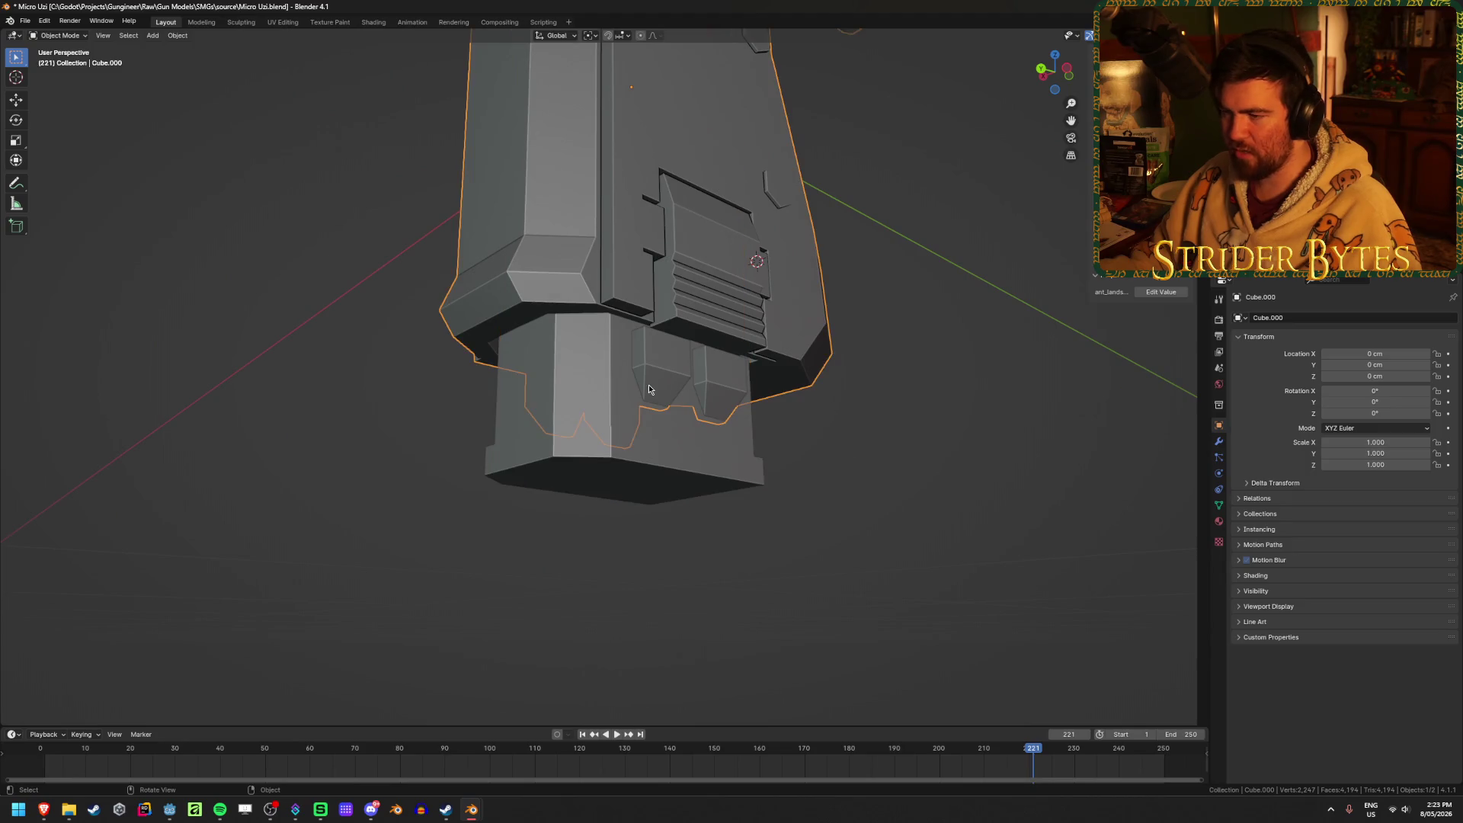
{"action": "key", "text": "Tab"}
{"action": "key", "text": "l"}
{"action": "key", "text": "l"}
{"action": "middle_click_drag", "start_coordinate": [720, 381], "coordinate": [529, 371]}
{"action": "key", "text": "p"}
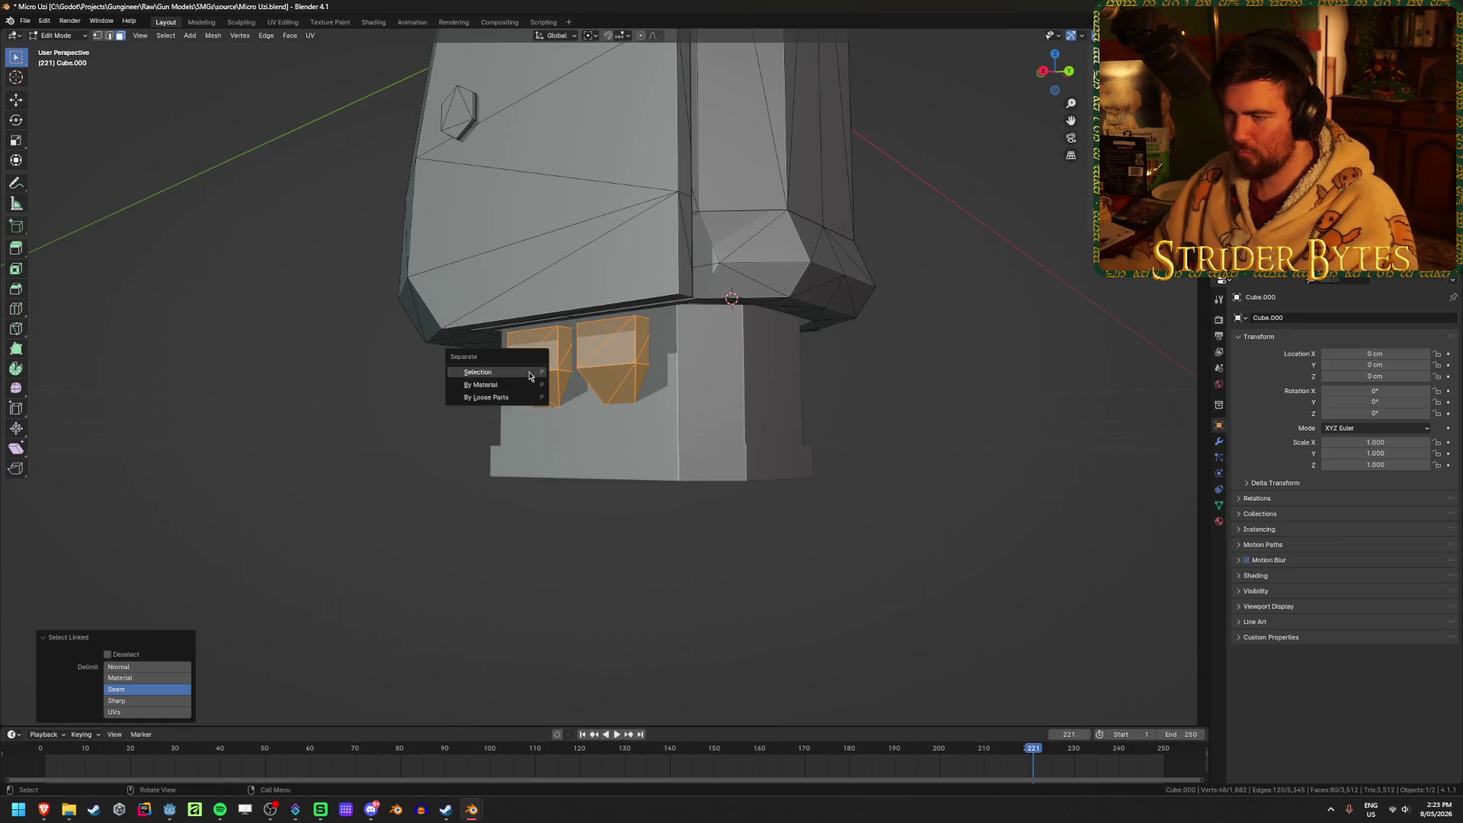
{"action": "left_click", "coordinate": [518, 368]}
{"action": "key", "text": "Tab"}
{"action": "left_click", "coordinate": [728, 397]}
{"action": "key", "text": "ctrl+j"}
{"action": "middle_click_drag", "start_coordinate": [729, 396], "coordinate": [748, 402]}
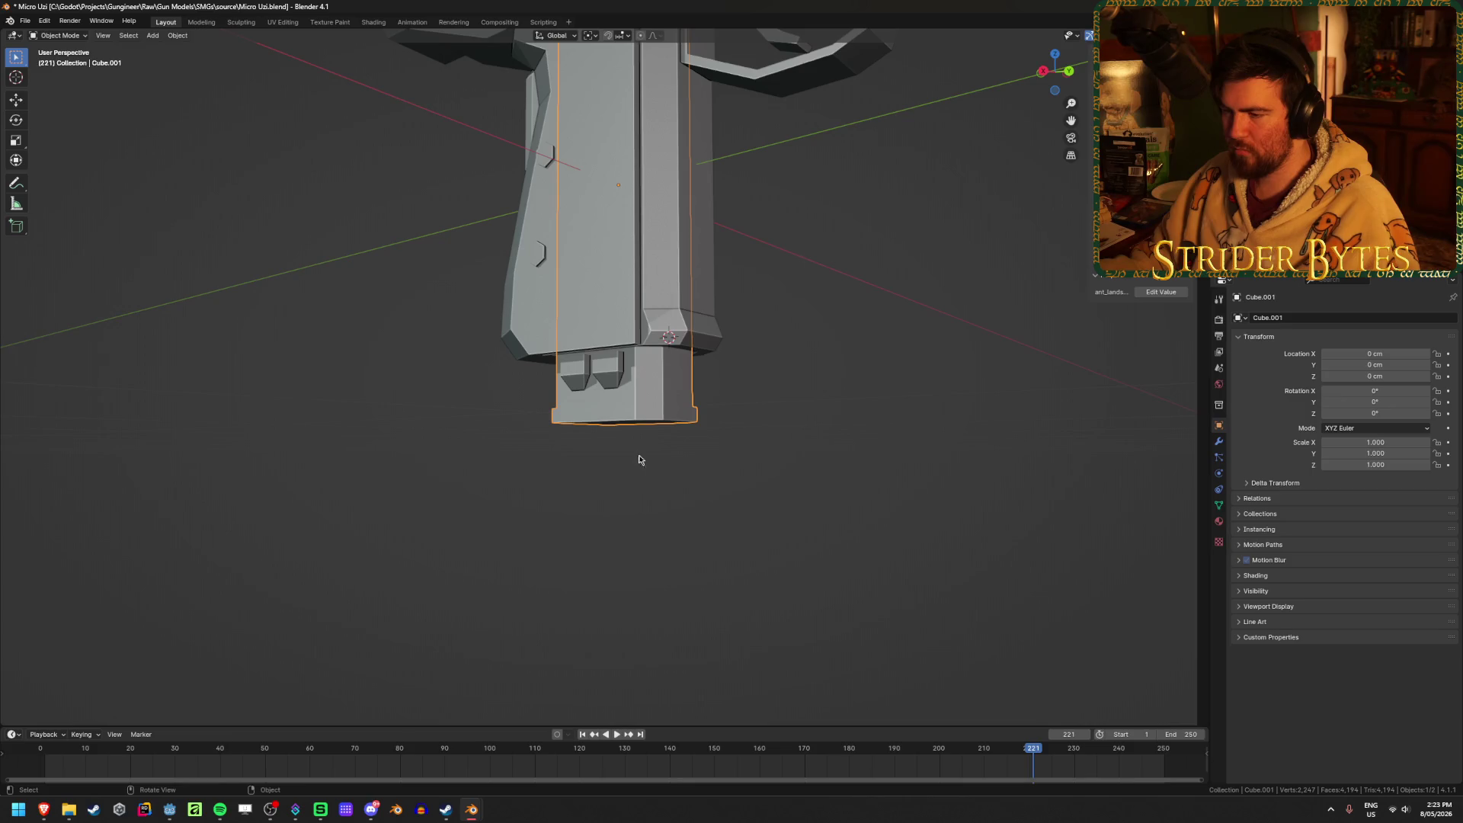
Test lowering the magazine along the Z axis, then undo the move.
{"action": "key", "text": "g"}
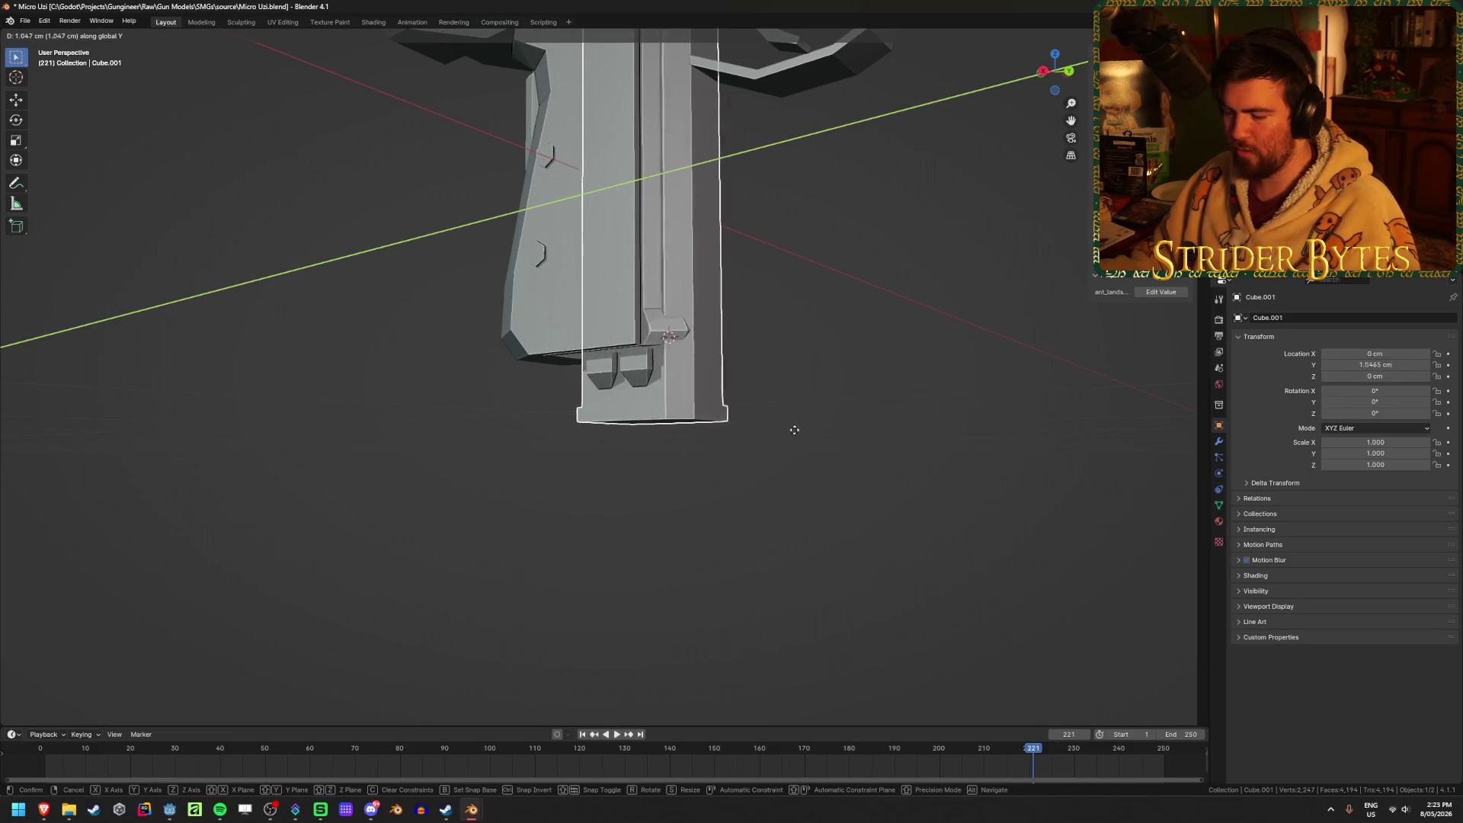
{"action": "key", "text": "z"}
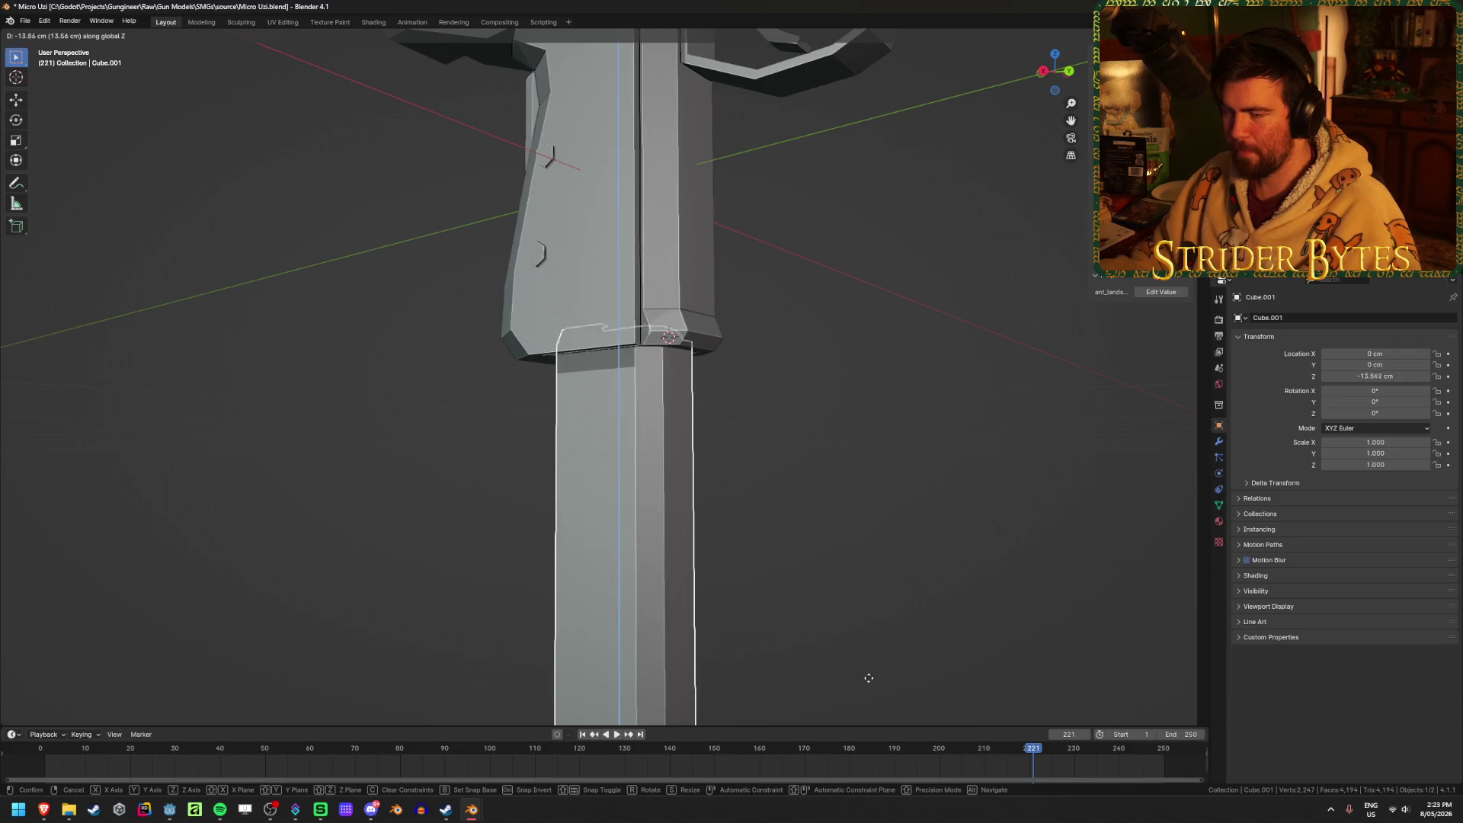
{"action": "left_click", "coordinate": [866, 669]}
{"action": "middle_click_drag", "start_coordinate": [866, 669], "coordinate": [990, 568]}
{"action": "key", "text": "ctrl+z"}
Select the magazine object and enter its Edit Mode with no vertices selected.
{"action": "left_click", "coordinate": [872, 578]}
{"action": "scroll", "coordinate": [872, 578], "scroll_direction": "up", "scroll_amount": 5}
{"action": "mouse_move", "coordinate": [872, 578]}
{"action": "middle_mouse_down"}
{"action": "mouse_move", "coordinate": [781, 473]}
{"action": "mouse_move", "coordinate": [756, 588]}
{"action": "mouse_move", "coordinate": [564, 686]}
{"action": "middle_mouse_up"}
{"action": "scroll", "coordinate": [756, 589], "scroll_direction": "down", "scroll_amount": 4}
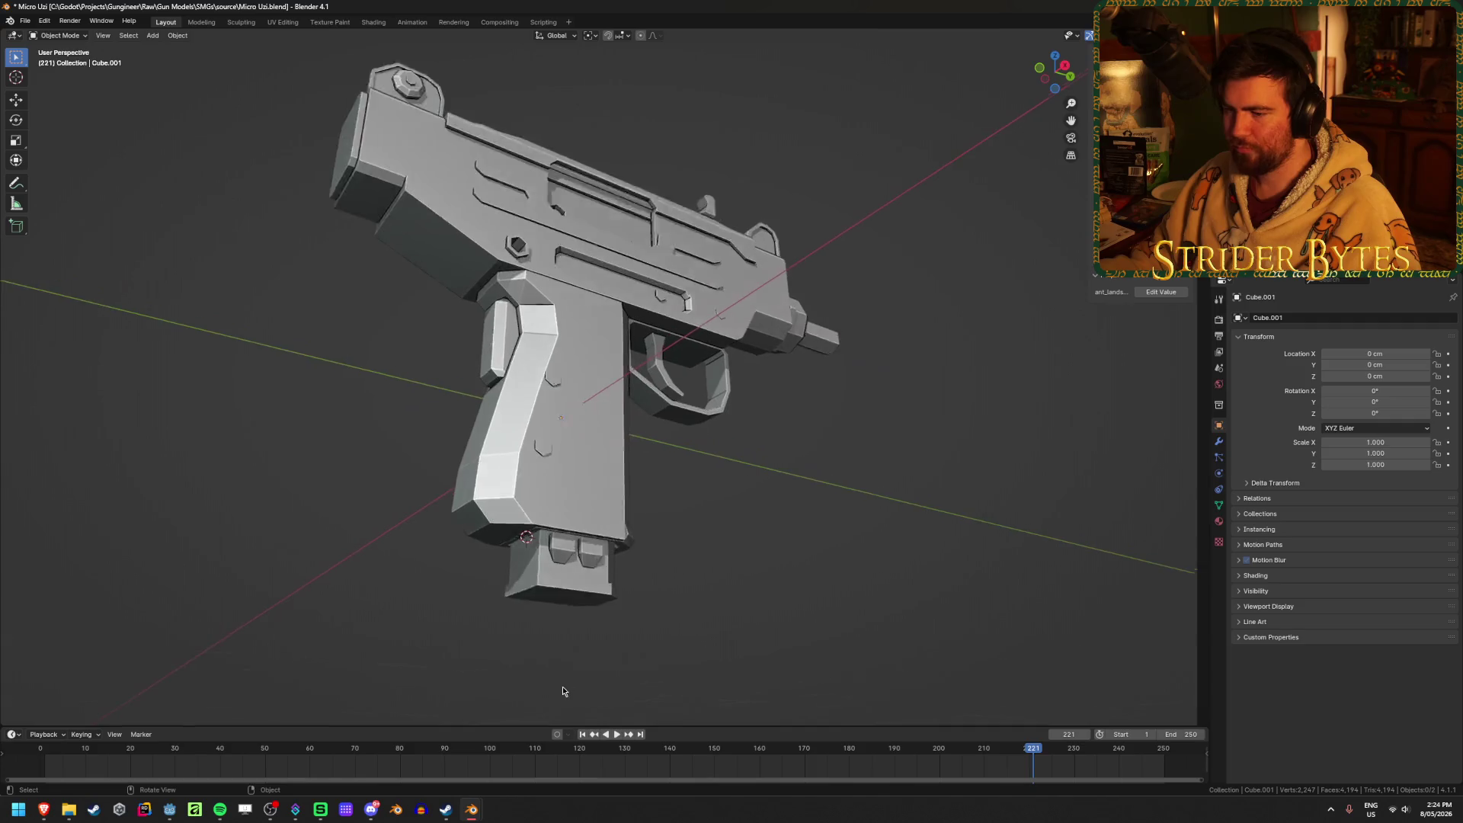
{"action": "scroll", "coordinate": [565, 686], "scroll_direction": "up", "scroll_amount": 5}
{"action": "left_click", "coordinate": [722, 496]}
{"action": "key", "text": "Tab"}
{"action": "left_click", "coordinate": [719, 571]}
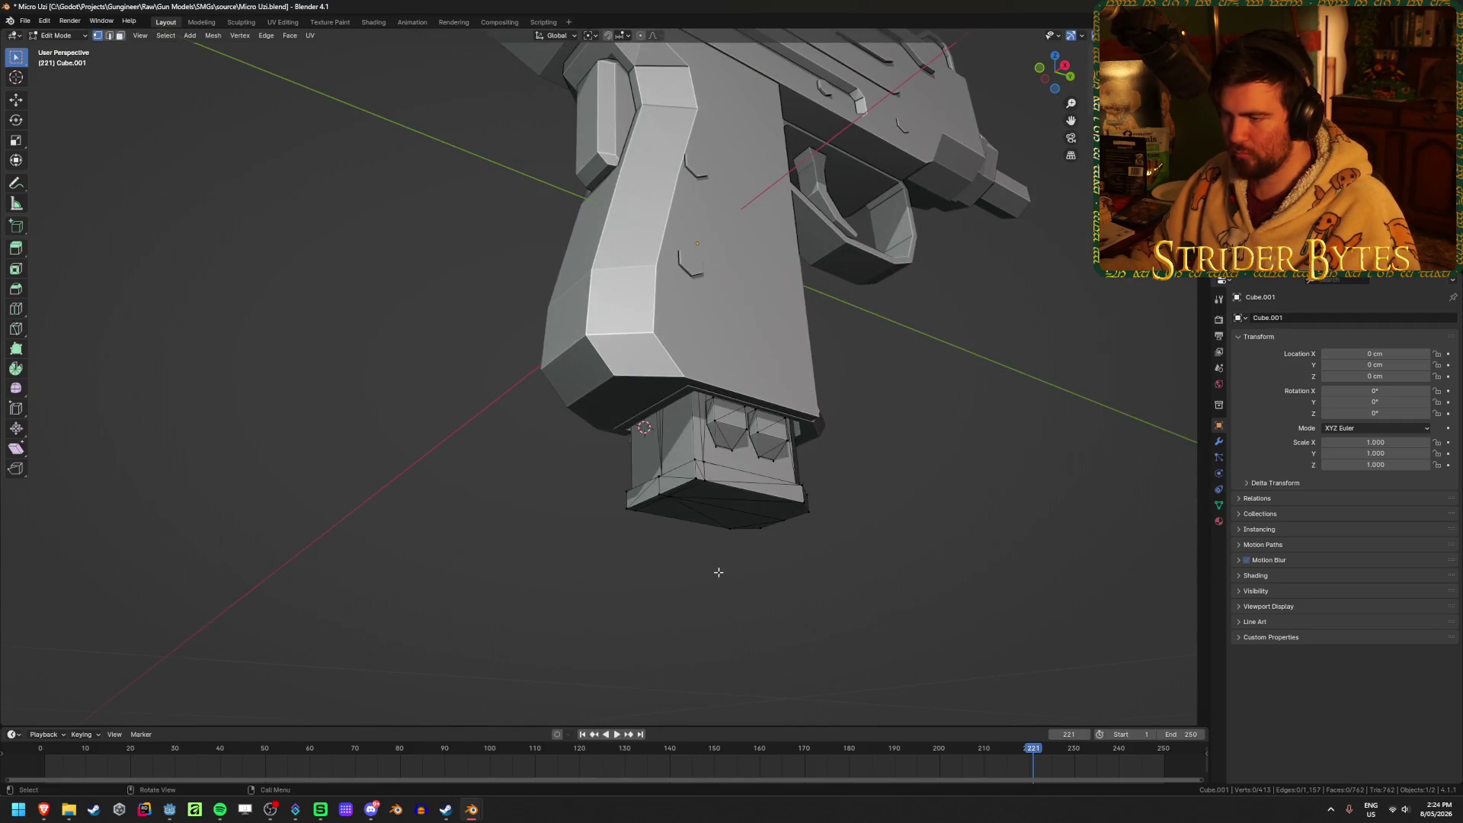
Switch back to the main gun body Cube.000 in Edit Mode.
{"action": "key", "text": "shift+z"}
{"action": "key", "text": "shift+z"}
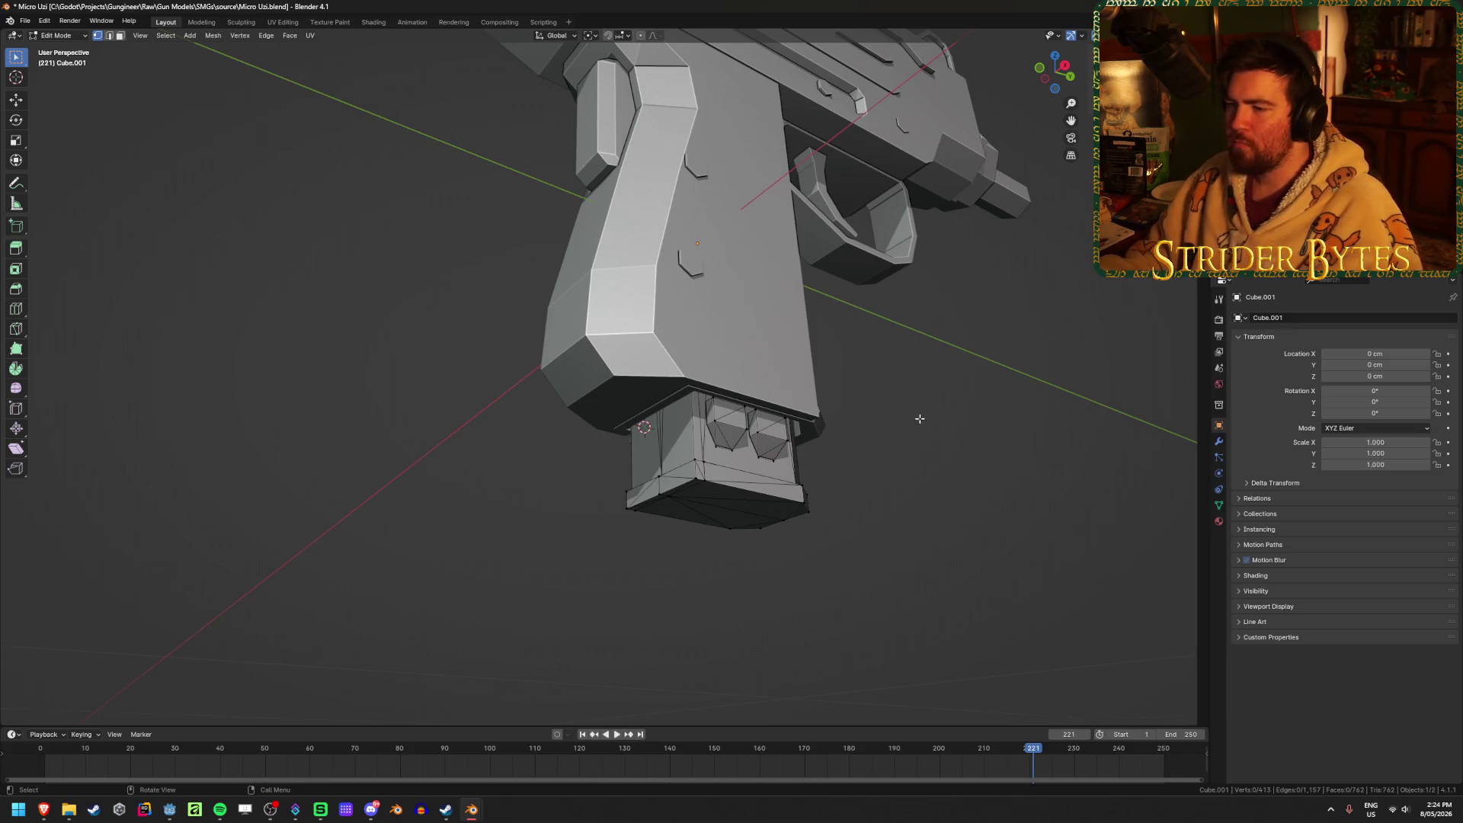
{"action": "mouse_move", "coordinate": [914, 374]}
{"action": "middle_mouse_down"}
{"action": "mouse_move", "coordinate": [937, 376]}
{"action": "mouse_move", "coordinate": [907, 399]}
{"action": "mouse_move", "coordinate": [911, 434]}
{"action": "mouse_move", "coordinate": [761, 548]}
{"action": "mouse_move", "coordinate": [873, 448]}
{"action": "middle_mouse_up"}
{"action": "key", "text": "Tab"}
{"action": "left_click", "coordinate": [768, 338]}
{"action": "key", "text": "Tab"}
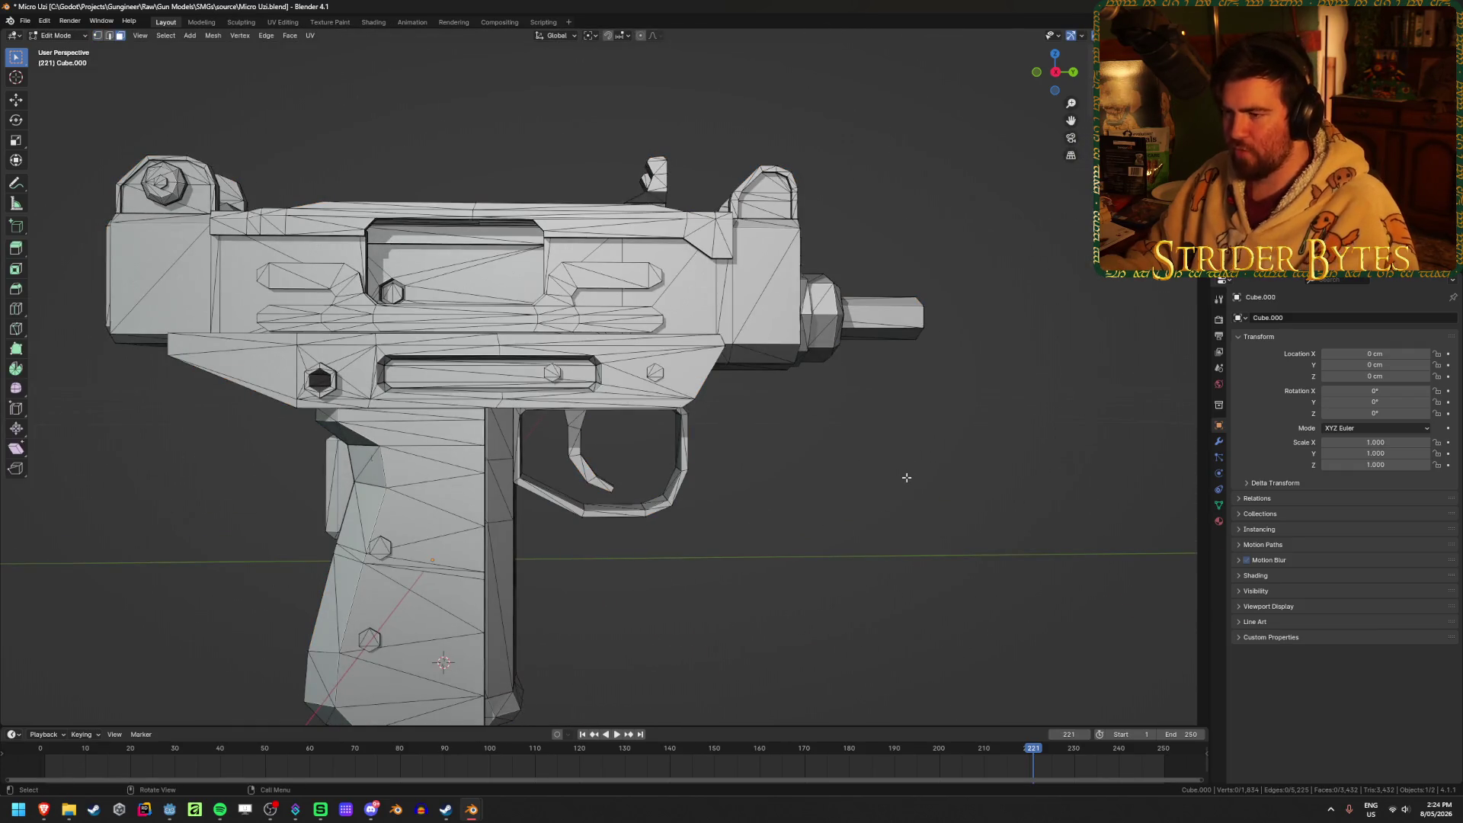
Select the linked barrel, upper receiver, side rails, ejection port and bolt head pieces.
{"action": "key", "text": "l"}
{"action": "key", "text": "l"}
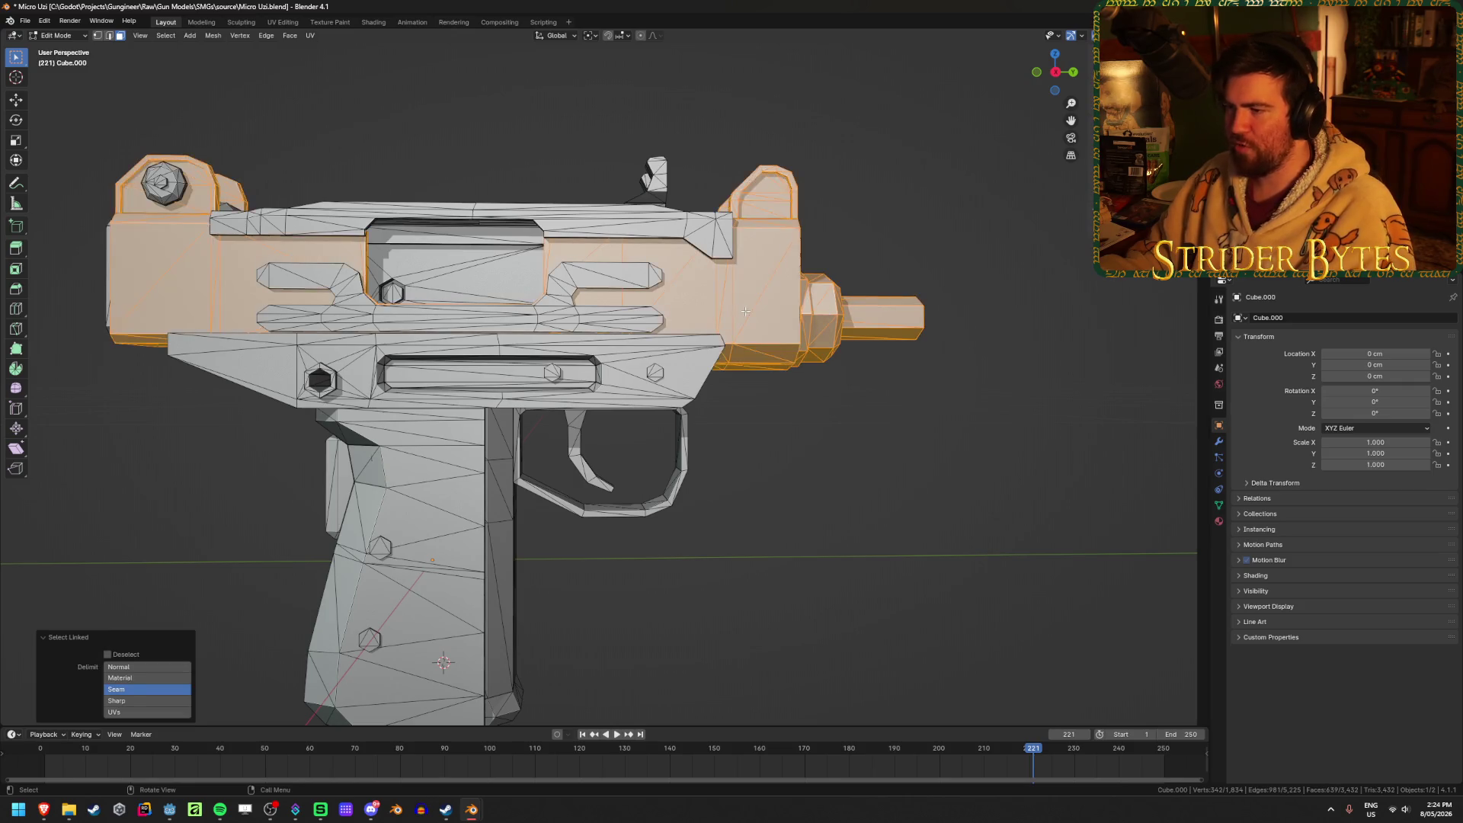
{"action": "key", "text": "l"}
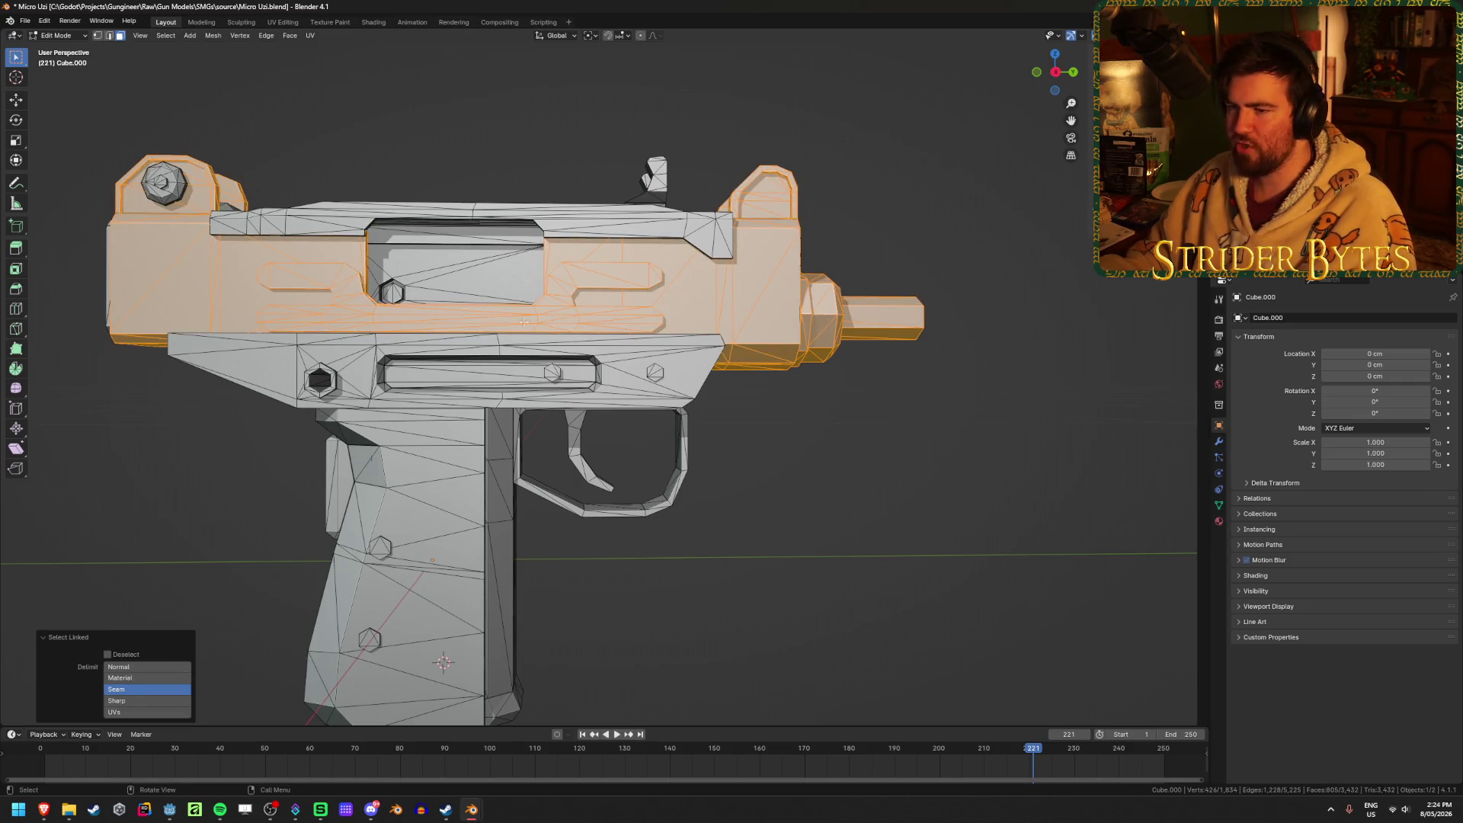
{"action": "key", "text": "l"}
{"action": "key", "text": "l"}
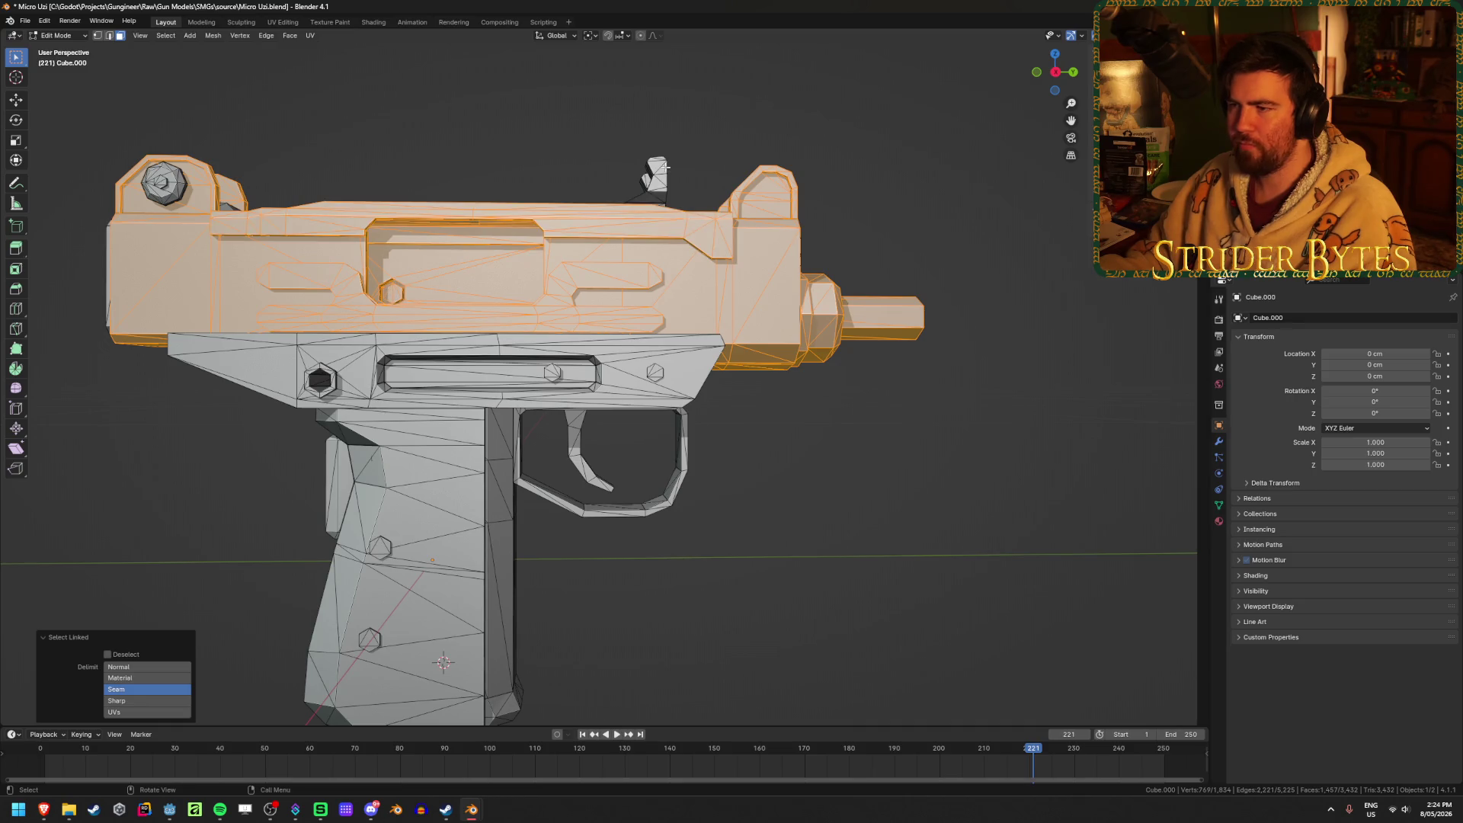
{"action": "key", "text": "l"}
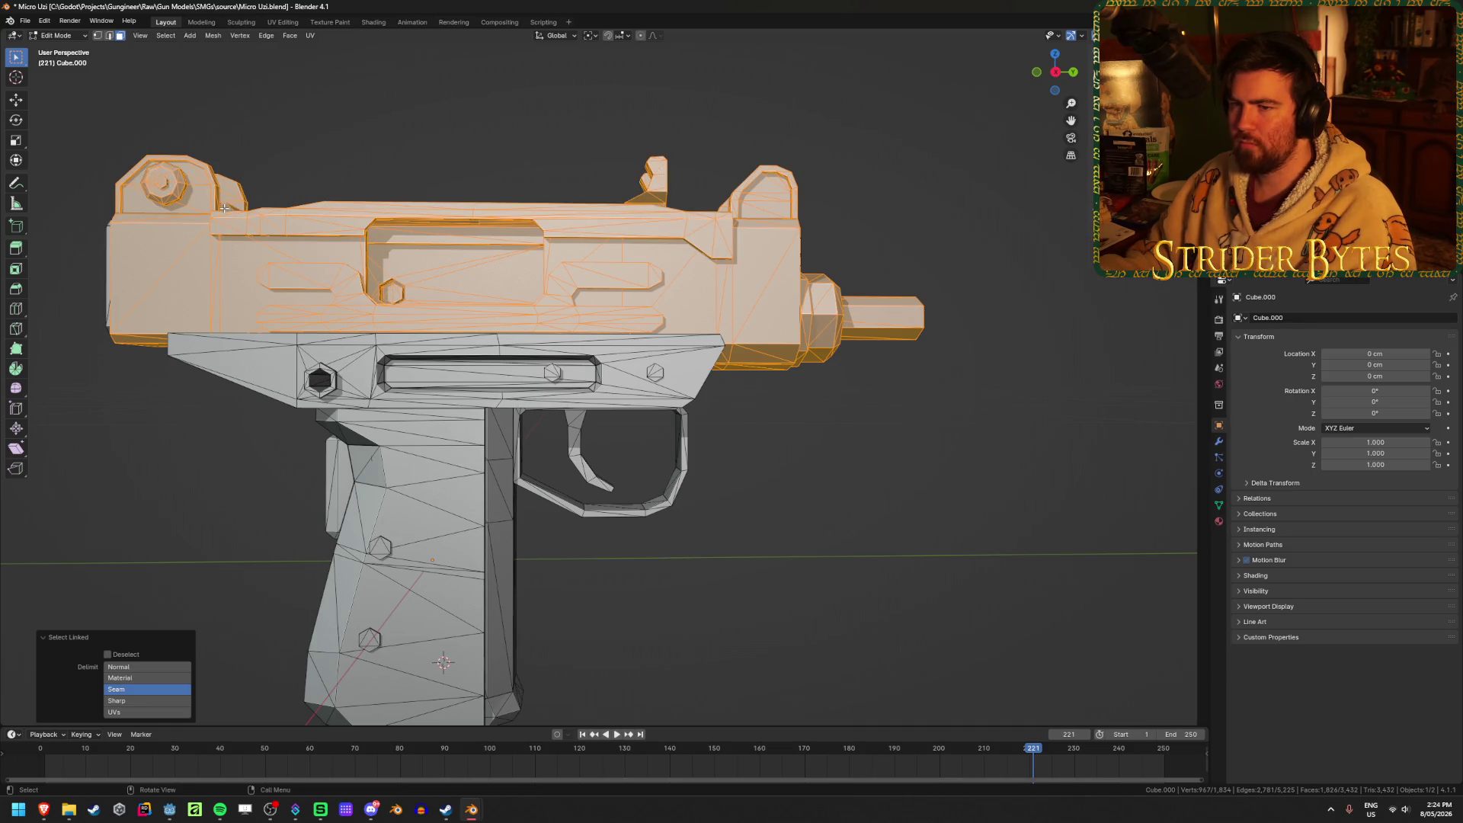
{"action": "middle_click_drag", "start_coordinate": [236, 317], "coordinate": [602, 343]}
{"action": "key", "text": "l"}
{"action": "key", "text": "l"}
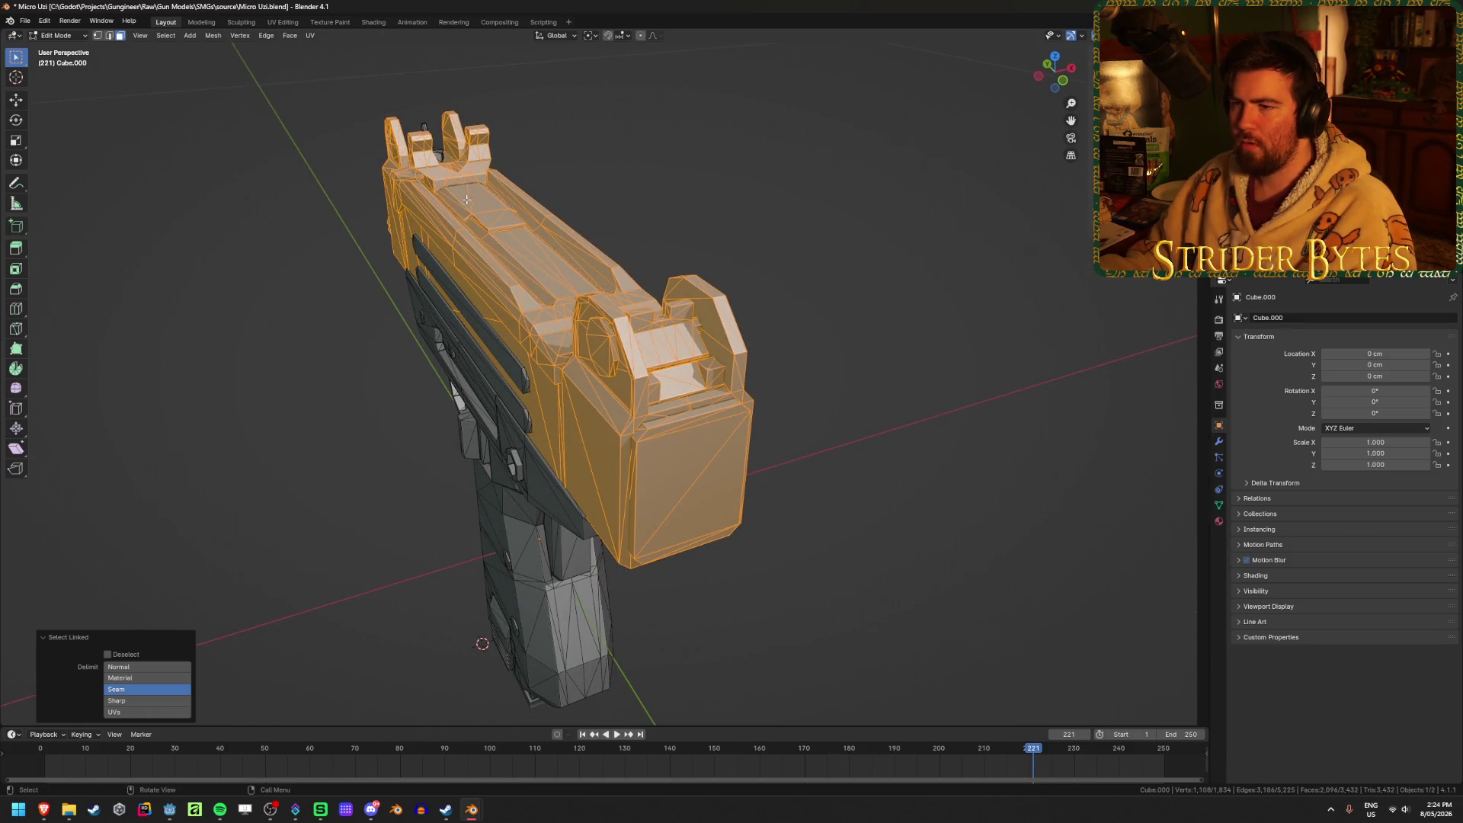
{"action": "scroll", "coordinate": [509, 238], "scroll_direction": "up", "scroll_amount": 3}
{"action": "middle_click_drag", "start_coordinate": [509, 237], "coordinate": [525, 345]}
Hide and reveal the selection to check leftovers, adding more receiver pieces in X-ray.
{"action": "key", "text": "l"}
{"action": "key", "text": "l"}
{"action": "key", "text": "h"}
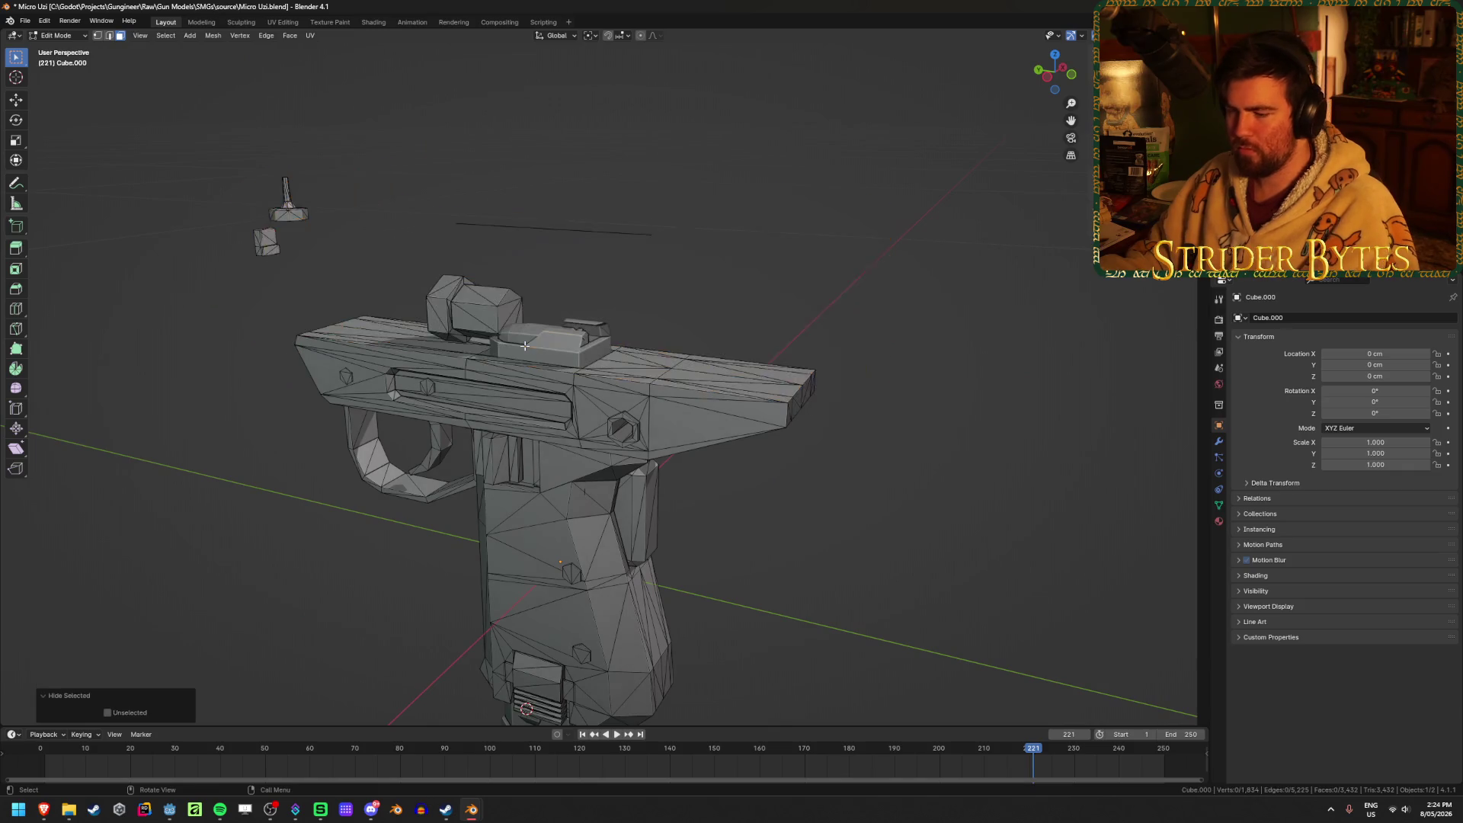
{"action": "mouse_move", "coordinate": [632, 314]}
{"action": "middle_mouse_down"}
{"action": "mouse_move", "coordinate": [758, 304]}
{"action": "mouse_move", "coordinate": [392, 275]}
{"action": "middle_mouse_up"}
{"action": "key", "text": "alt+h"}
{"action": "key", "text": "l"}
{"action": "key", "text": "l"}
{"action": "mouse_move", "coordinate": [360, 328]}
{"action": "middle_mouse_down"}
{"action": "mouse_move", "coordinate": [488, 342]}
{"action": "mouse_move", "coordinate": [577, 306]}
{"action": "middle_mouse_up"}
{"action": "key", "text": "alt+z"}
{"action": "scroll", "coordinate": [478, 354], "scroll_direction": "up", "scroll_amount": 5}
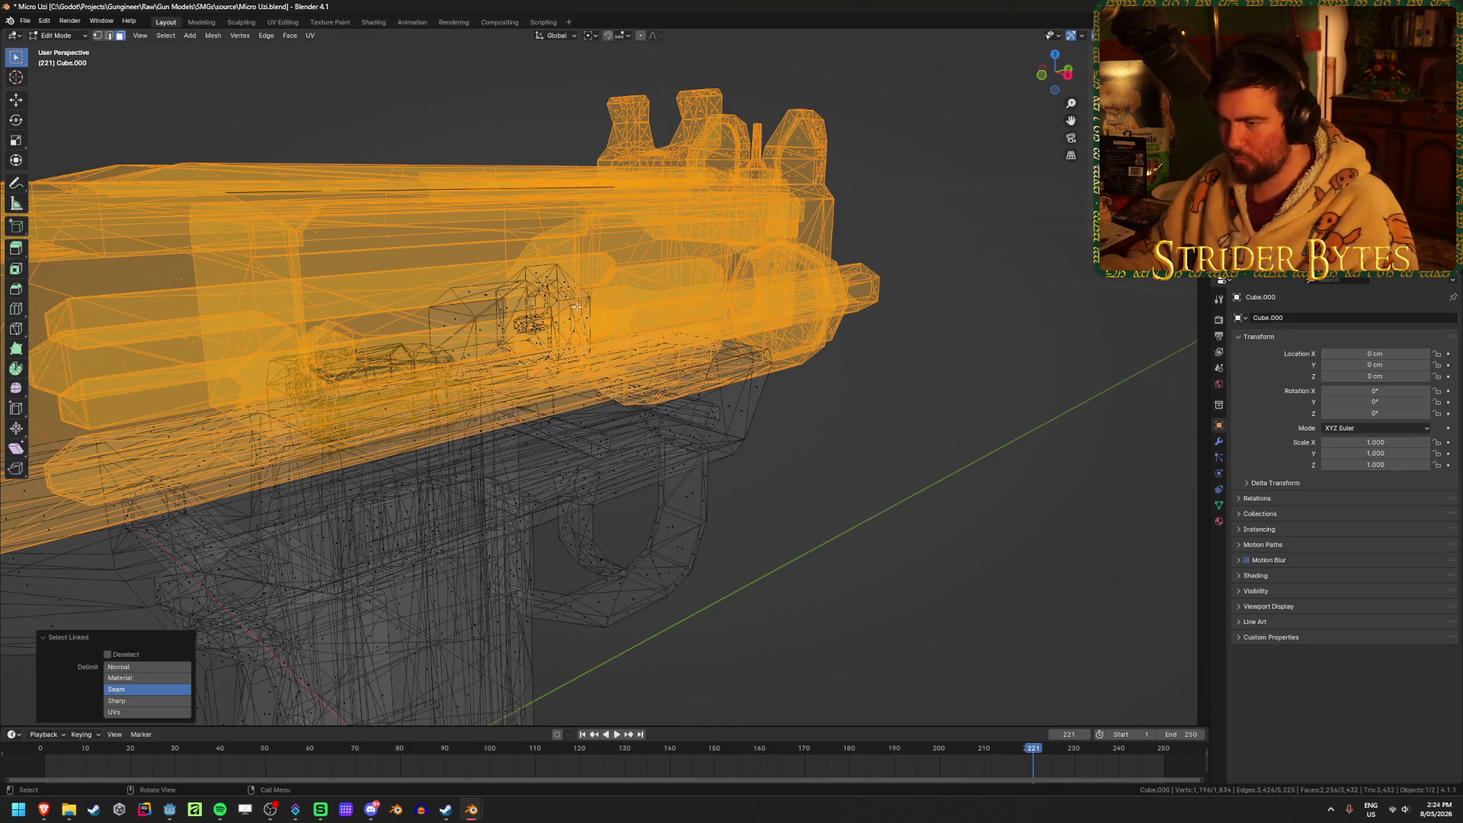
{"action": "key", "text": "l"}
{"action": "mouse_move", "coordinate": [563, 313]}
{"action": "middle_mouse_down"}
{"action": "mouse_move", "coordinate": [441, 326]}
{"action": "mouse_move", "coordinate": [640, 320]}
{"action": "mouse_move", "coordinate": [462, 352]}
{"action": "mouse_move", "coordinate": [453, 313]}
{"action": "middle_mouse_up"}
Recheck leftovers with hide and reveal, then grow the selection with linked geometry.
{"action": "key", "text": "alt+z"}
{"action": "key", "text": "h"}
{"action": "key", "text": "alt+h"}
{"action": "key", "text": "alt+z"}
{"action": "key", "text": "ctrl+l"}
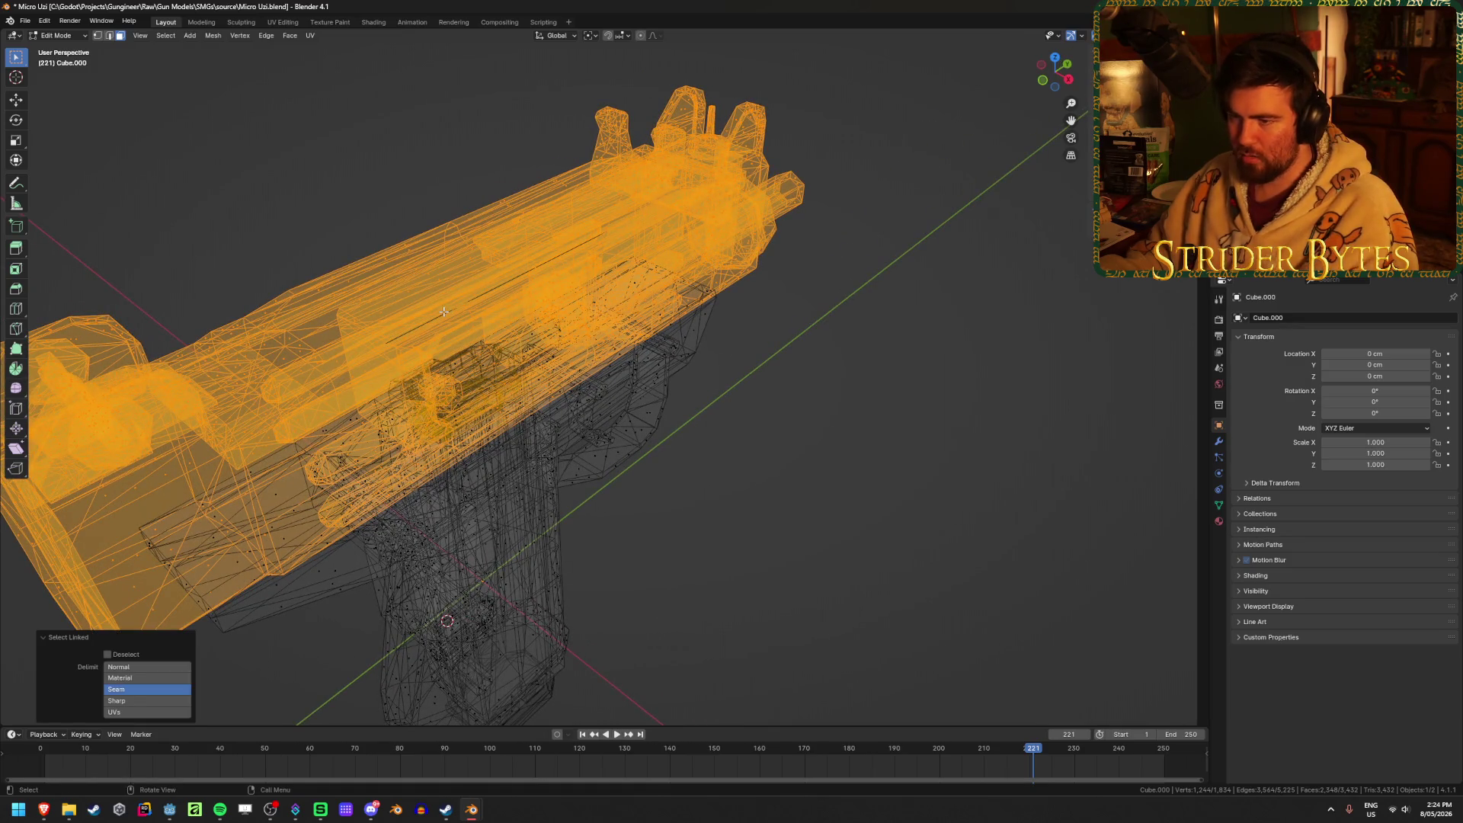
{"action": "middle_click_drag", "start_coordinate": [430, 340], "coordinate": [467, 313]}
{"action": "key", "text": "2"}
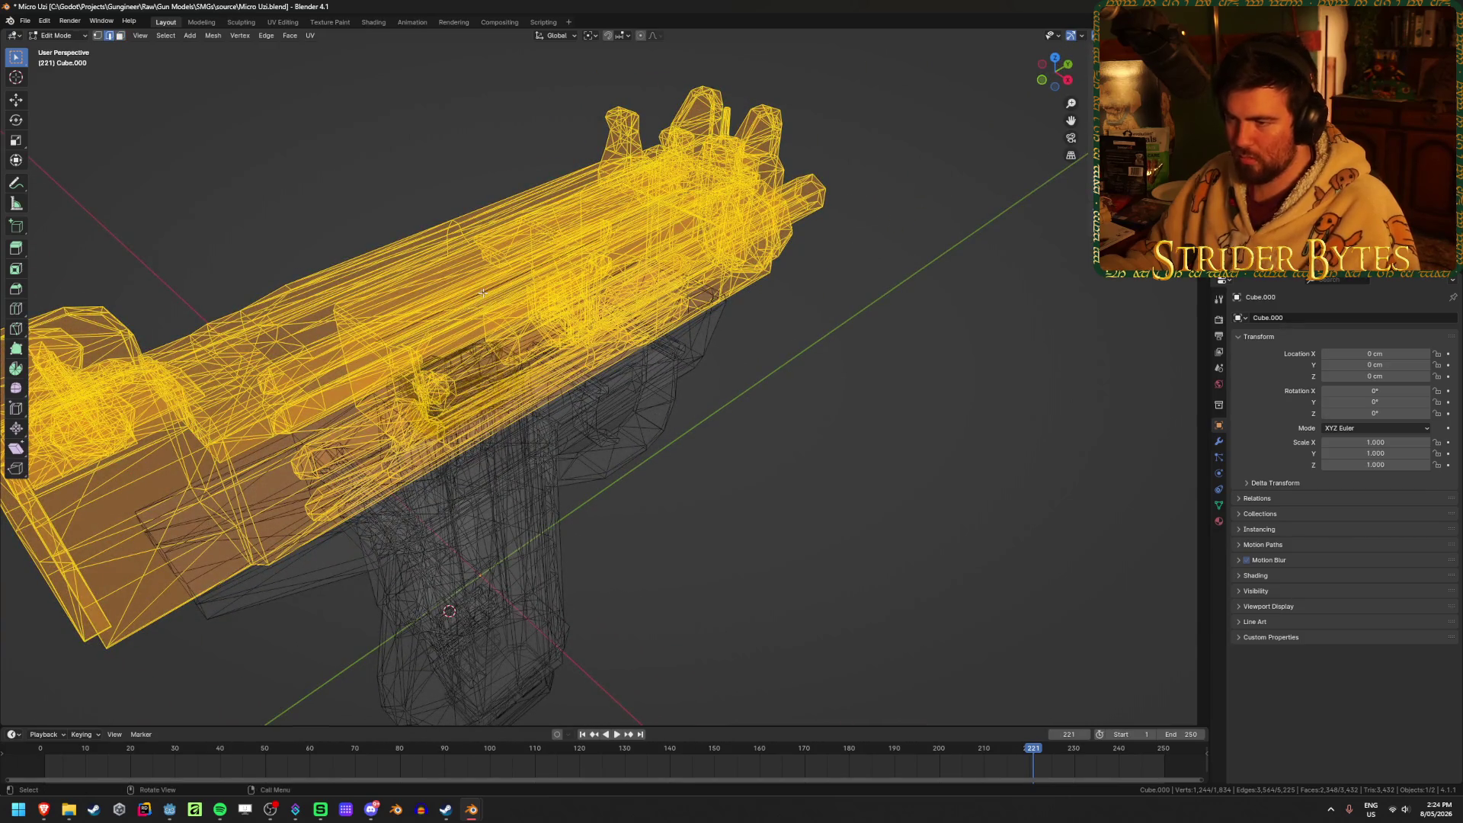
{"action": "middle_click_drag", "start_coordinate": [488, 290], "coordinate": [689, 348]}
{"action": "left_click", "coordinate": [689, 348]}
Separate the receiver and barrel into their own object, Cube.002, and select it.
{"action": "key", "text": "ctrl+z"}
{"action": "key", "text": "p"}
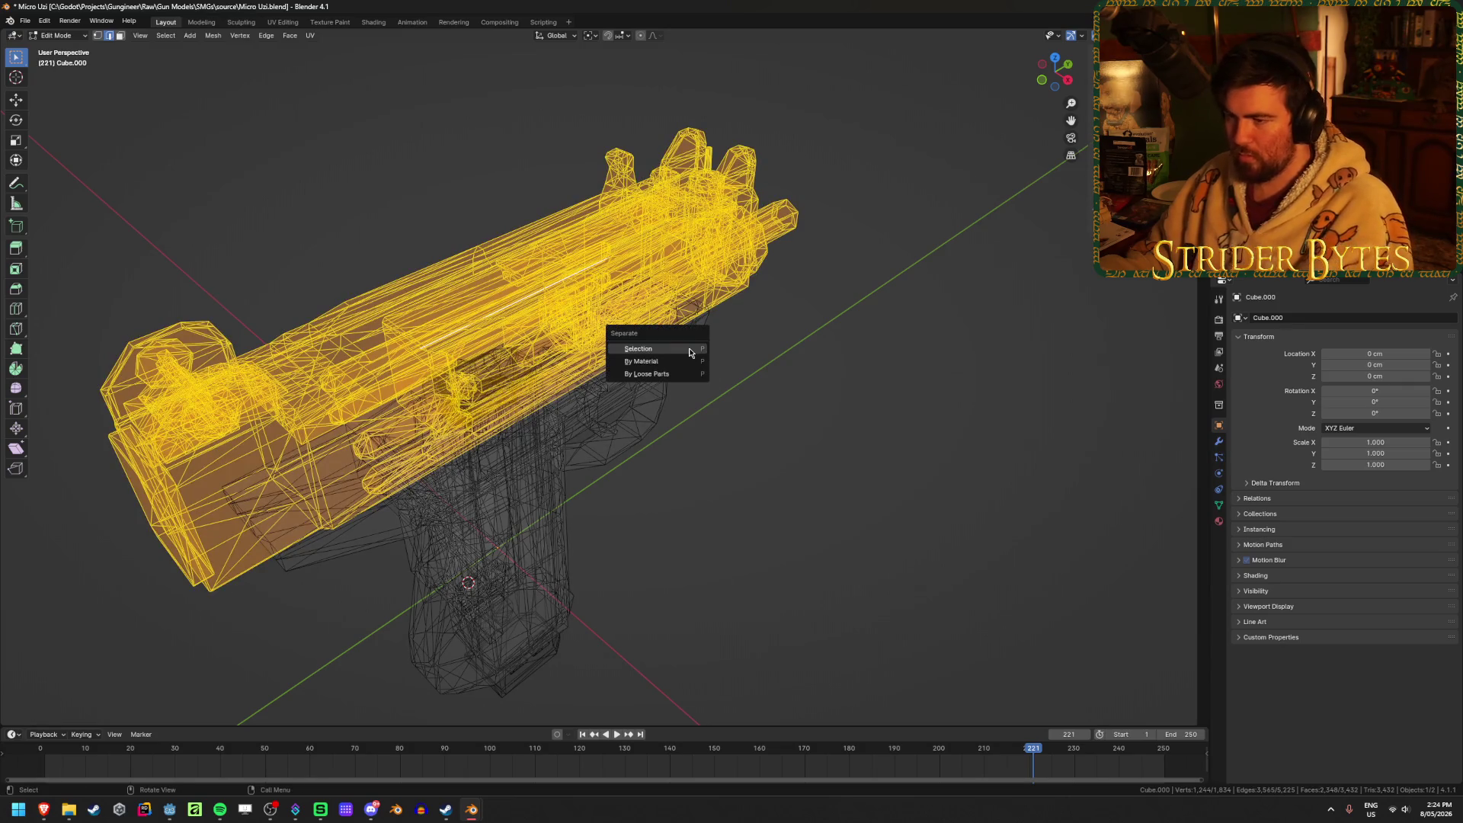
{"action": "left_click", "coordinate": [691, 349]}
{"action": "key", "text": "Tab"}
{"action": "key", "text": "shift+z"}
{"action": "scroll", "coordinate": [830, 428], "scroll_direction": "up", "scroll_amount": 3}
{"action": "left_click", "coordinate": [677, 313]}
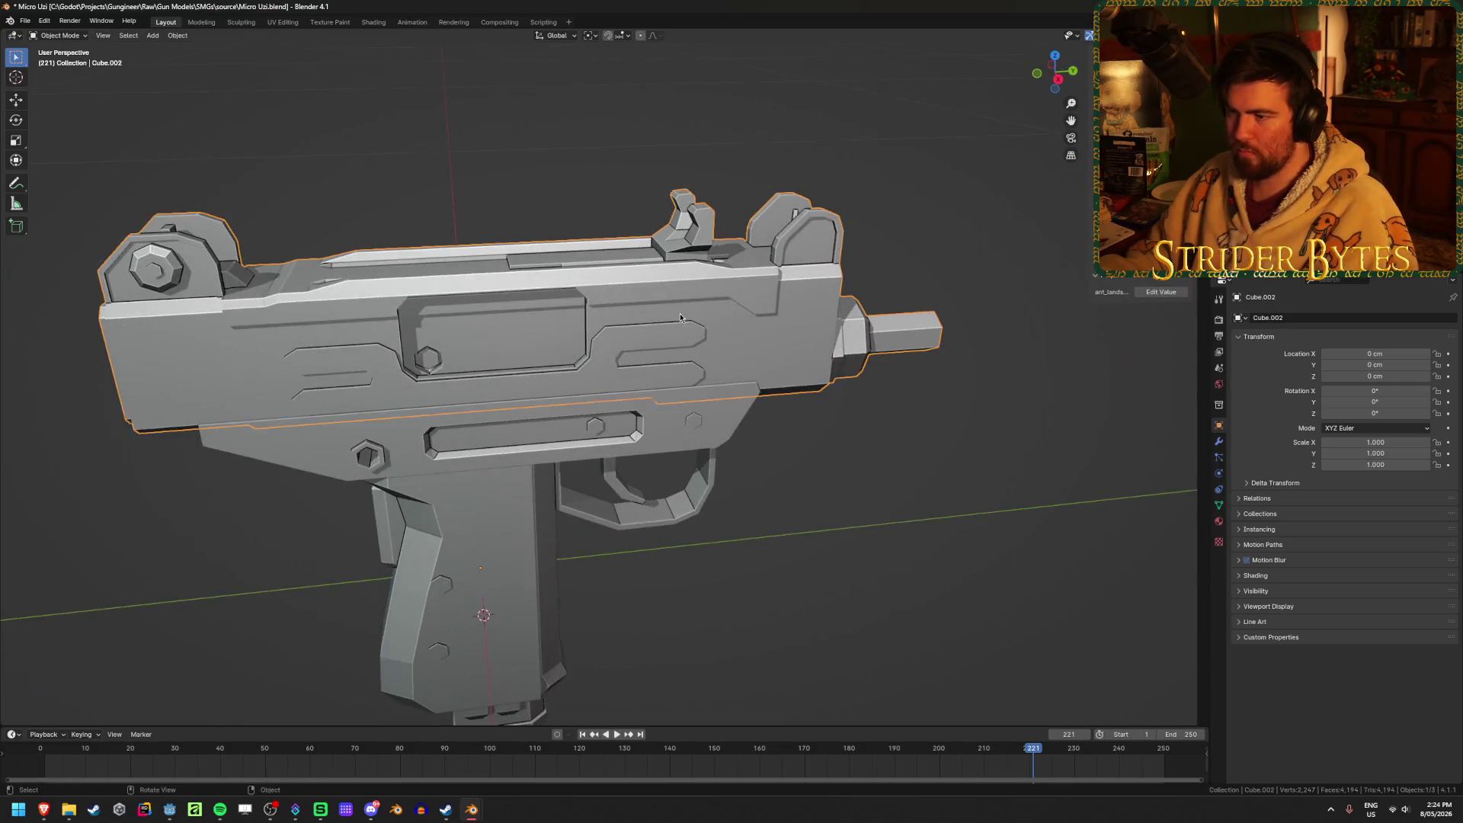
Merge duplicate vertices by distance on the receiver mesh and return to Object Mode.
{"action": "scroll", "coordinate": [822, 501], "scroll_direction": "down", "scroll_amount": 2}
{"action": "key", "text": "Tab"}
{"action": "key", "text": "a"}
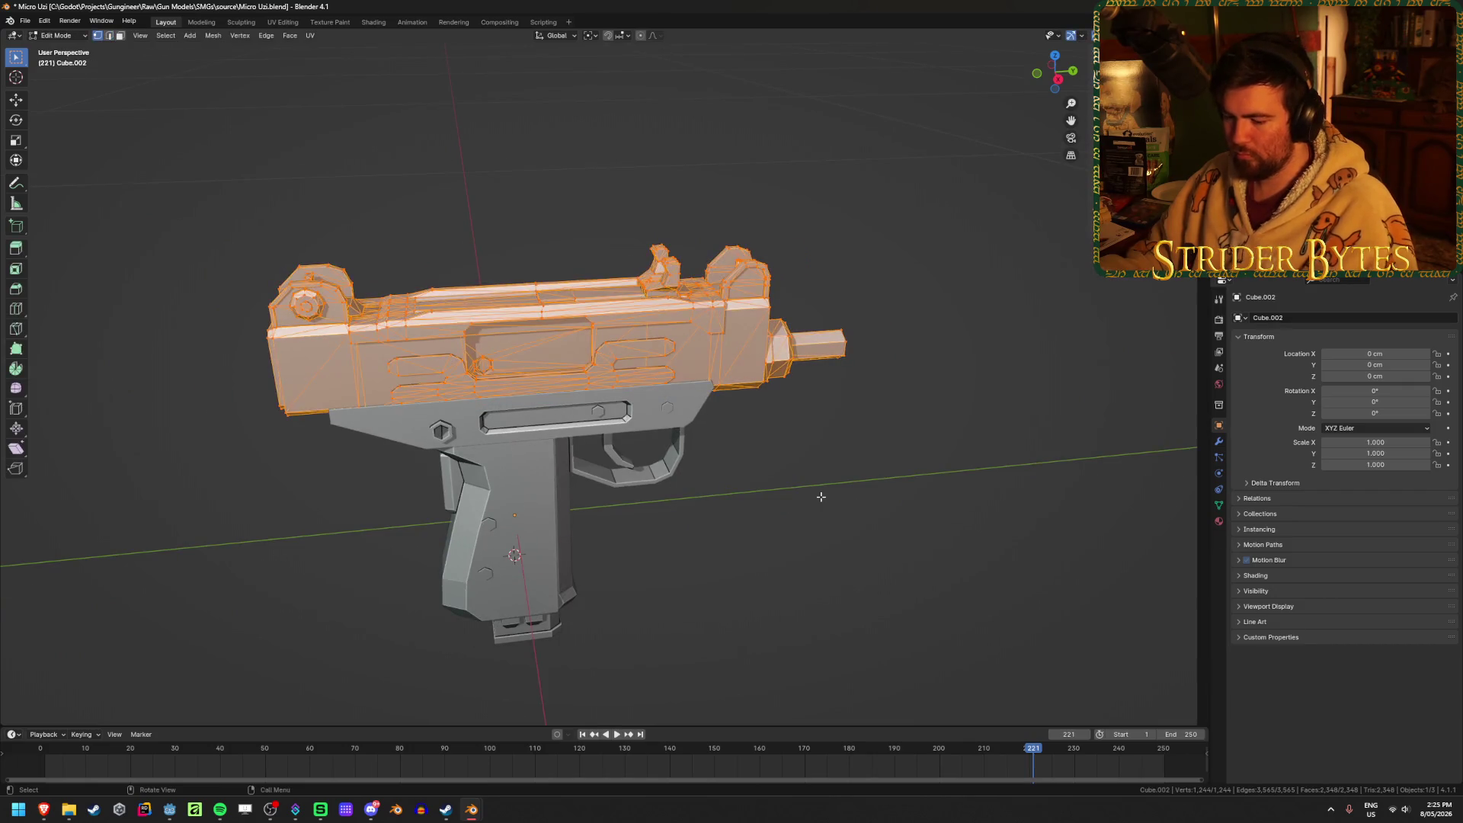
{"action": "key", "text": "m"}
{"action": "left_click", "coordinate": [774, 538]}
{"action": "key", "text": "alt+a"}
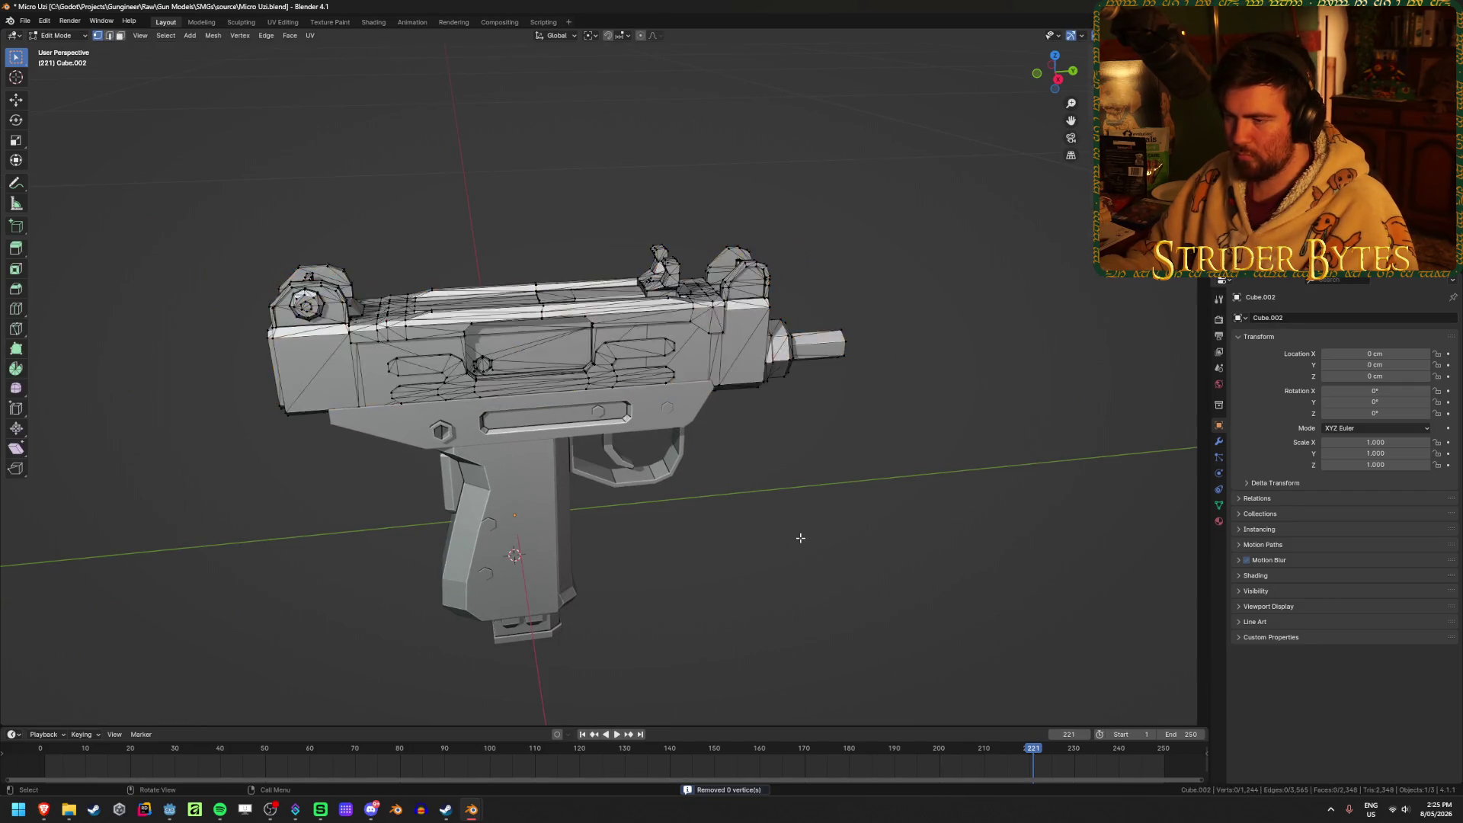
{"action": "key", "text": "Tab"}
{"action": "key", "text": "alt+a"}
Delete the upper receiver and magazine to test separation, then undo the magazine deletion.
{"action": "mouse_move", "coordinate": [876, 483]}
{"action": "middle_mouse_down"}
{"action": "mouse_move", "coordinate": [839, 517]}
{"action": "mouse_move", "coordinate": [649, 388]}
{"action": "middle_mouse_up"}
{"action": "left_click", "coordinate": [650, 389]}
{"action": "key", "text": "Delete"}
{"action": "mouse_move", "coordinate": [691, 488]}
{"action": "middle_mouse_down"}
{"action": "mouse_move", "coordinate": [756, 493]}
{"action": "mouse_move", "coordinate": [558, 373]}
{"action": "mouse_move", "coordinate": [642, 363]}
{"action": "mouse_move", "coordinate": [828, 384]}
{"action": "mouse_move", "coordinate": [666, 395]}
{"action": "mouse_move", "coordinate": [524, 436]}
{"action": "mouse_move", "coordinate": [524, 394]}
{"action": "middle_mouse_up"}
{"action": "left_click", "coordinate": [530, 371]}
{"action": "key", "text": "Delete"}
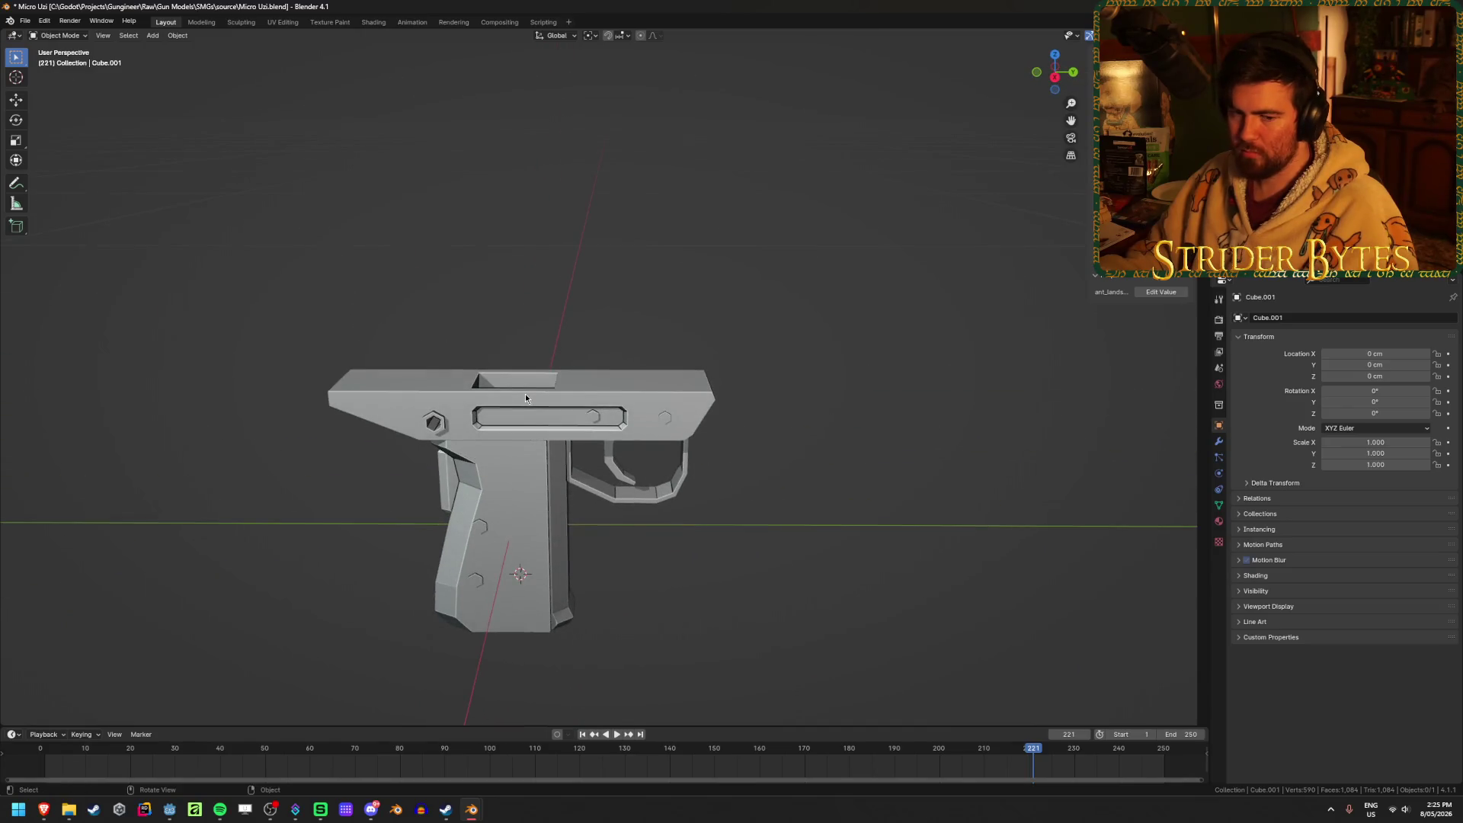
{"action": "key", "text": "ctrl+z"}
{"action": "key", "text": "ctrl+z"}
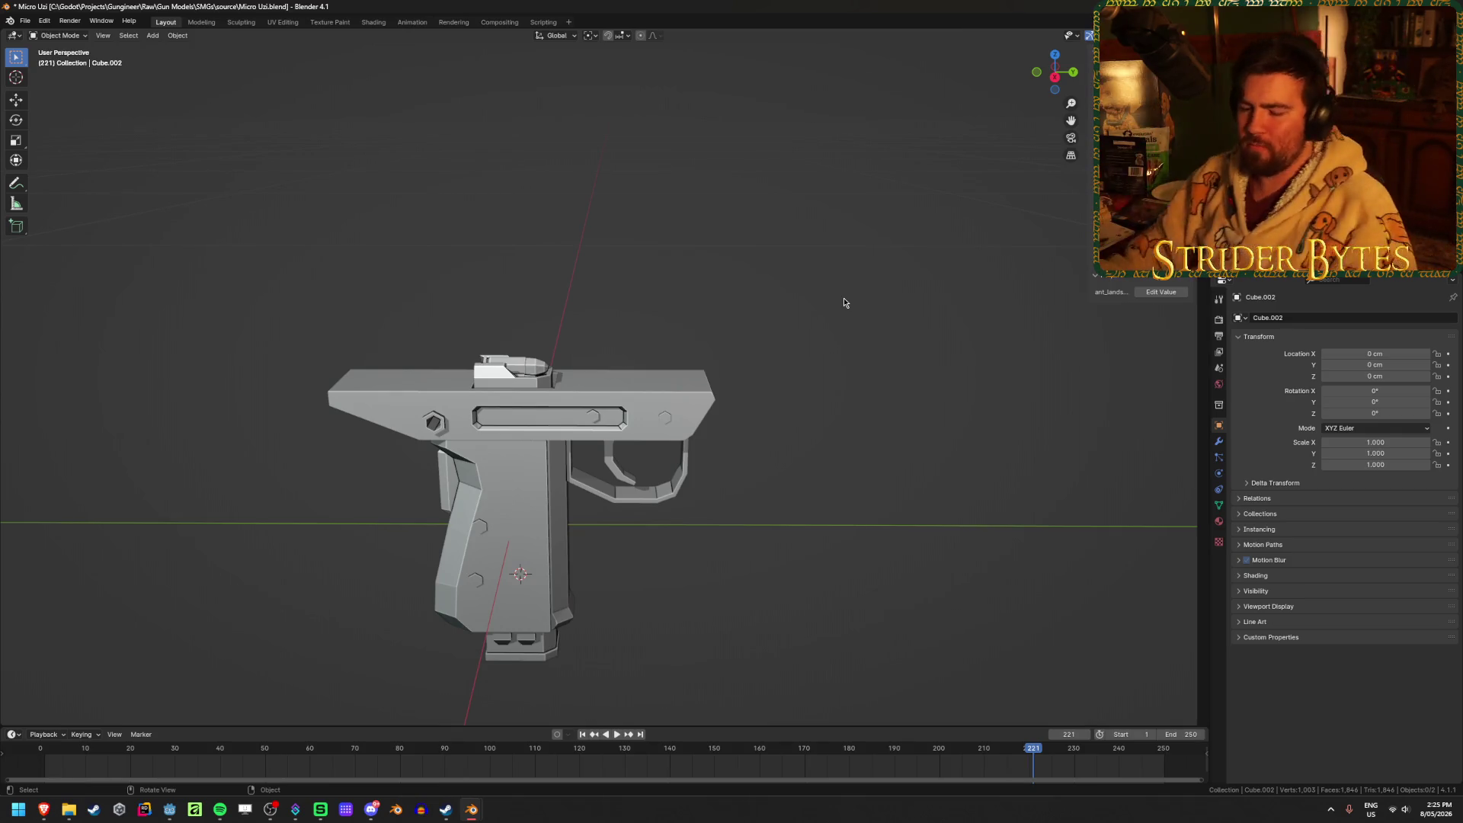
{"action": "key", "text": "ctrl+shift+z"}
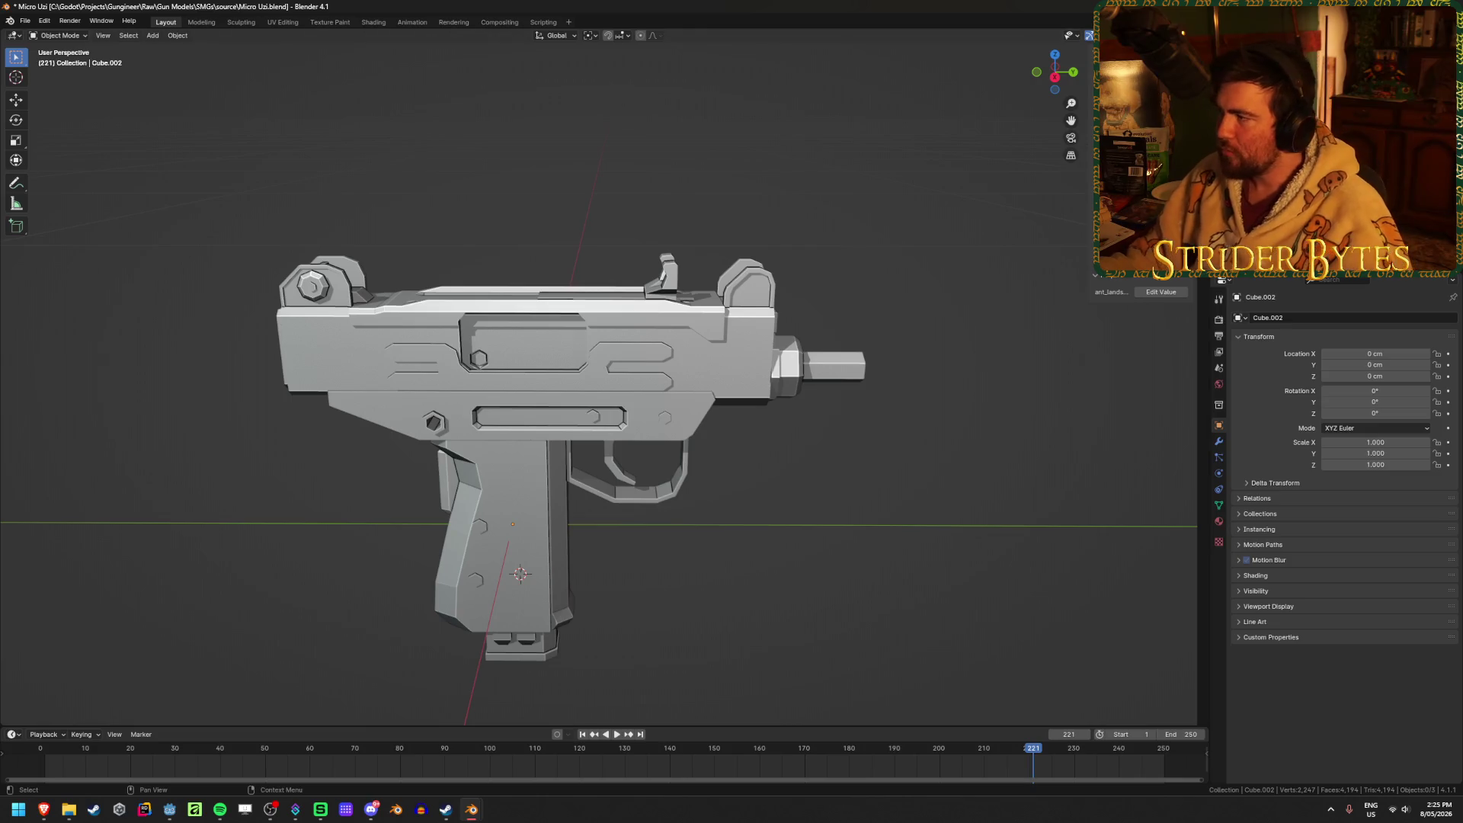
Restore the deleted receiver and barrel, then reselect the lower receiver and grip without renaming.
{"action": "key", "text": "ctrl+shift+z"}
{"action": "key", "text": "ctrl+shift+z"}
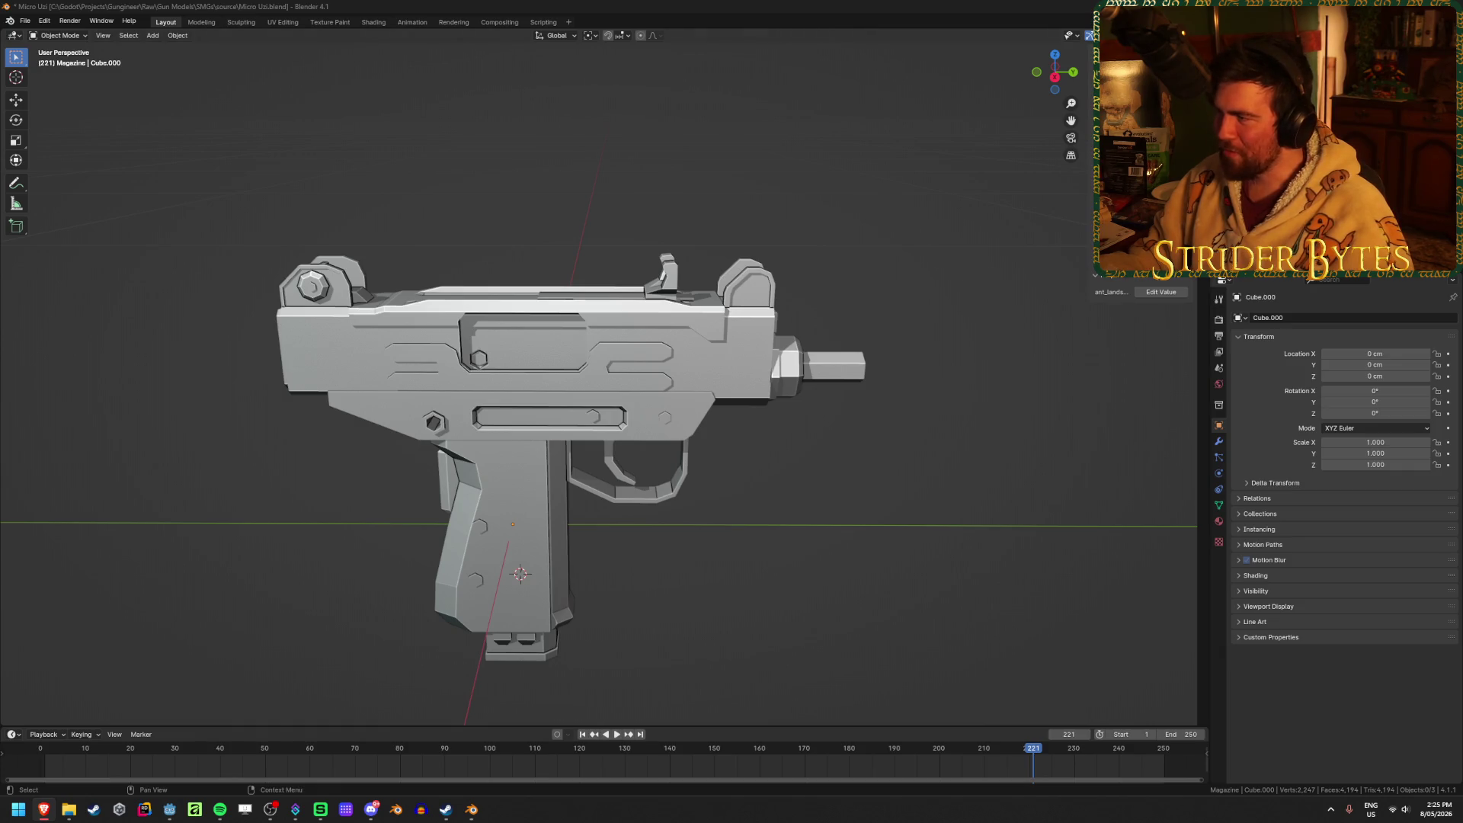
{"action": "left_click", "coordinate": [538, 547]}
{"action": "key", "text": "F2"}
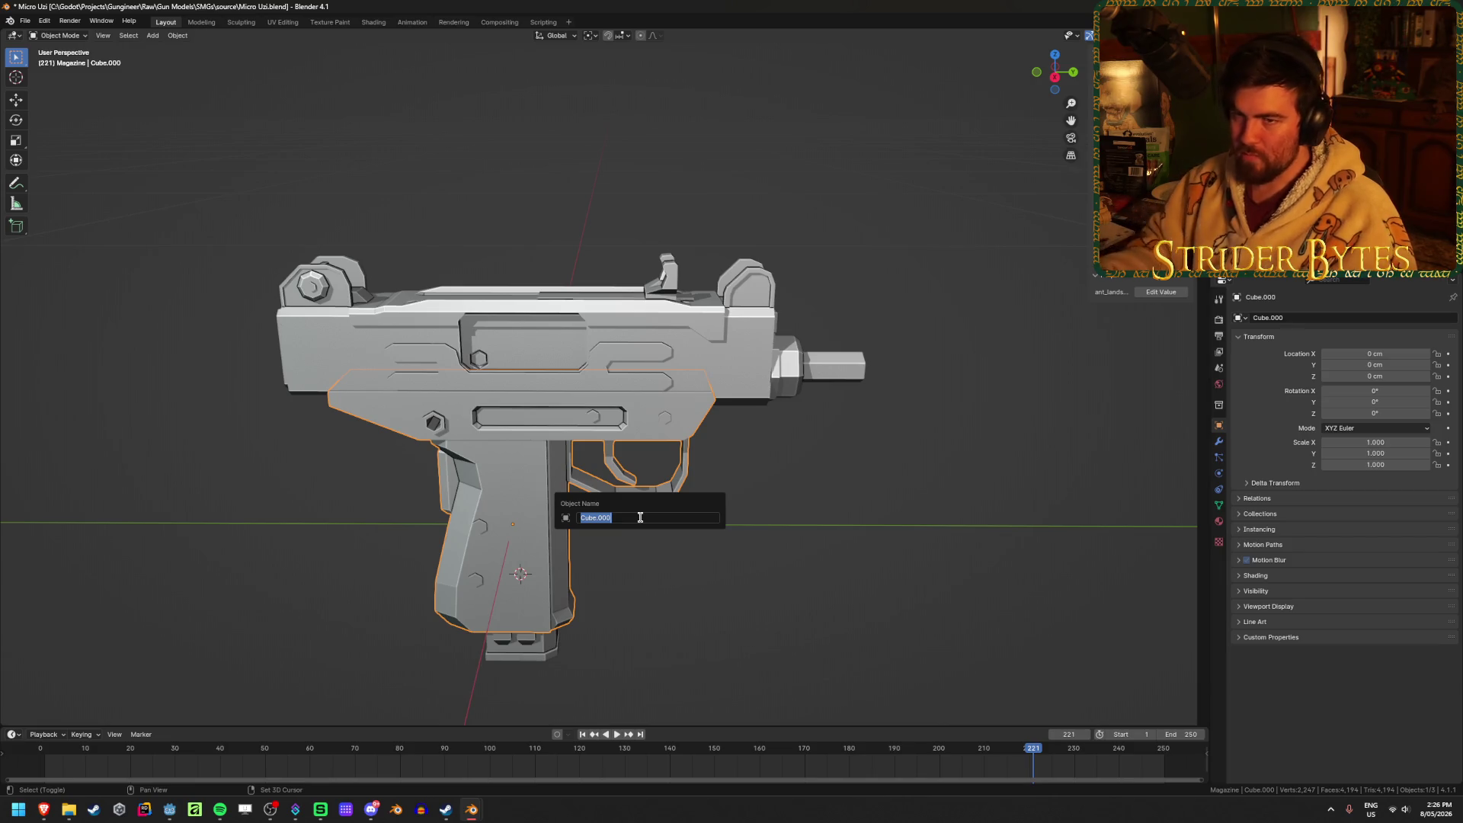
{"action": "left_click", "coordinate": [728, 516]}
{"action": "mouse_move", "coordinate": [68, 819]}
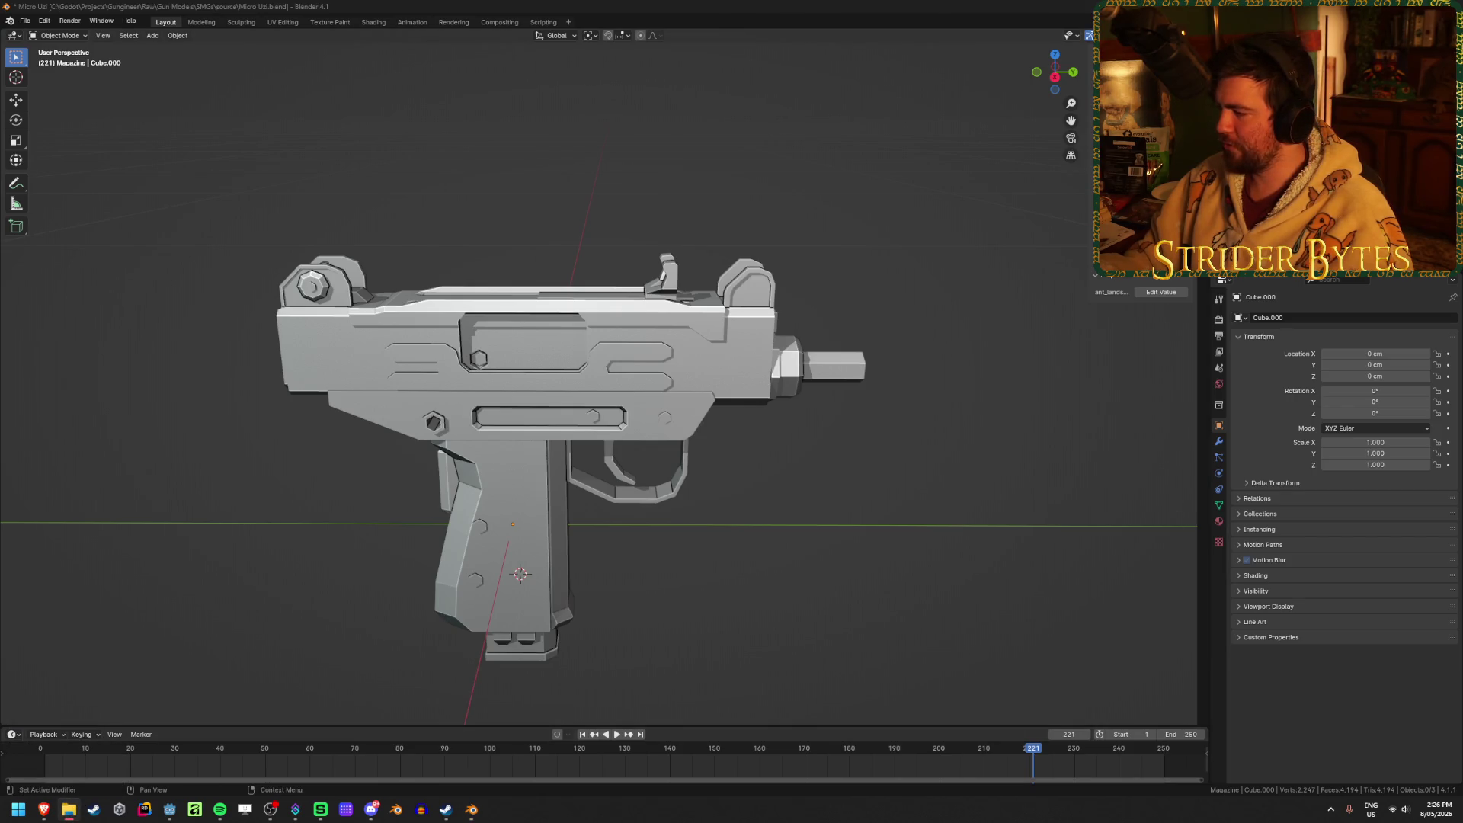
{"action": "left_click", "coordinate": [573, 526]}
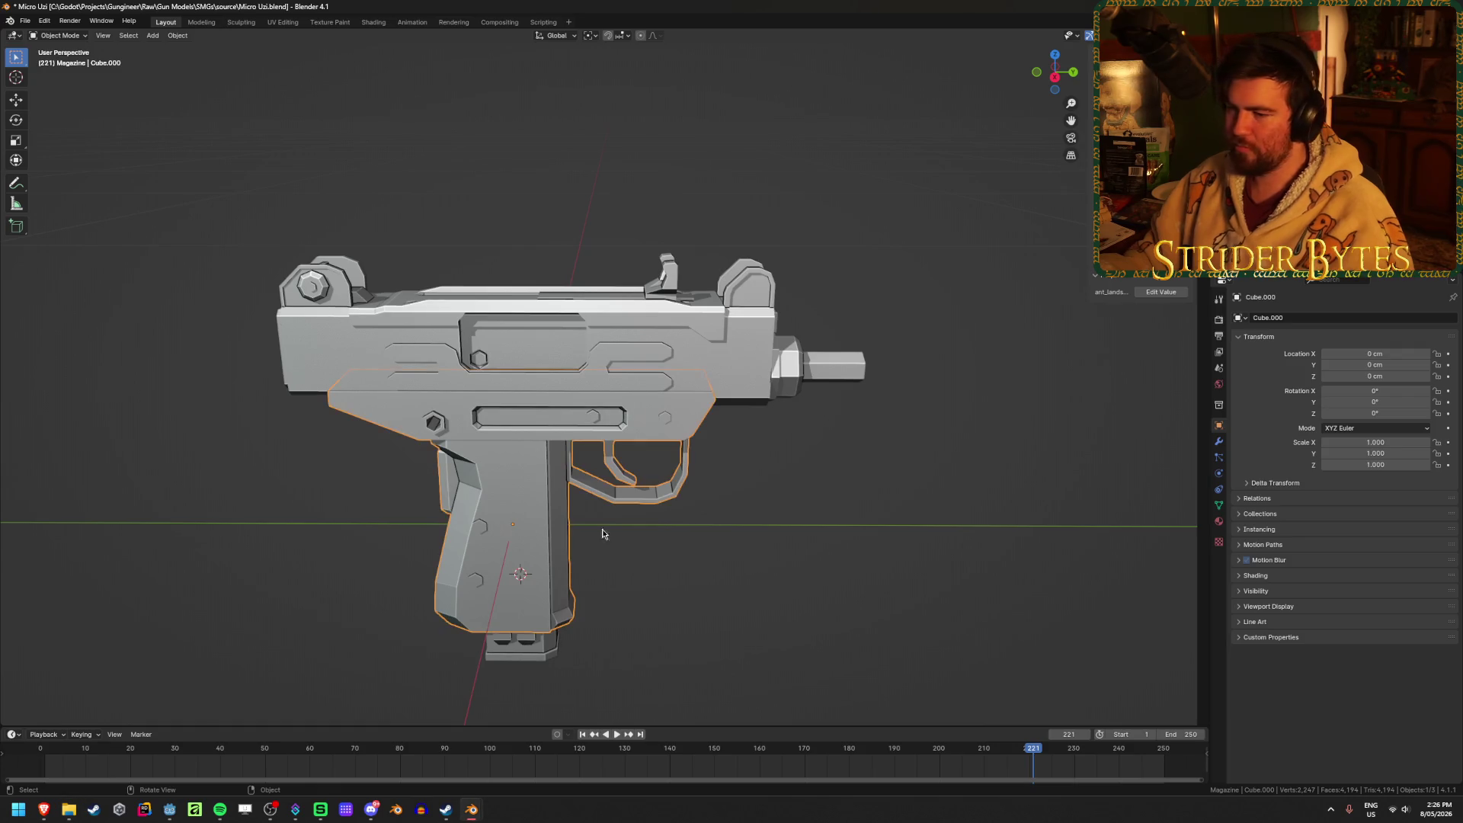
Rename the lower receiver to MicroUzi_Receiver and save the file.
{"action": "key", "text": "F2"}
{"action": "type", "text": "MicroUzi_Rec"}
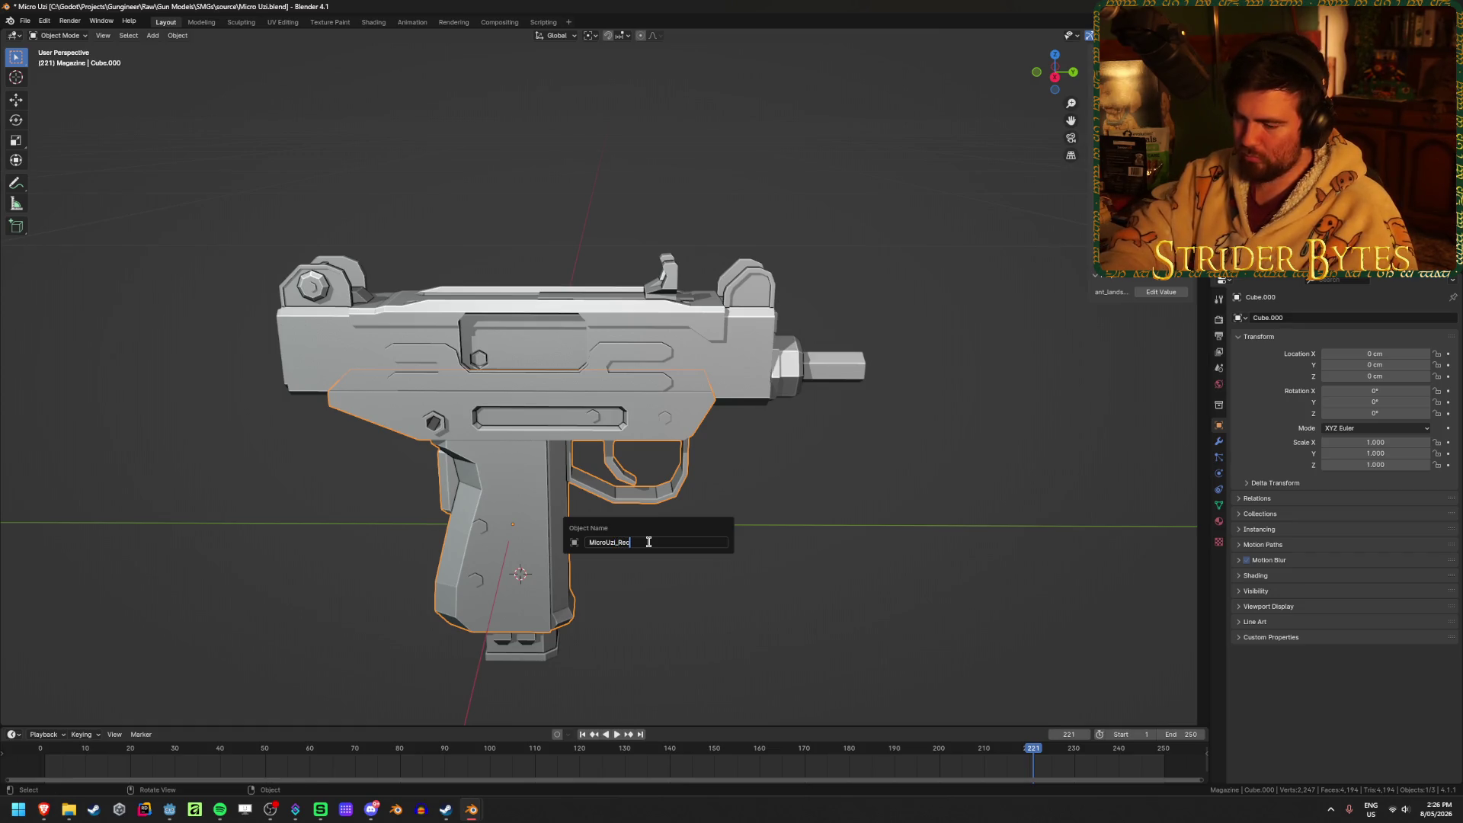
{"action": "type", "text": "eiver"}
{"action": "key", "text": "Return"}
{"action": "key", "text": "ctrl+s"}
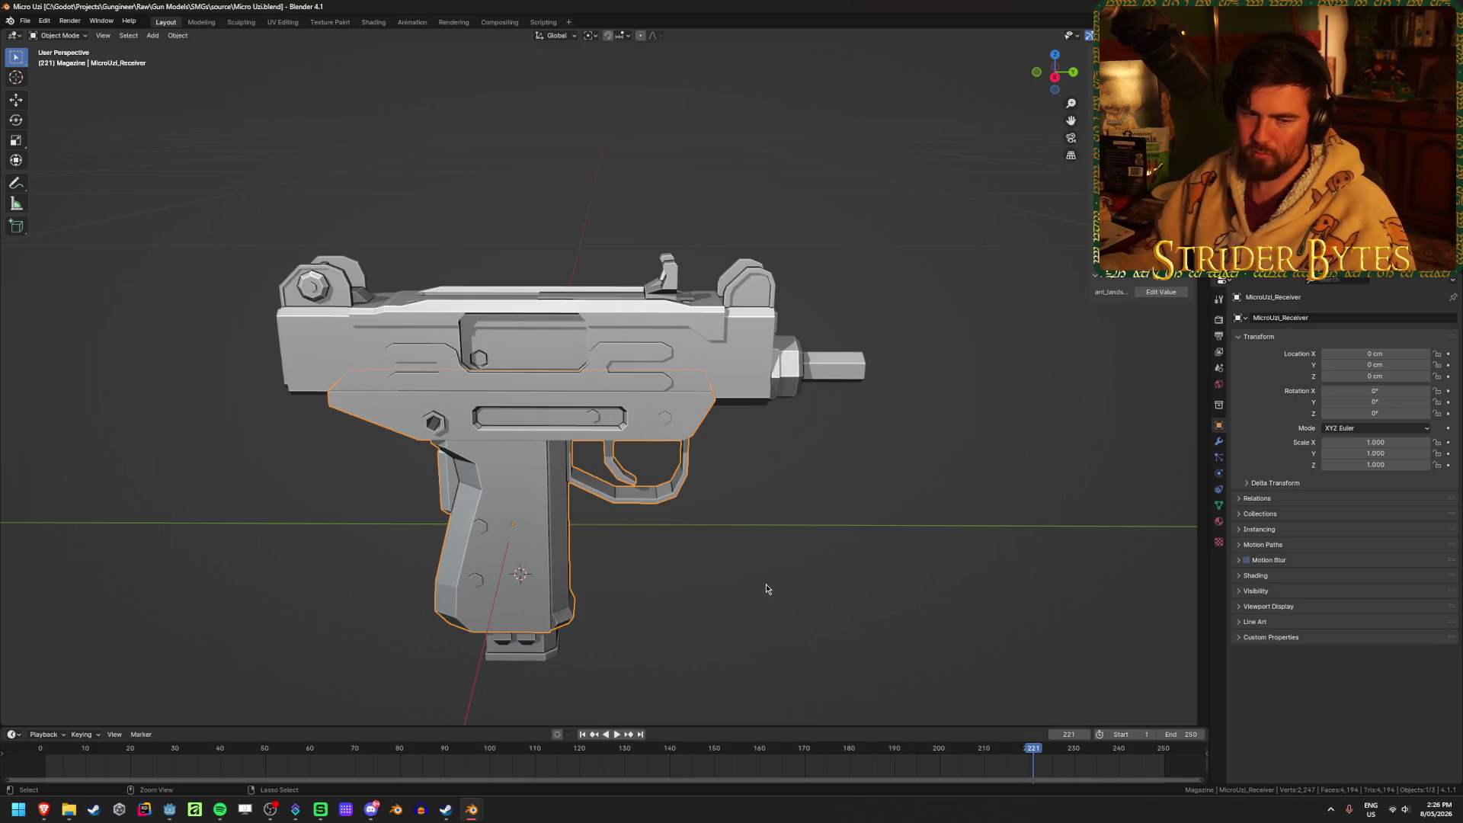
Name the magazine piece MicroUzi_Magazine.
{"action": "middle_click_drag", "start_coordinate": [495, 537], "coordinate": [542, 525]}
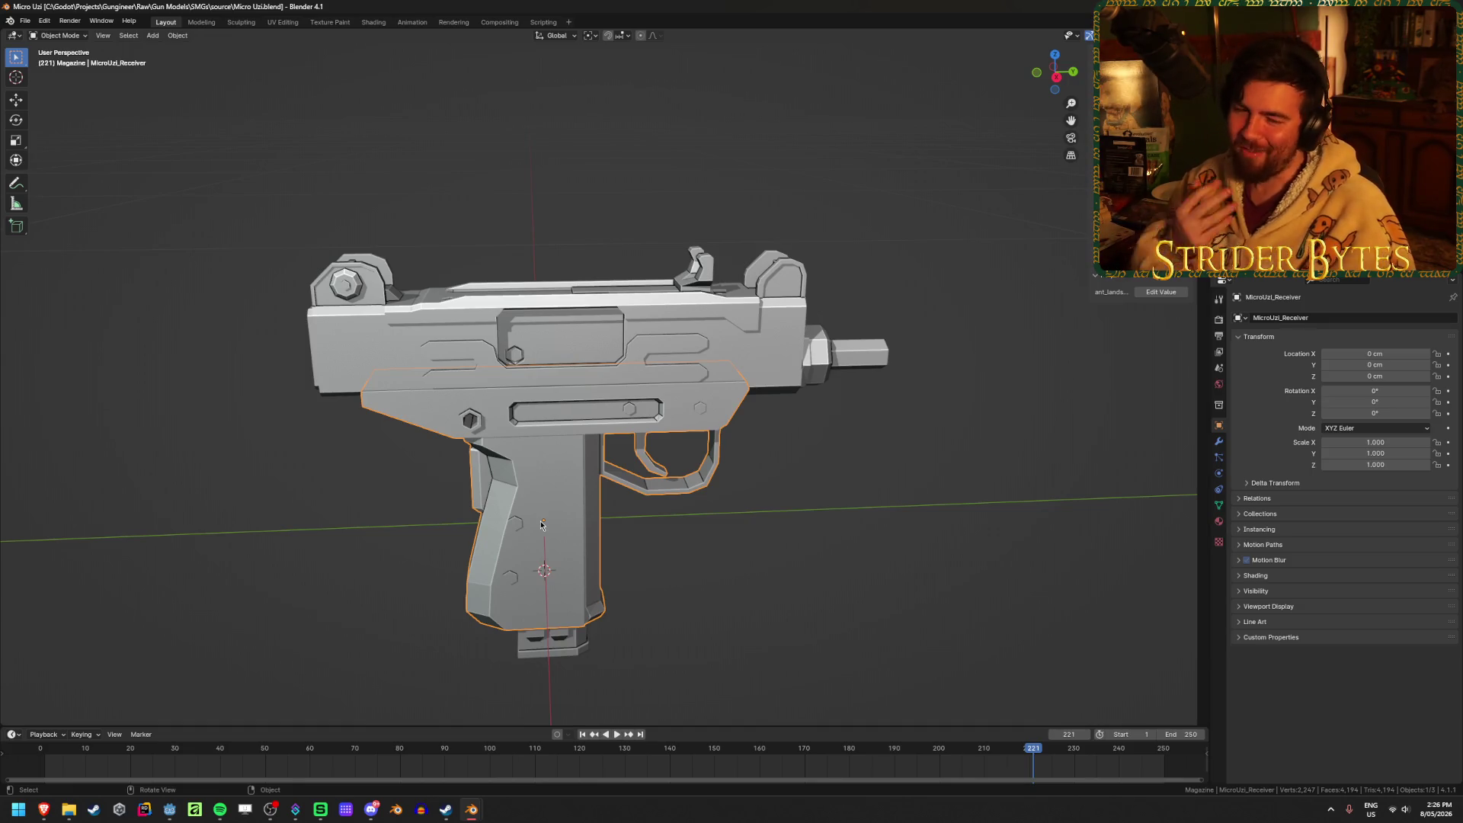
{"action": "left_click", "coordinate": [542, 524]}
{"action": "key", "text": "F2"}
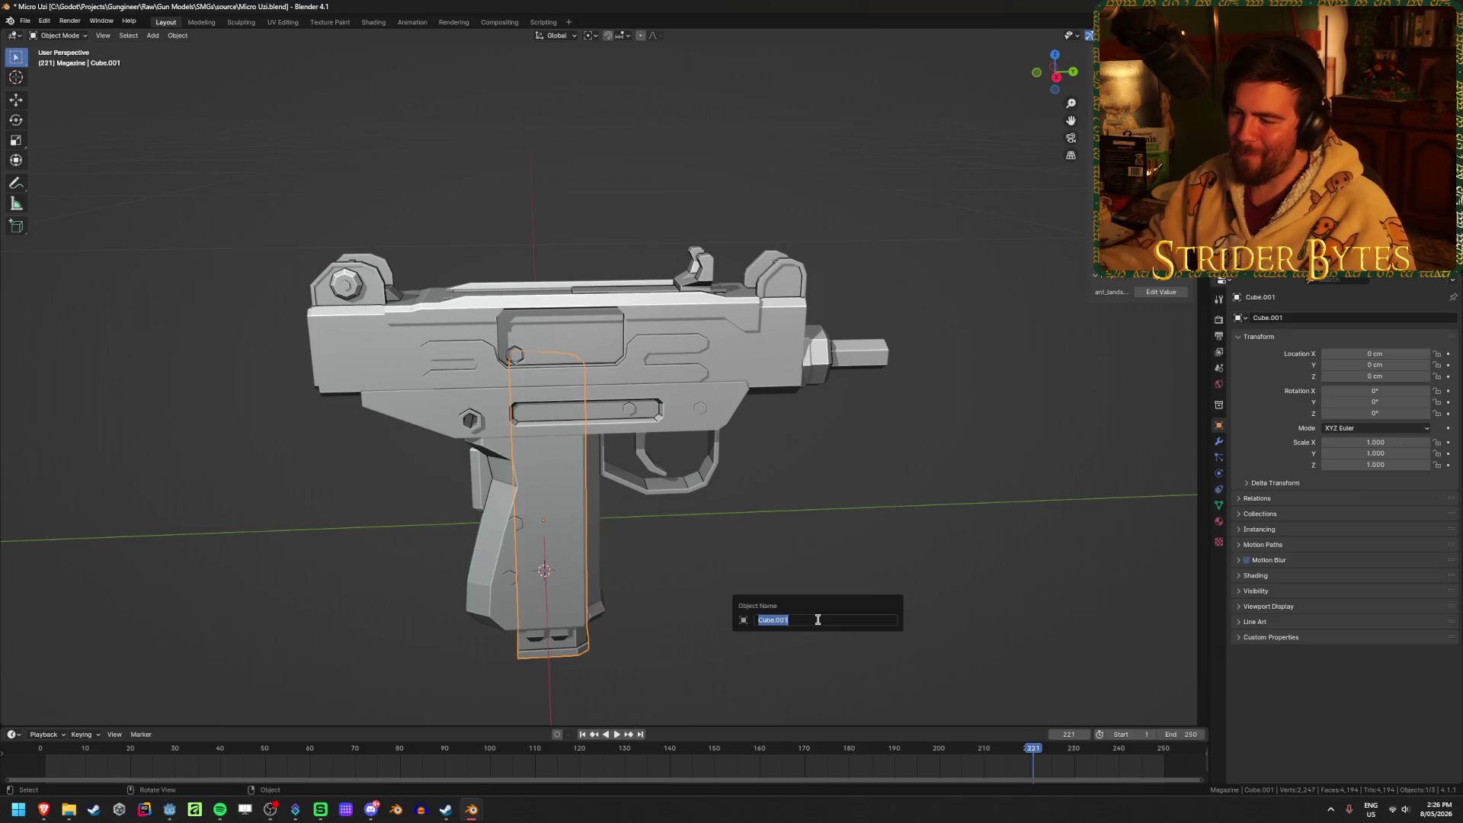
{"action": "type", "text": "MicroUzi_"}
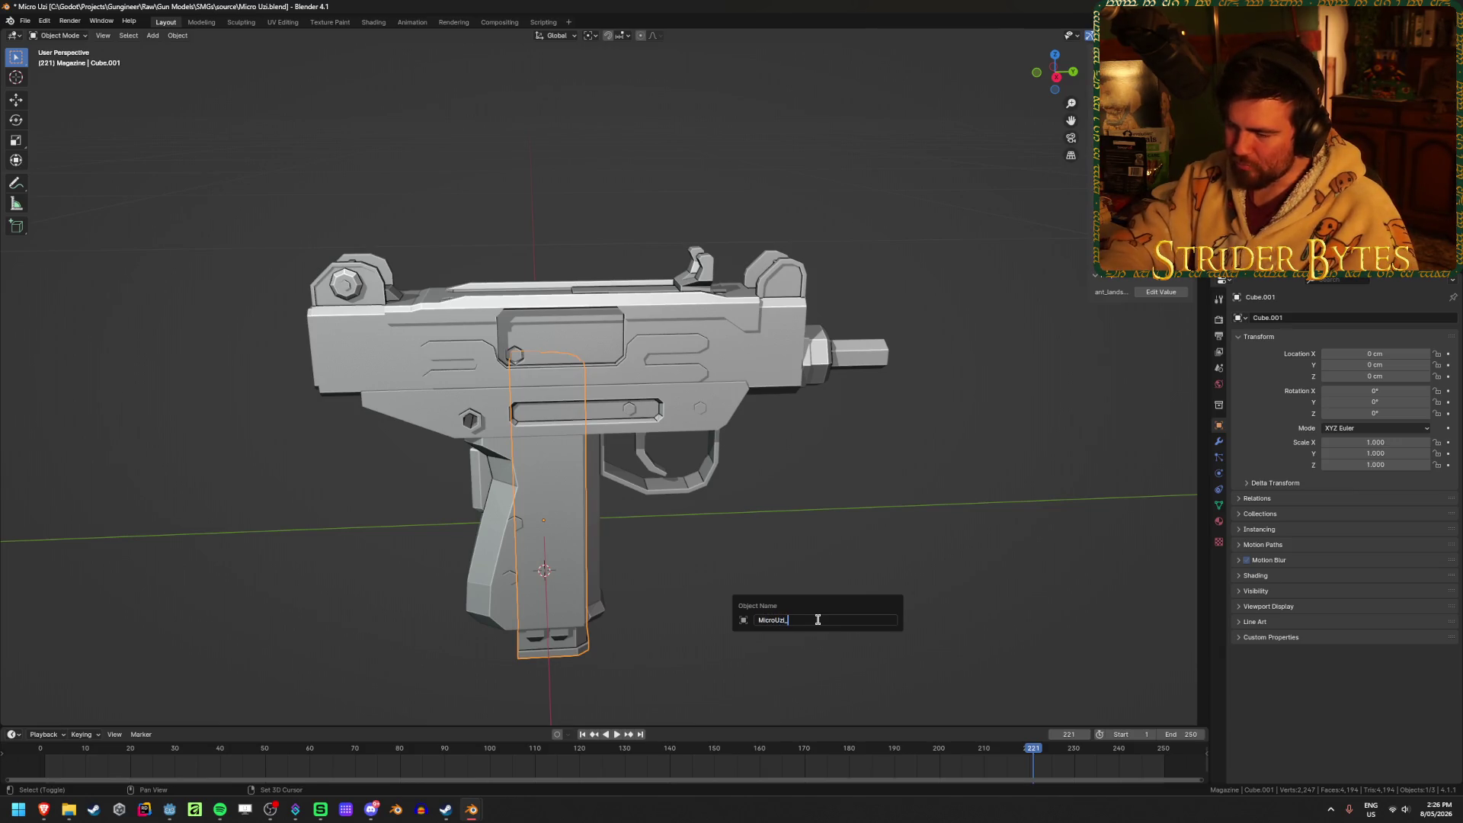
{"action": "type", "text": "Magazine"}
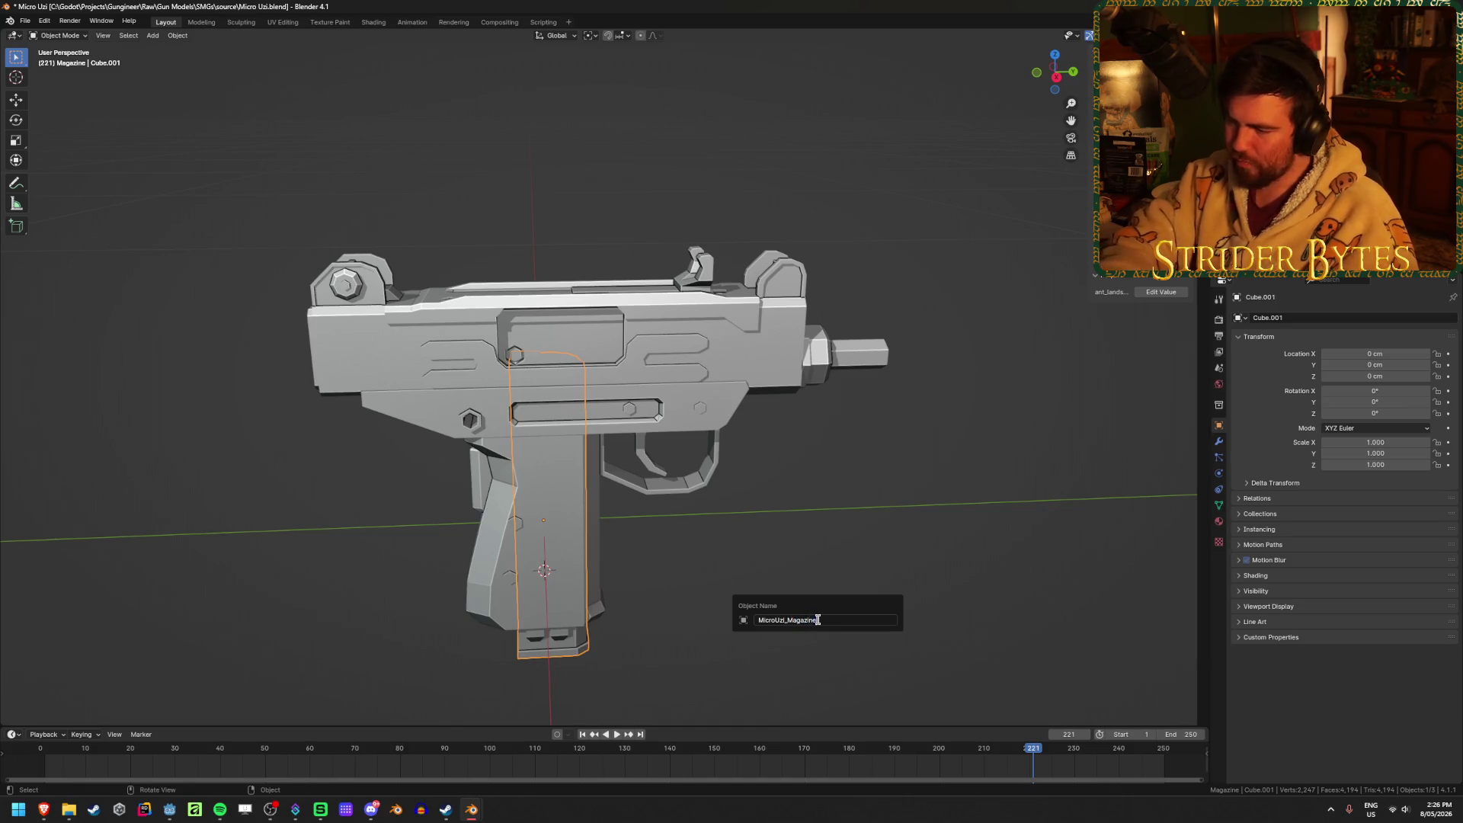
{"action": "key", "text": "Return"}
Name the upper receiver and barrel piece MicroUzi_Barrel and save Micro Uzi.blend.
{"action": "left_click", "coordinate": [770, 381]}
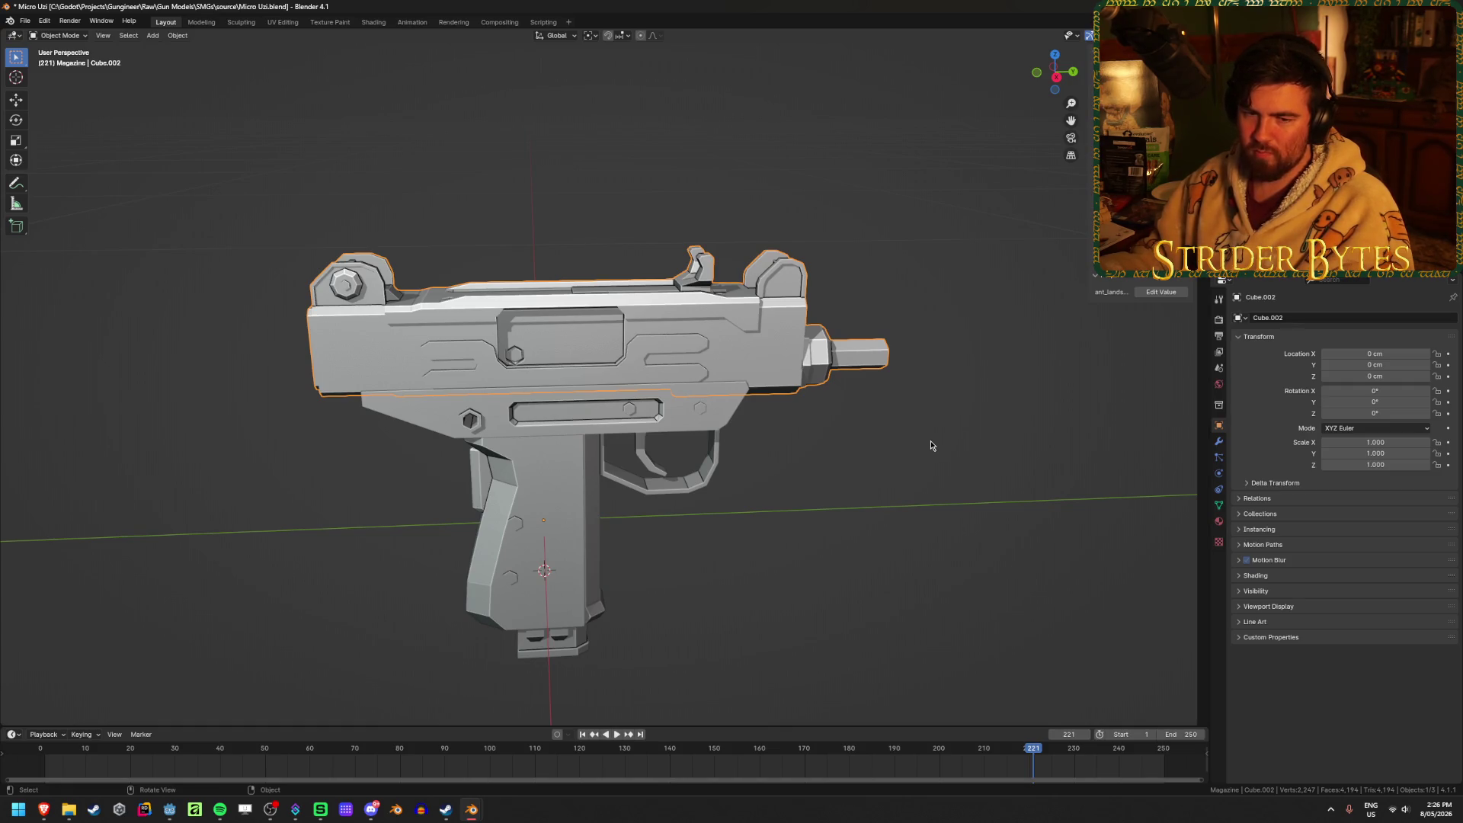
{"action": "key", "text": "F2"}
{"action": "type", "text": "Micro"}
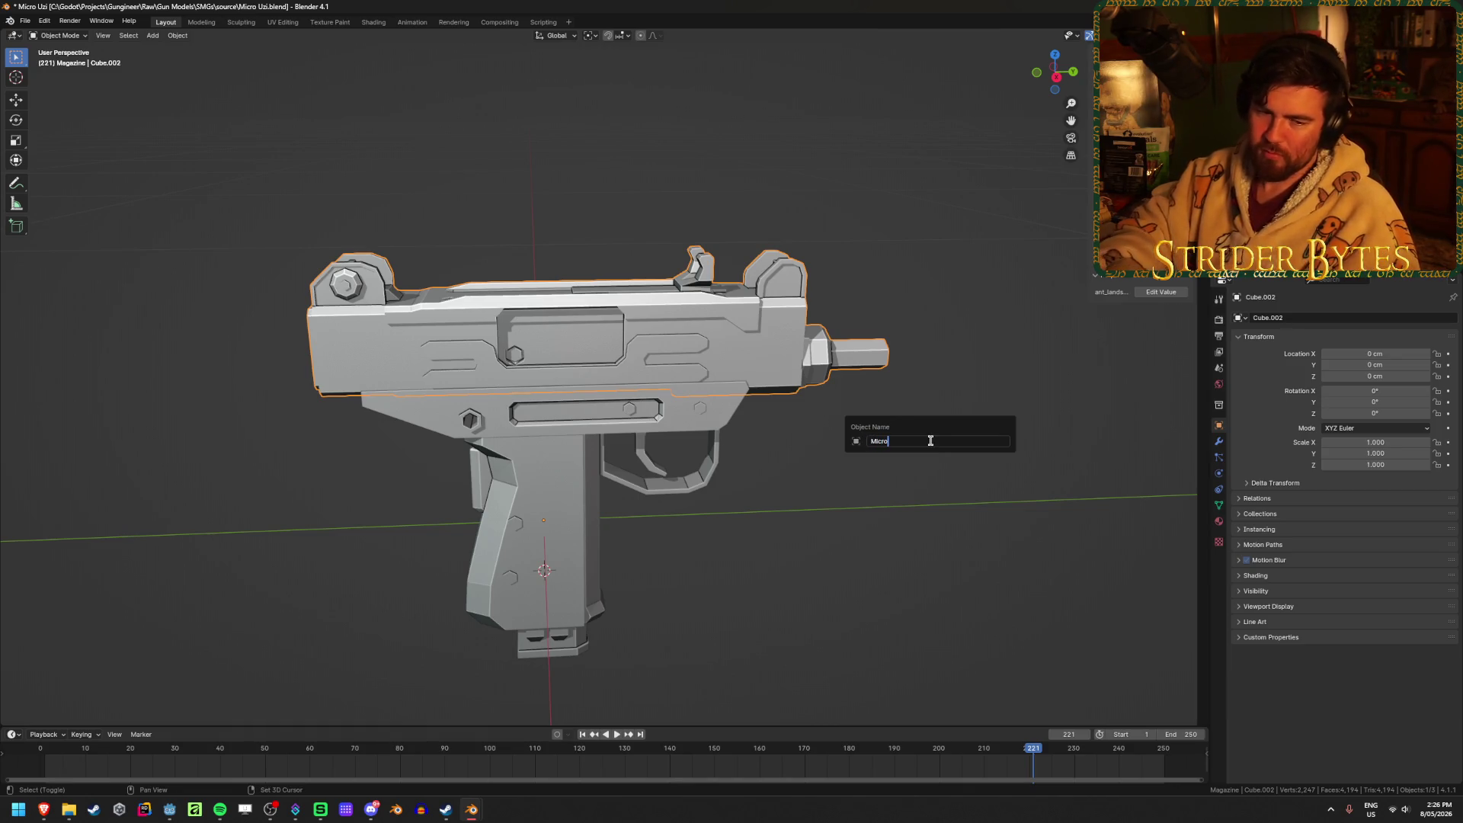
{"action": "type", "text": "Uz"}
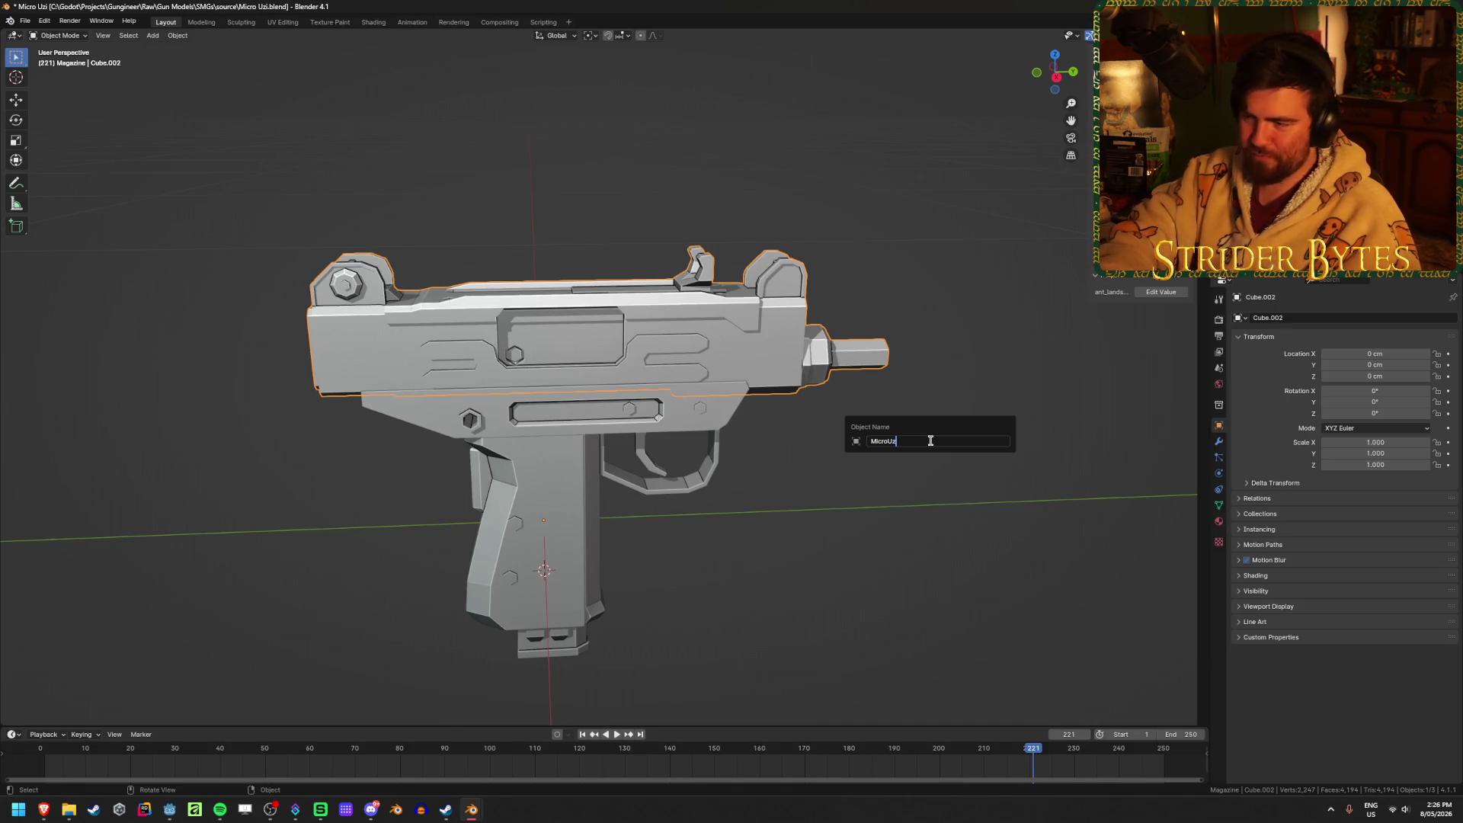
{"action": "type", "text": "i_B"}
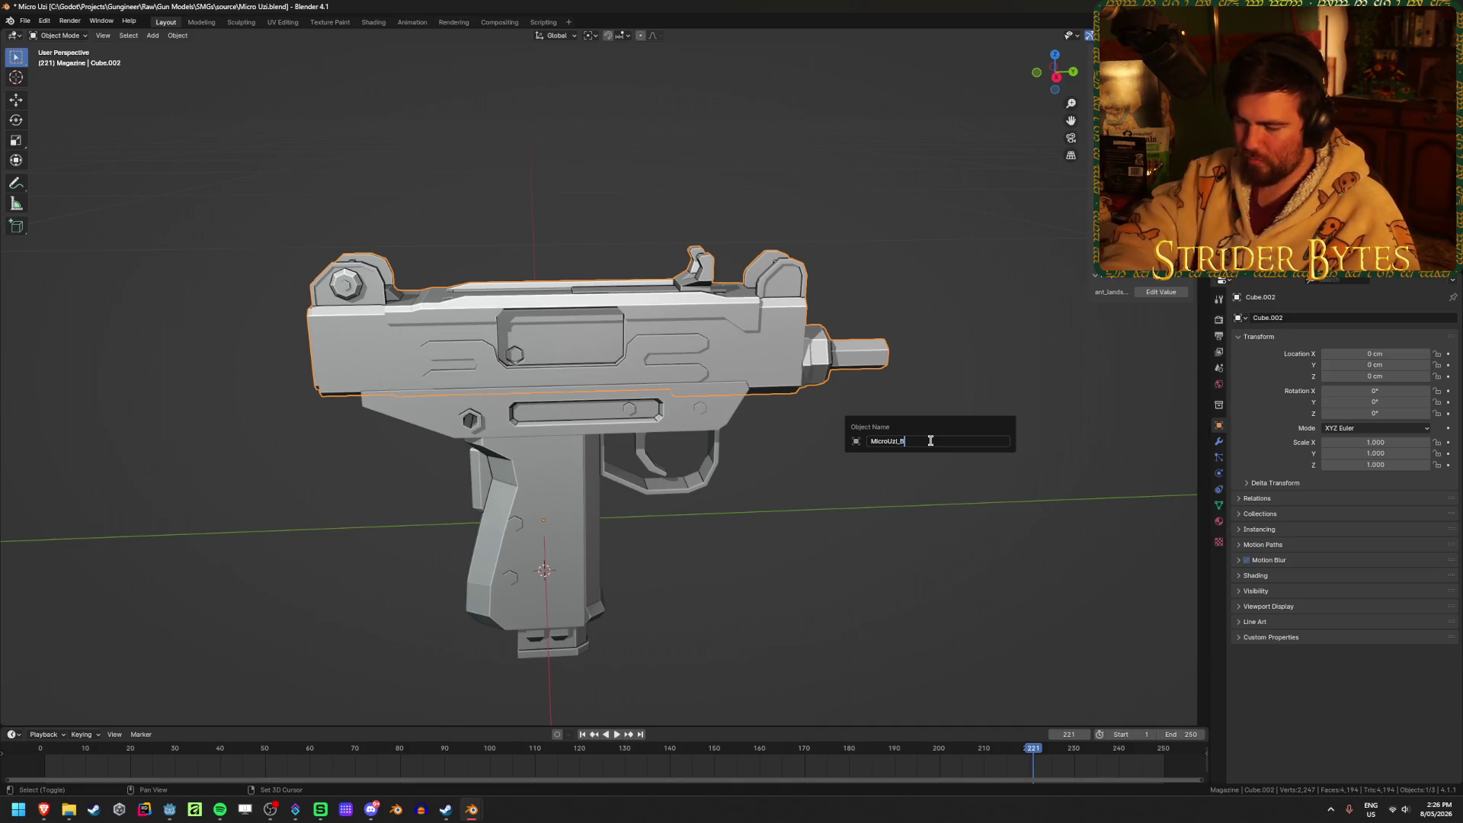
{"action": "type", "text": "arrel"}
{"action": "key", "text": "Return"}
{"action": "key", "text": "ctrl+s"}
Check the magazine's name, save again, deselect all parts and make Receiver the active collection.
{"action": "left_click", "coordinate": [552, 640]}
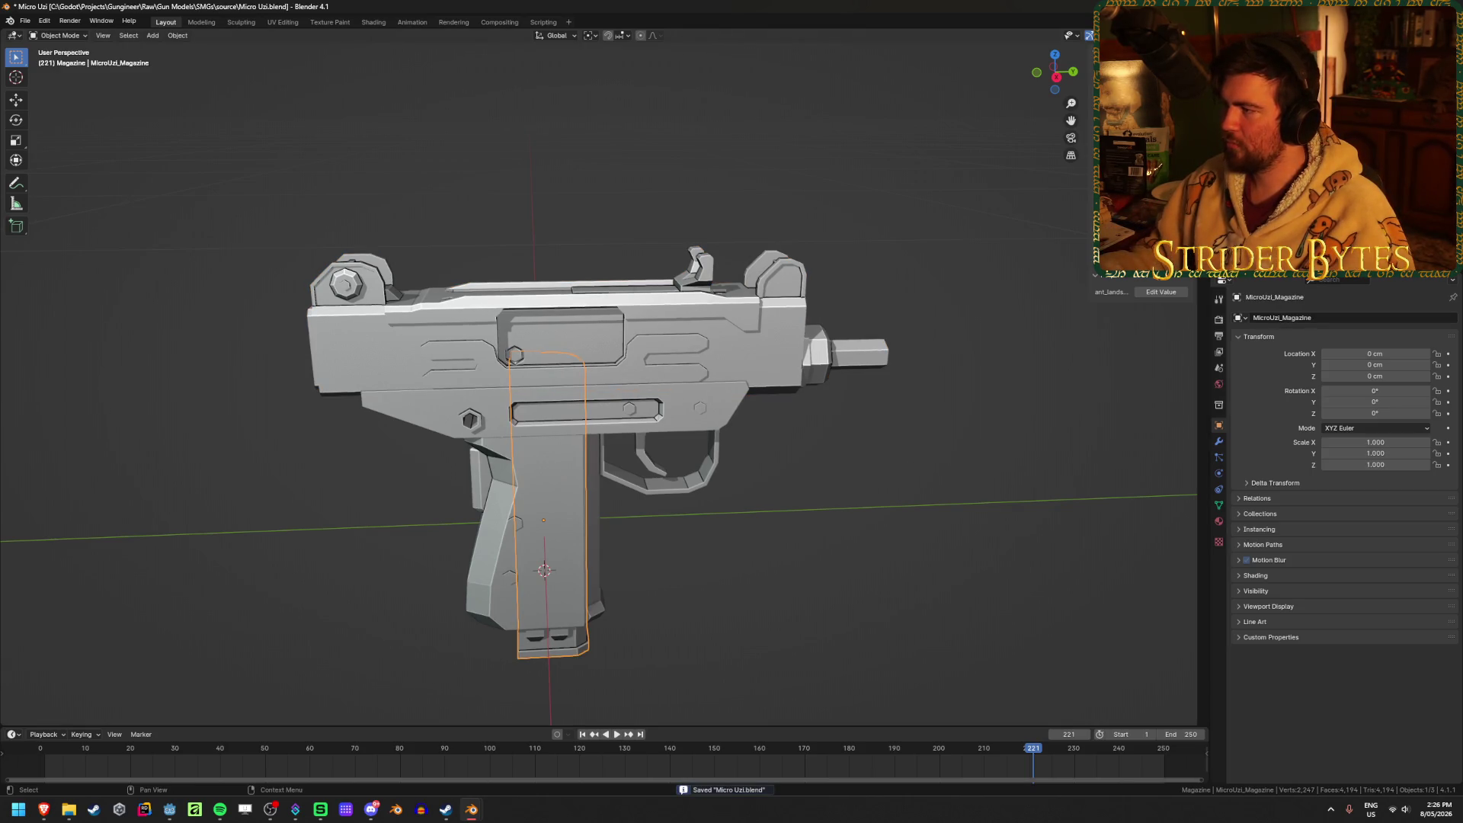
{"action": "key", "text": "ctrl+z"}
{"action": "key", "text": "ctrl+s"}
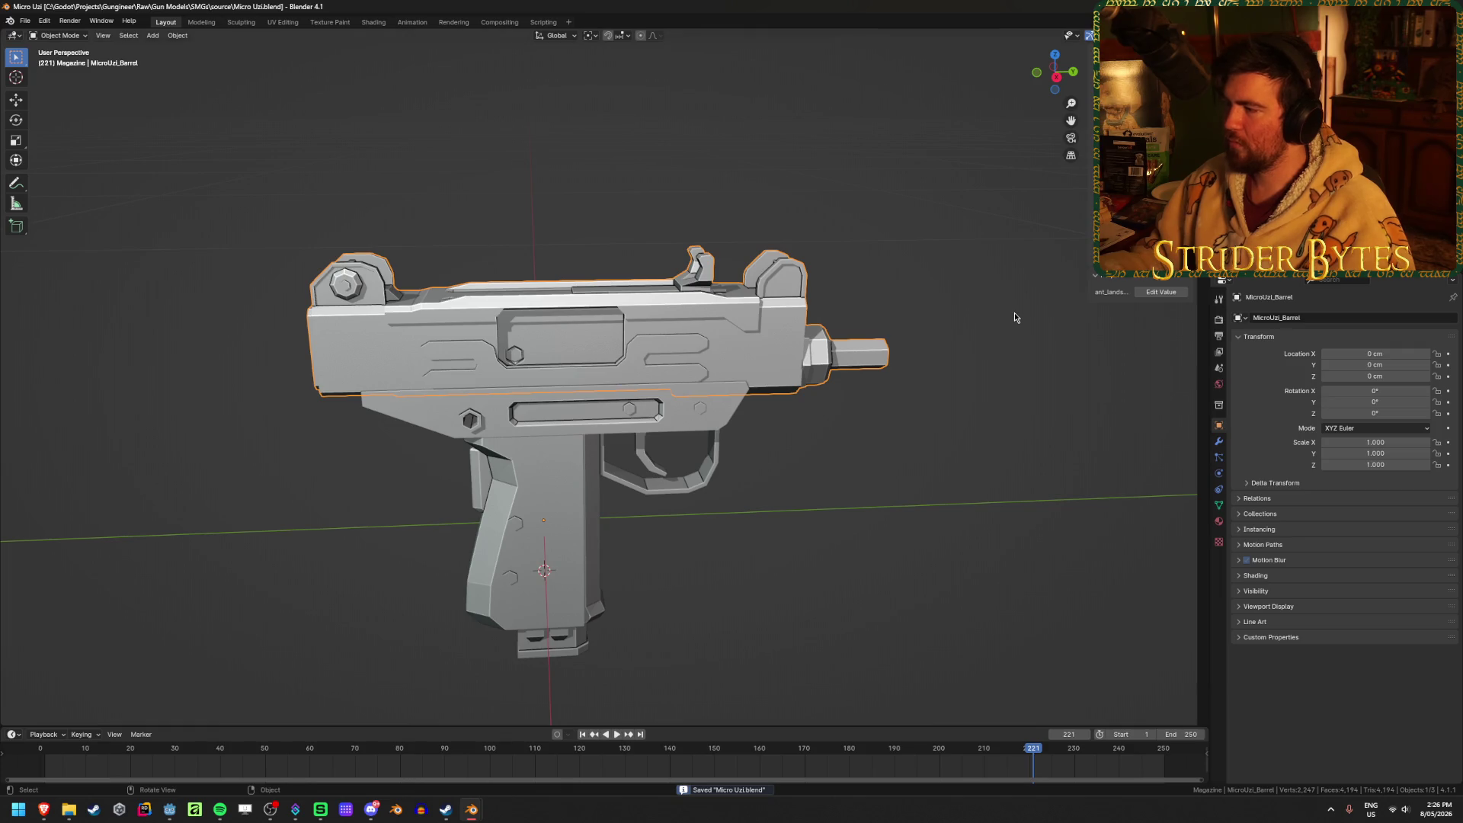
{"action": "left_click", "coordinate": [859, 521]}
{"action": "mouse_move", "coordinate": [724, 504]}
{"action": "middle_mouse_down"}
{"action": "mouse_move", "coordinate": [898, 561]}
{"action": "mouse_move", "coordinate": [724, 500]}
{"action": "middle_mouse_up"}
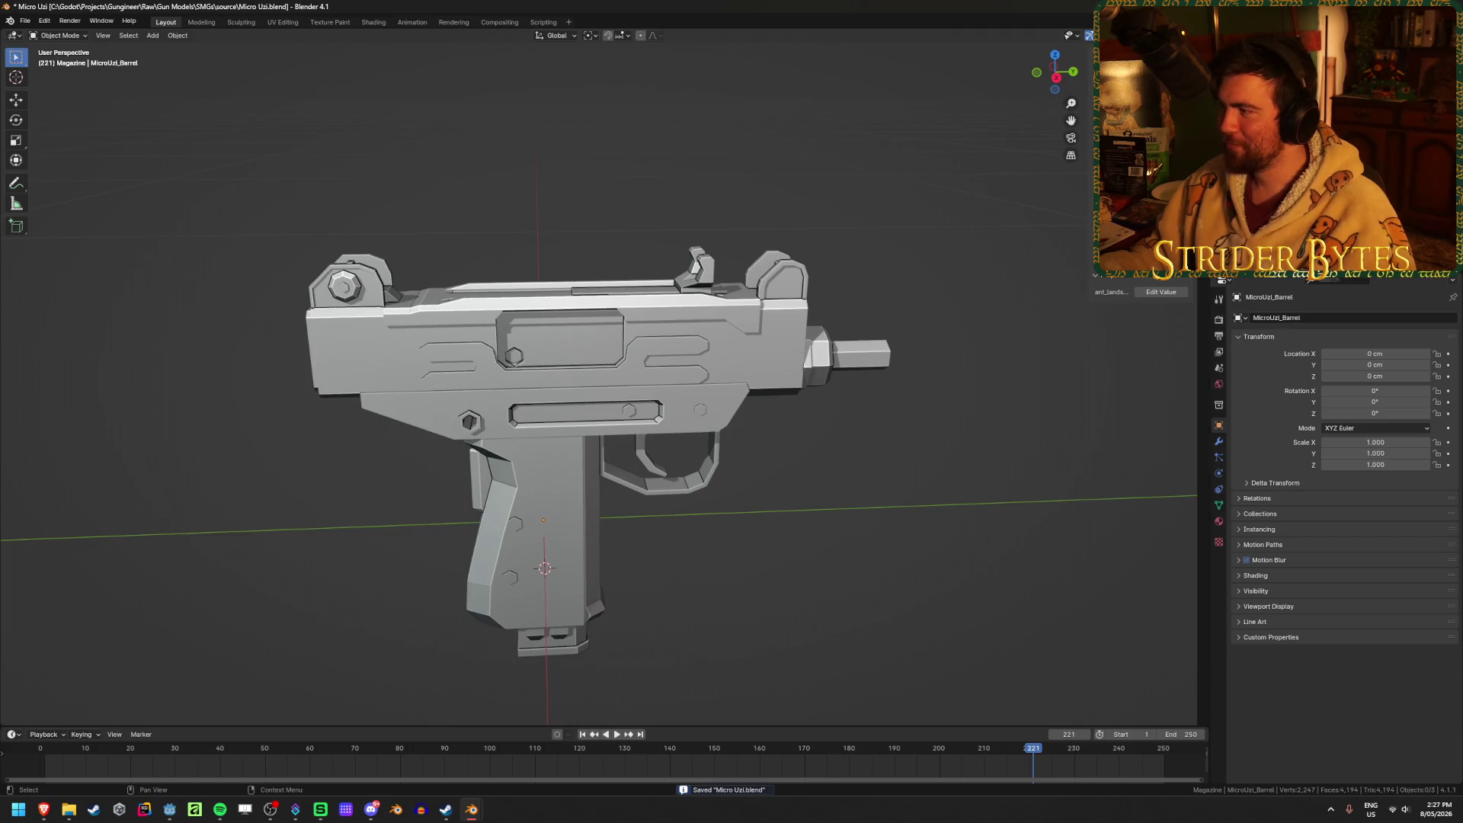
{"action": "left_click", "coordinate": [1280, 99]}
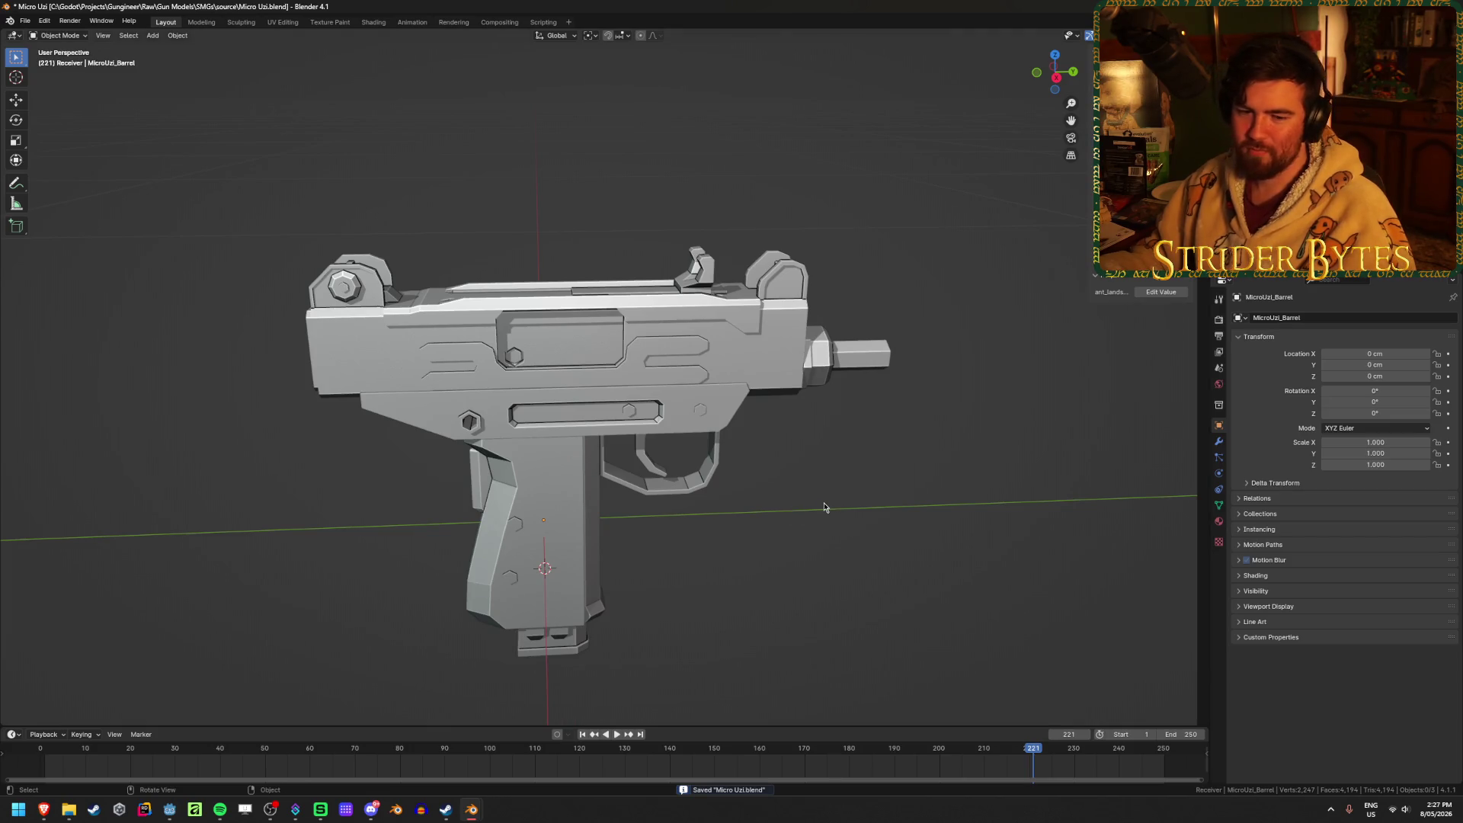